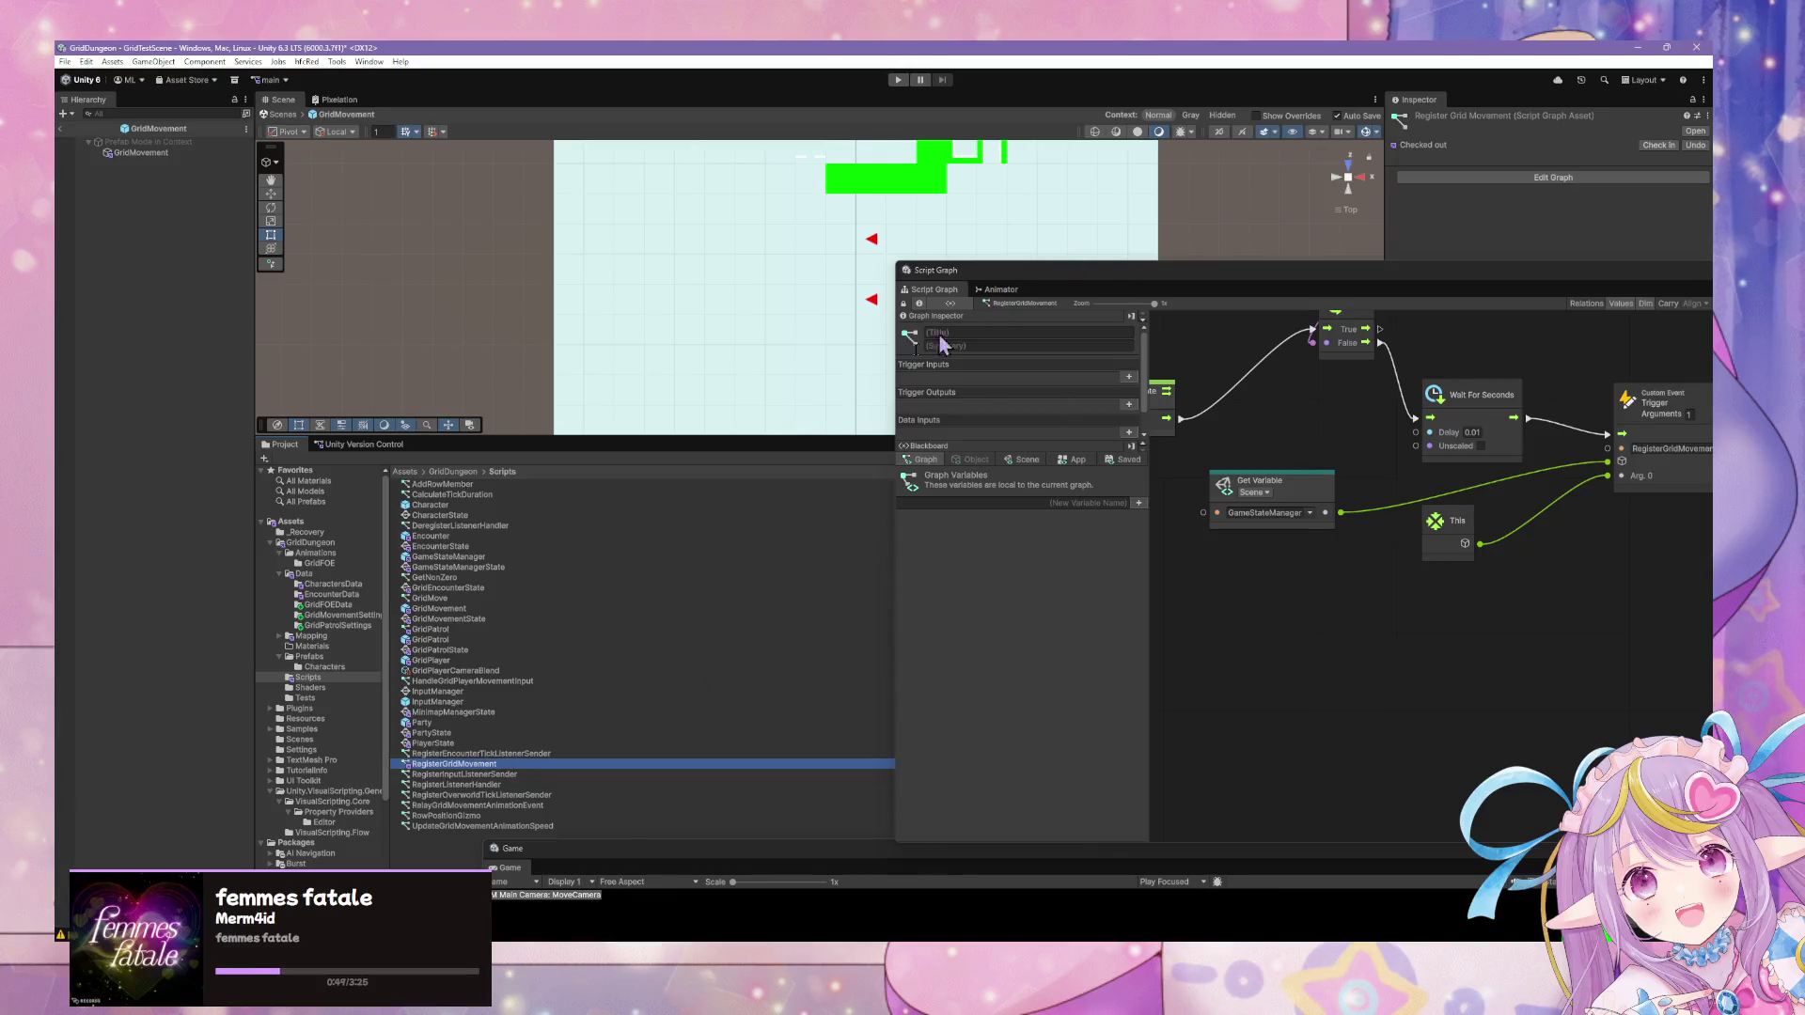
# Show GridMovement's full state graph and select its Initialize state.
pyautogui.click(143, 152)
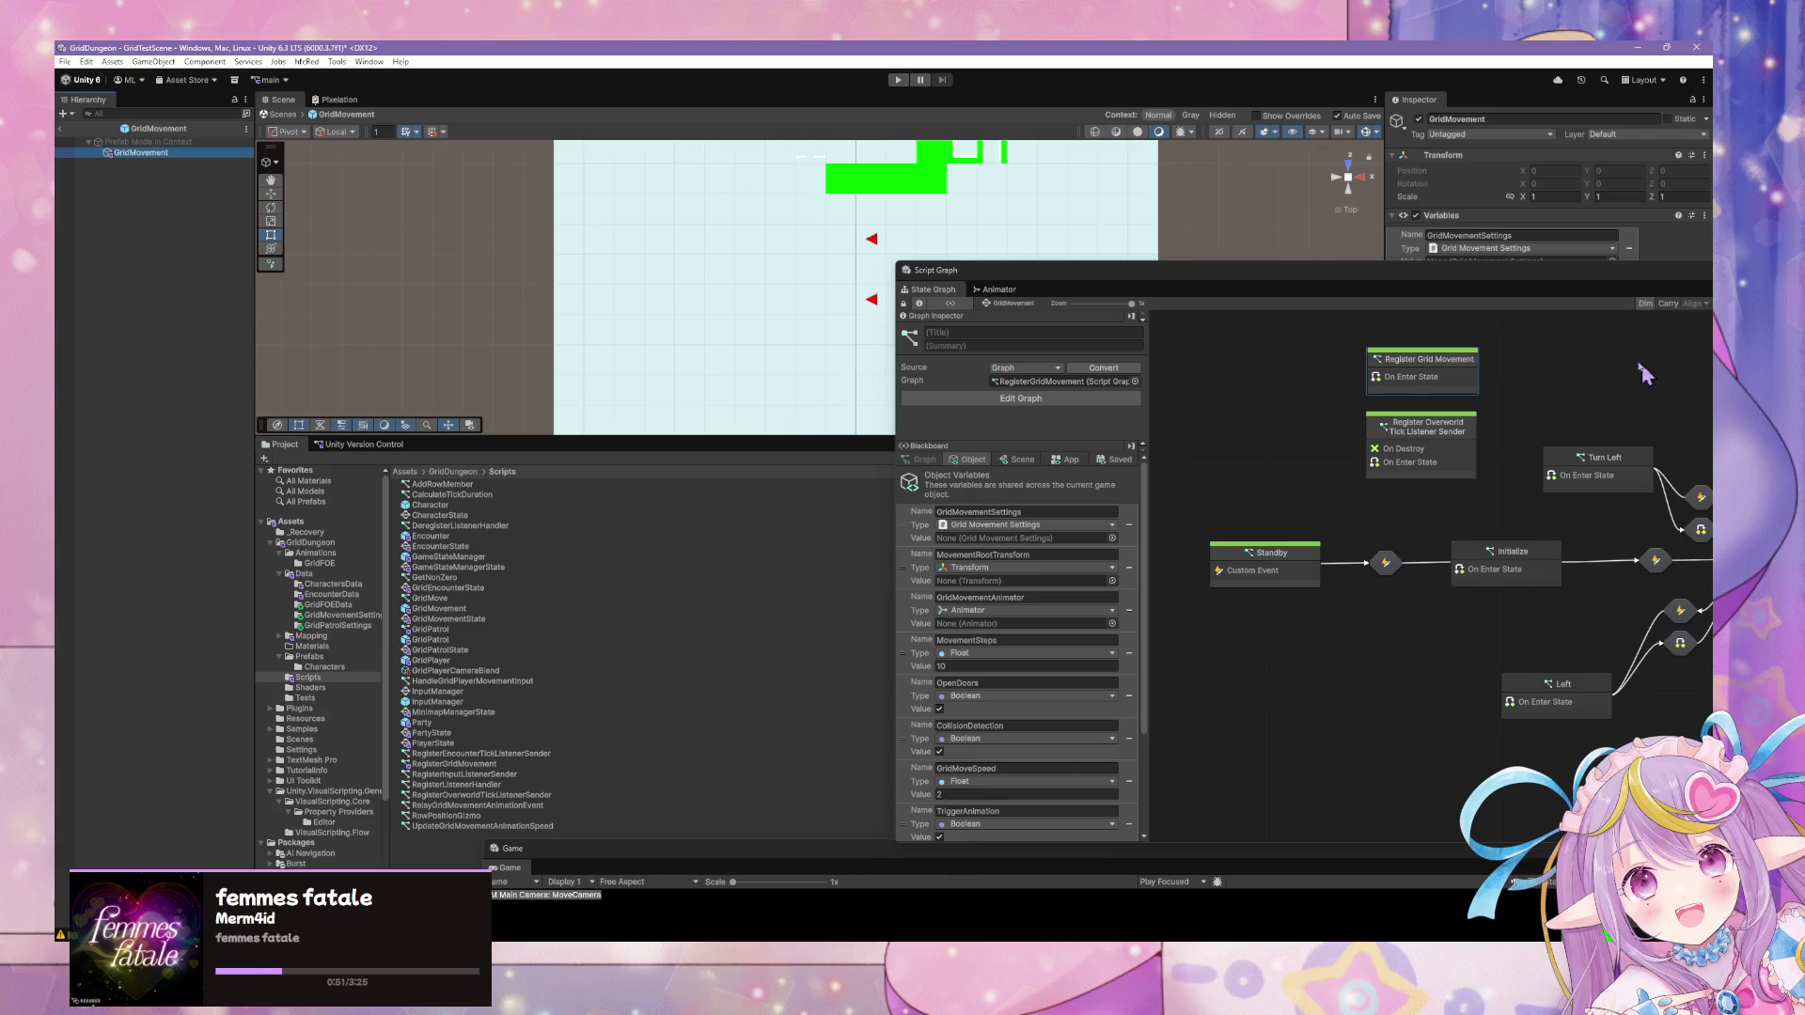
pyautogui.moveTo(1412, 289); pyautogui.dragTo(1056, 286)
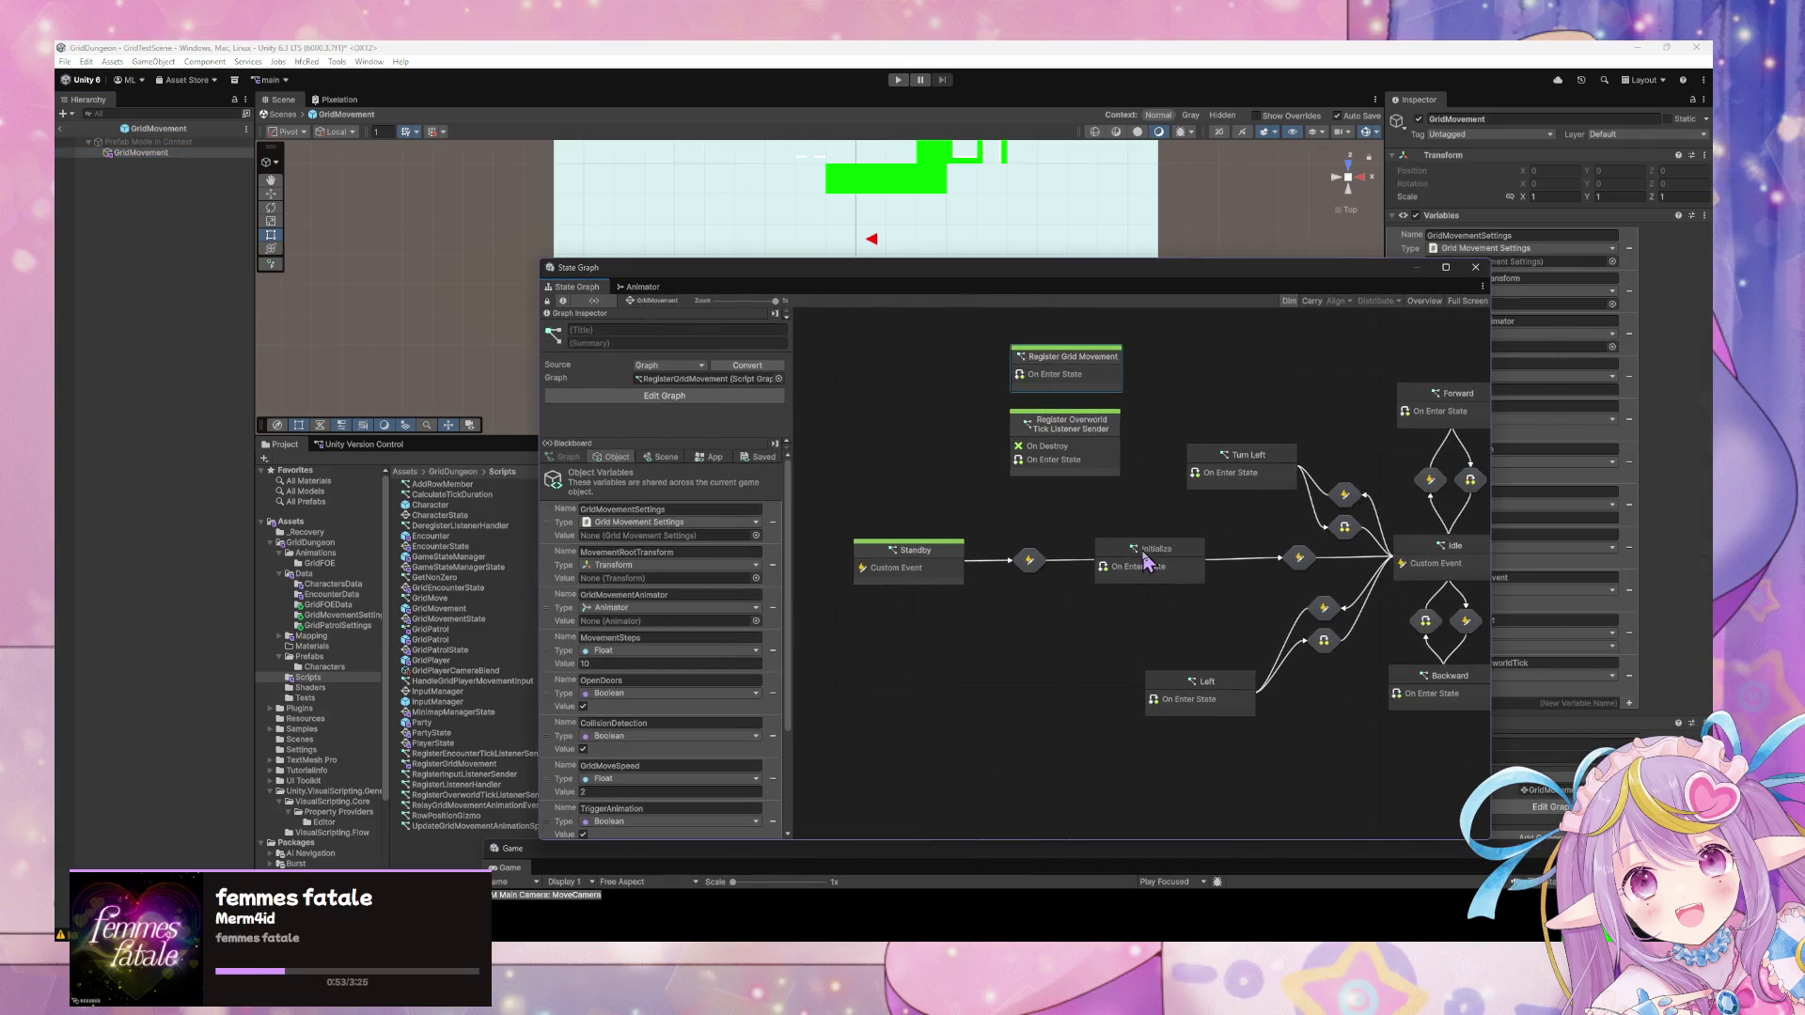
pyautogui.click(1133, 567)
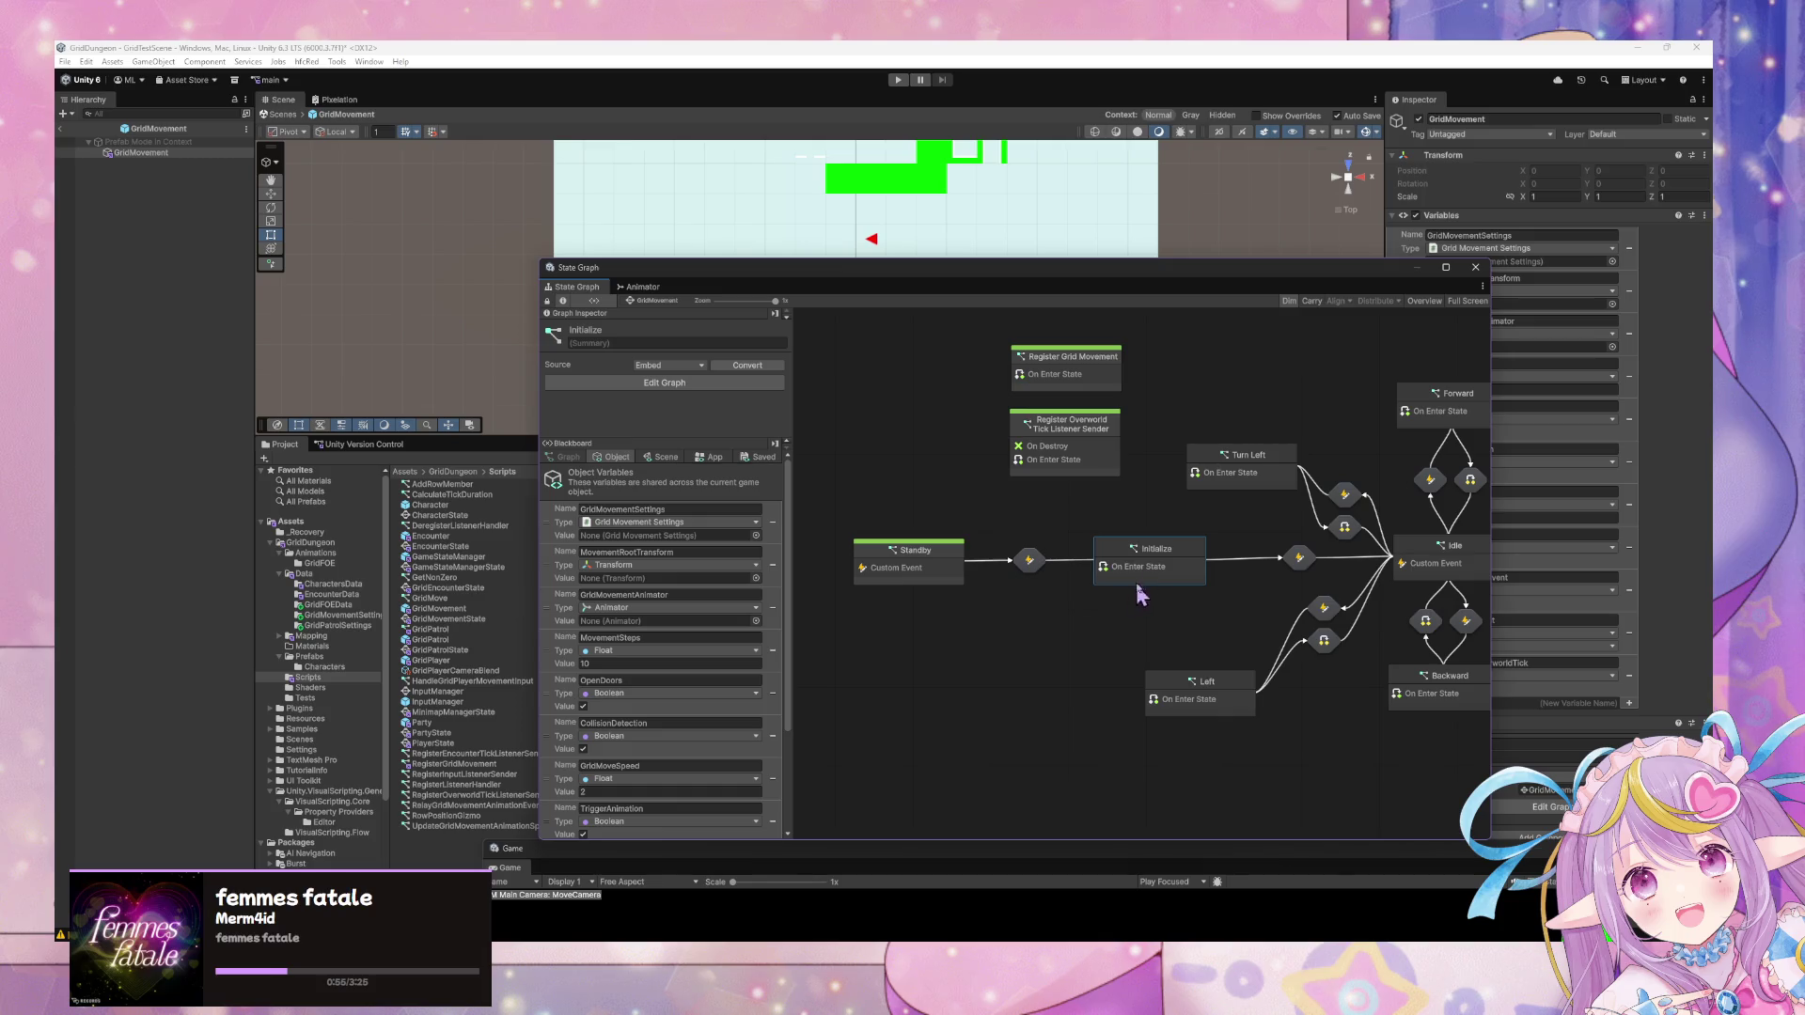
# Add a super state titled Initialize, then inspect the Register Grid Movement and Tick Listener states.
pyautogui.rightClick(1075, 605)
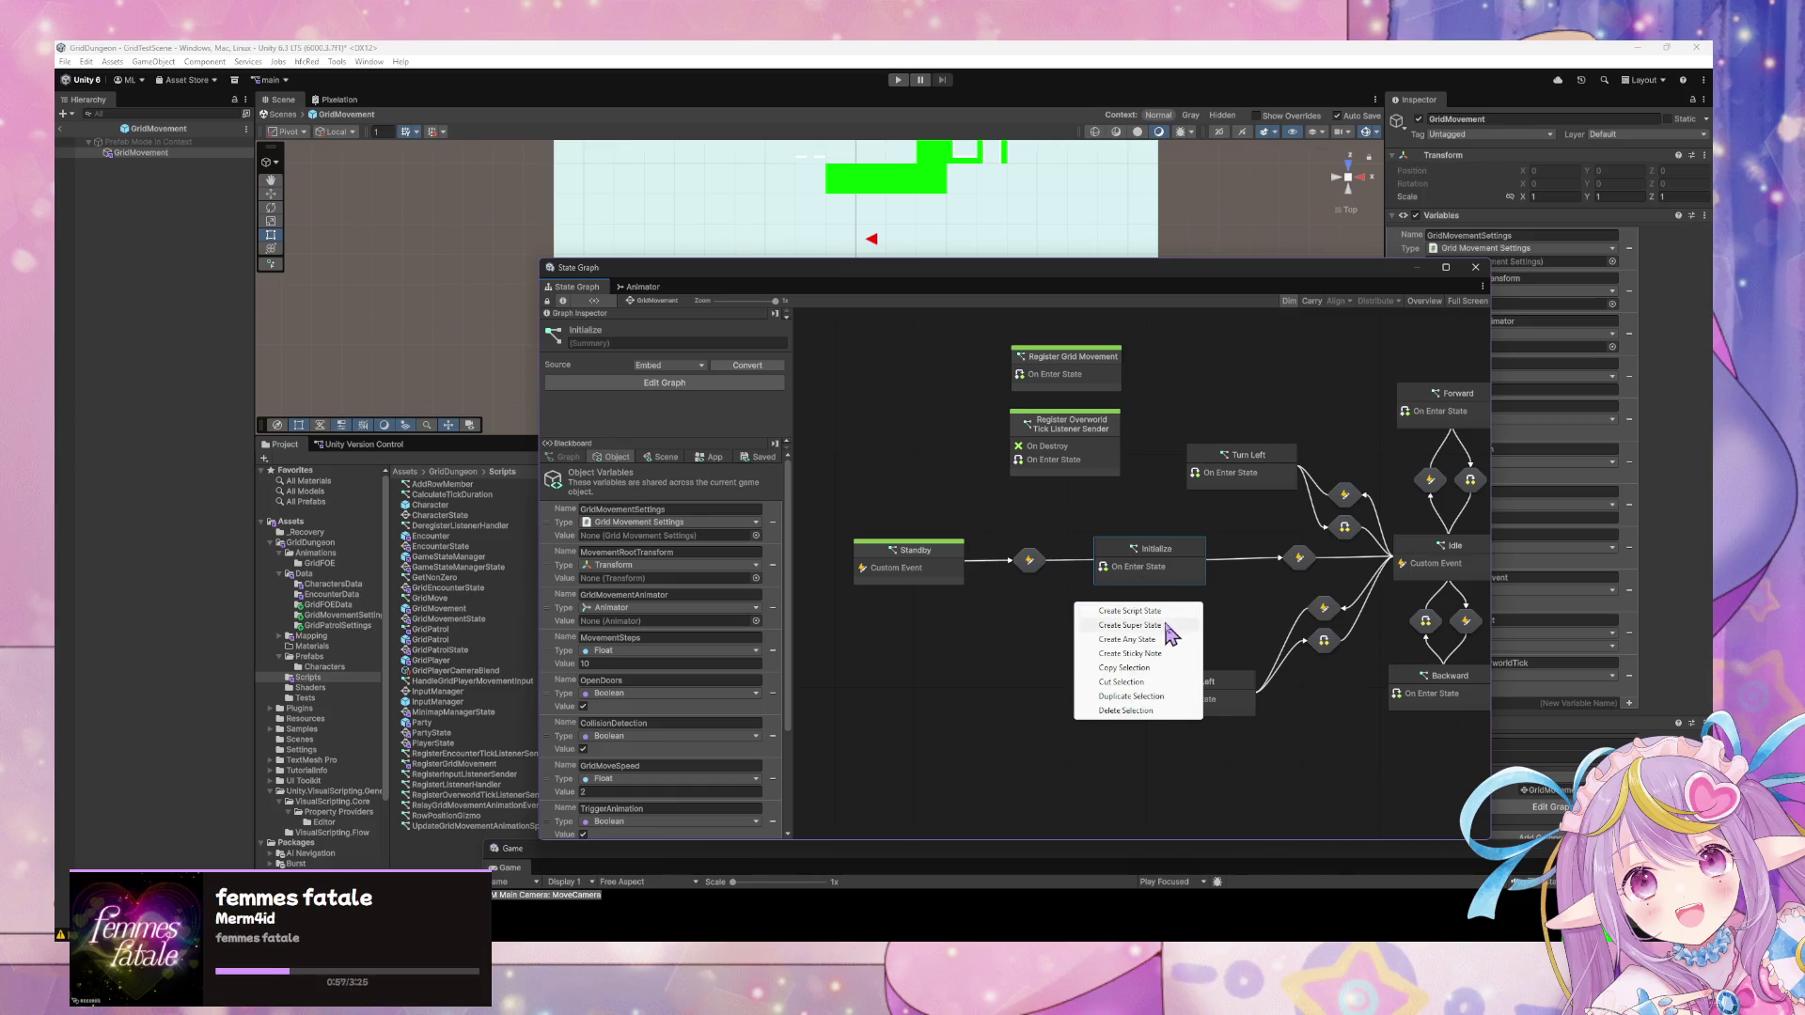
pyautogui.click(1166, 627)
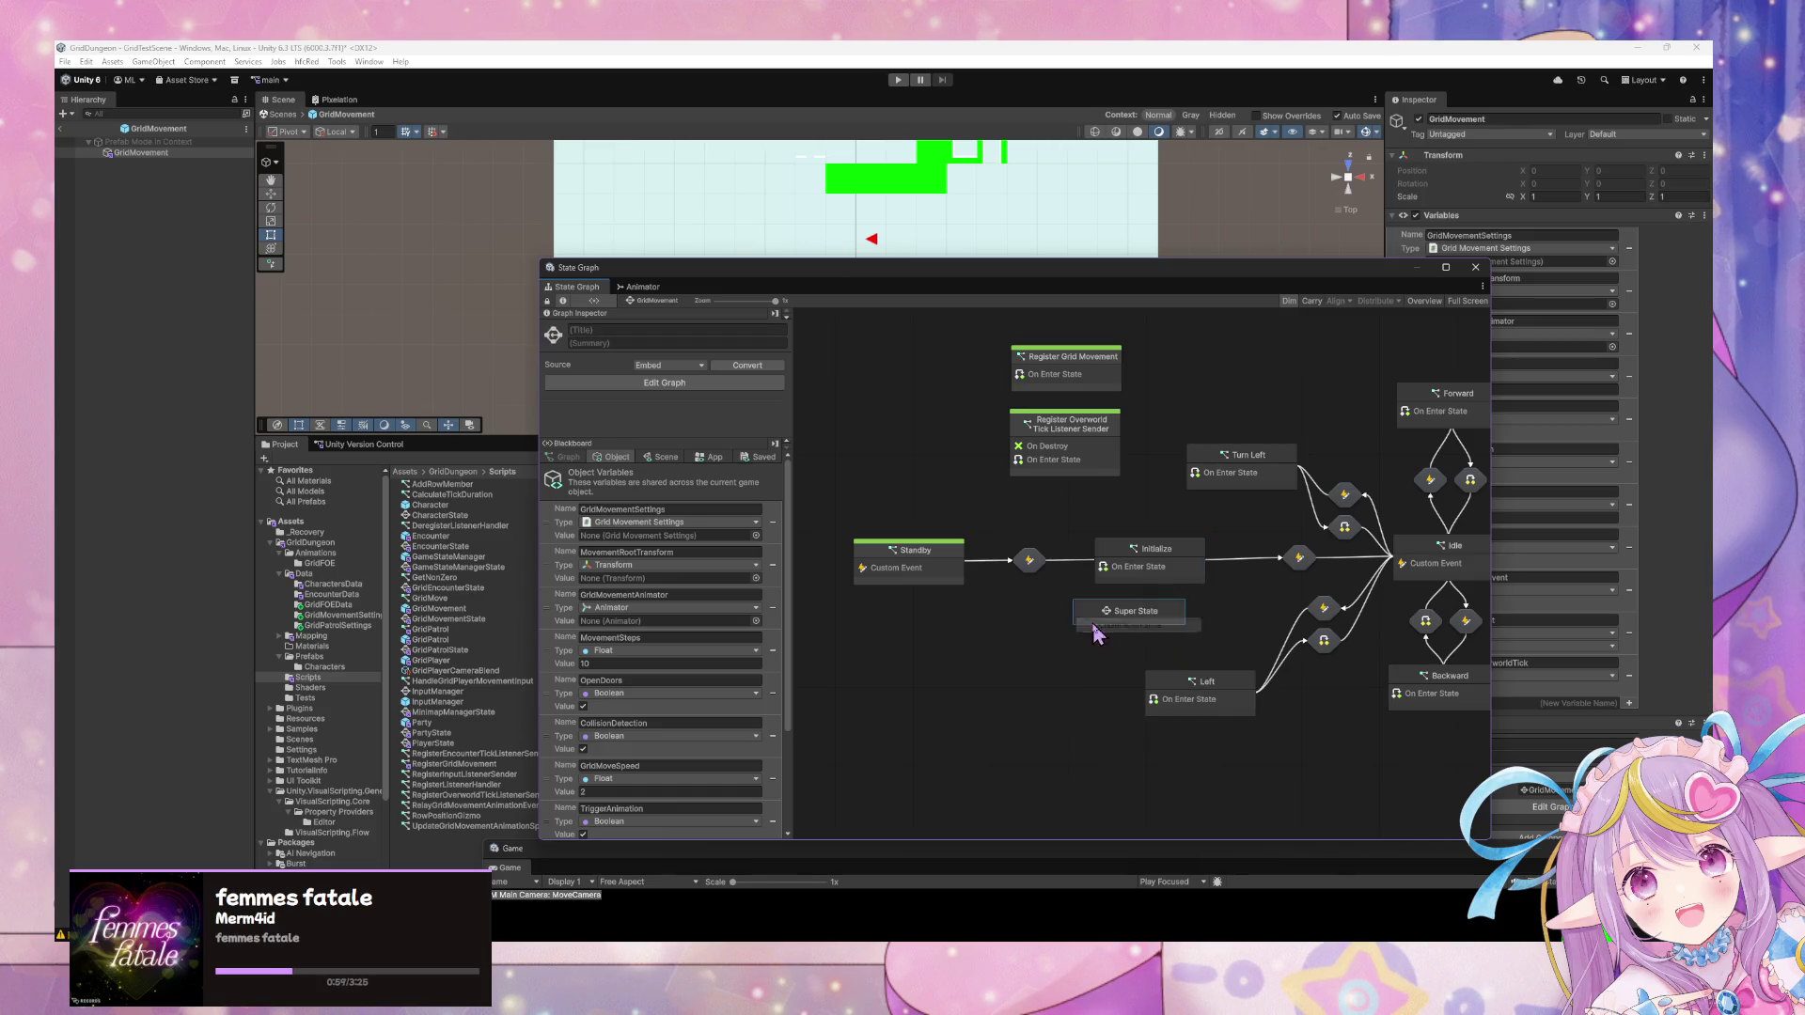
pyautogui.click(646, 329)
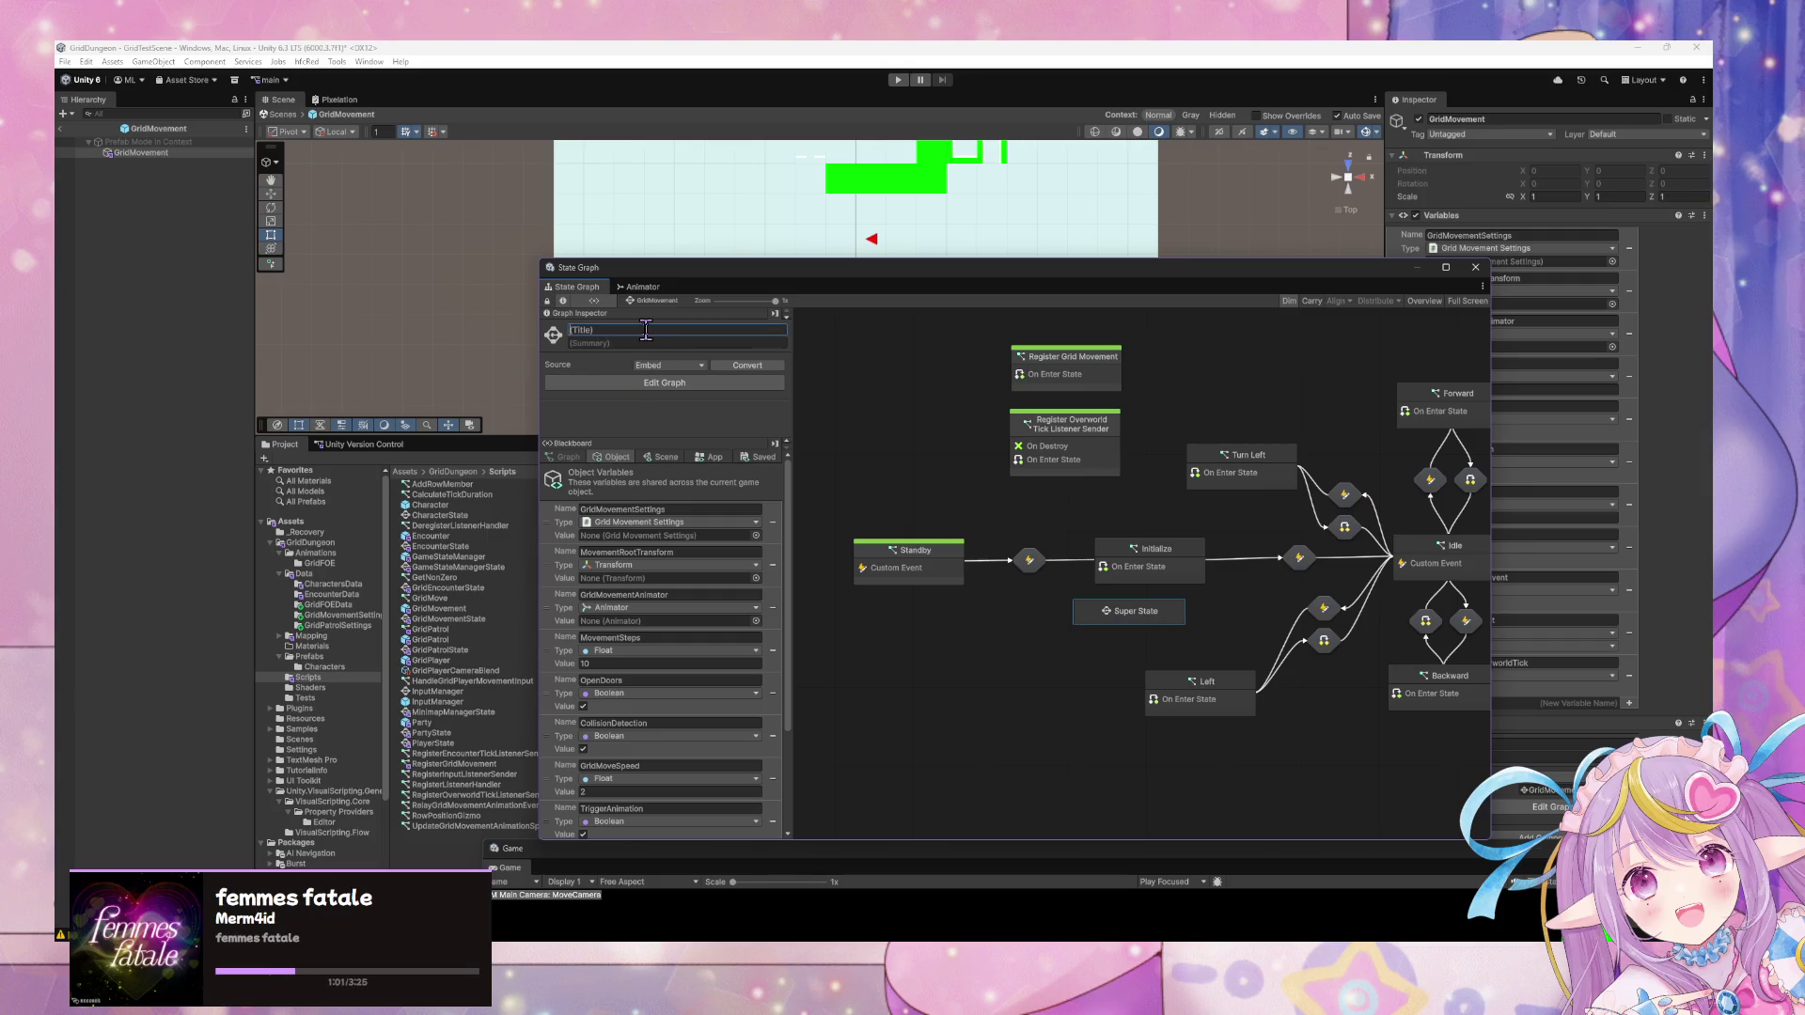
pyautogui.write('Initialize')
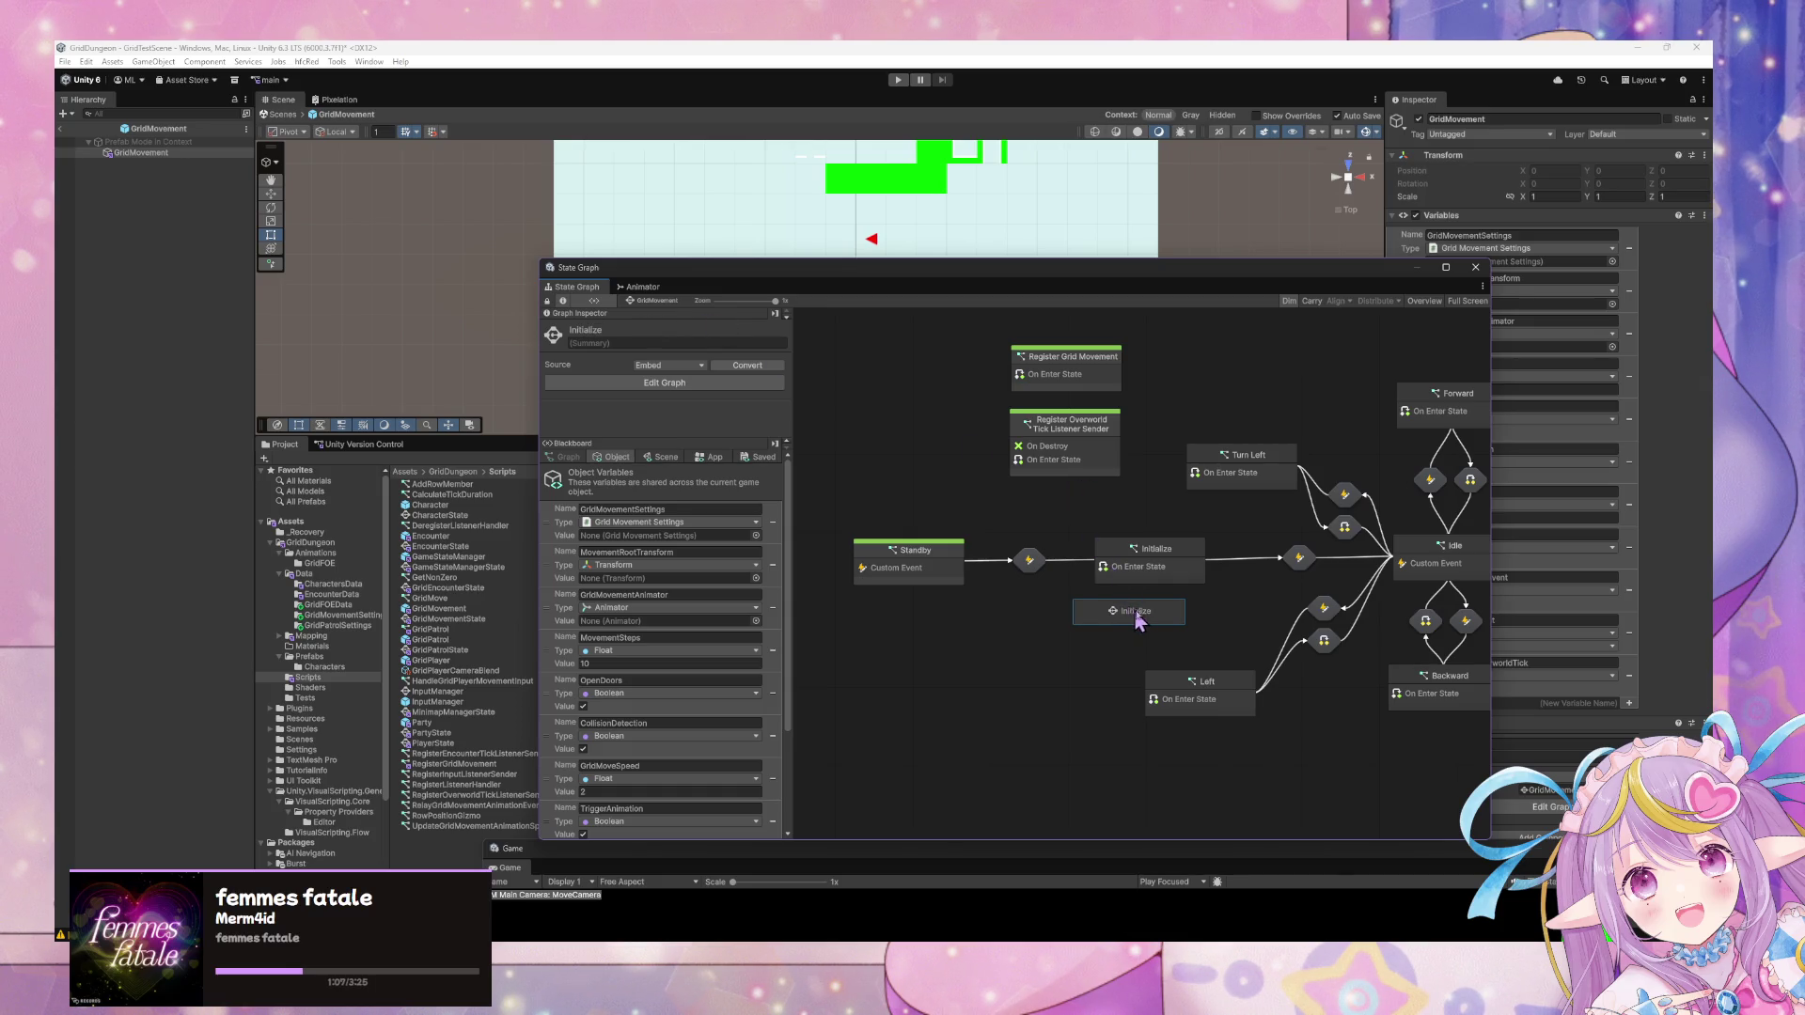
pyautogui.click(1091, 375)
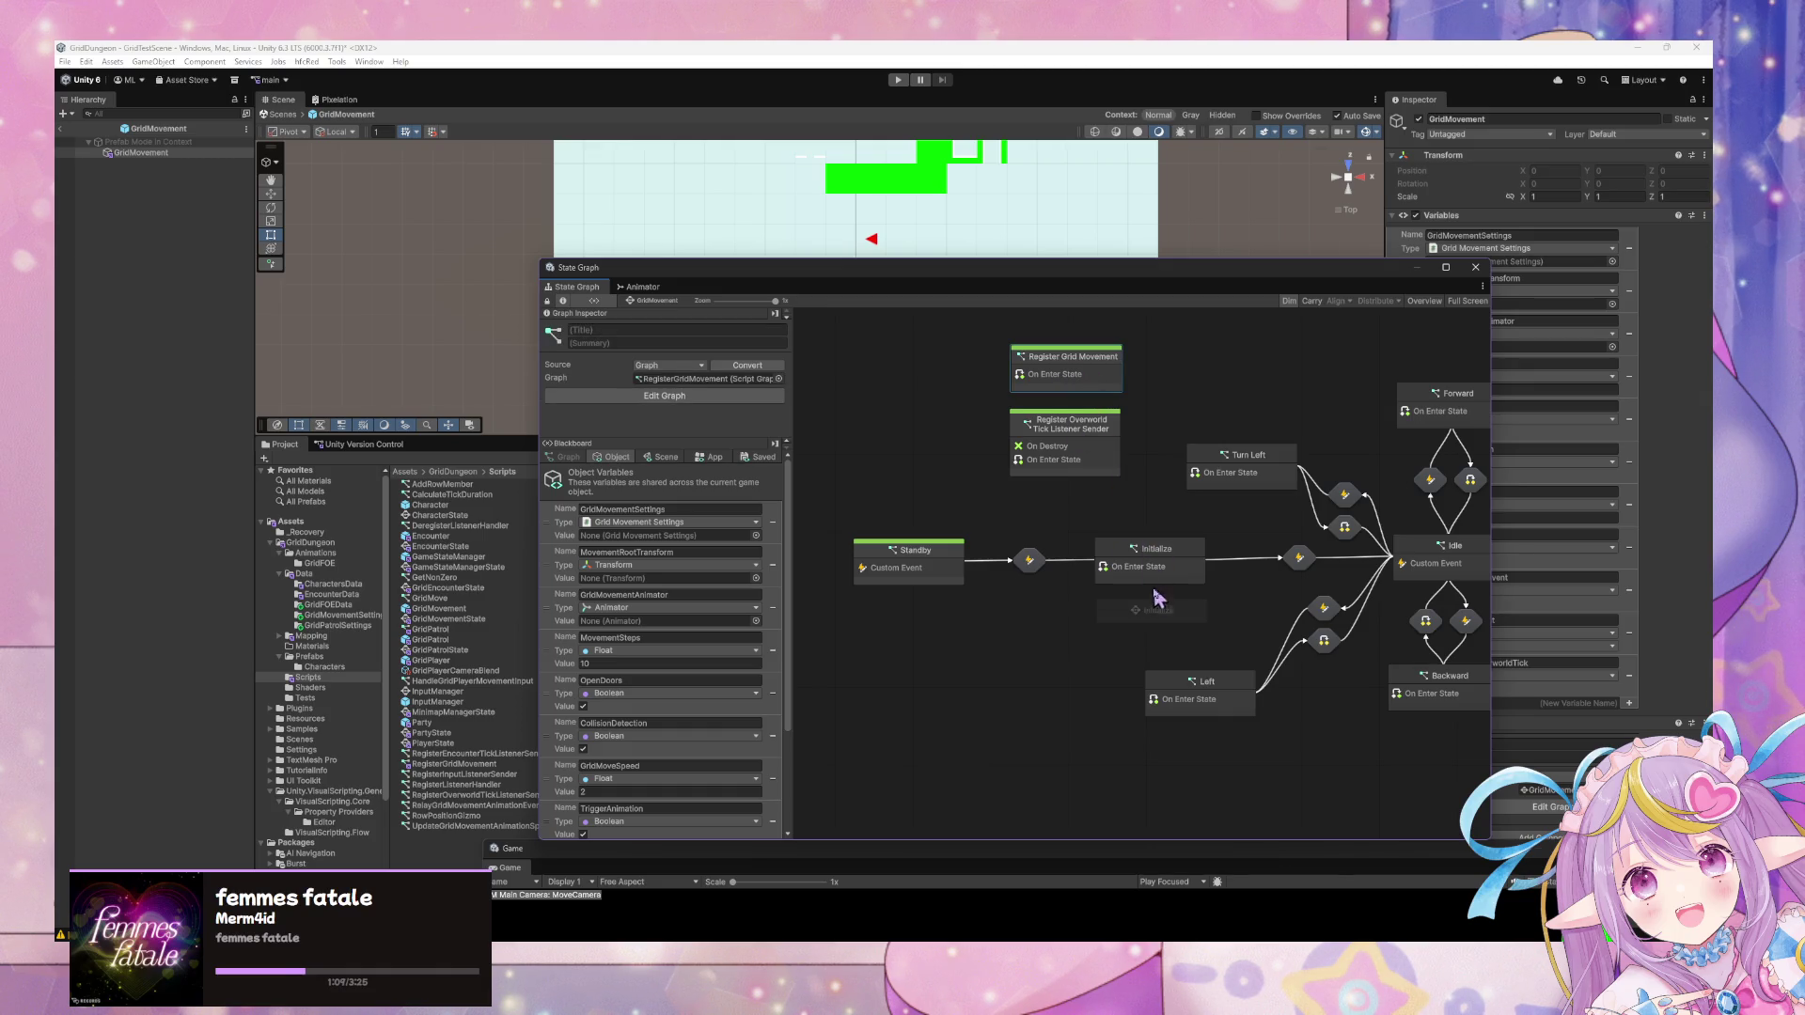
pyautogui.click(1092, 451)
# Paste a copy of the Register Grid Movement state into the new Initialize super state.
pyautogui.click(1109, 376)
pyautogui.doubleClick(1148, 611)
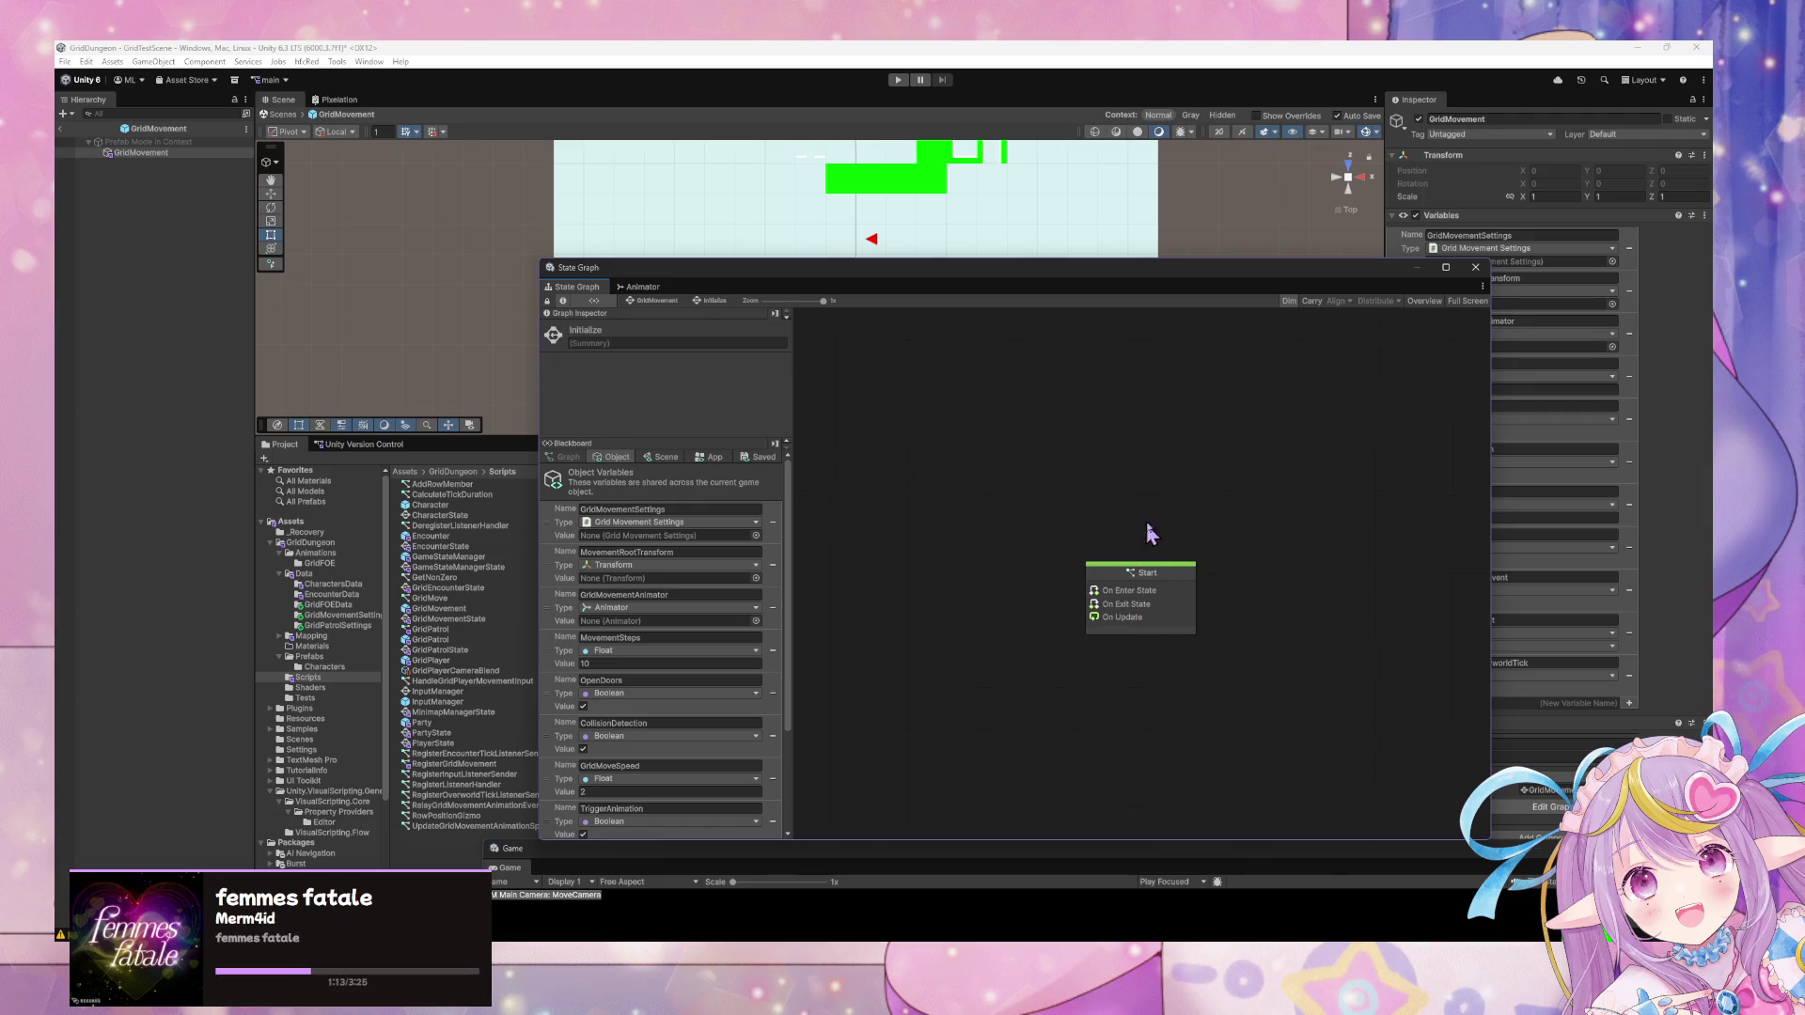
pyautogui.hotkey('ctrl', 'v')
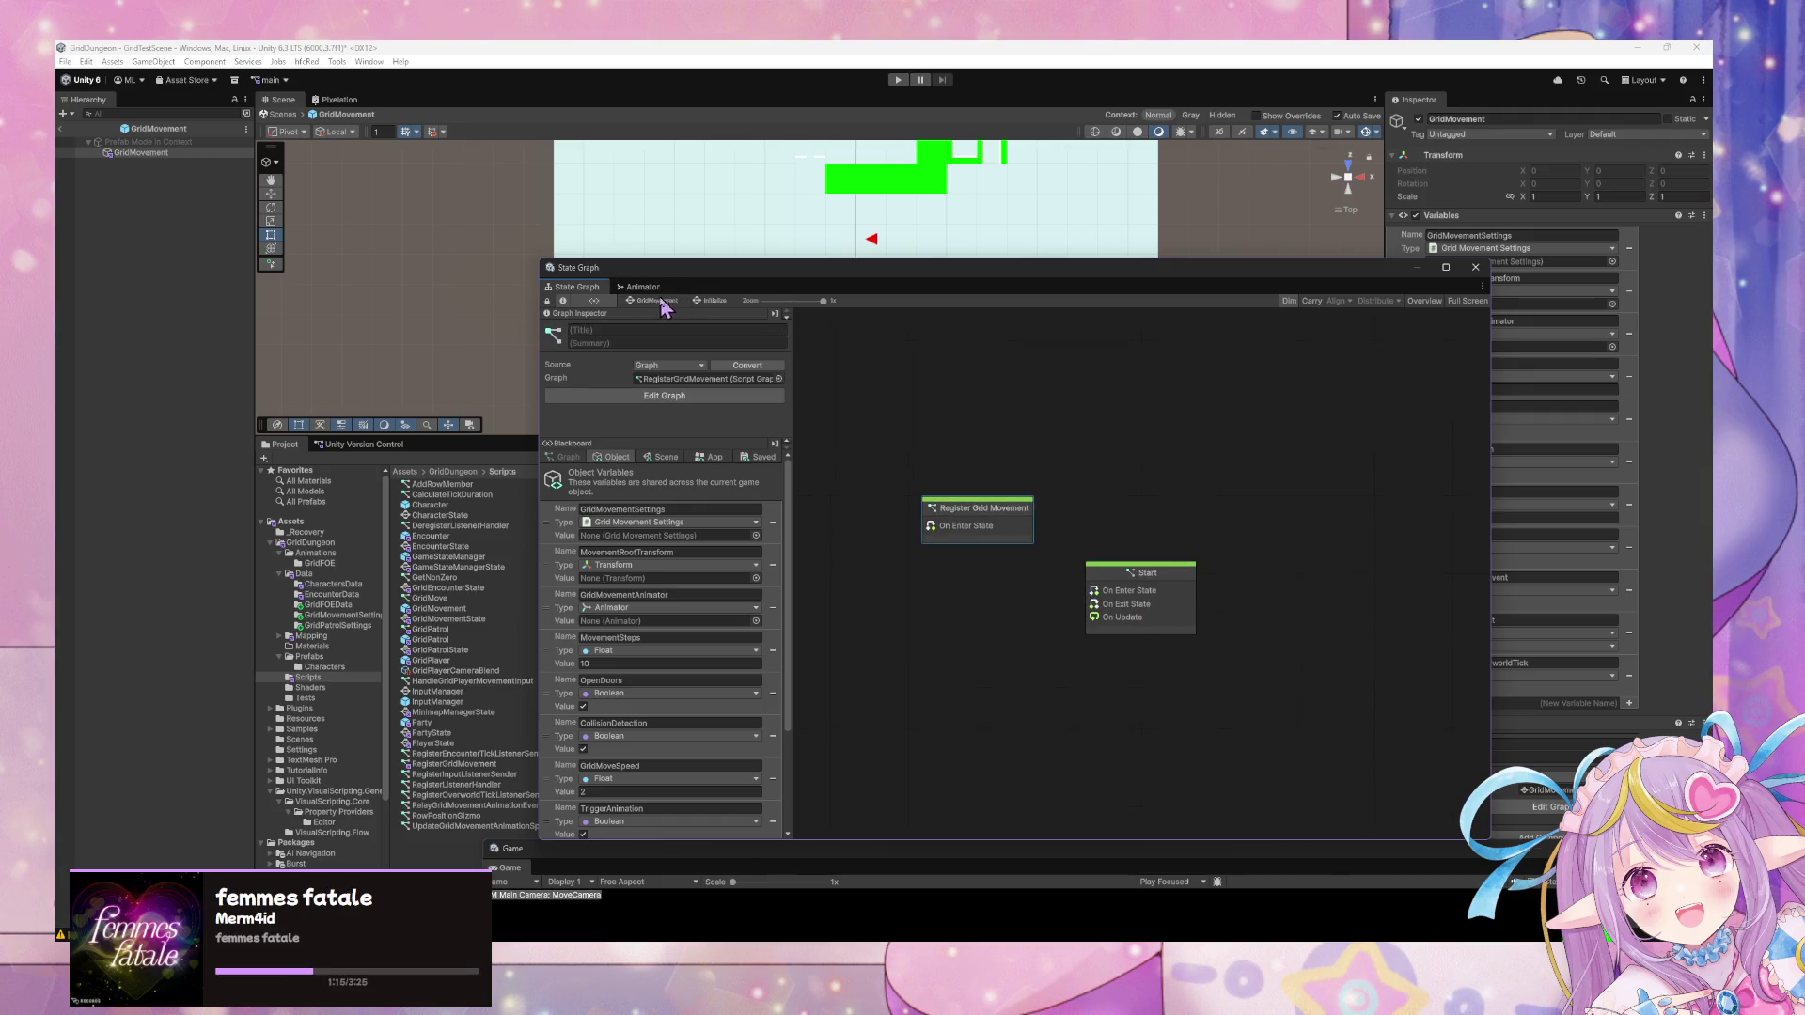
pyautogui.click(658, 301)
pyautogui.doubleClick(1161, 617)
# Inside the super state, make Initialize the start state and delete the default Start state.
pyautogui.click(1134, 639)
pyautogui.moveTo(1145, 558); pyautogui.dragTo(1135, 509)
pyautogui.rightClick(1135, 515)
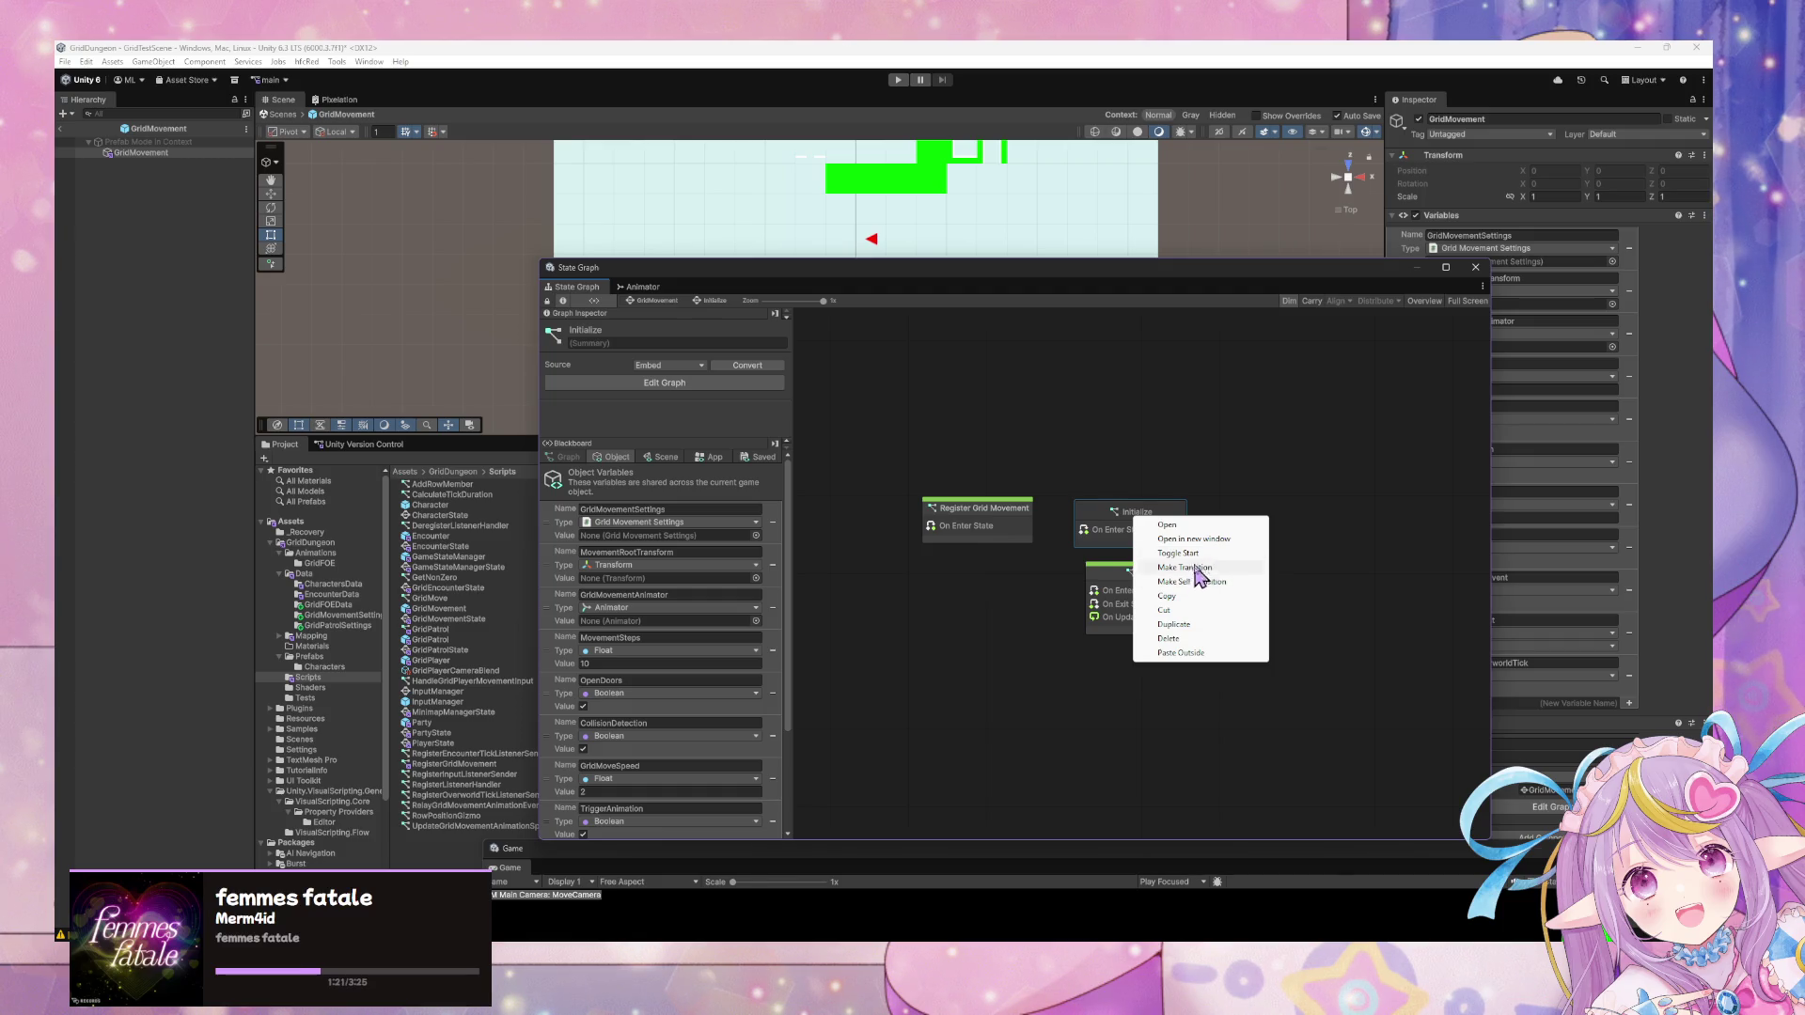
pyautogui.click(1180, 553)
pyautogui.click(1171, 585)
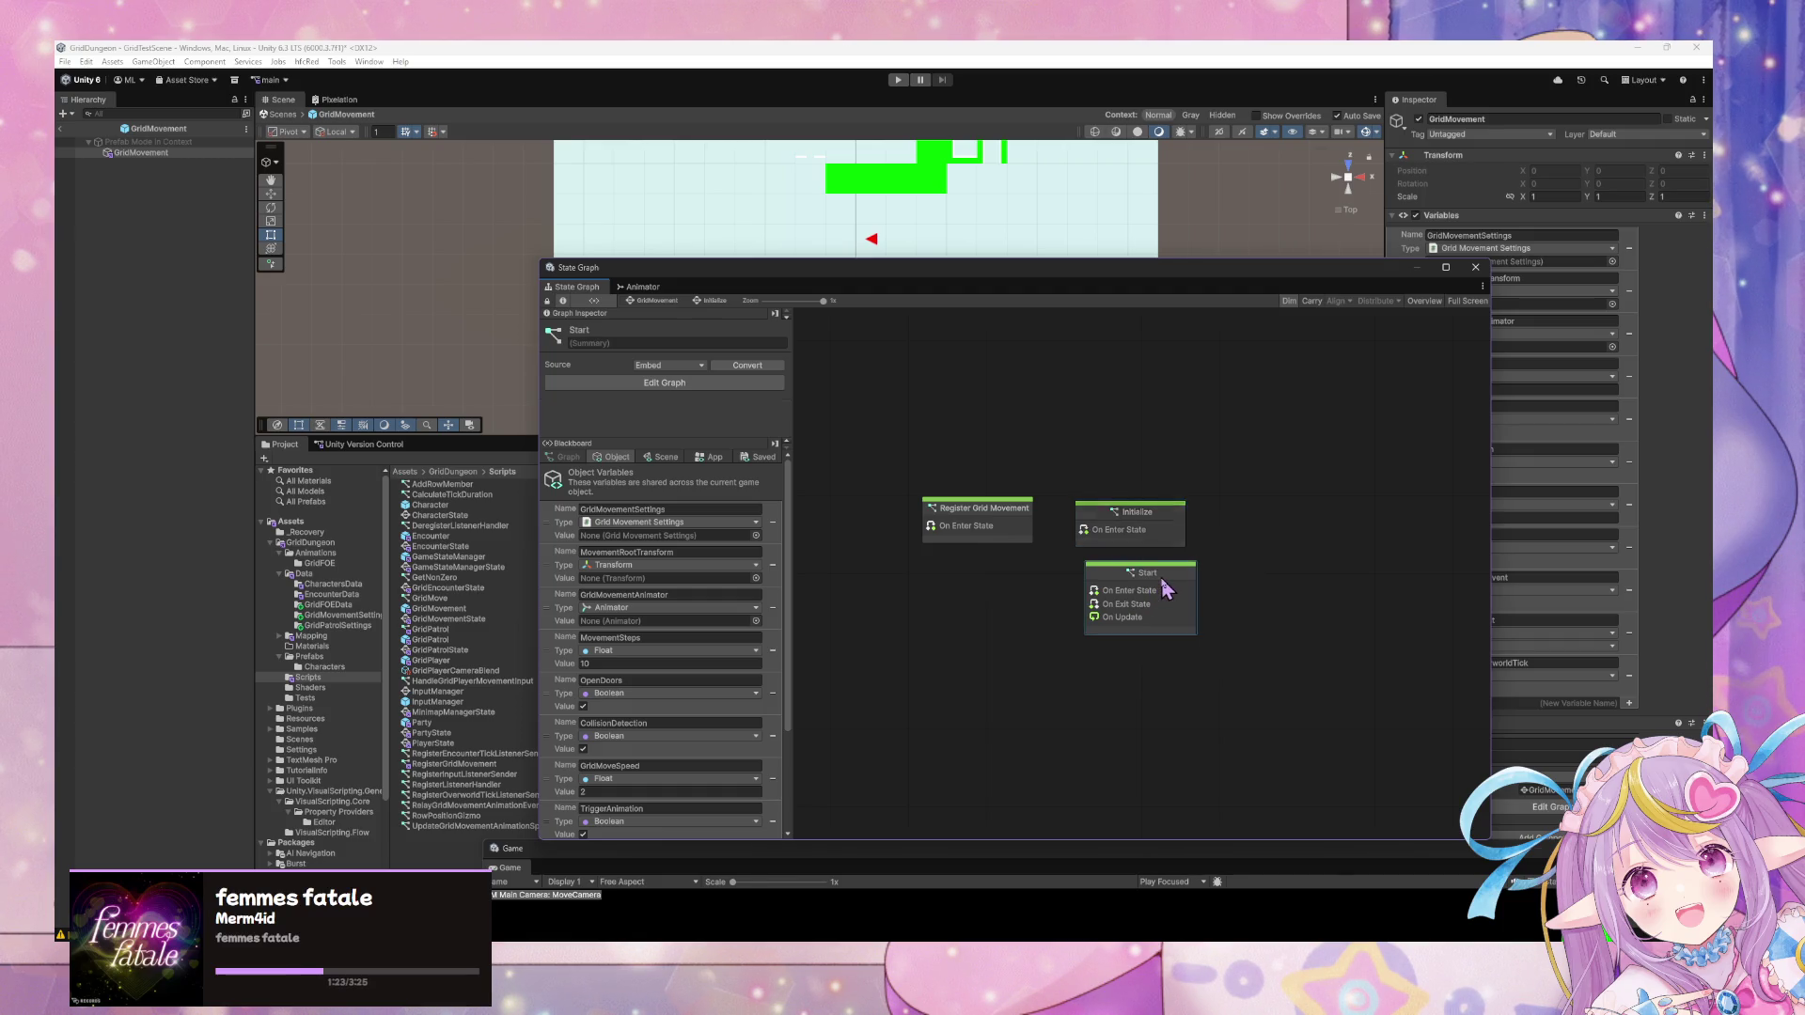
pyautogui.press('Delete')
# Back in GridMovement, nudge the super state and review the original Initialize state's script graph.
pyautogui.click(658, 303)
pyautogui.moveTo(1166, 613); pyautogui.dragTo(1156, 615)
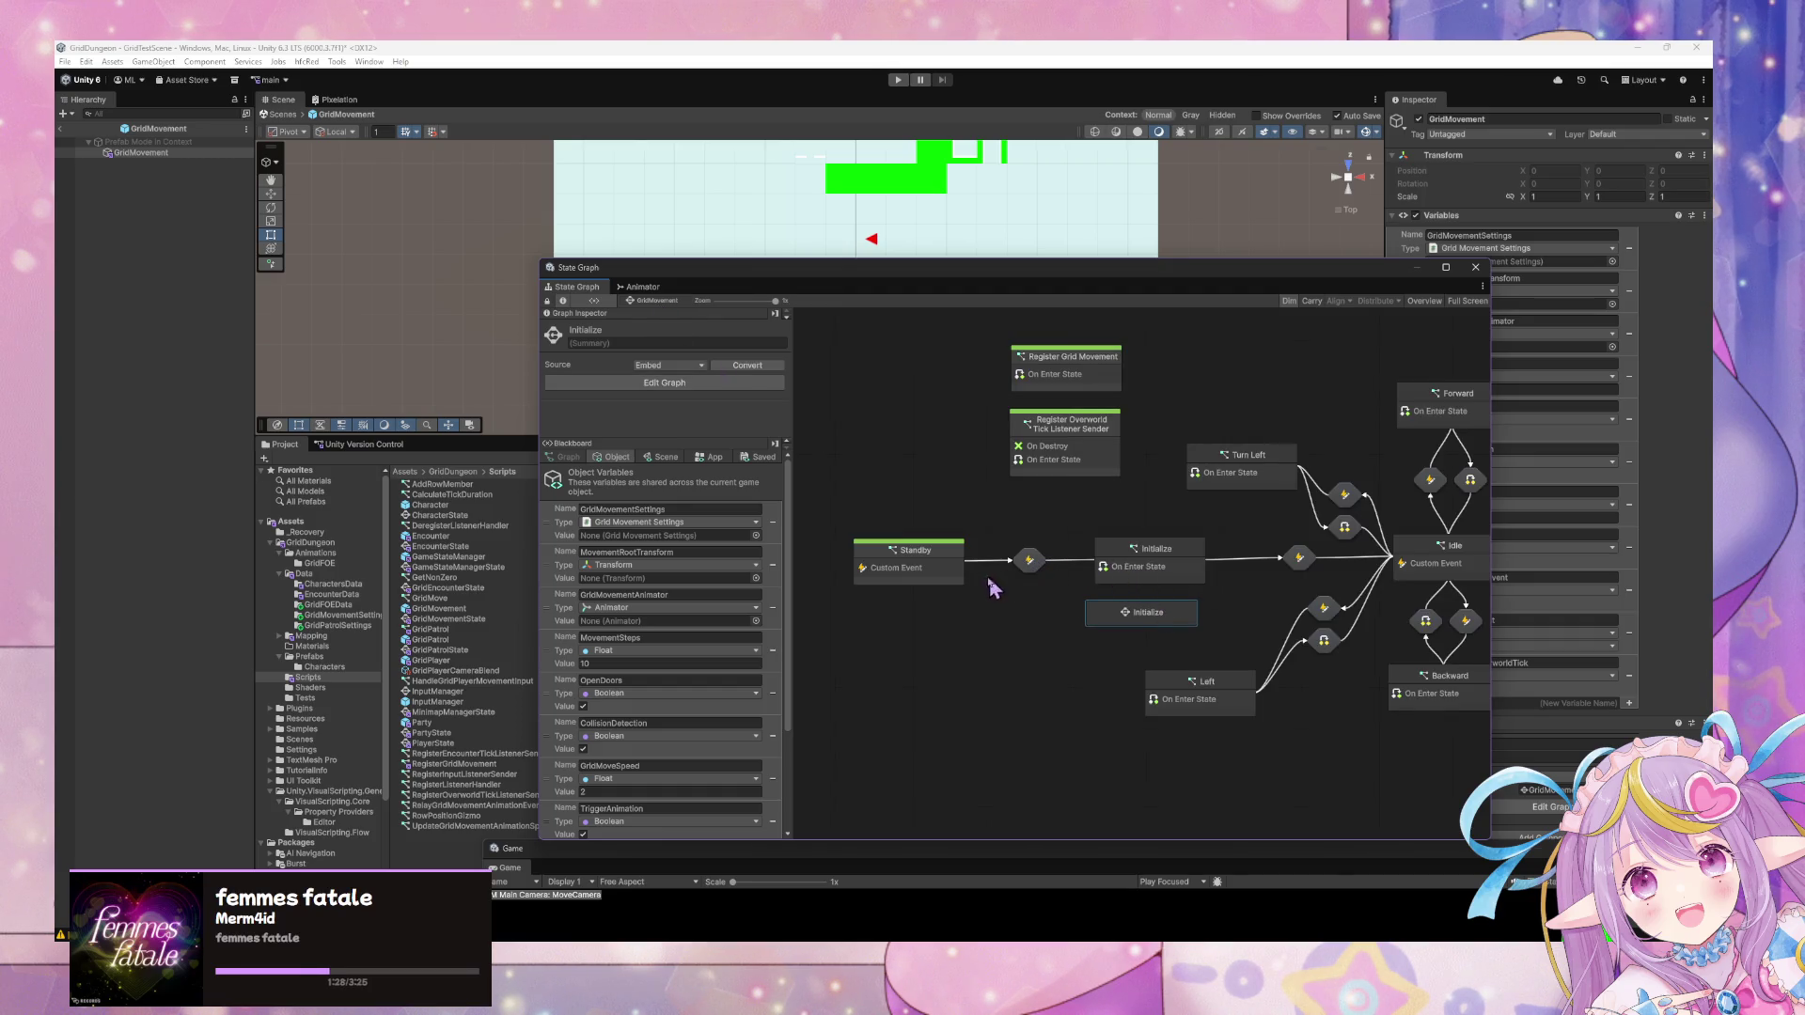
pyautogui.click(1151, 564)
pyautogui.doubleClick(1146, 551)
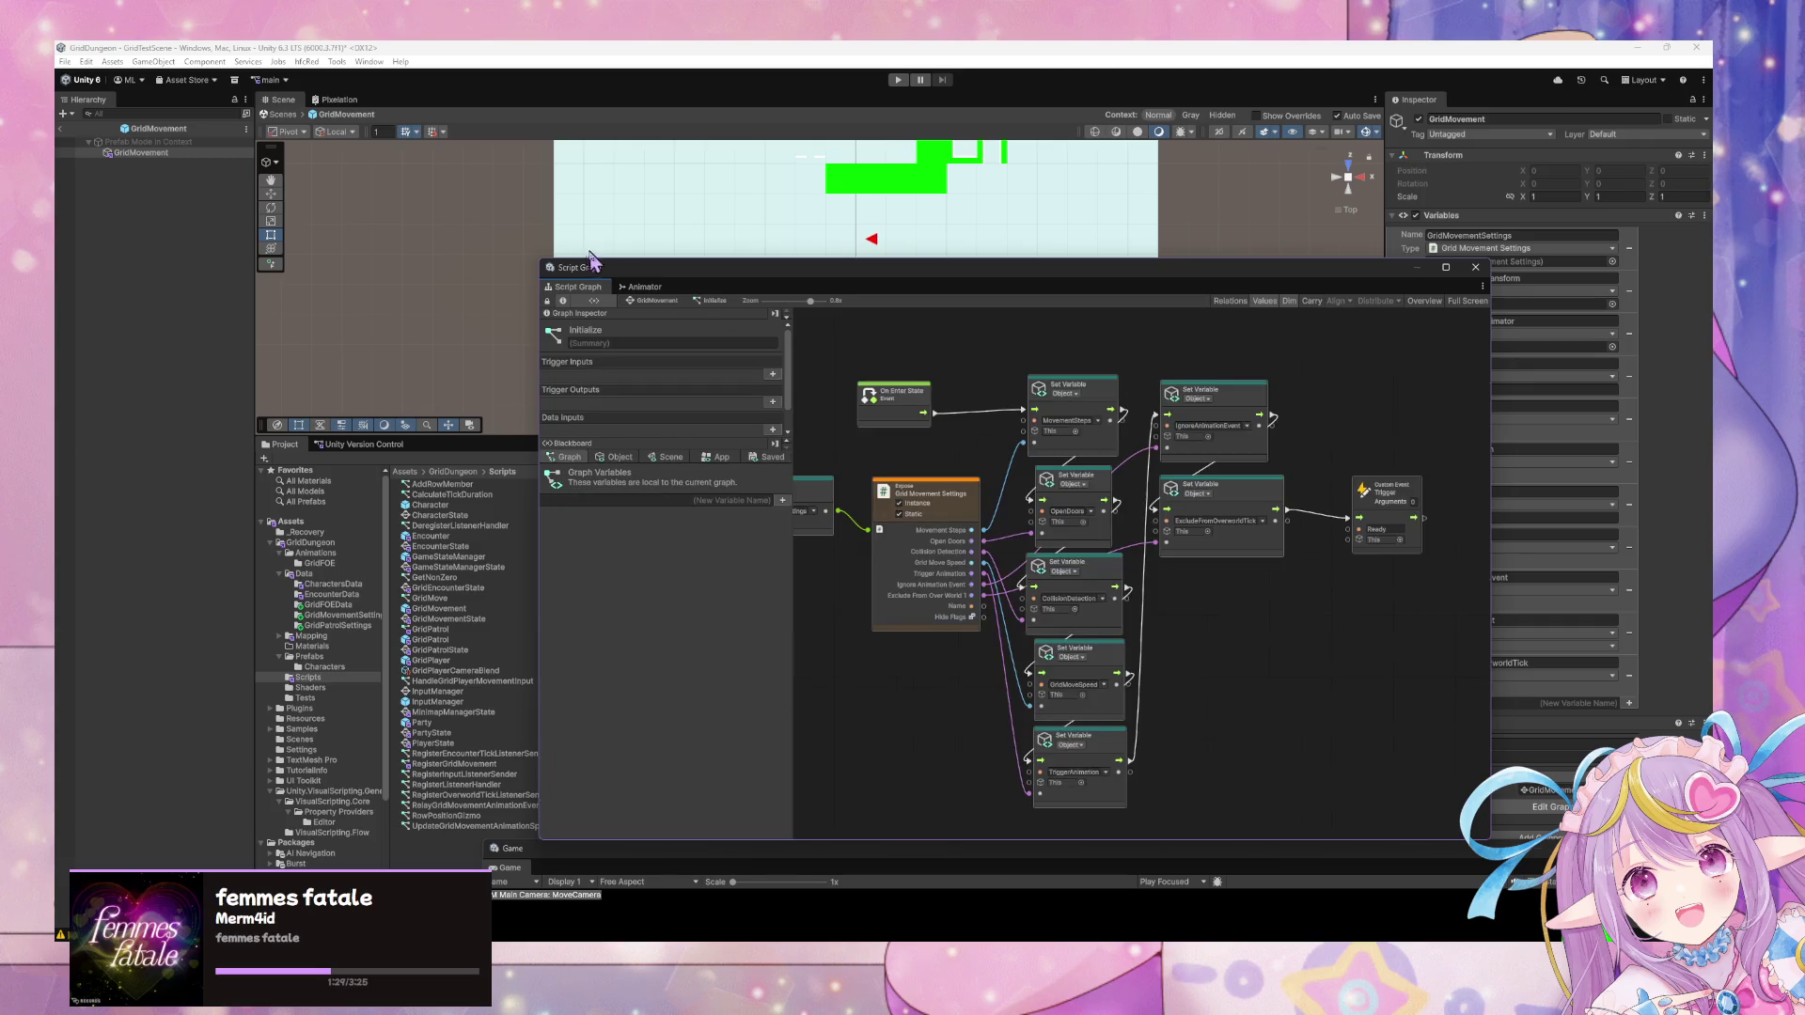
pyautogui.click(647, 301)
pyautogui.click(1166, 616)
pyautogui.doubleClick(1166, 616)
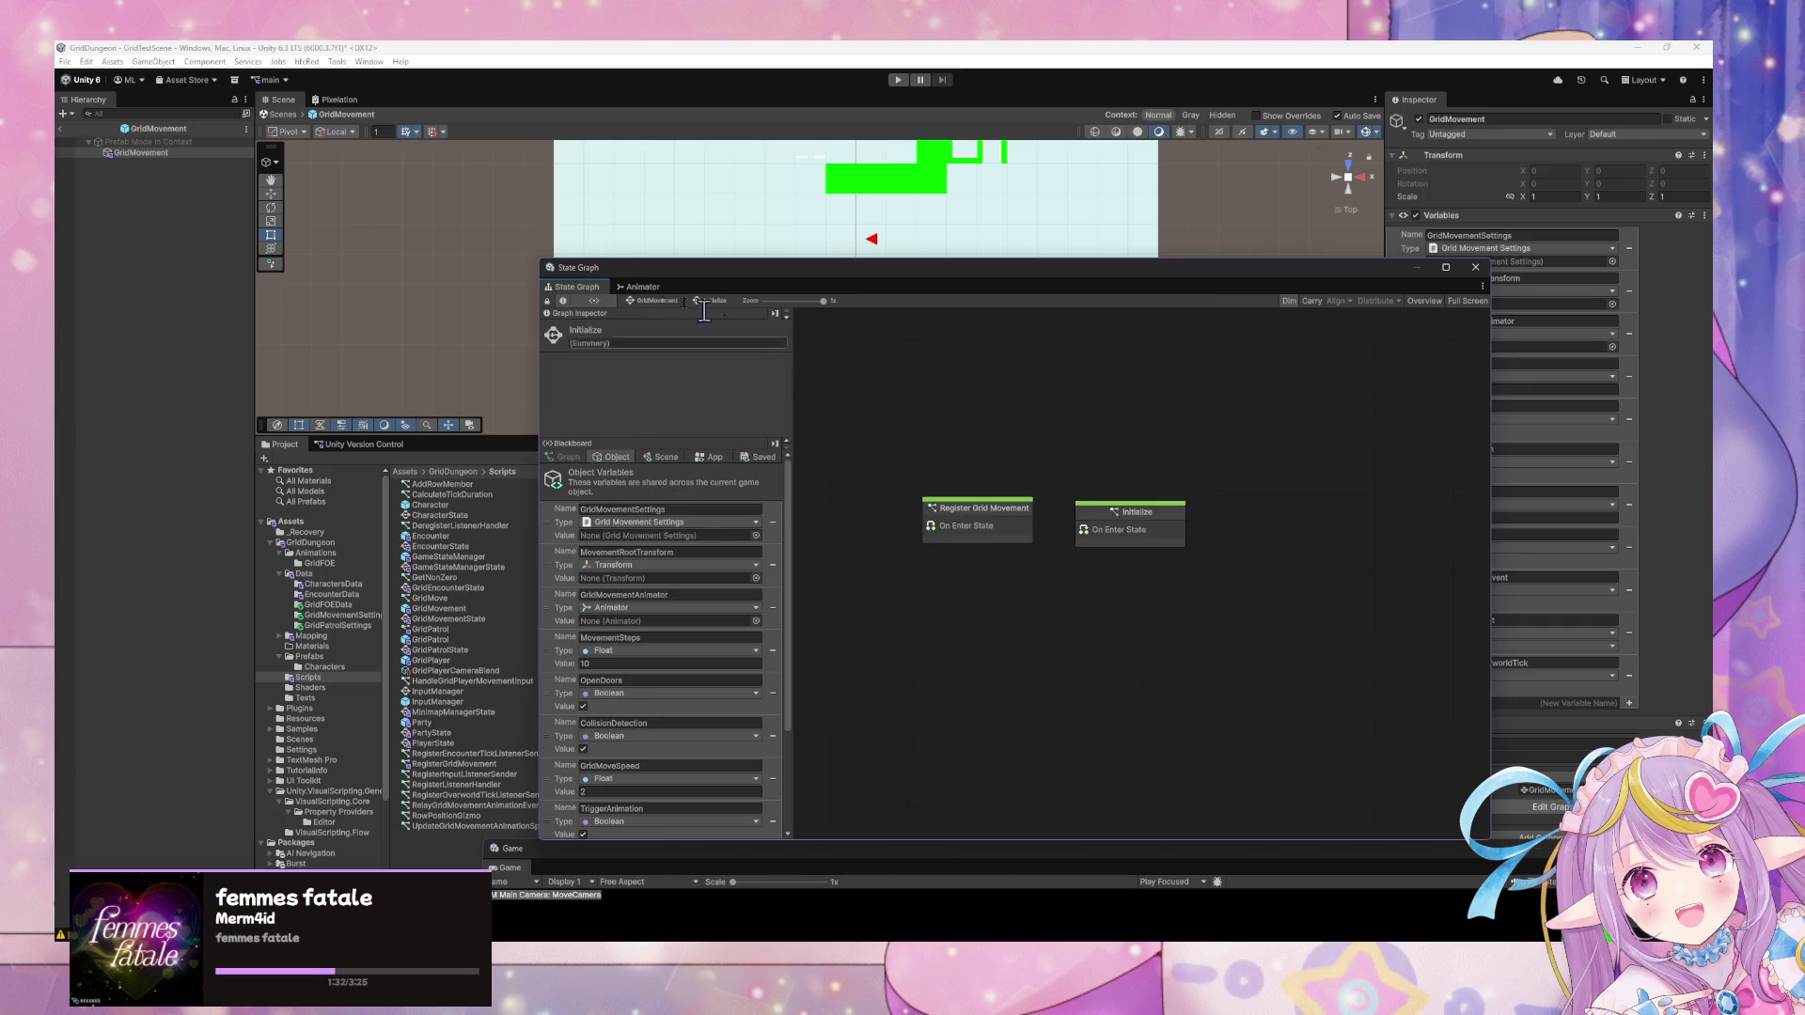
pyautogui.click(657, 301)
# Add transitions from Standby to the Initialize super state and from the super state to Idle.
pyautogui.rightClick(954, 574)
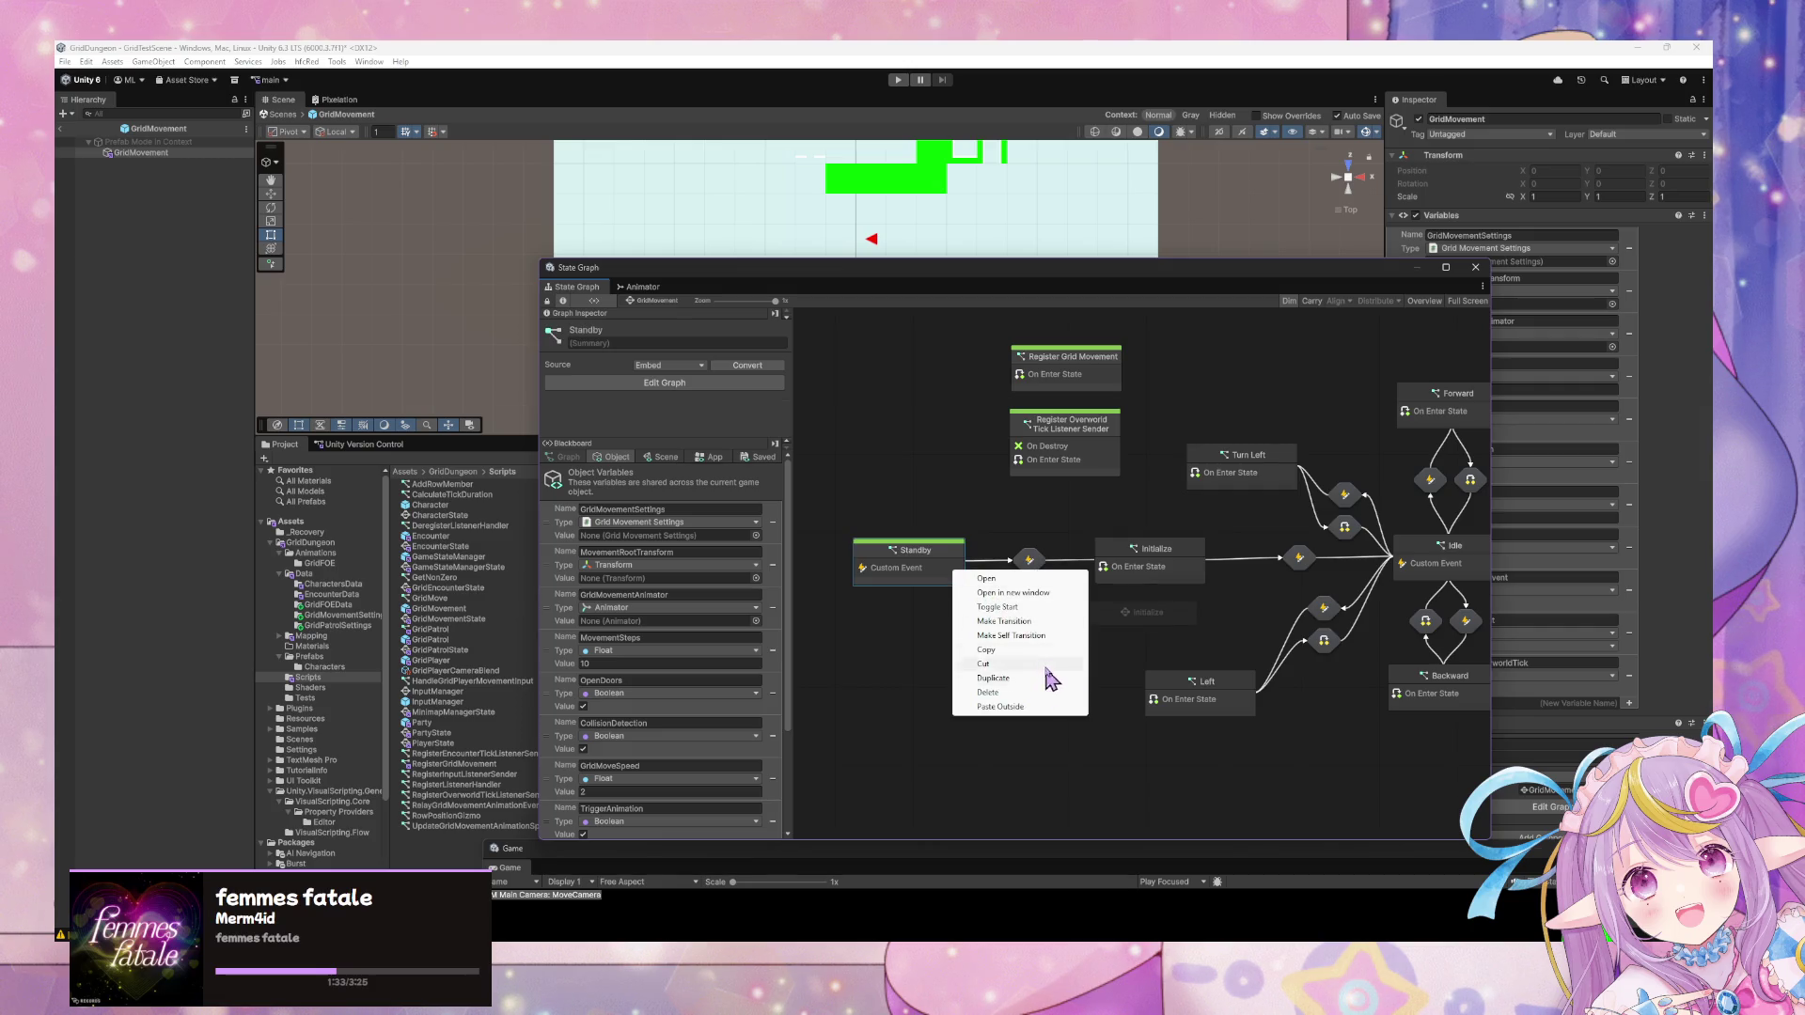
pyautogui.click(1030, 621)
pyautogui.click(1128, 612)
pyautogui.rightClick(1181, 623)
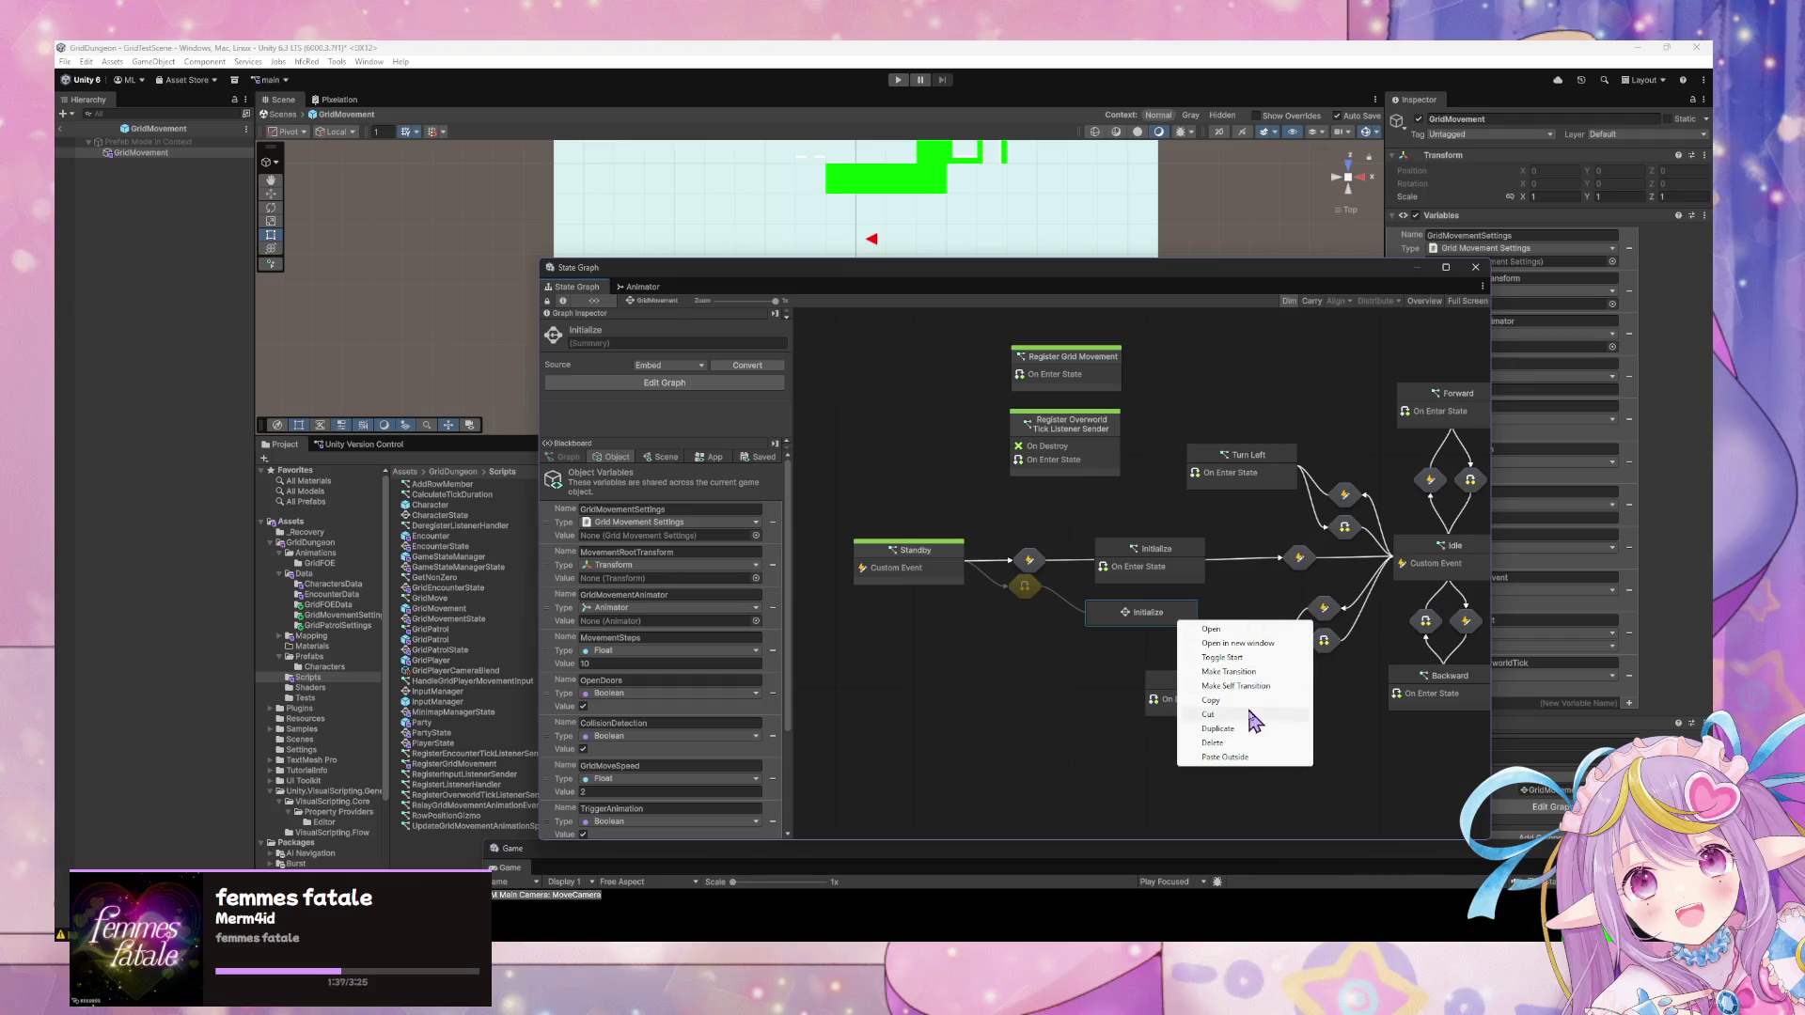
pyautogui.click(1235, 671)
pyautogui.click(1434, 555)
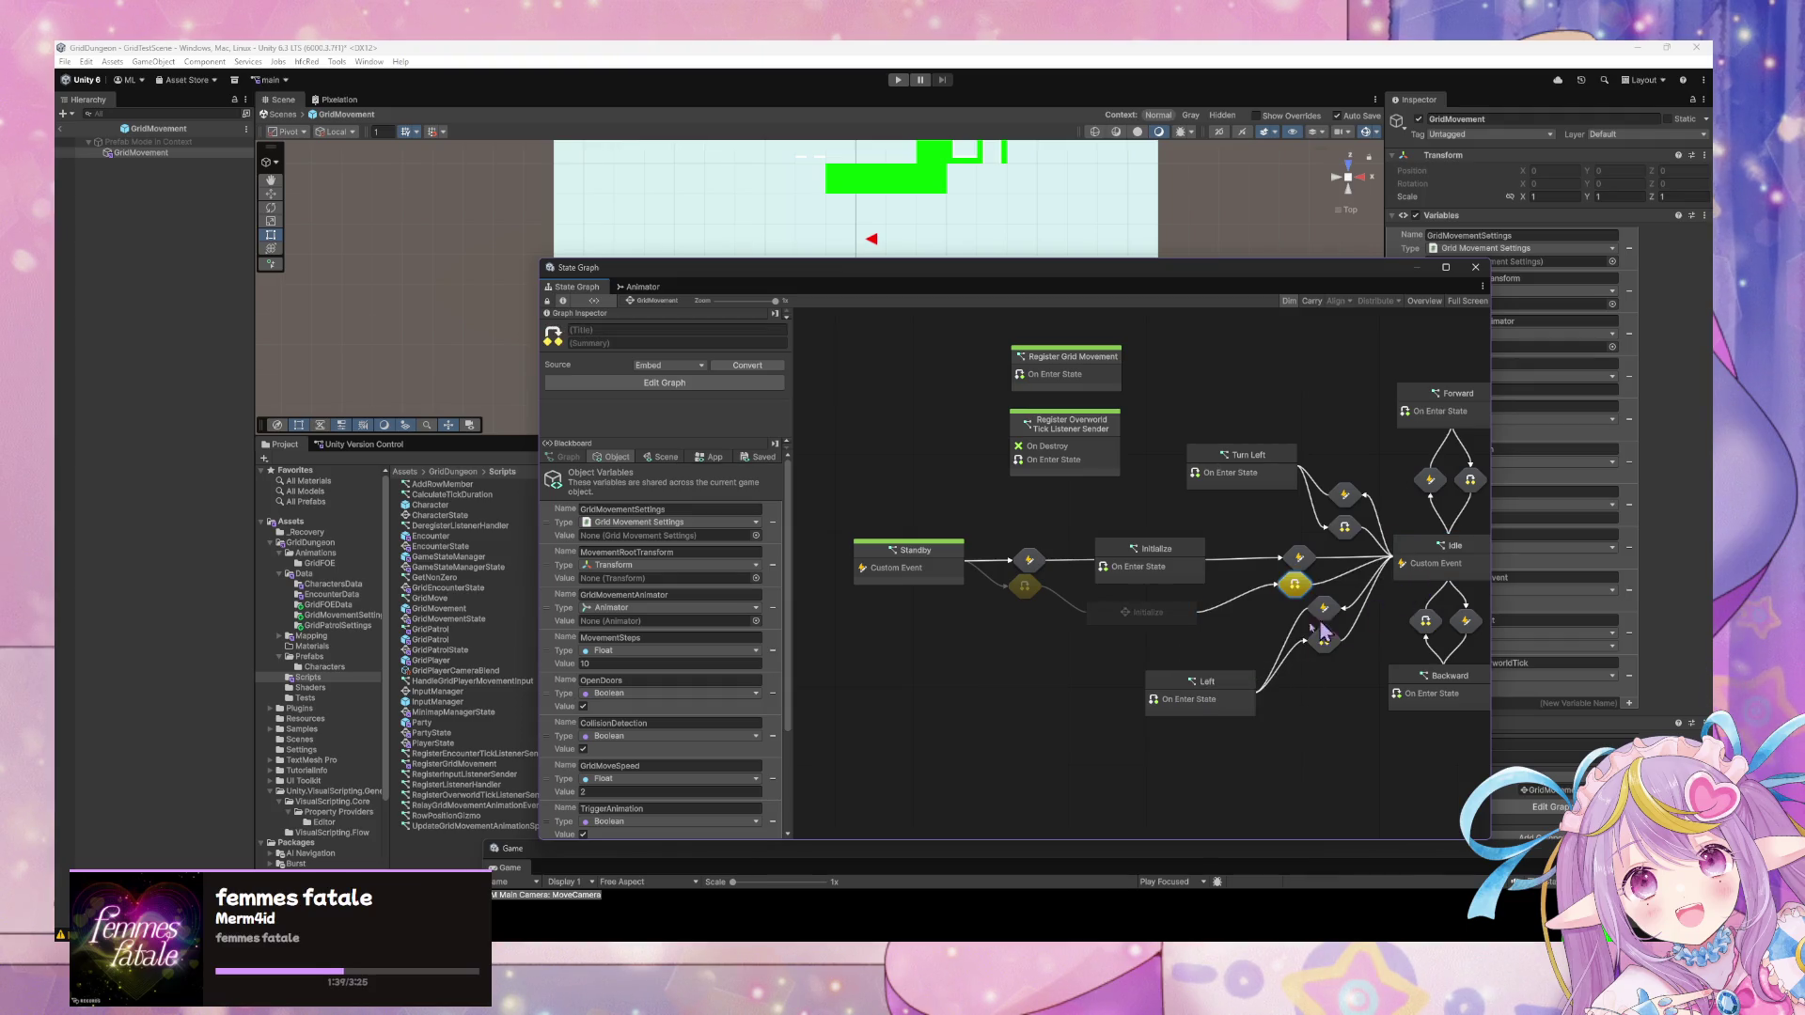
# Delete the old Initialize state, move the super state into its place, and open Standby's transition graph.
pyautogui.click(1164, 573)
pyautogui.press('Delete')
pyautogui.moveTo(1145, 607); pyautogui.dragTo(1133, 561)
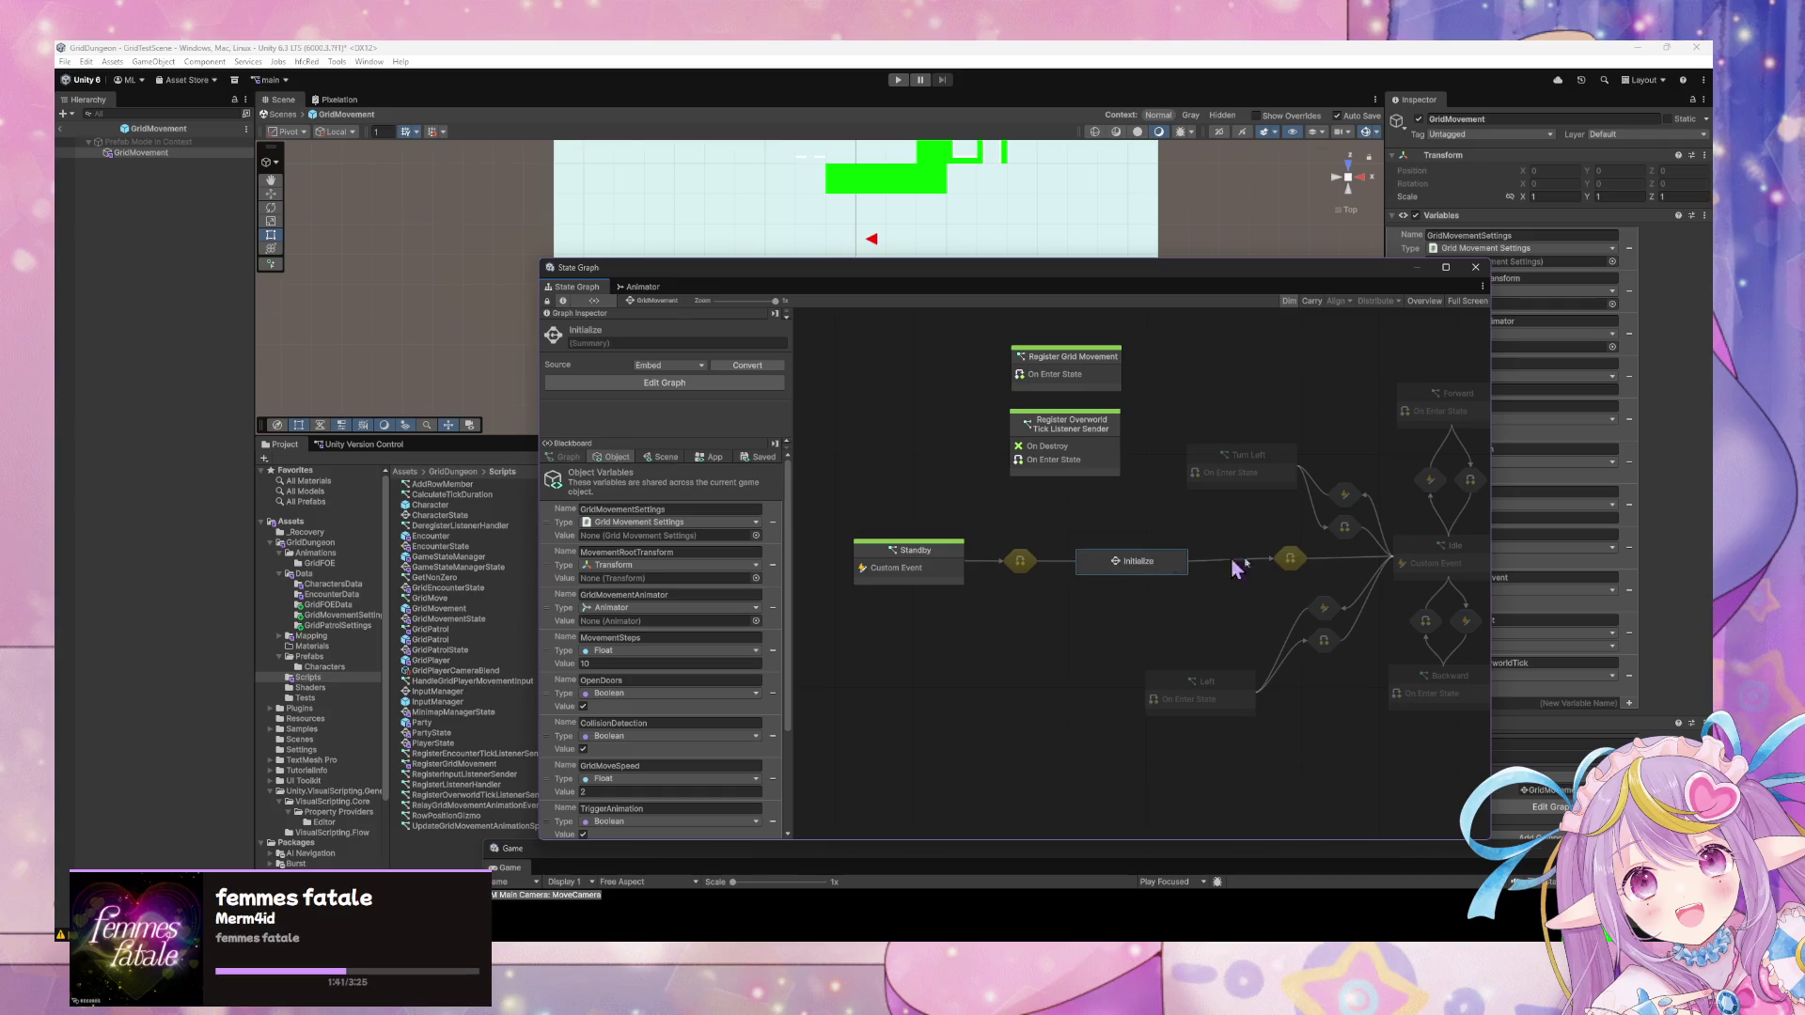
pyautogui.doubleClick(1290, 560)
pyautogui.rightClick(1098, 575)
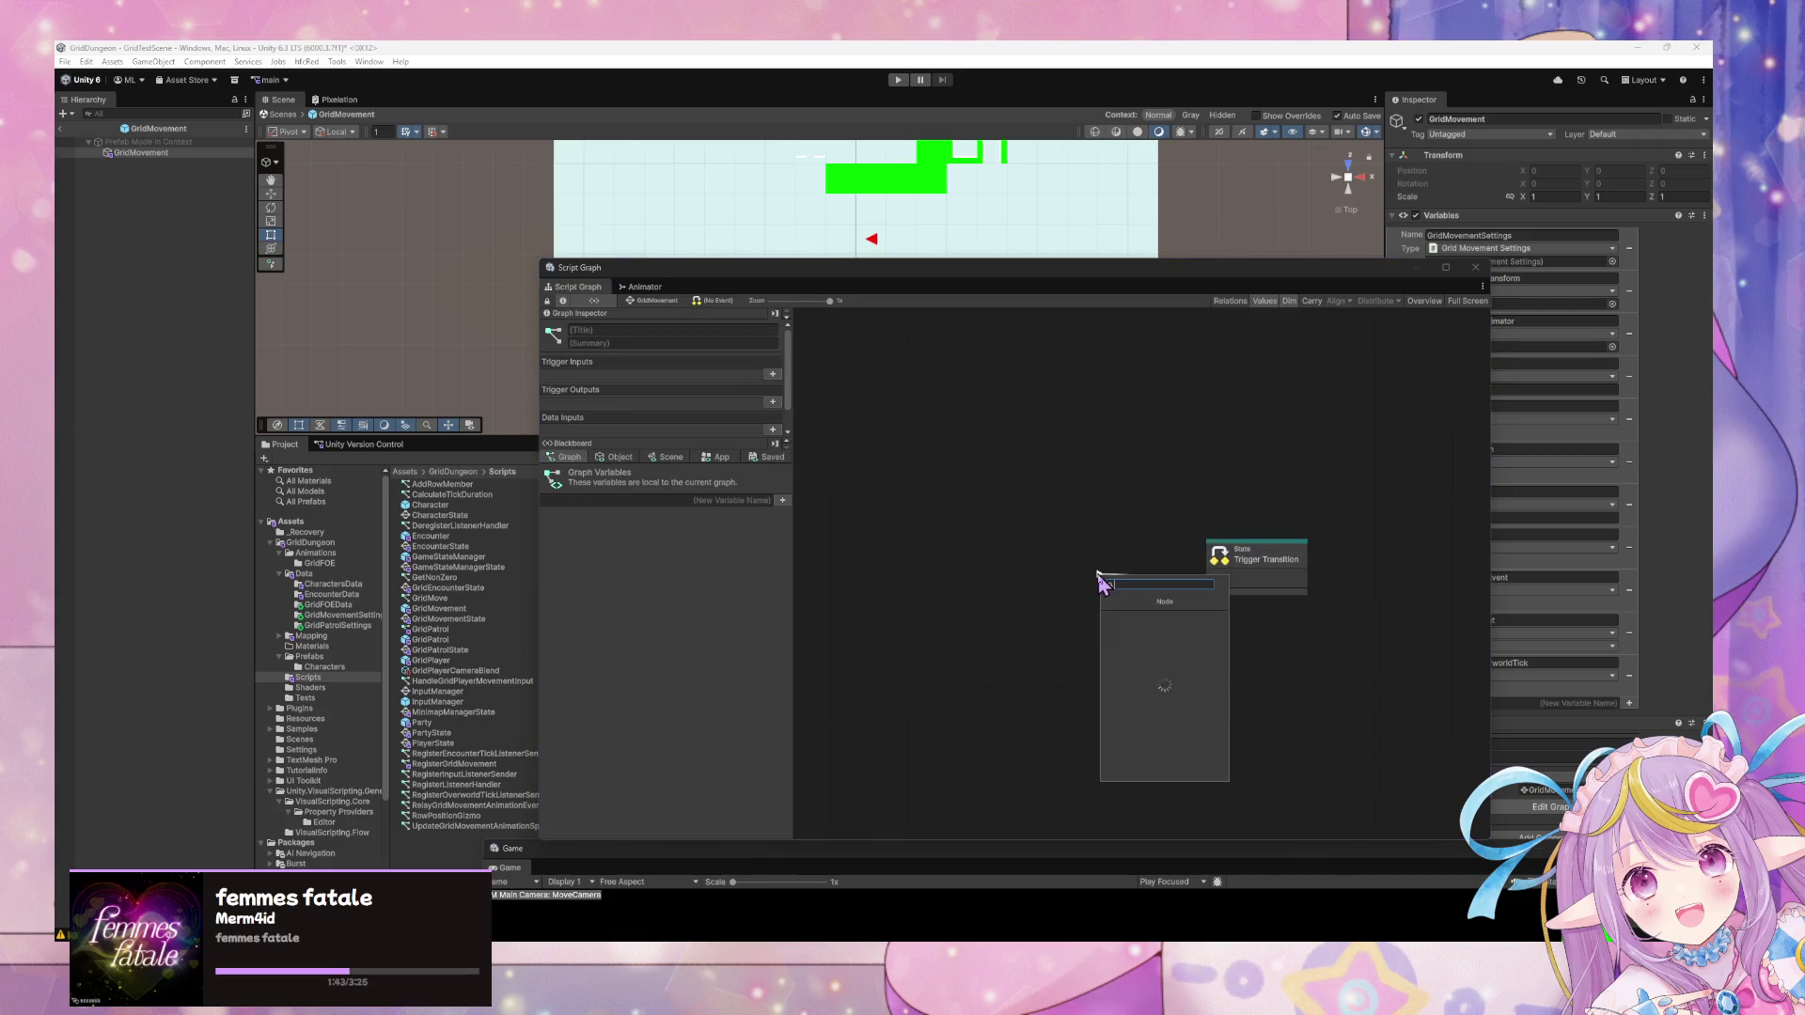
# Add a Custom Event node to the Standby-to-Initialize transition graph and edit its name.
pyautogui.write('custom event')
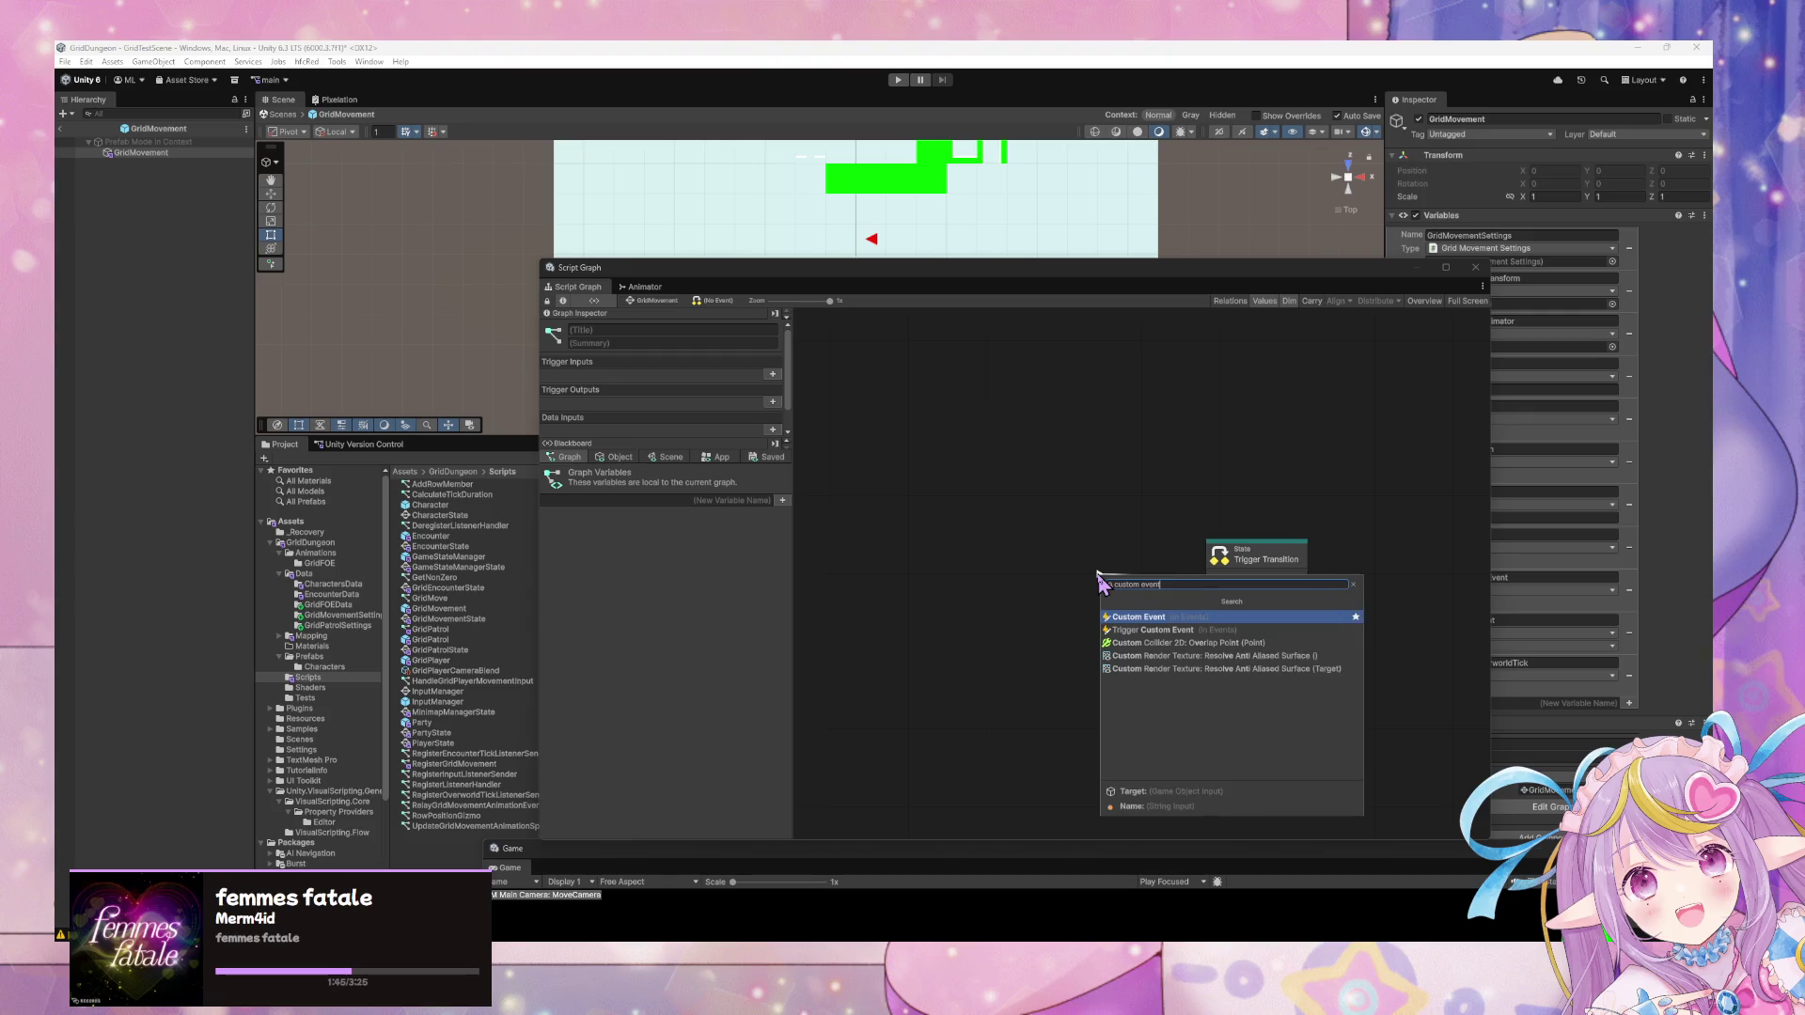
pyautogui.press('Return')
pyautogui.click(1041, 587)
pyautogui.write('Ready')
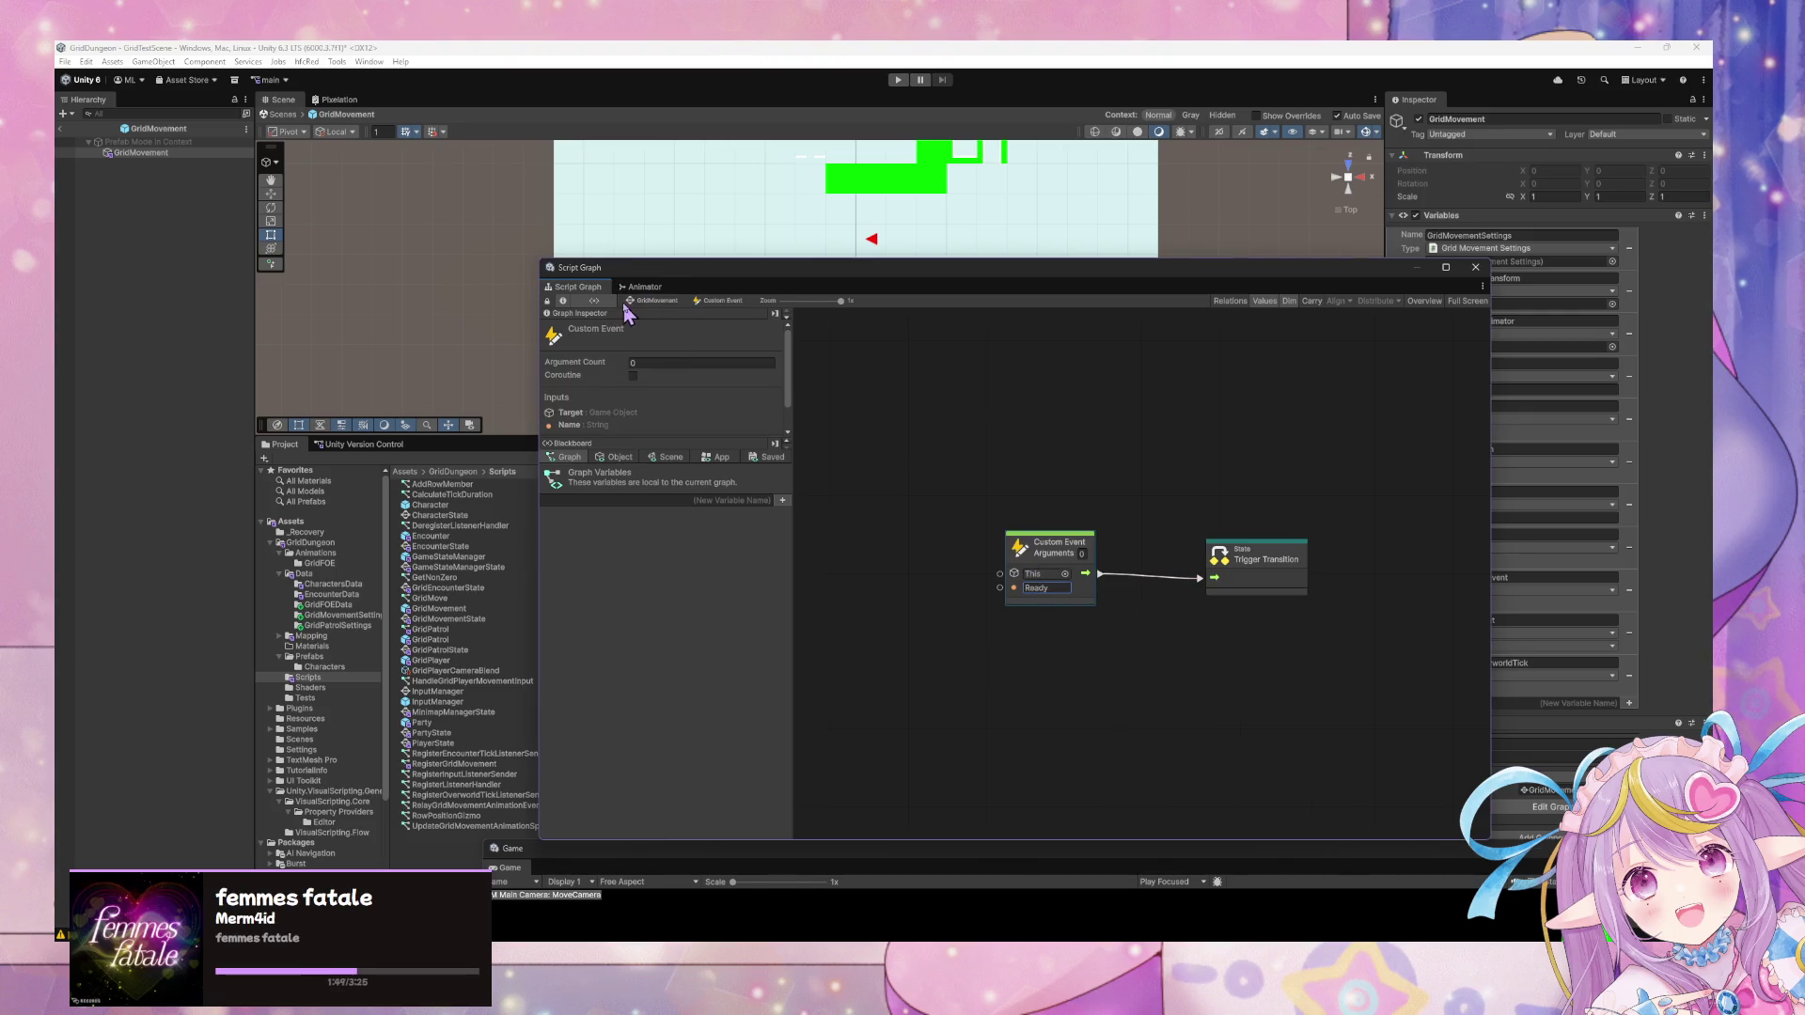
pyautogui.click(639, 302)
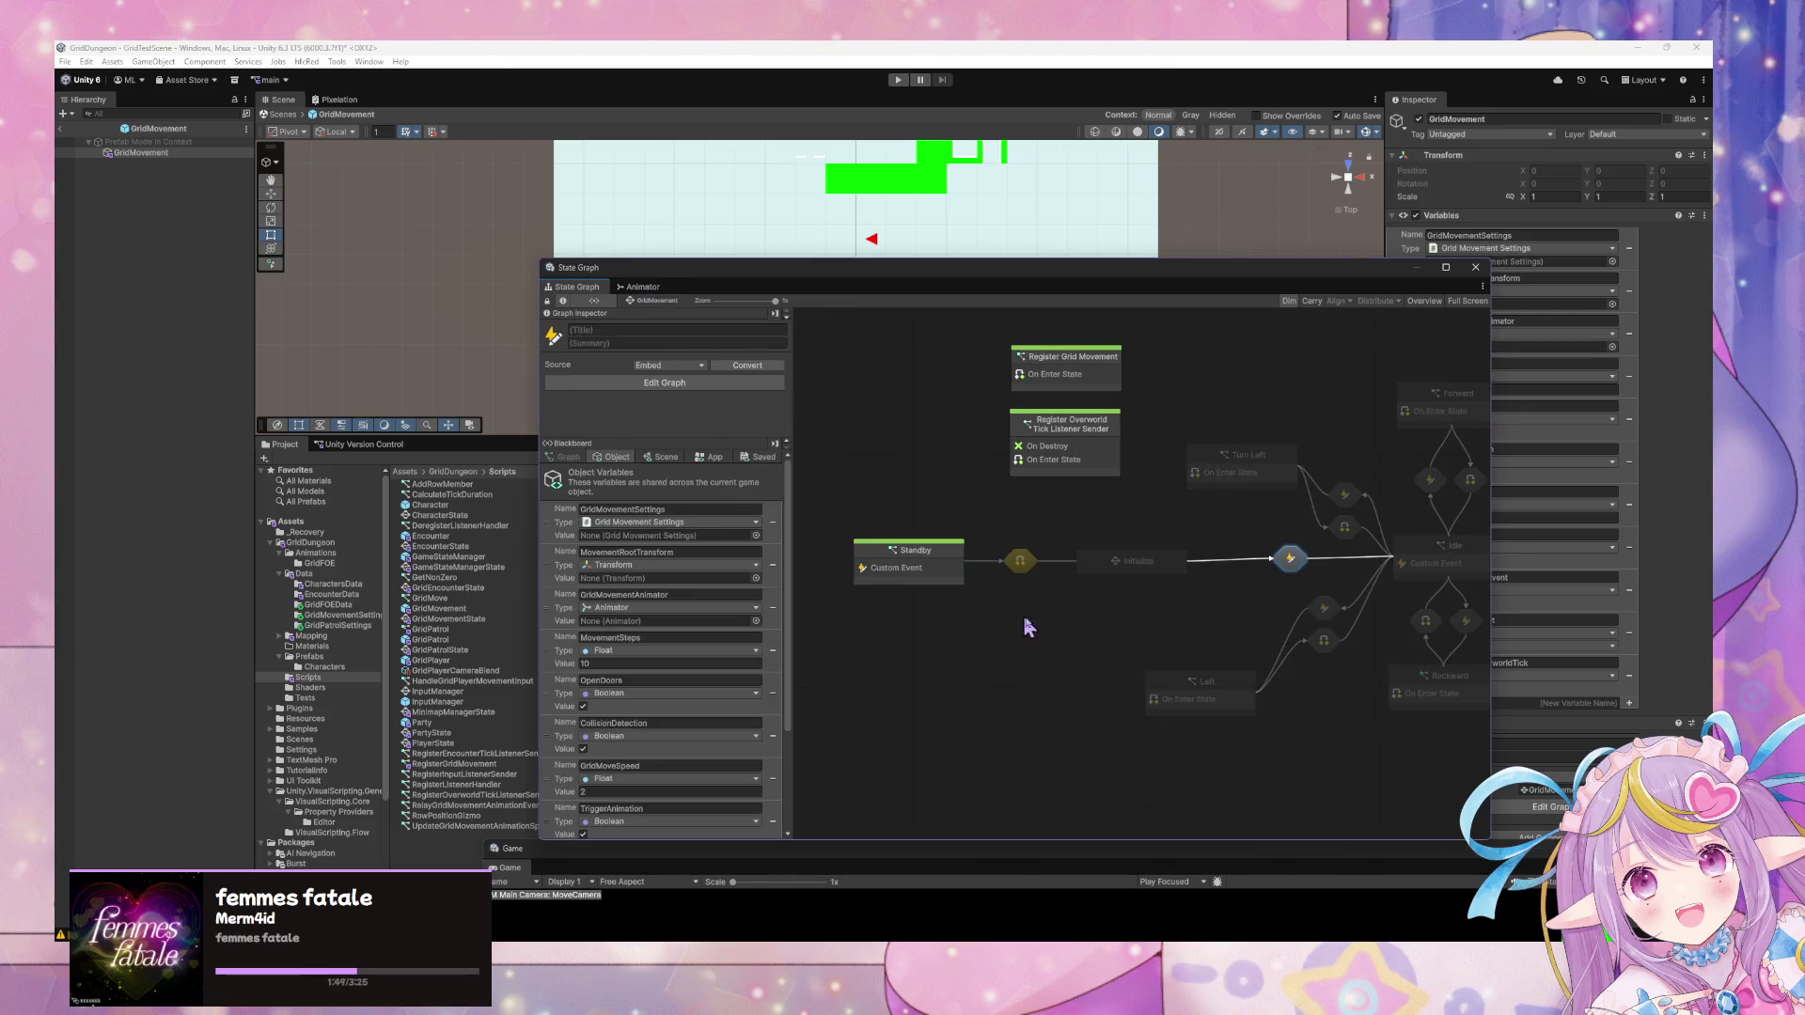
# In the Initialize-to-Idle transition, add a Custom Event named Initialize wired to Trigger Transition.
pyautogui.doubleClick(1024, 565)
pyautogui.rightClick(1124, 621)
pyautogui.write('custom event')
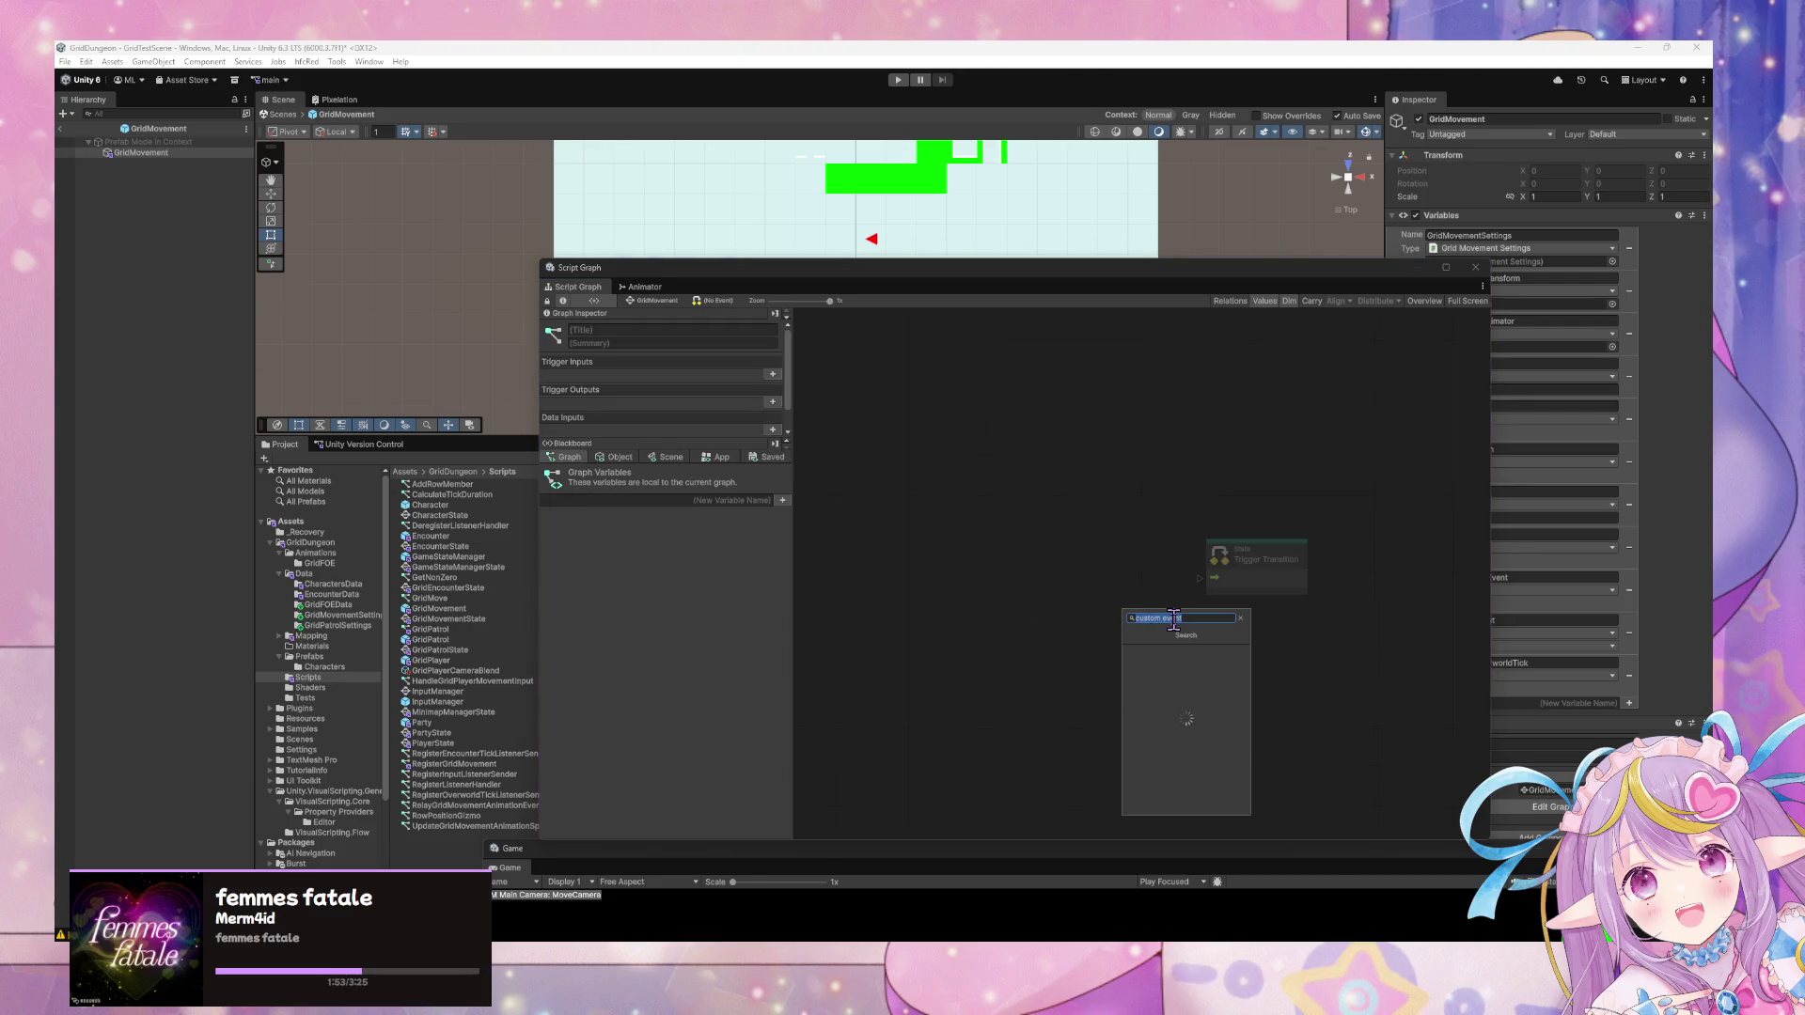
pyautogui.press('Return')
pyautogui.click(1156, 662)
pyautogui.write('Initialize')
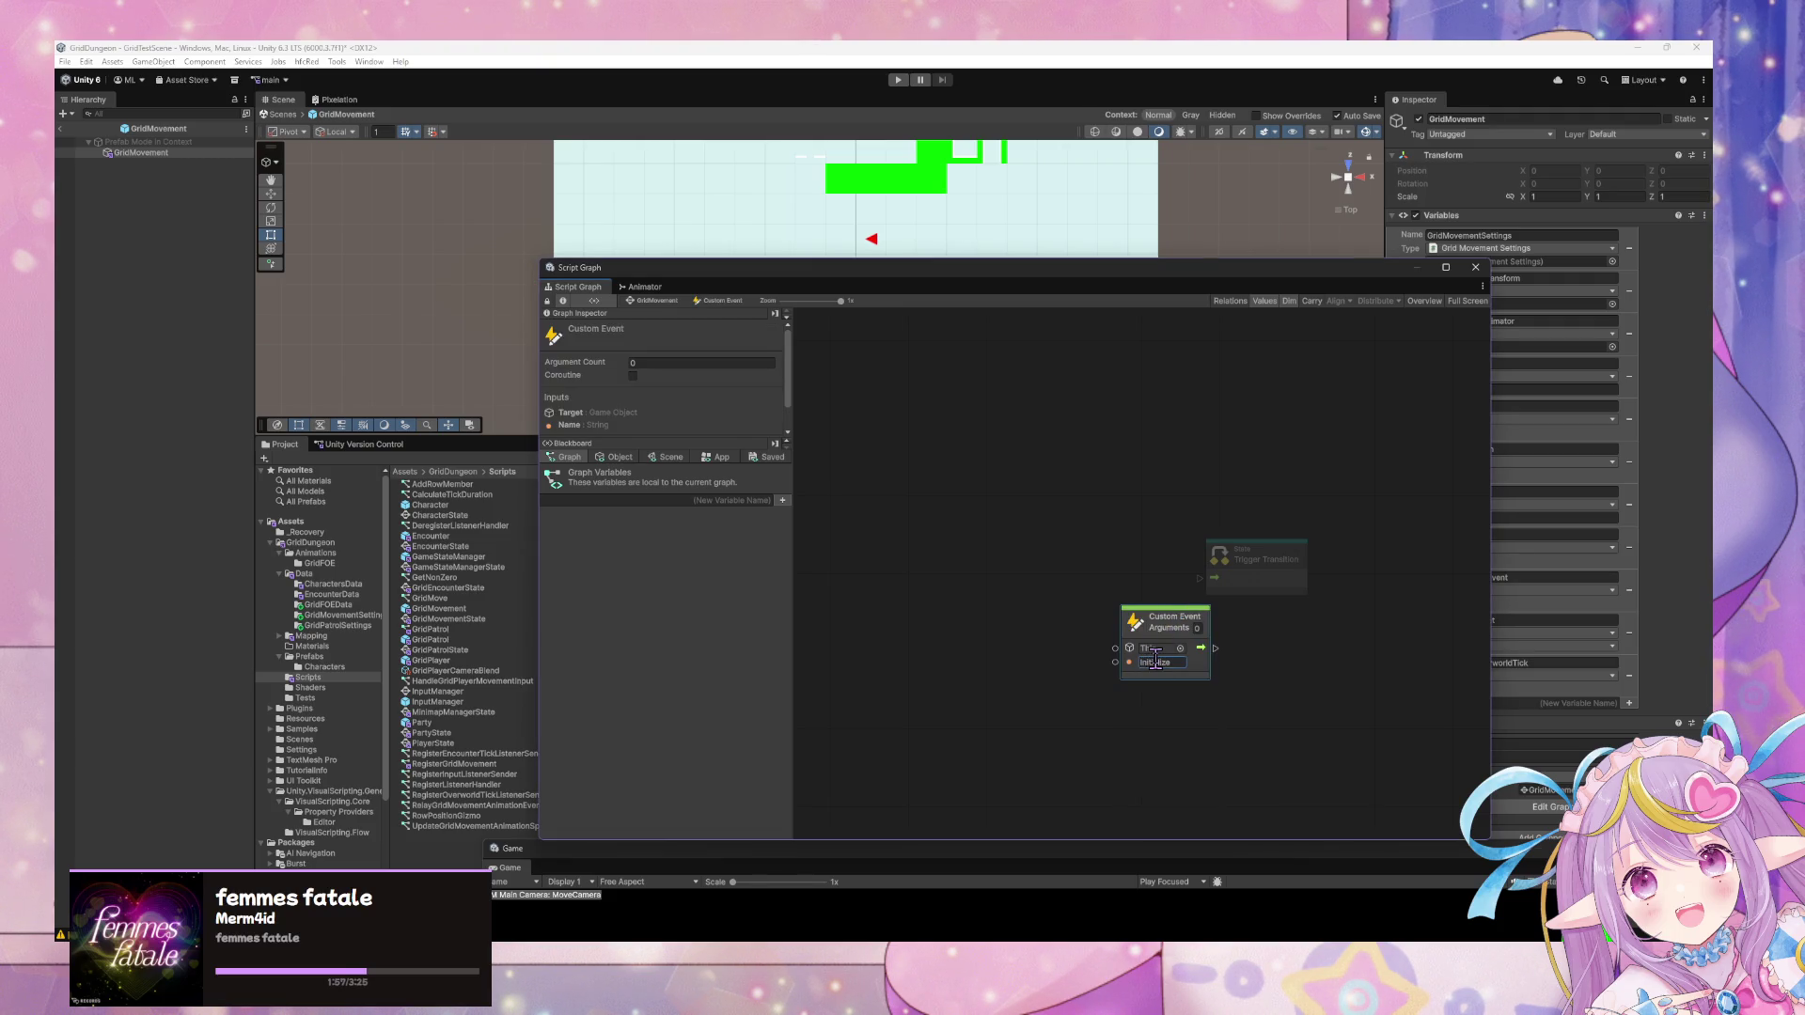
pyautogui.moveTo(1201, 648)
pyautogui.mouseDown()
pyautogui.moveTo(1213, 577)
pyautogui.moveTo(1100, 597)
pyautogui.moveTo(1057, 564)
pyautogui.mouseUp()
pyautogui.click(893, 411)
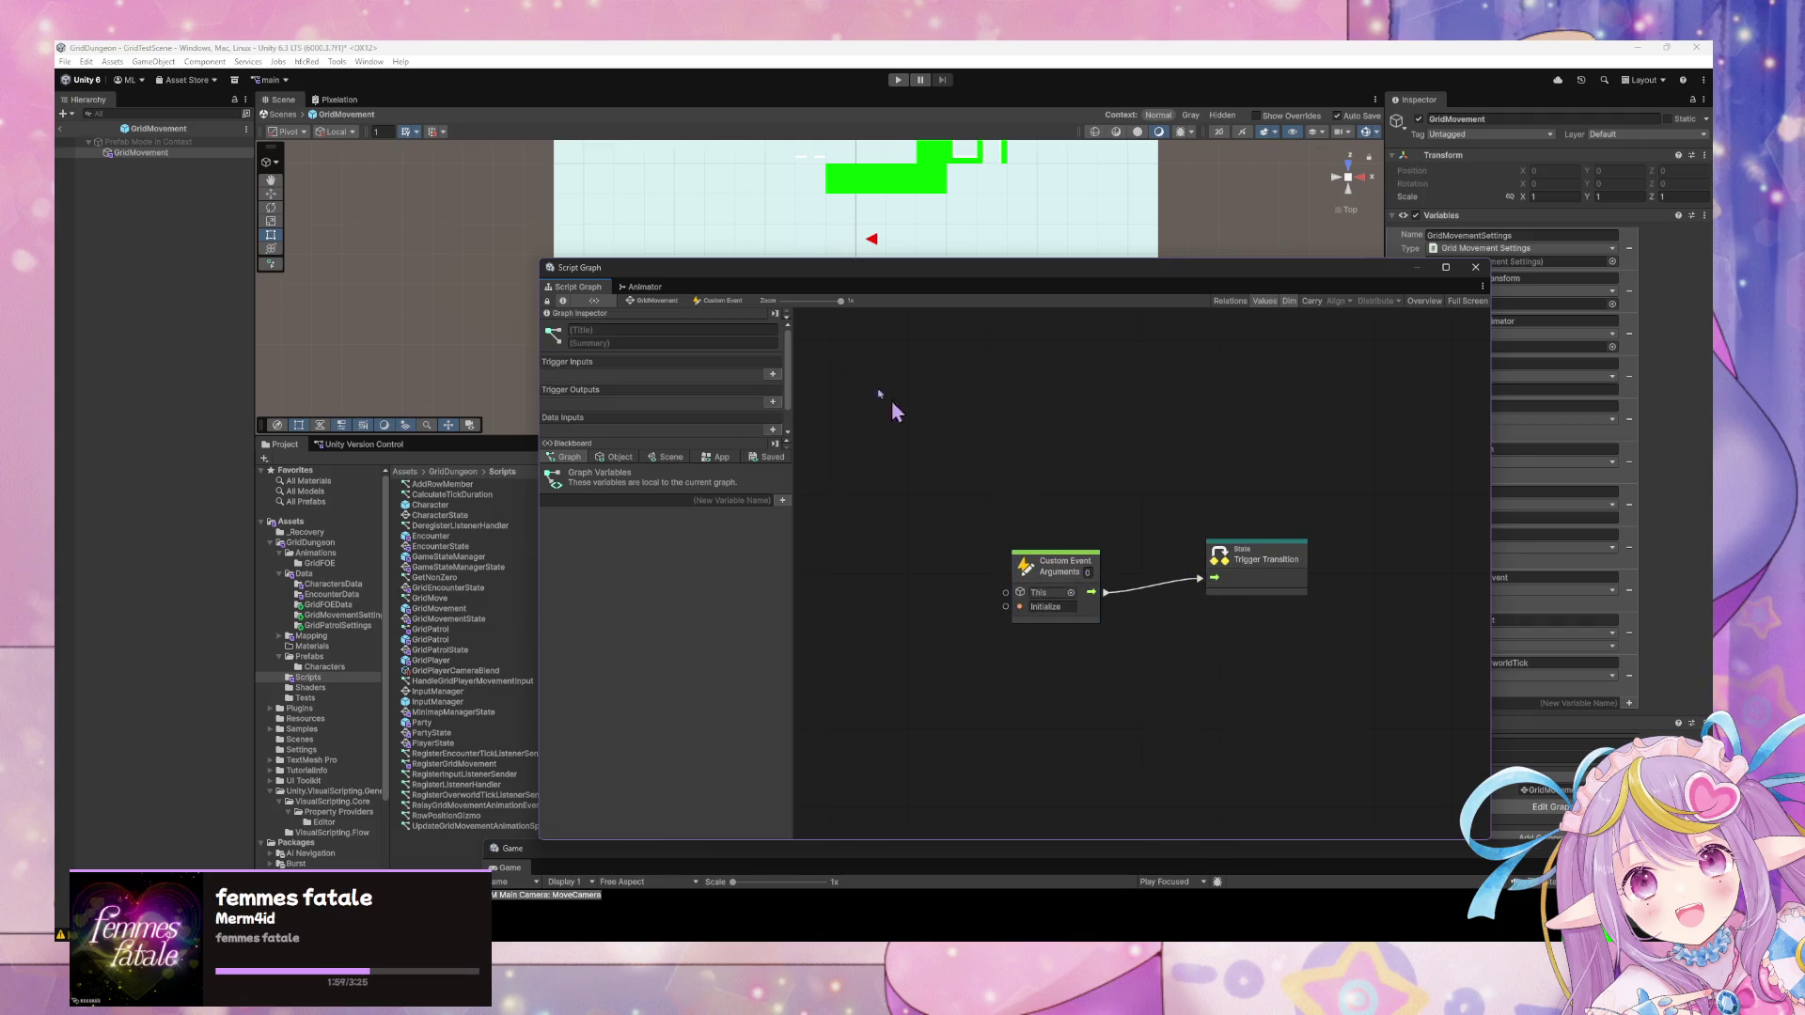
pyautogui.click(664, 302)
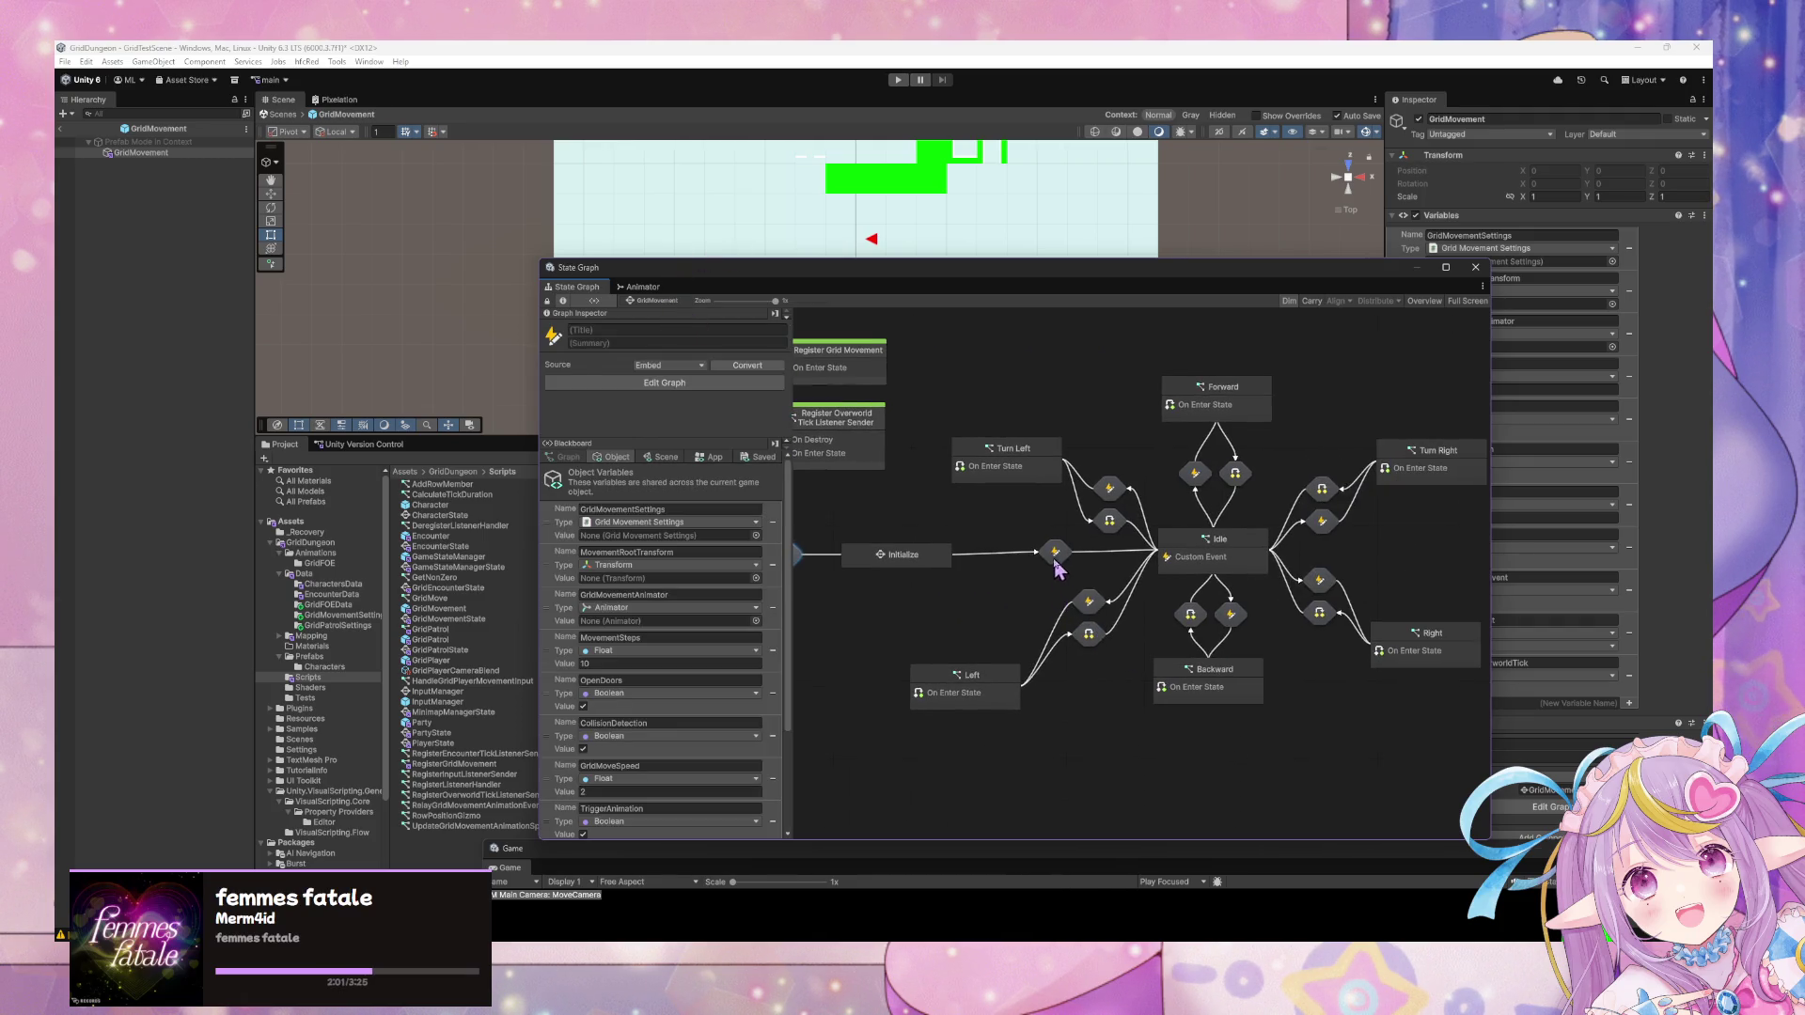
# Inspect the Turn Left transition and the Standby state's script graph with its Custom Event.
pyautogui.click(1082, 489)
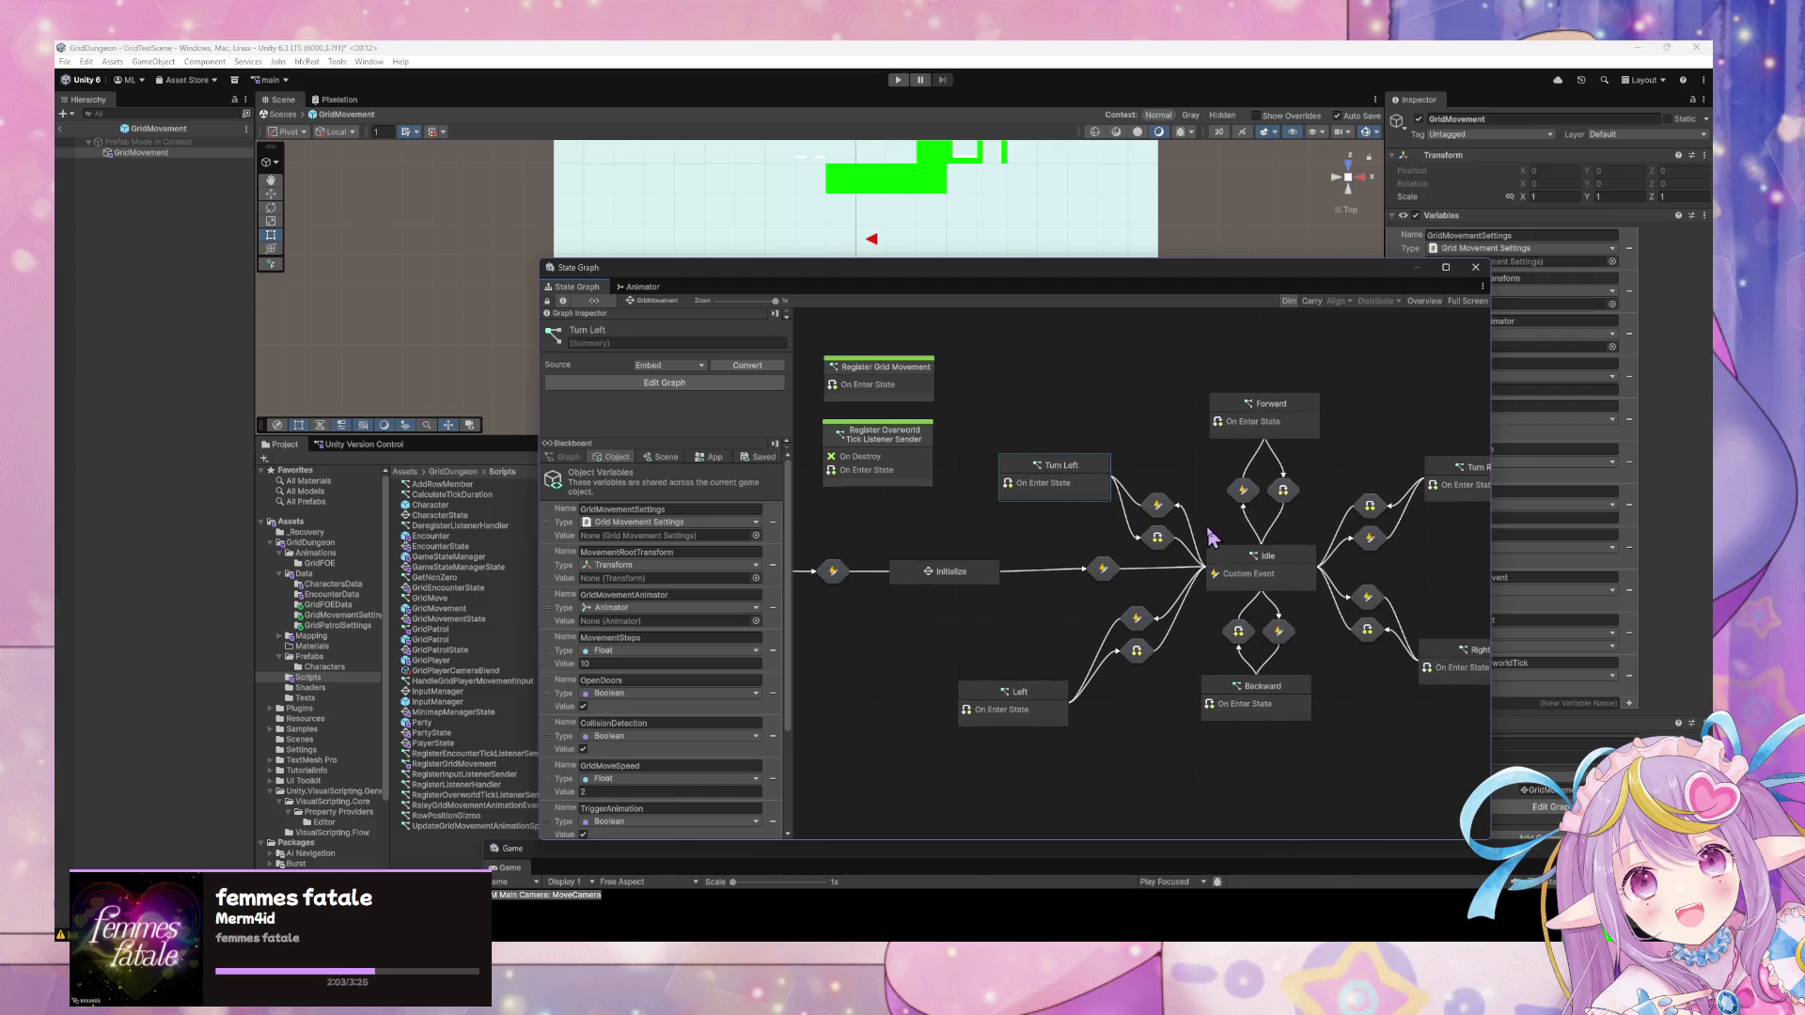
pyautogui.click(1155, 509)
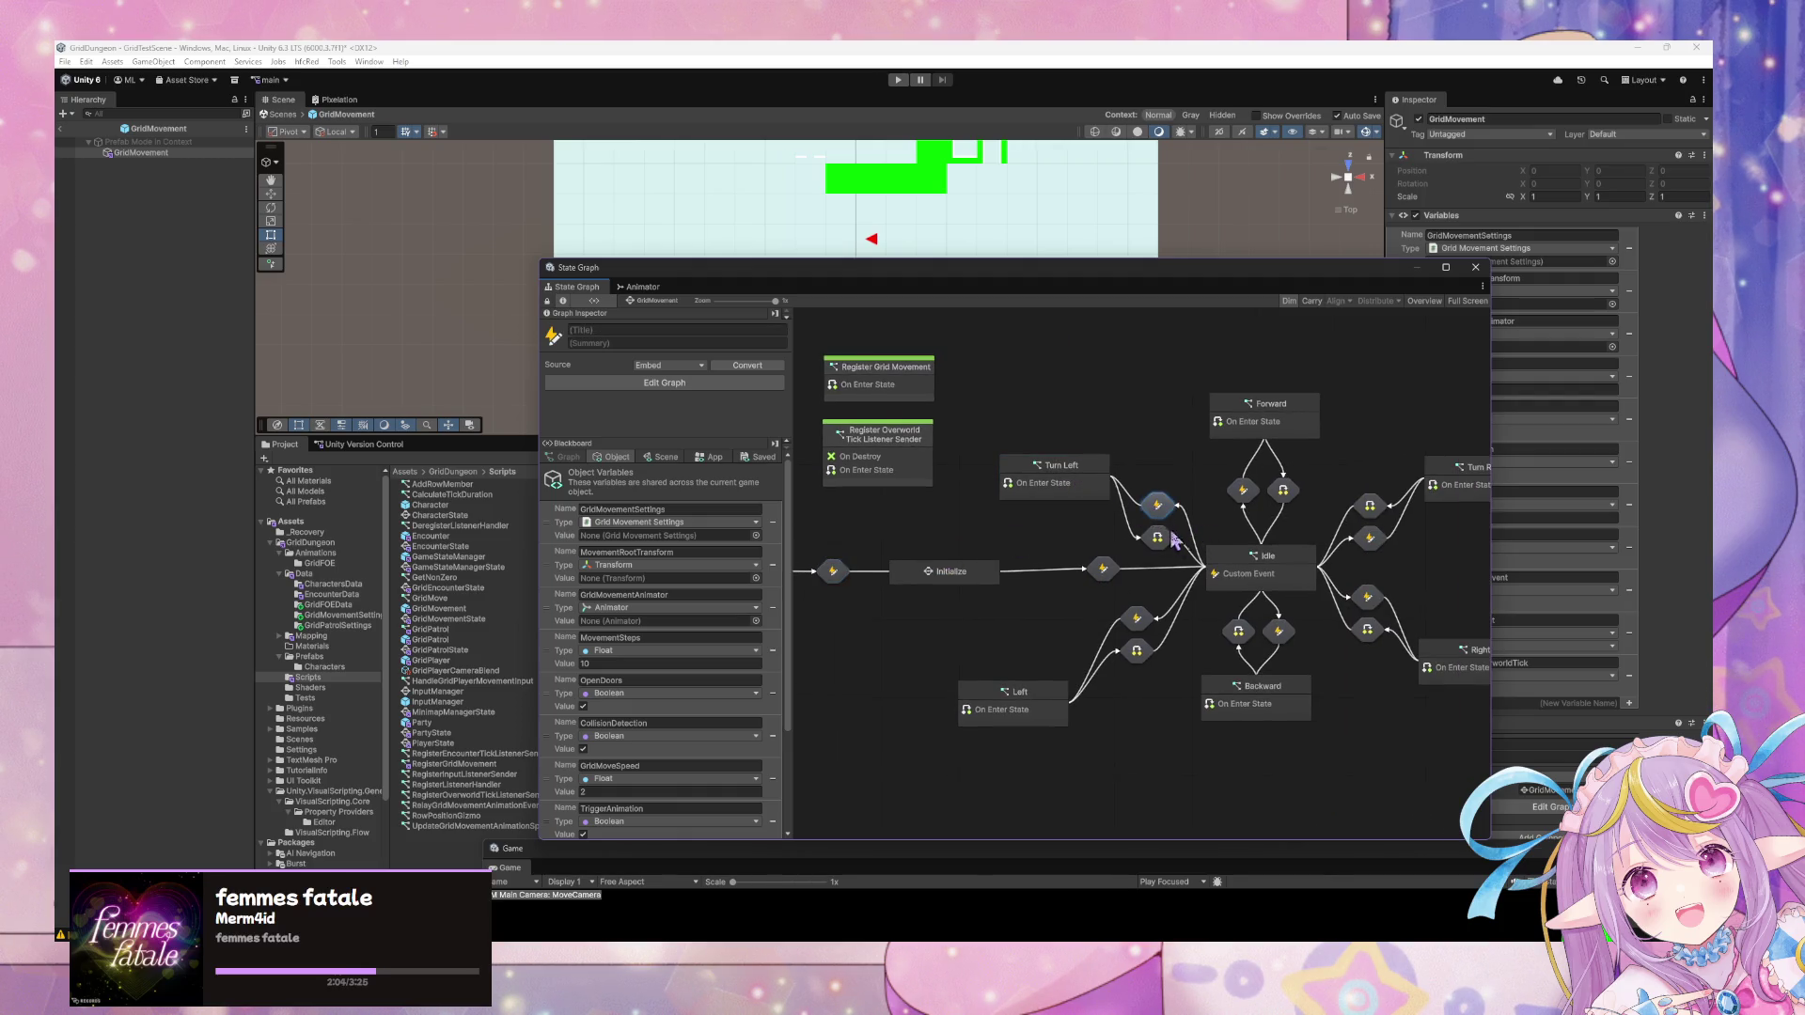
pyautogui.moveTo(937, 598); pyautogui.dragTo(1072, 592)
pyautogui.click(982, 576)
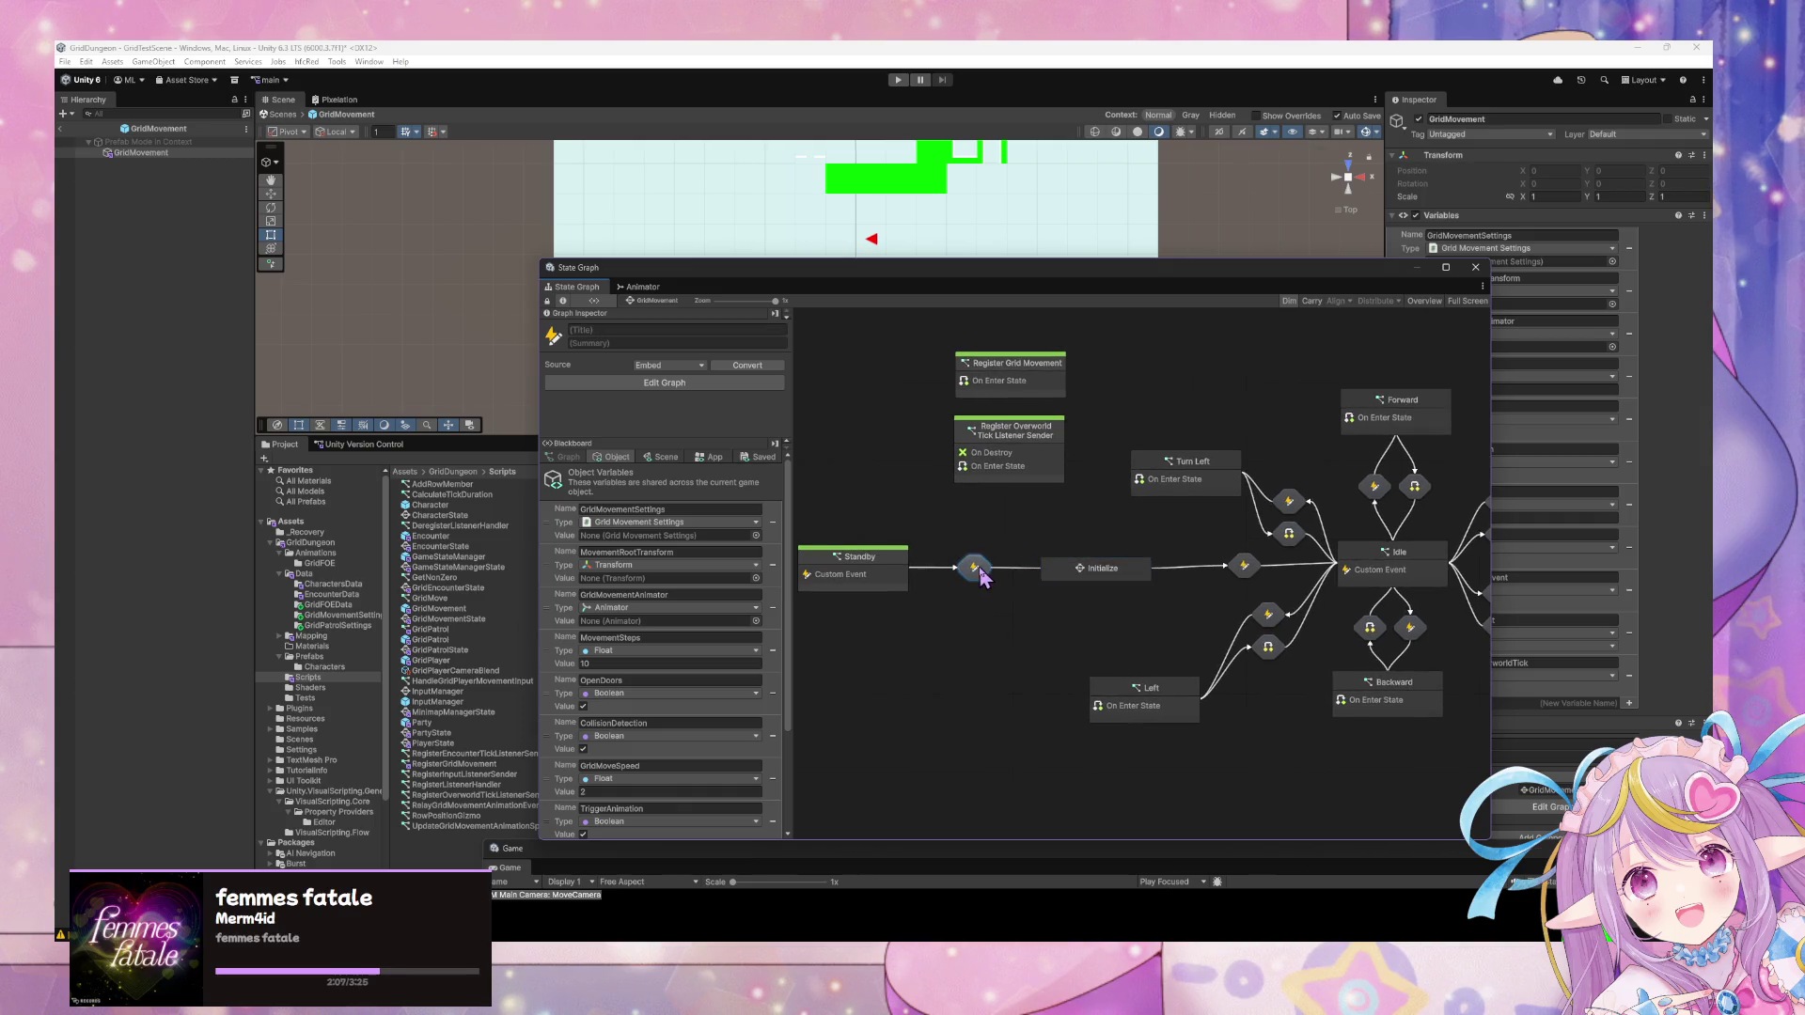
pyautogui.doubleClick(891, 574)
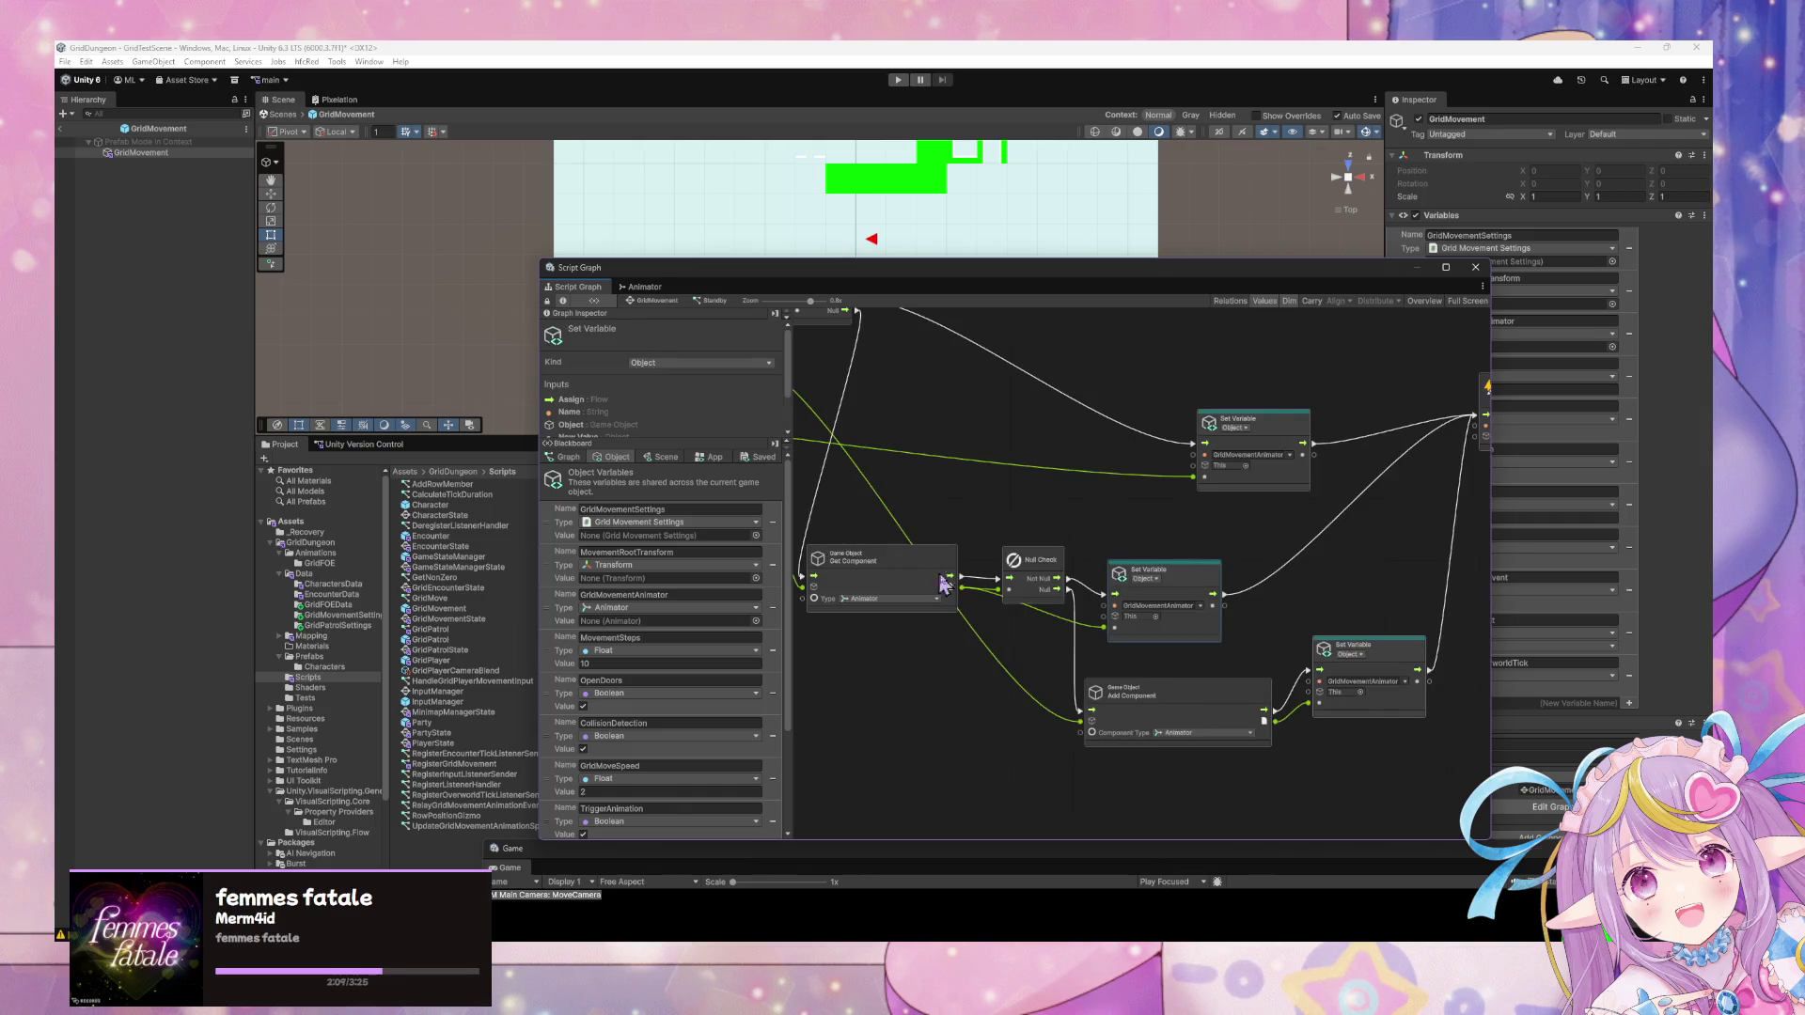
pyautogui.moveTo(979, 624); pyautogui.dragTo(1255, 653)
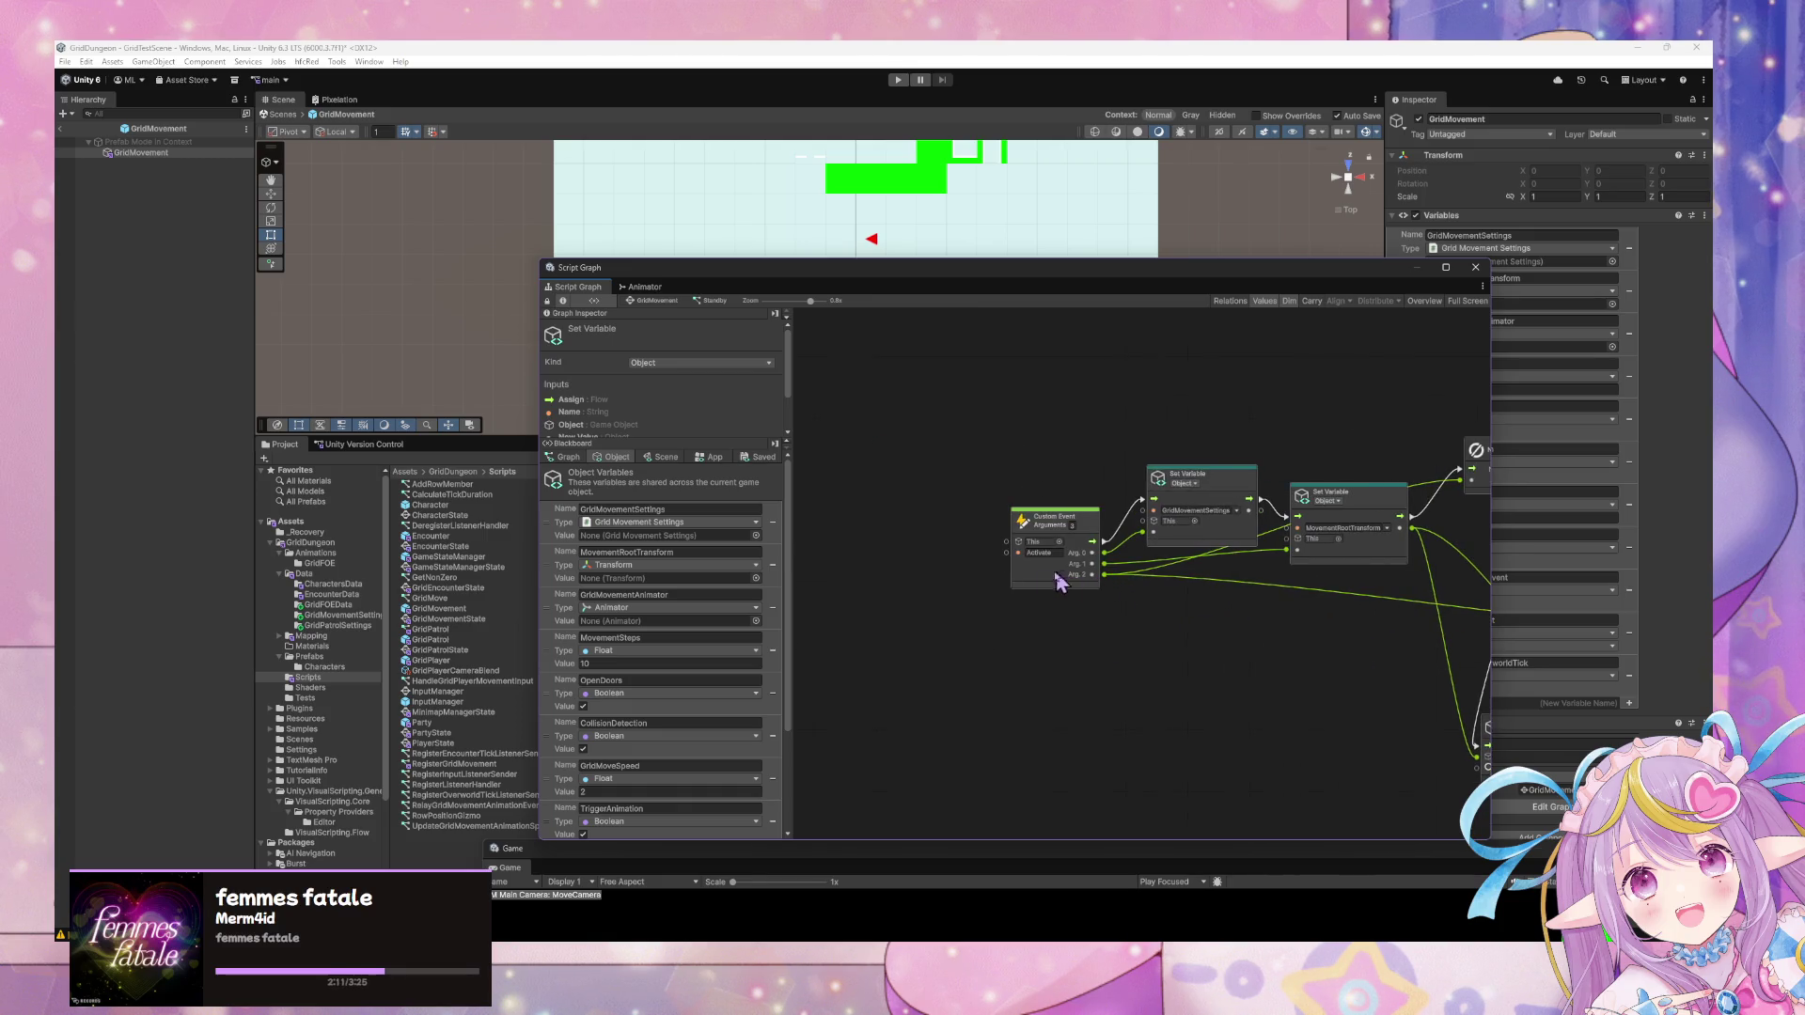
pyautogui.click(656, 301)
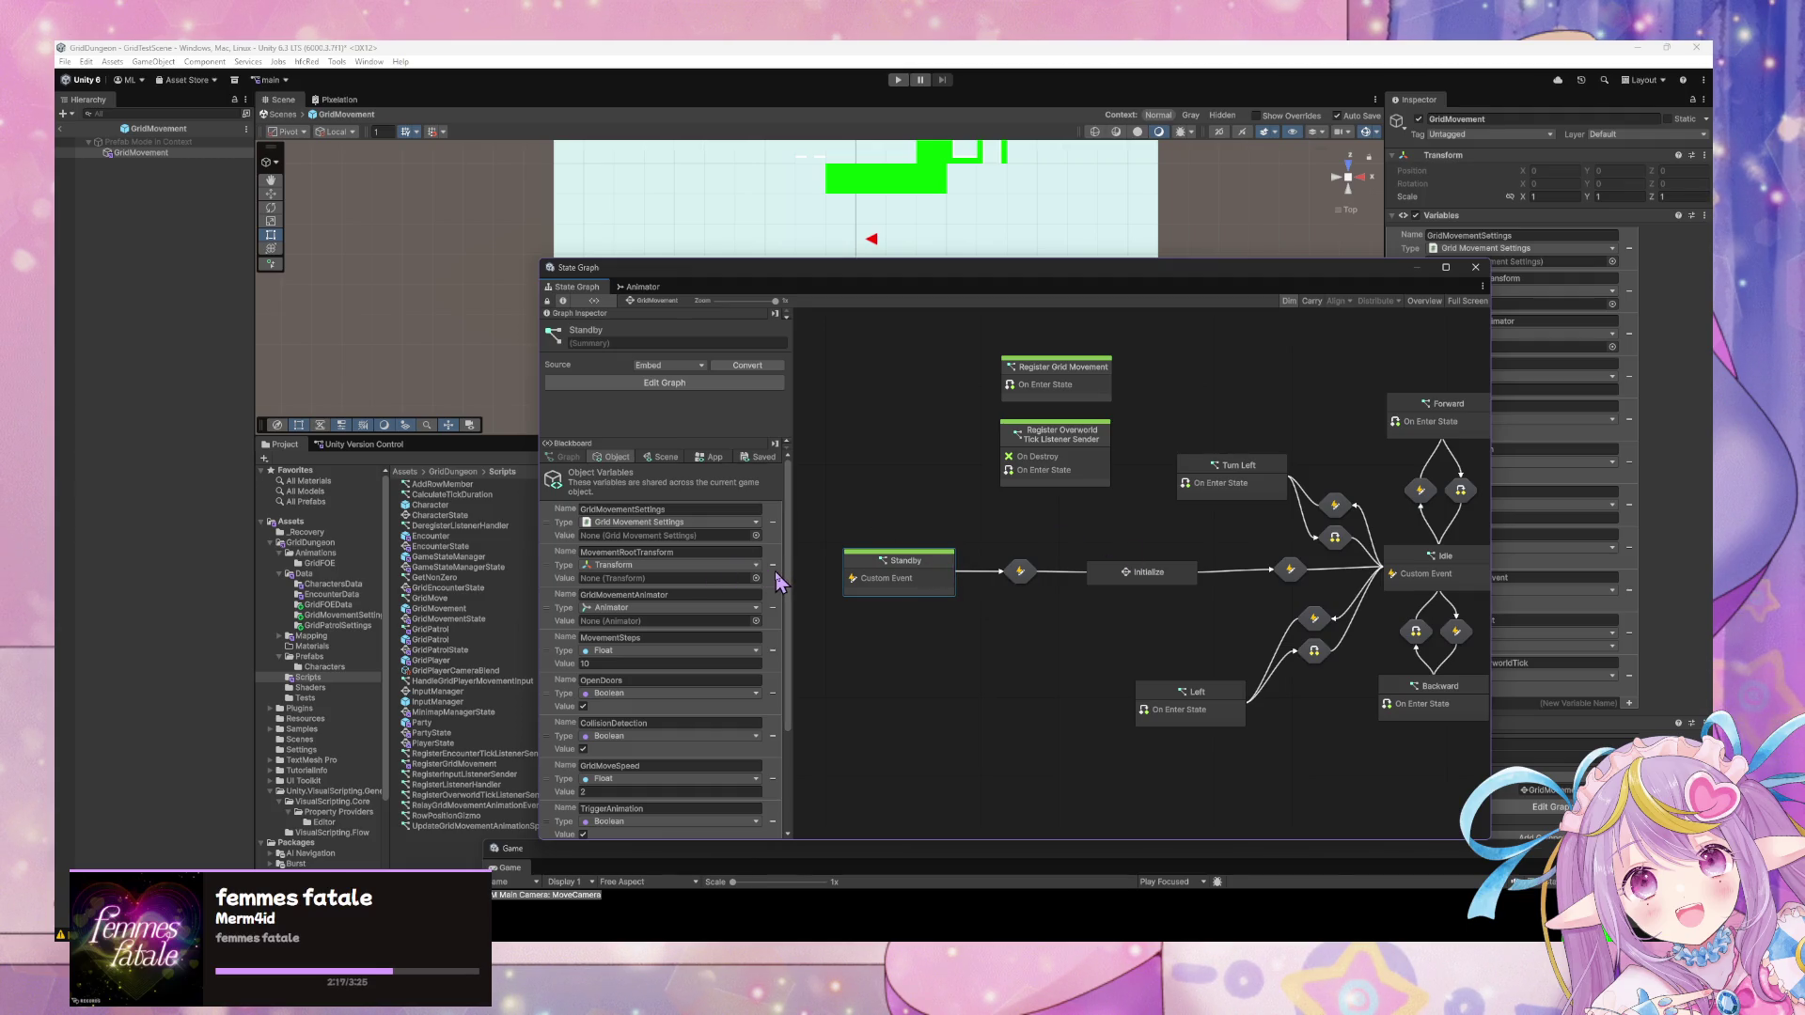
# Open the Idle state's script graph and reposition the Move Action node near the If and Get Variable nodes.
pyautogui.scroll(-5, 779, 581)
pyautogui.moveTo(1461, 639)
pyautogui.mouseDown()
pyautogui.moveTo(992, 601)
pyautogui.moveTo(1367, 626)
pyautogui.mouseUp()
pyautogui.doubleClick(1112, 580)
pyautogui.click(1140, 585)
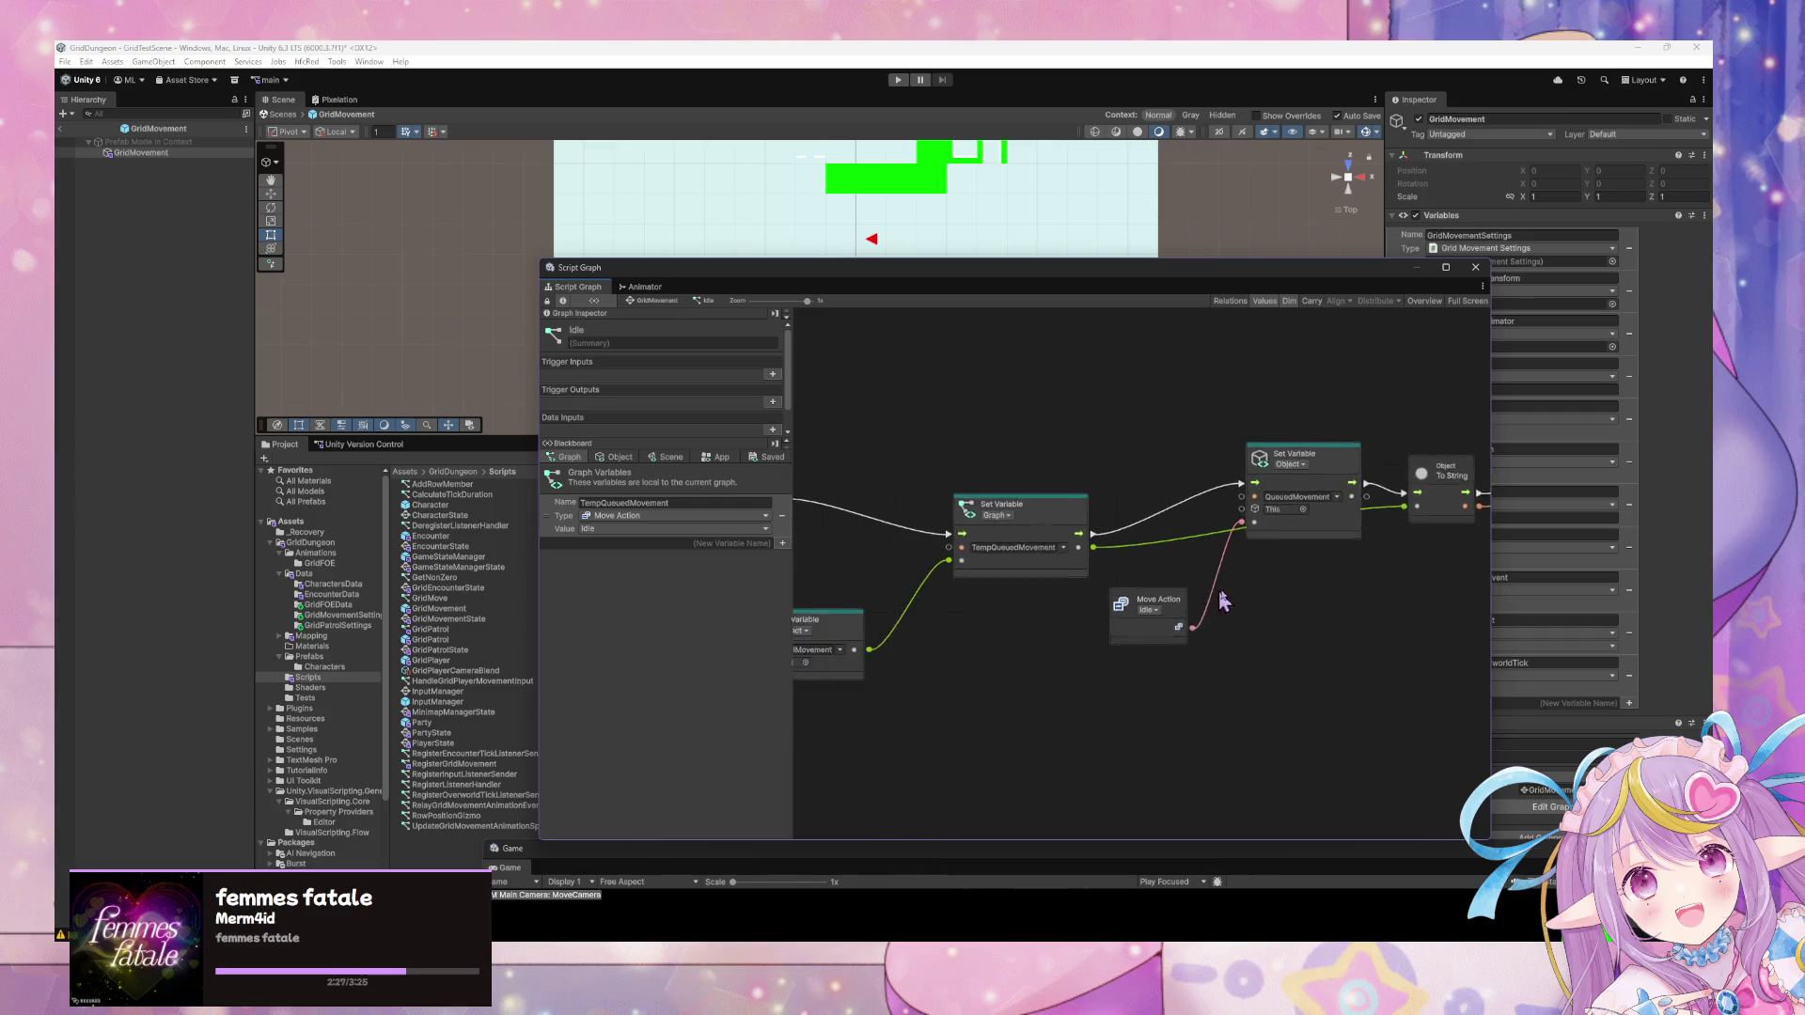
pyautogui.click(1209, 606)
pyautogui.moveTo(1209, 606); pyautogui.dragTo(1081, 606)
pyautogui.moveTo(929, 573); pyautogui.dragTo(1153, 573)
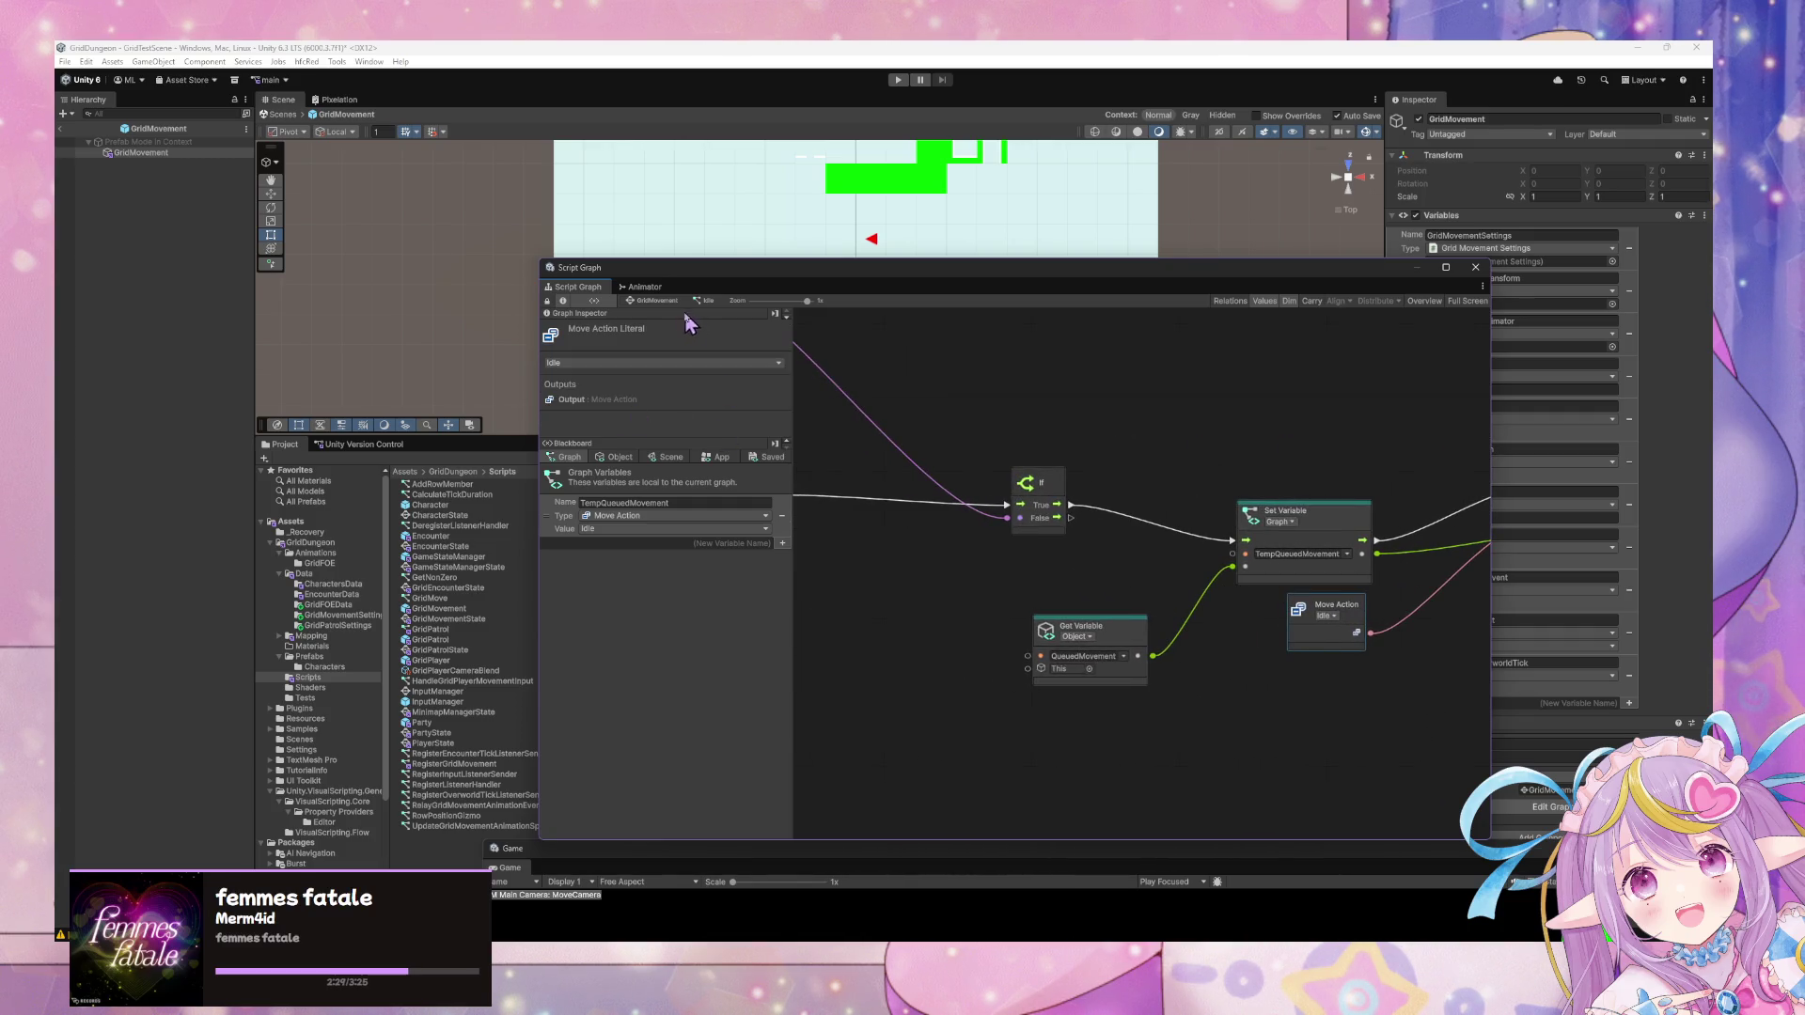
pyautogui.click(647, 301)
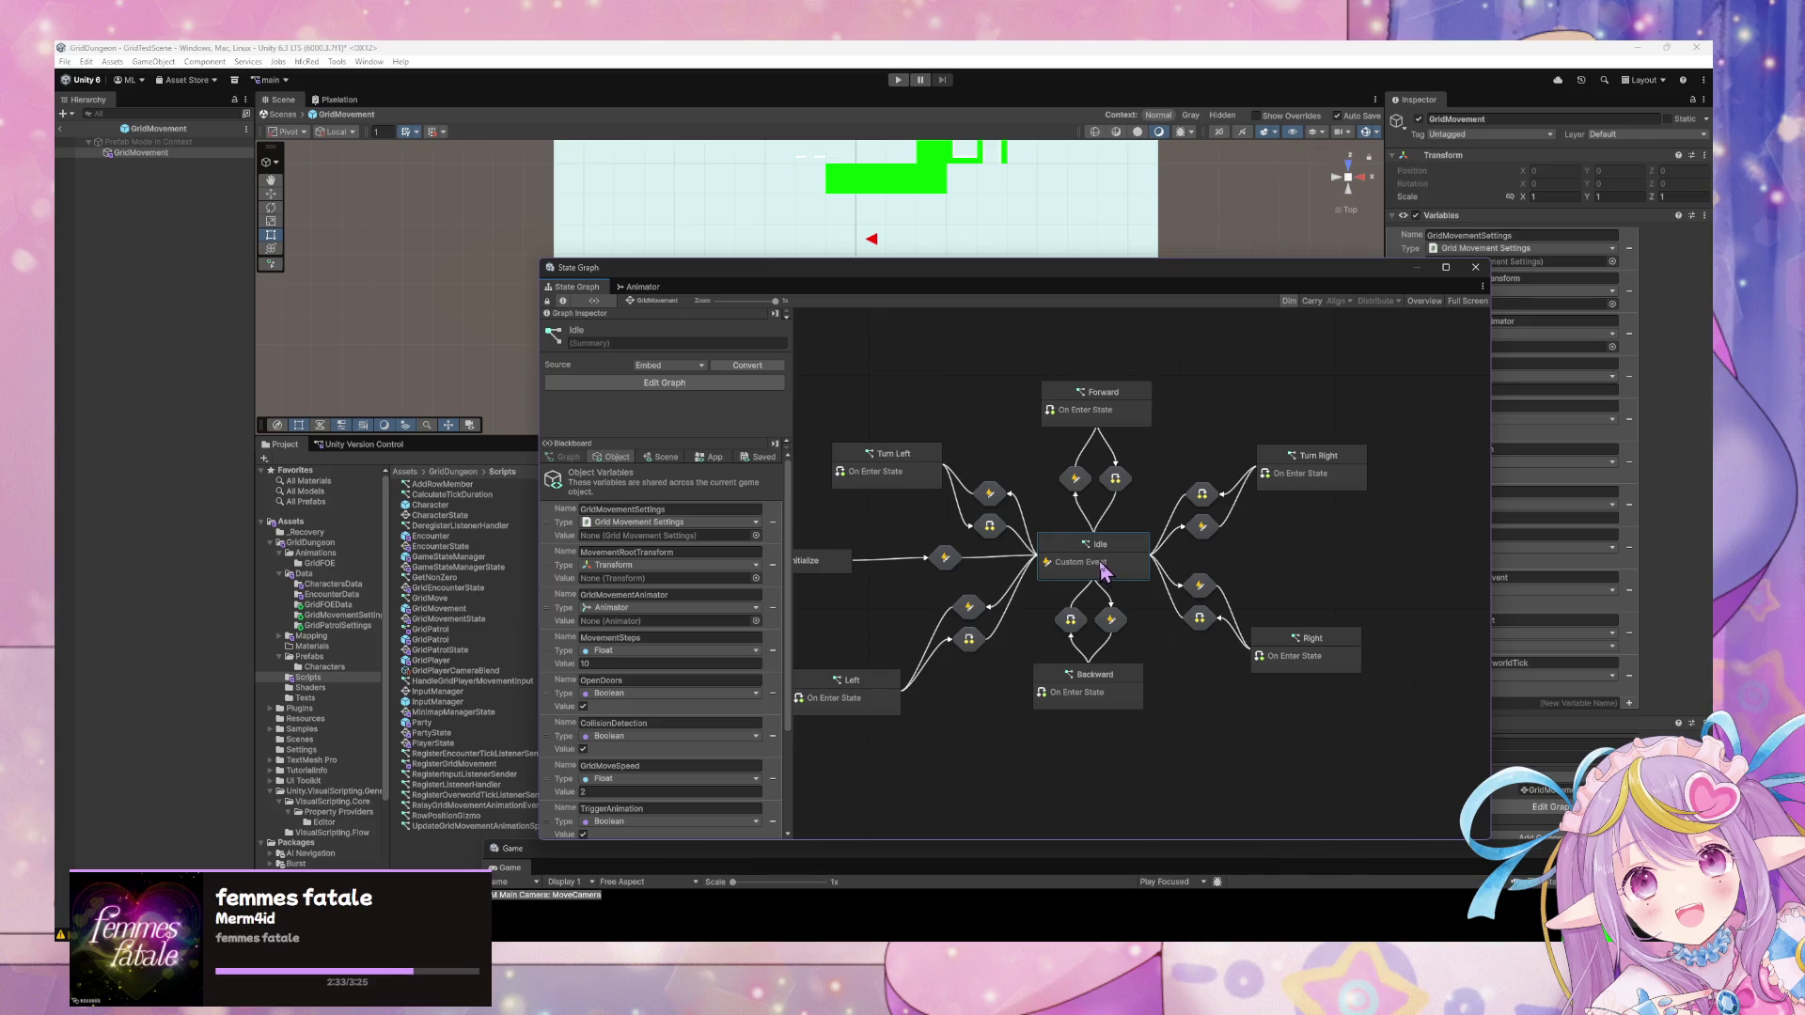
pyautogui.doubleClick(1104, 571)
pyautogui.moveTo(1121, 524)
pyautogui.mouseDown()
pyautogui.moveTo(1297, 527)
pyautogui.moveTo(1194, 528)
pyautogui.mouseUp()
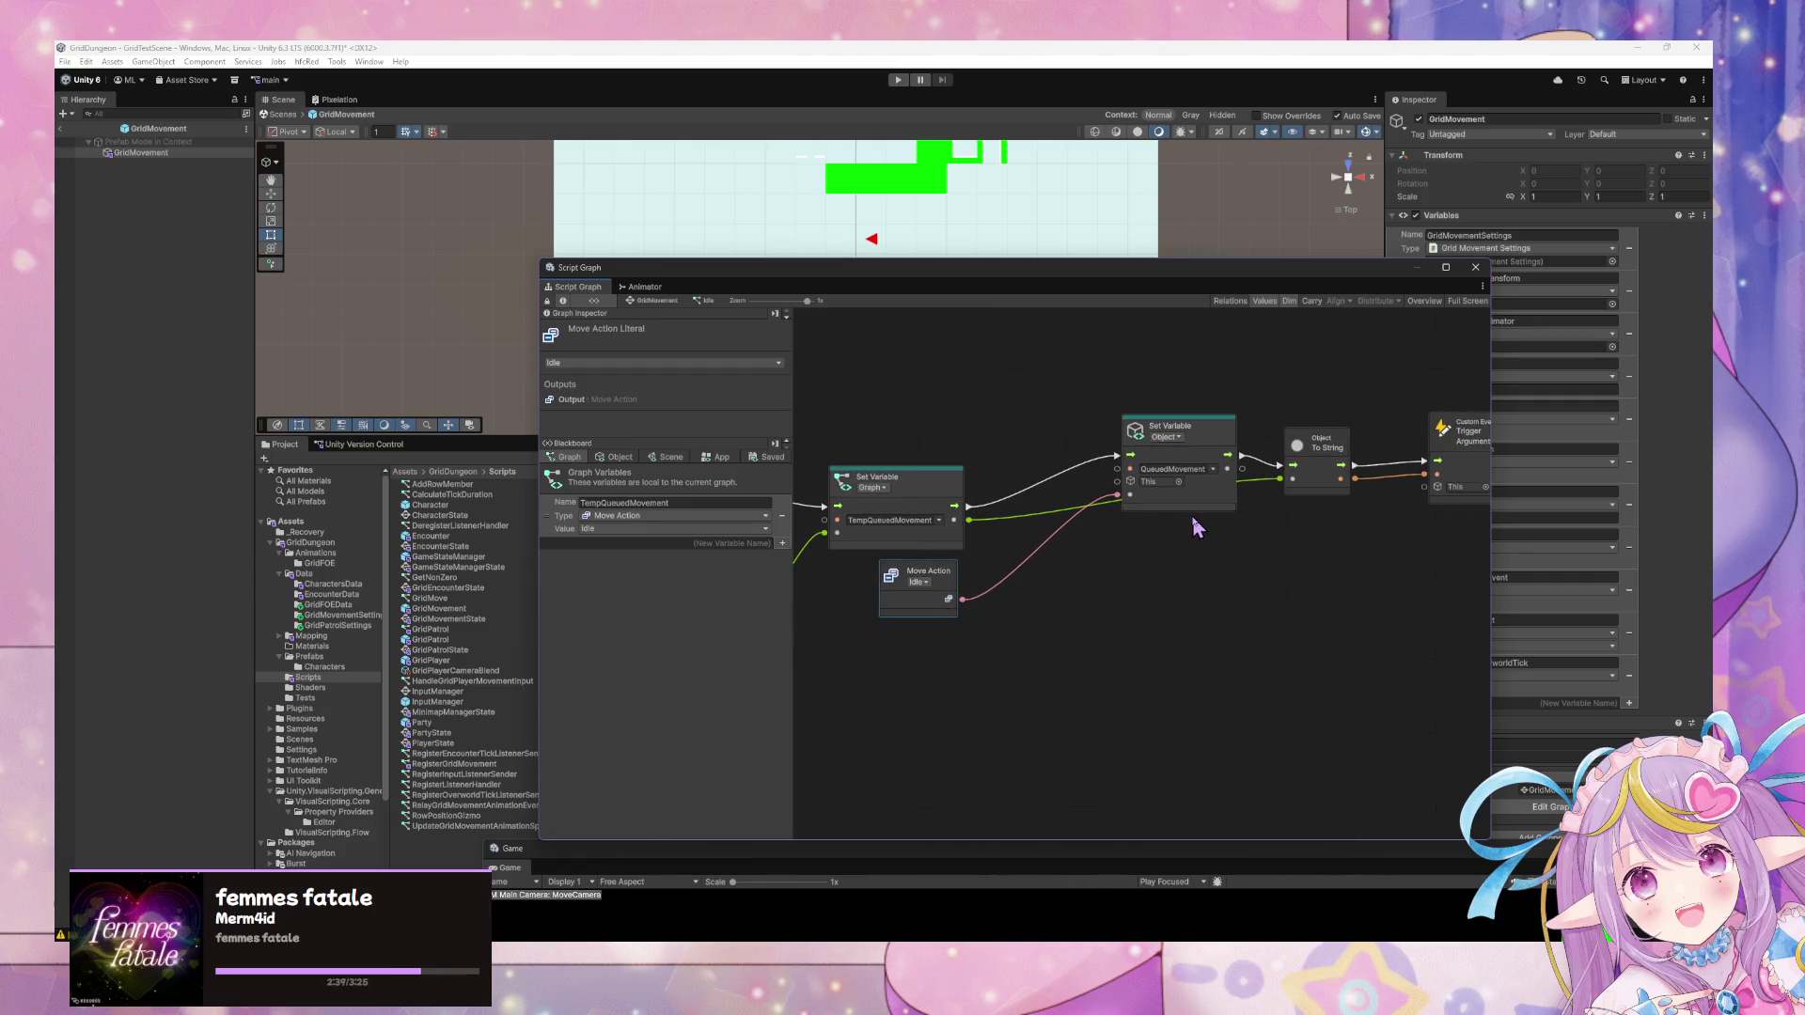
# Check the code editor and the Animator's GridMovement controller, then return to the Idle graph.
pyautogui.hotkey('alt', 'Tab')
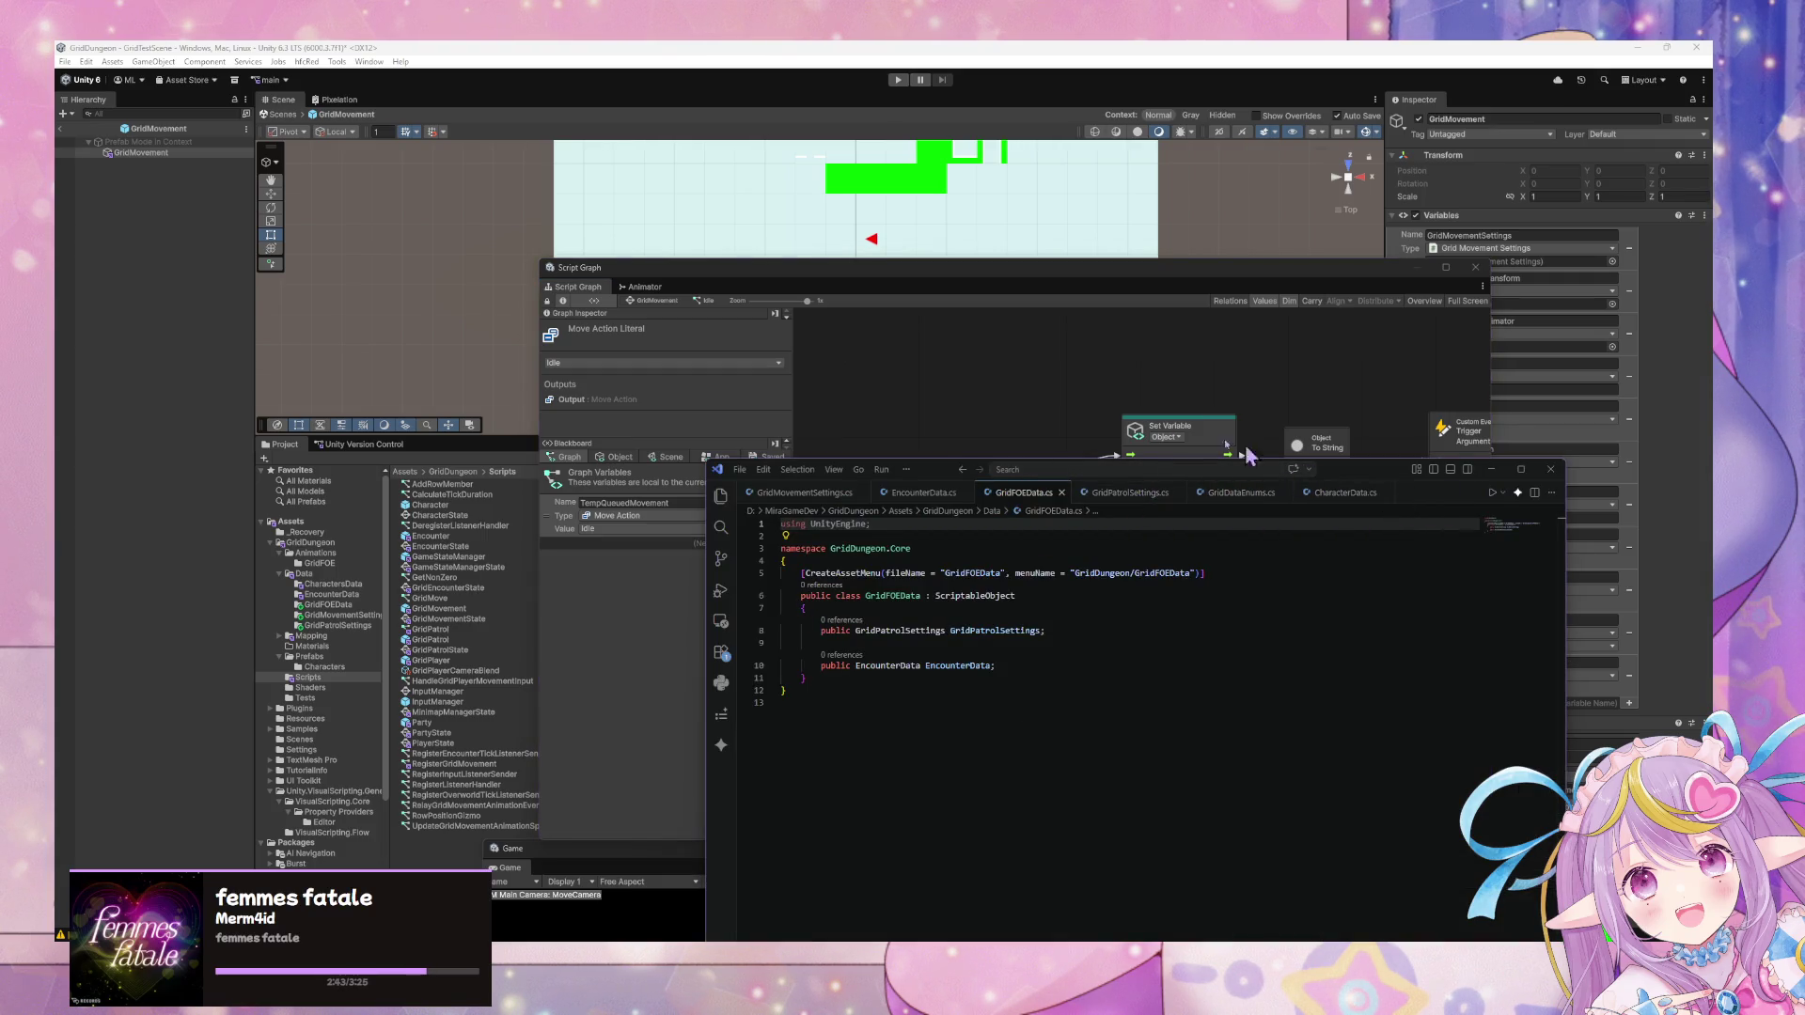
pyautogui.click(987, 402)
pyautogui.click(624, 291)
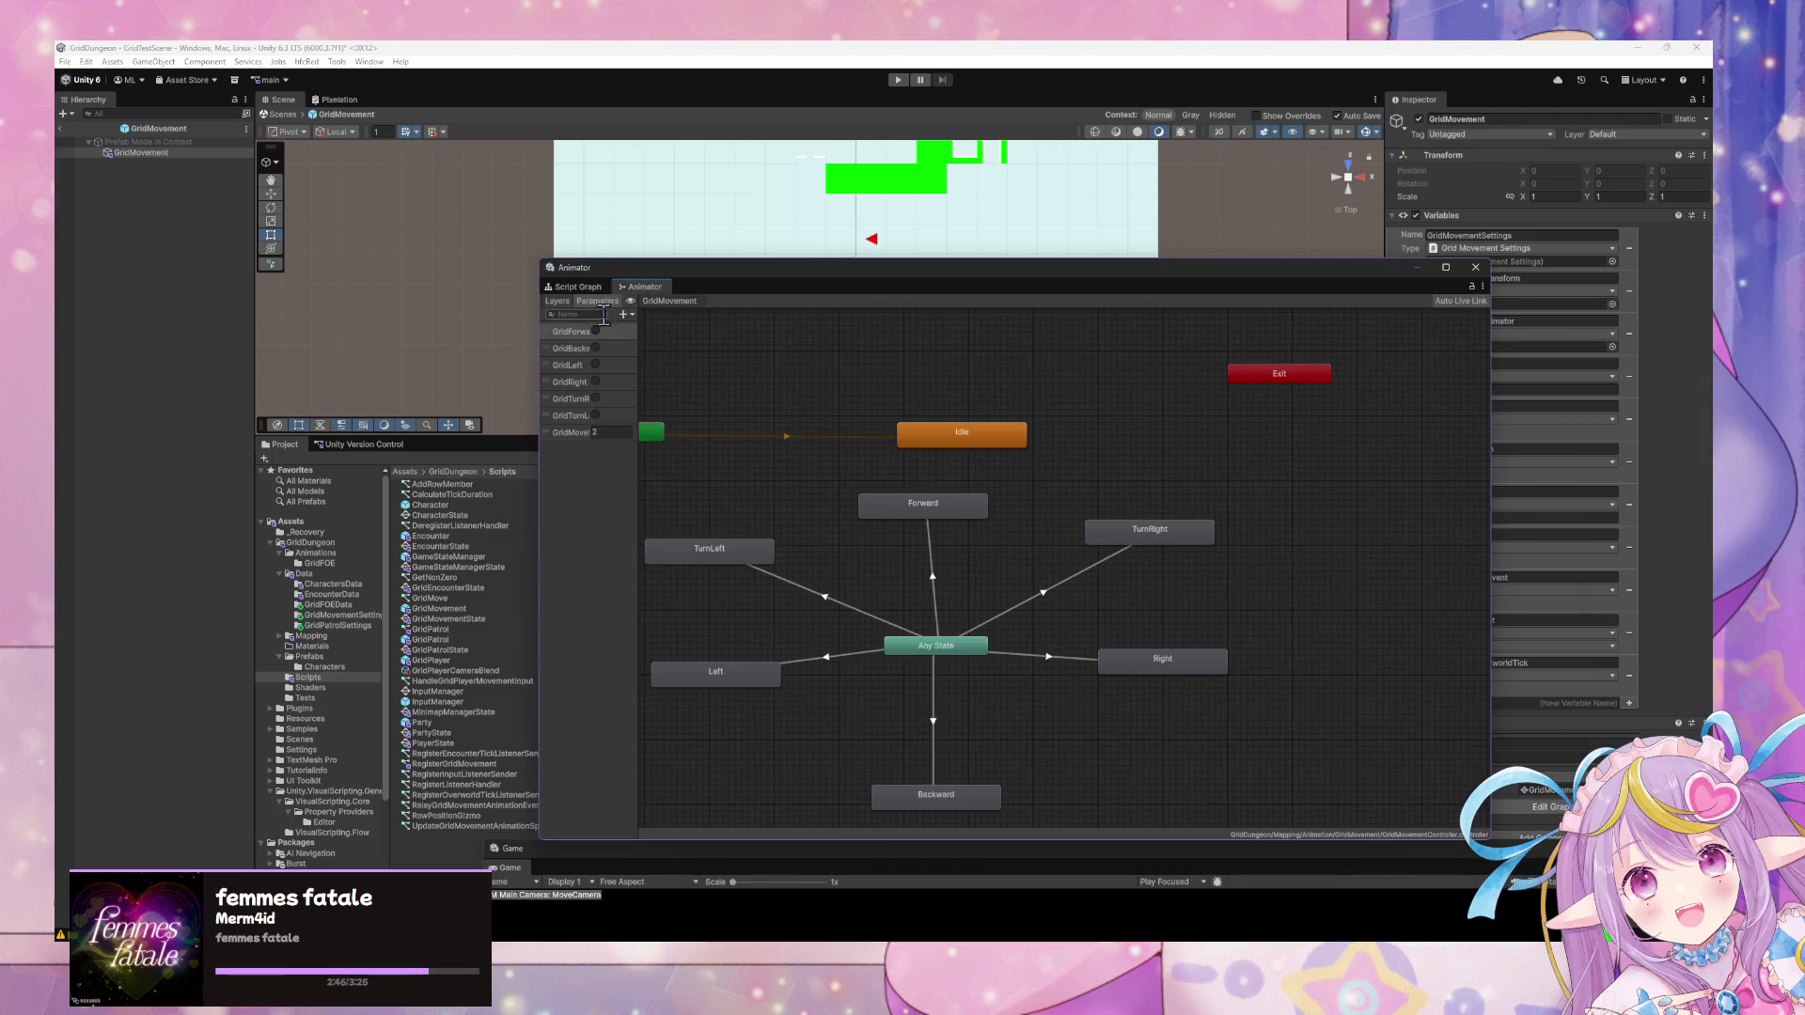
pyautogui.click(574, 288)
# Return to GridTestScene and review GridPlayer's Register Input Listener script graph.
pyautogui.click(276, 122)
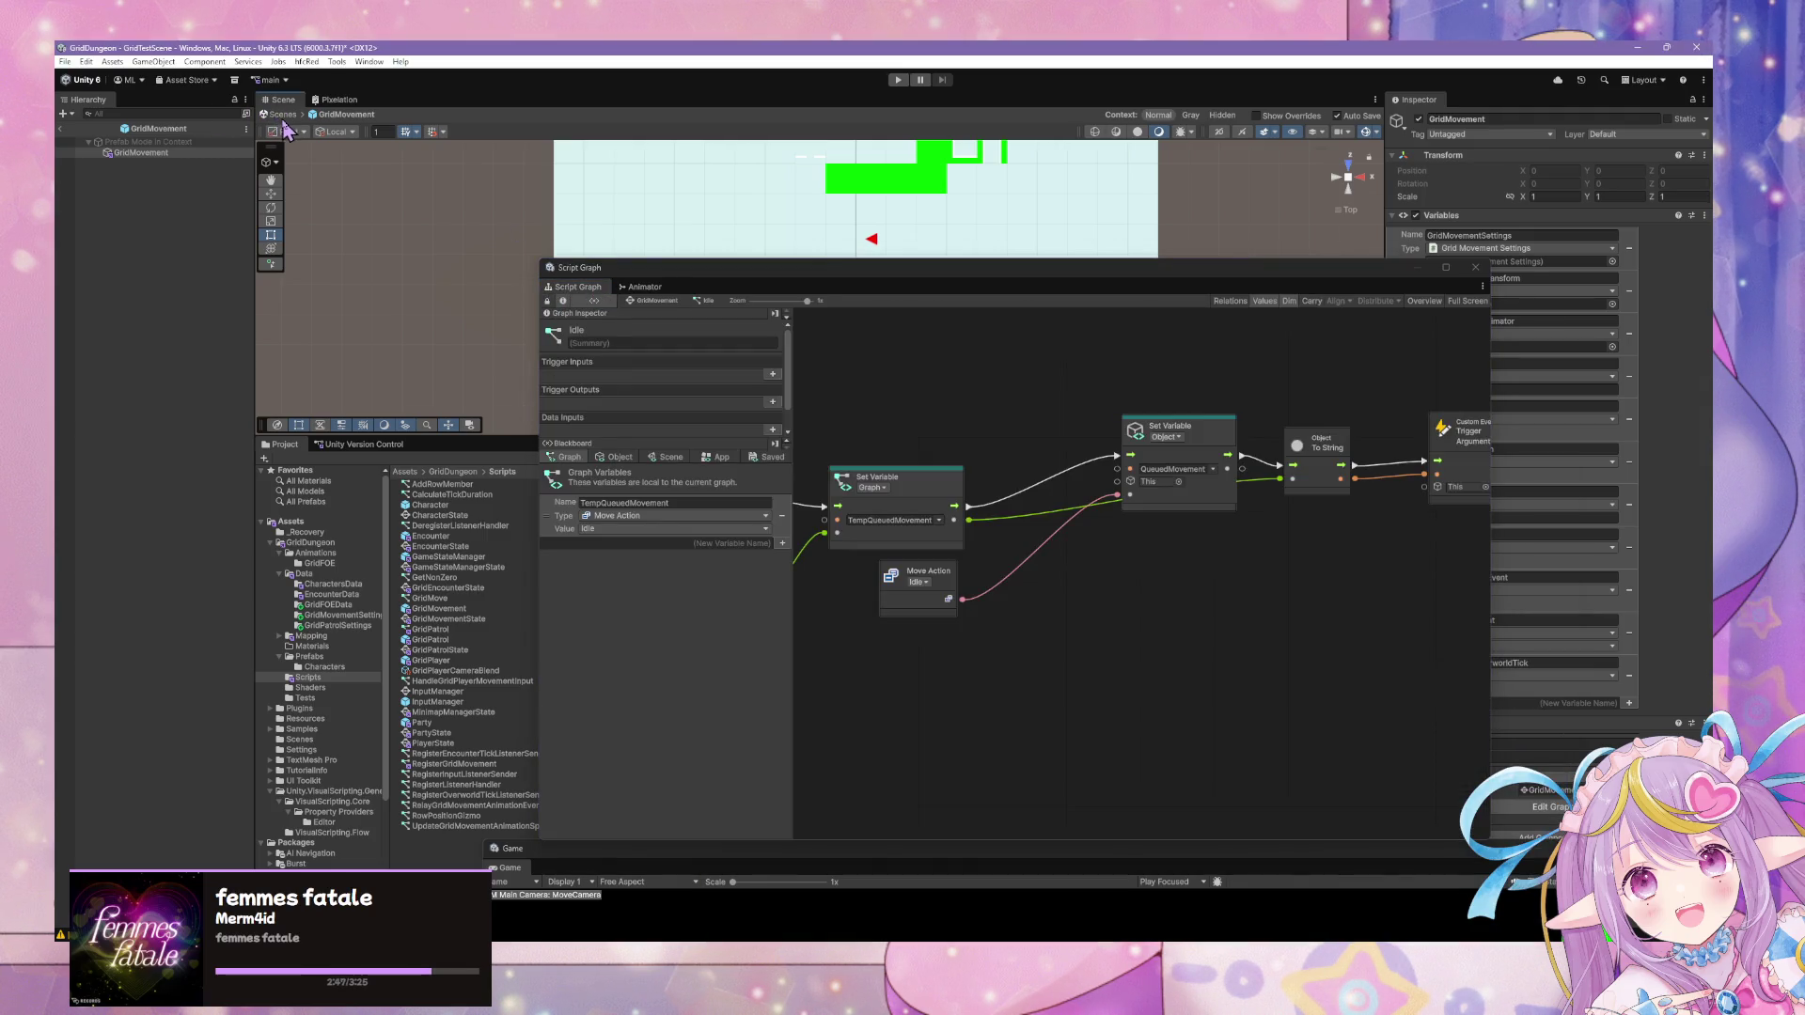
pyautogui.click(283, 114)
pyautogui.click(156, 141)
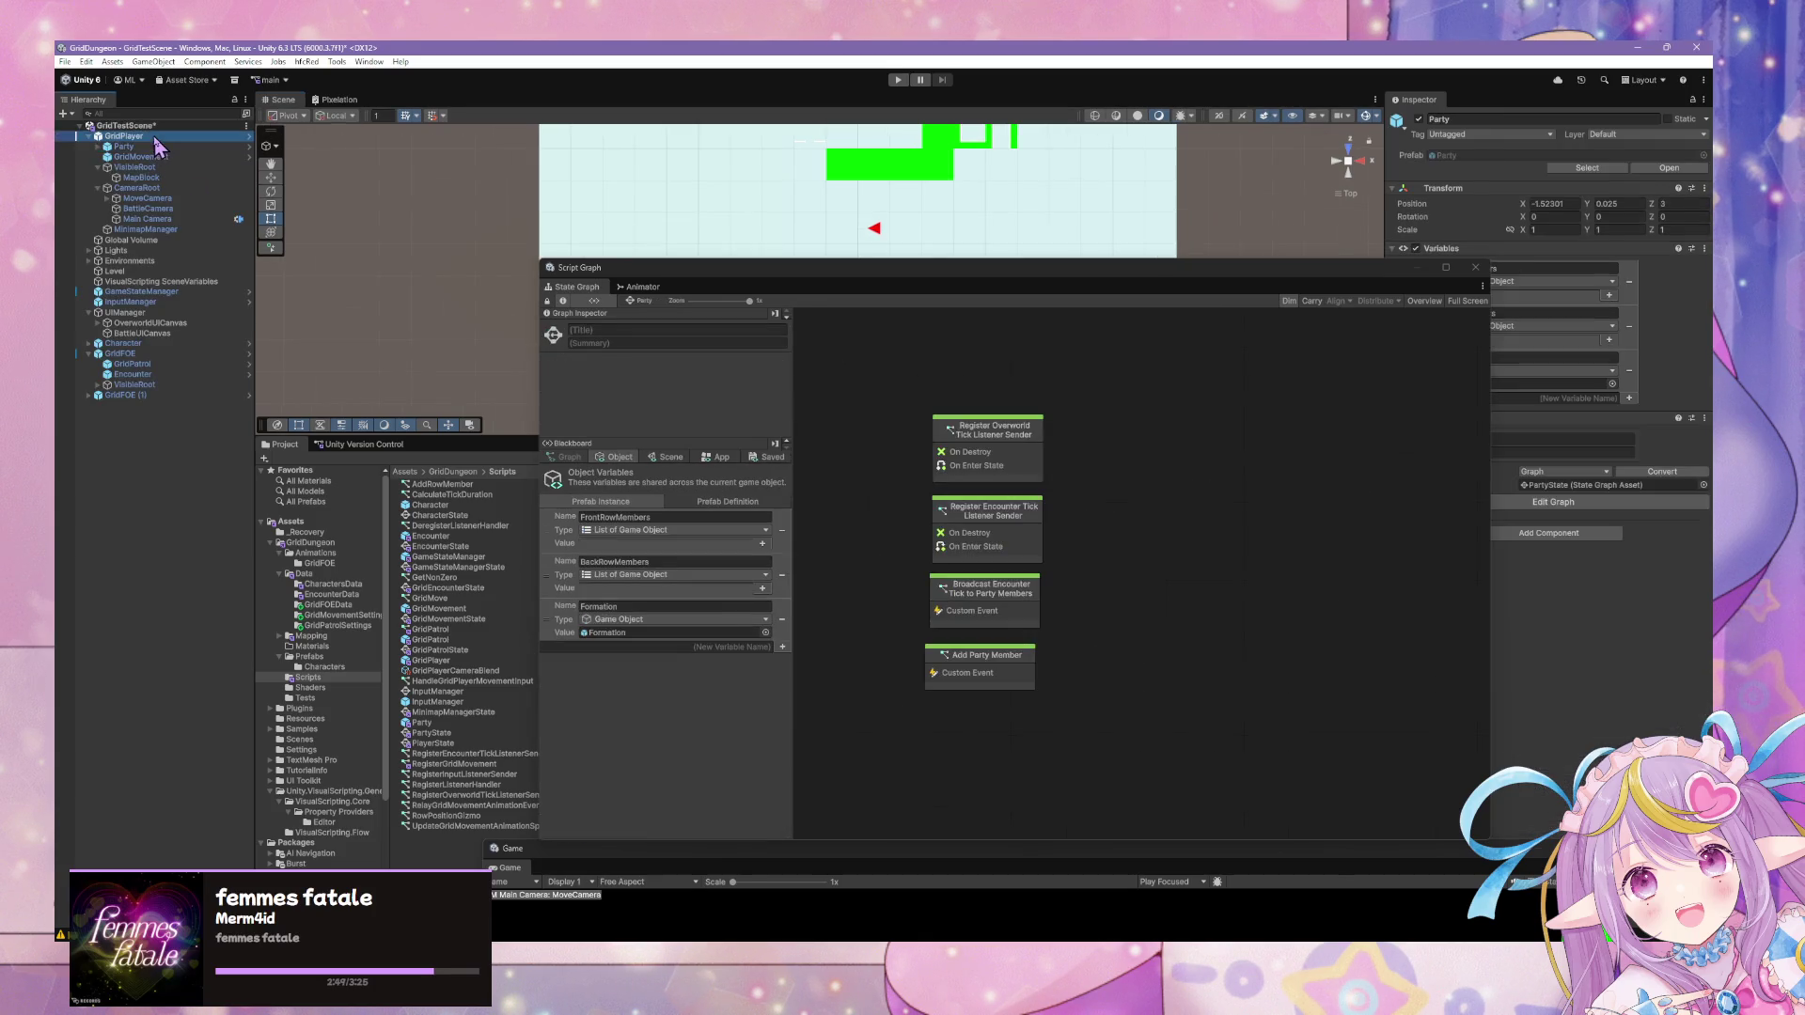
pyautogui.click(1077, 628)
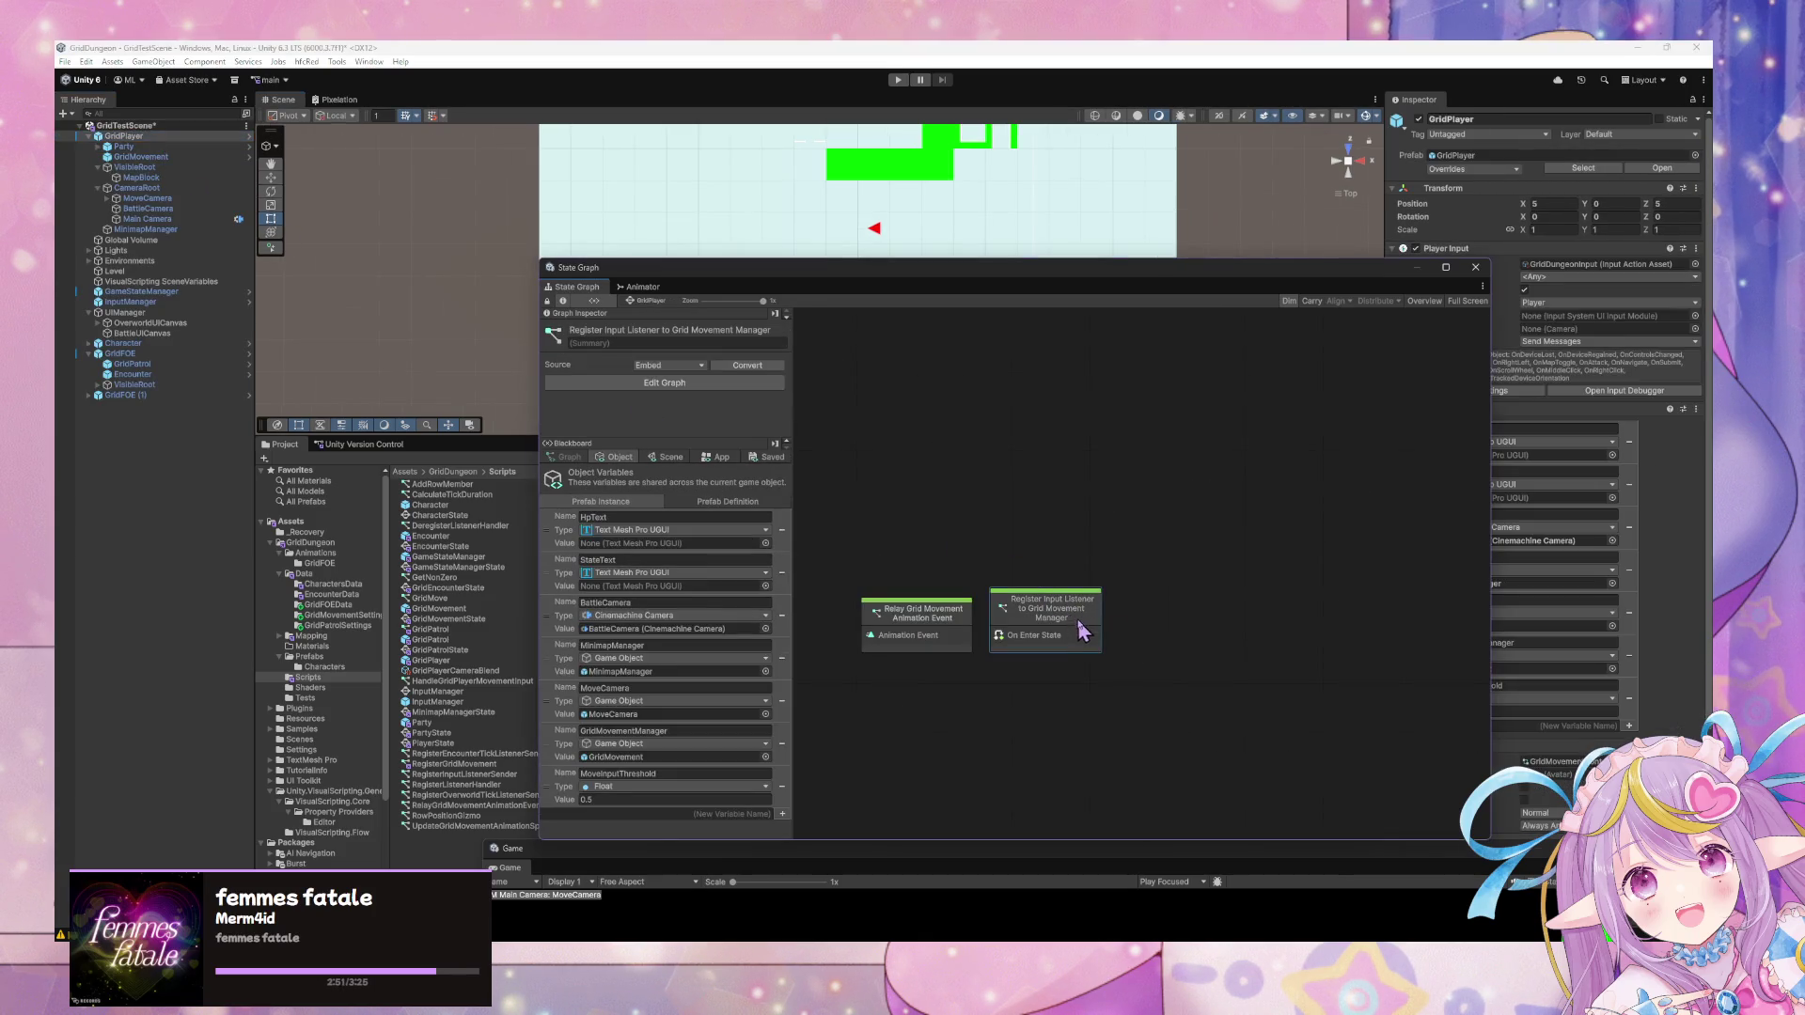
pyautogui.doubleClick(1076, 615)
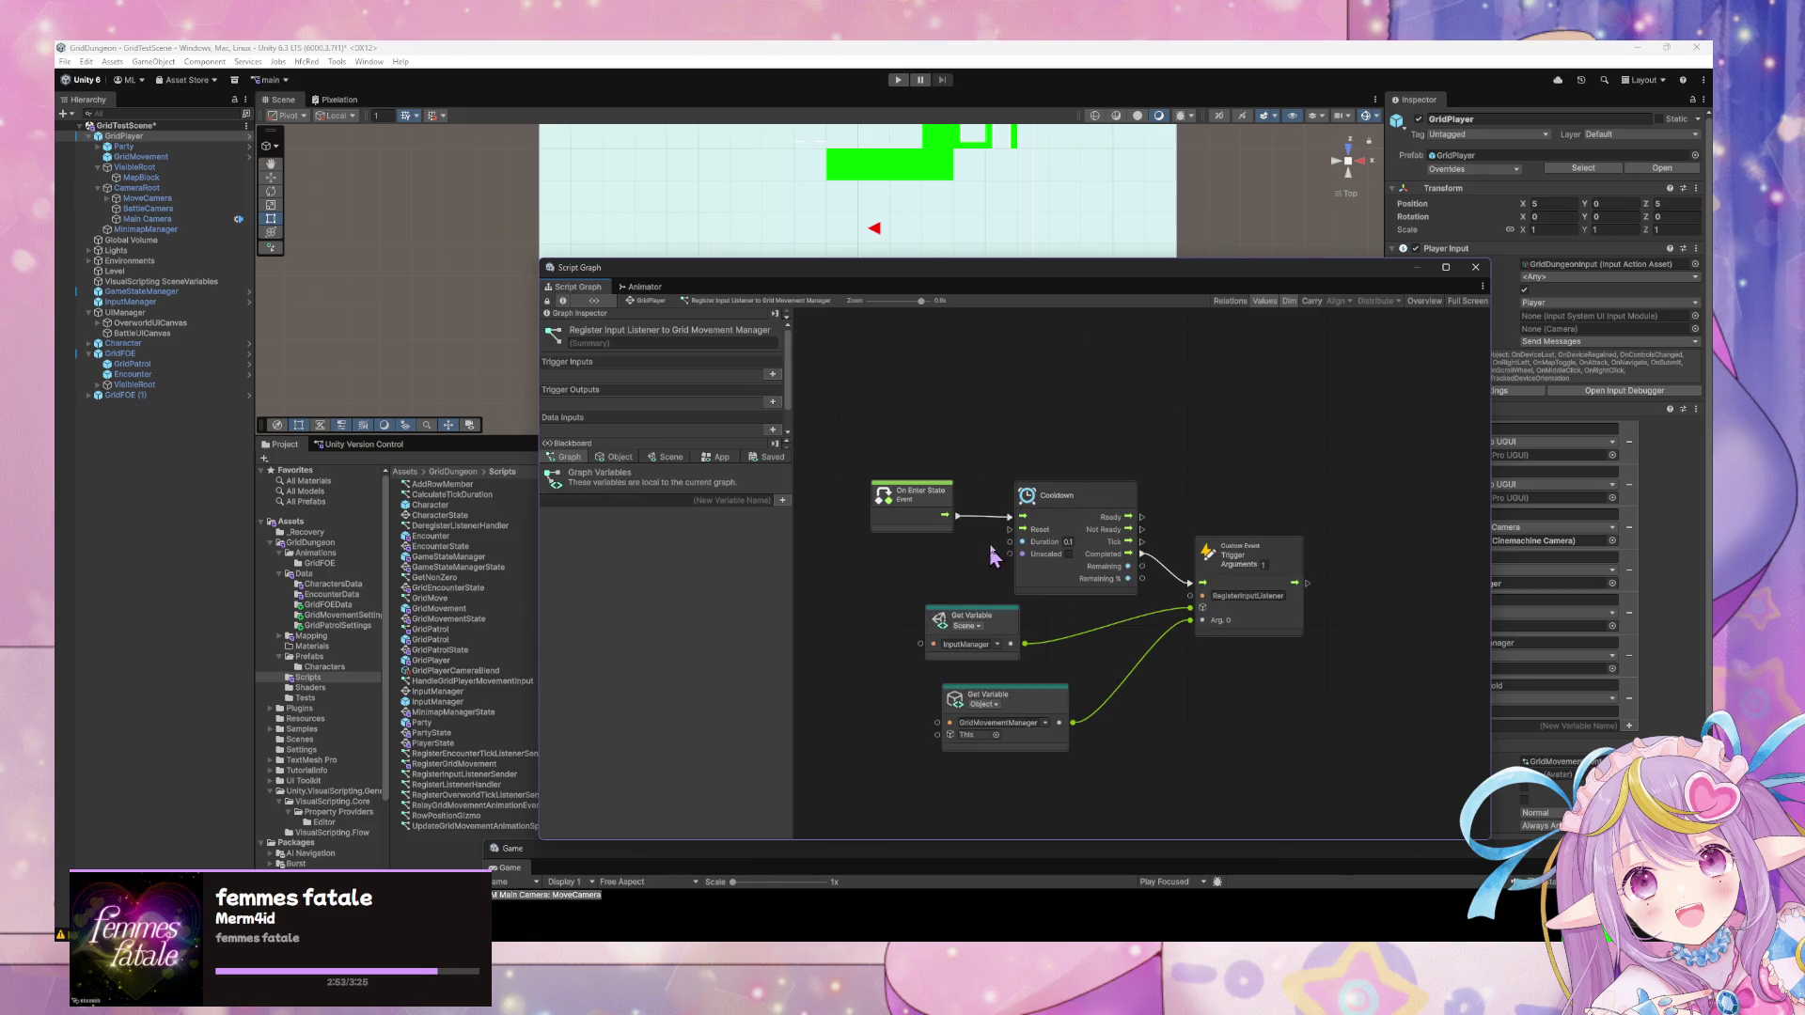
pyautogui.click(642, 302)
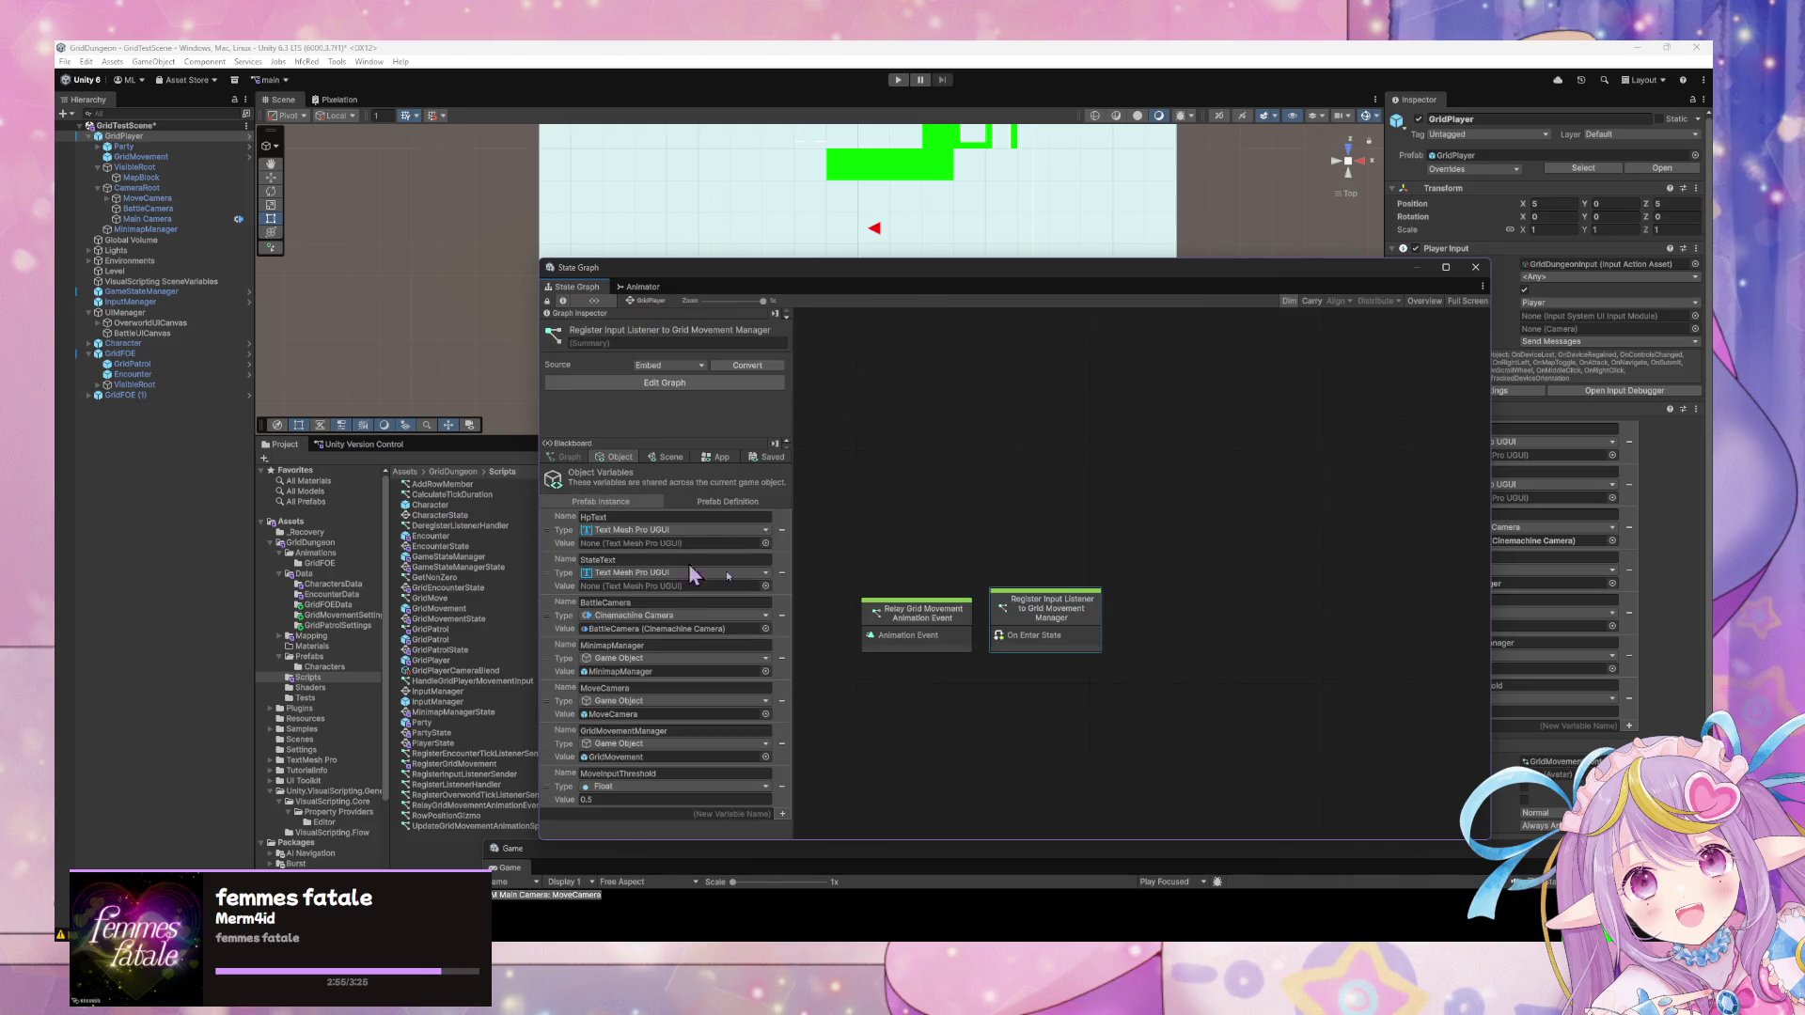
# Inspect GridFOE (1)'s Disposed and Encounter states and the Encounter script graph.
pyautogui.click(122, 396)
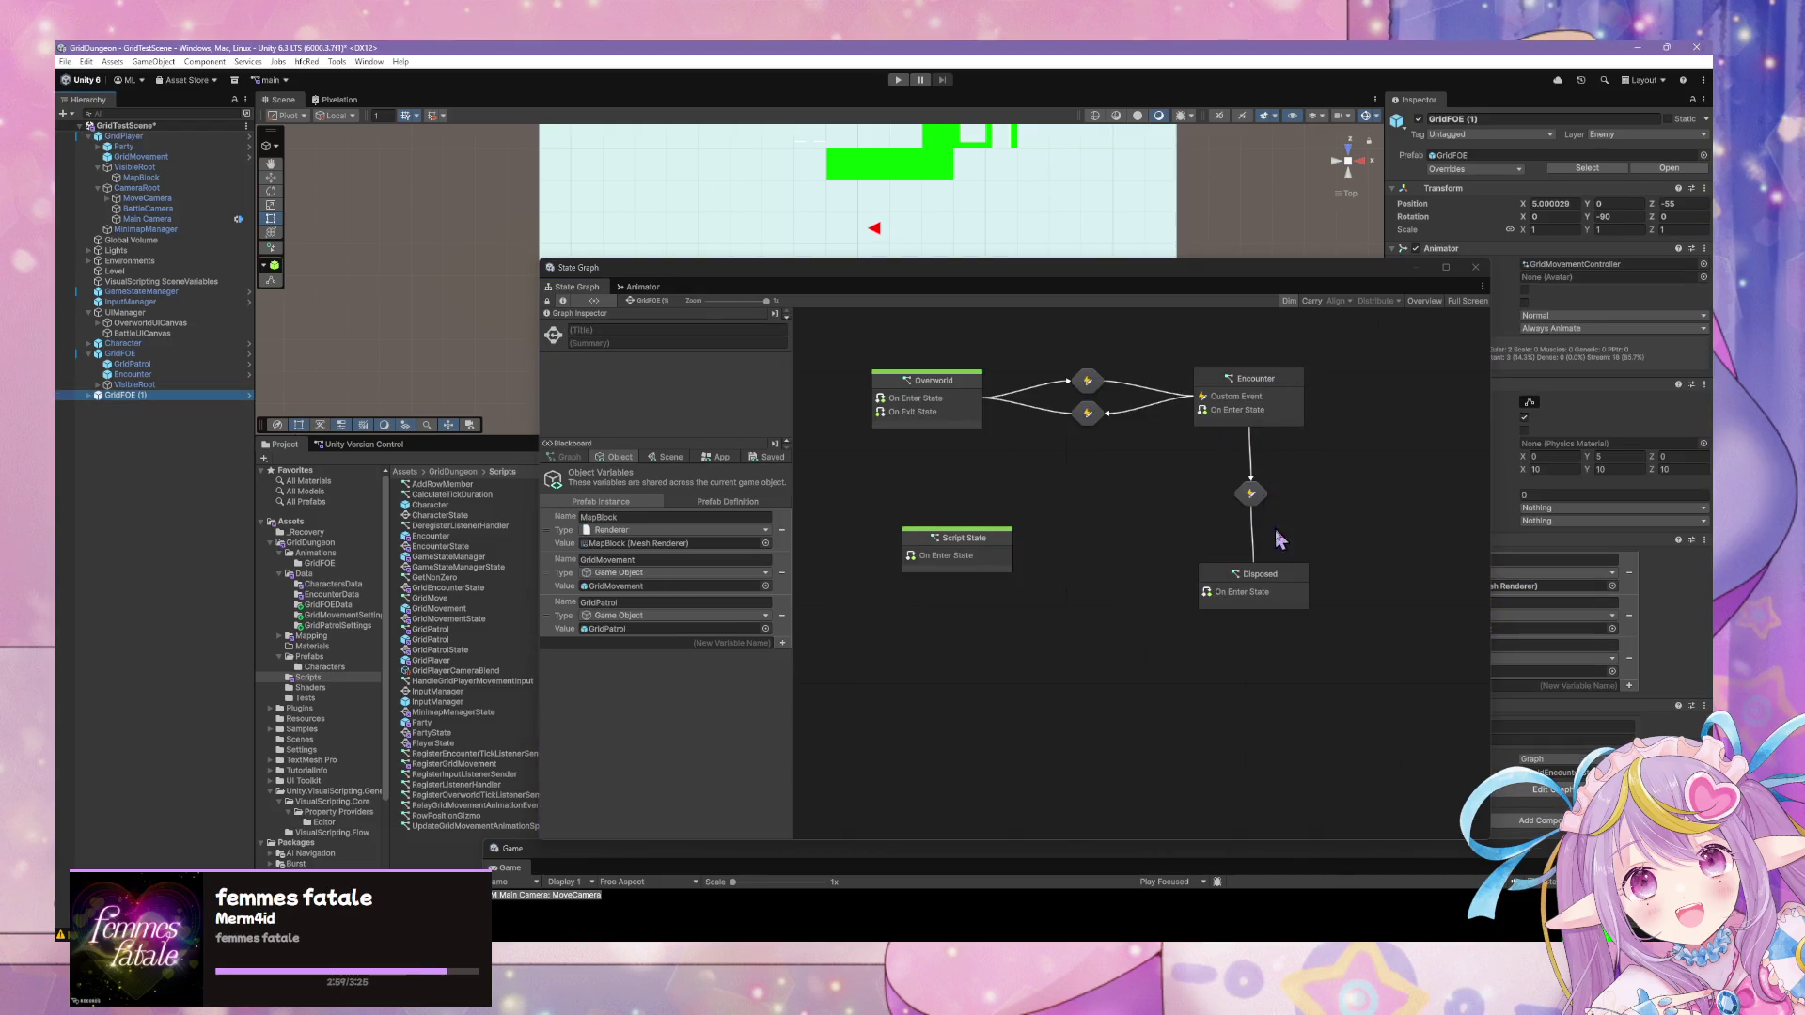
pyautogui.click(1278, 584)
pyautogui.click(1260, 414)
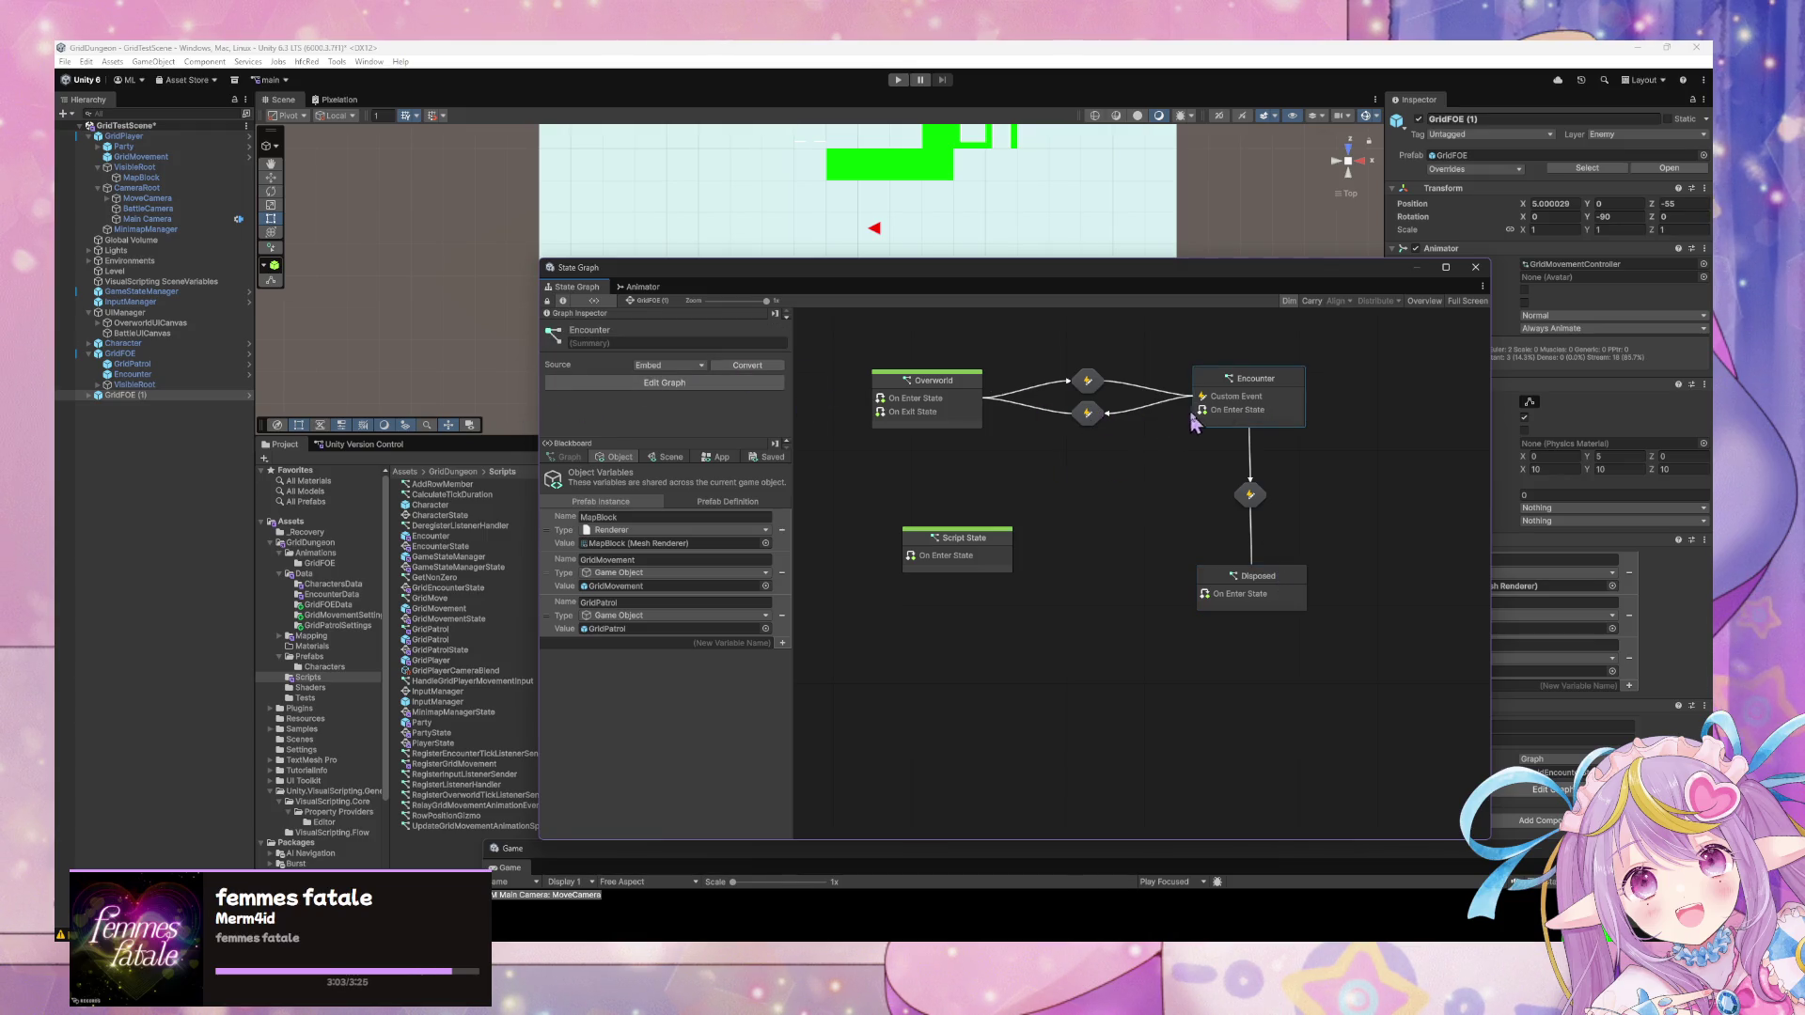
pyautogui.moveTo(985, 535); pyautogui.dragTo(985, 572)
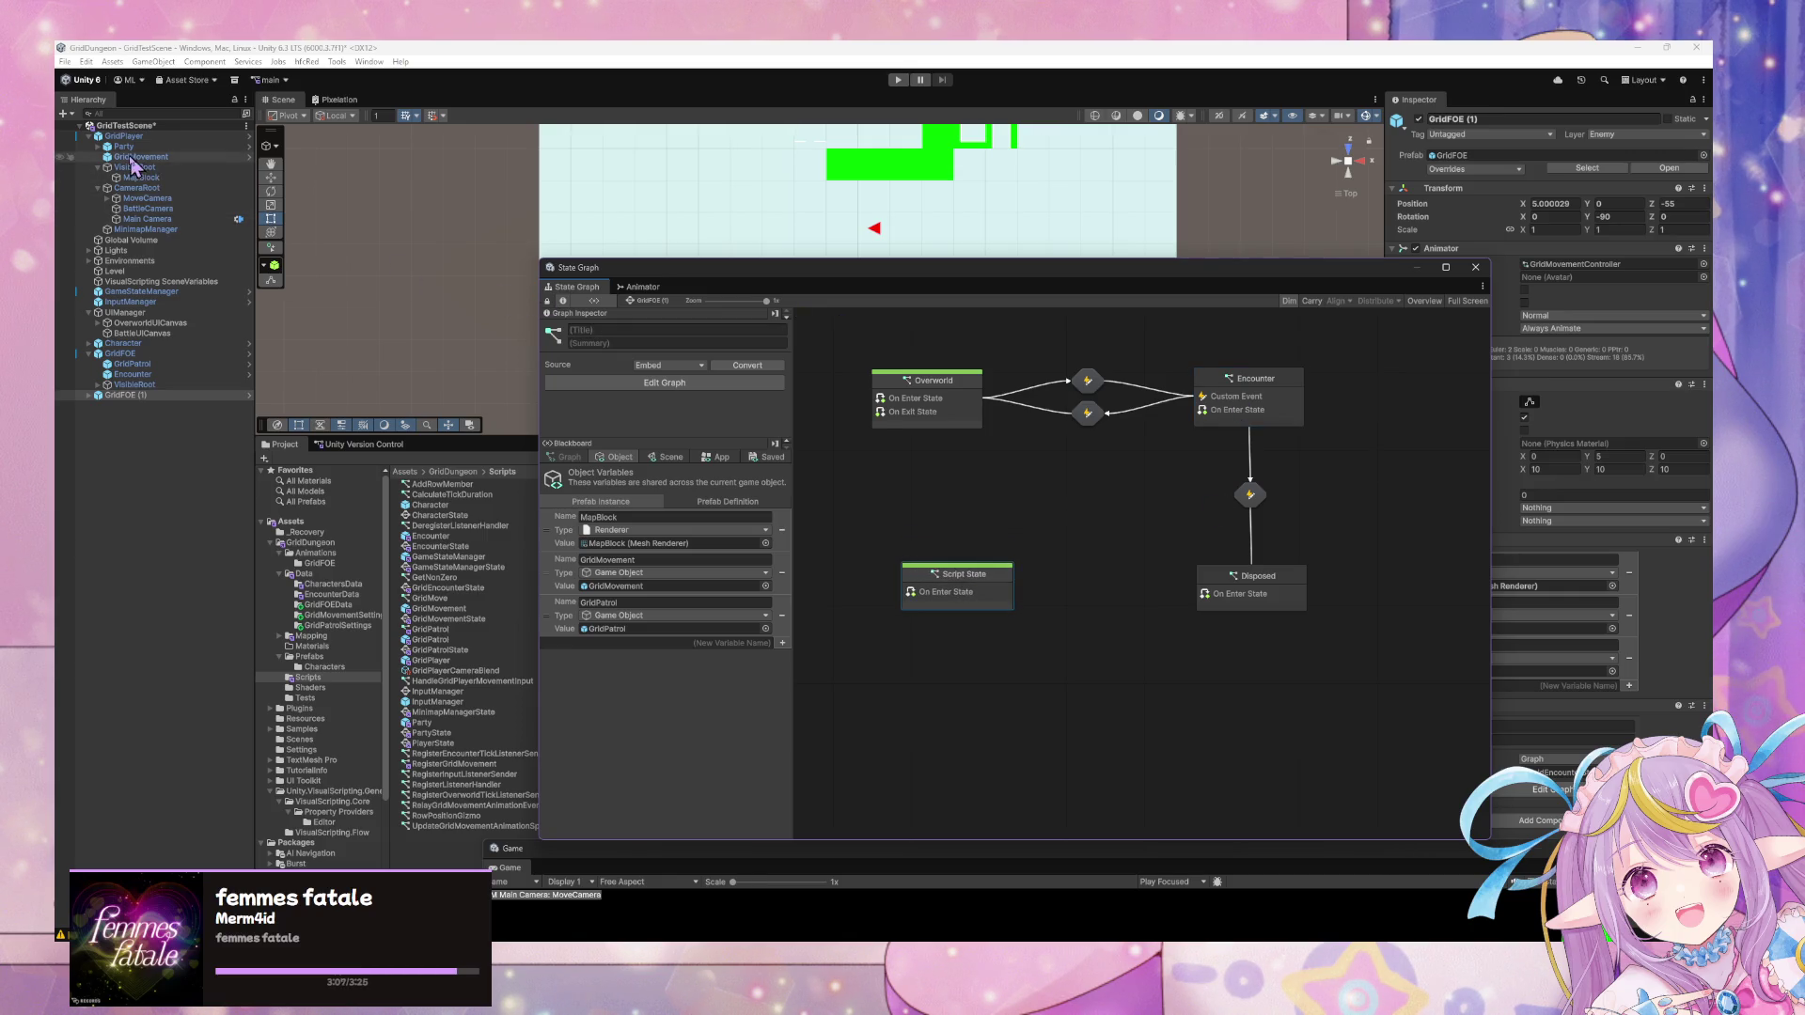
pyautogui.click(1274, 398)
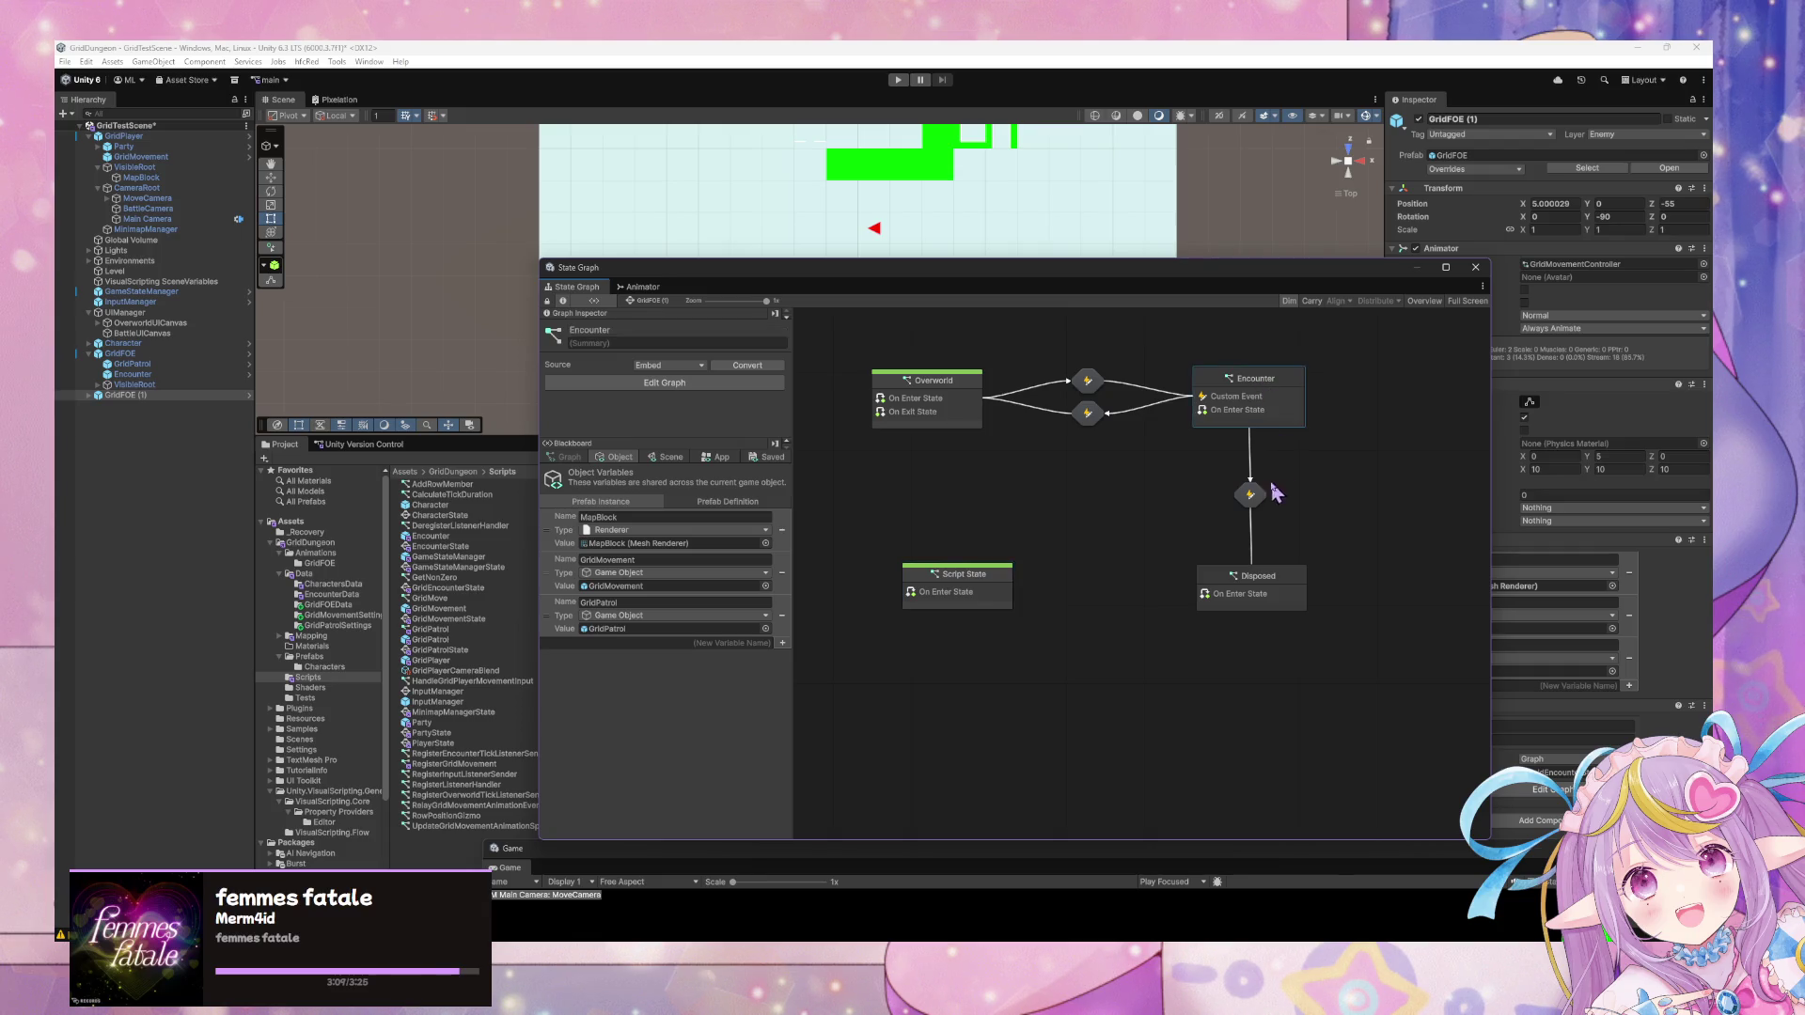
pyautogui.doubleClick(1268, 411)
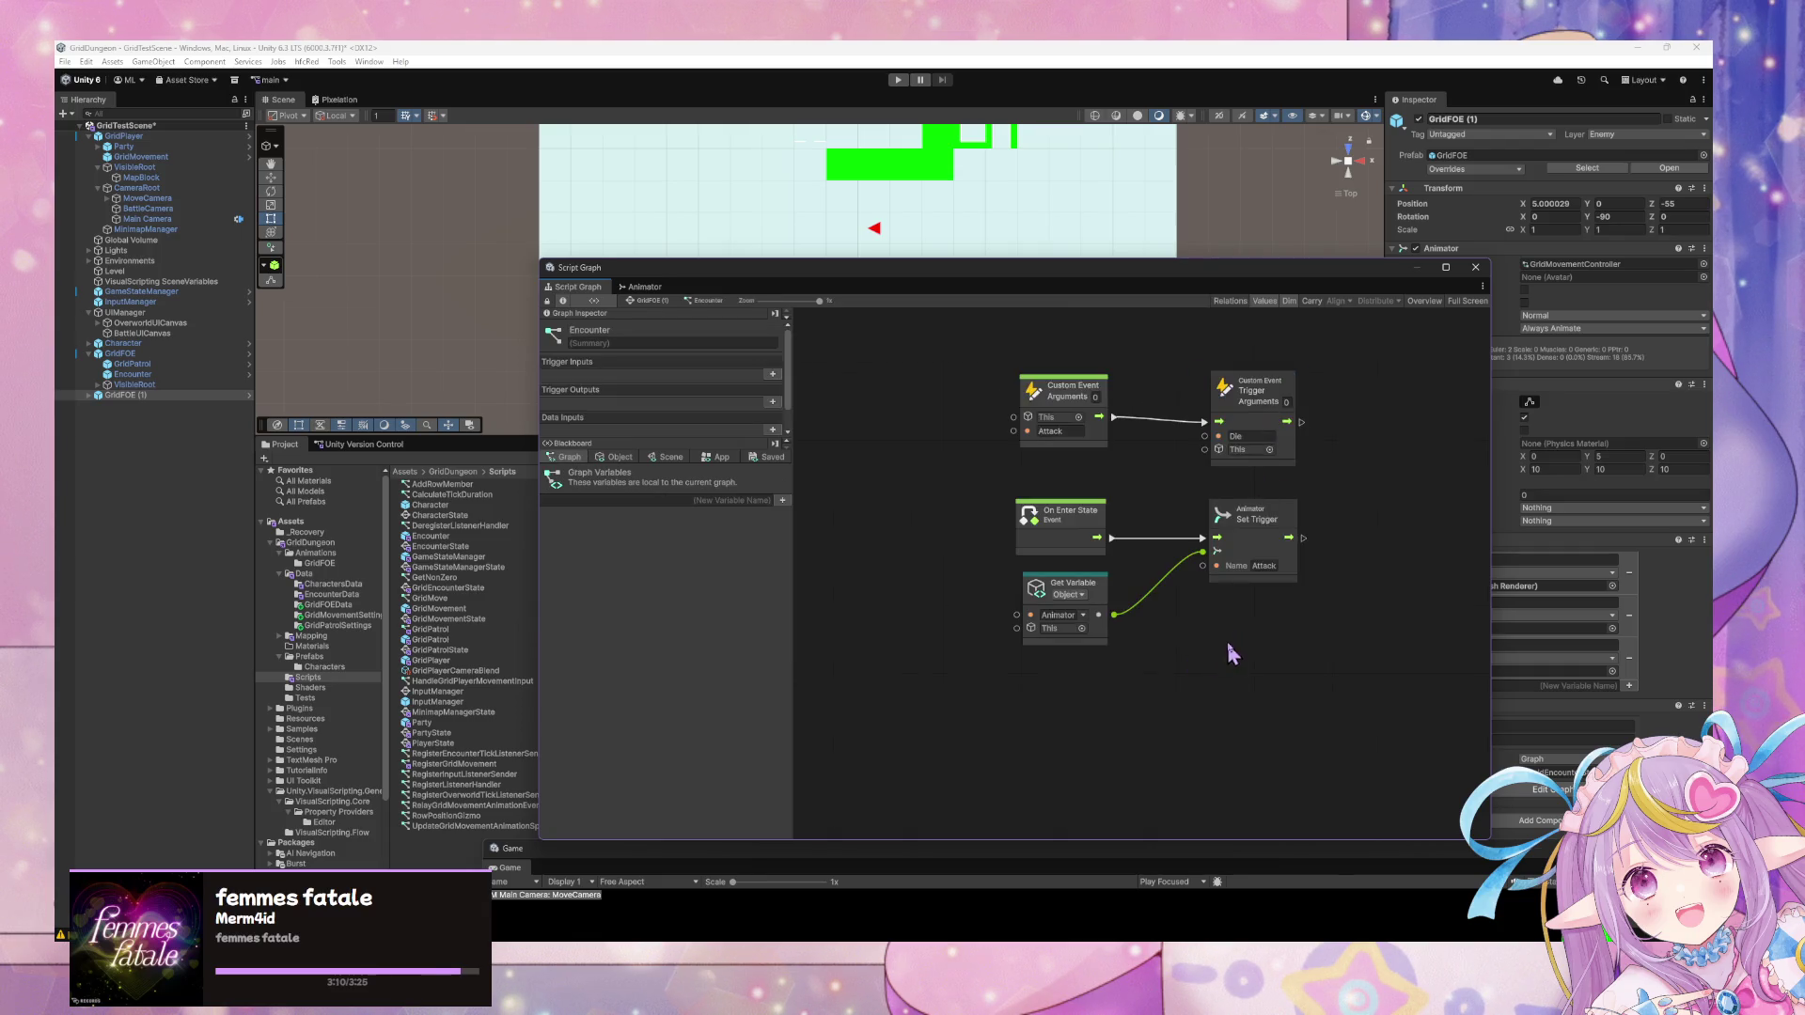
pyautogui.click(648, 301)
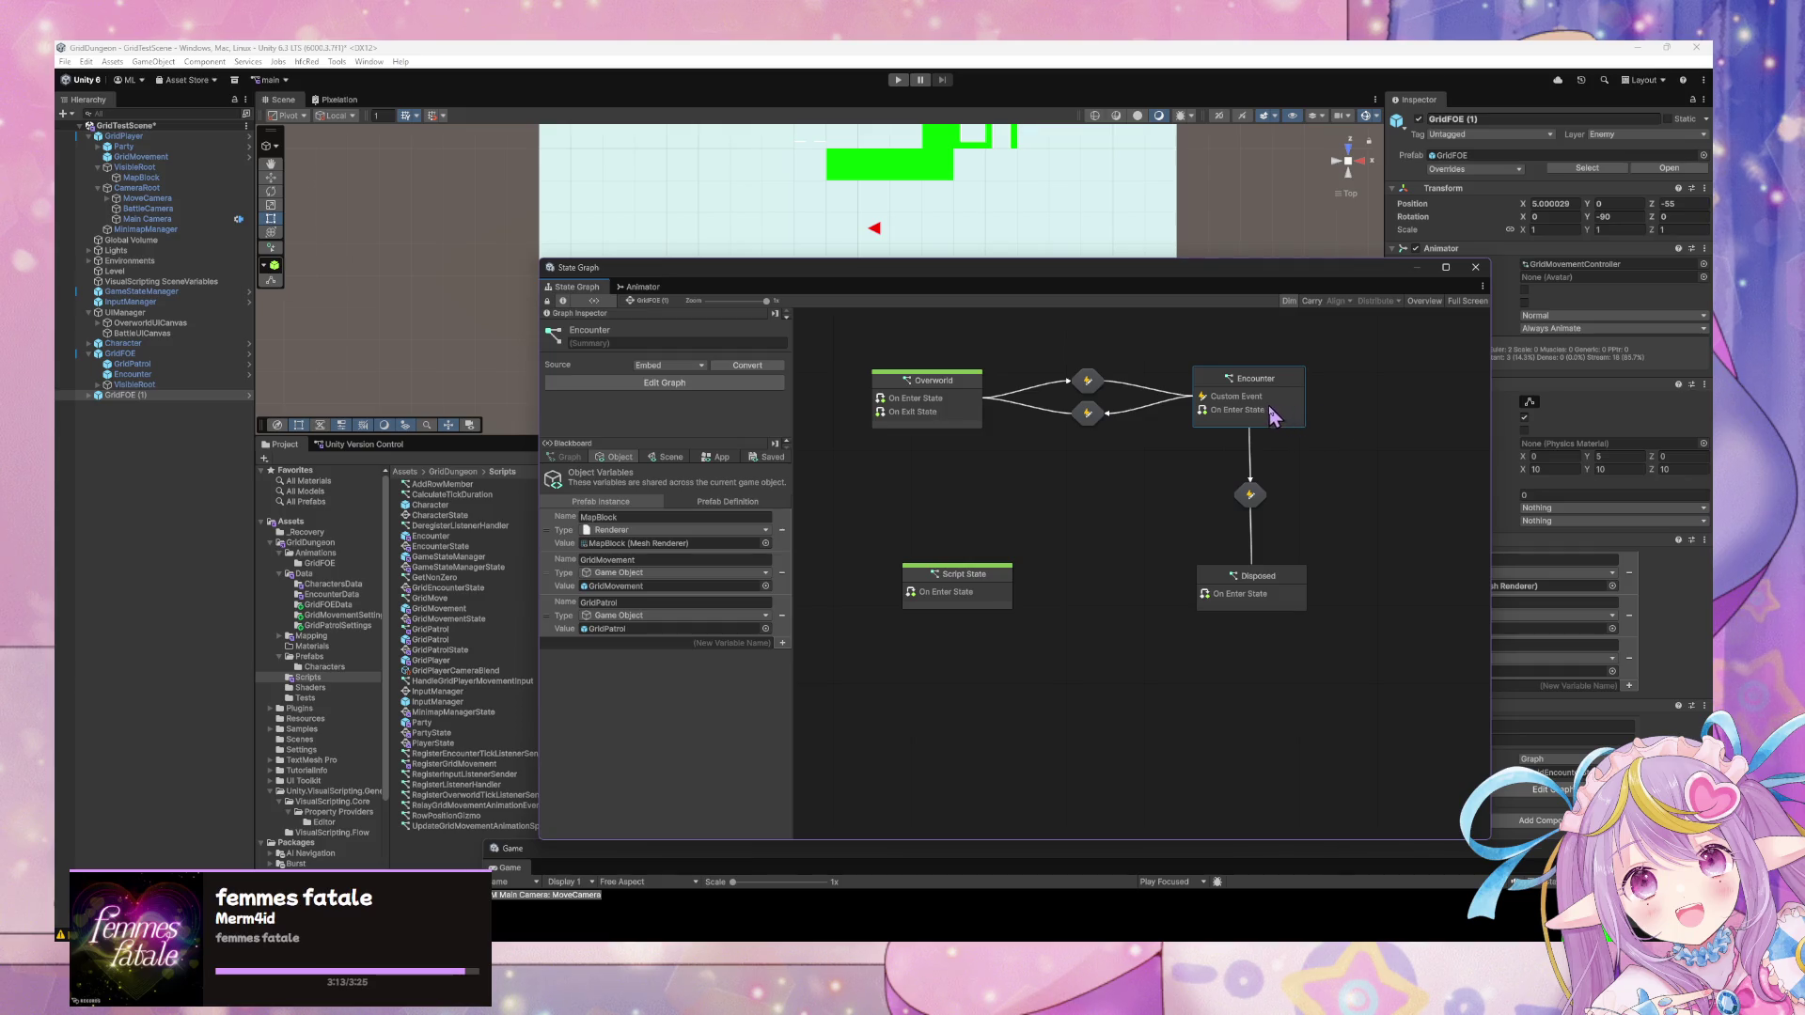
# Confirm GridFOE (1)'s Script State is empty and remove it, then view InputManager's graph.
pyautogui.doubleClick(981, 605)
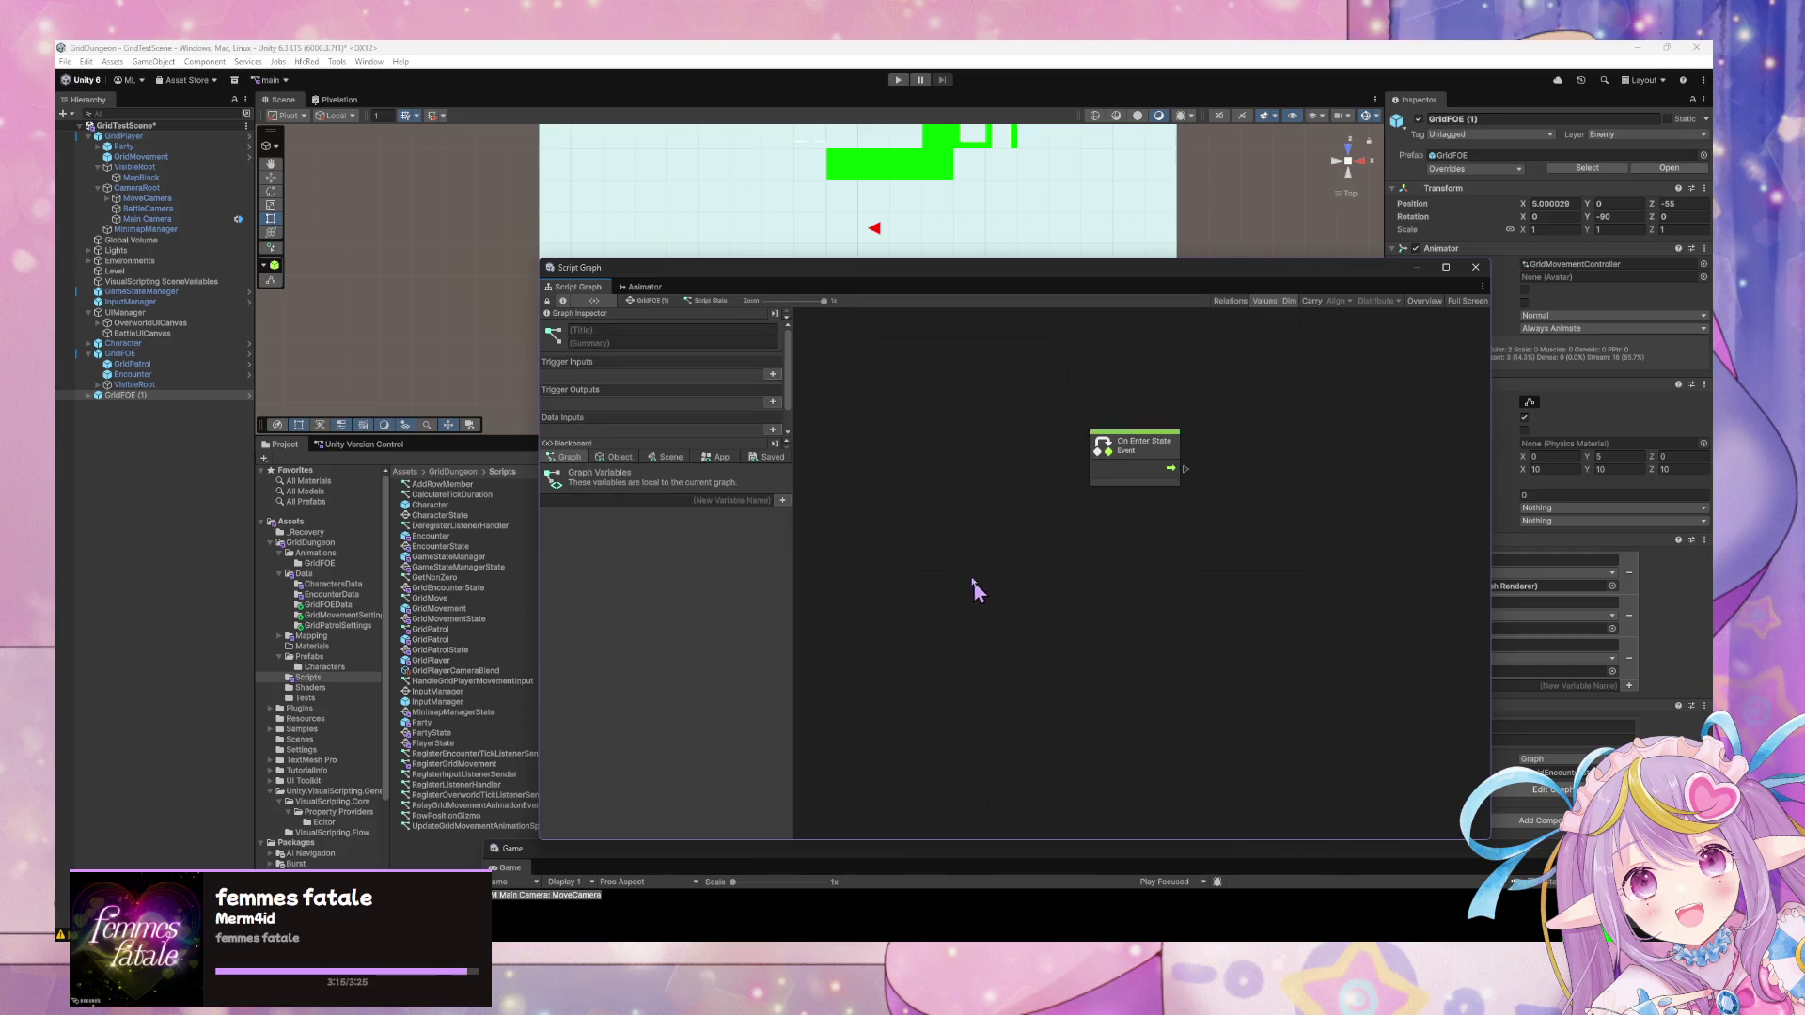
pyautogui.click(649, 302)
pyautogui.click(948, 576)
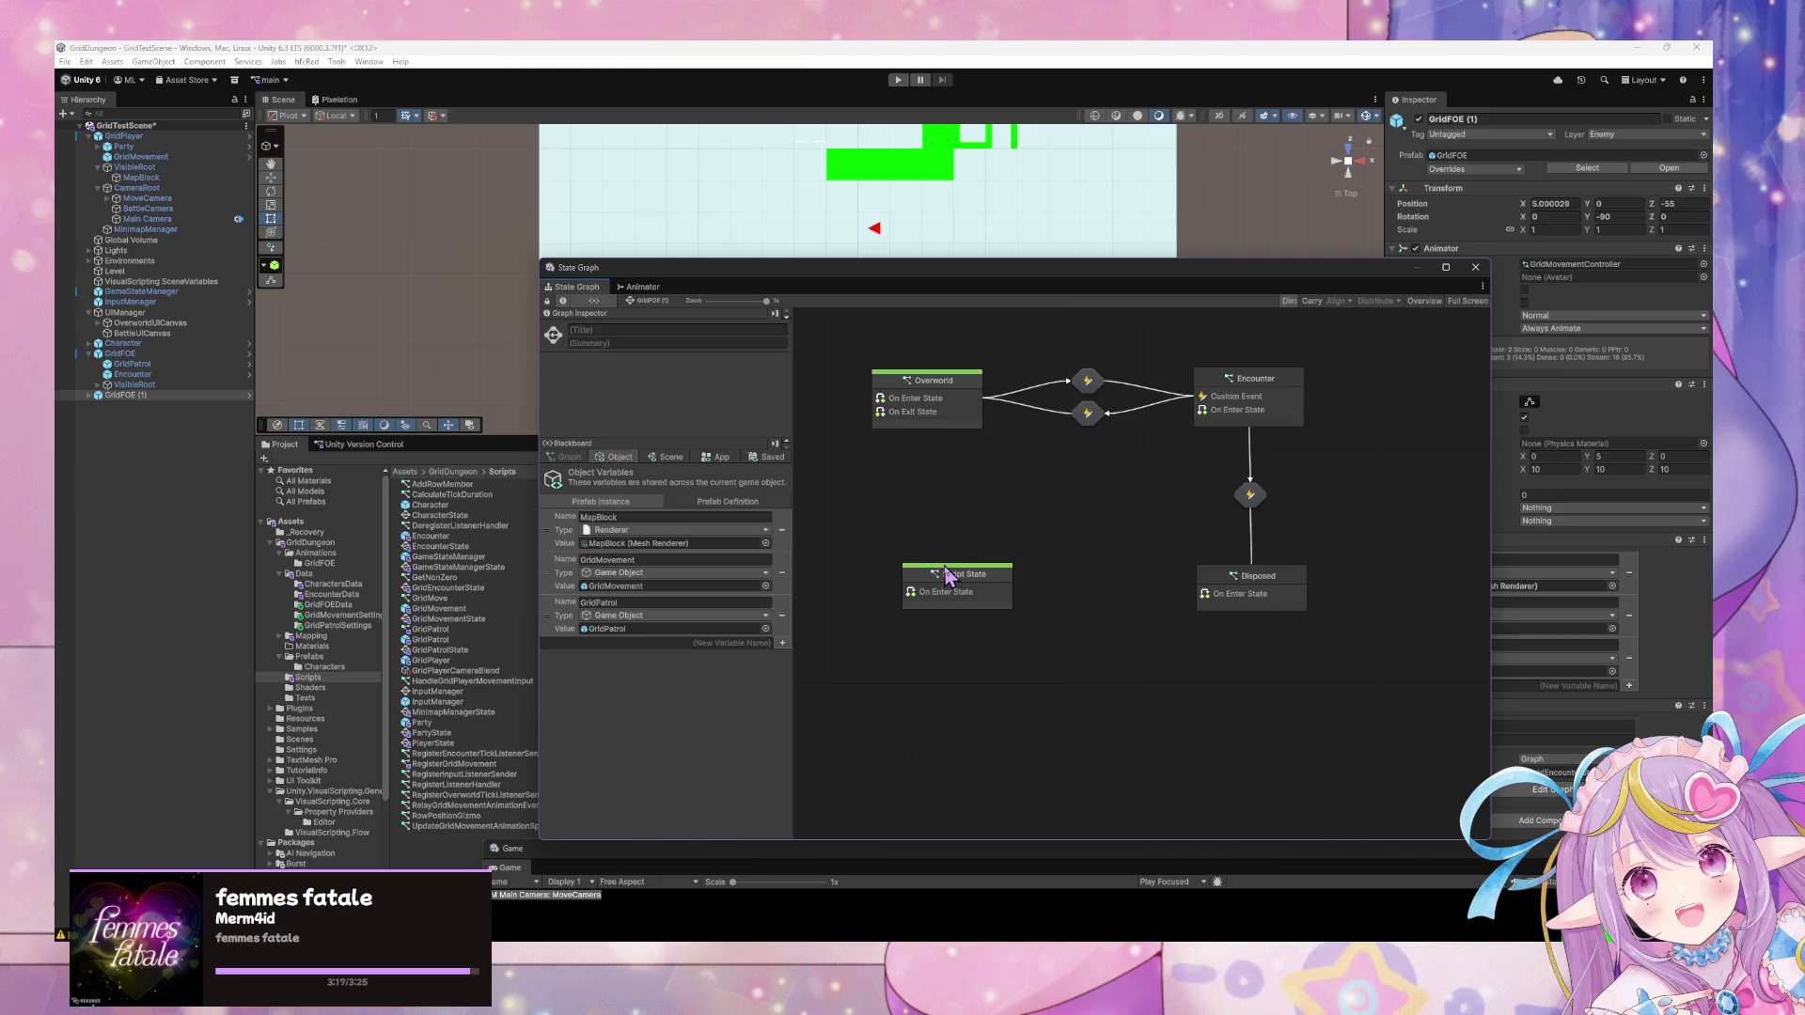
pyautogui.click(950, 578)
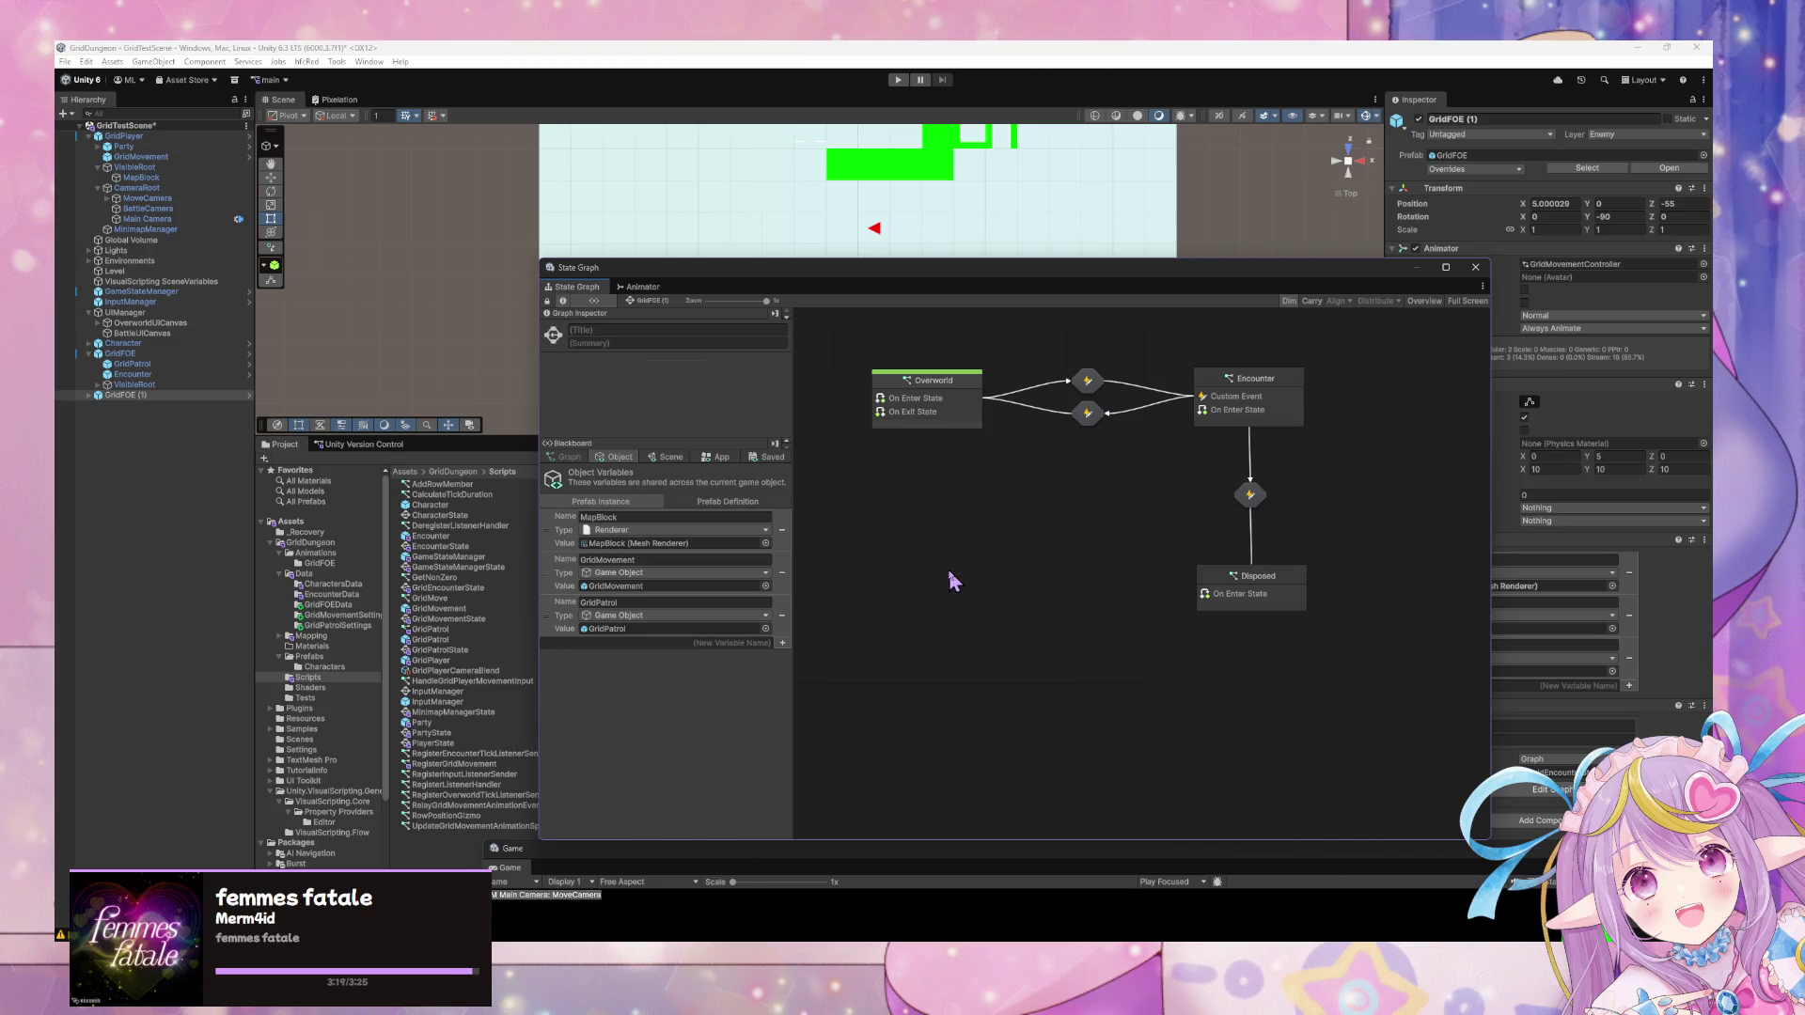
pyautogui.click(130, 302)
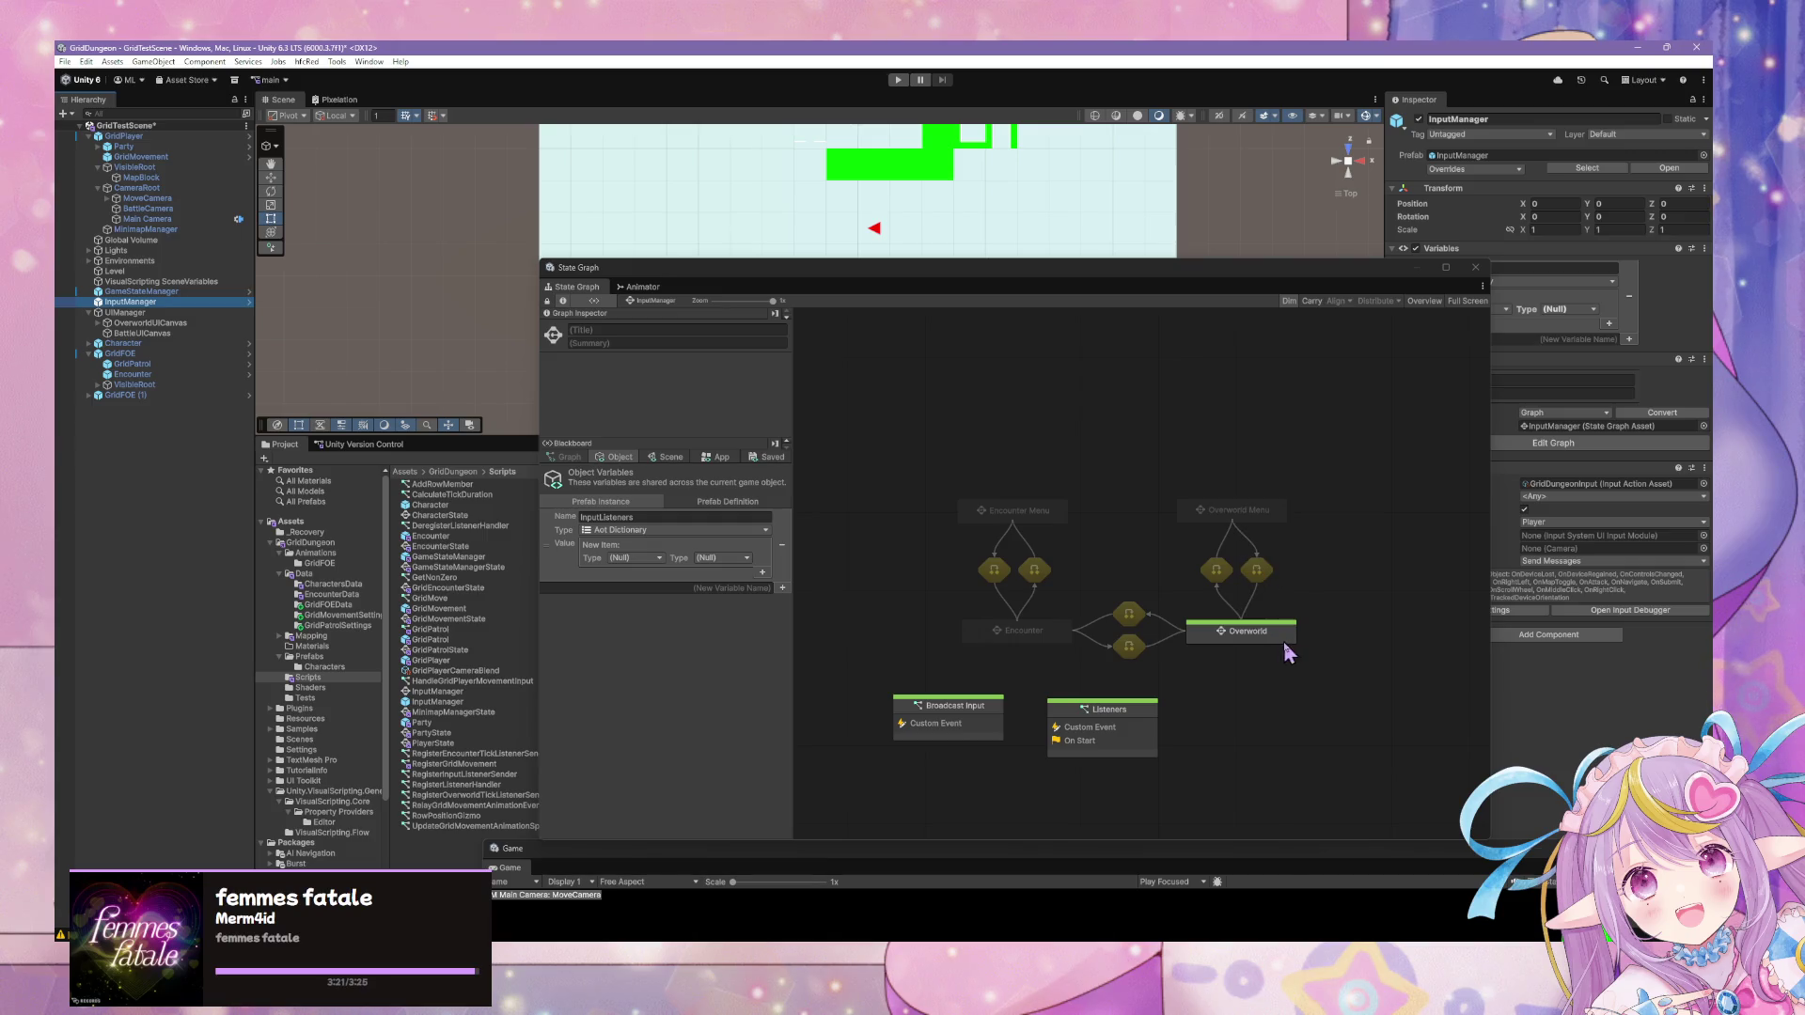
# Read the Overworld Movement Input graph broadcasting GridForward or GridBackward, then reselect GridMovement.
pyautogui.doubleClick(1282, 633)
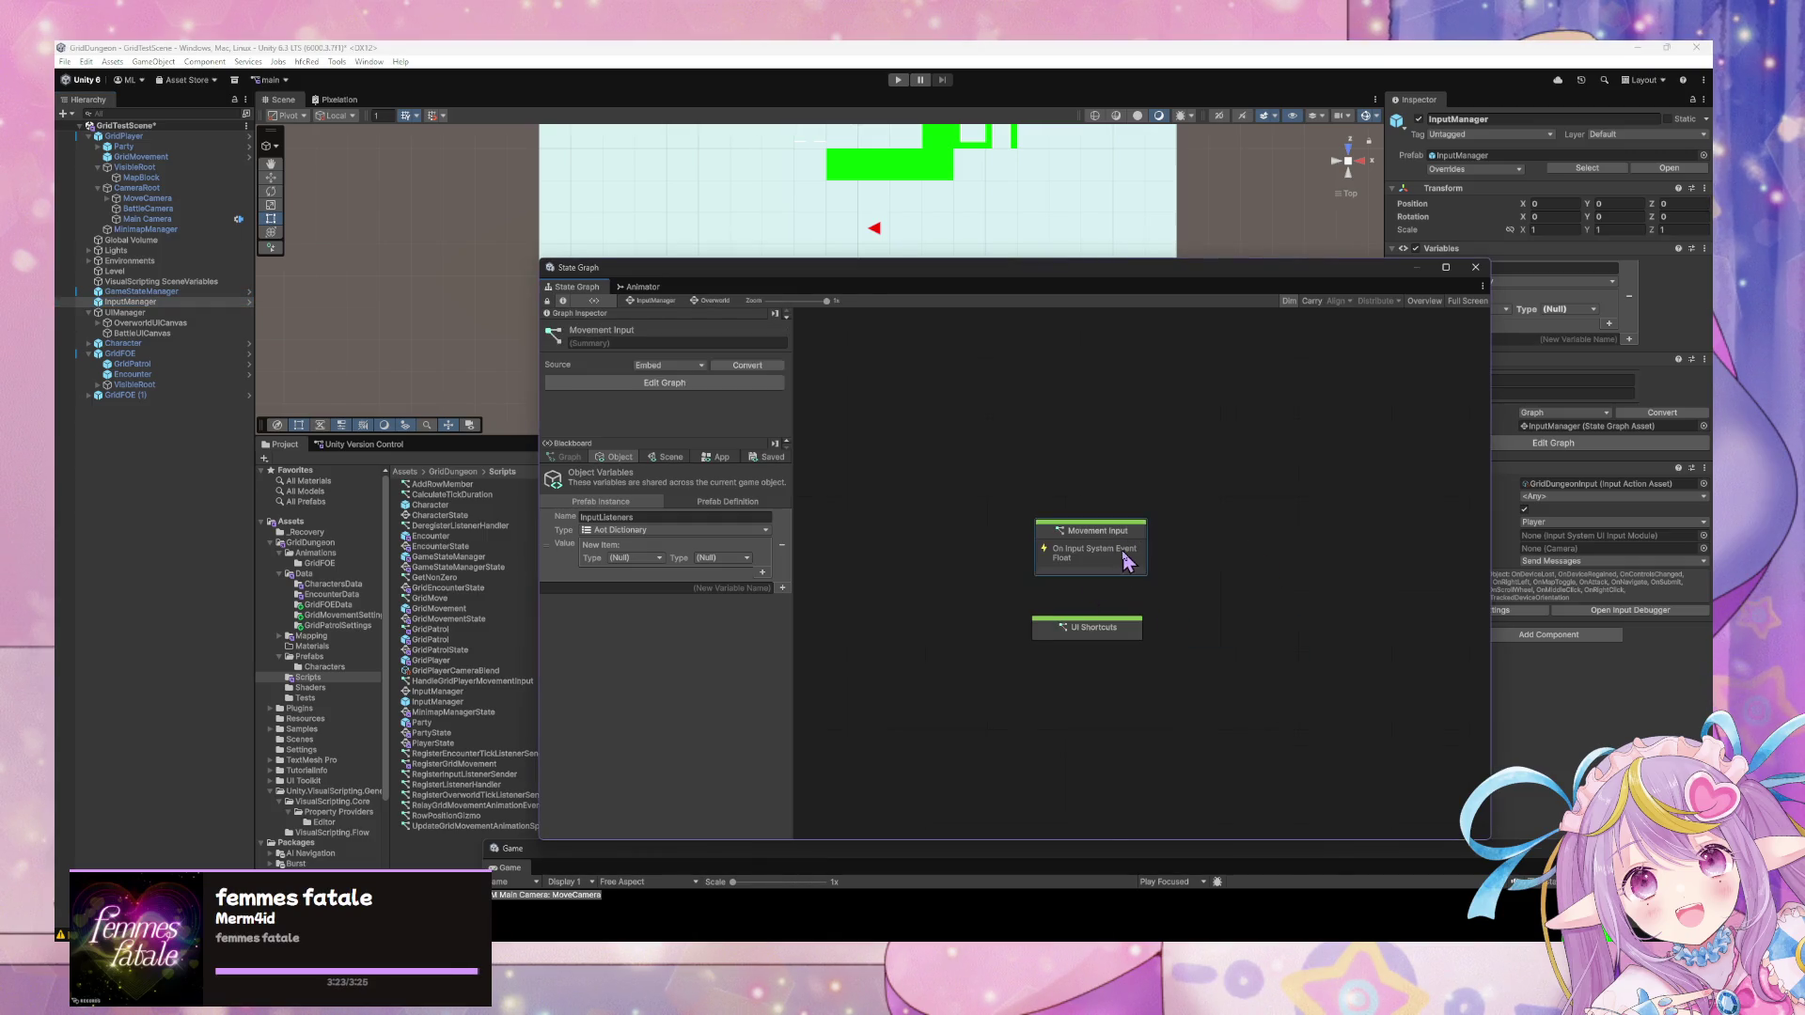
pyautogui.doubleClick(1126, 556)
pyautogui.scroll(3, 1169, 498)
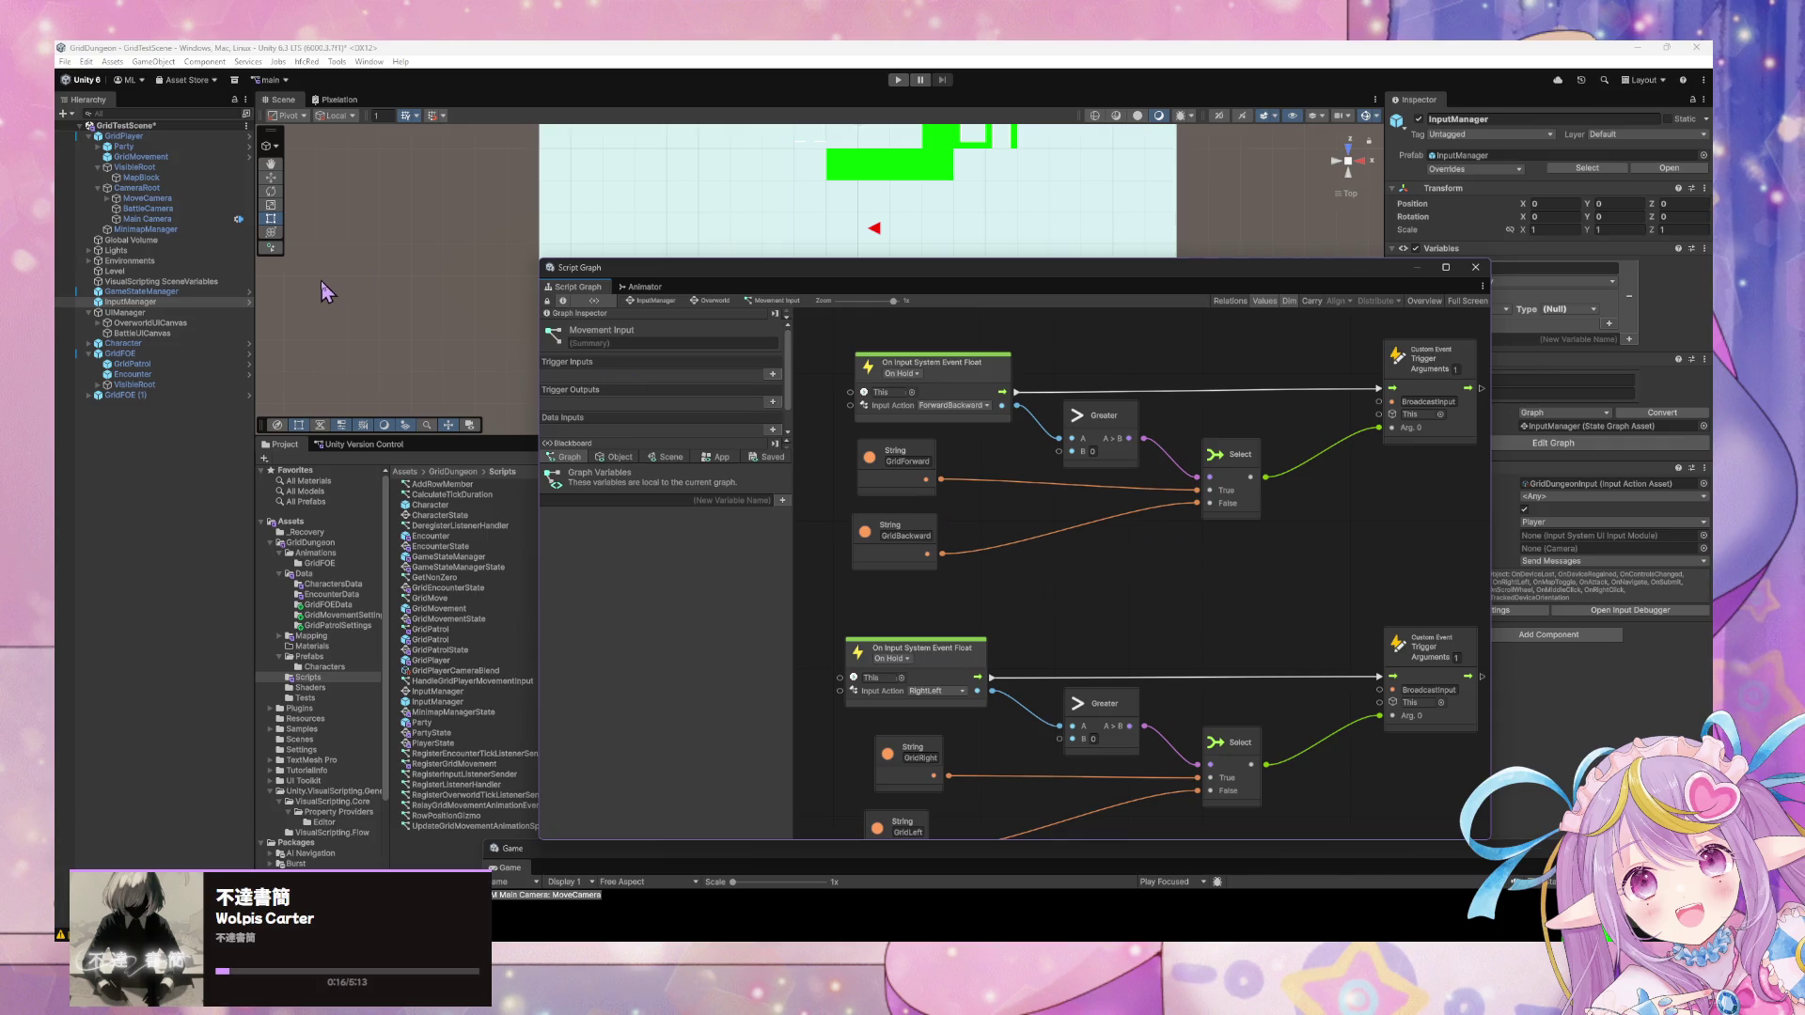
pyautogui.click(171, 156)
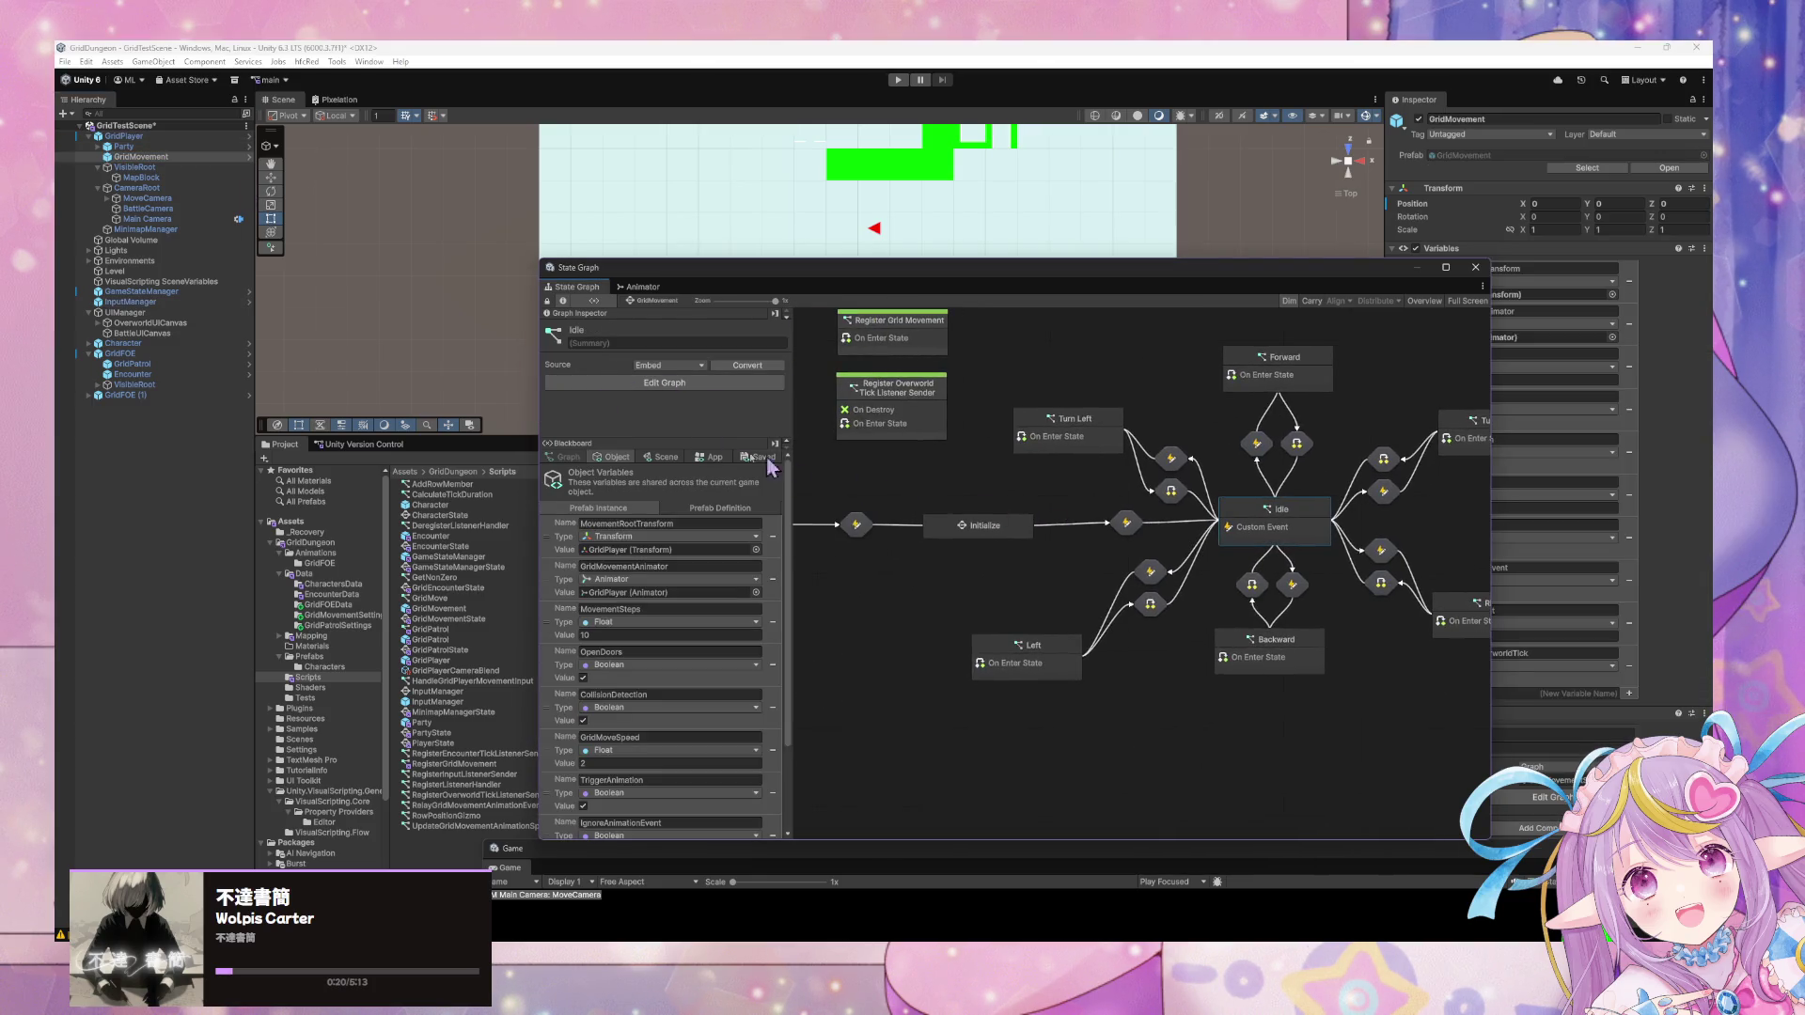
# Rename the Turn Left and Left transitions' custom events to GridTurnLeft and GridLeft.
pyautogui.doubleClick(1208, 500)
pyautogui.click(1046, 594)
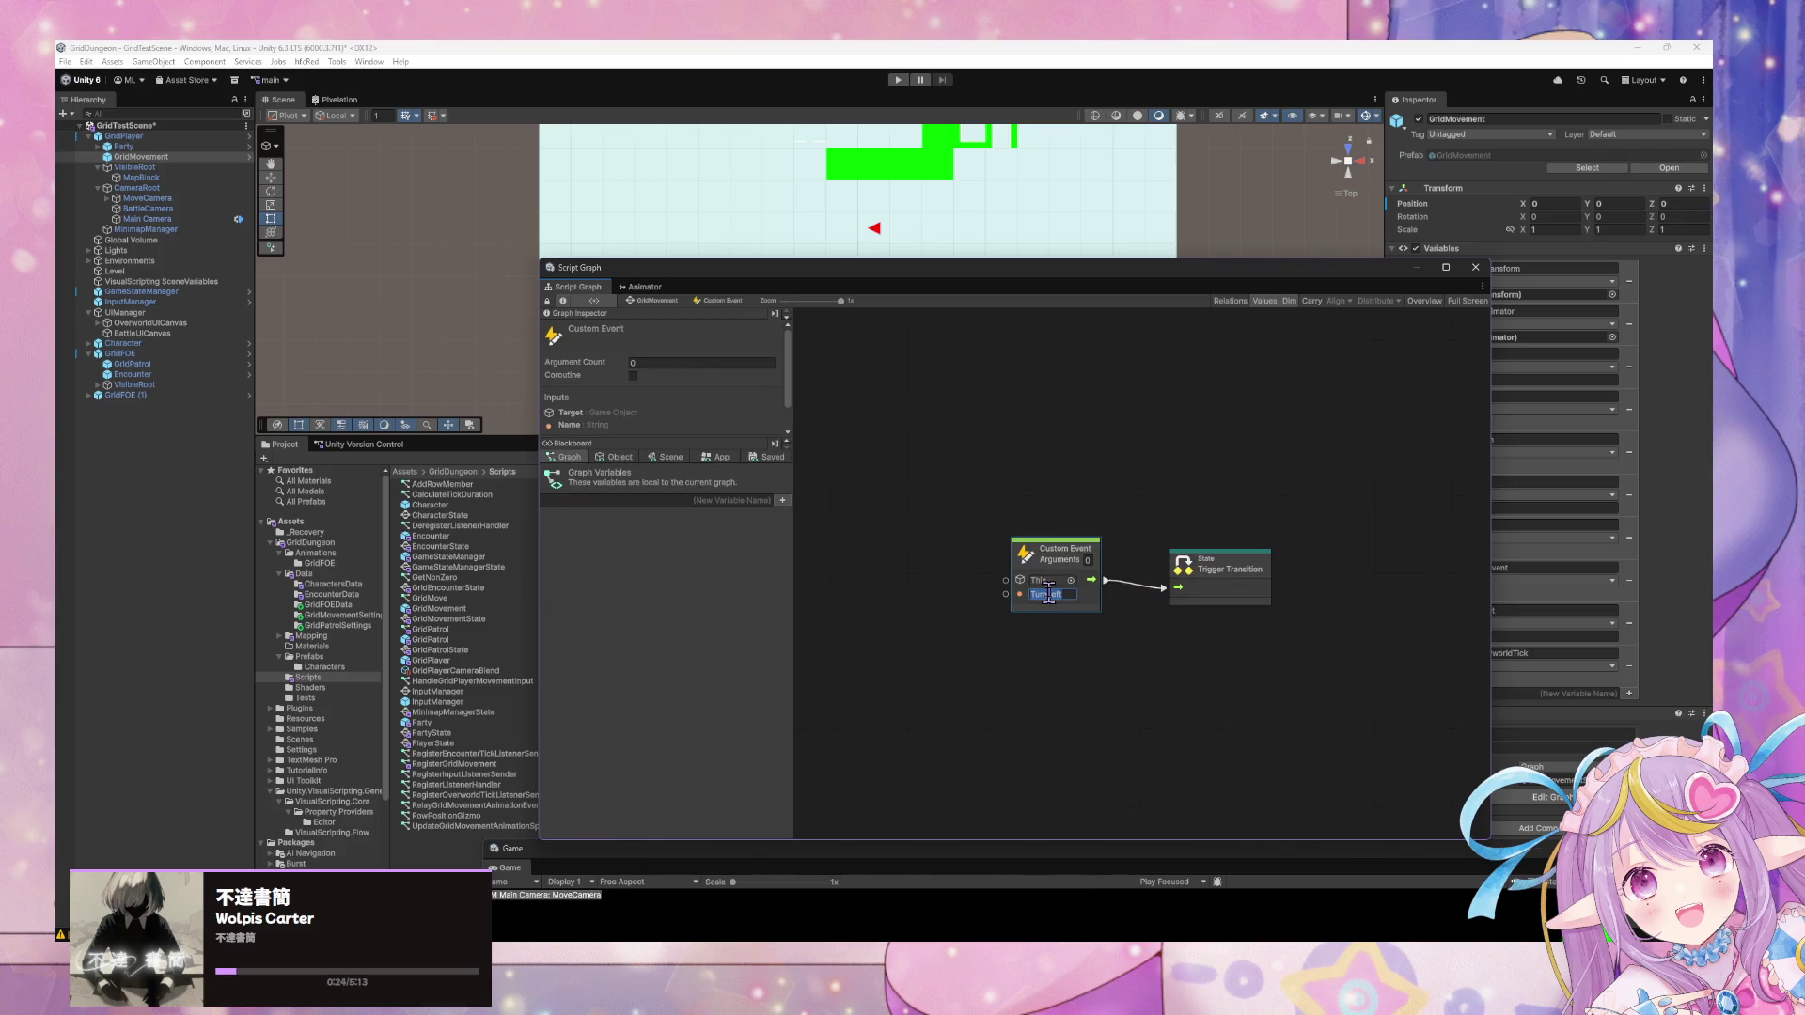
pyautogui.click(657, 301)
pyautogui.doubleClick(1159, 564)
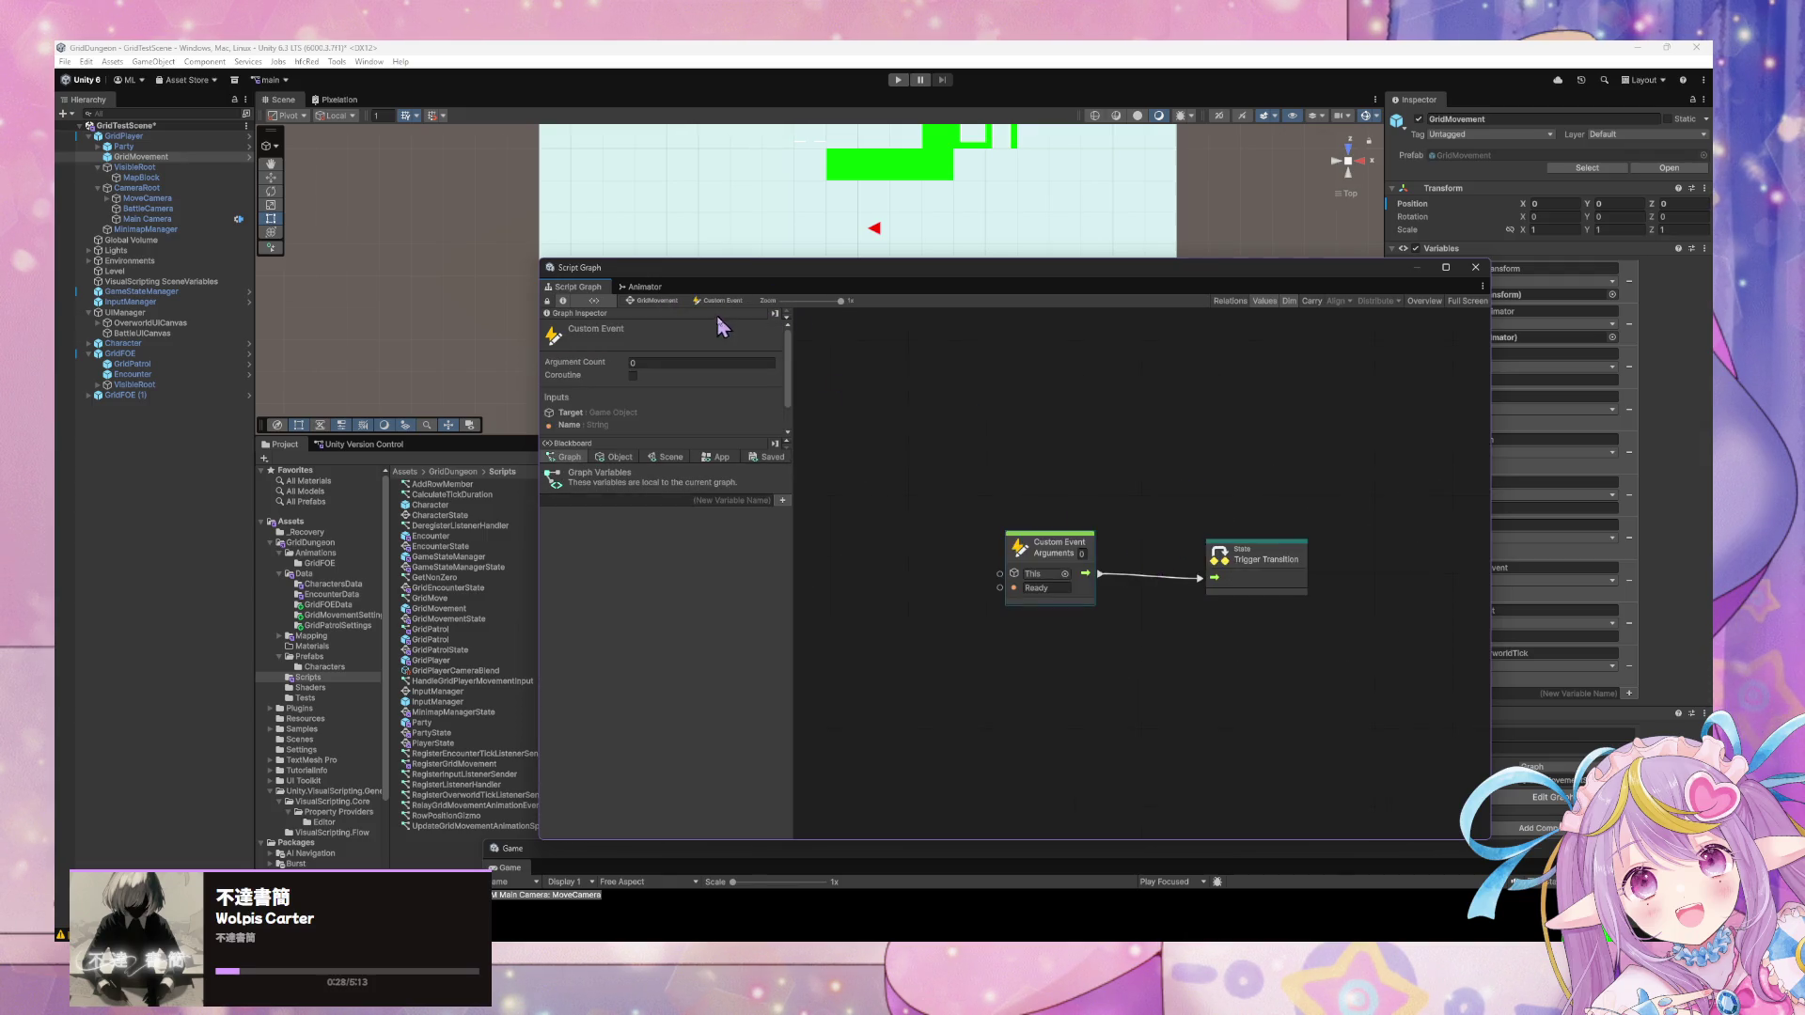
pyautogui.click(657, 301)
pyautogui.doubleClick(1186, 615)
pyautogui.click(1063, 596)
pyautogui.write('Gric')
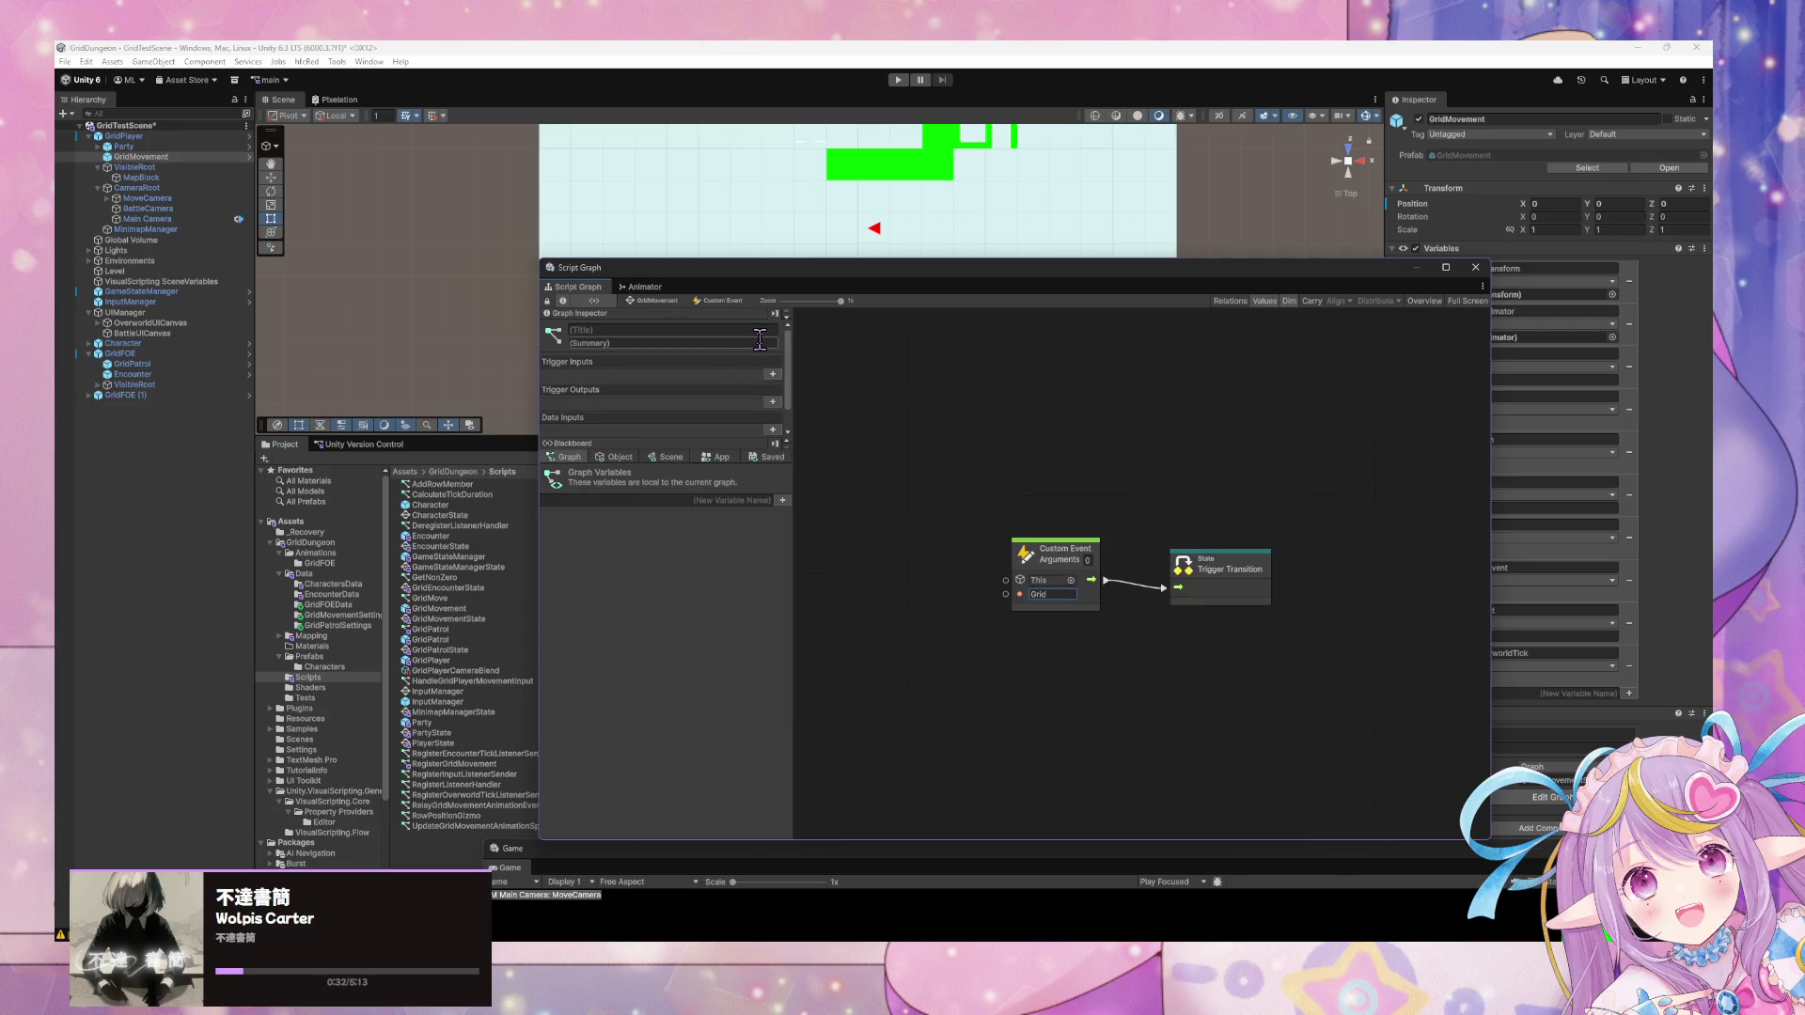
pyautogui.click(1057, 593)
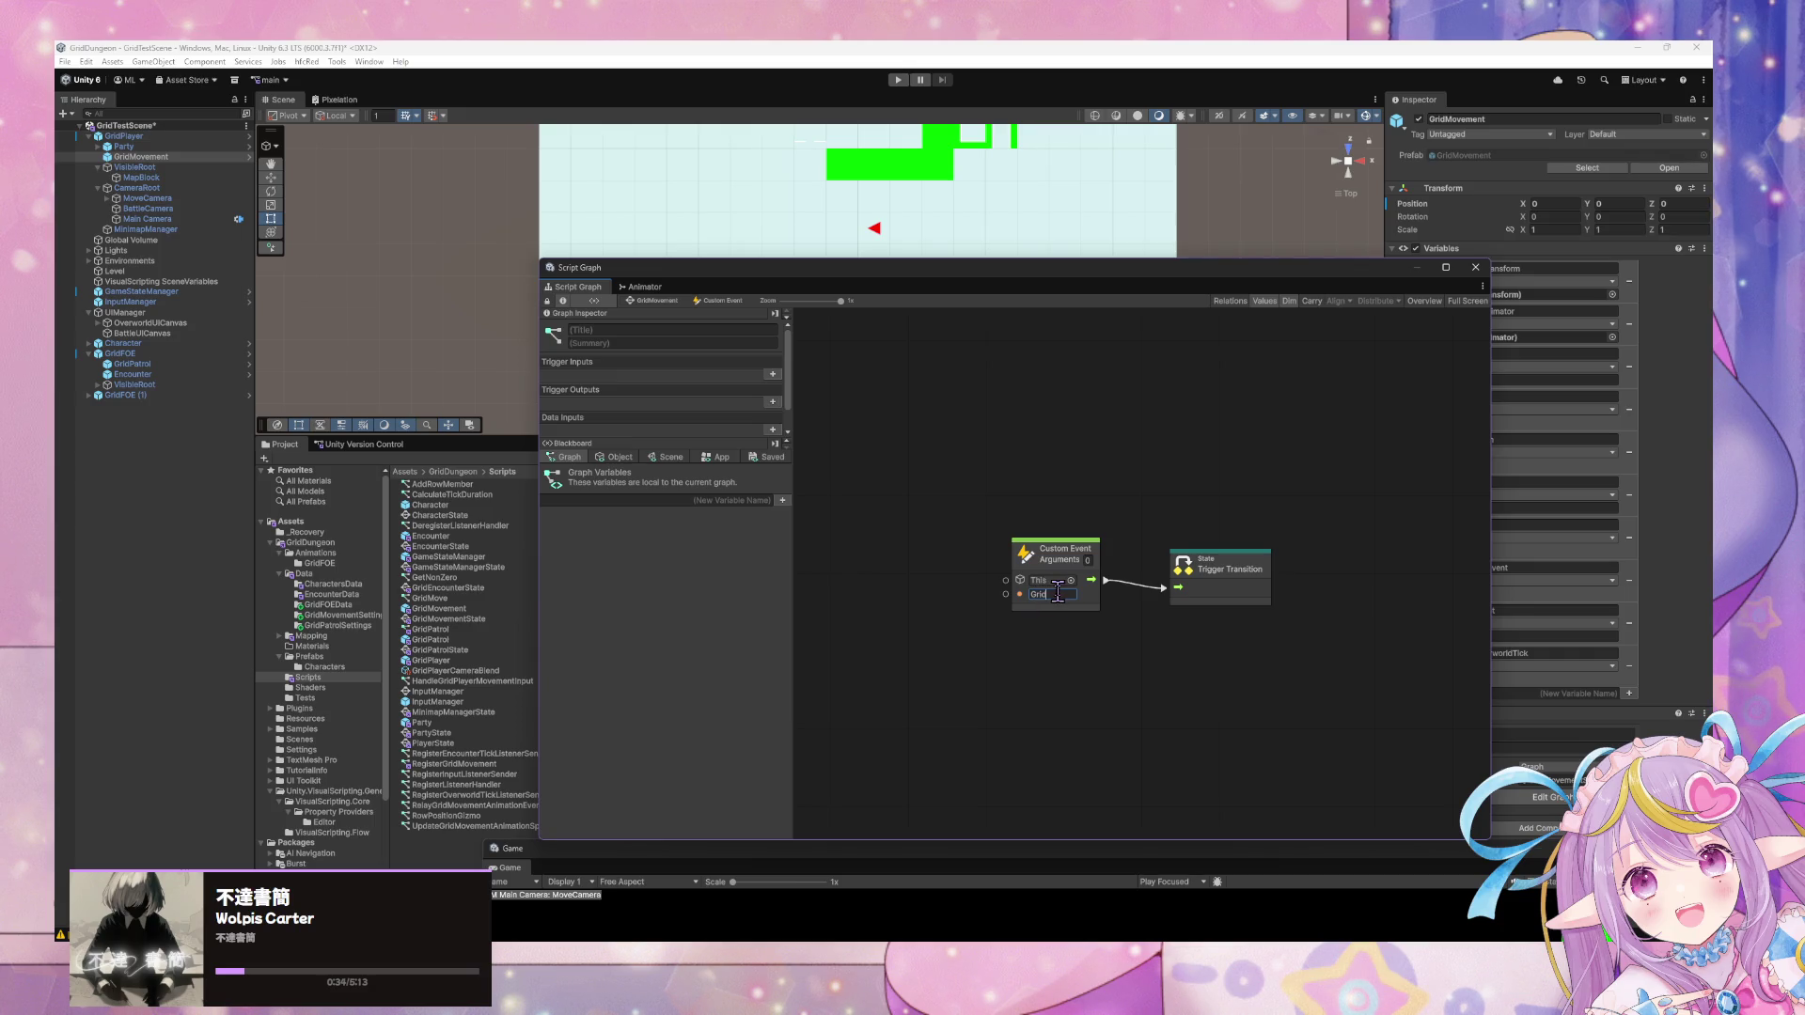
pyautogui.press('Return')
pyautogui.click(658, 301)
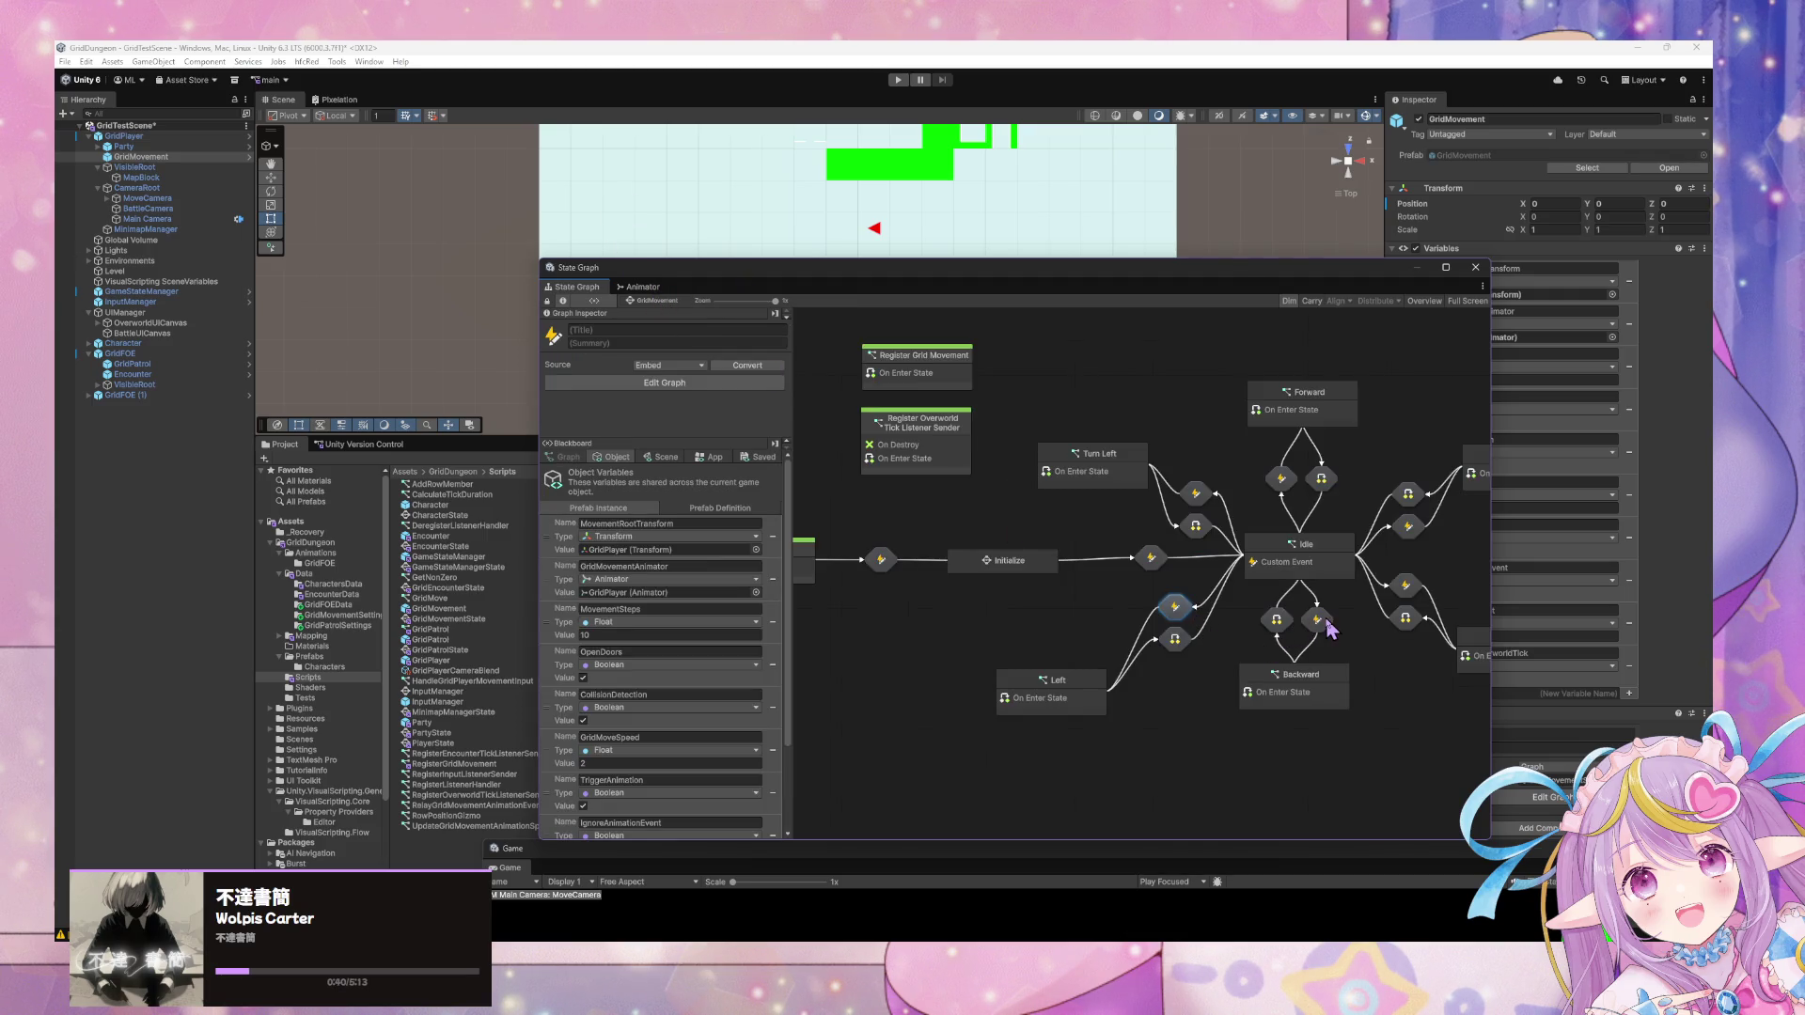
# Give the Backward, Right, Turn Right and Forward custom events Grid-prefixed names such as GridForward.
pyautogui.doubleClick(1327, 623)
pyautogui.click(1064, 596)
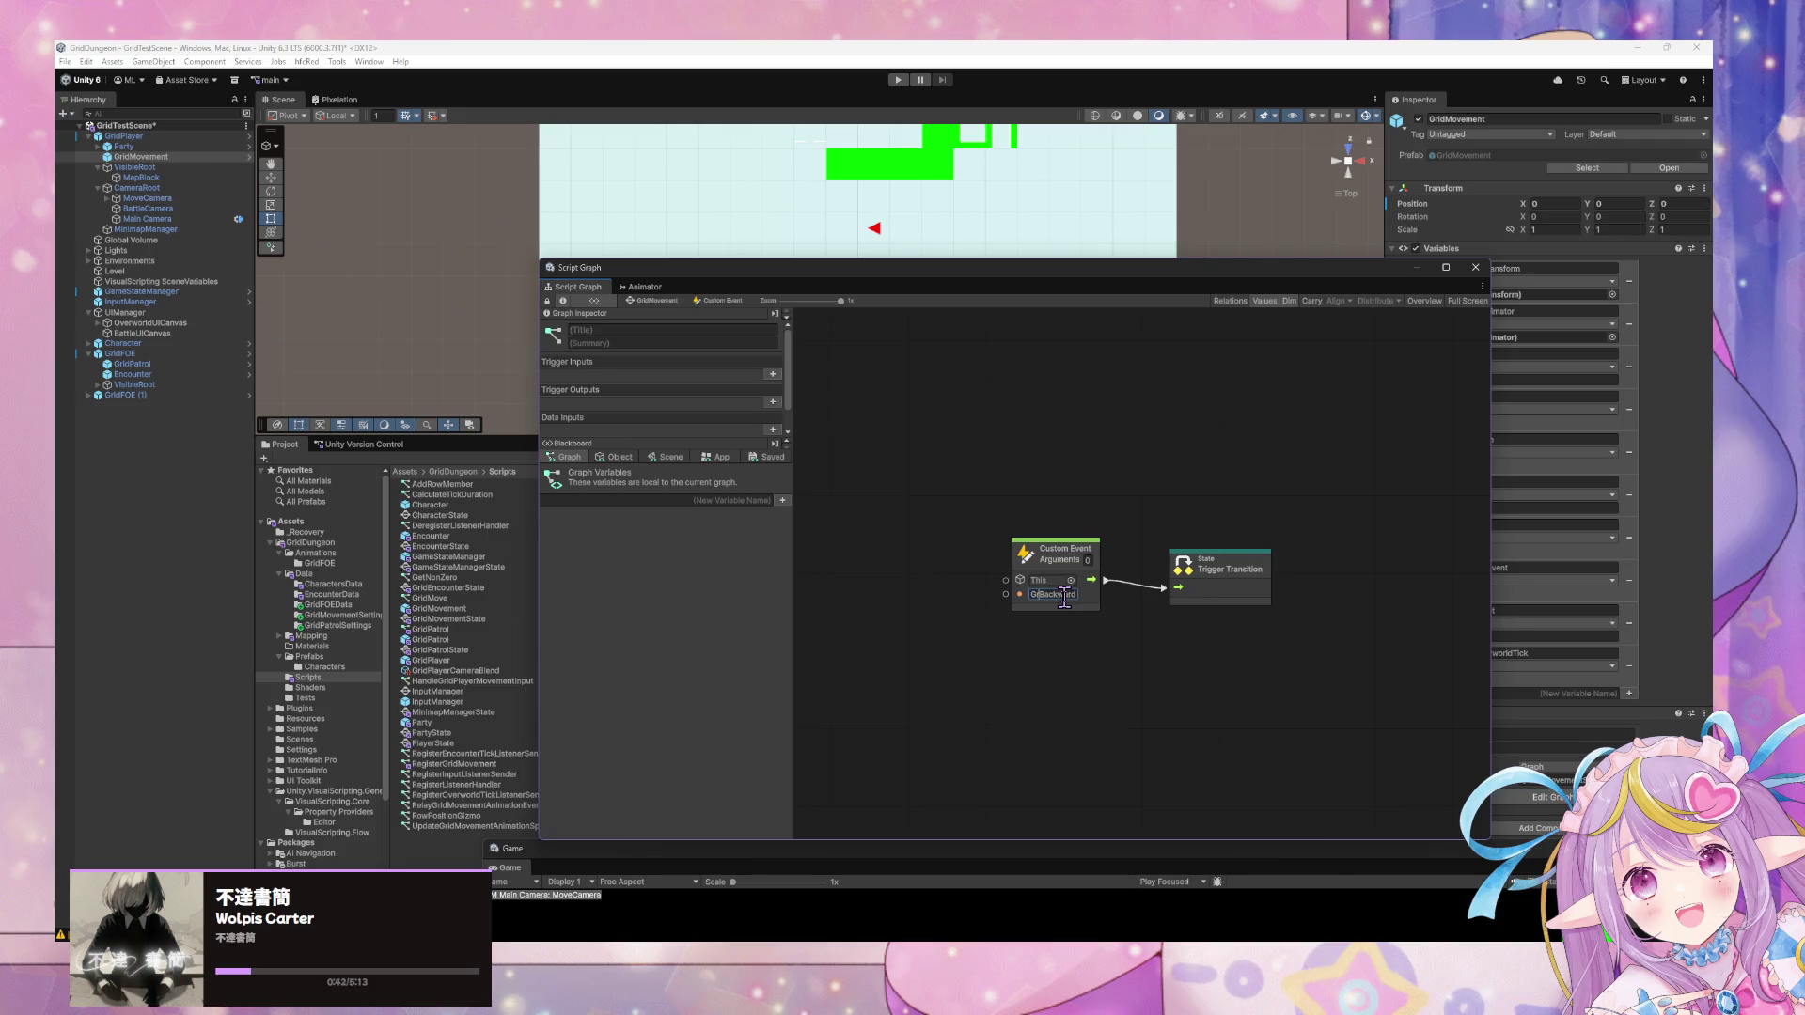
pyautogui.click(649, 300)
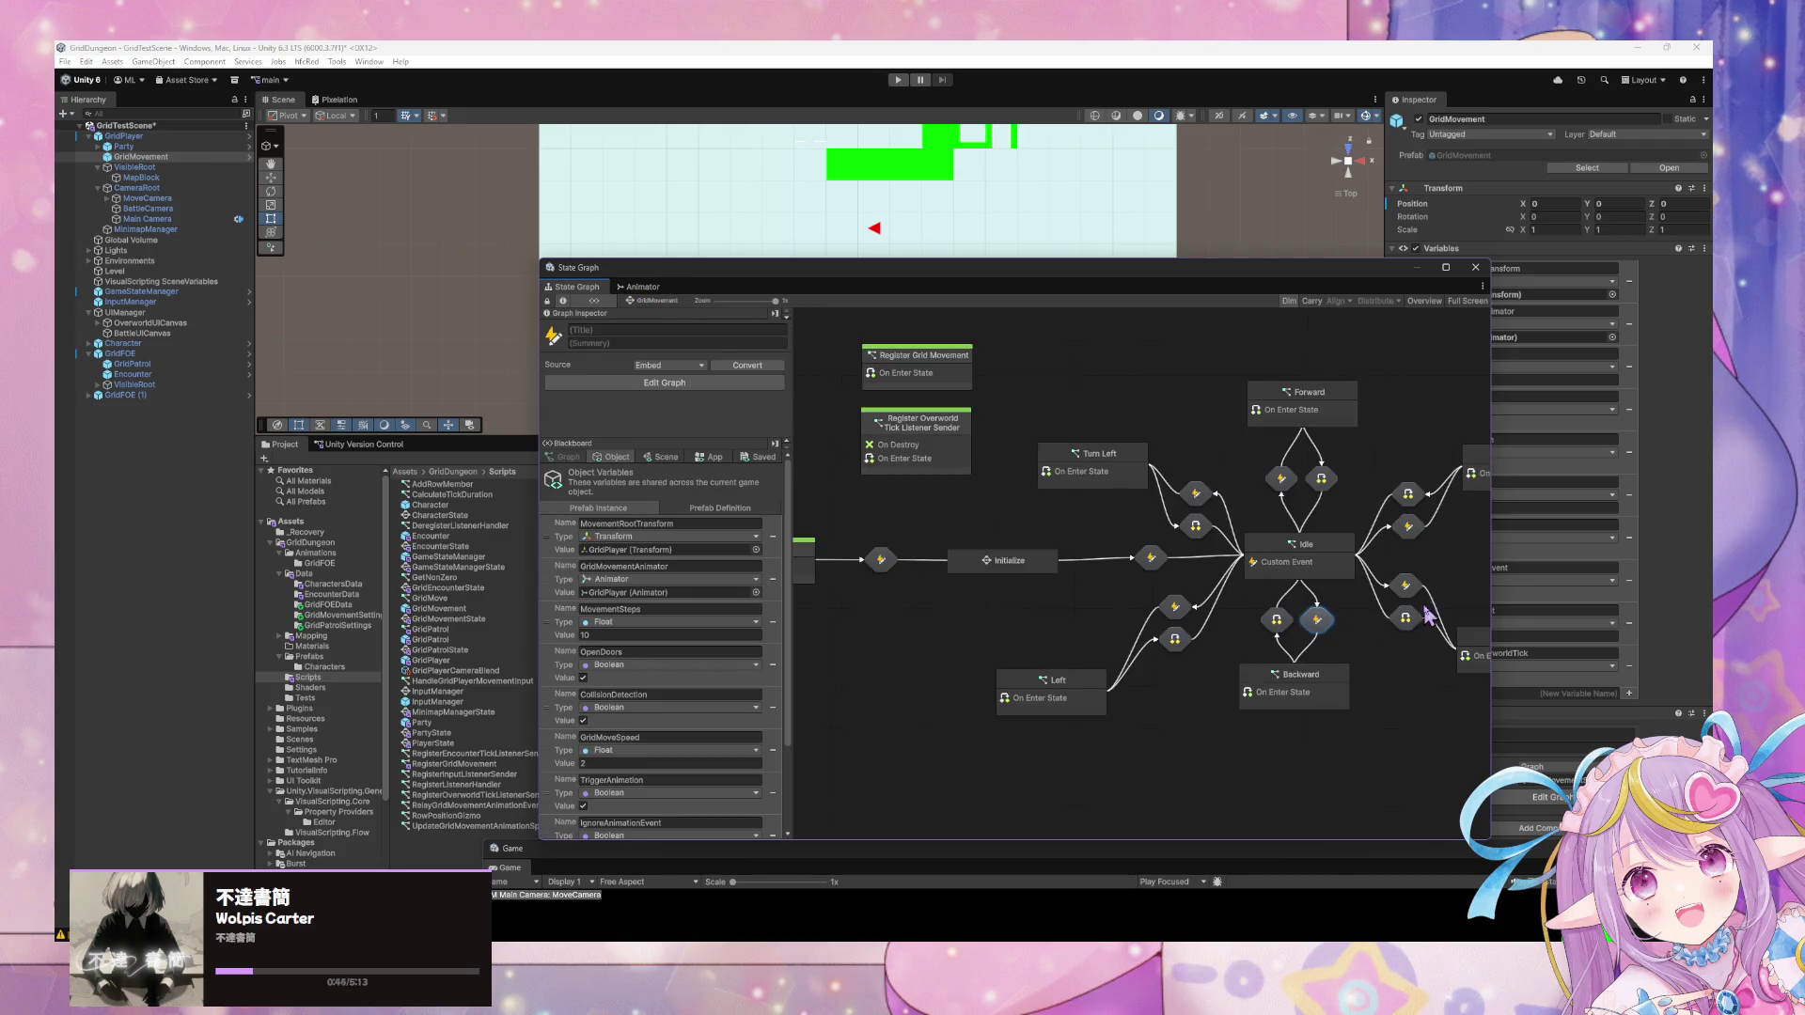
pyautogui.doubleClick(1414, 590)
pyautogui.click(1065, 595)
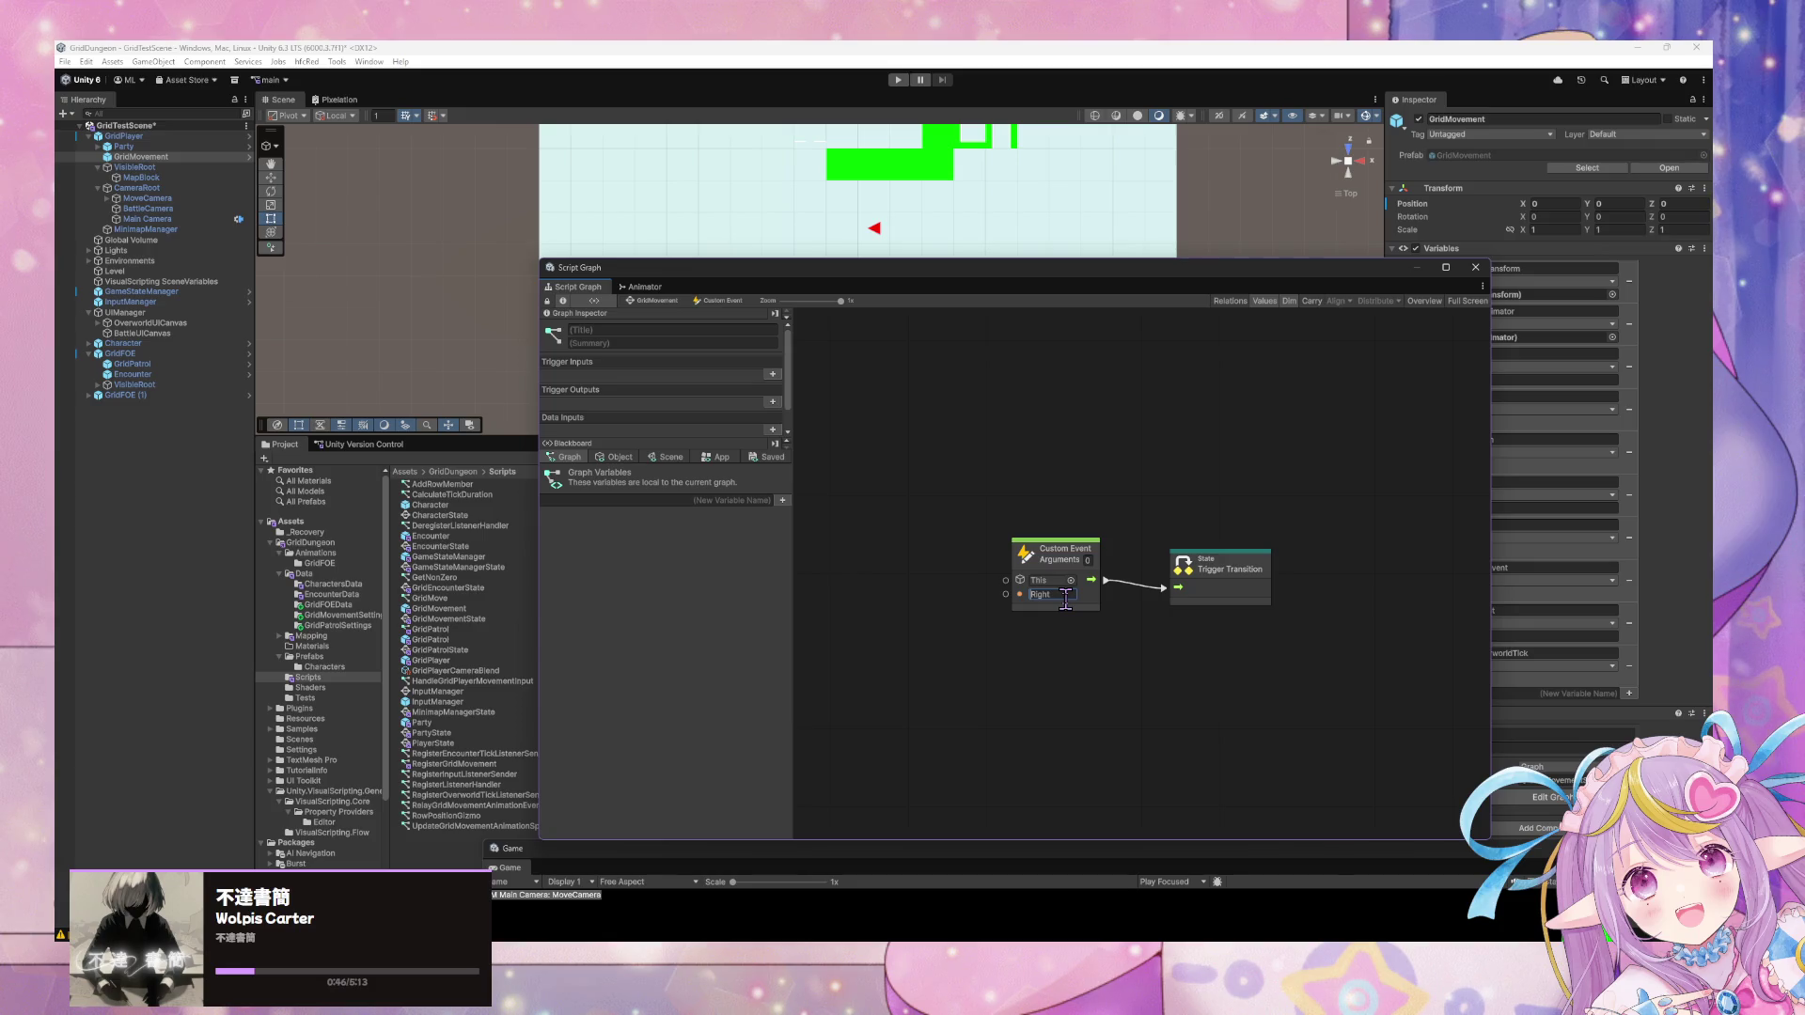
pyautogui.write('Grid')
pyautogui.click(654, 300)
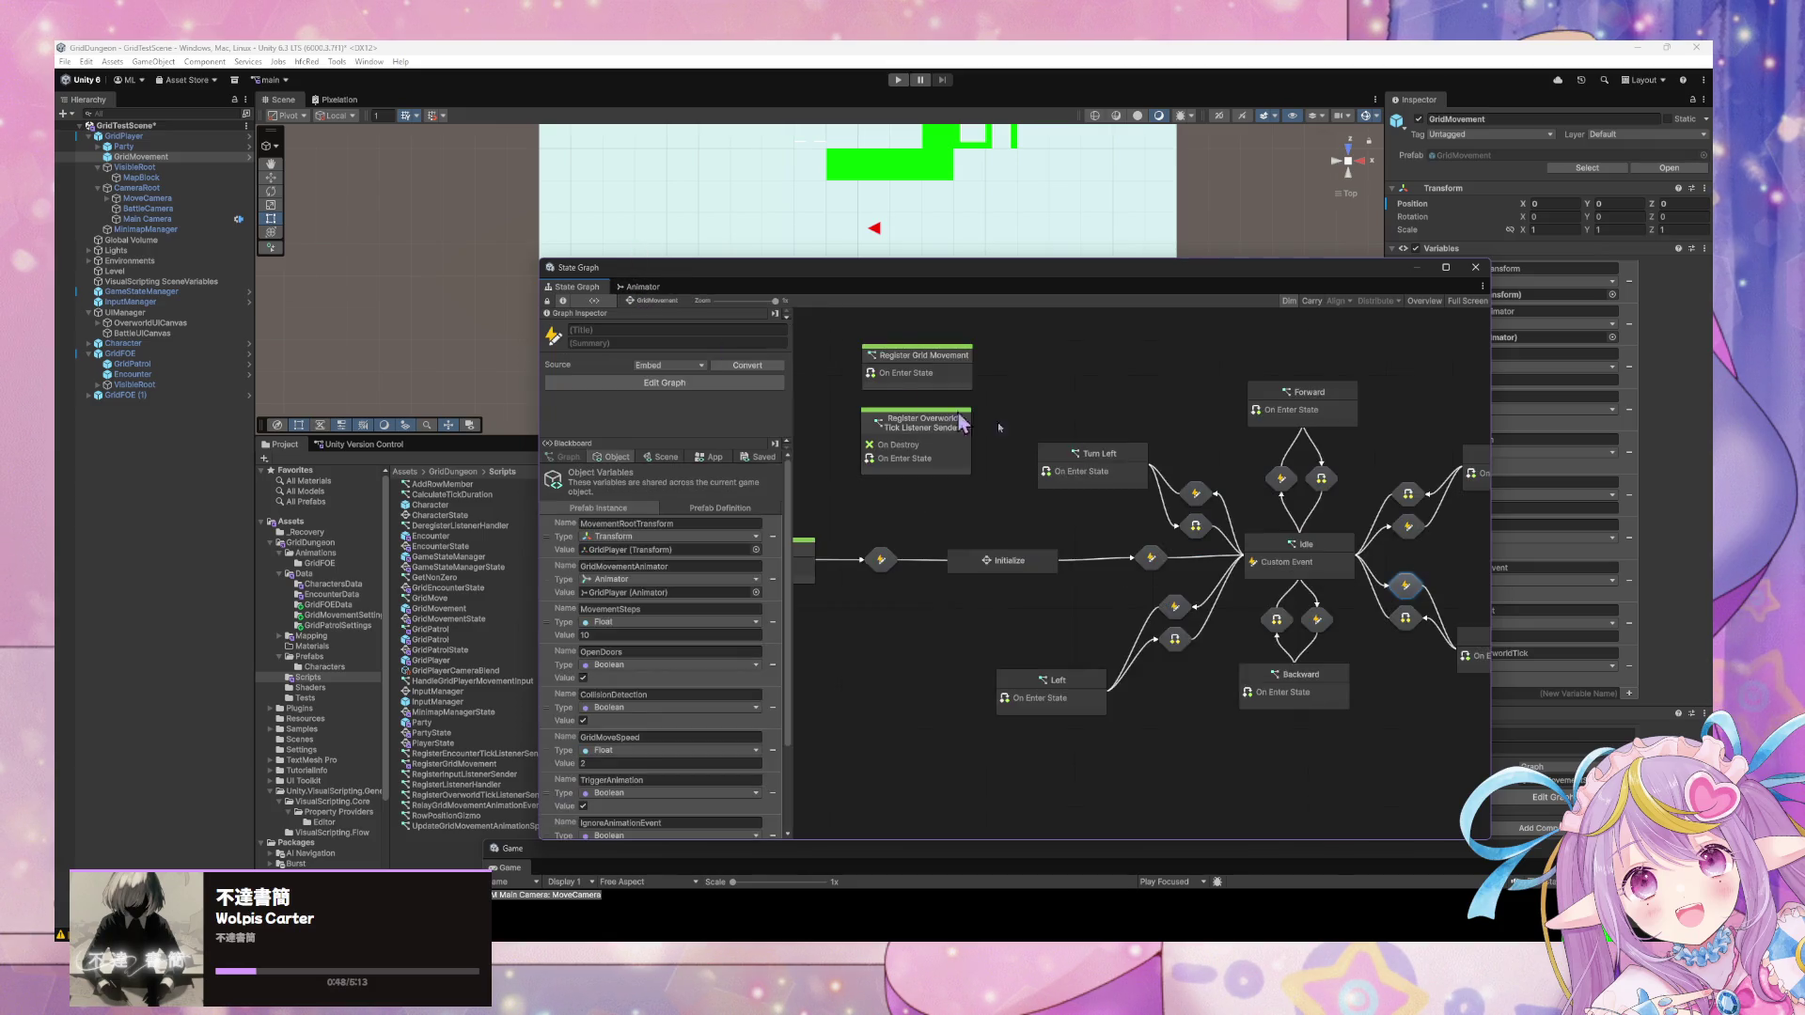
pyautogui.doubleClick(1220, 524)
pyautogui.click(1058, 594)
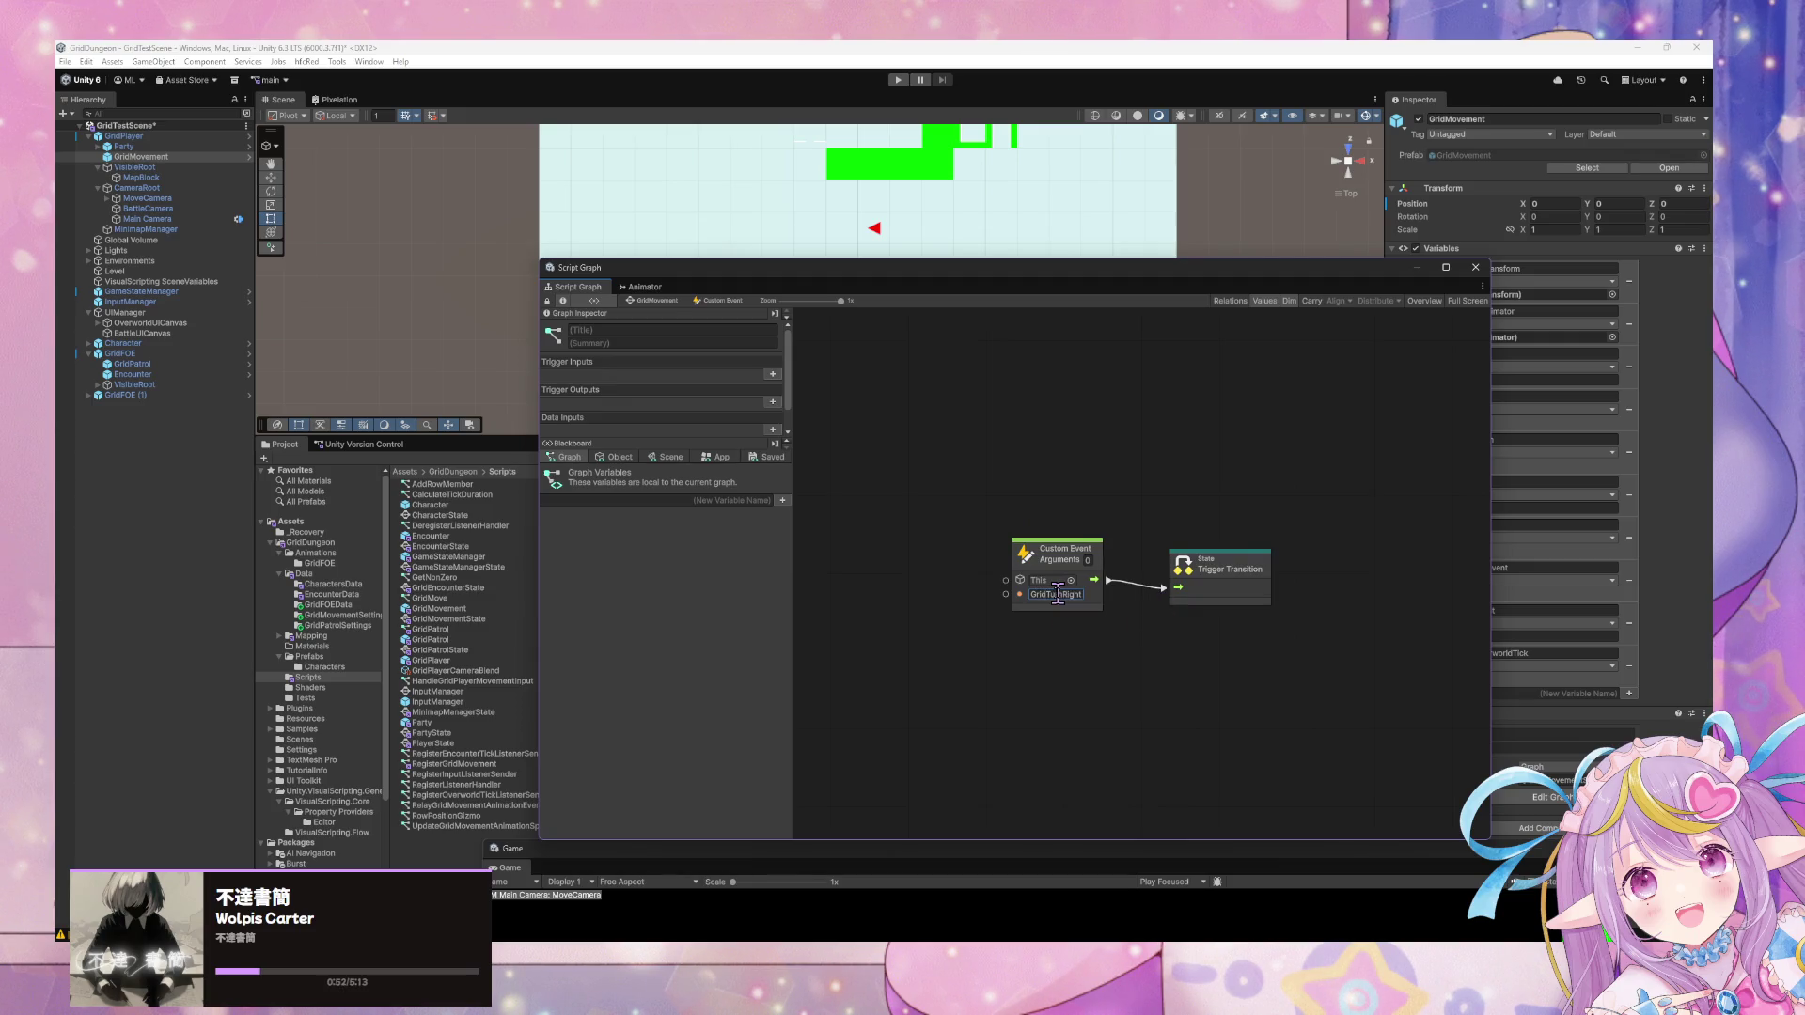
pyautogui.click(672, 301)
pyautogui.doubleClick(1135, 477)
pyautogui.click(1076, 594)
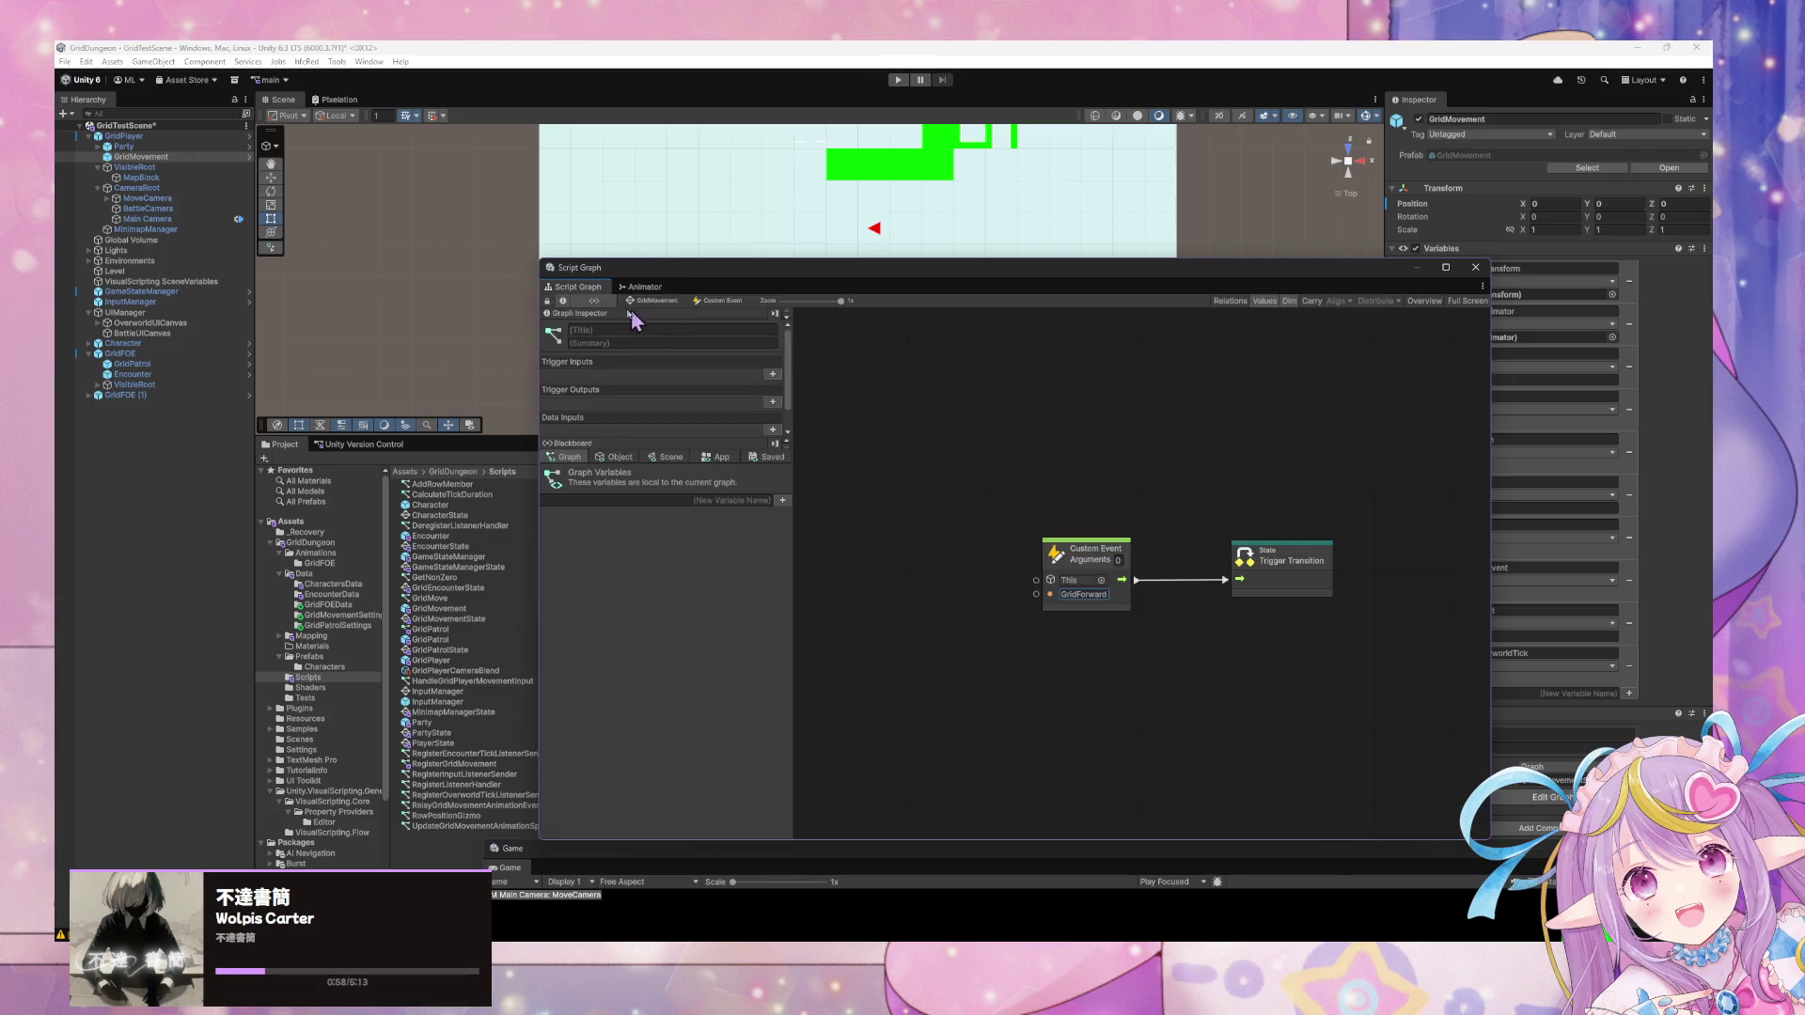
pyautogui.click(640, 301)
# Recheck the Turn Left transition and the Idle state, then show GridPatrol's state graph.
pyautogui.doubleClick(1015, 496)
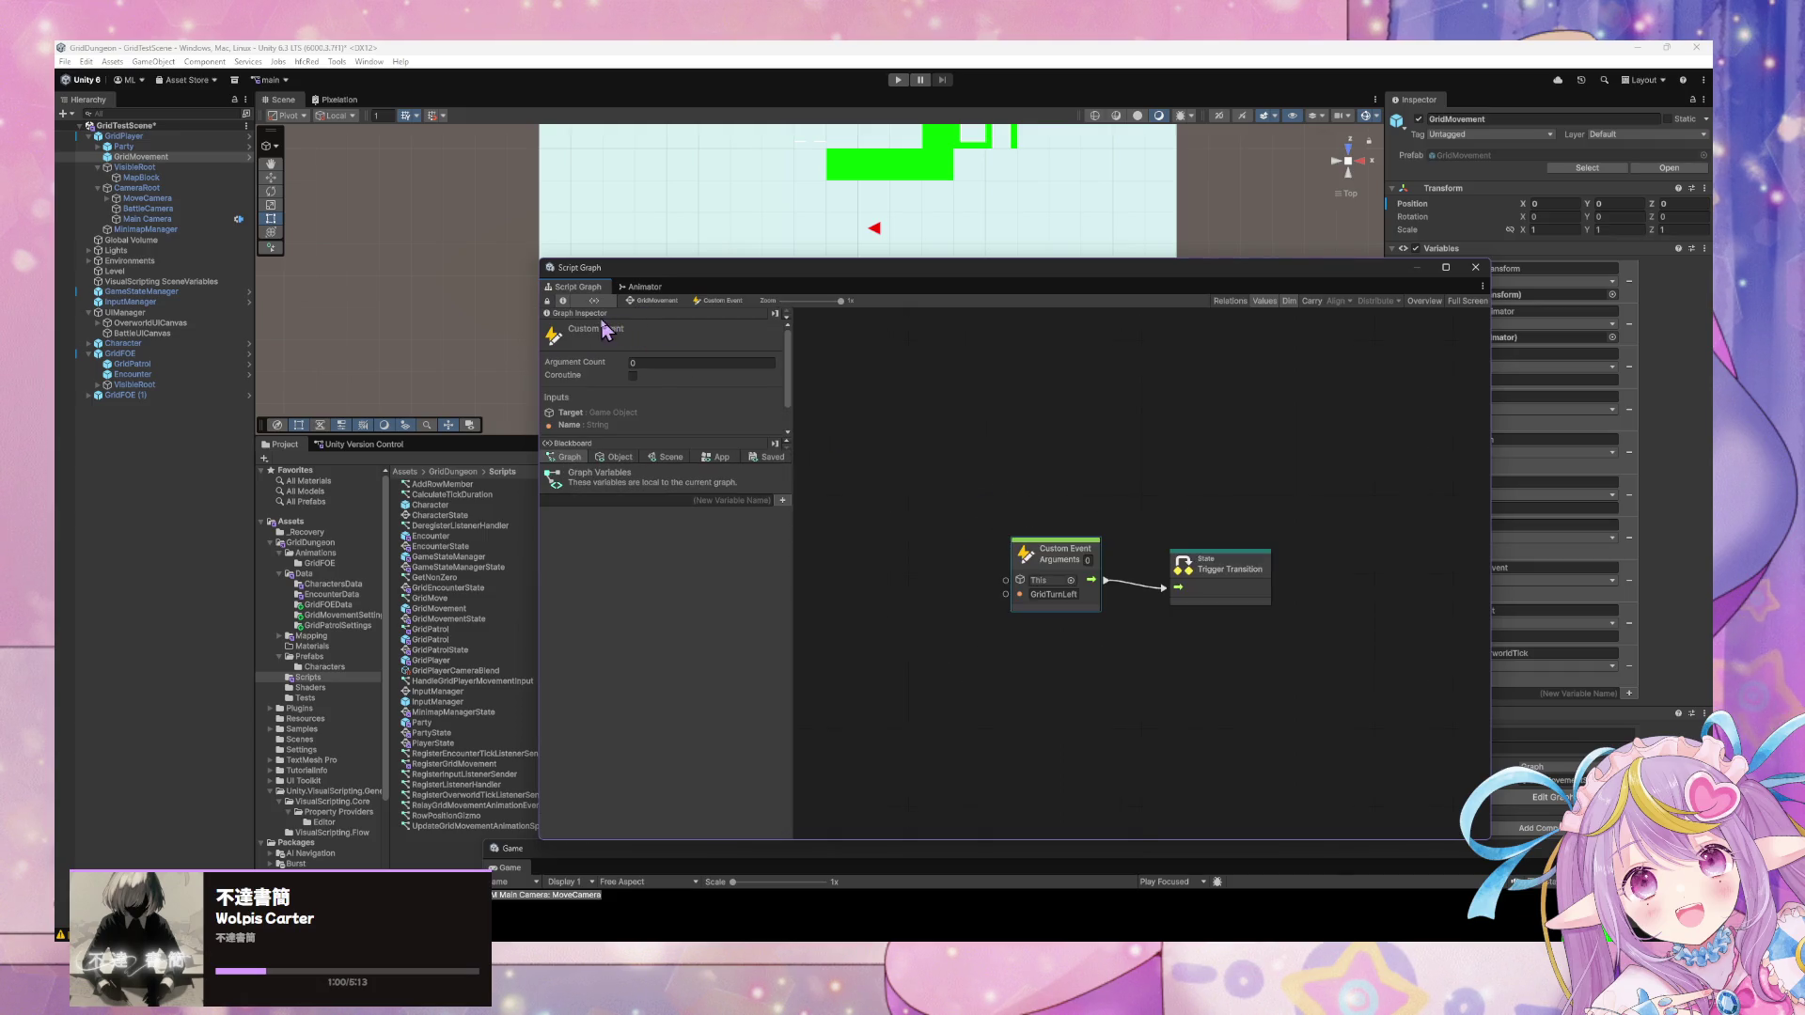
pyautogui.click(642, 302)
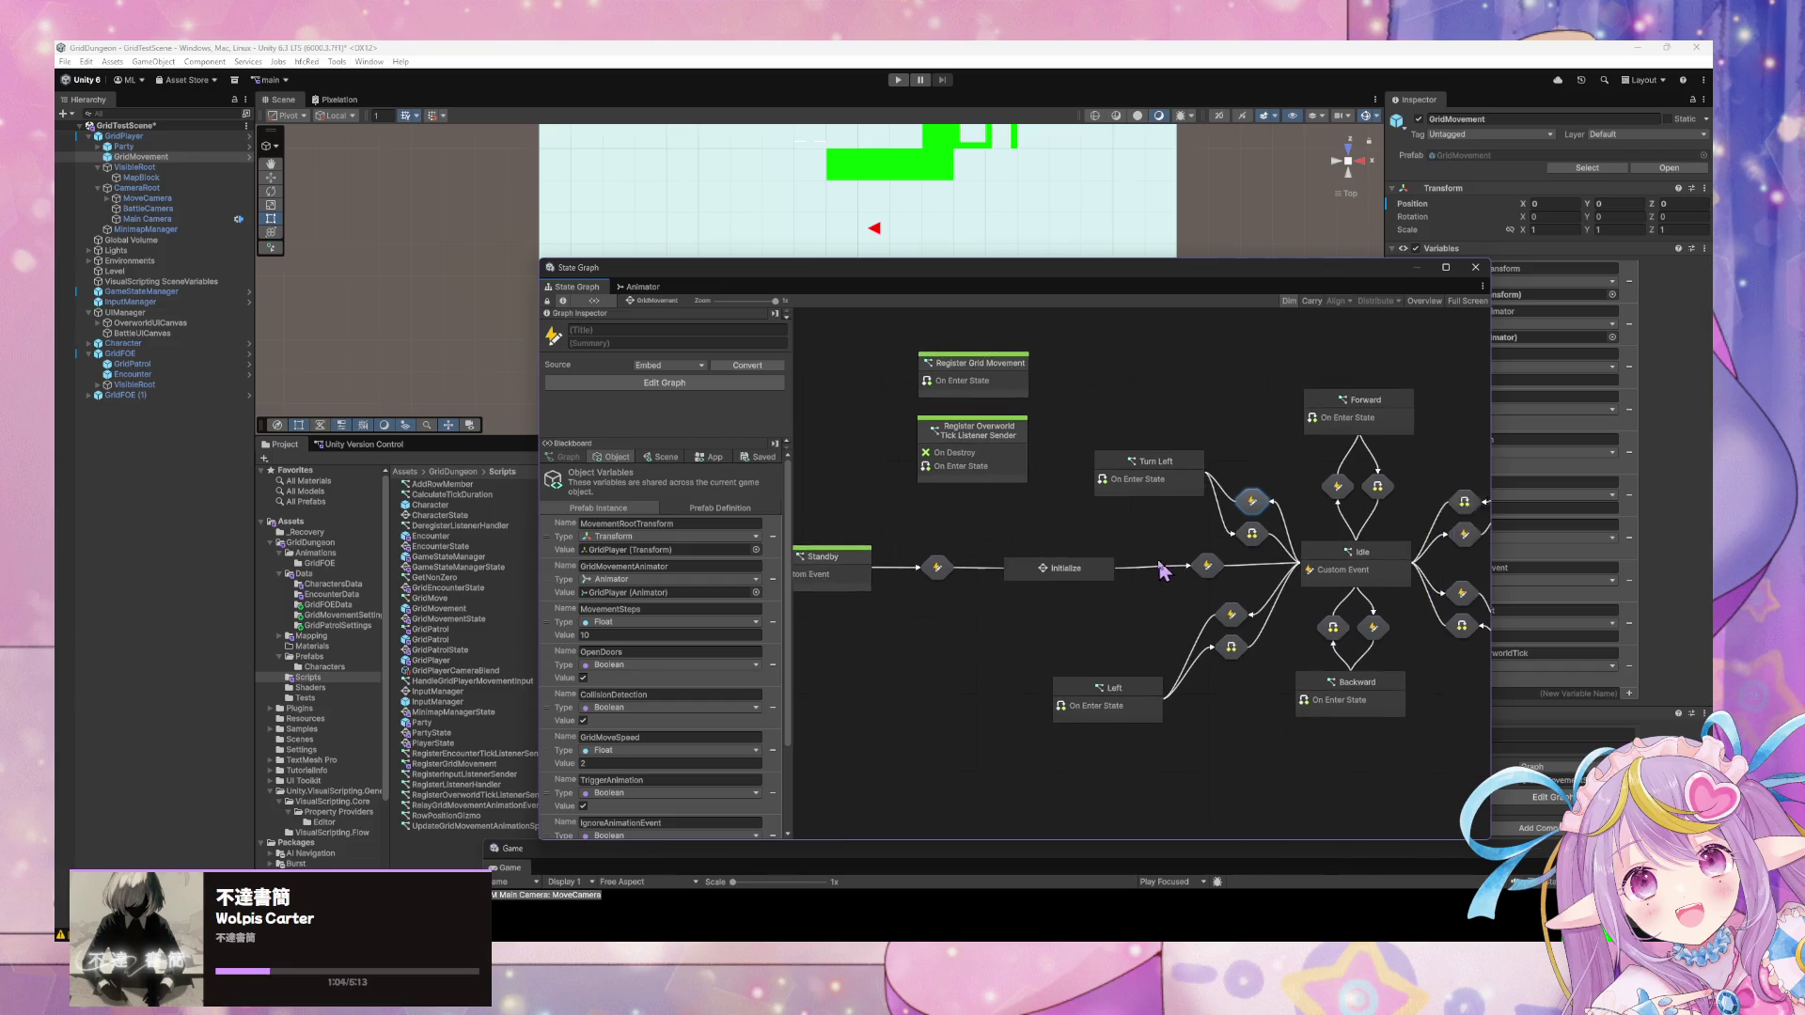
pyautogui.click(1376, 585)
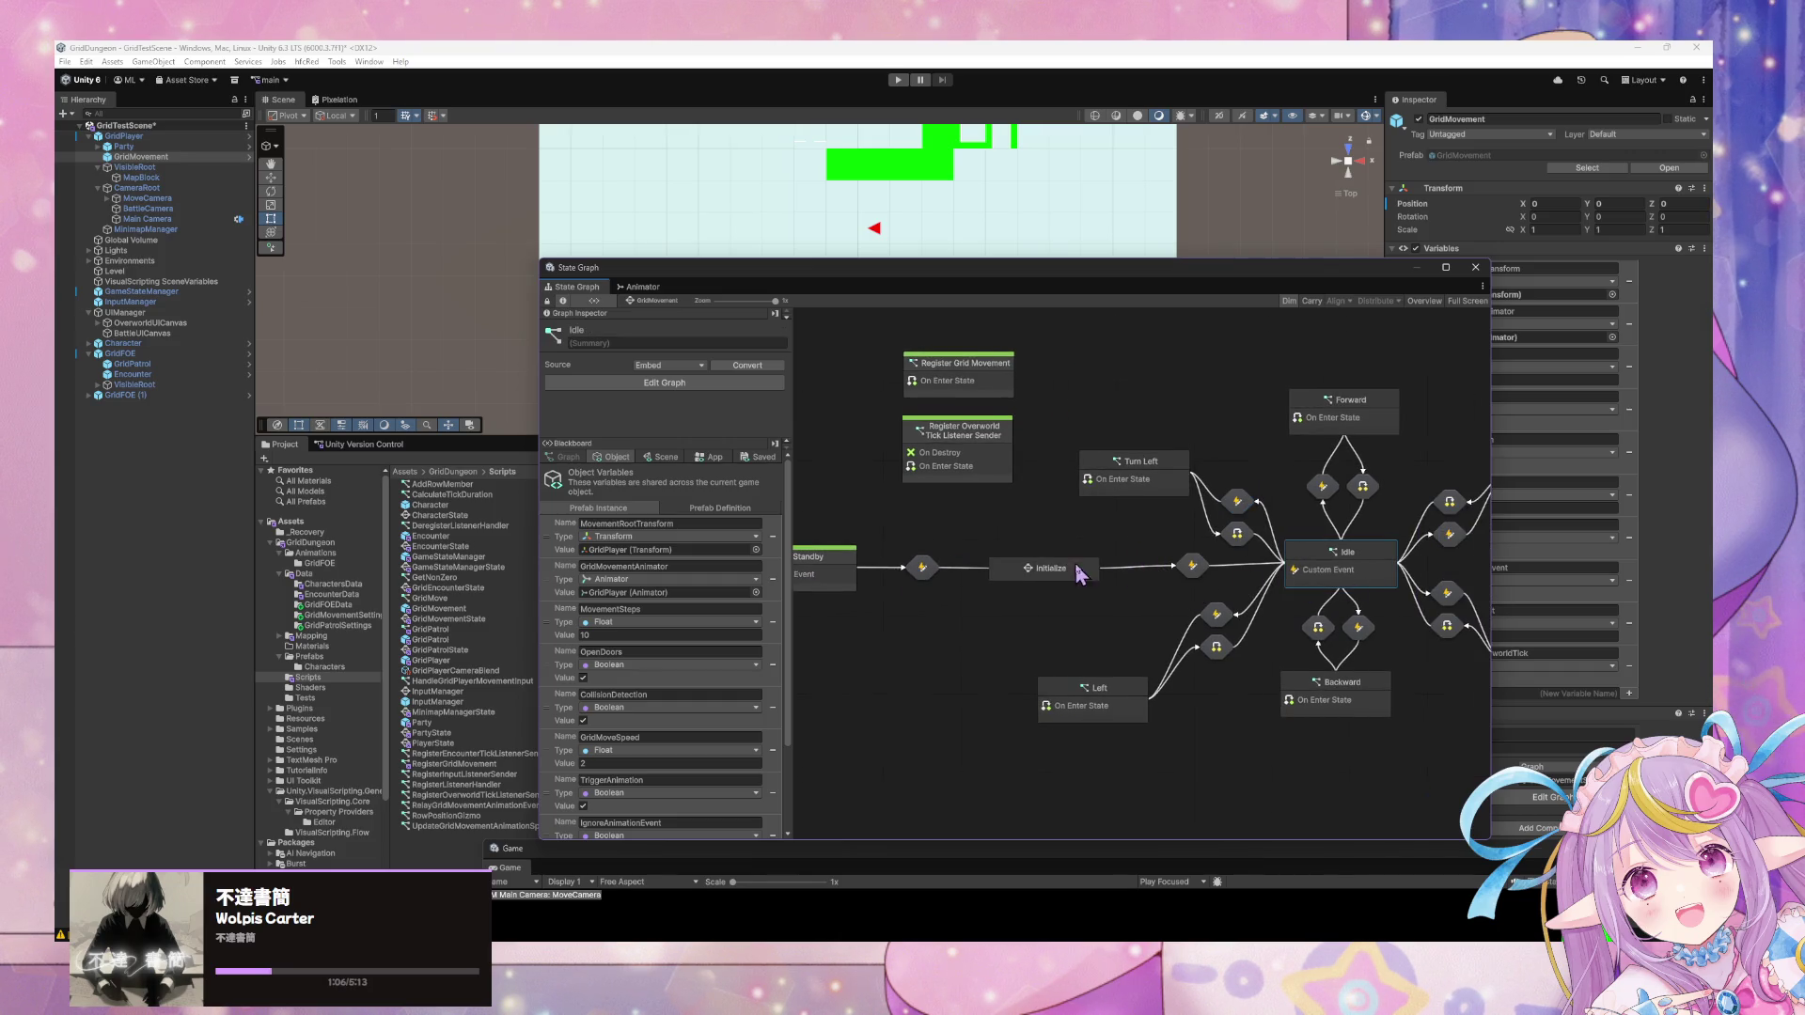
pyautogui.click(1218, 574)
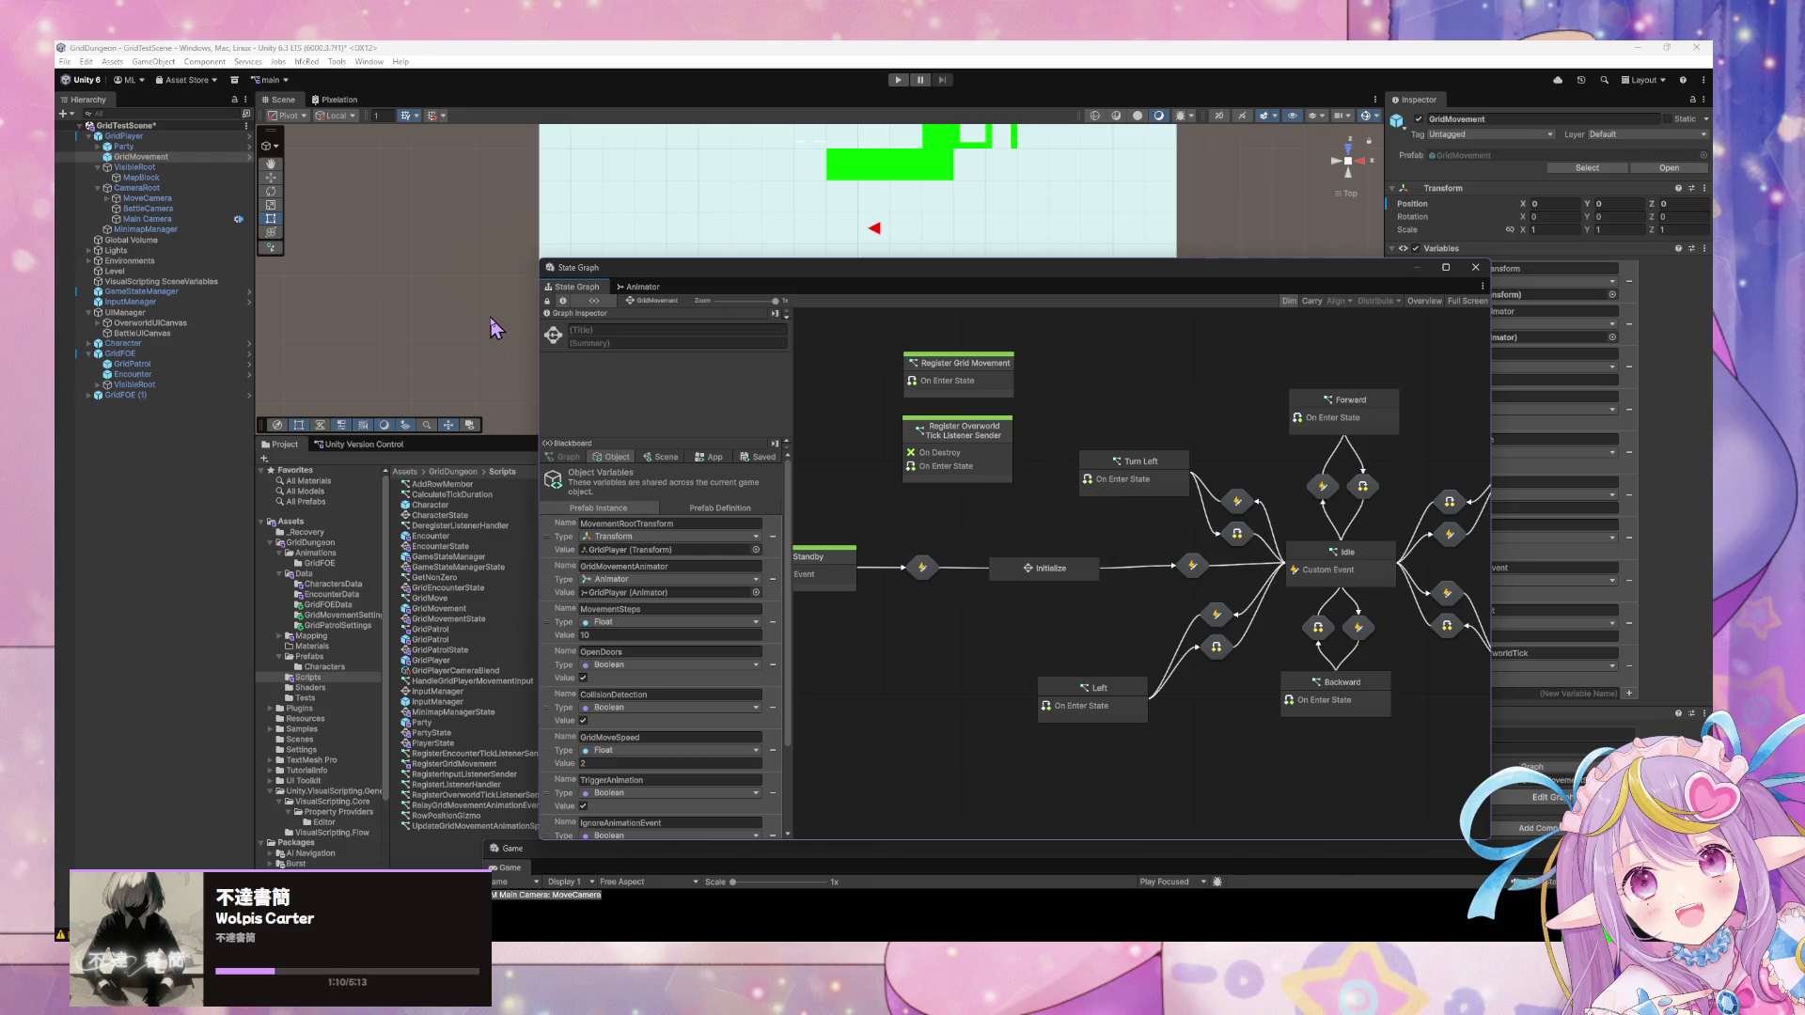
pyautogui.click(132, 364)
# Open the GridPatrol prefab and inspect its Movement Enabled-to-Disabled transition graphs.
pyautogui.click(1667, 169)
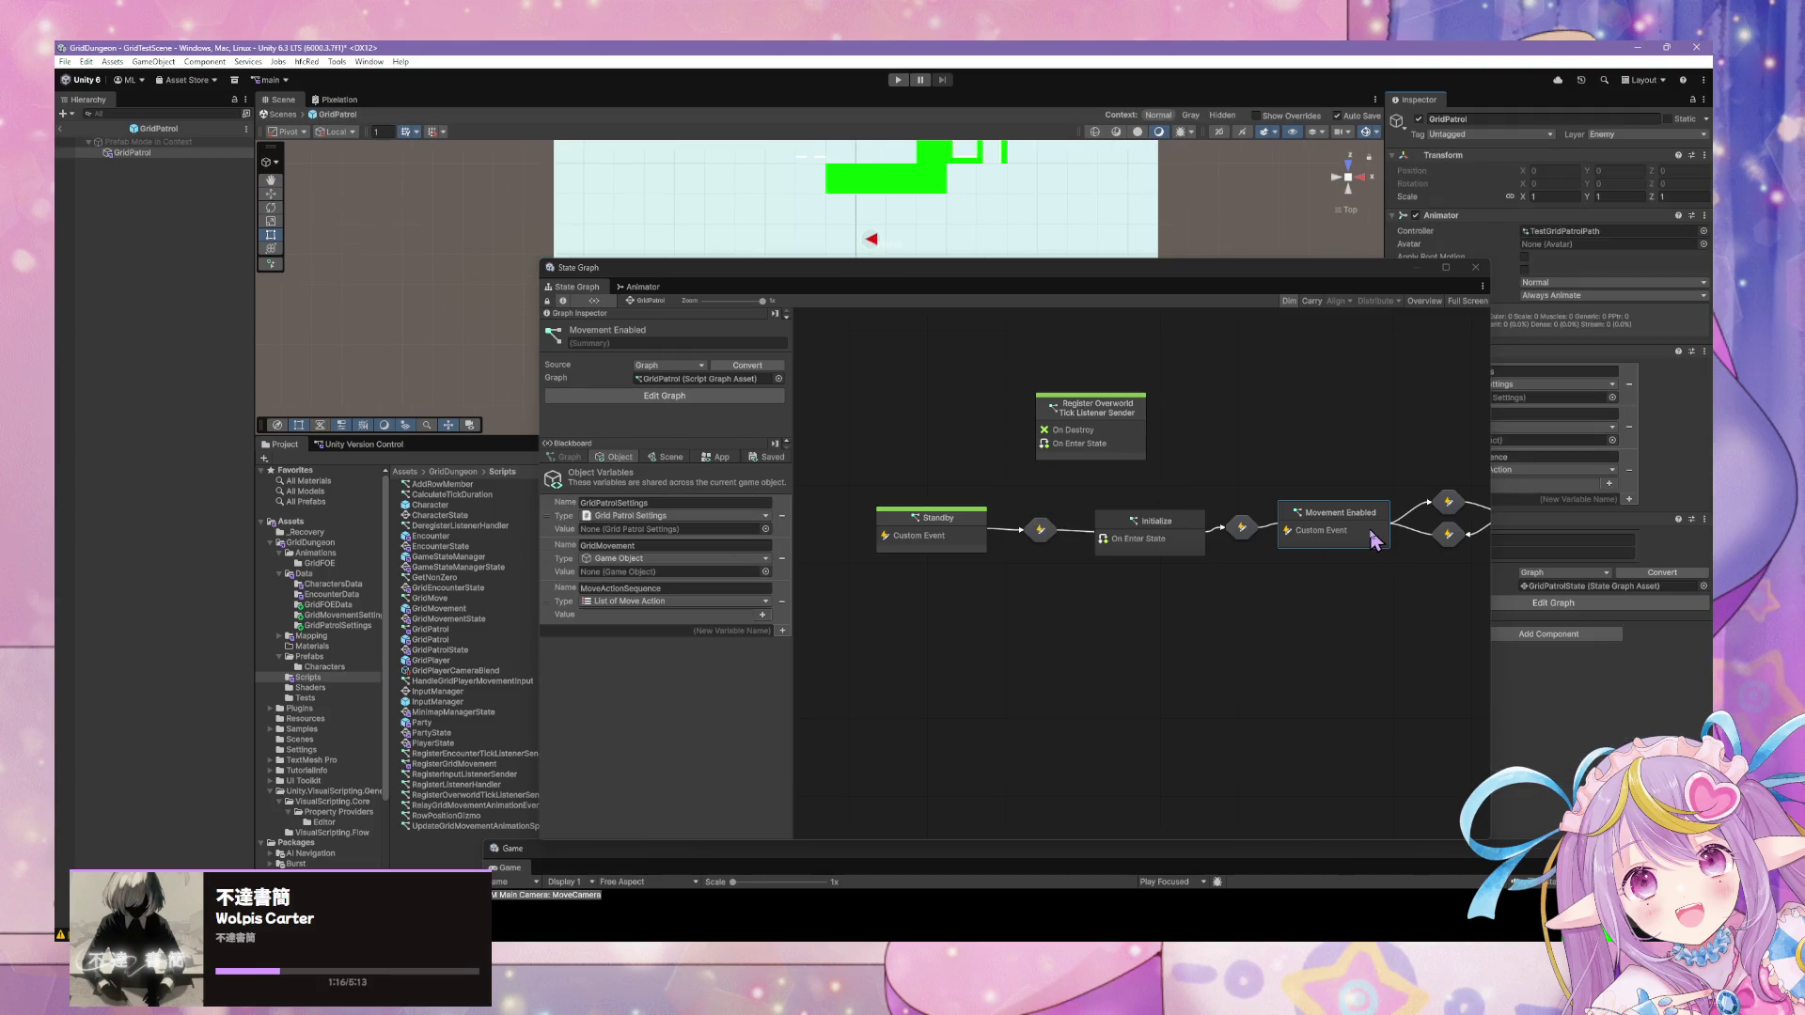
pyautogui.moveTo(1380, 523); pyautogui.dragTo(1178, 526)
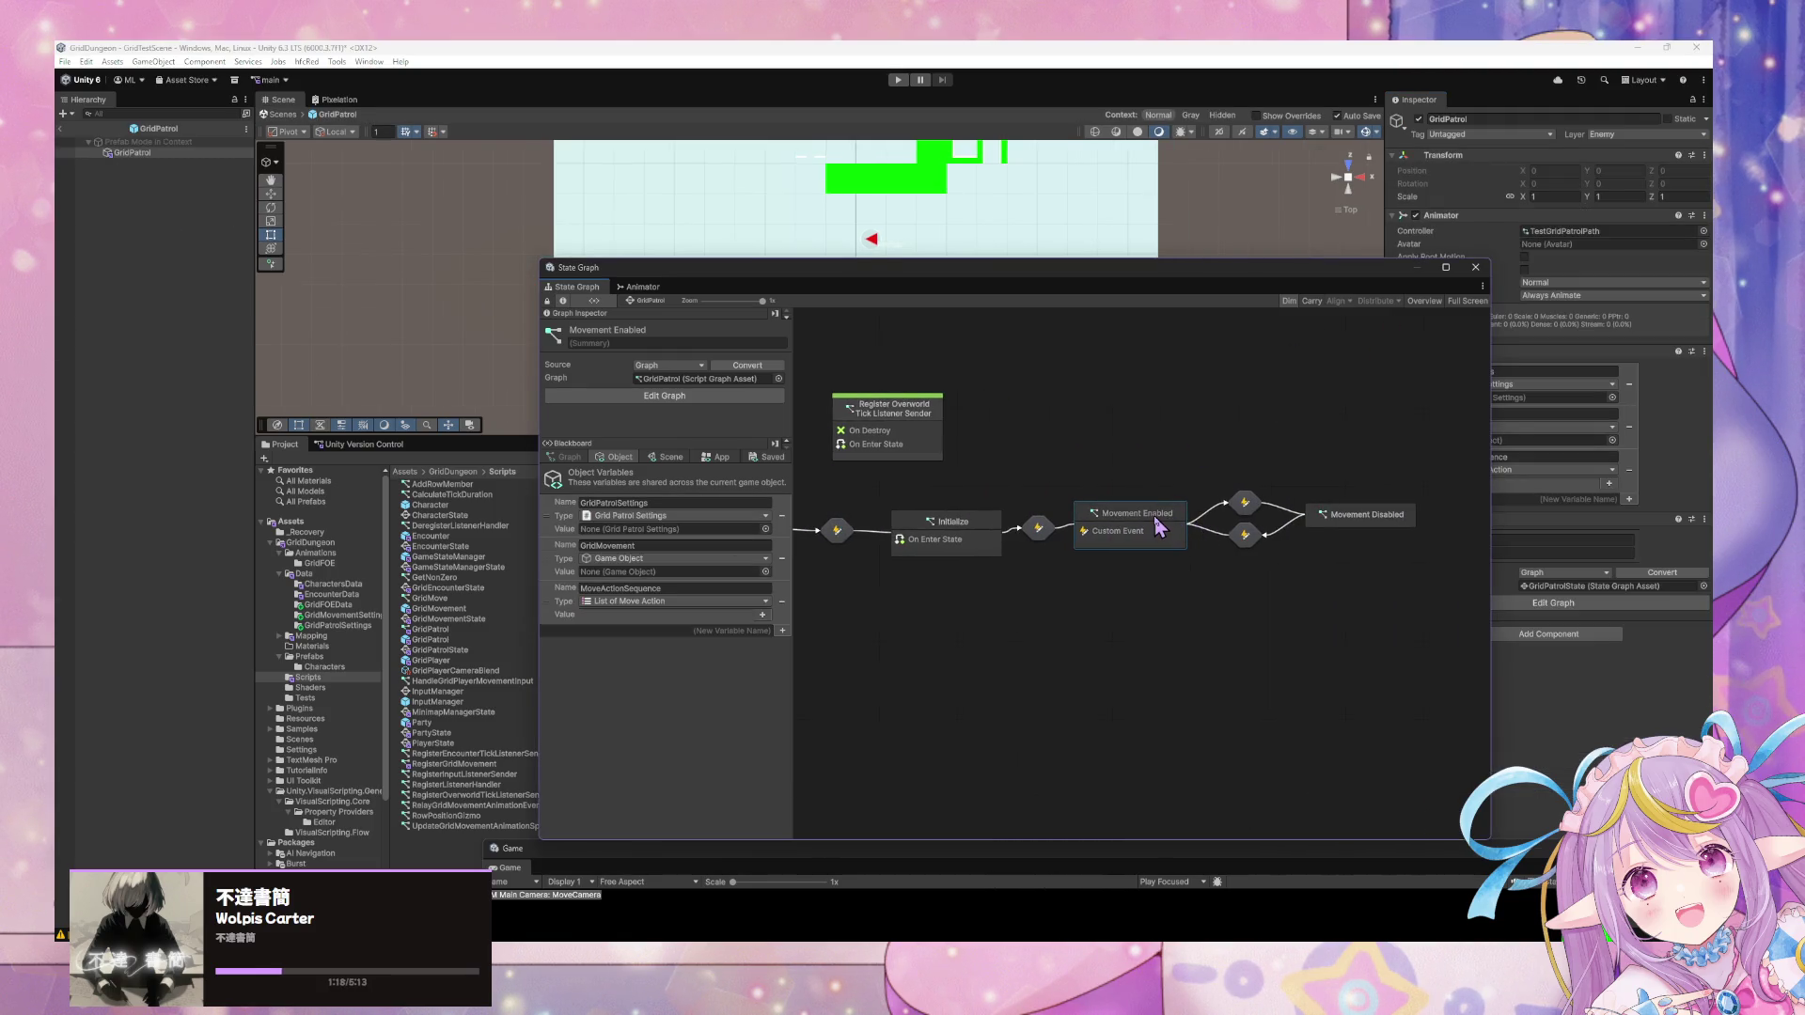
pyautogui.doubleClick(1038, 528)
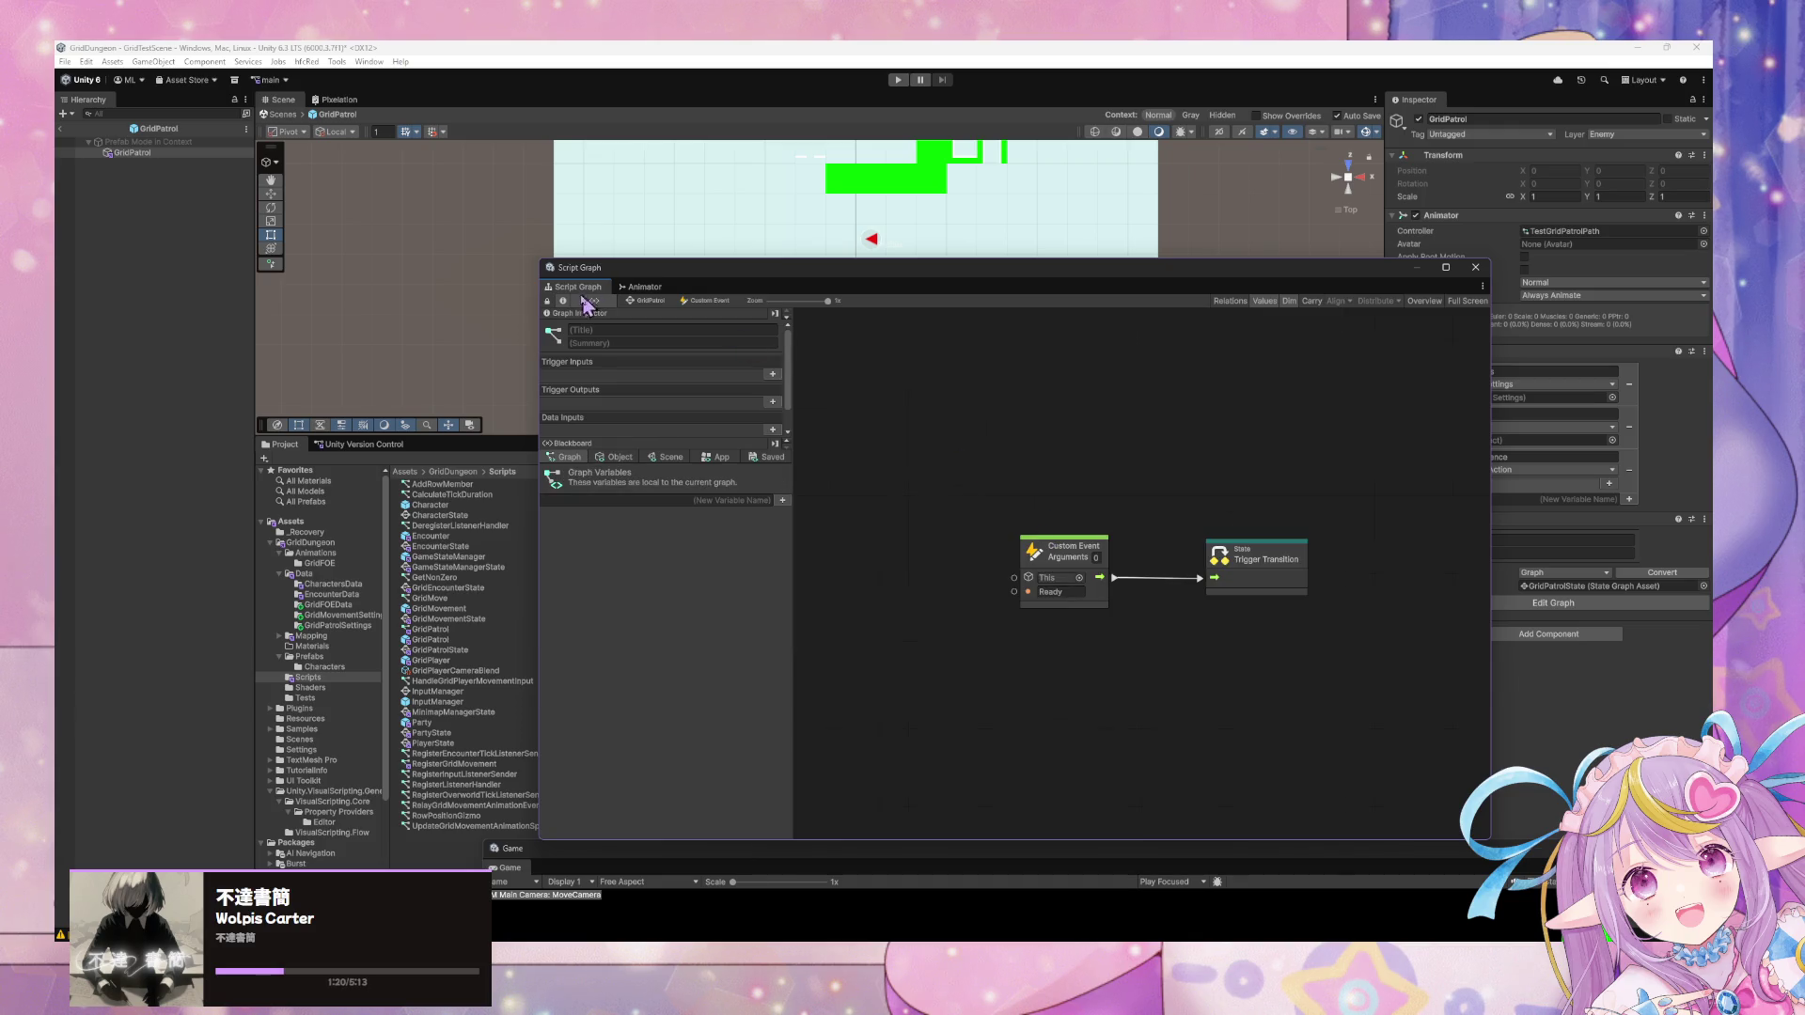
pyautogui.click(648, 300)
pyautogui.doubleClick(1261, 518)
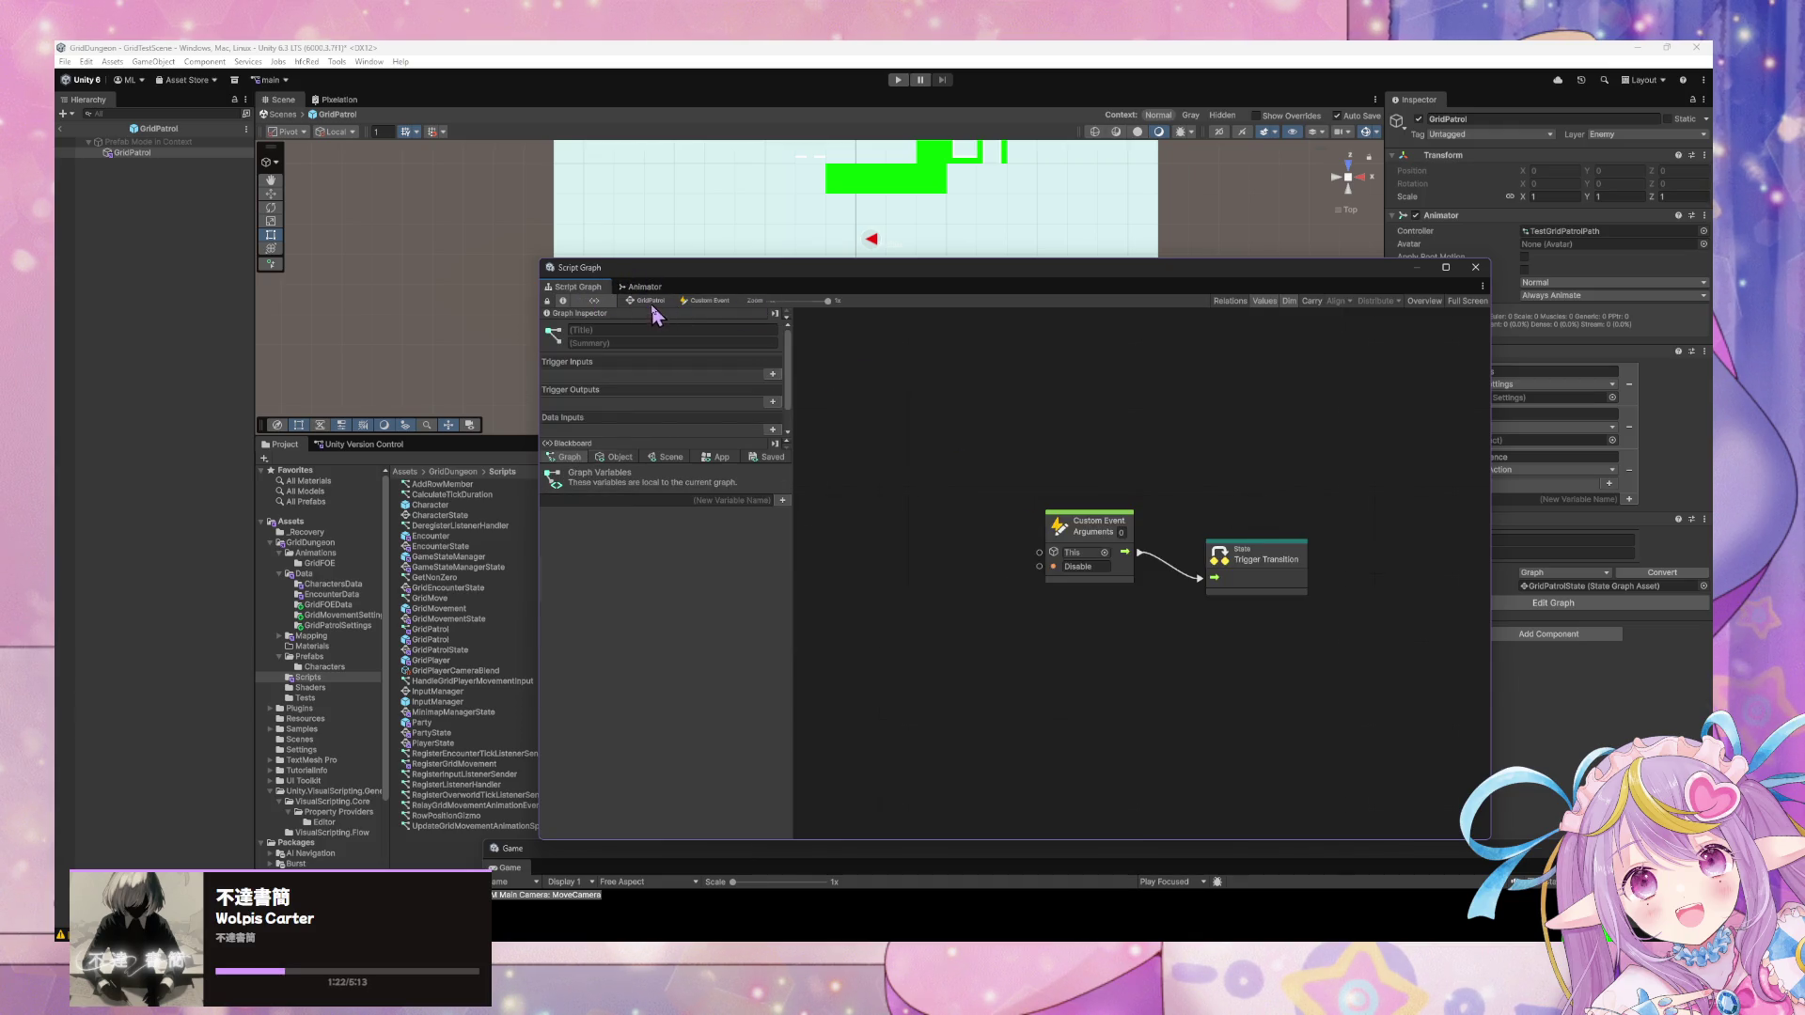
pyautogui.click(650, 301)
pyautogui.doubleClick(1245, 534)
pyautogui.click(649, 300)
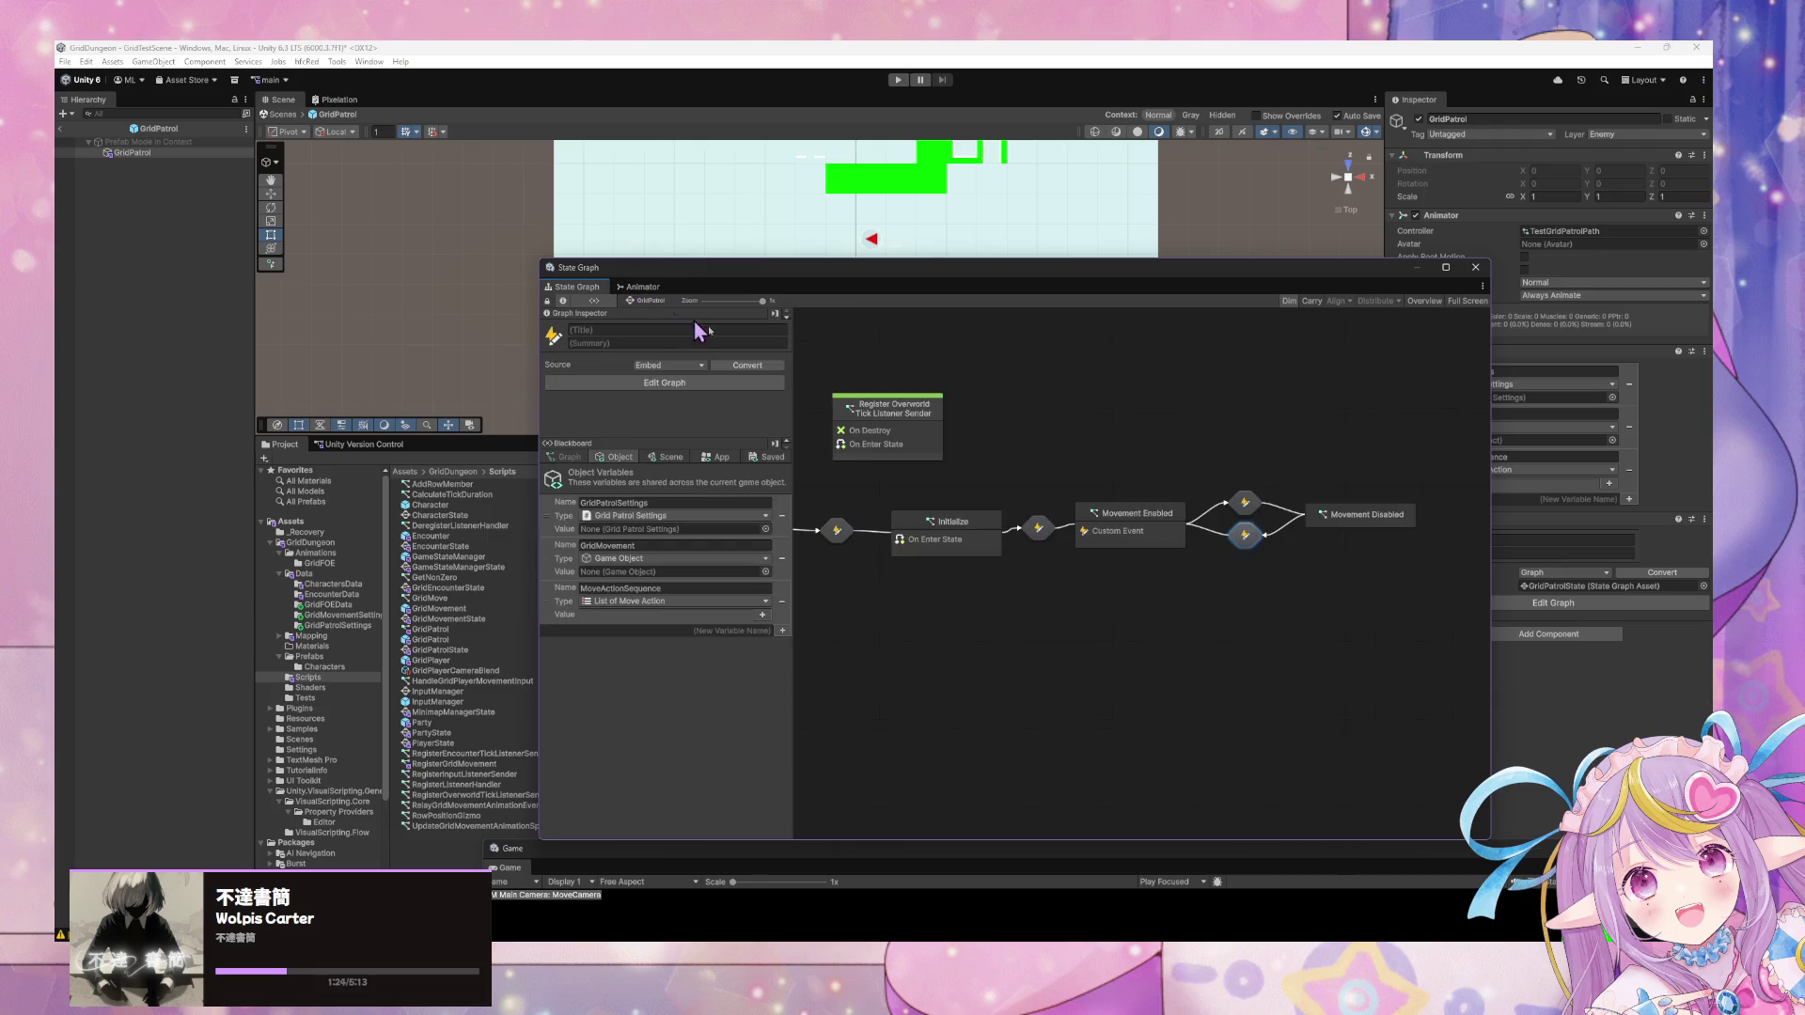
# In the Movement Enabled graph, nudge the QueueMovement trigger and Get List Item nodes, then exit the prefab.
pyautogui.doubleClick(1138, 515)
pyautogui.scroll(2, 1053, 432)
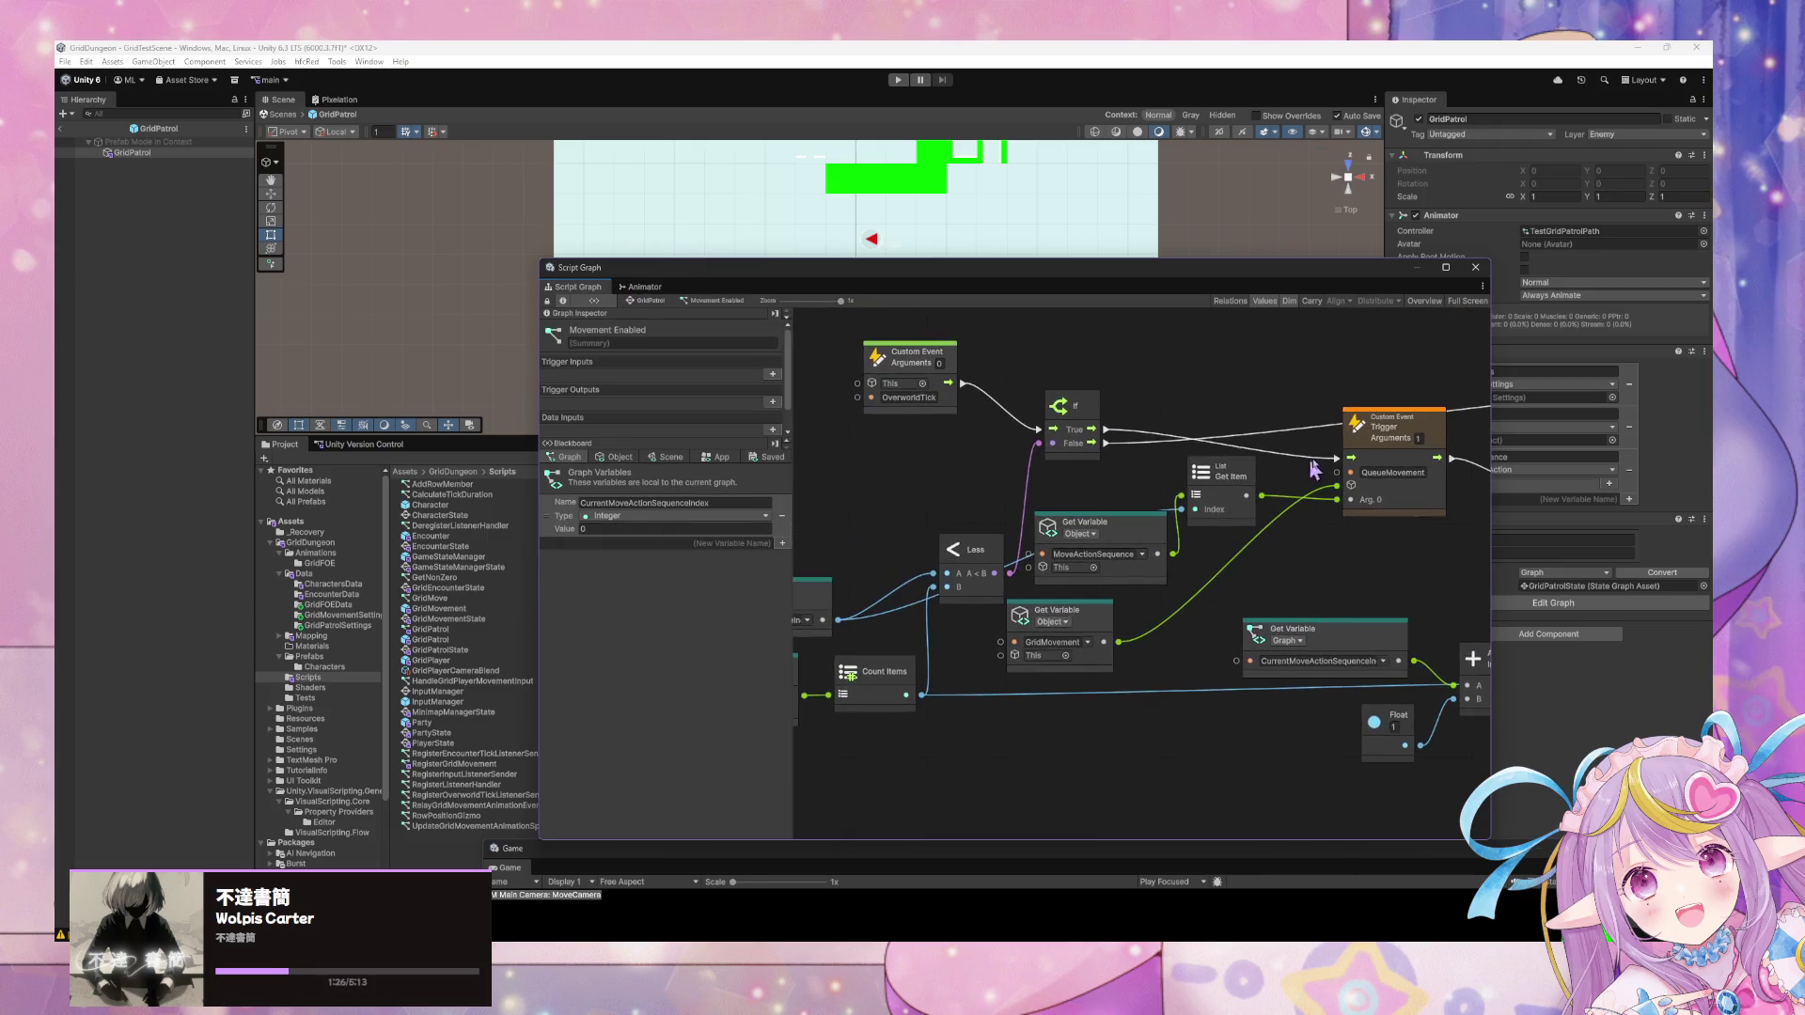
pyautogui.hscroll(10, 1316, 460)
pyautogui.click(1334, 532)
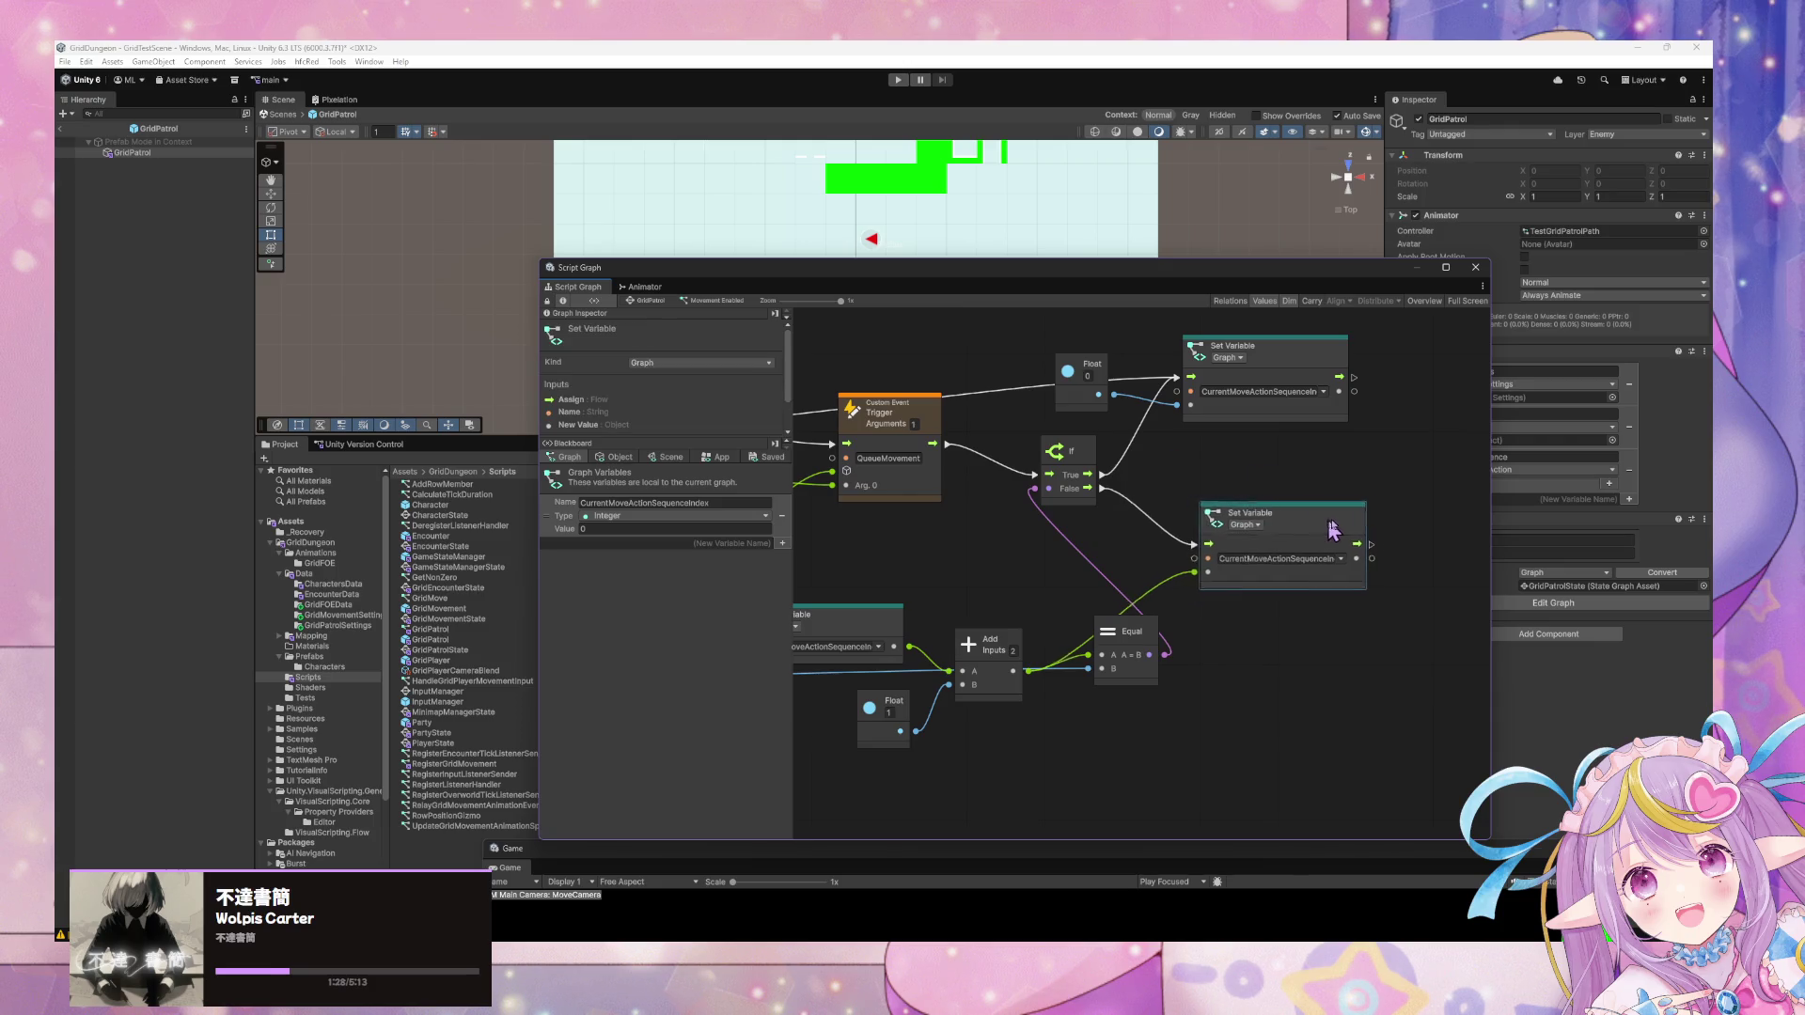
pyautogui.hscroll(-6, 1232, 442)
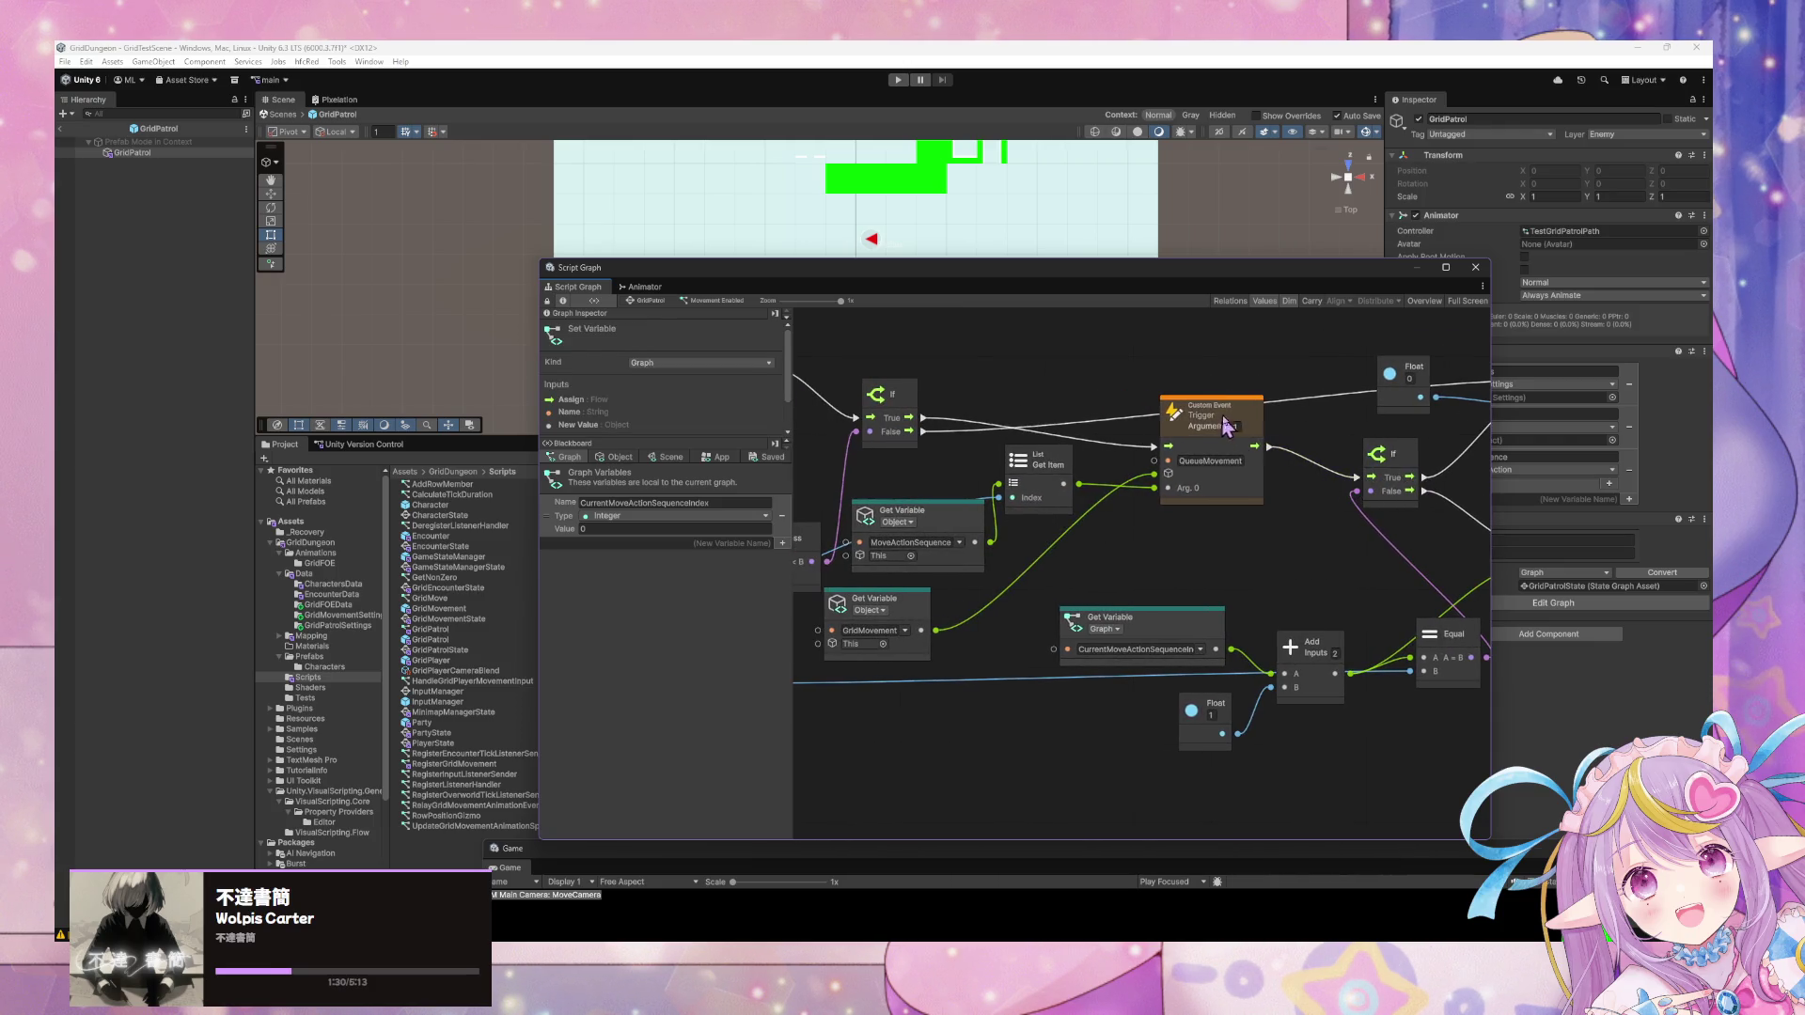
pyautogui.moveTo(1225, 425); pyautogui.dragTo(1272, 425)
pyautogui.moveTo(1062, 473); pyautogui.dragTo(1077, 487)
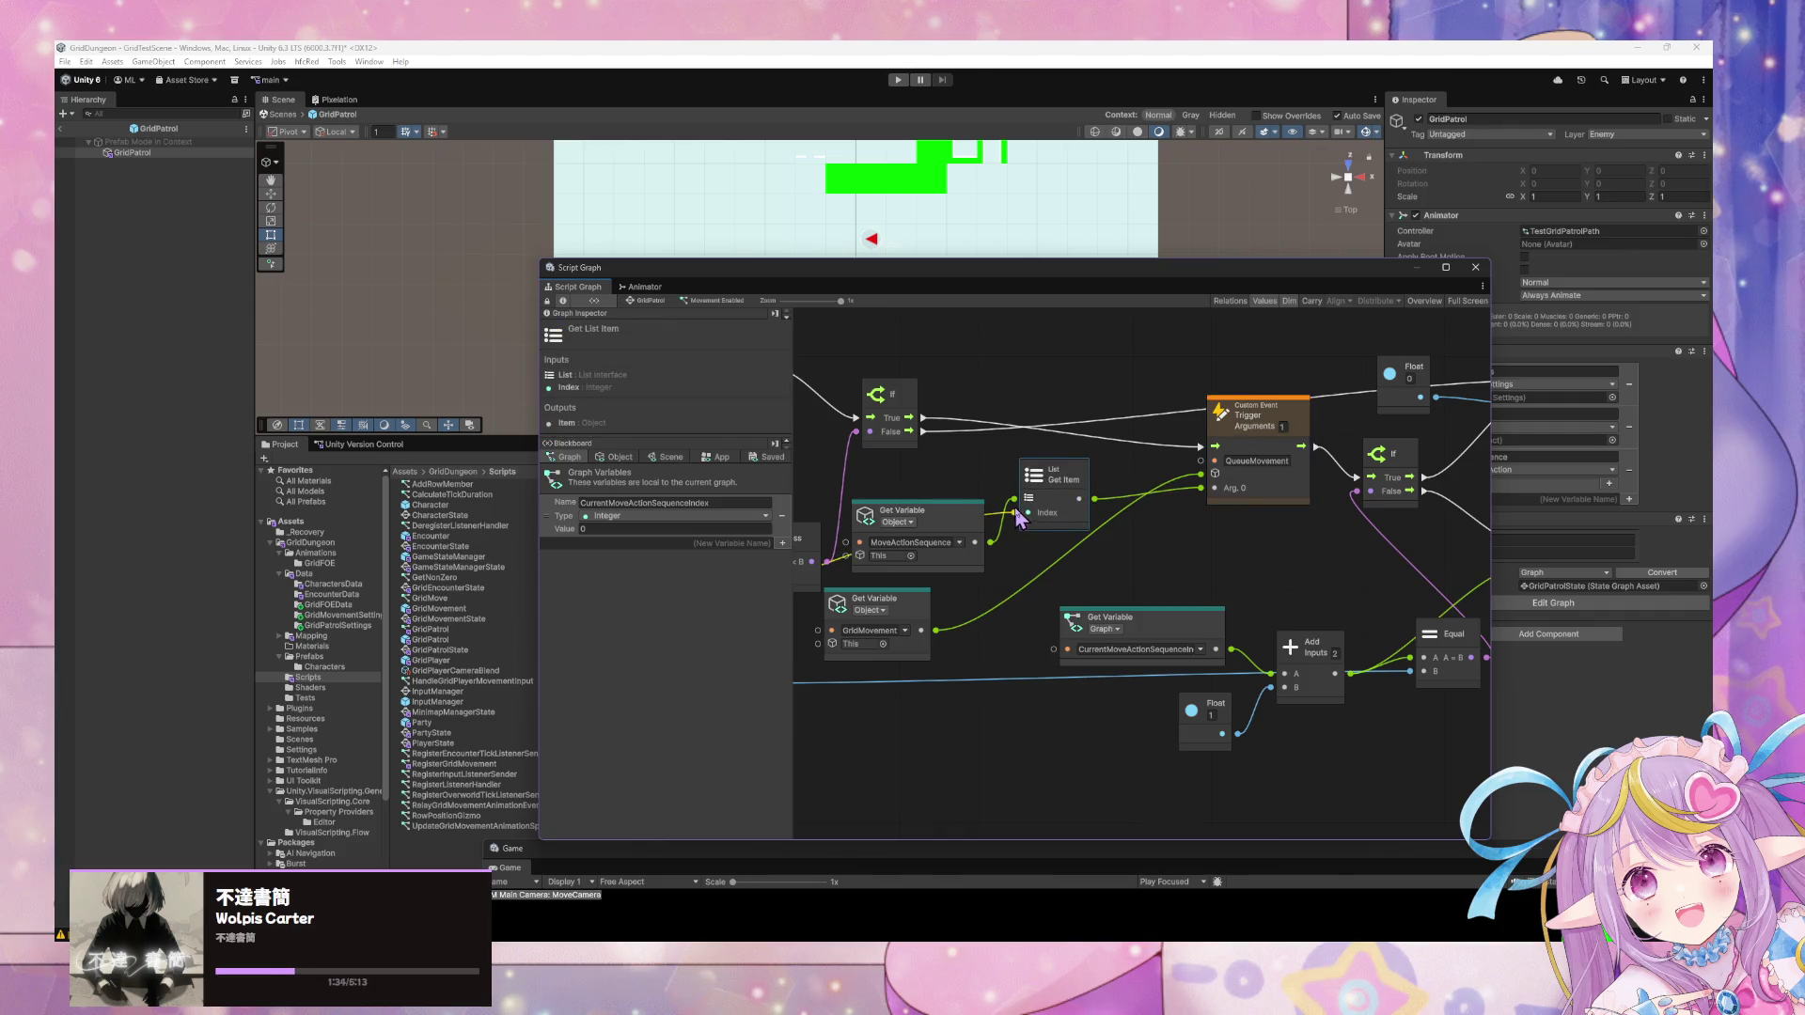
pyautogui.moveTo(1053, 475); pyautogui.dragTo(1036, 465)
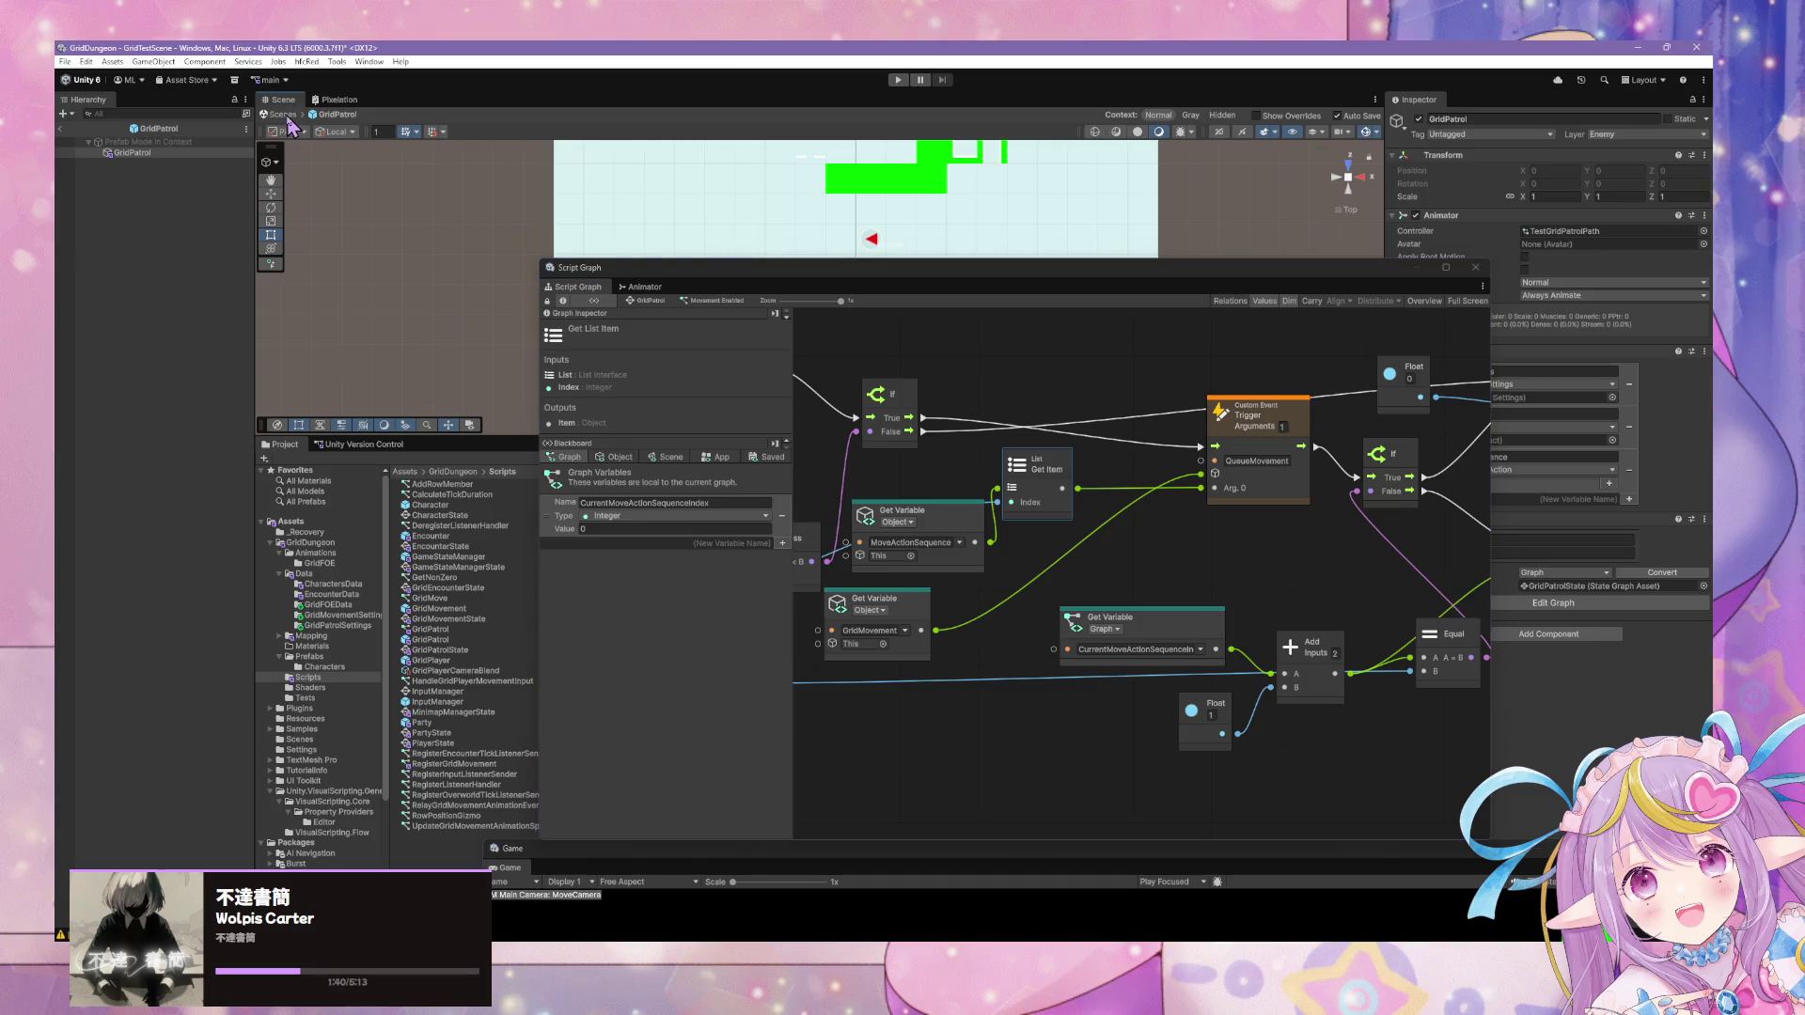
pyautogui.click(282, 114)
# Open GridMovement's Idle state graph and move the custom event trigger node right.
pyautogui.click(141, 156)
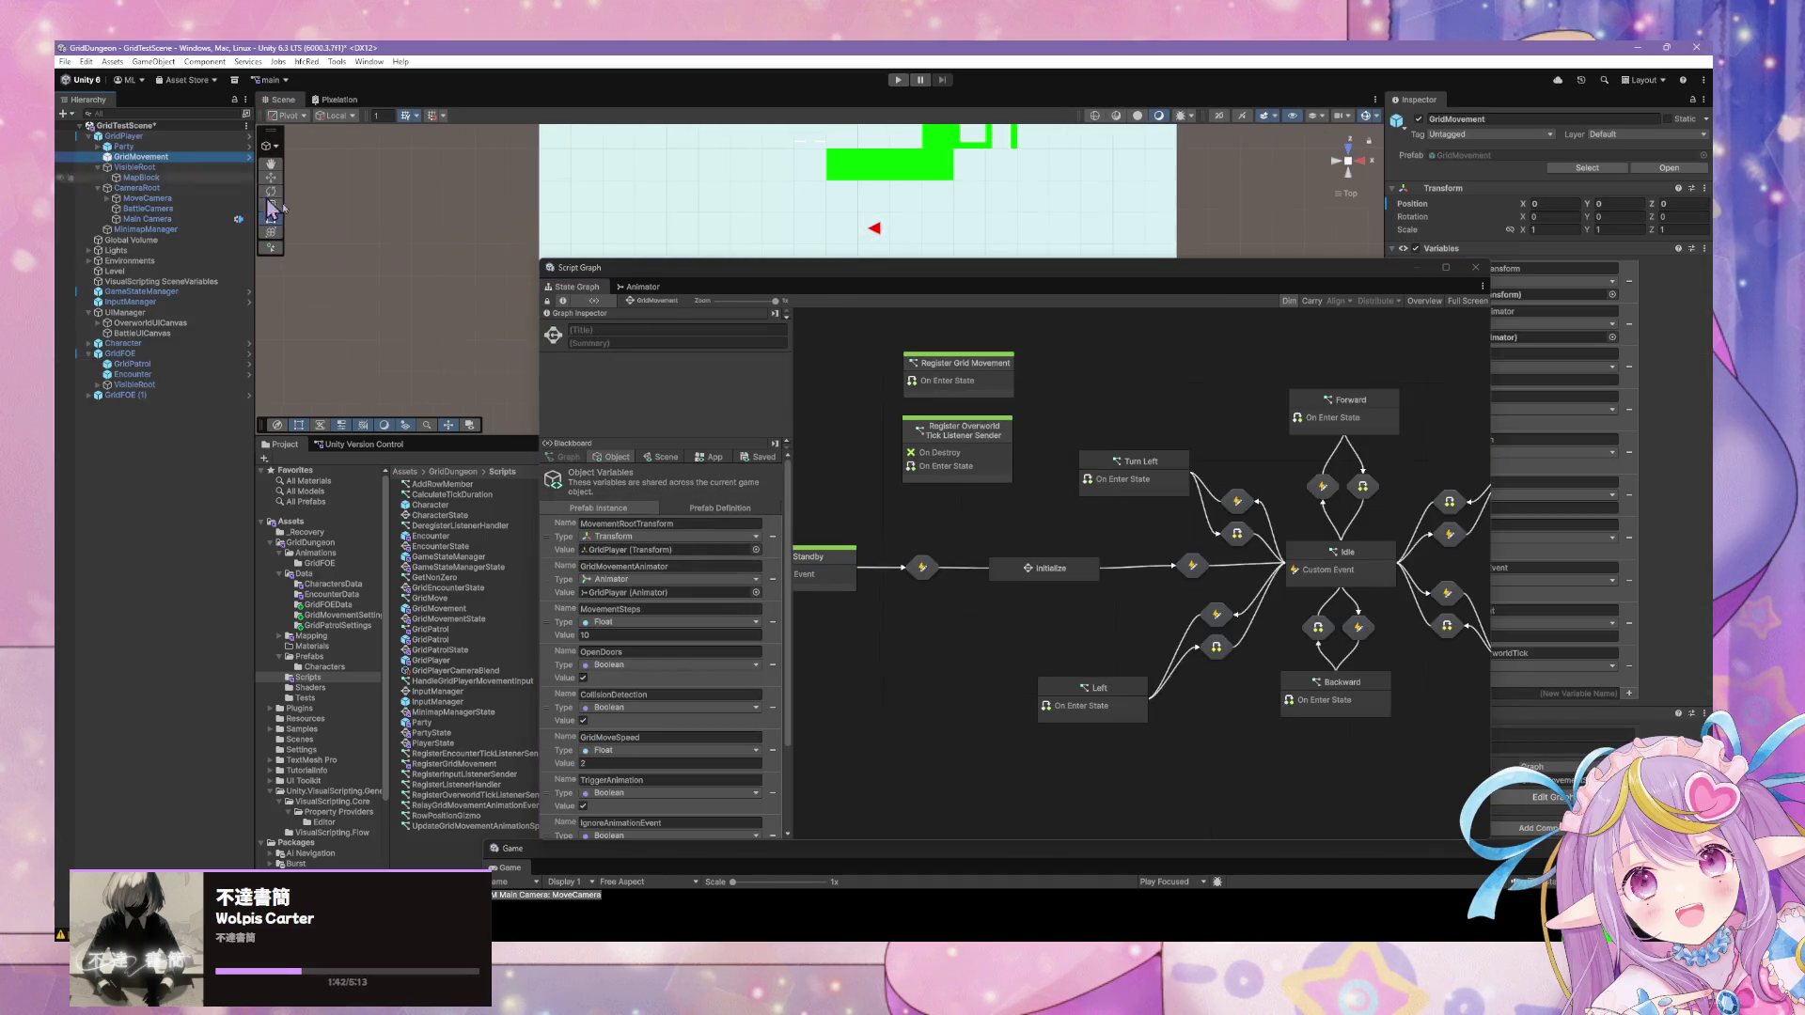
pyautogui.moveTo(1201, 583)
pyautogui.mouseDown()
pyautogui.moveTo(1165, 516)
pyautogui.moveTo(1092, 476)
pyautogui.moveTo(947, 516)
pyautogui.moveTo(1082, 529)
pyautogui.mouseUp()
pyautogui.moveTo(1304, 575); pyautogui.dragTo(1239, 544)
pyautogui.doubleClick(1239, 544)
pyautogui.moveTo(1065, 470); pyautogui.dragTo(1307, 543)
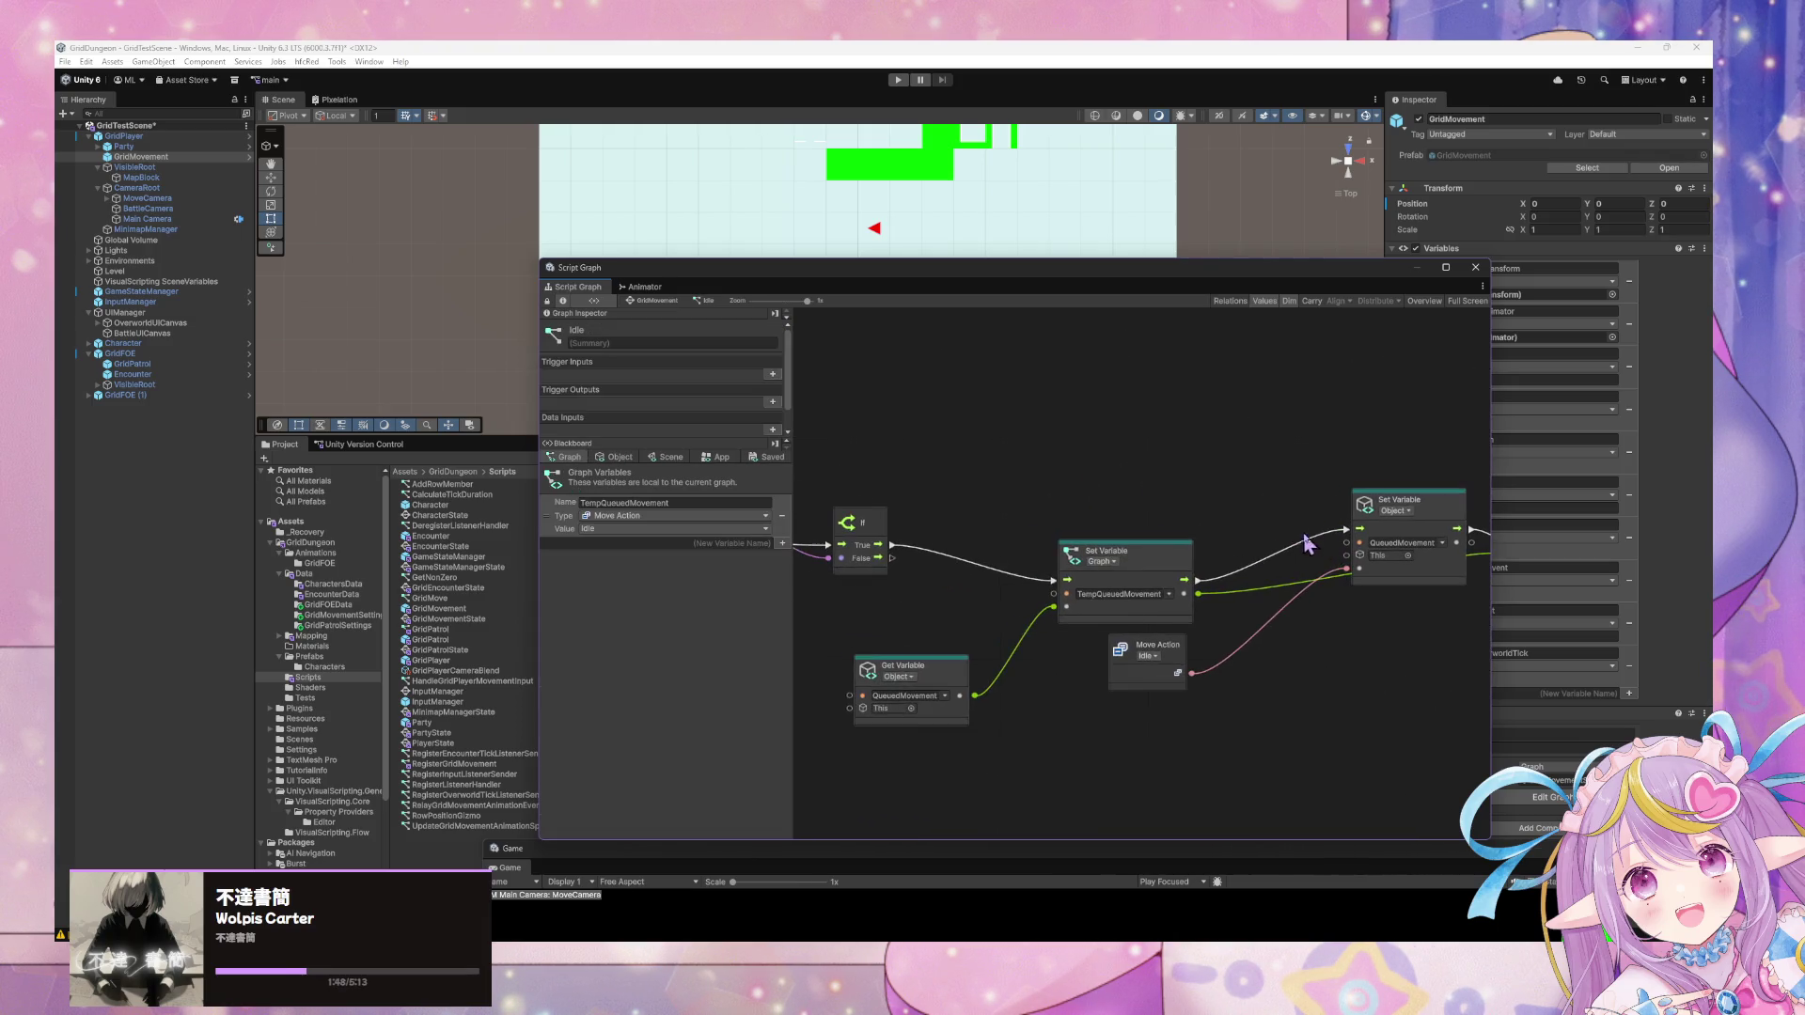
pyautogui.moveTo(1194, 517); pyautogui.dragTo(818, 517)
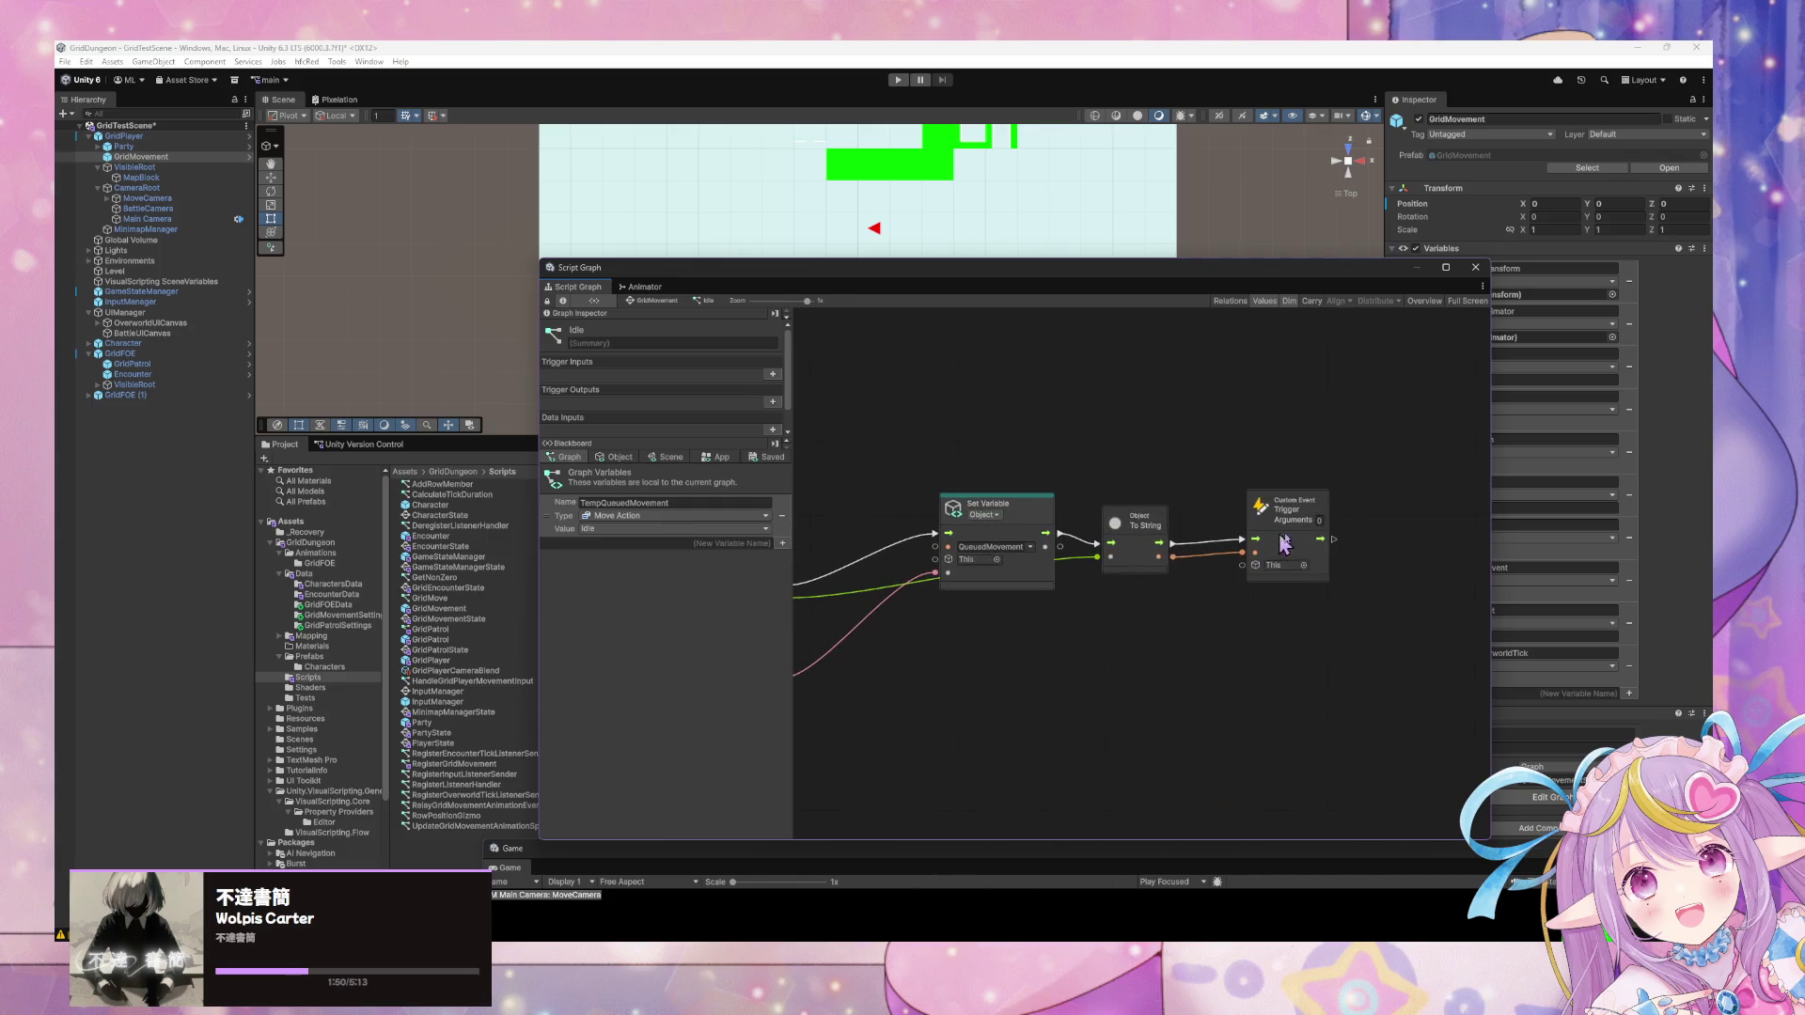
pyautogui.click(1321, 517)
pyautogui.moveTo(1321, 517); pyautogui.dragTo(1397, 524)
# Add a Select On Enum node typed to Grid Dungeon > Core > Move Action.
pyautogui.rightClick(1336, 594)
pyautogui.write('ewit')
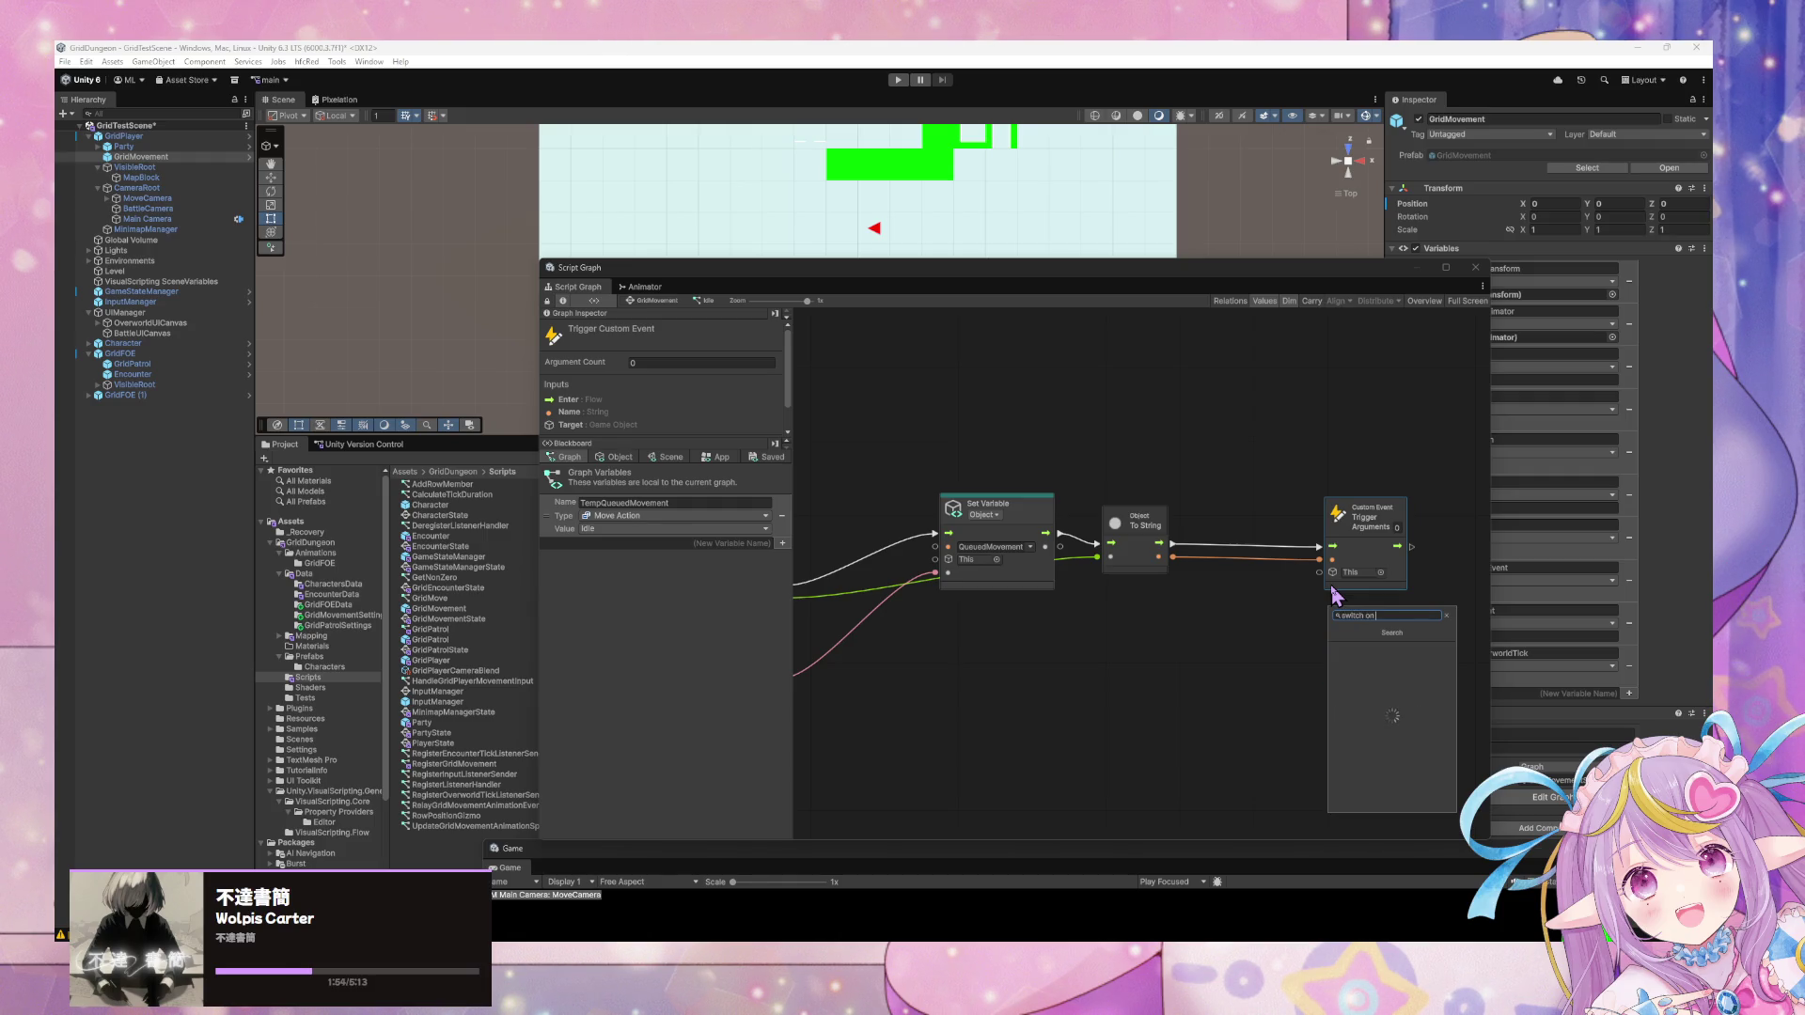
pyautogui.write('sele')
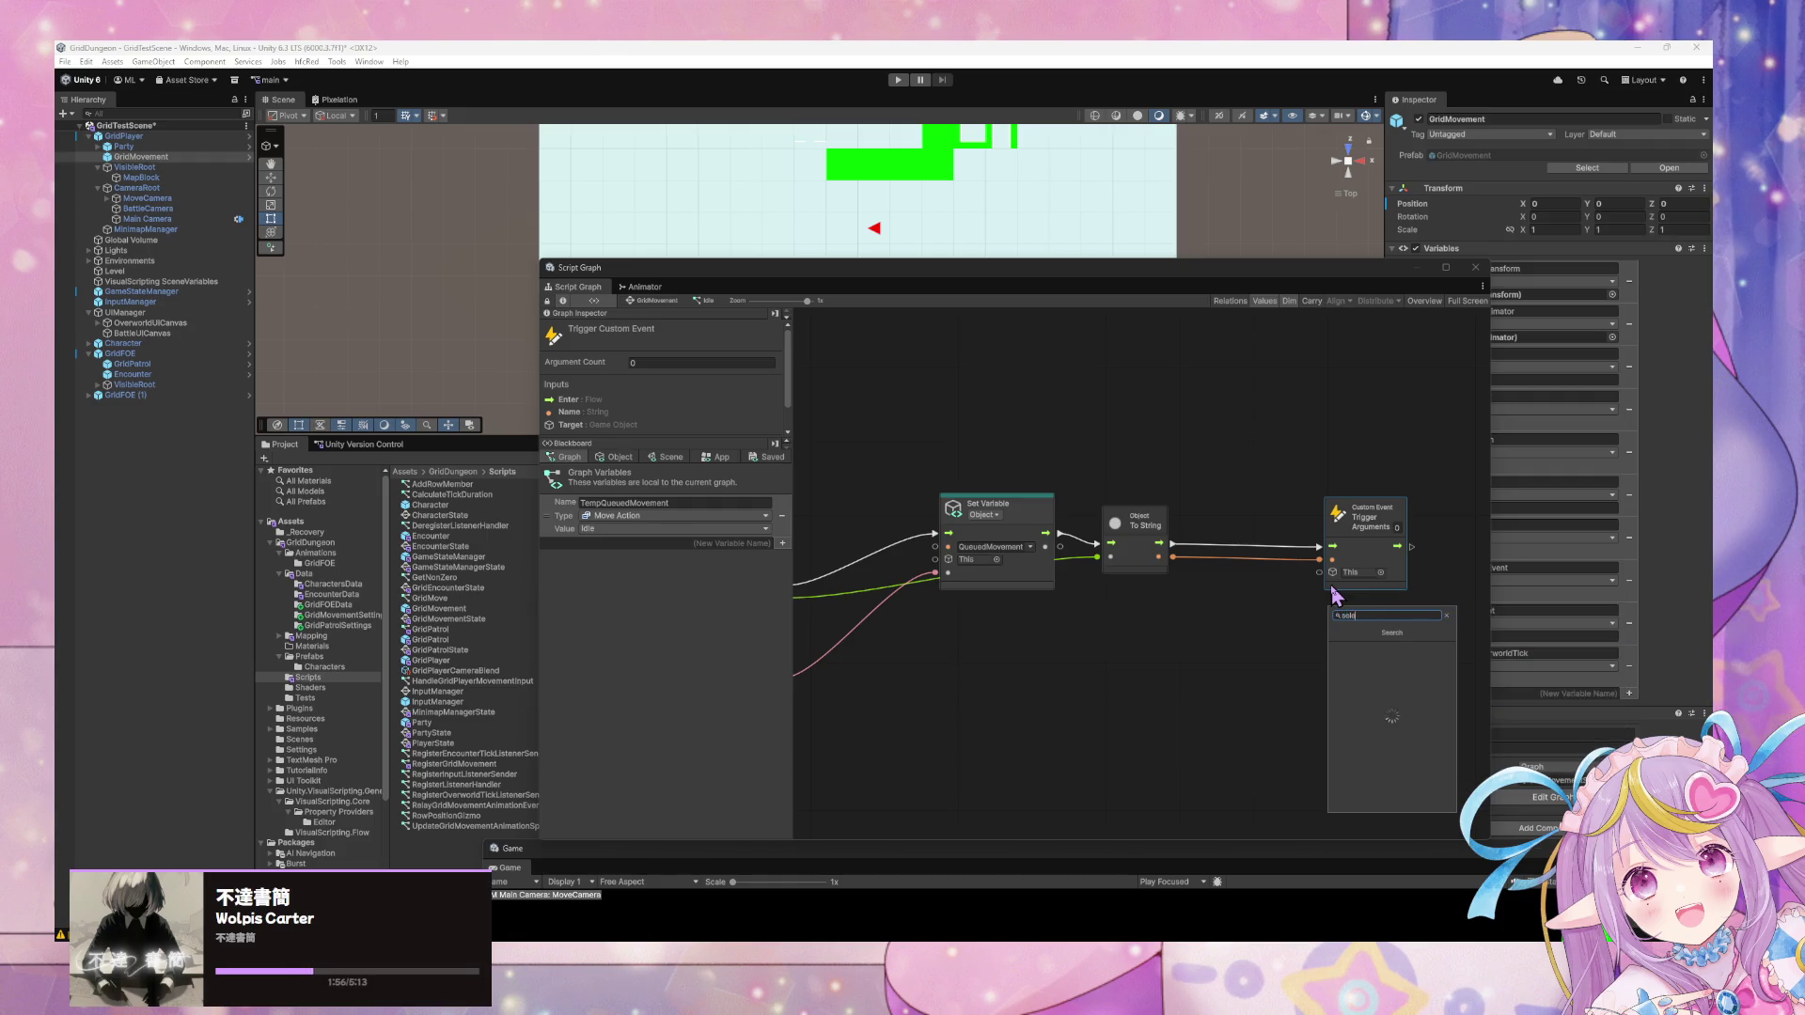
pyautogui.write('ct on enum')
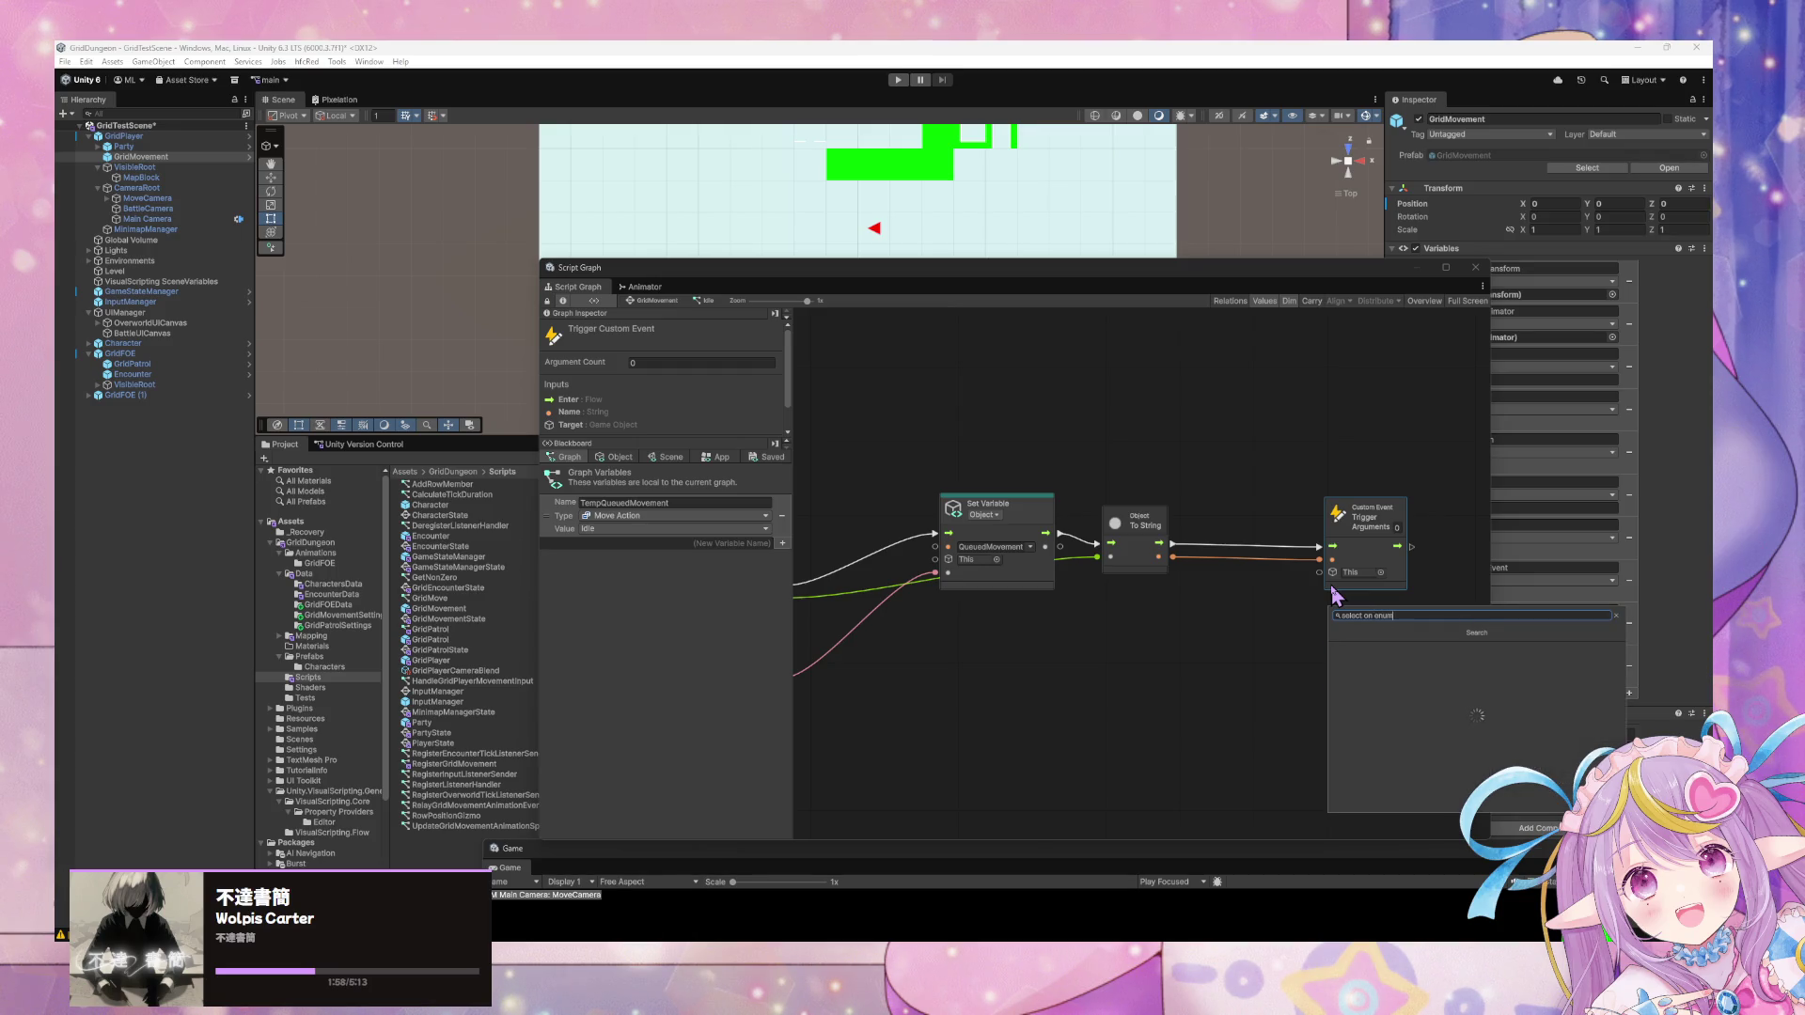
pyautogui.press('Return')
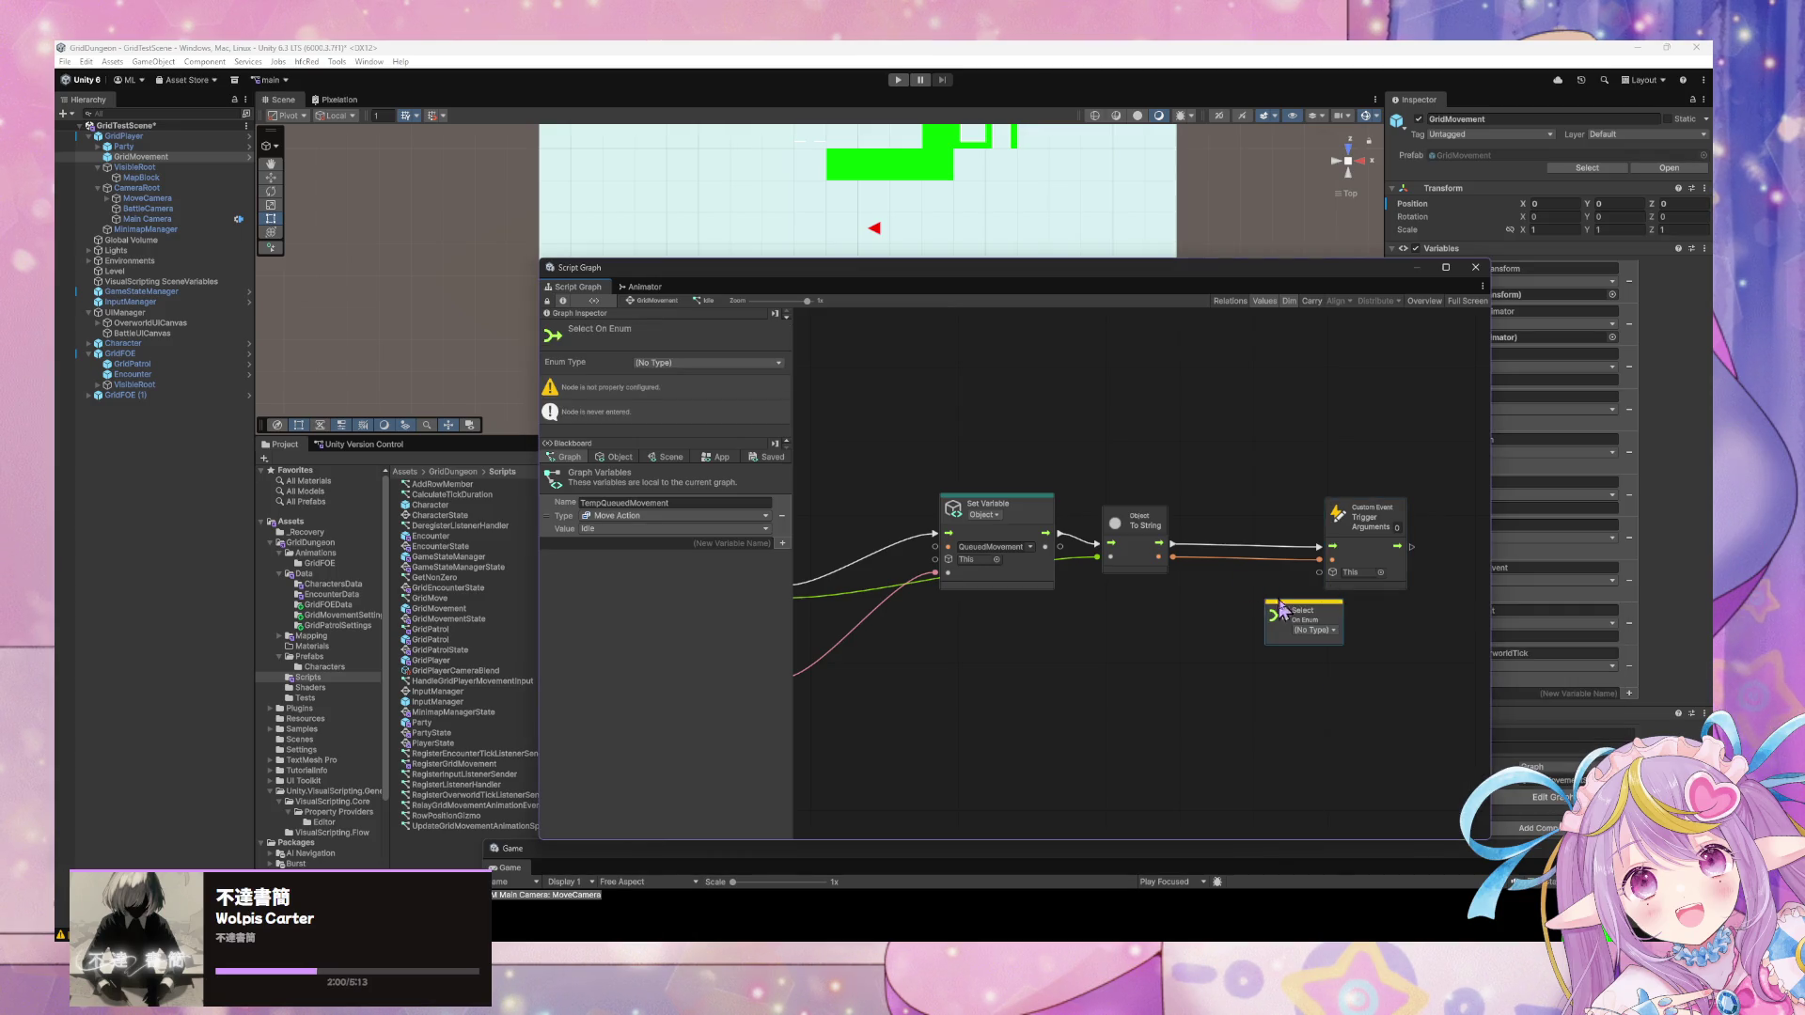
pyautogui.moveTo(1289, 611); pyautogui.dragTo(1155, 617)
pyautogui.click(1178, 635)
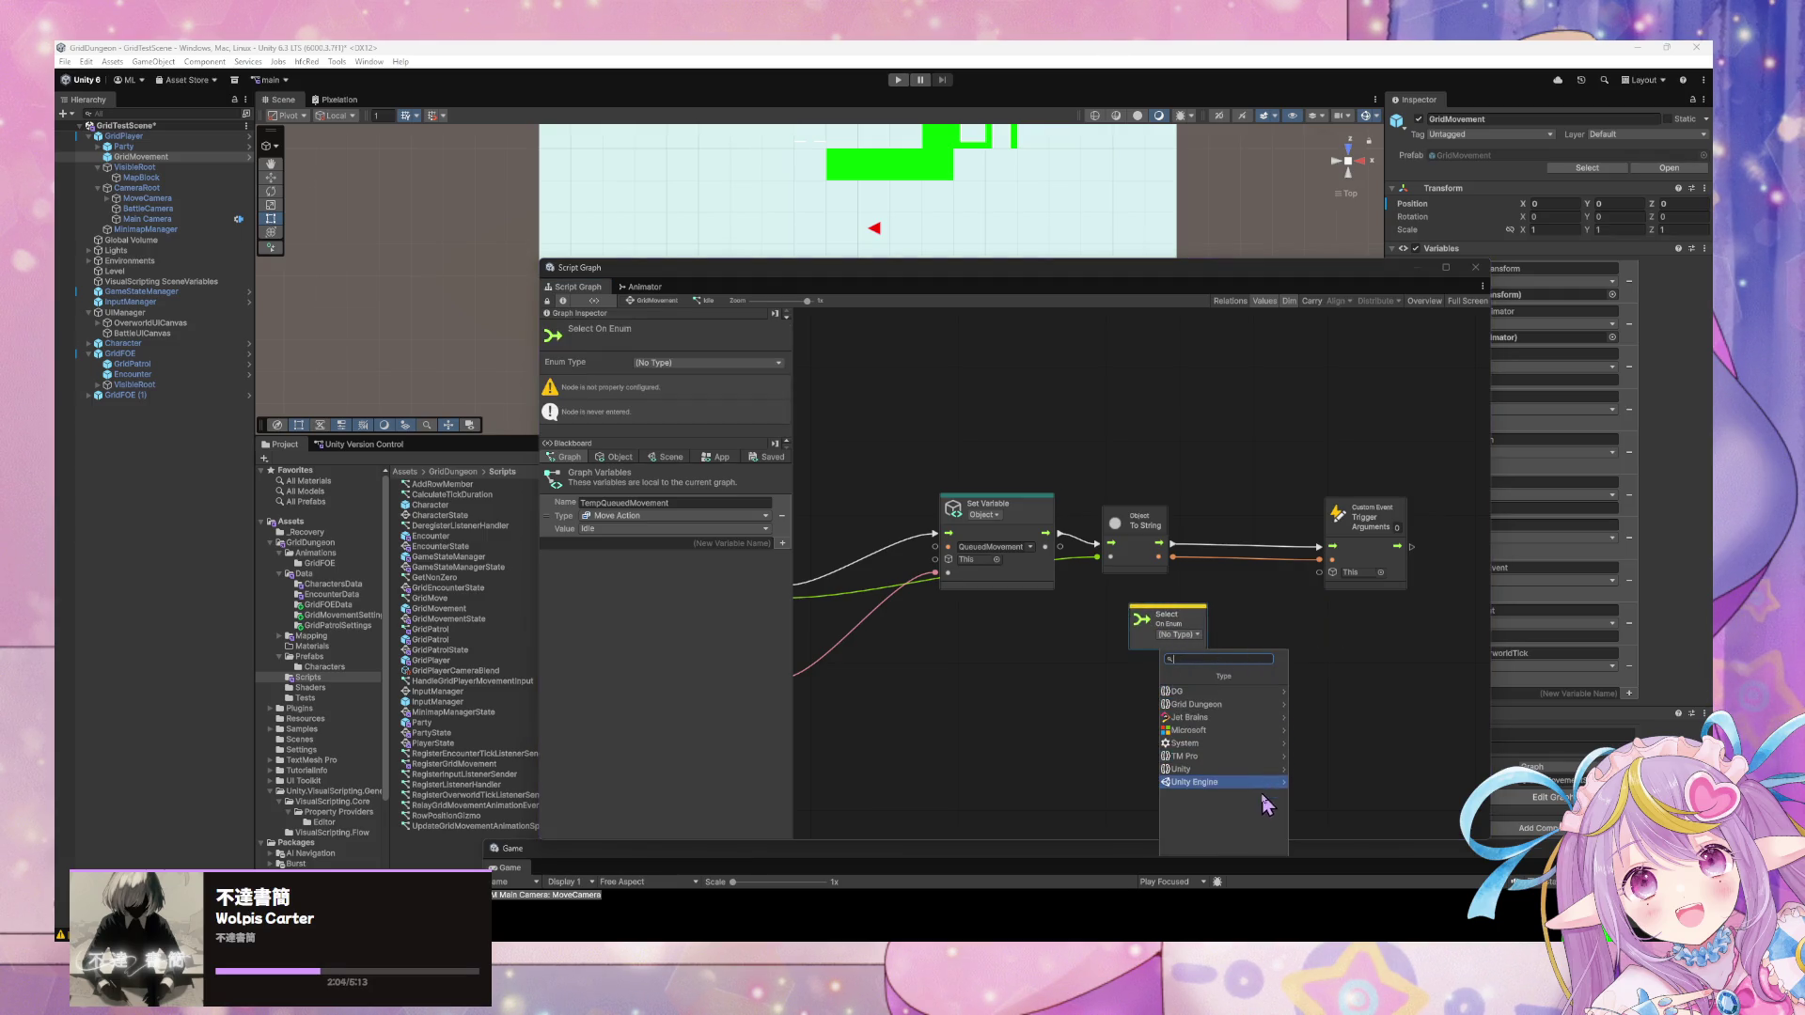
pyautogui.click(1272, 705)
pyautogui.click(1266, 692)
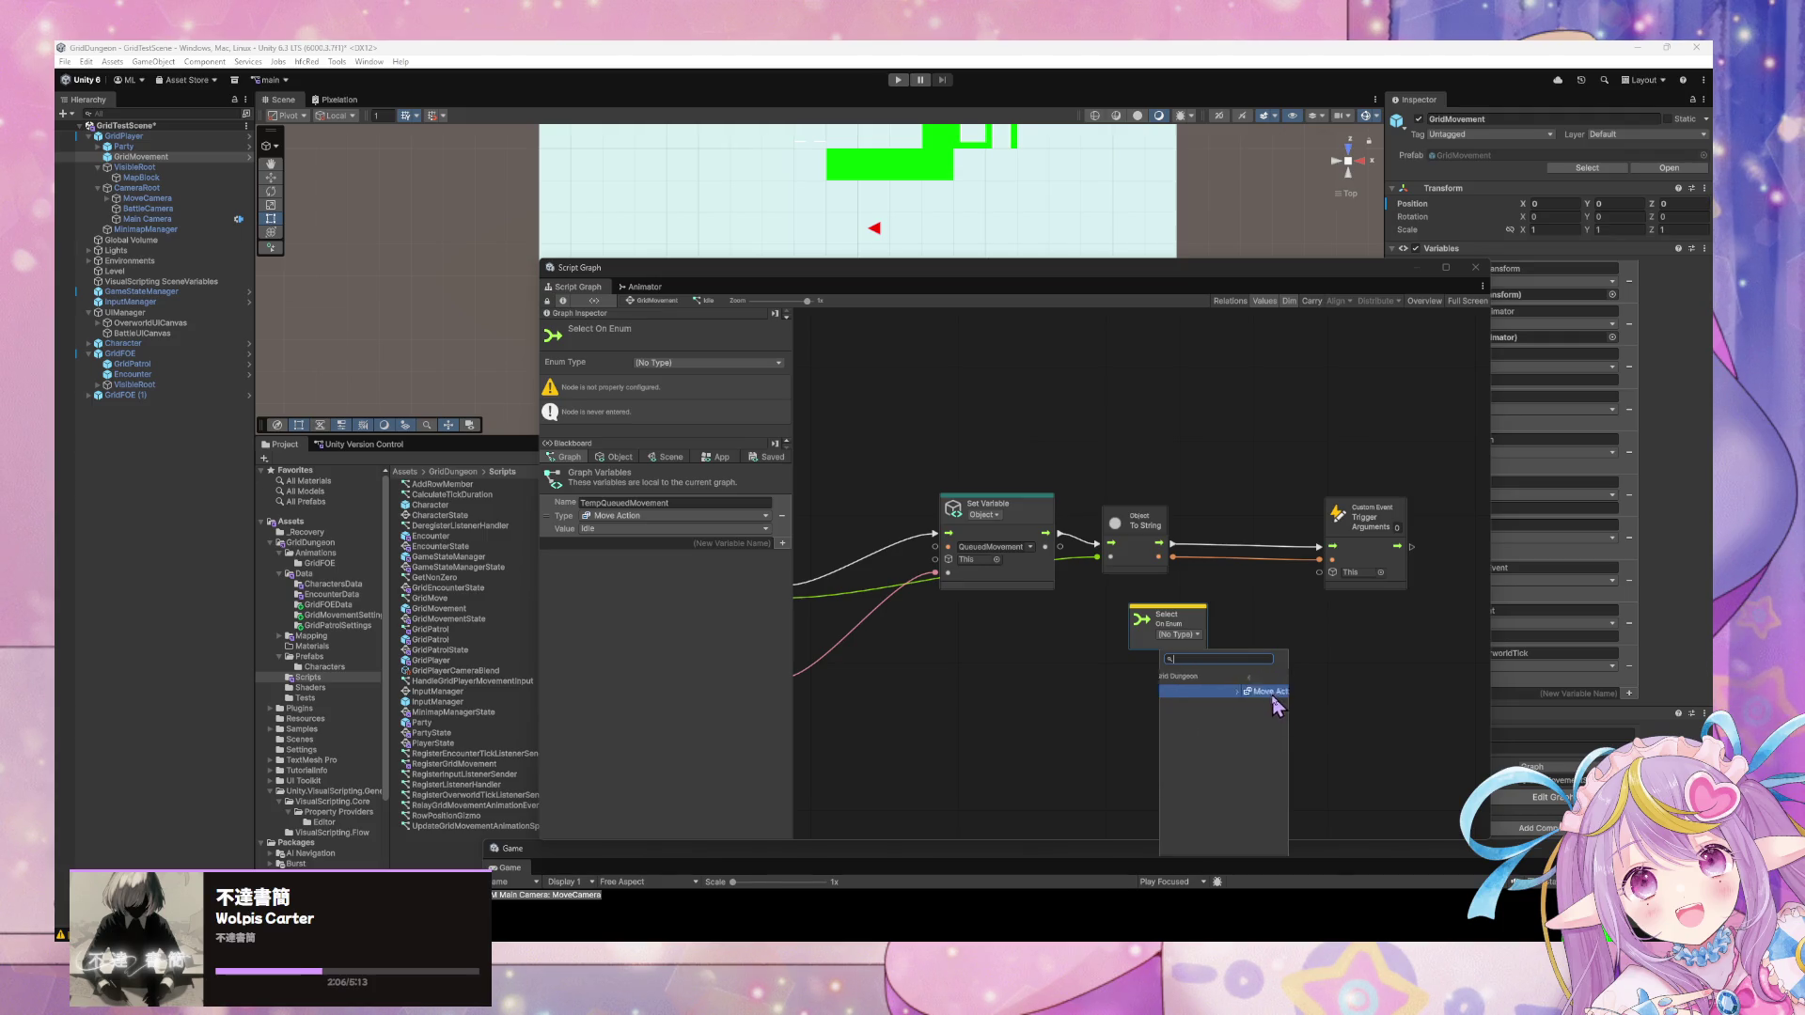
pyautogui.click(1253, 694)
pyautogui.moveTo(1208, 625)
pyautogui.mouseDown()
pyautogui.moveTo(1261, 610)
pyautogui.moveTo(1213, 628)
pyautogui.mouseUp()
# Wire the stored queued movement into the selector and the result into the Custom Event argument.
pyautogui.moveTo(1015, 636); pyautogui.dragTo(1255, 612)
pyautogui.moveTo(1047, 558)
pyautogui.mouseDown()
pyautogui.moveTo(1387, 602)
pyautogui.moveTo(1391, 617)
pyautogui.mouseUp()
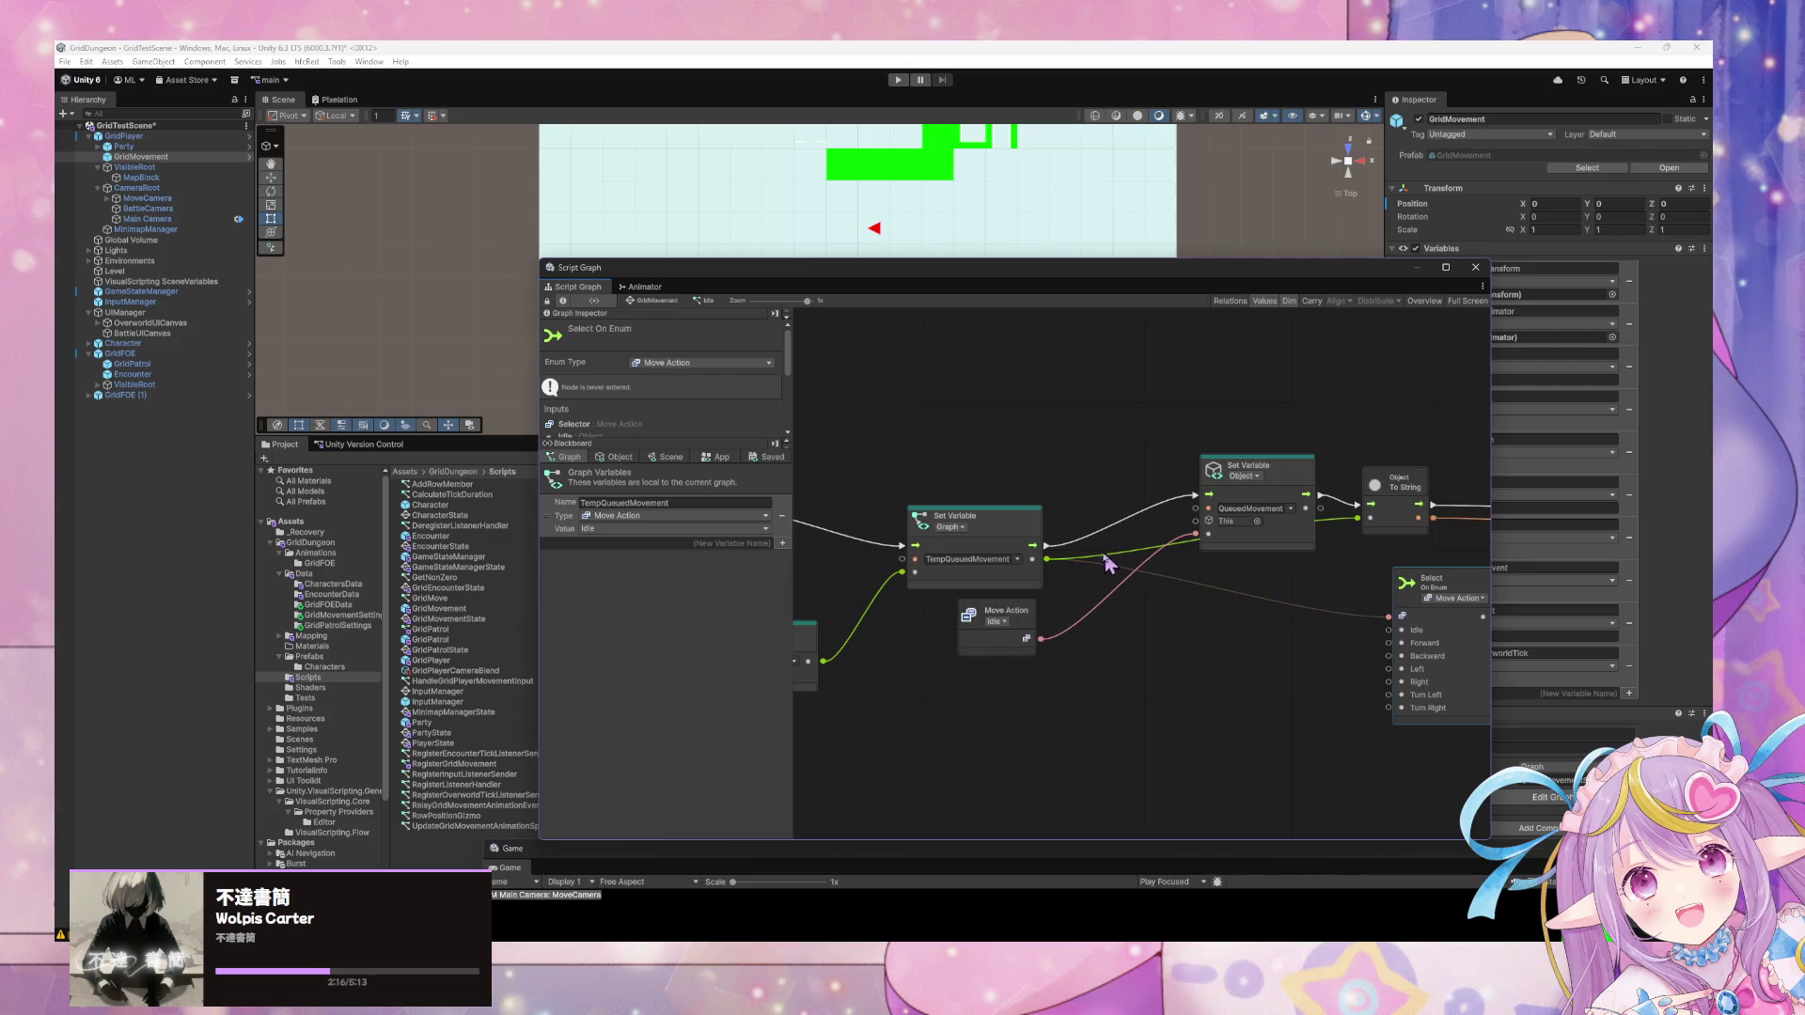
pyautogui.moveTo(1046, 558); pyautogui.dragTo(1401, 632)
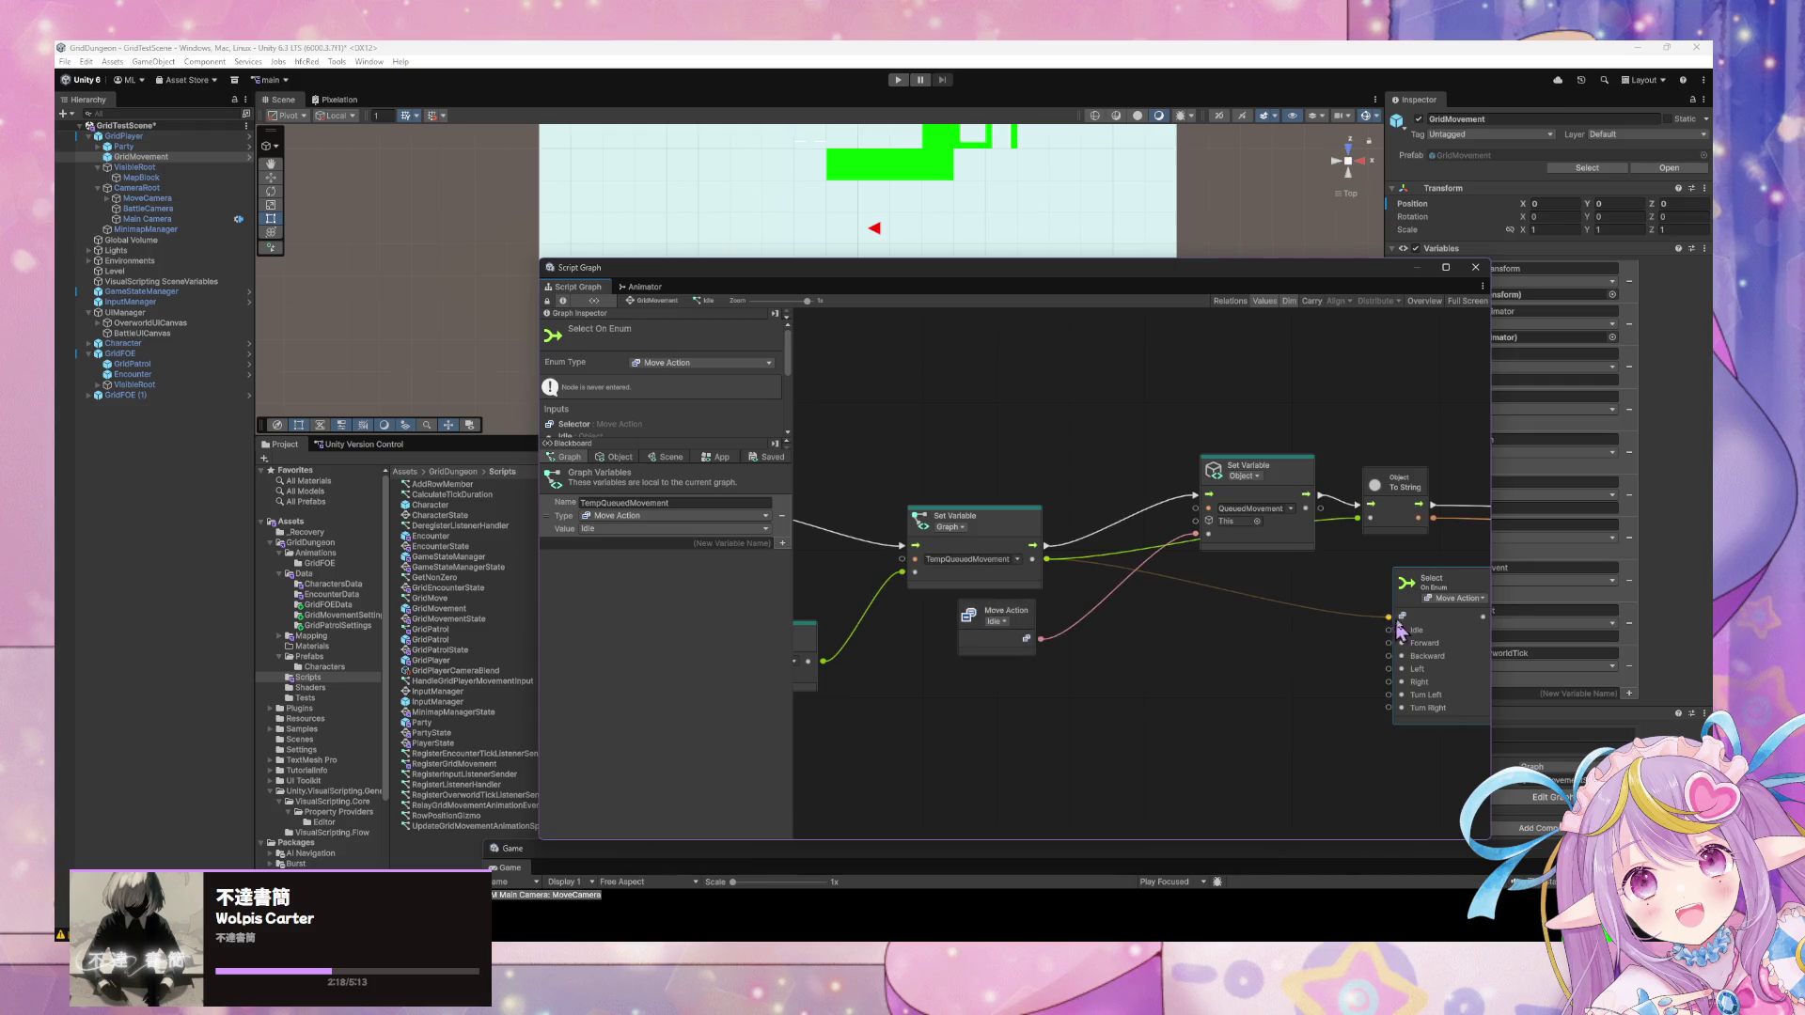
pyautogui.moveTo(1482, 590)
pyautogui.mouseDown()
pyautogui.moveTo(1246, 628)
pyautogui.moveTo(1404, 559)
pyautogui.mouseUp()
pyautogui.moveTo(1229, 640); pyautogui.dragTo(1370, 582)
pyautogui.rightClick(1209, 637)
# Add a String literal node from a 'string' node search.
pyautogui.click(1250, 649)
pyautogui.write('string')
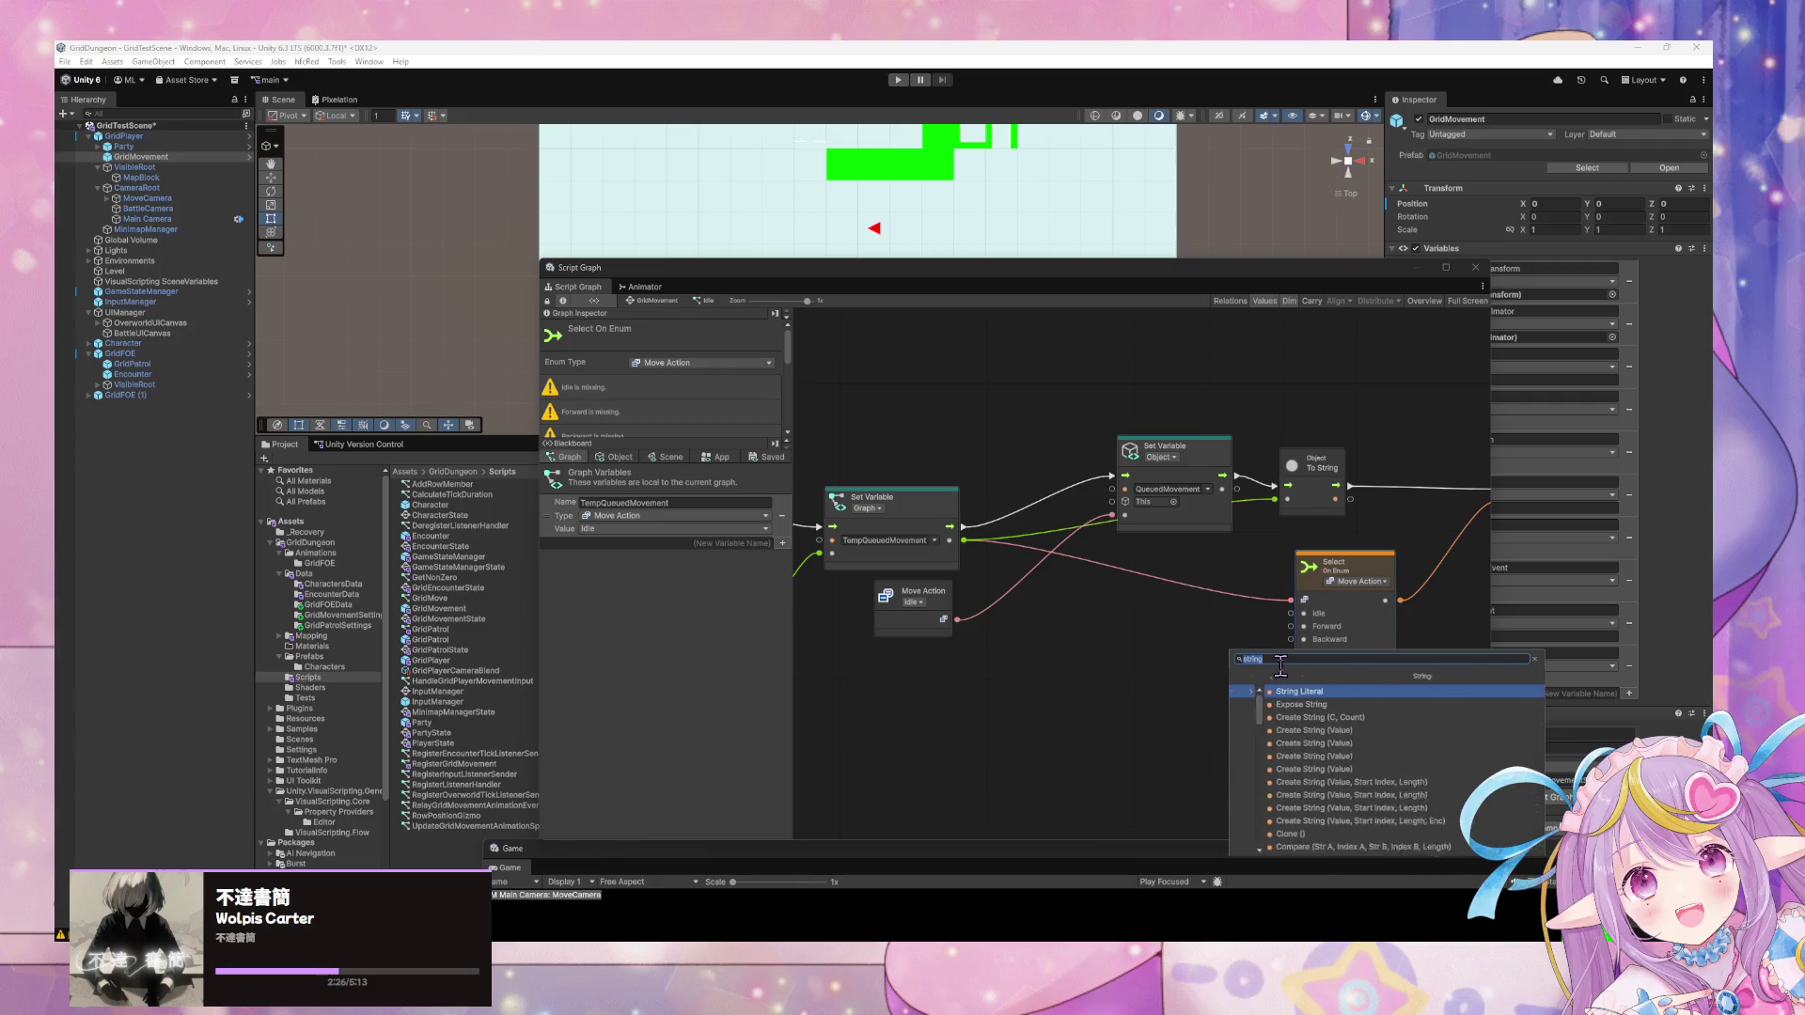
pyautogui.click(1278, 698)
pyautogui.moveTo(1227, 682)
pyautogui.mouseDown()
pyautogui.moveTo(1158, 611)
pyautogui.moveTo(1175, 718)
pyautogui.mouseUp()
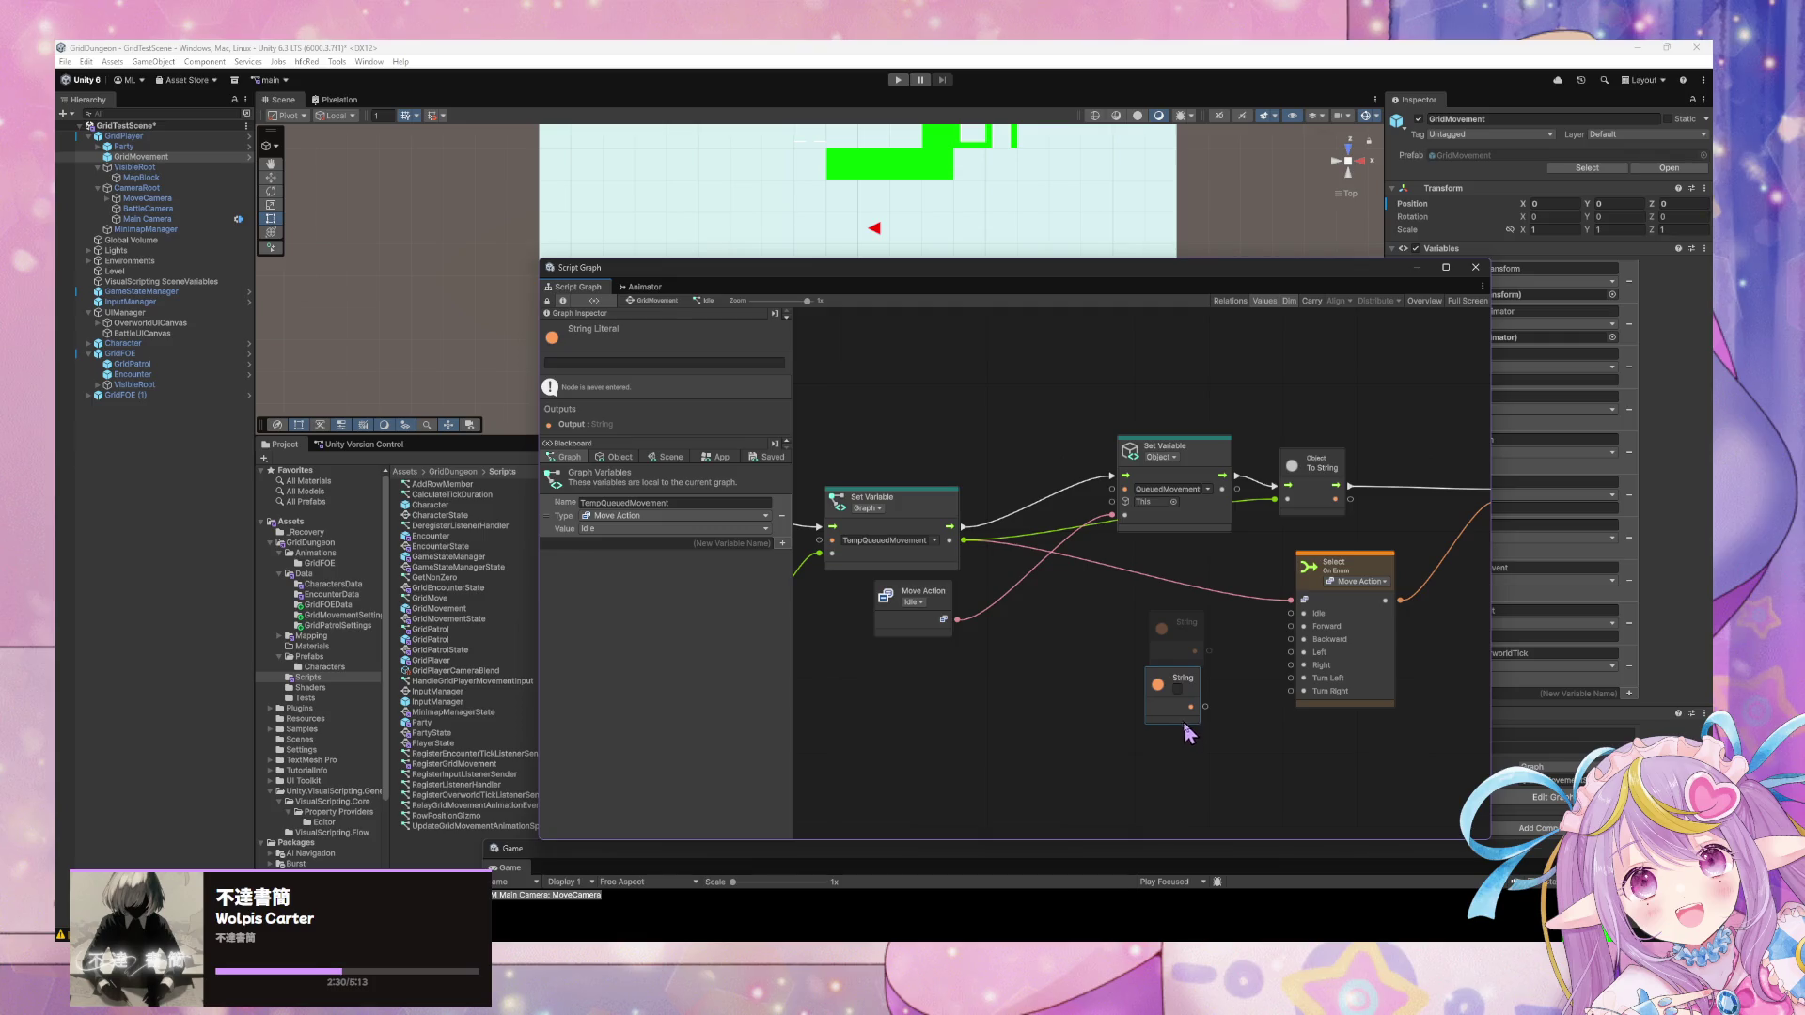
# Position the String literal node below the Select On Enum node.
pyautogui.hotkey('ctrl', 'z')
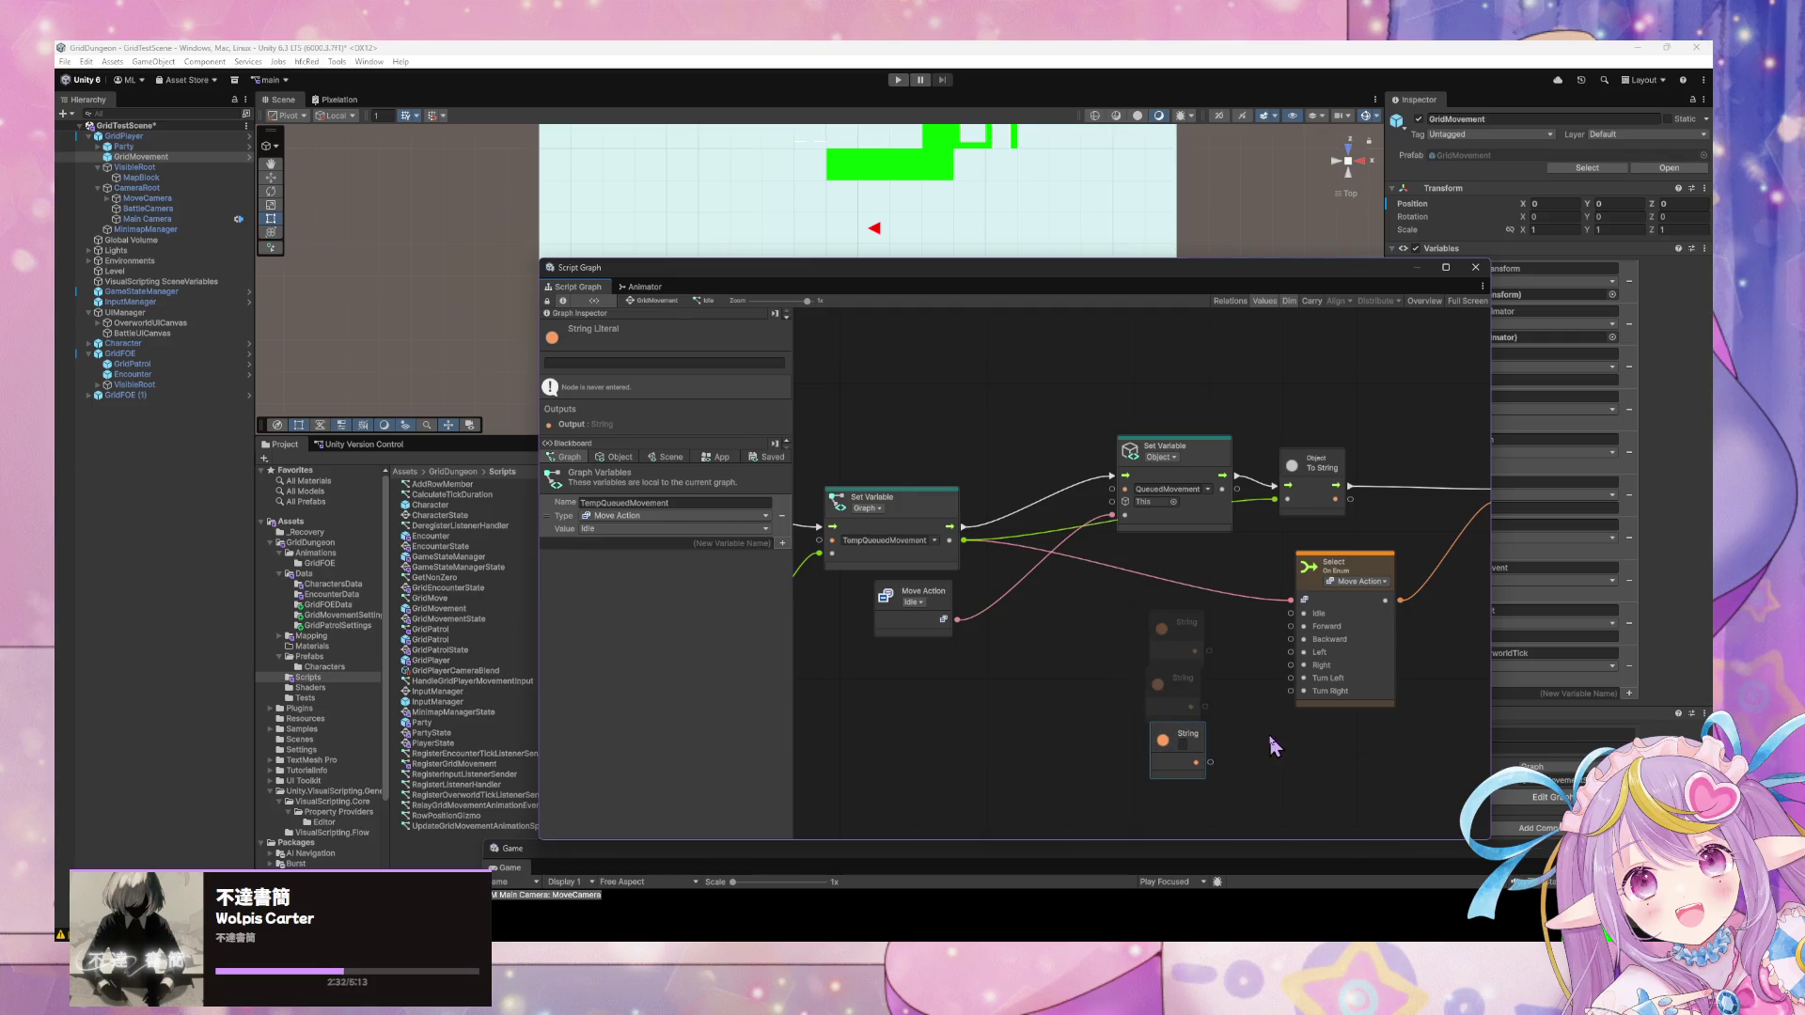
pyautogui.moveTo(1271, 738); pyautogui.dragTo(1263, 632)
pyautogui.hotkey('ctrl', 'z')
pyautogui.moveTo(1139, 600); pyautogui.dragTo(1175, 720)
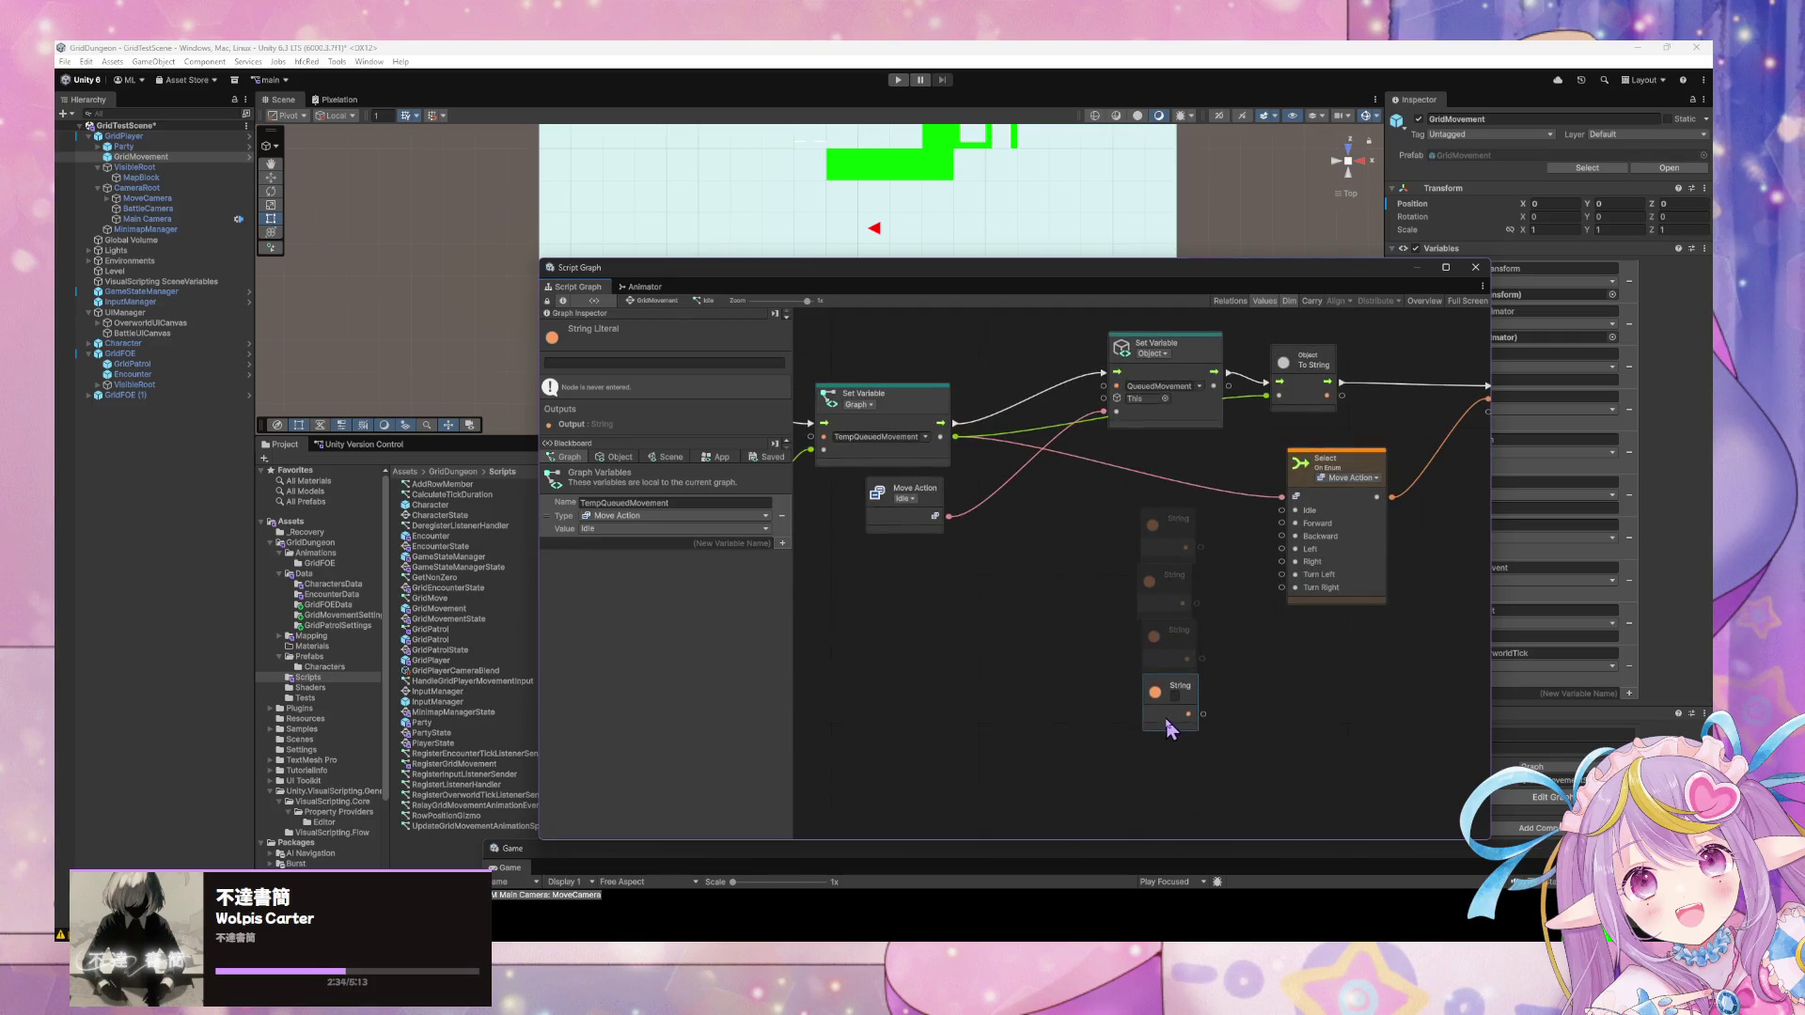
pyautogui.hotkey('ctrl', 'z')
pyautogui.moveTo(1149, 604); pyautogui.dragTo(1182, 776)
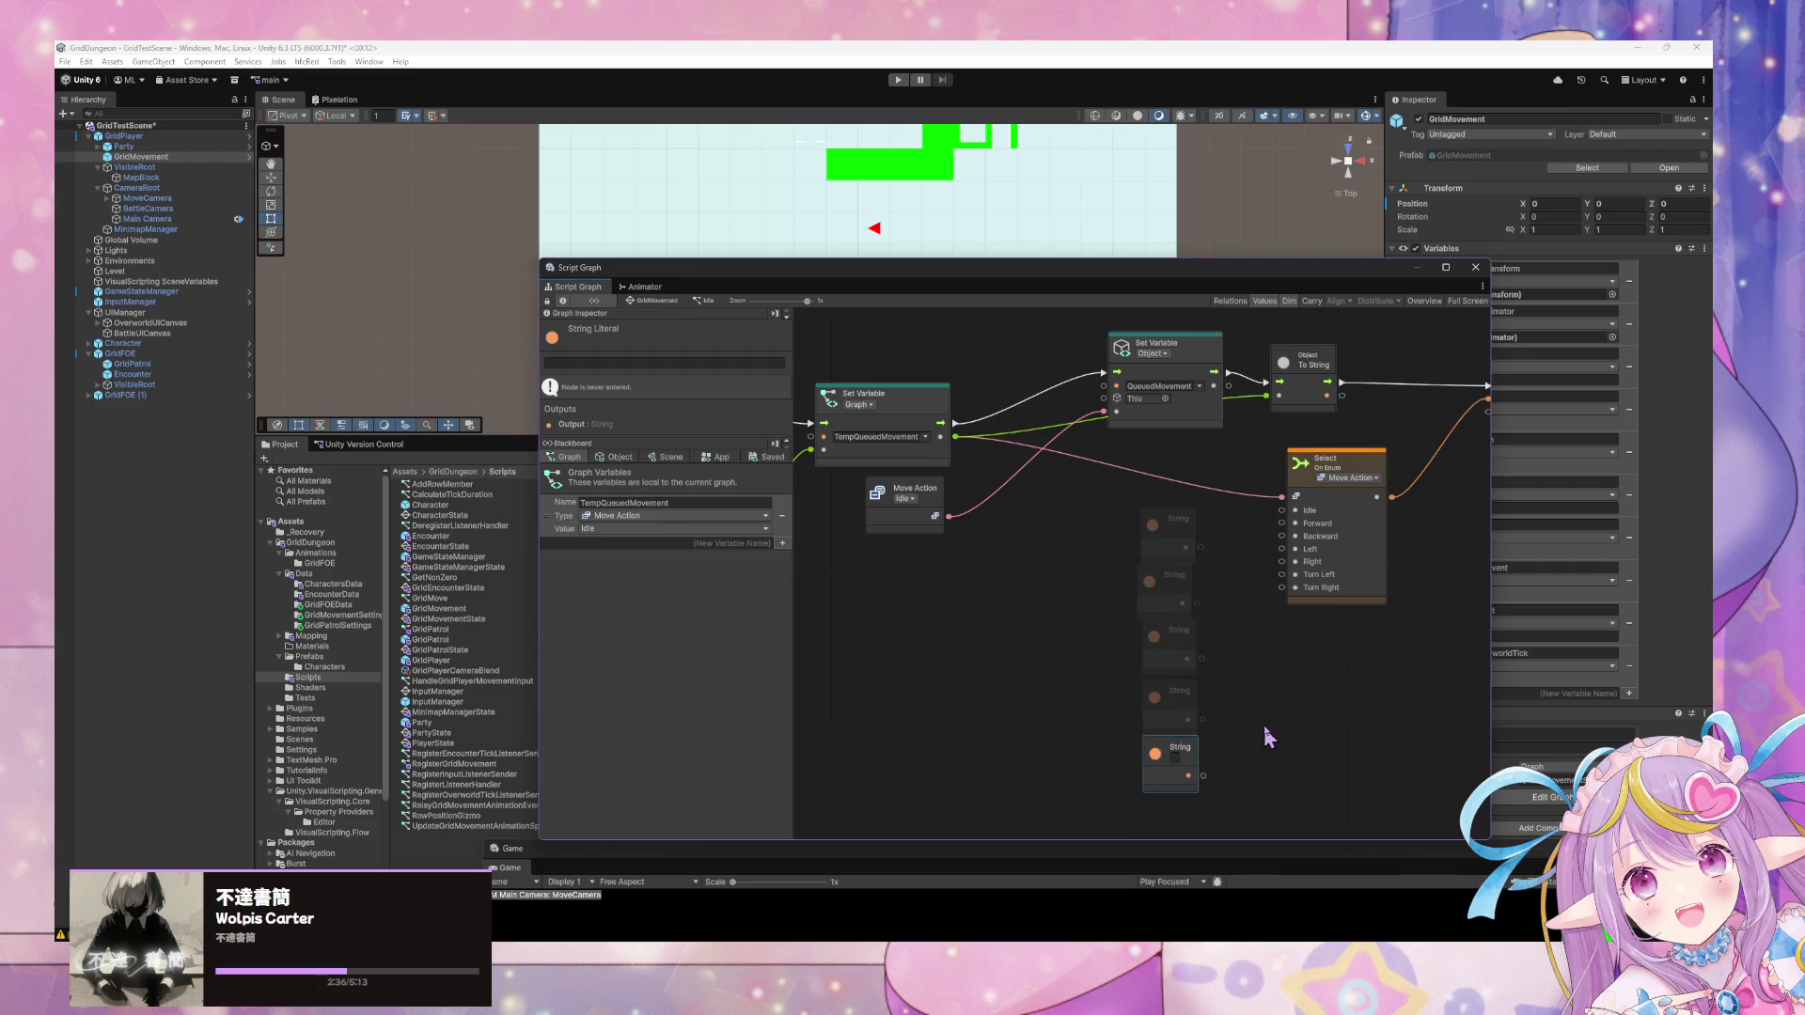
pyautogui.scroll(-2, 1260, 681)
pyautogui.moveTo(1166, 696)
pyautogui.mouseDown()
pyautogui.moveTo(1156, 564)
pyautogui.moveTo(1157, 755)
pyautogui.mouseUp()
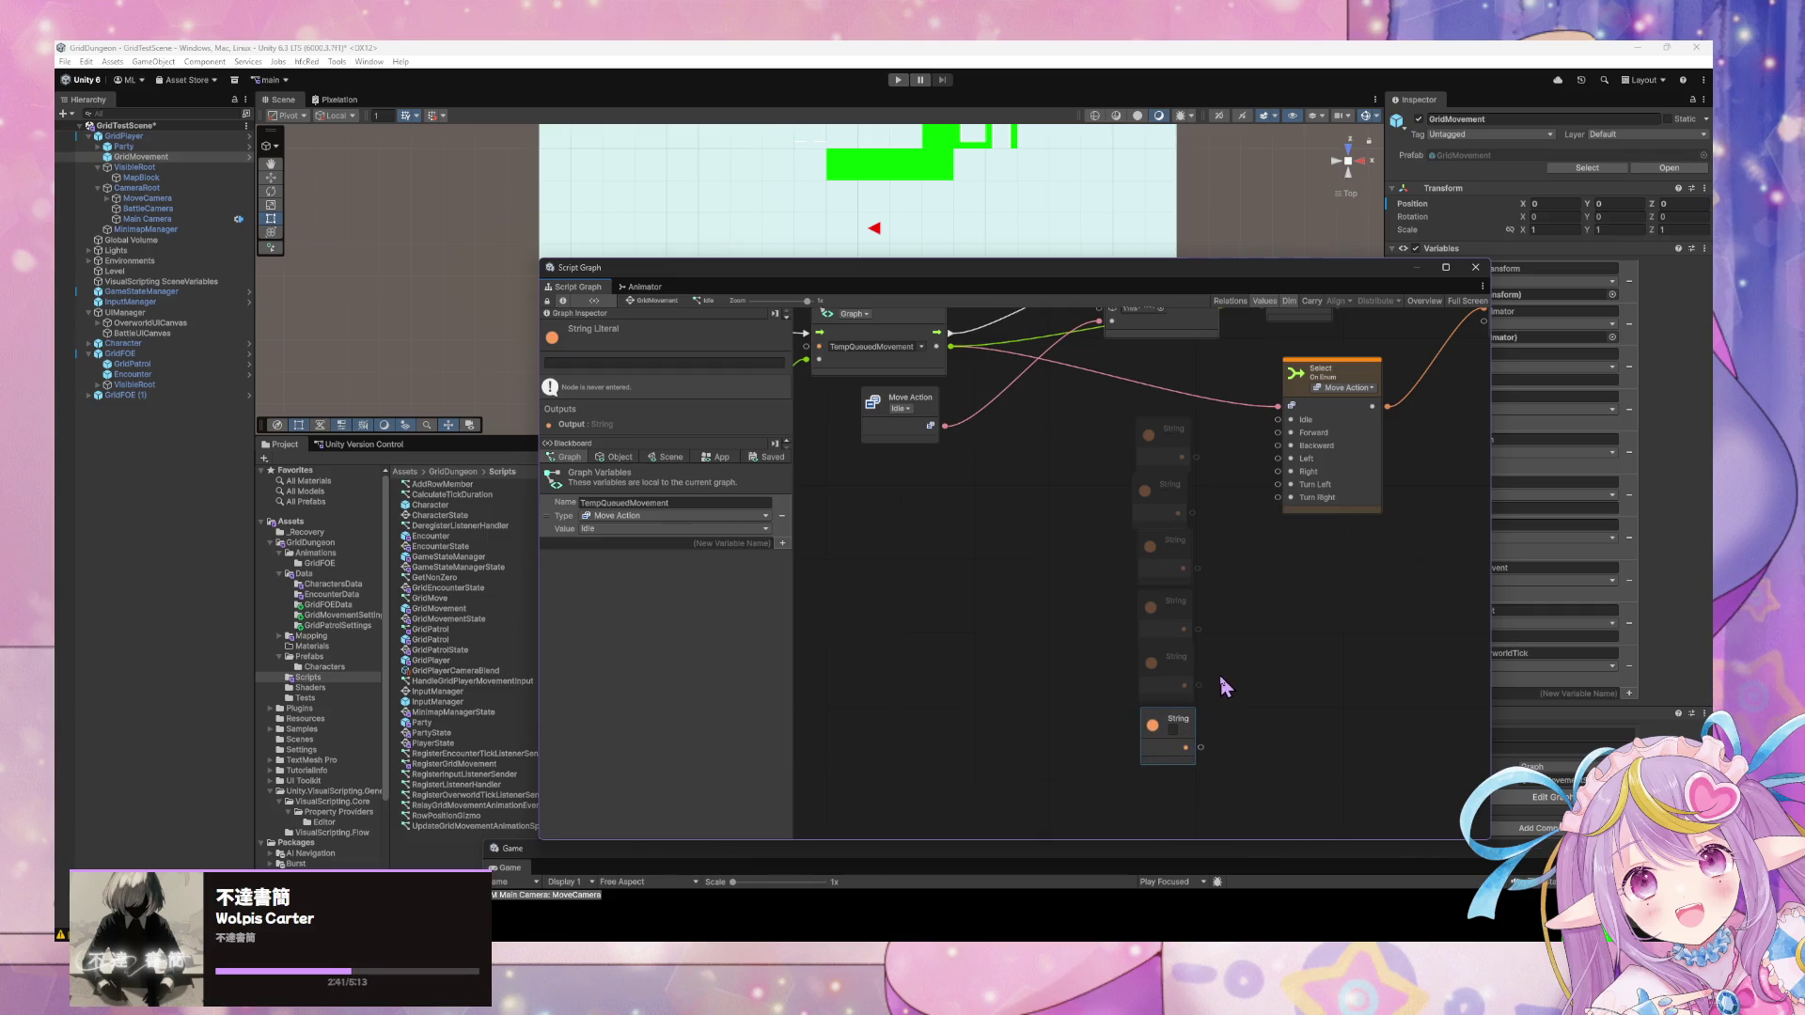
pyautogui.click(1136, 492)
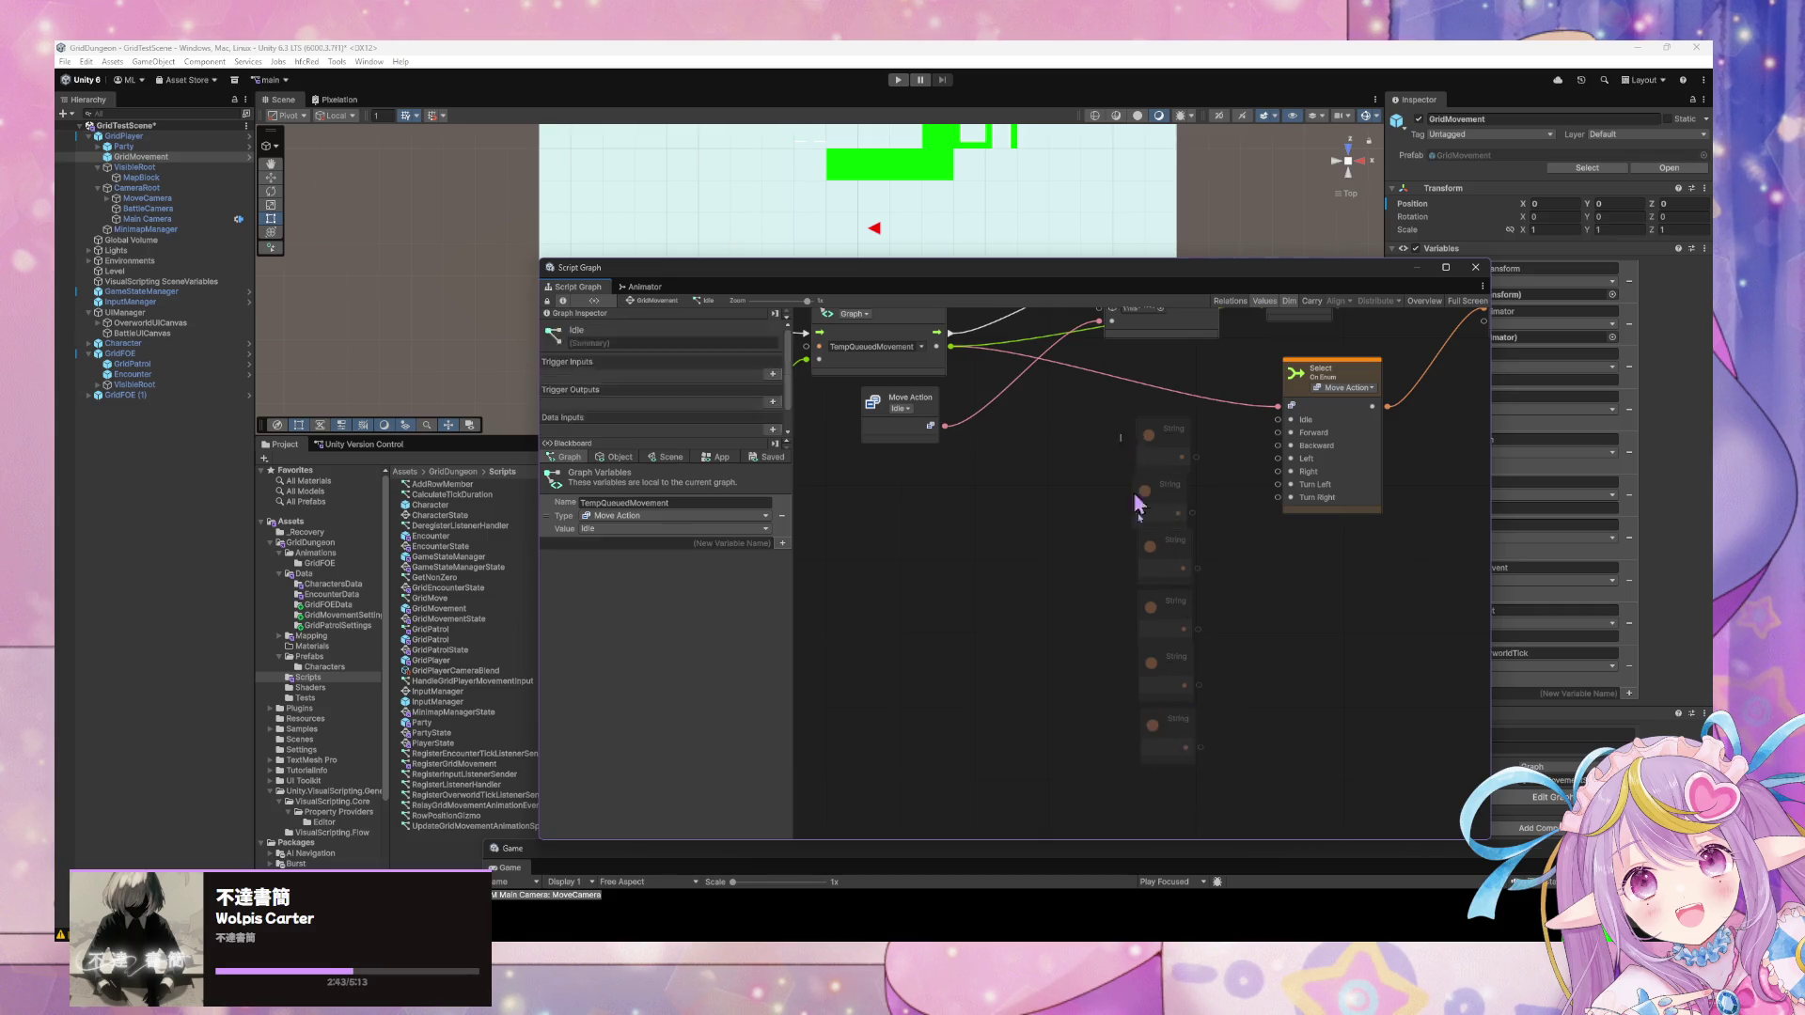
# Recentre the graph on the main nodes and select the Select On Enum node.
pyautogui.scroll(3, 1175, 640)
pyautogui.rightClick(1158, 555)
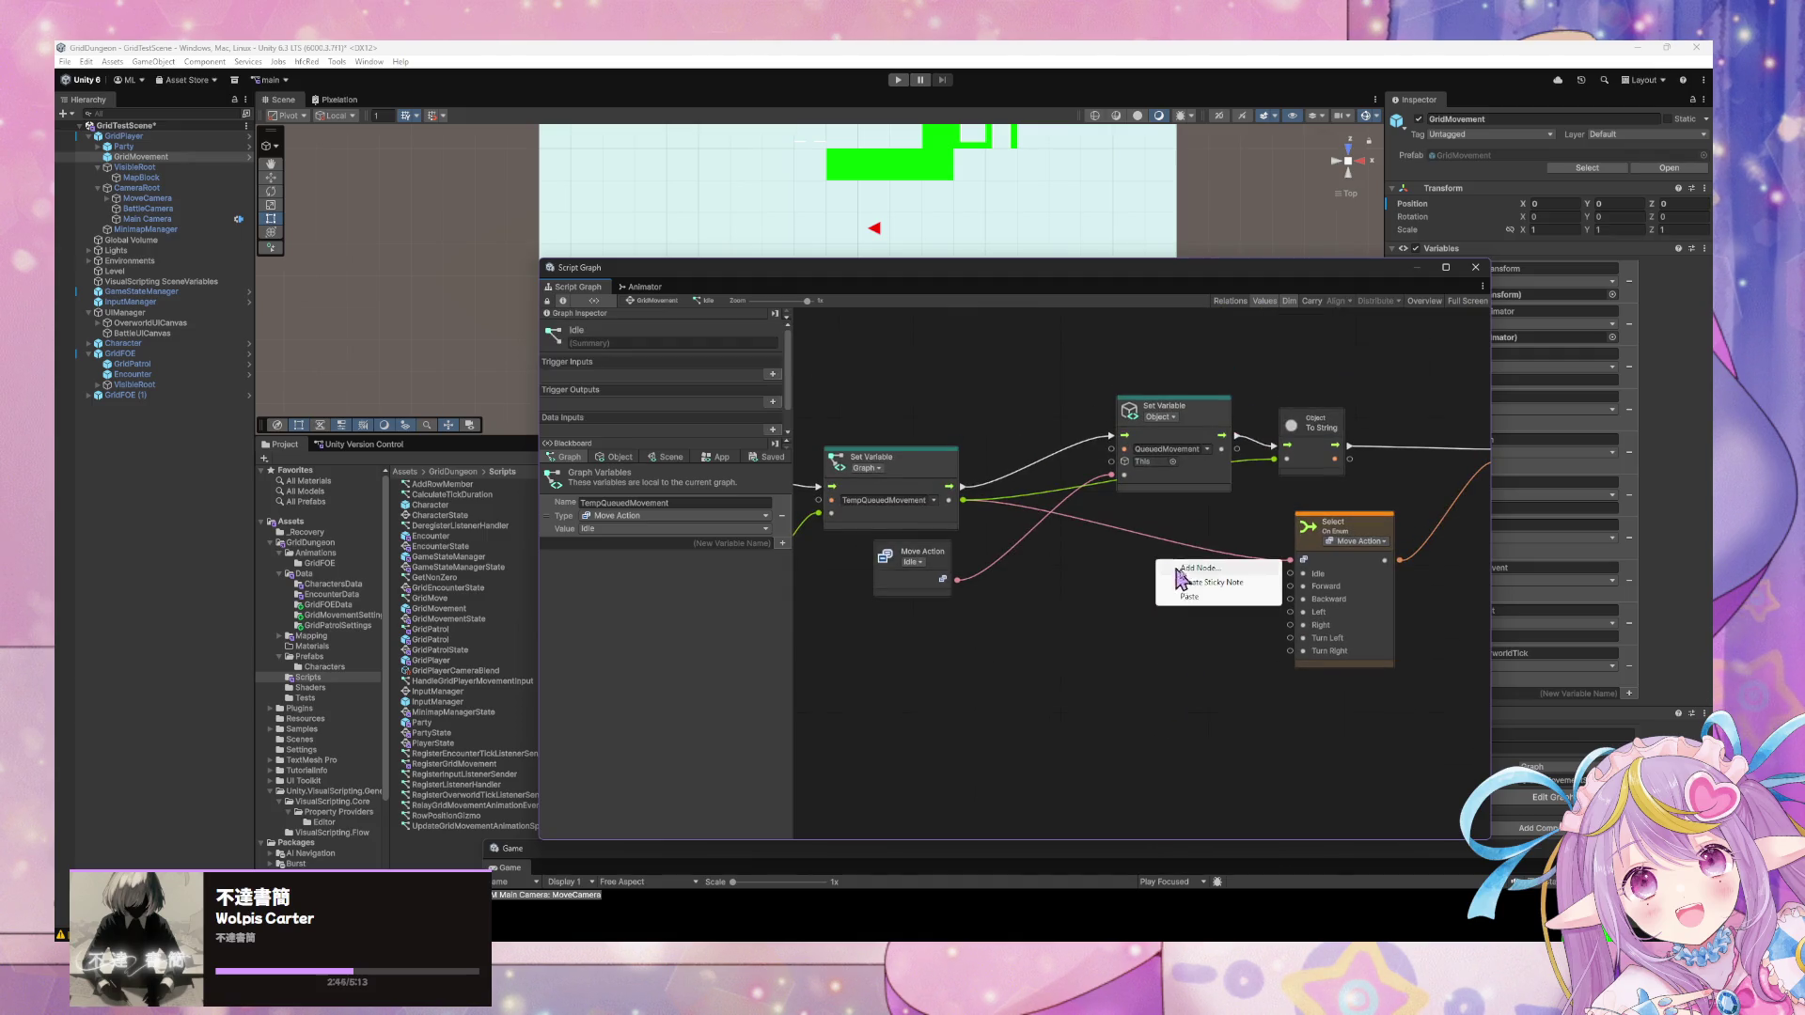
pyautogui.moveTo(1381, 538); pyautogui.dragTo(1252, 583)
pyautogui.click(1253, 583)
# Insert a two-argument String Concat before the Custom Event and delete Select On Enum.
pyautogui.rightClick(1290, 531)
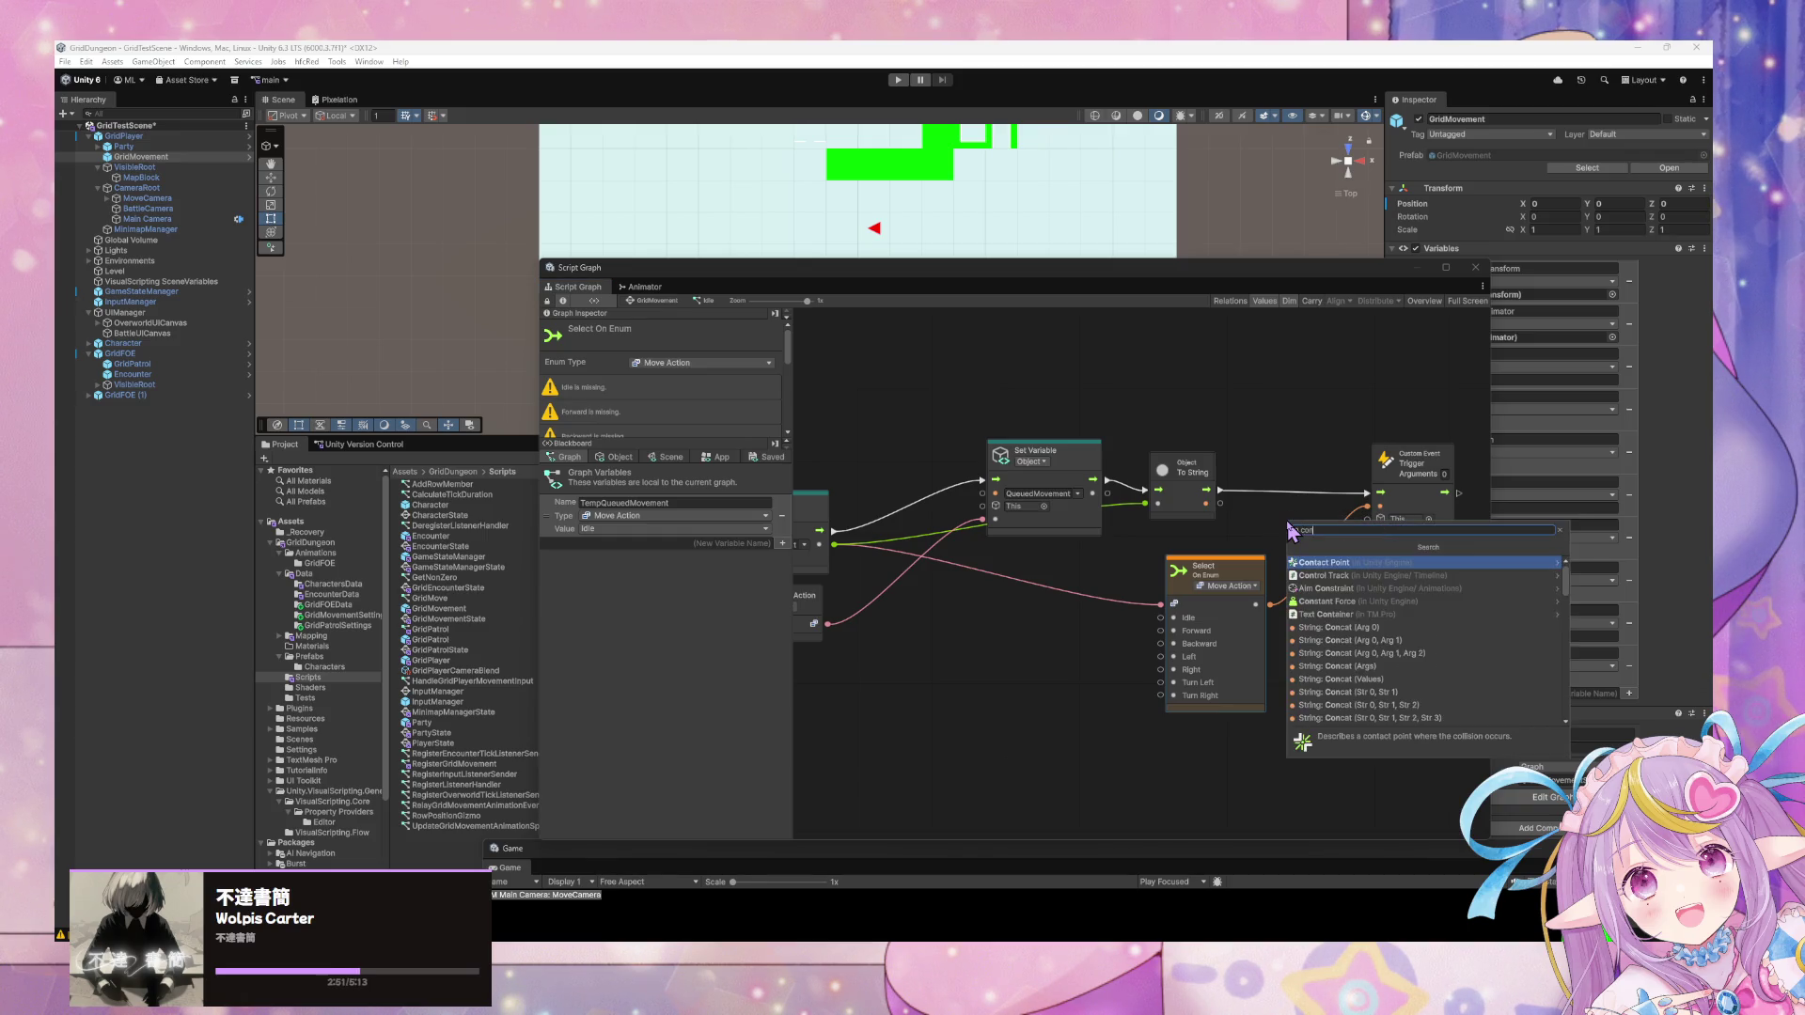
pyautogui.write('string')
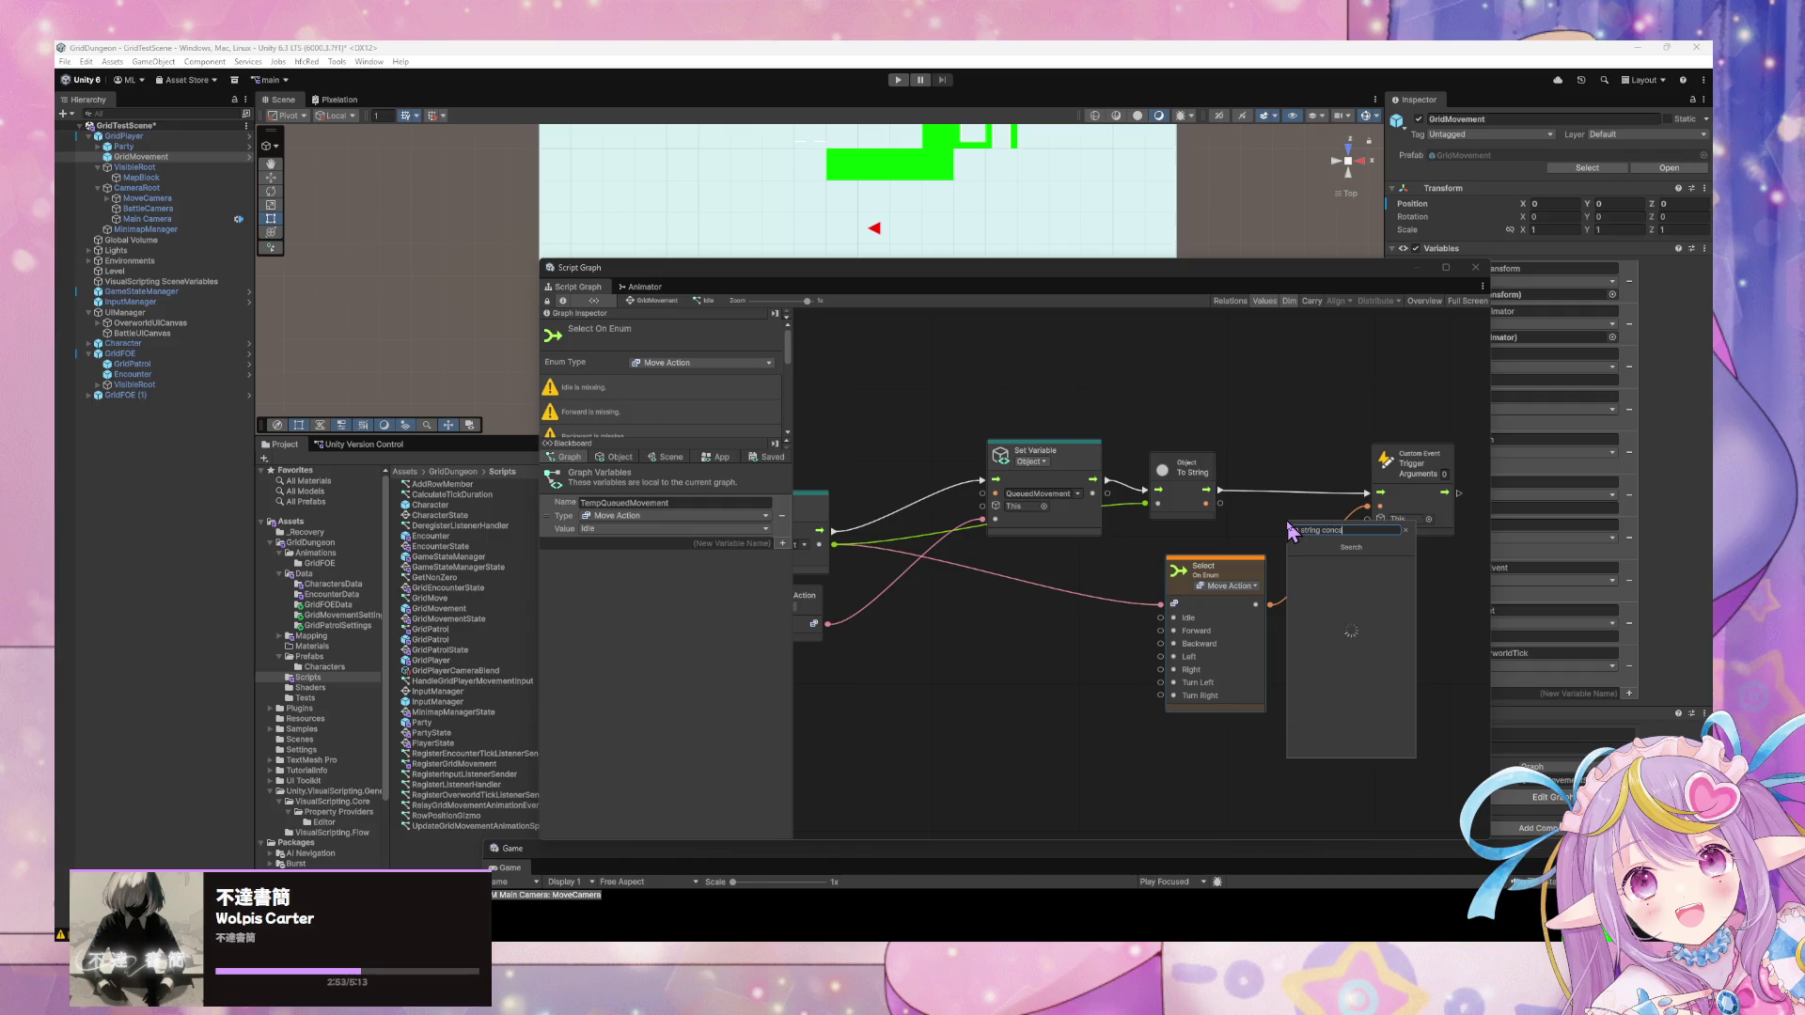
pyautogui.press('Down')
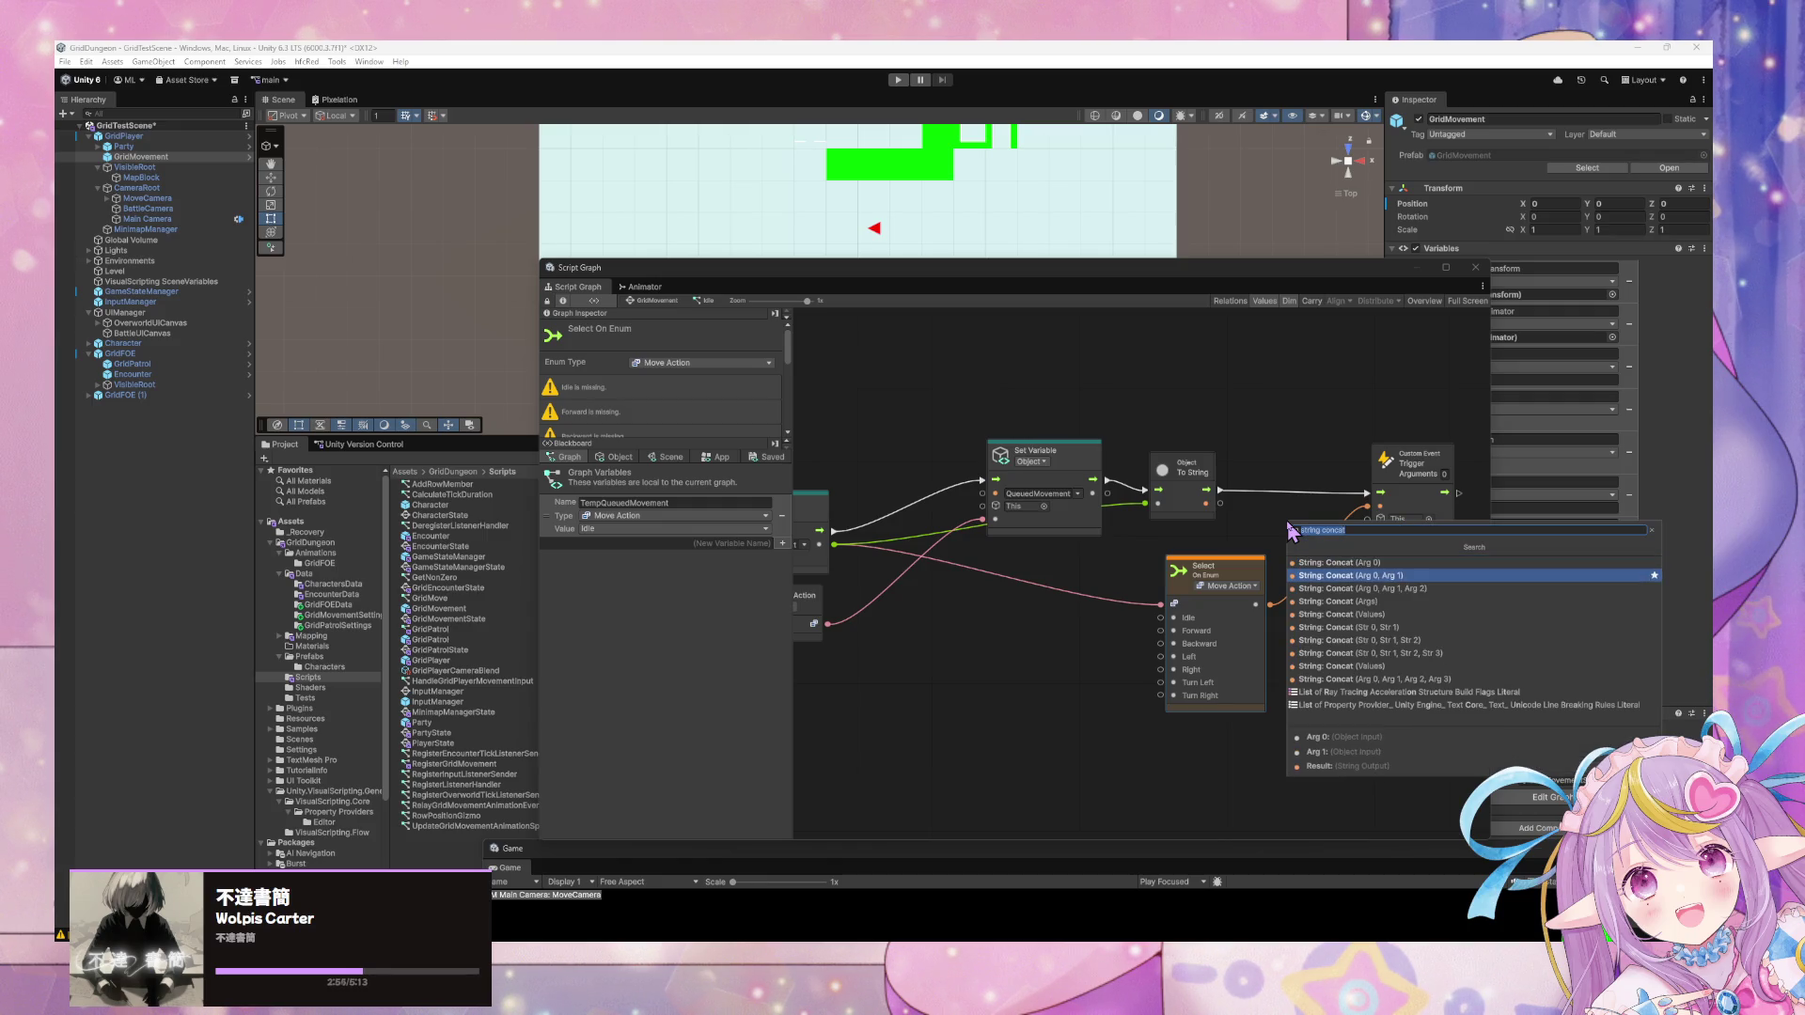
pyautogui.press('Return')
pyautogui.moveTo(1288, 532)
pyautogui.mouseDown()
pyautogui.moveTo(1291, 473)
pyautogui.moveTo(1266, 489)
pyautogui.mouseUp()
pyautogui.moveTo(1380, 491); pyautogui.dragTo(1323, 492)
pyautogui.click(1243, 574)
pyautogui.press('Delete')
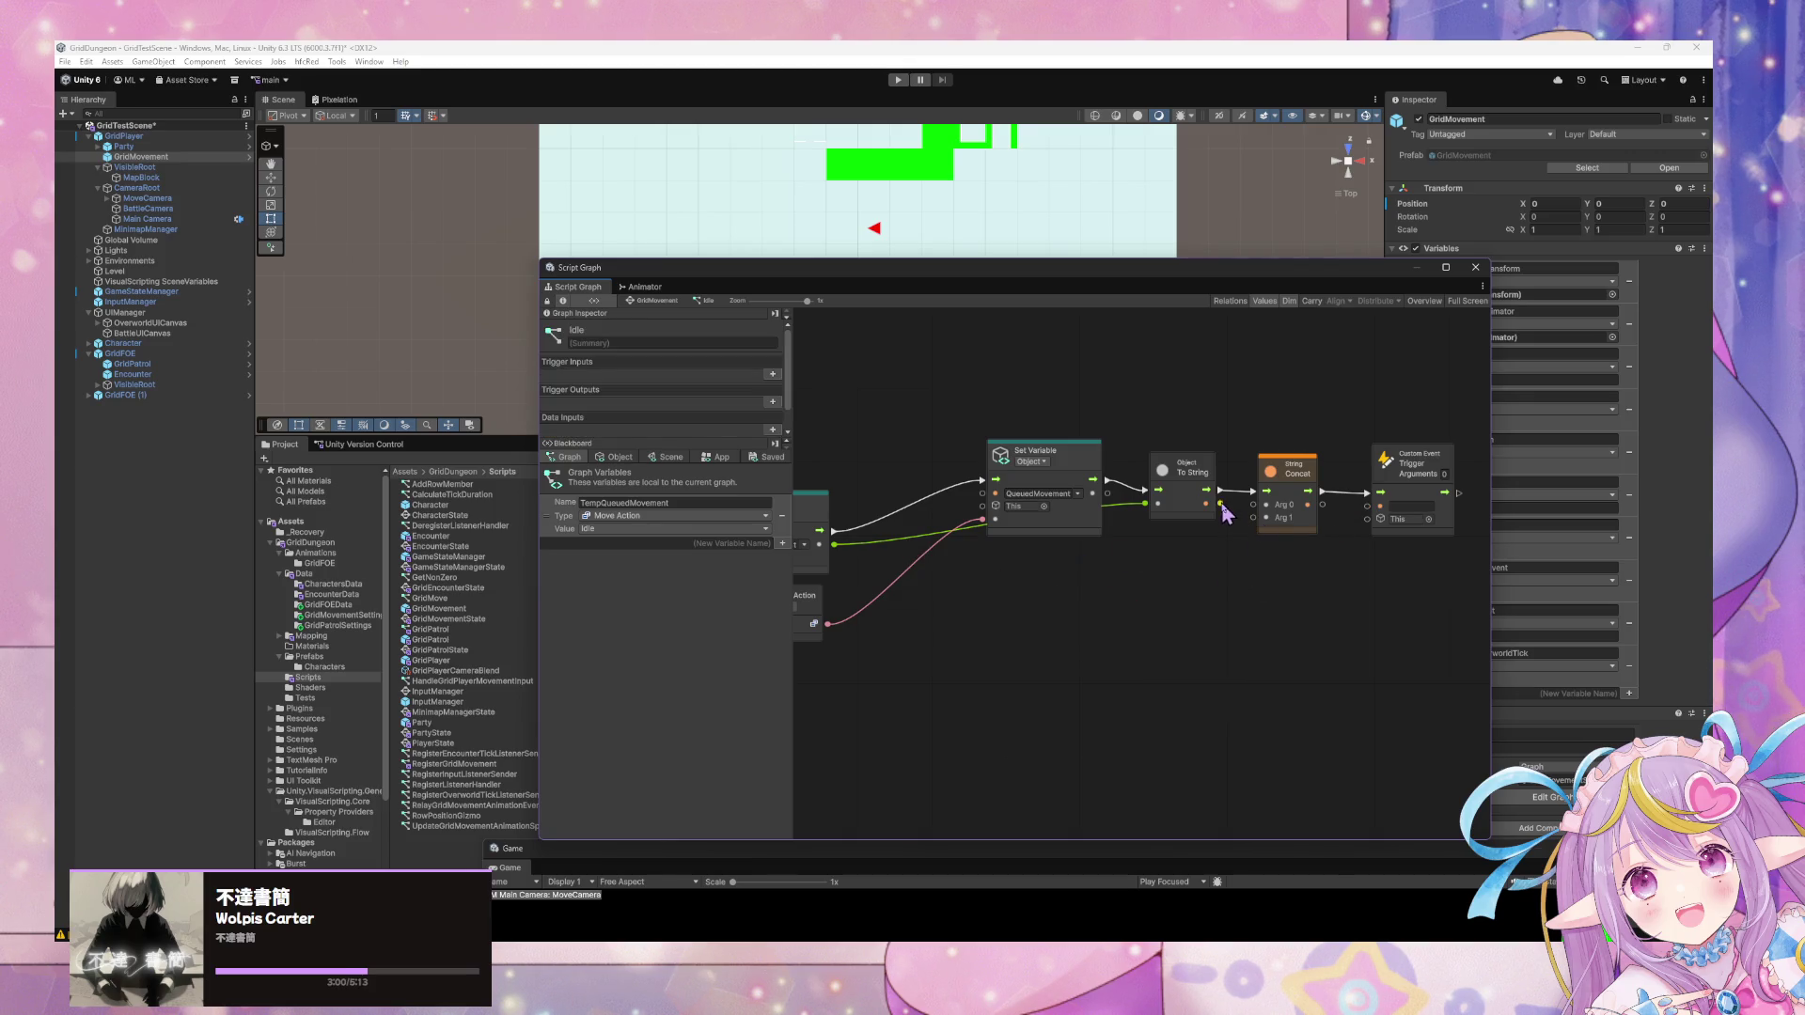
# Wire a new String literal into Concat Arg 0 and the Concat result into the event.
pyautogui.moveTo(1254, 505); pyautogui.dragTo(1169, 572)
pyautogui.write('string')
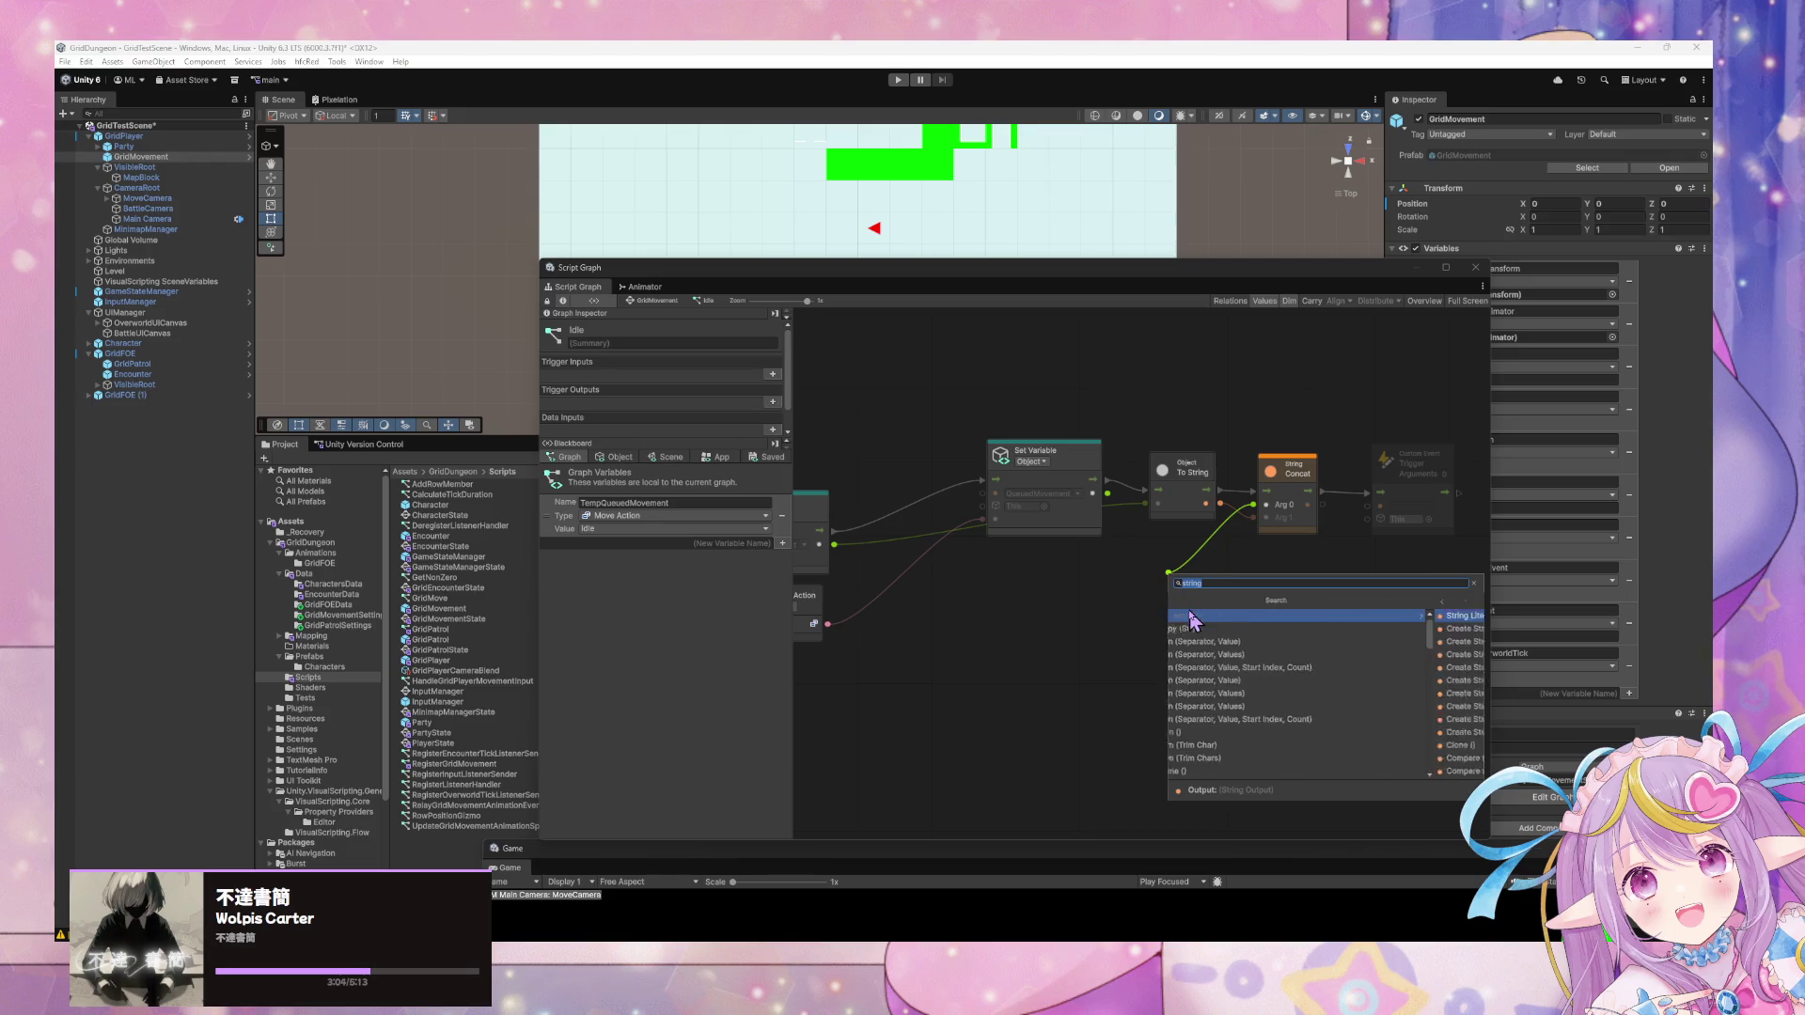
pyautogui.click(1199, 623)
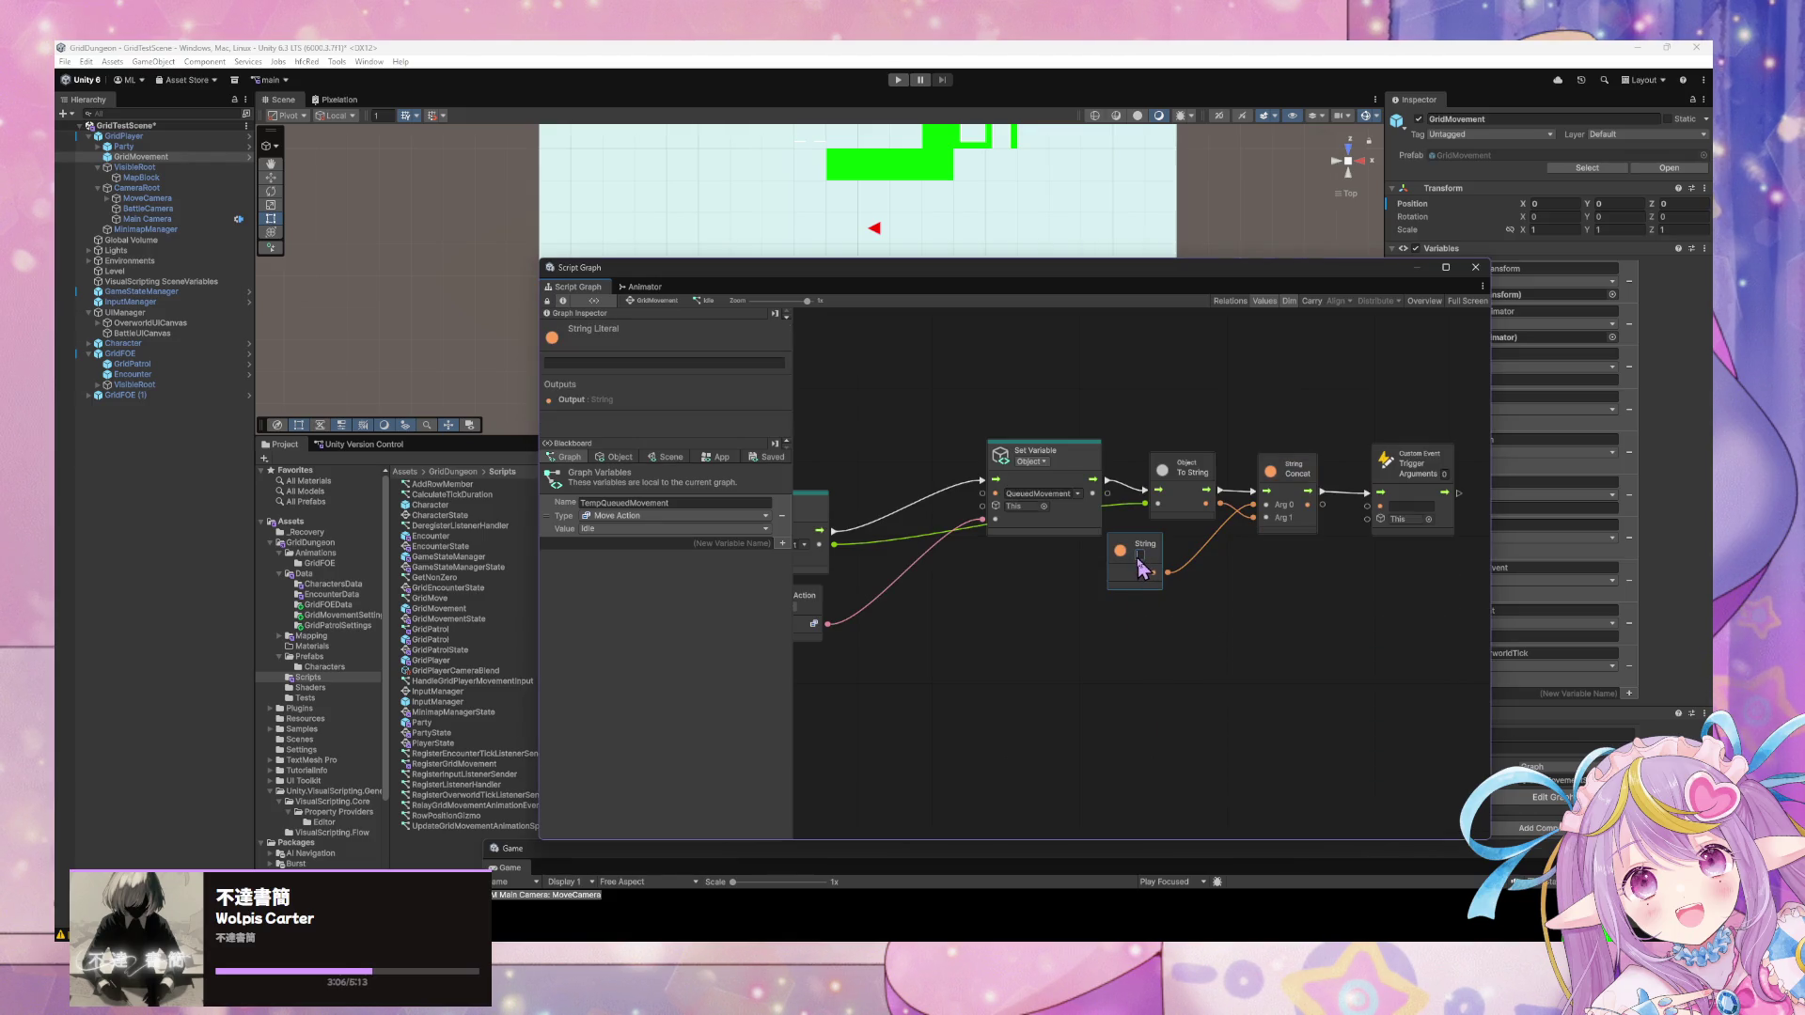
pyautogui.write('Grid')
pyautogui.moveTo(1323, 505); pyautogui.dragTo(1368, 509)
pyautogui.click(1368, 509)
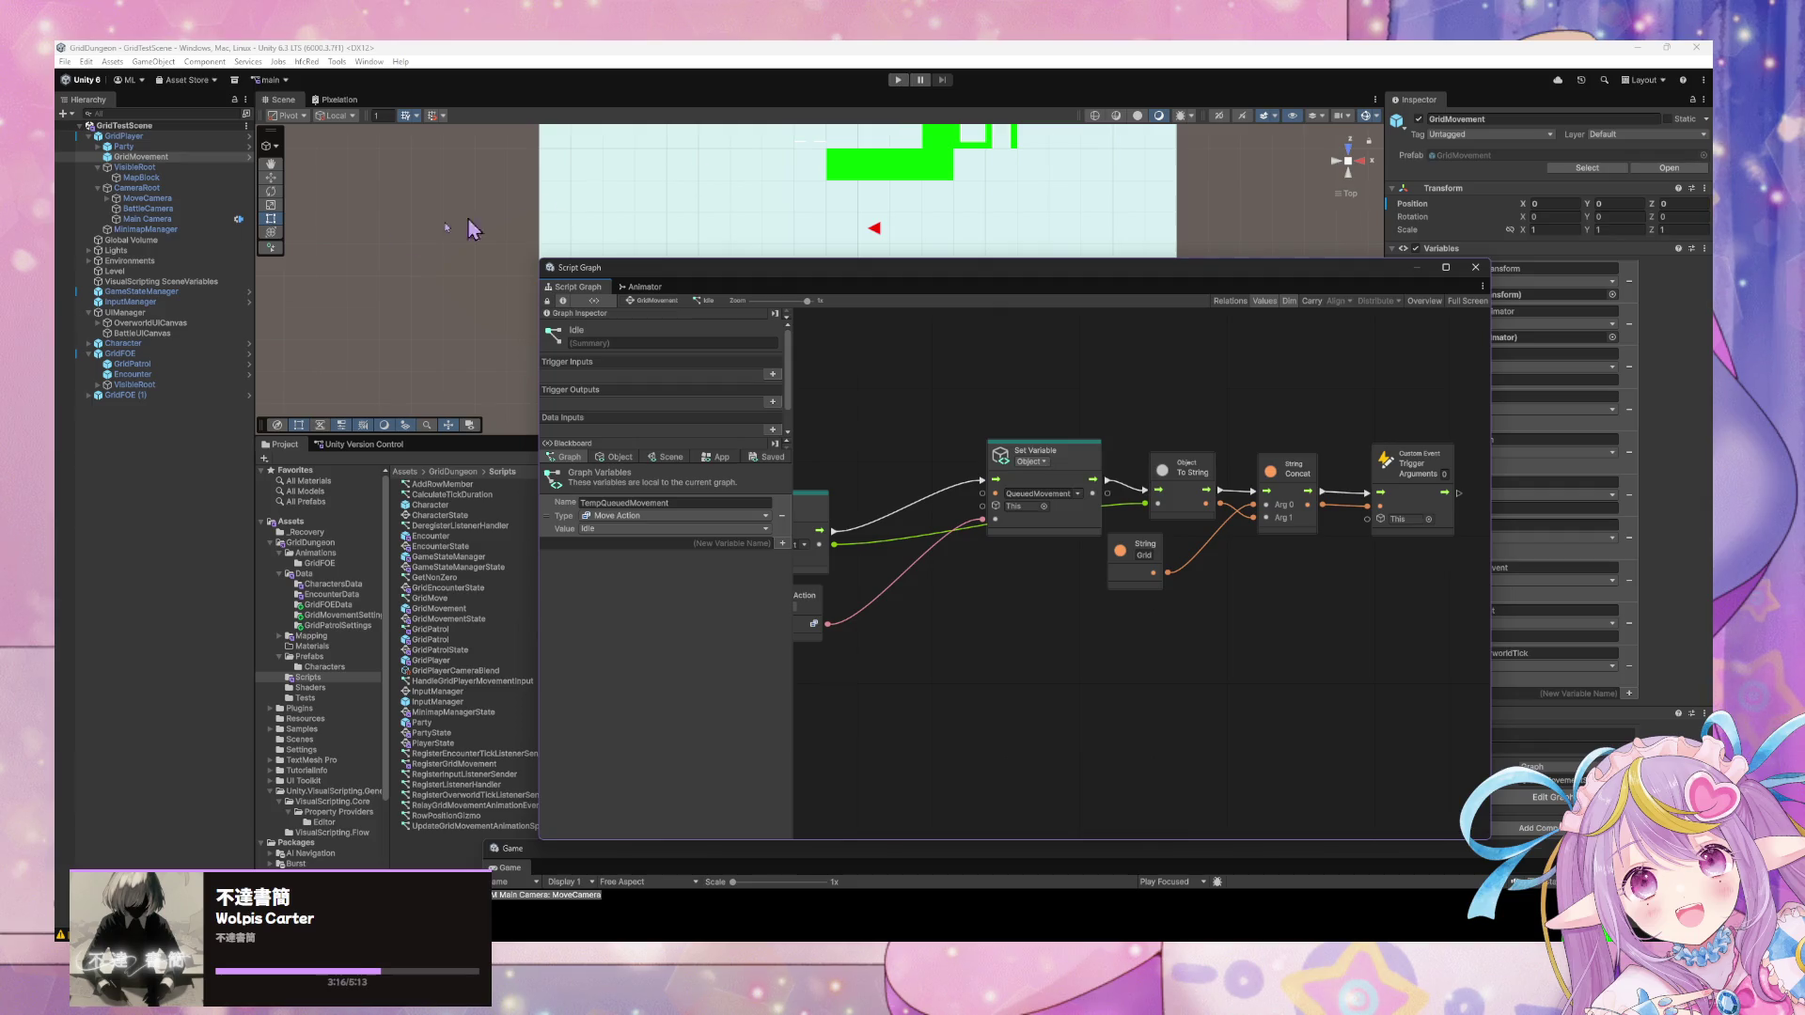
# Delete the GridFOE and Party objects from the scene, then run a quick play test.
pyautogui.click(207, 354)
pyautogui.press('Delete')
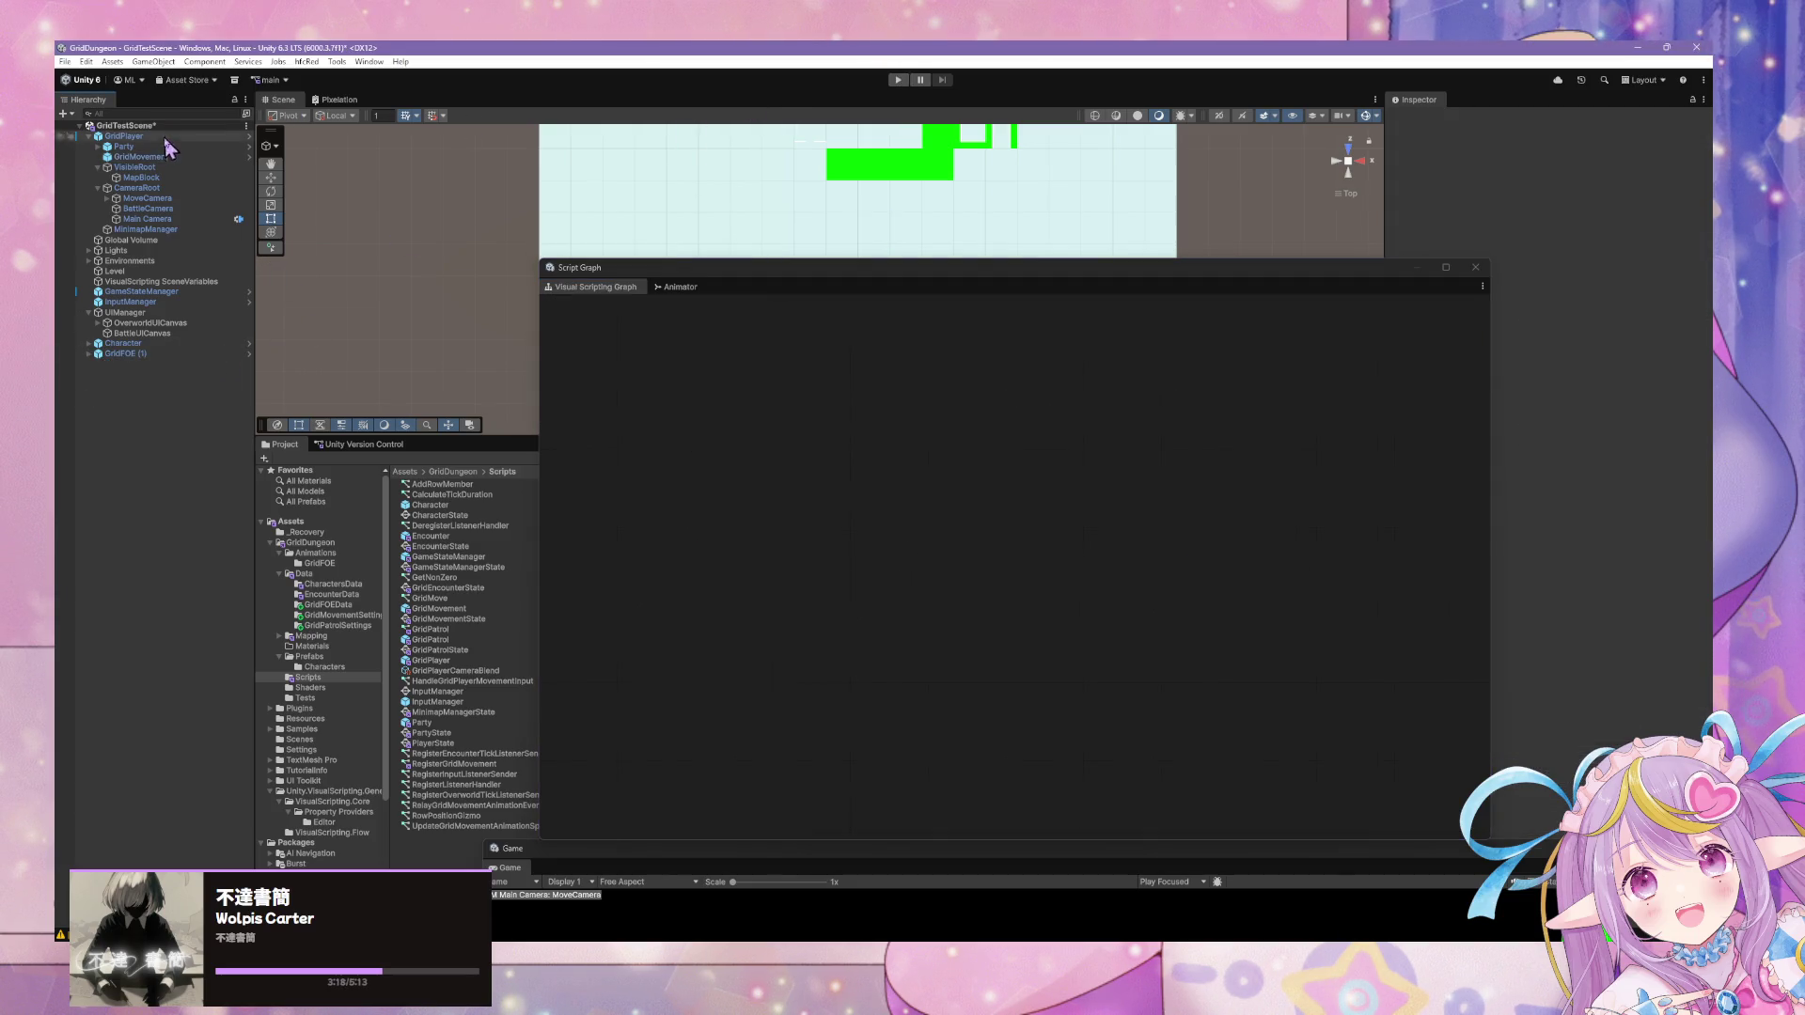
pyautogui.click(164, 147)
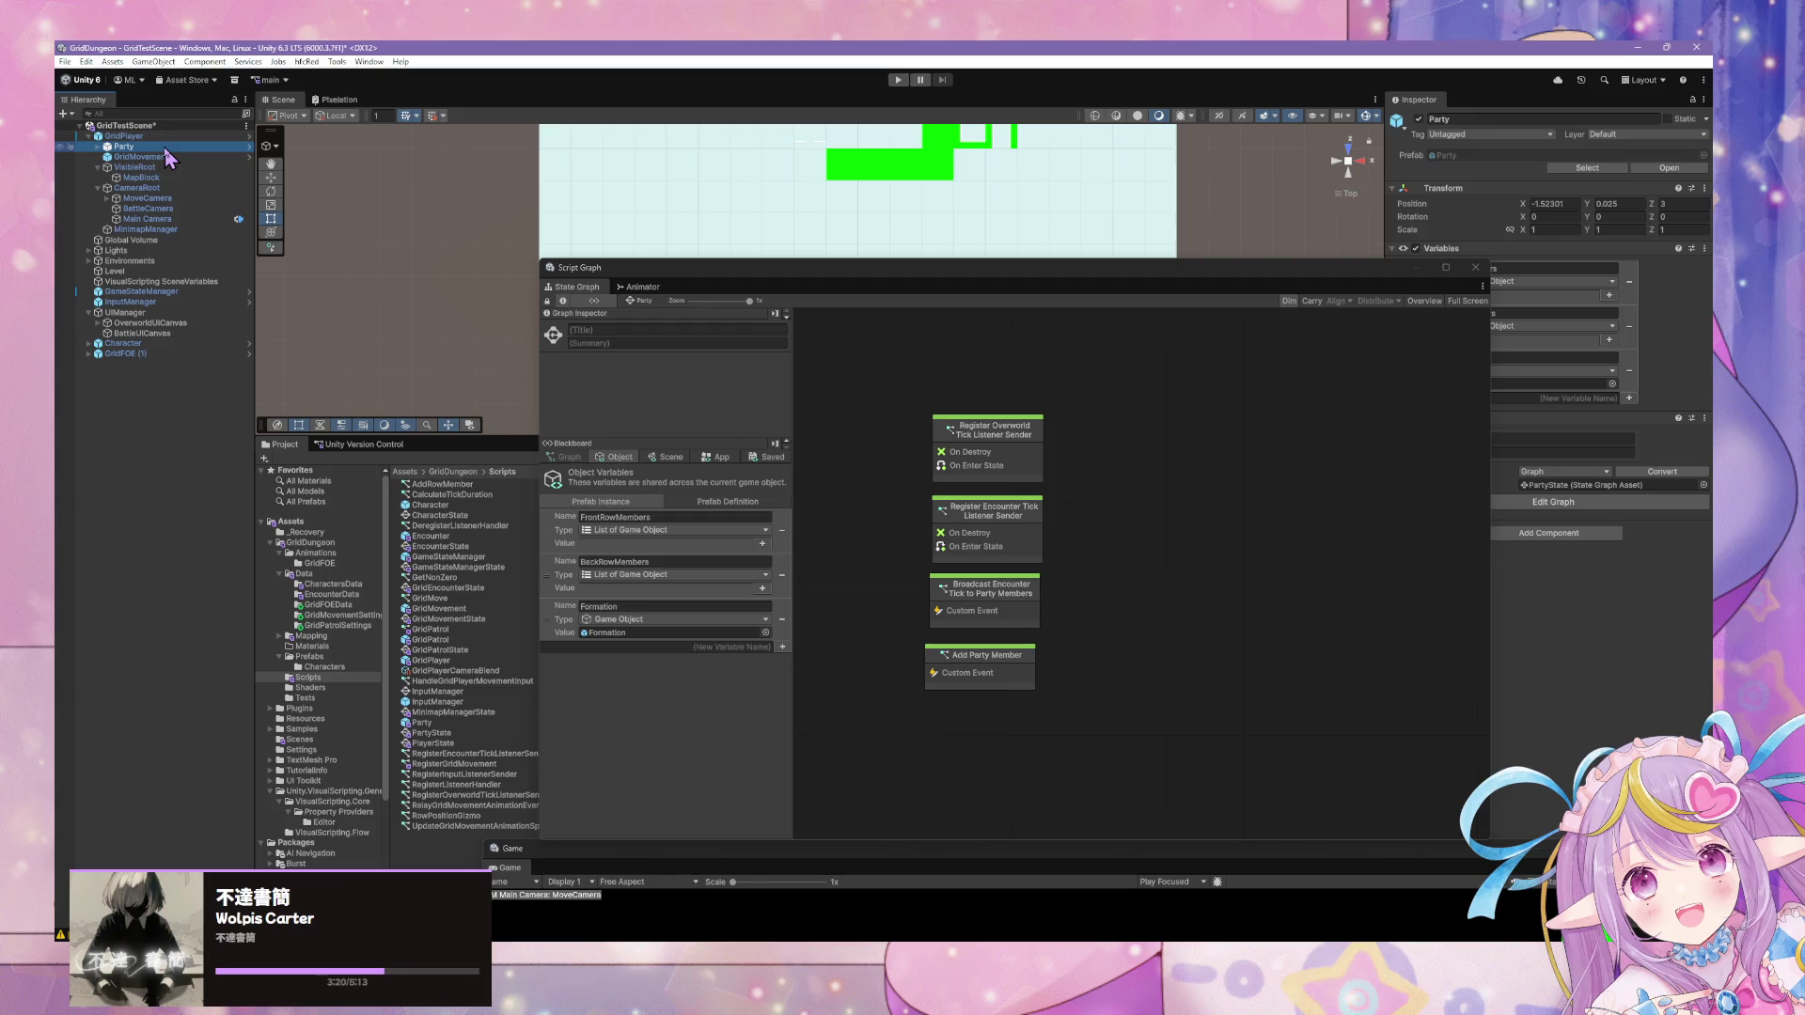
pyautogui.press('Delete')
pyautogui.click(132, 177)
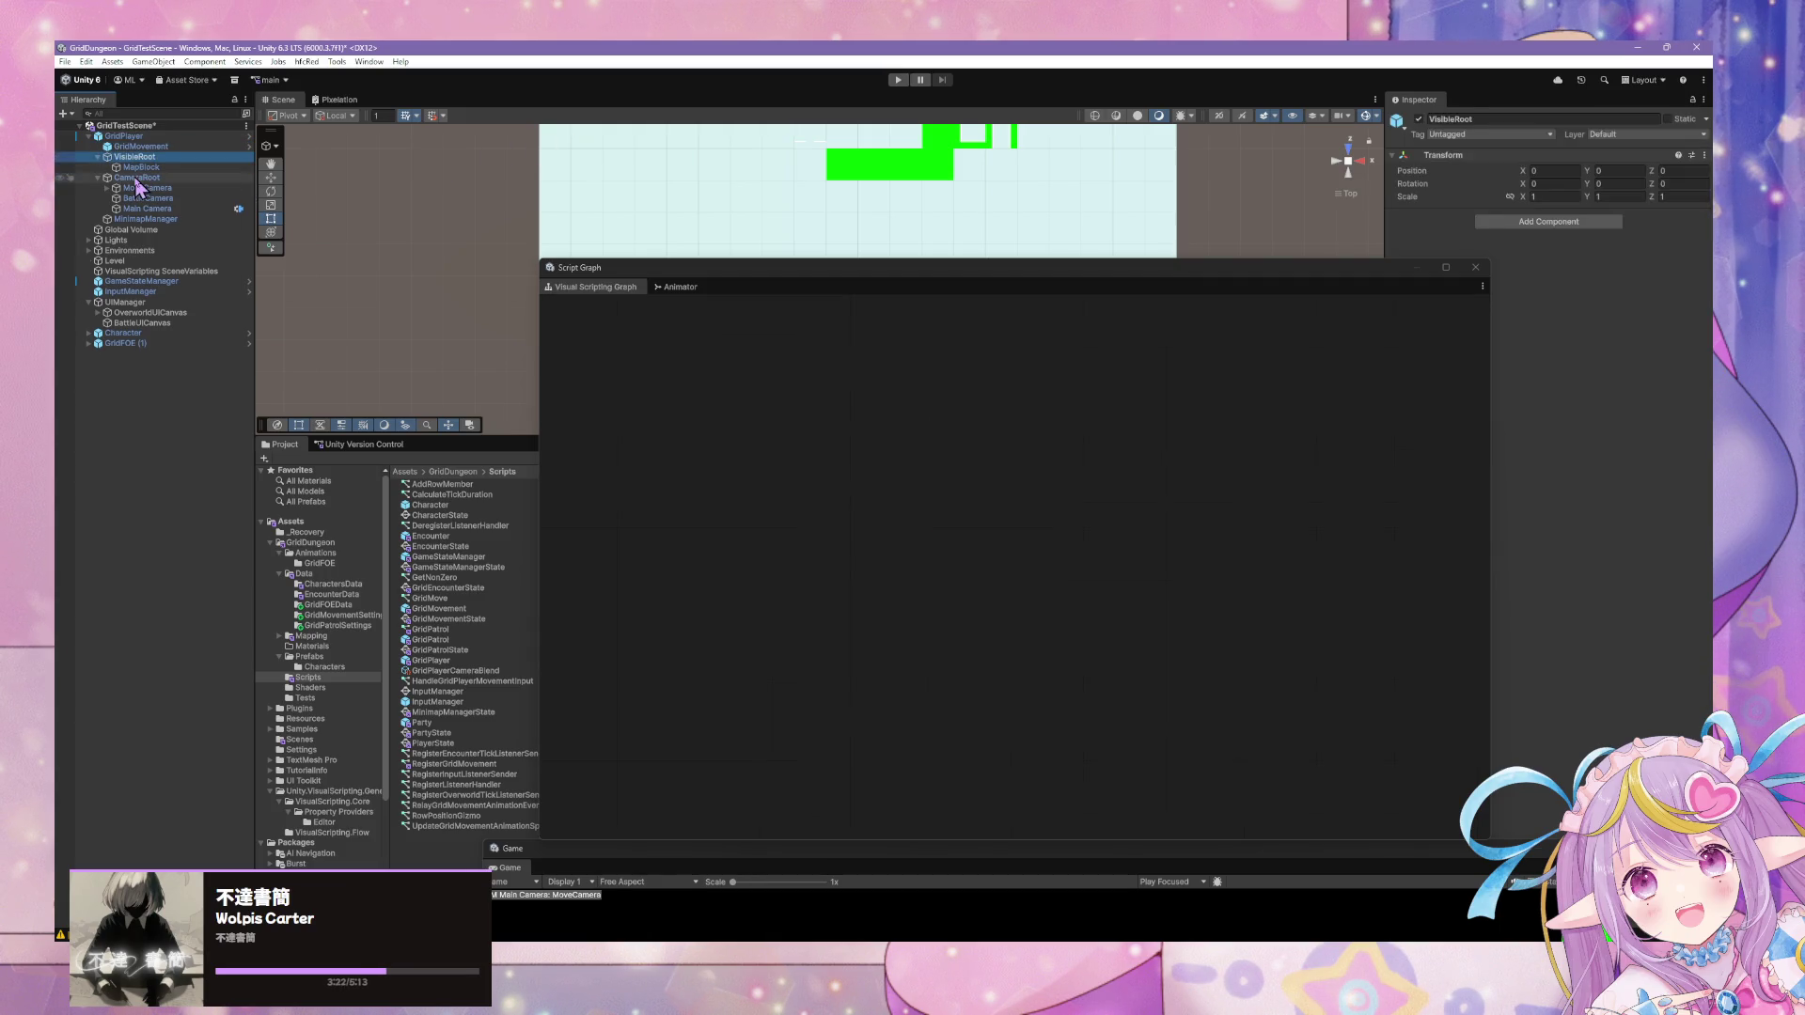
pyautogui.click(131, 156)
pyautogui.click(98, 177)
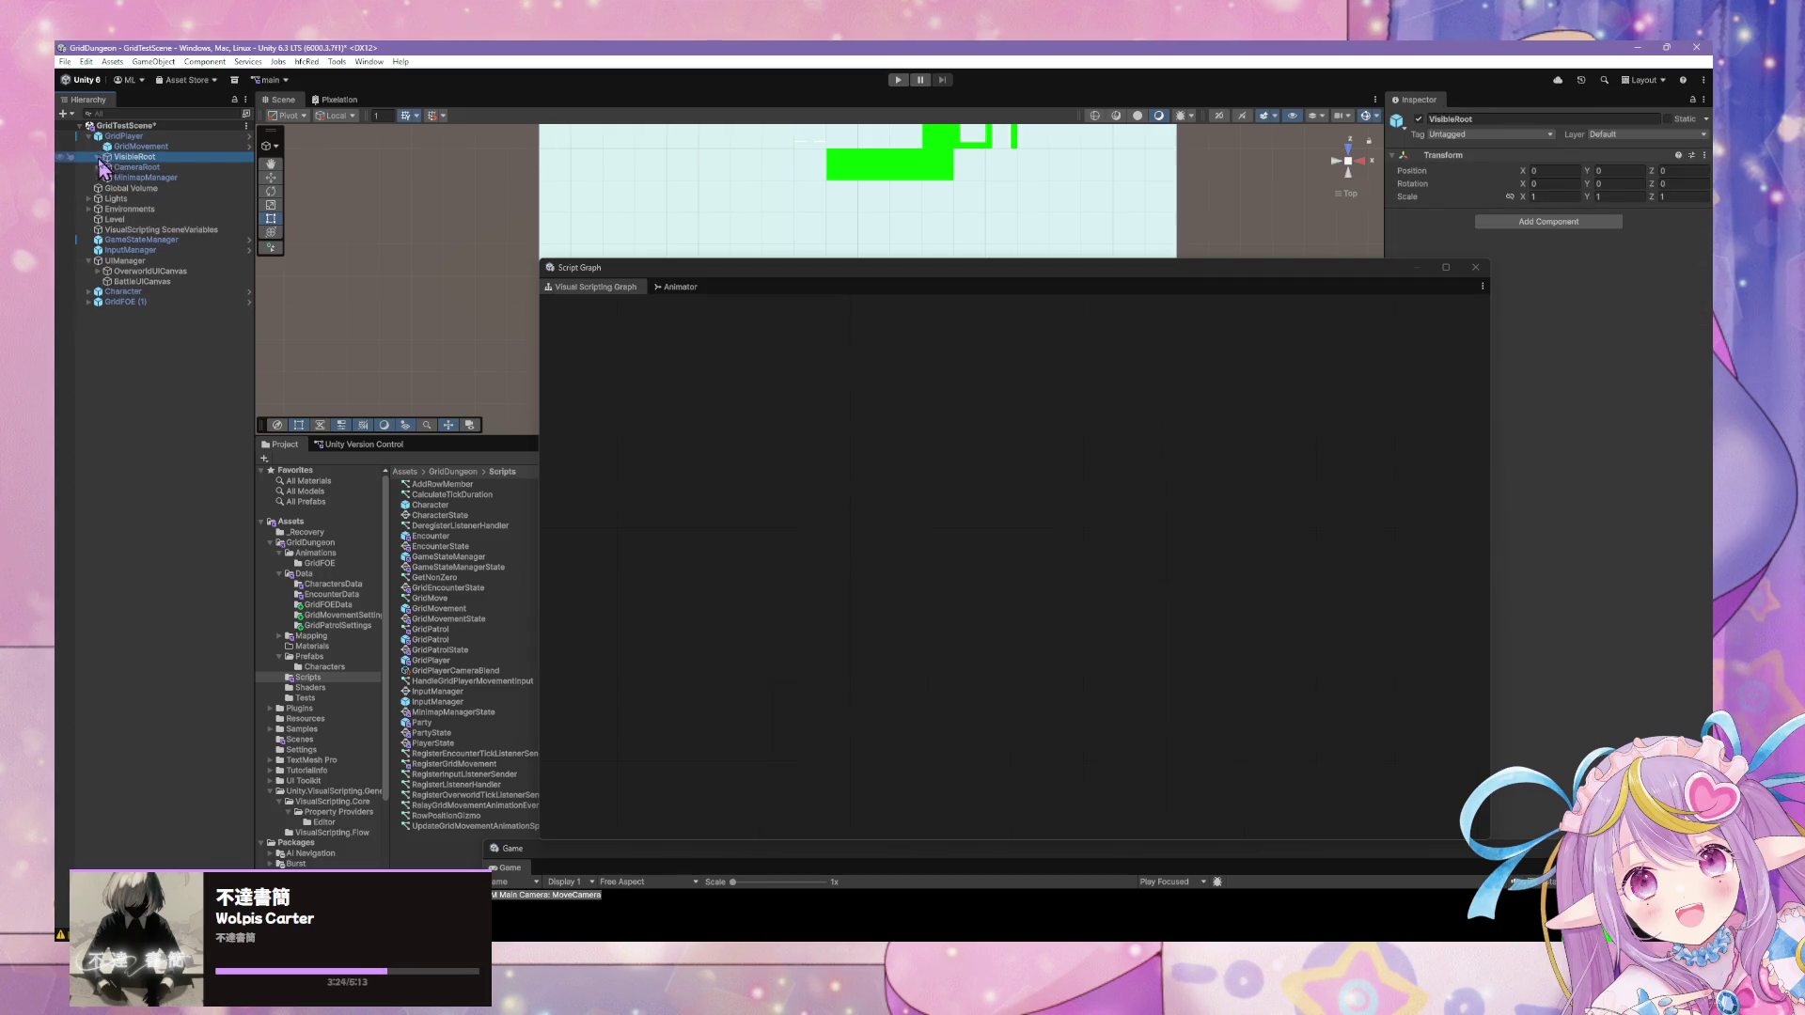
pyautogui.click(959, 158)
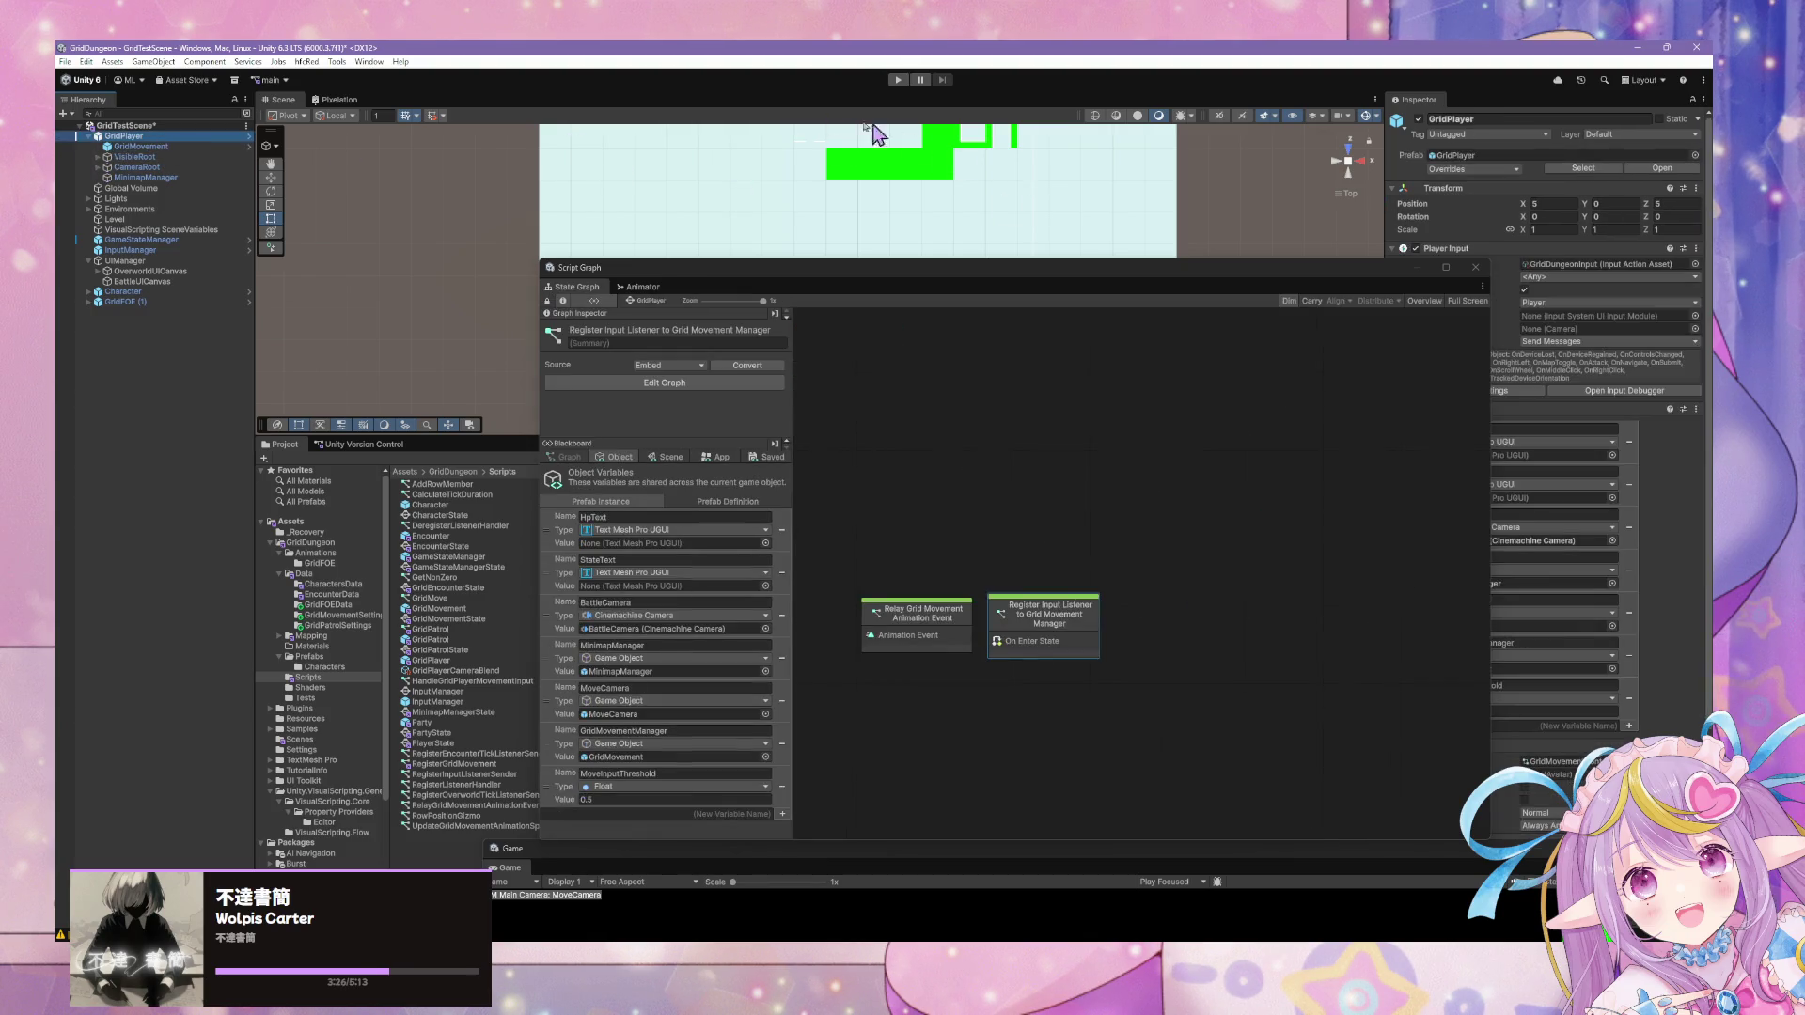
pyautogui.click(898, 80)
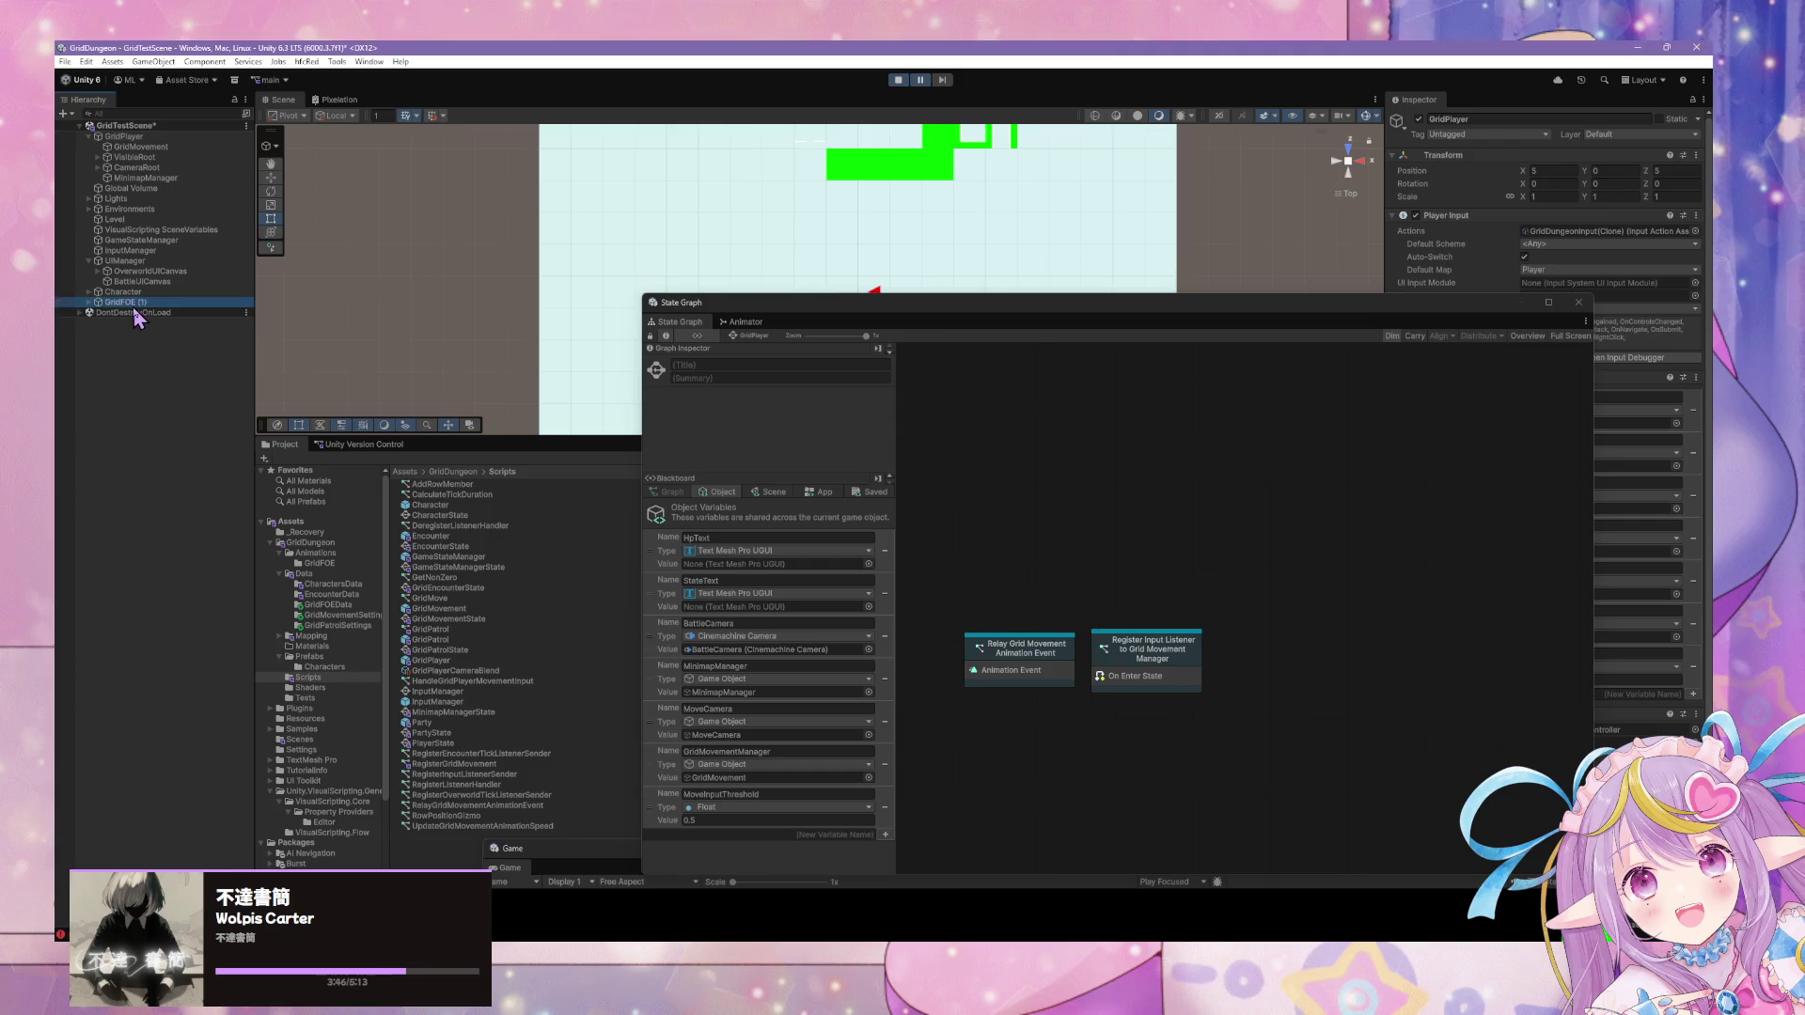
pyautogui.click(897, 80)
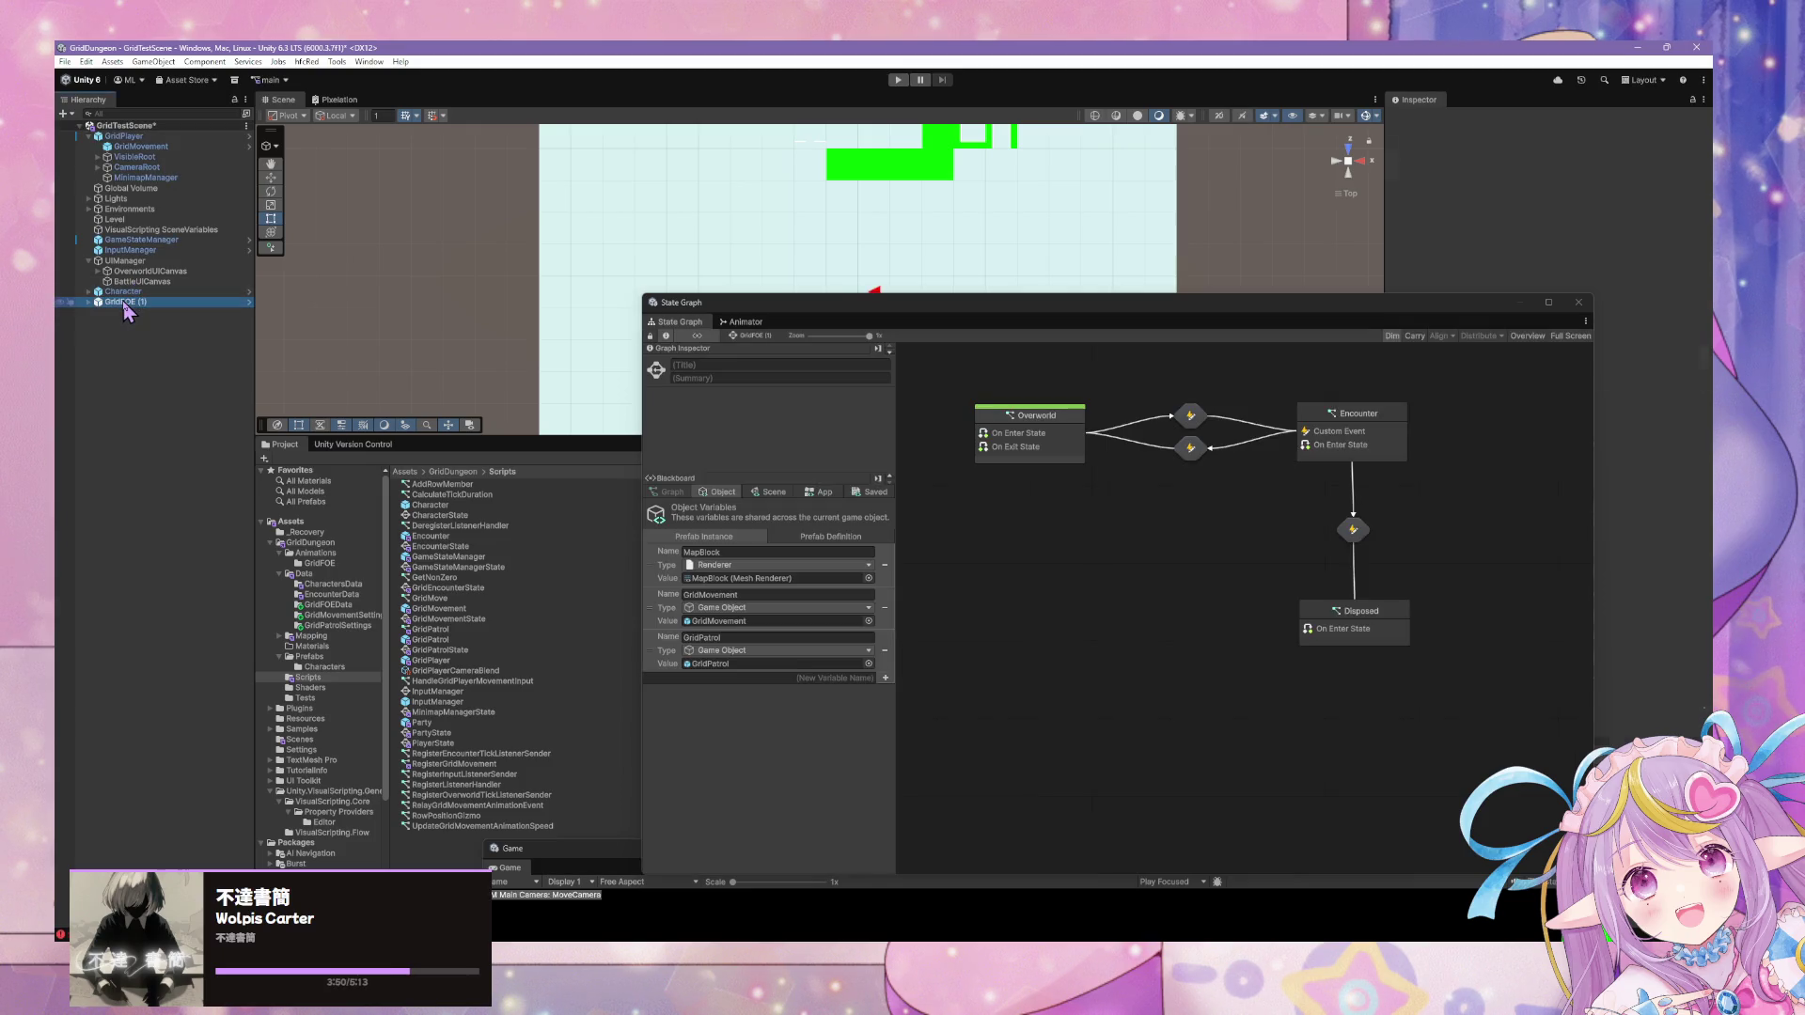
# Rename GridPlayer's GridMovementManager object variable to GridMovement.
pyautogui.click(123, 136)
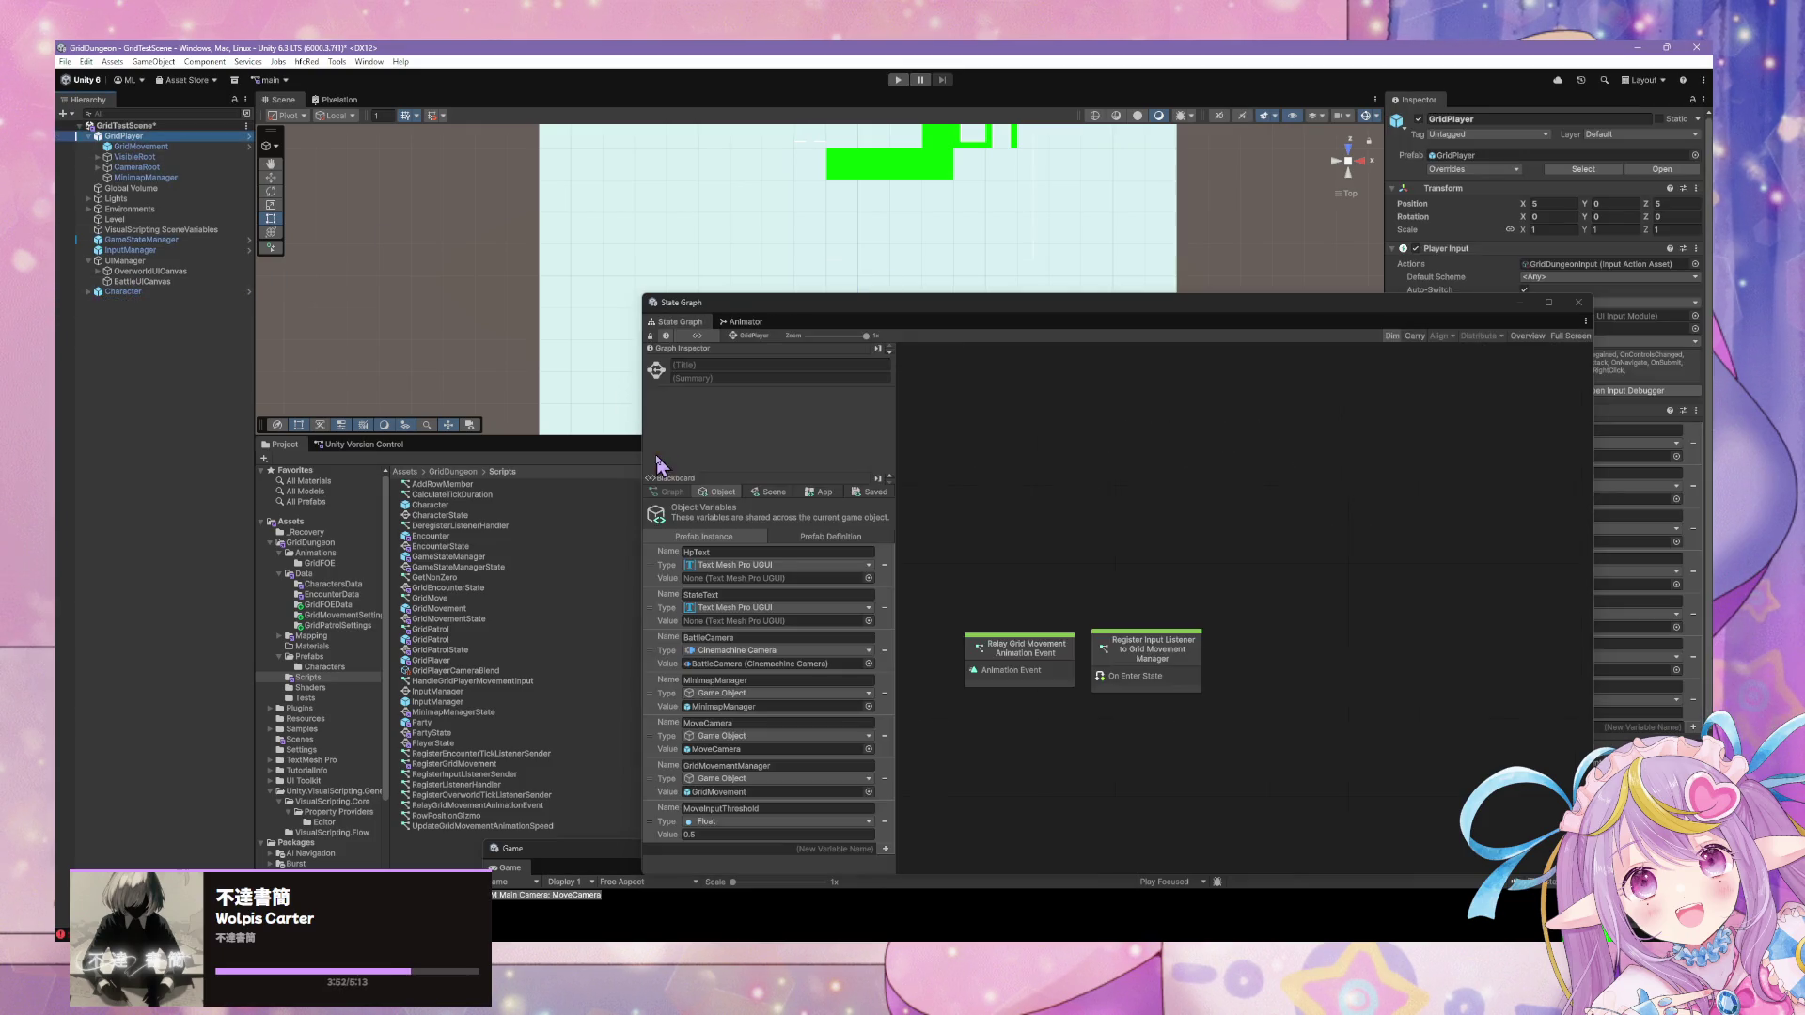
pyautogui.click(790, 768)
pyautogui.click(797, 767)
pyautogui.press('BackSpace')
pyautogui.press('BackSpace')
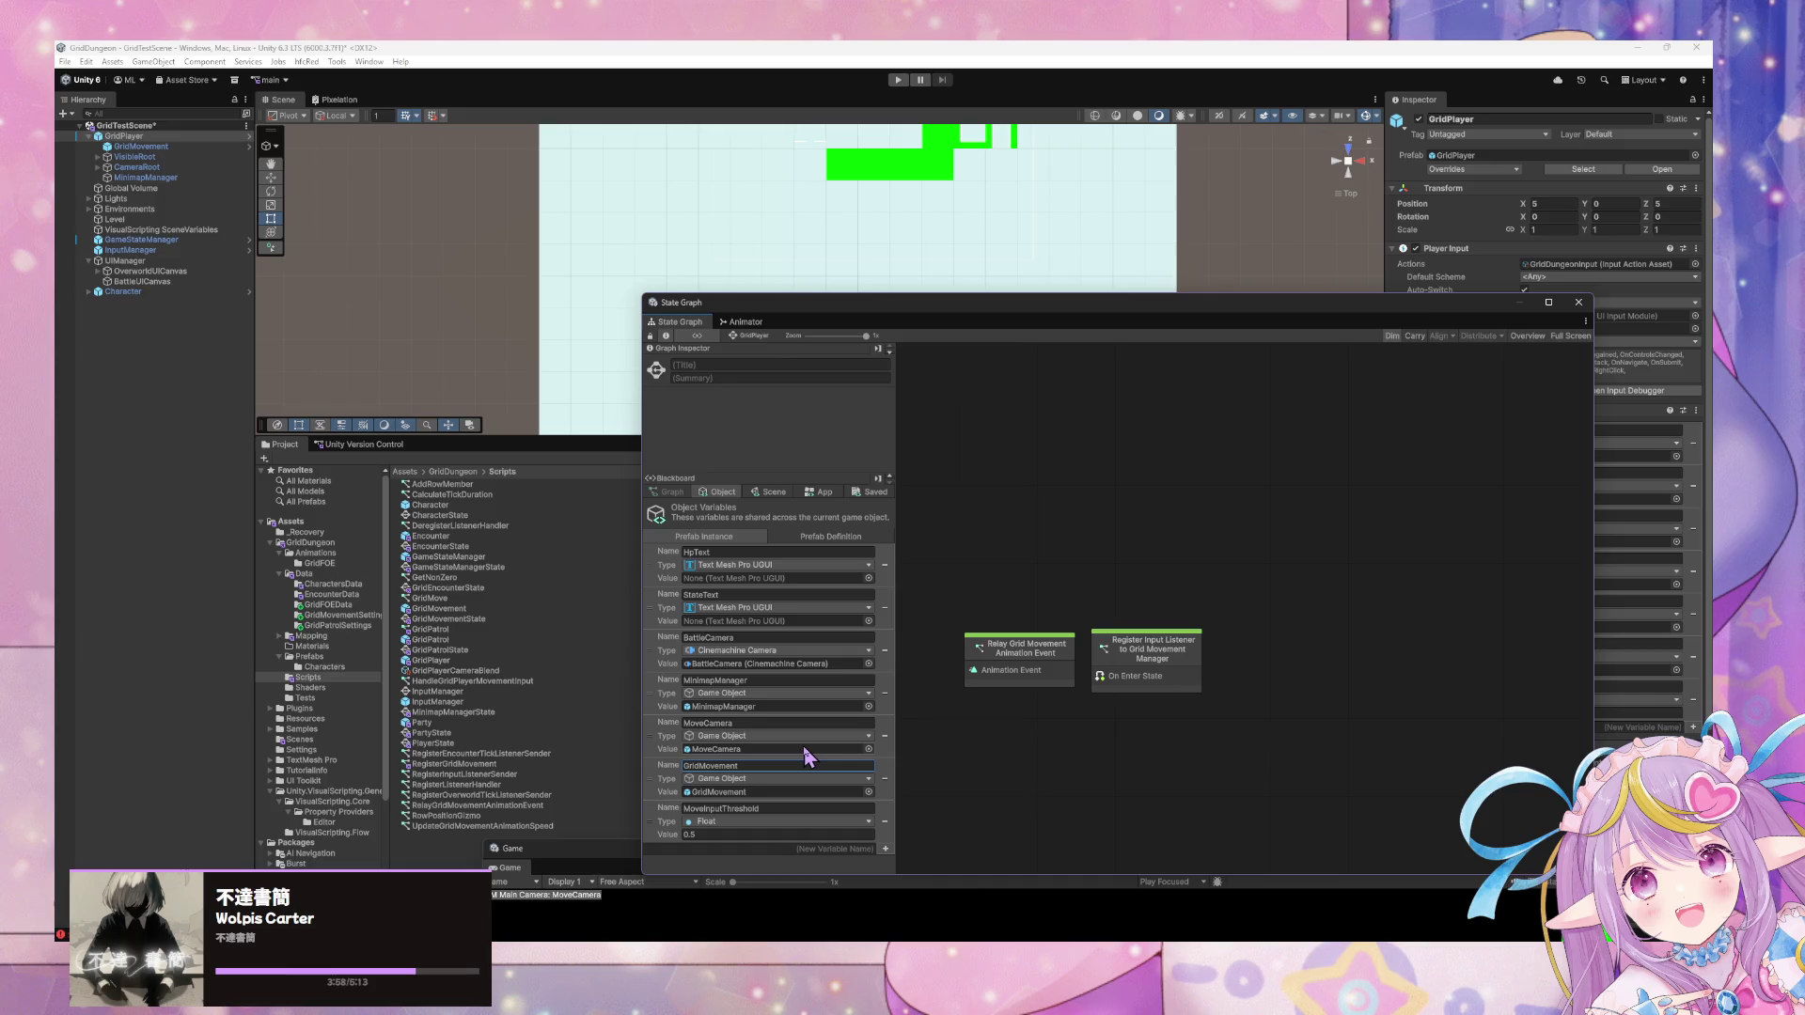
pyautogui.click(1159, 669)
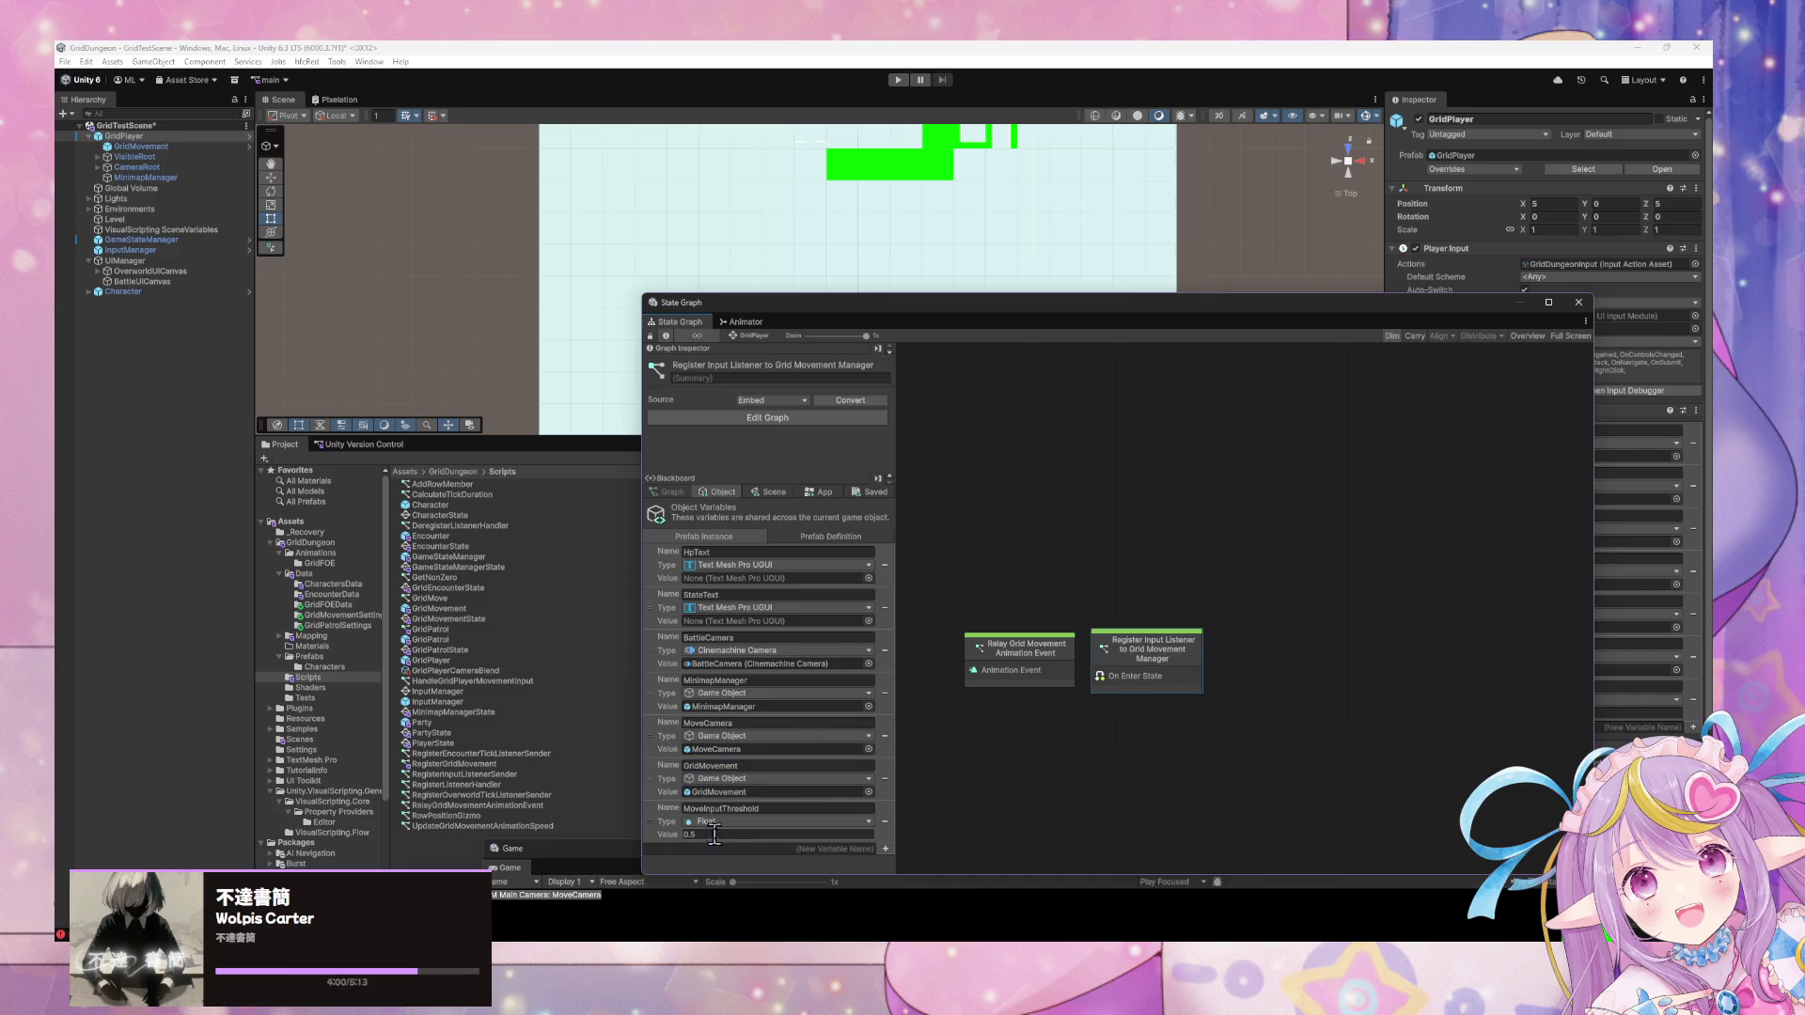
# Retitle the state to Register Input Listener to Grid Movement, dropping 'Manager'.
pyautogui.doubleClick(1166, 667)
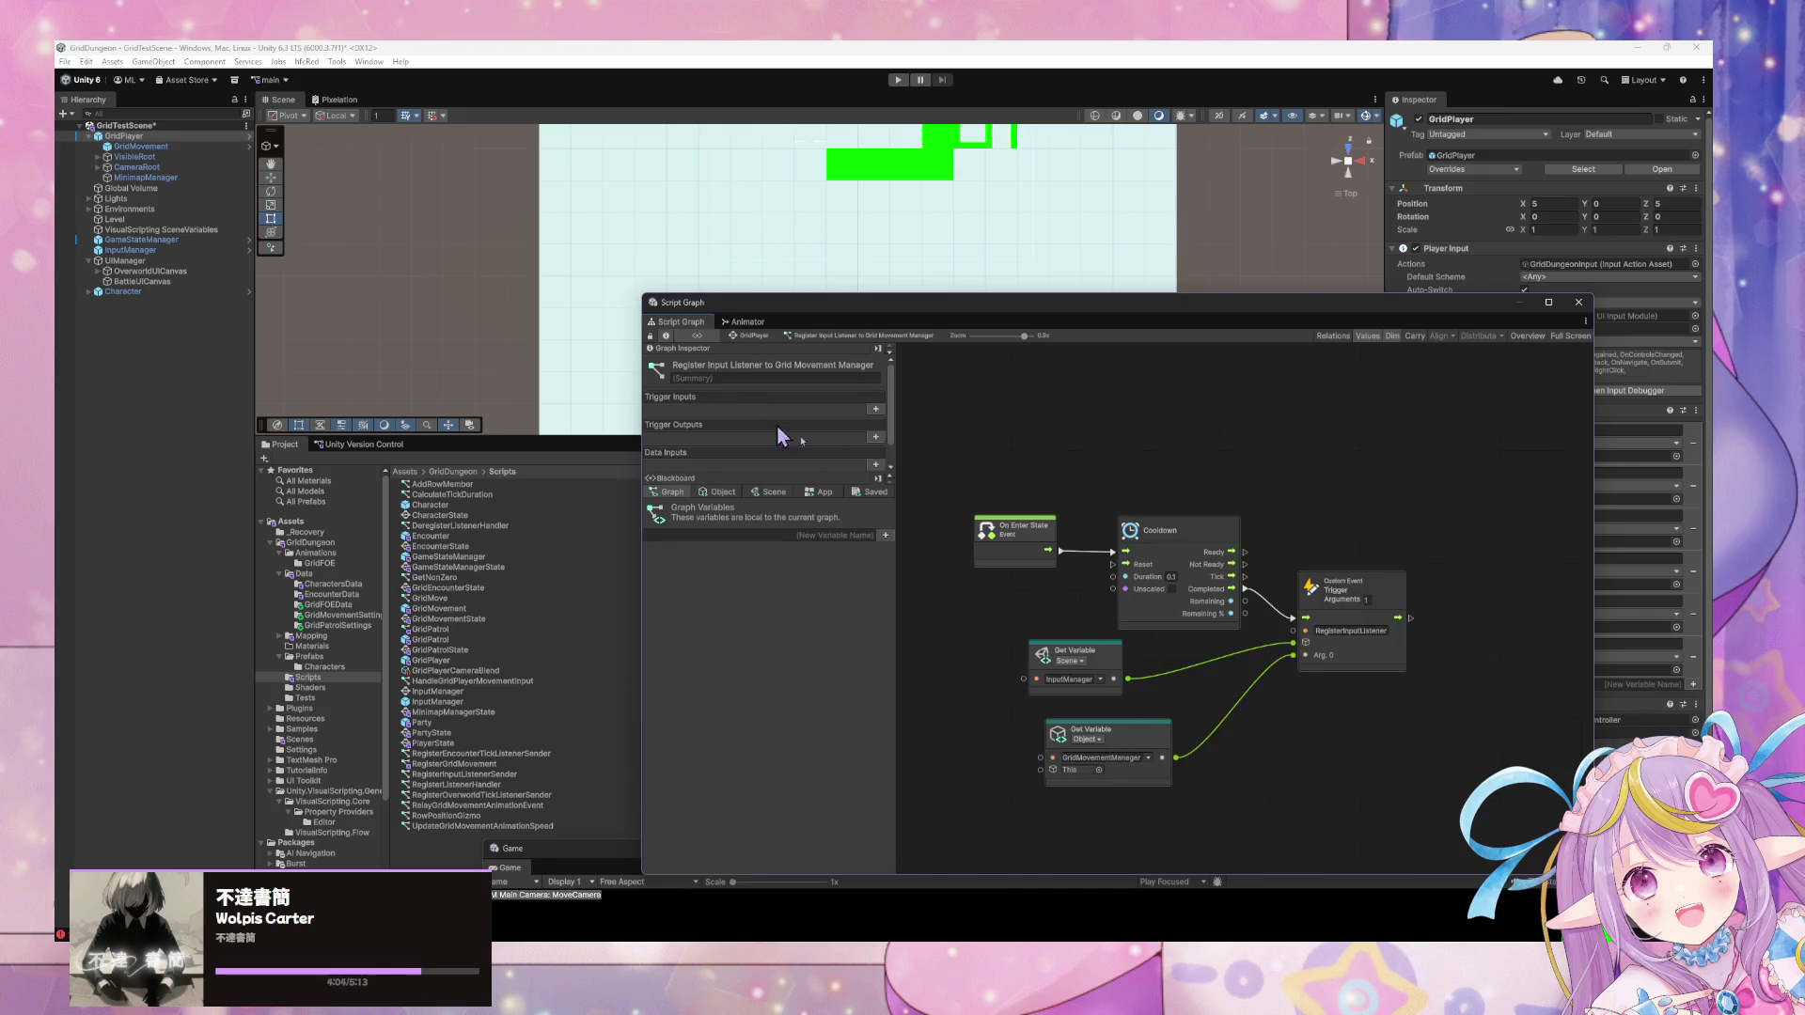
pyautogui.click(749, 336)
pyautogui.click(865, 378)
pyautogui.click(876, 365)
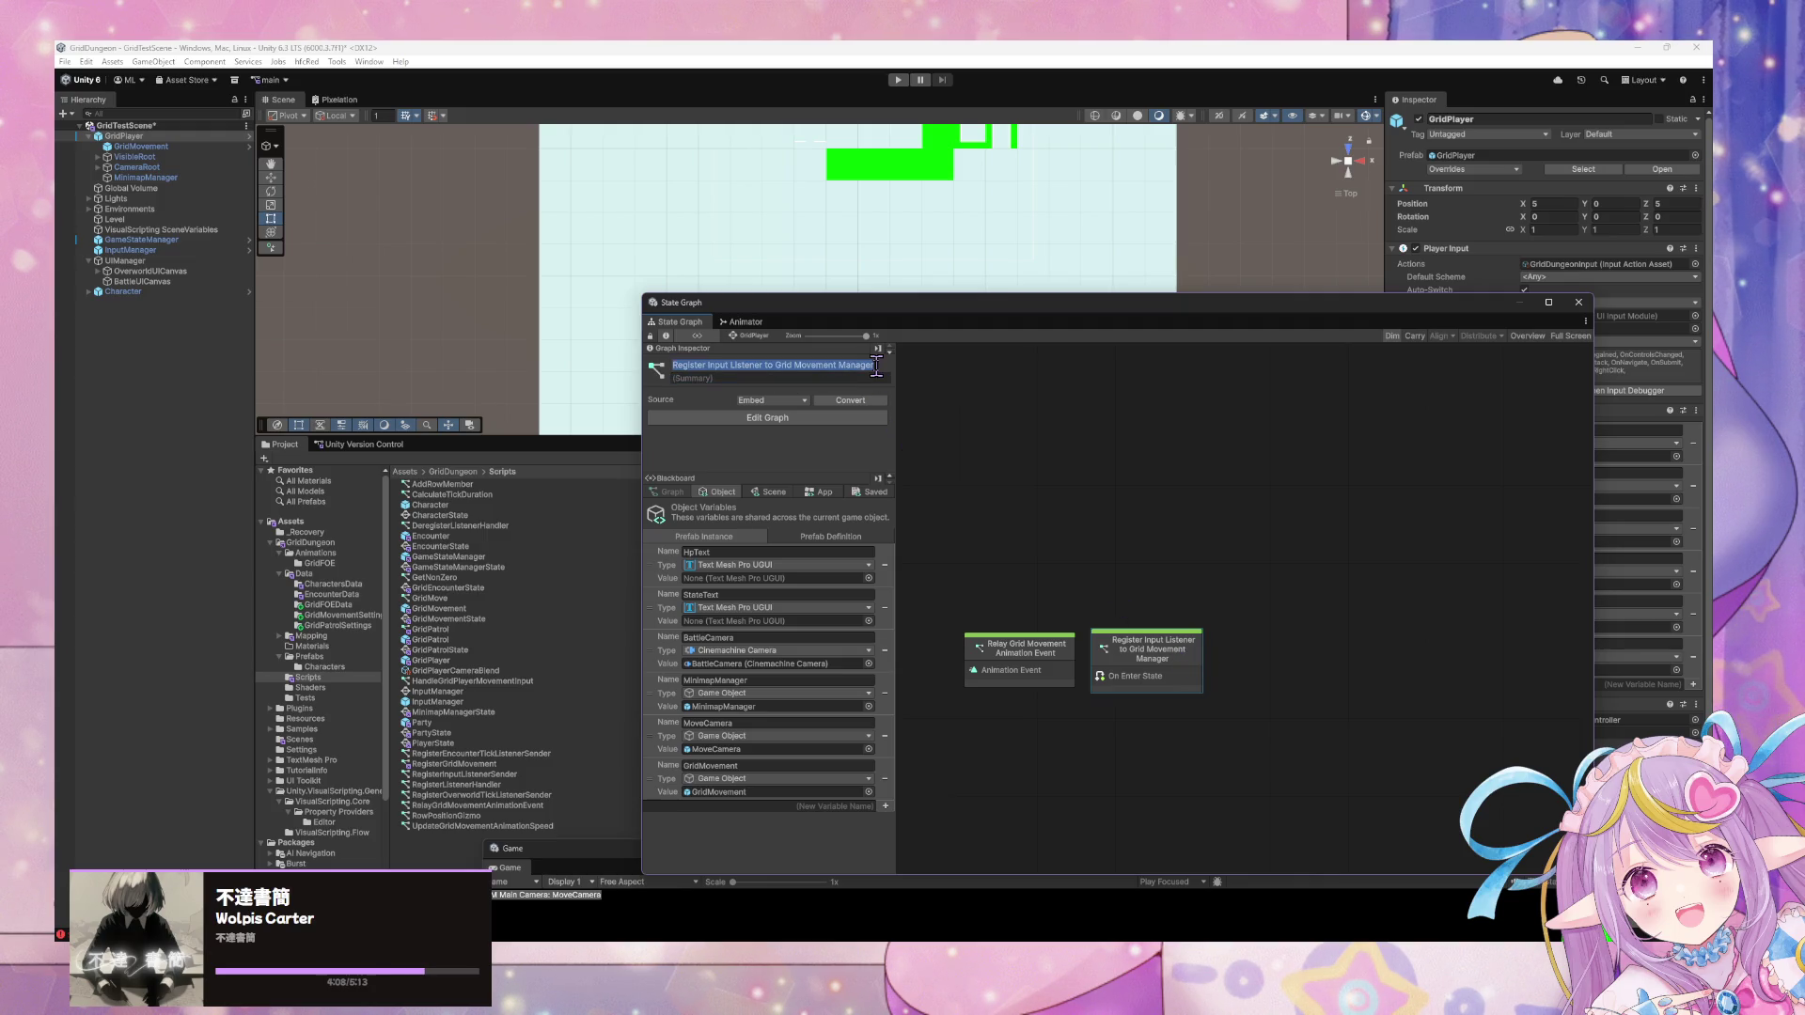
pyautogui.press('BackSpace')
pyautogui.press('BackSpace')
pyautogui.press('BackSpace')
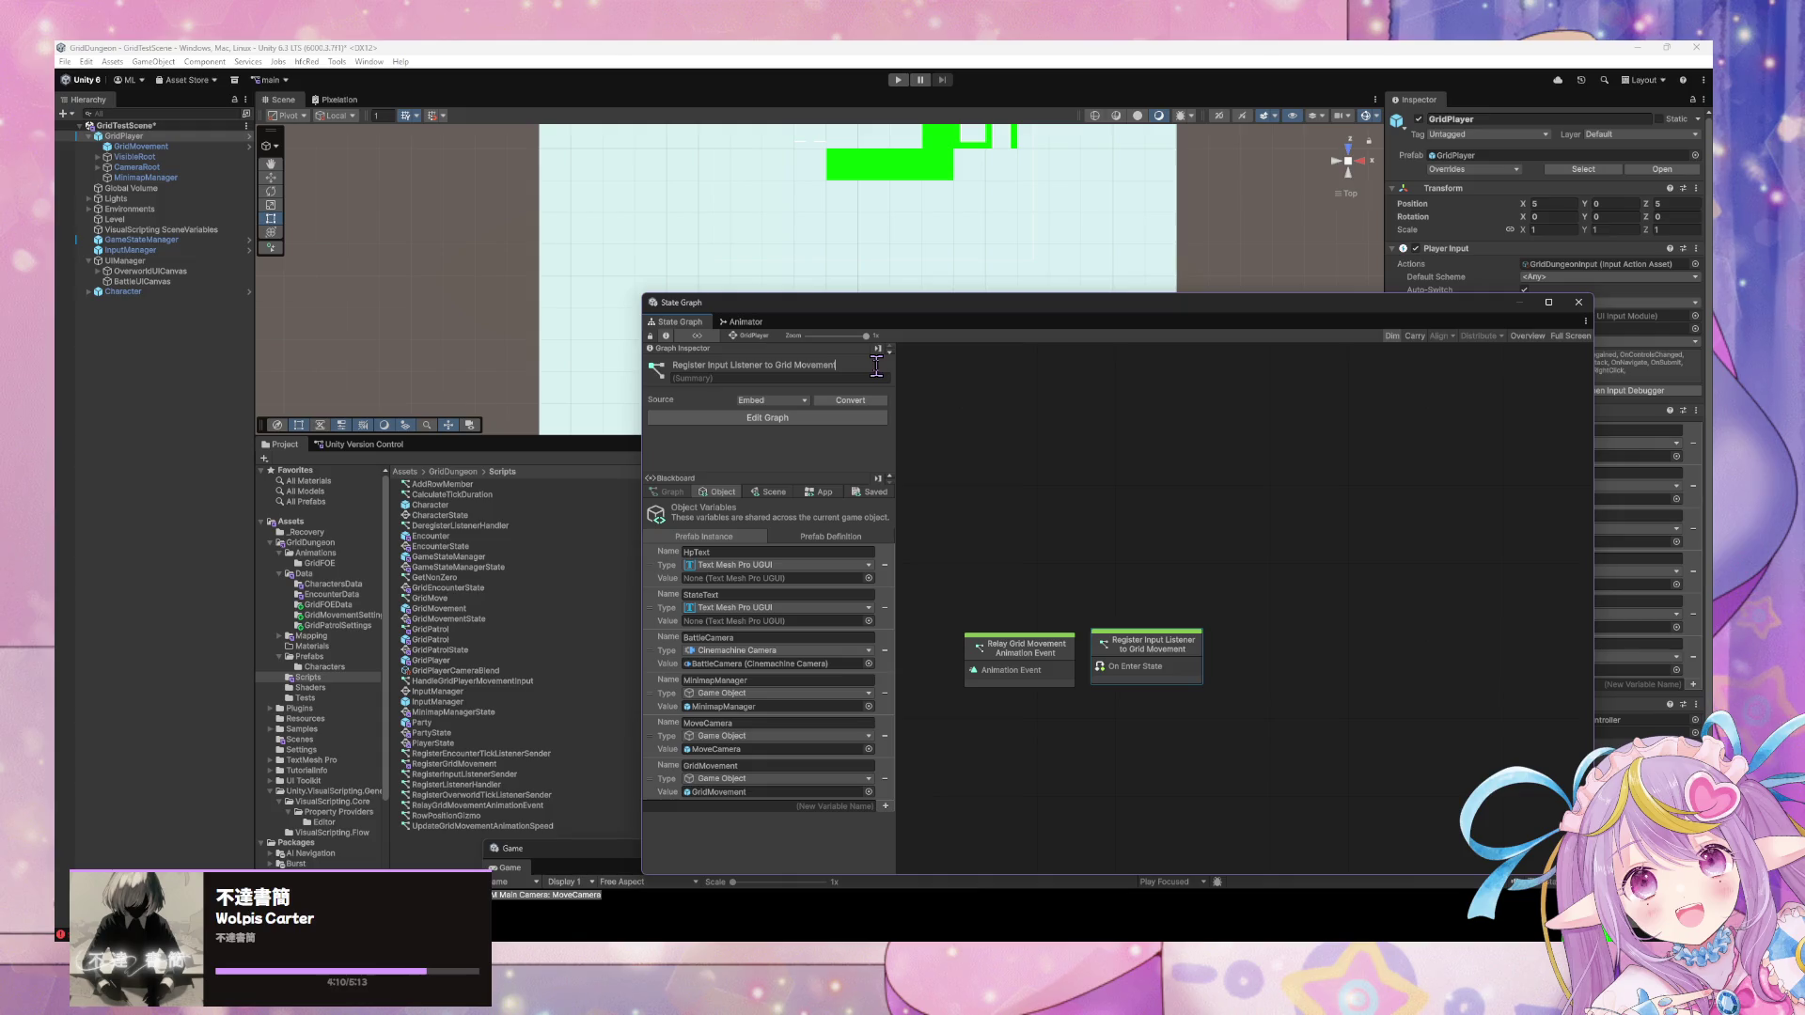
# Change that state graph's Get Variable node to read GridMovement.
pyautogui.doubleClick(1149, 662)
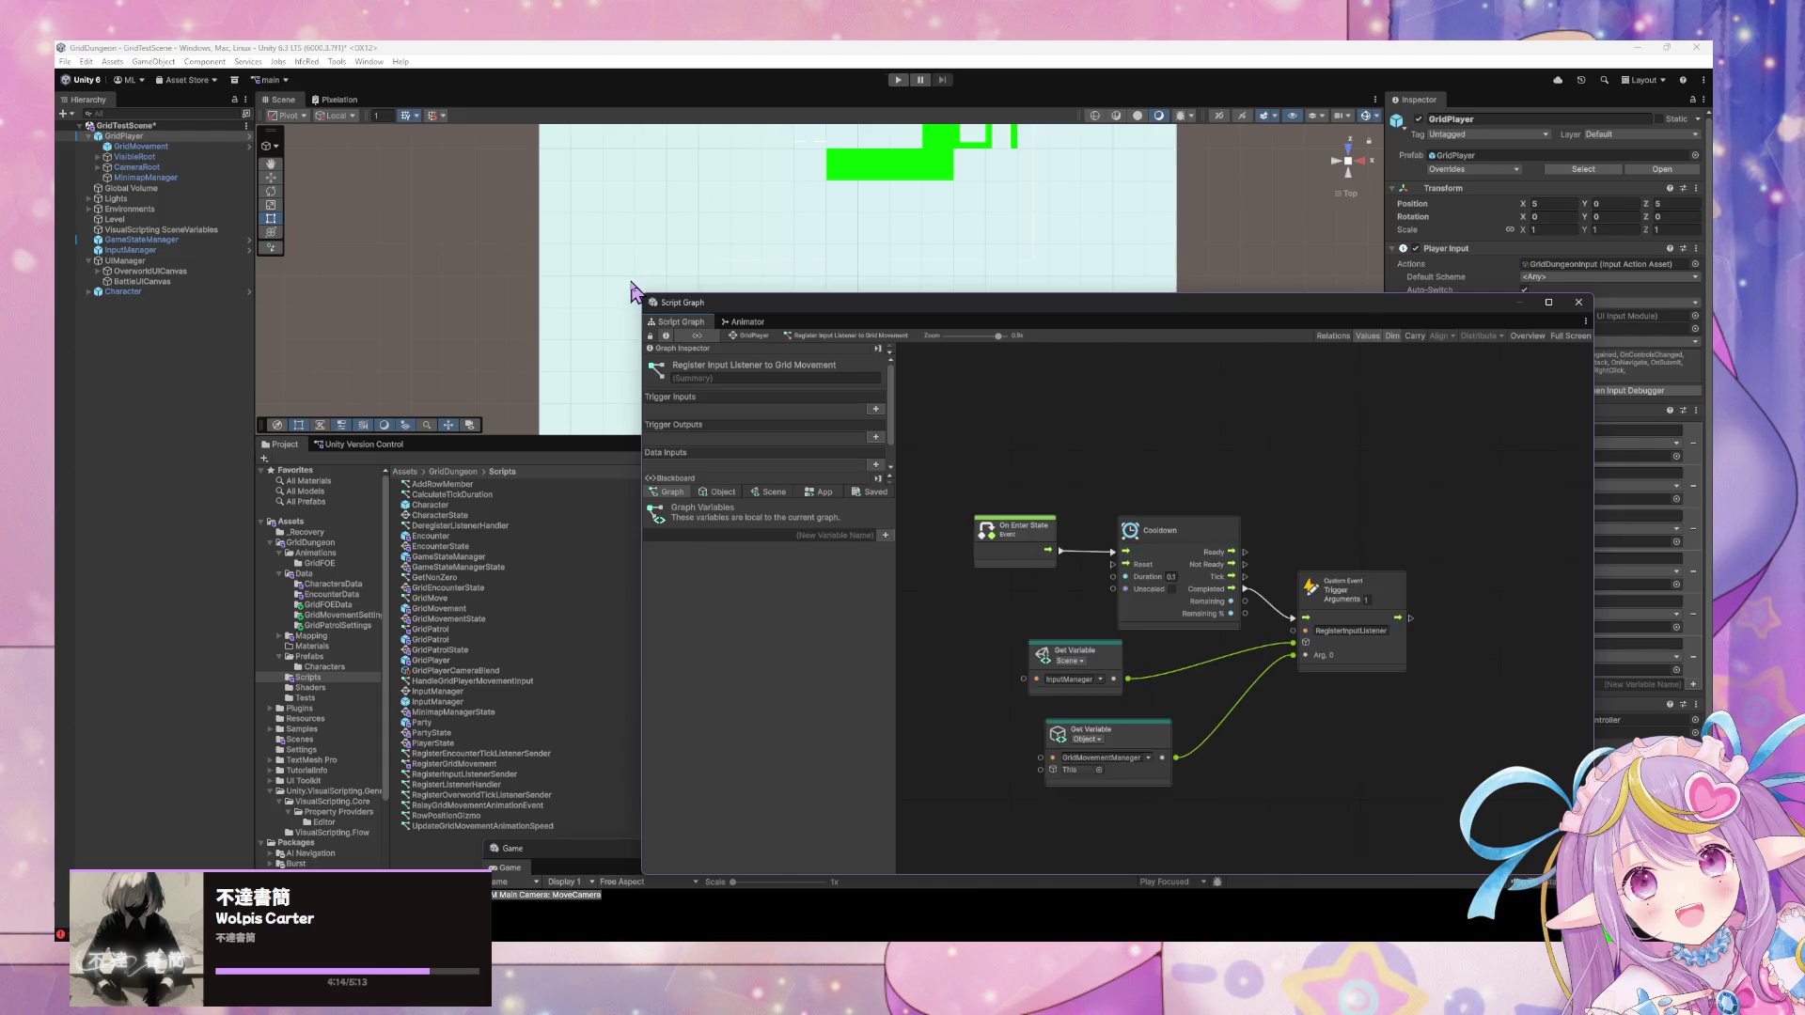
pyautogui.click(754, 337)
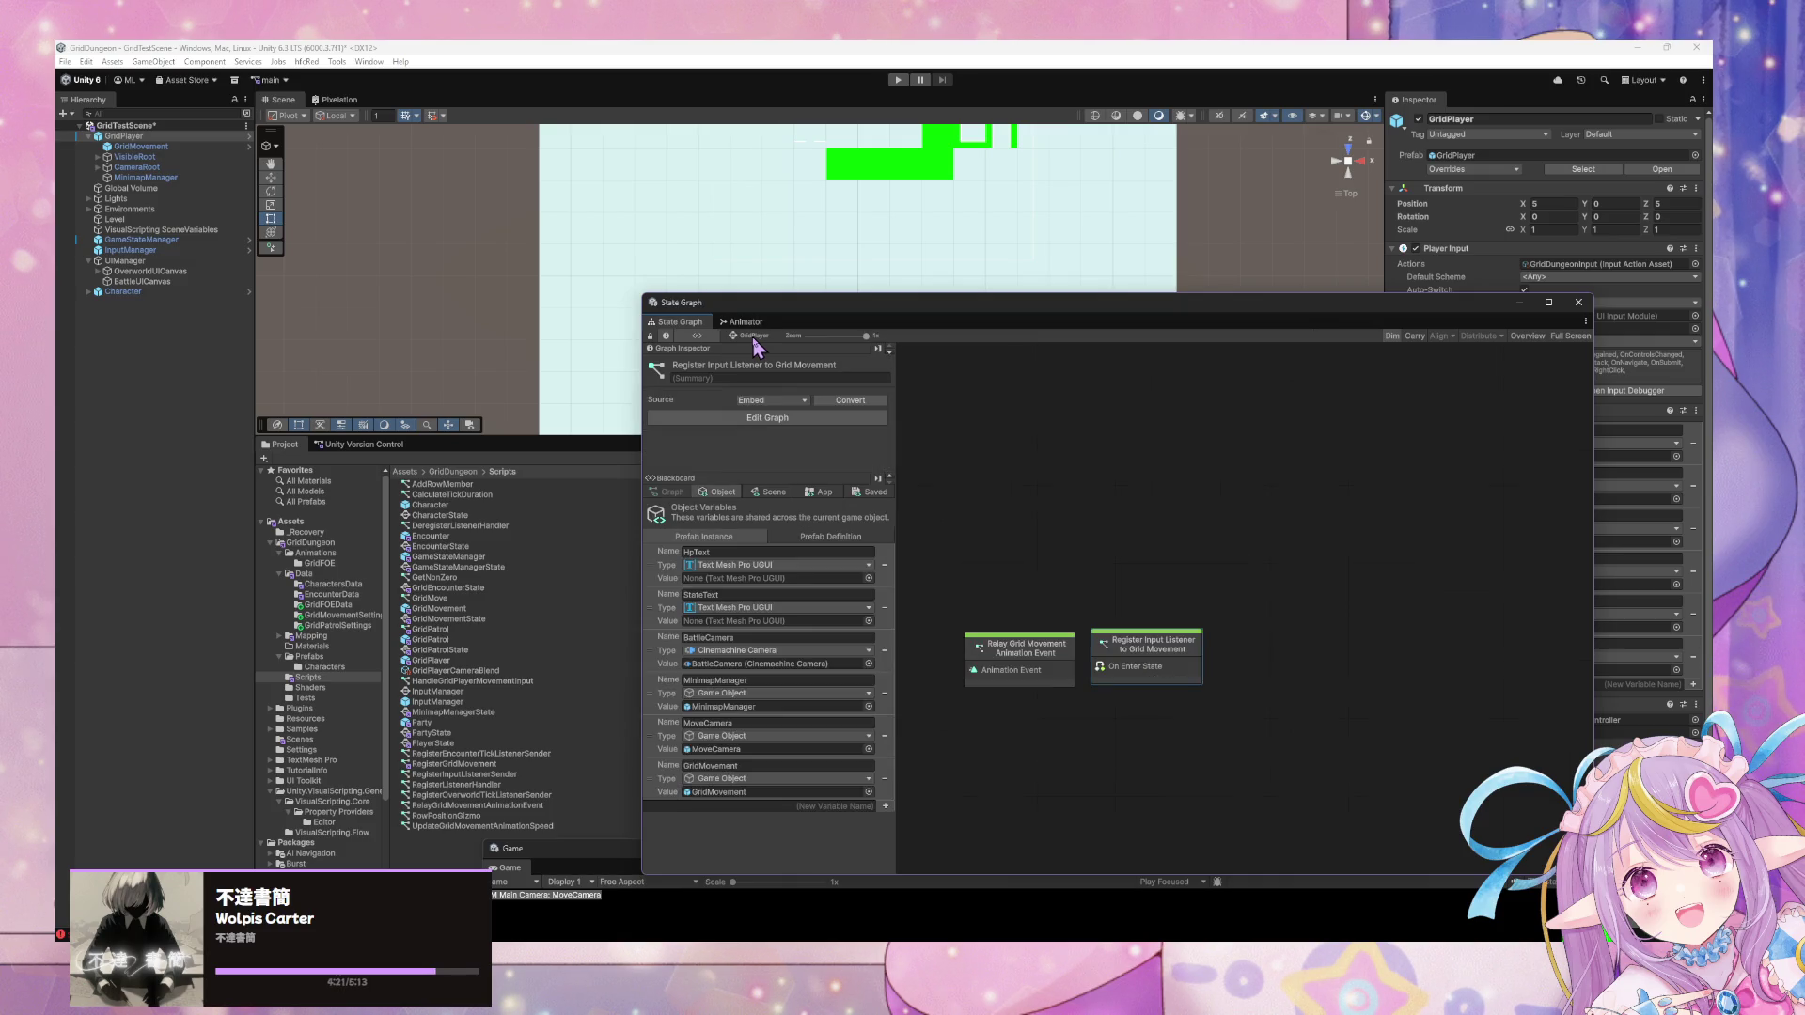
pyautogui.doubleClick(1151, 660)
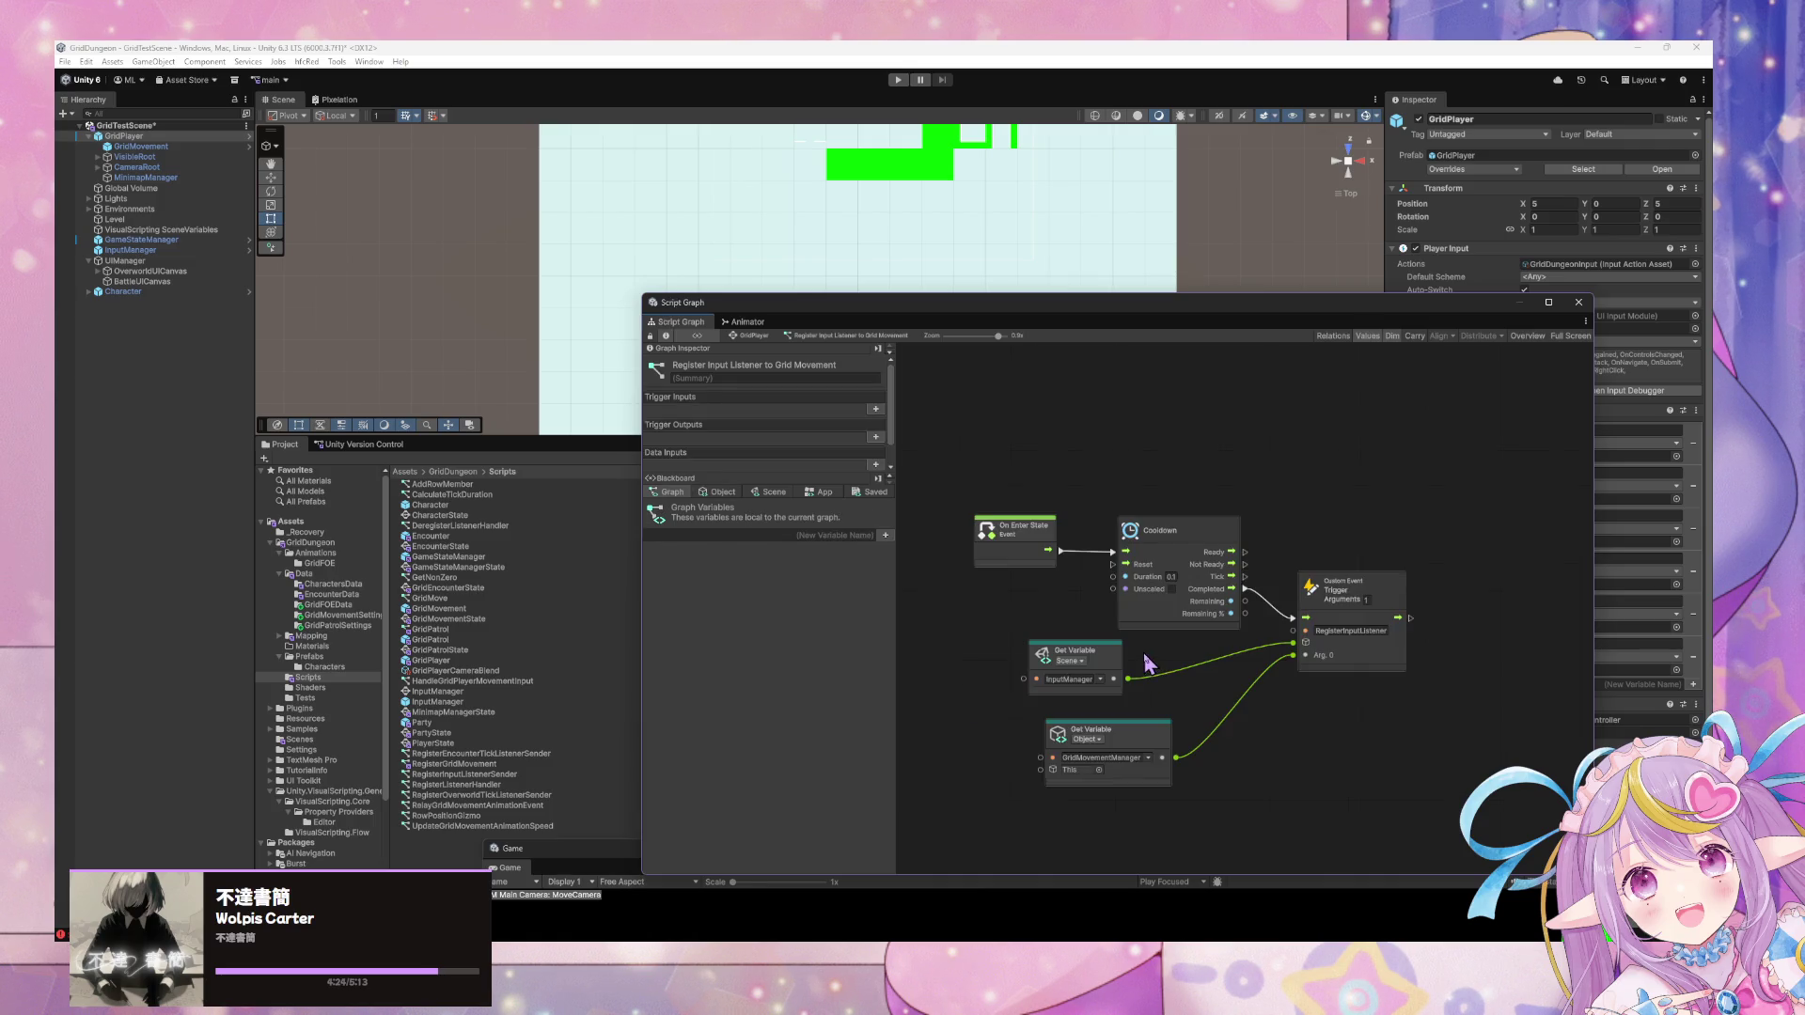
pyautogui.click(1138, 759)
pyautogui.press('BackSpace')
pyautogui.press('BackSpace')
pyautogui.press('BackSpace')
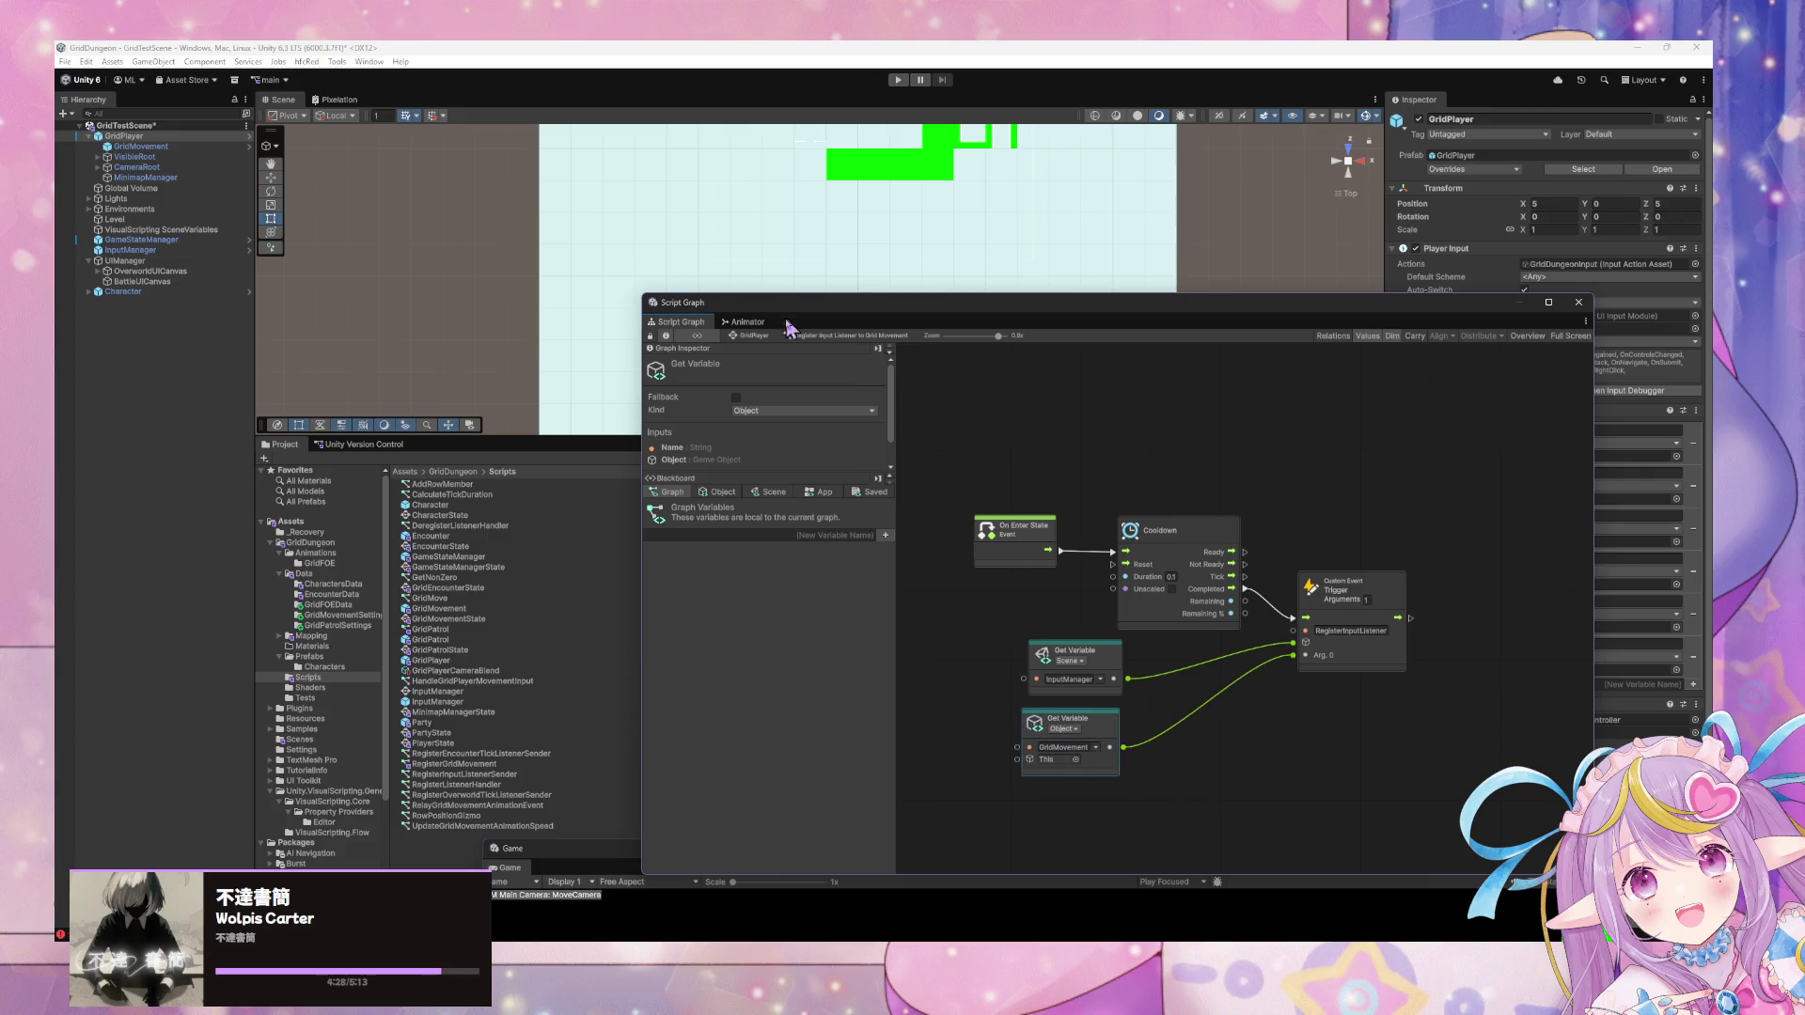
pyautogui.click(752, 336)
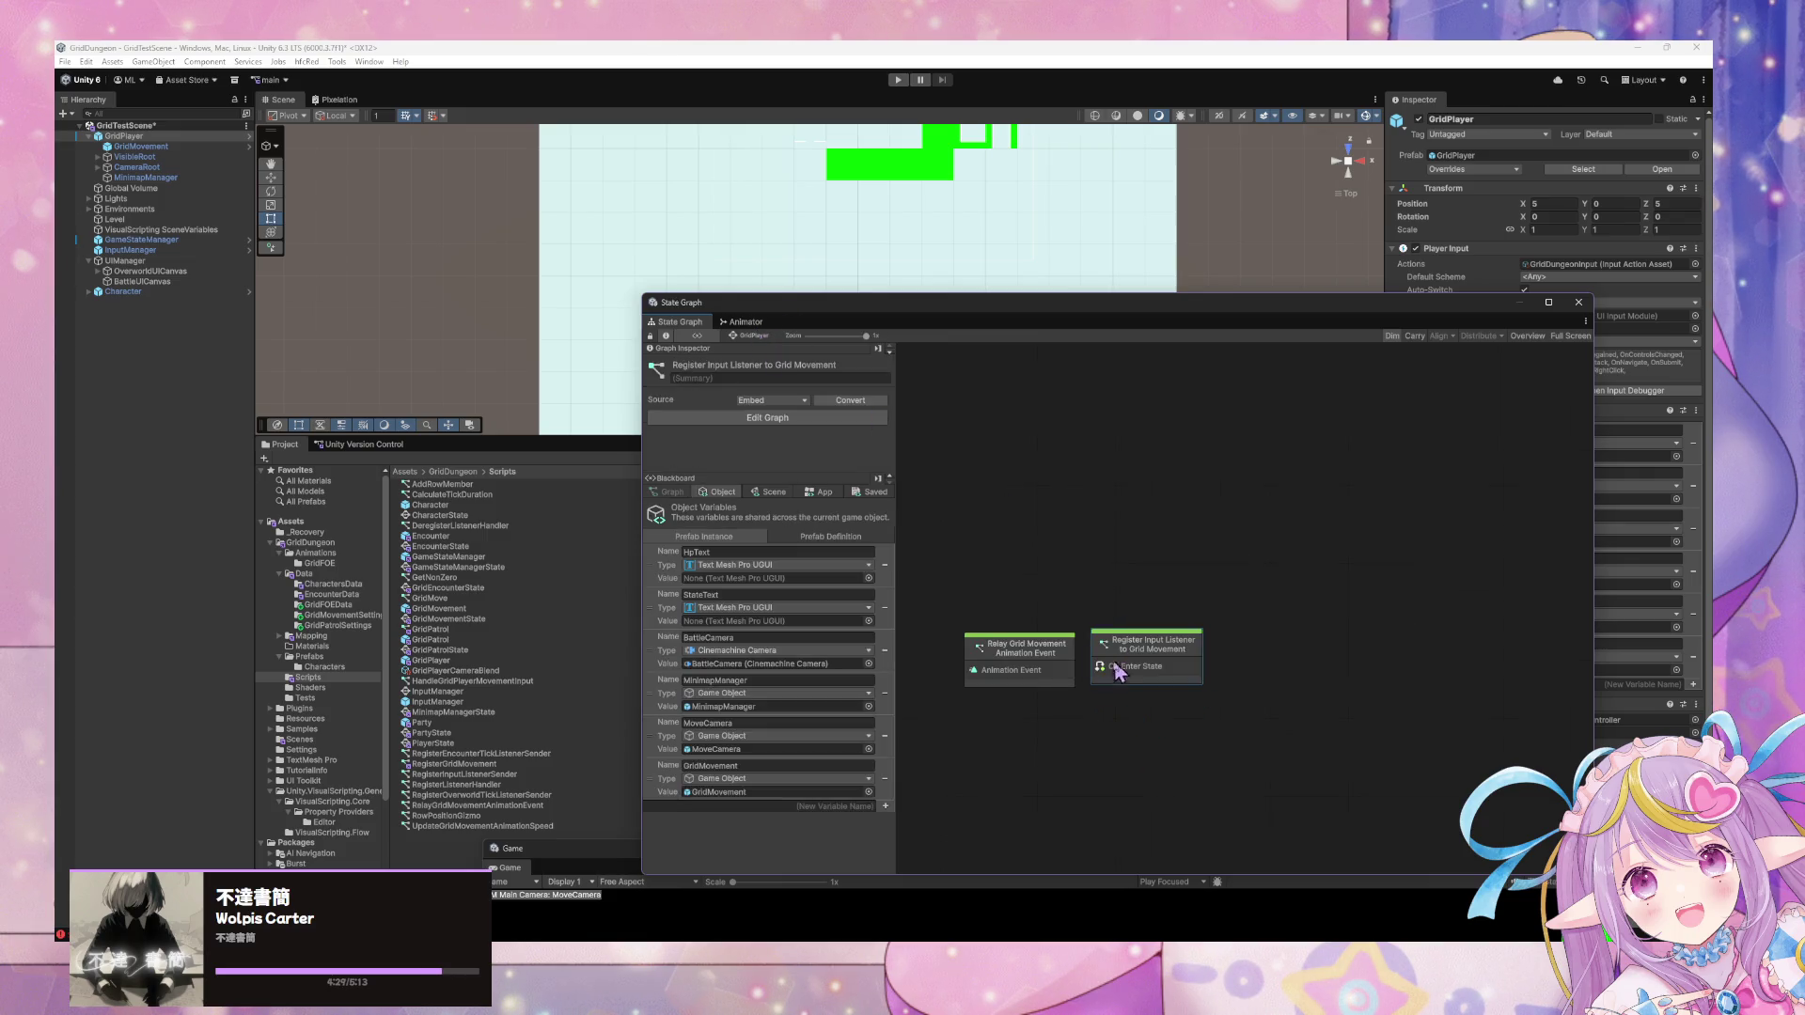
# Set the Relay Grid Movement graph's Get Variable name to GridMovement.
pyautogui.click(1055, 666)
pyautogui.doubleClick(1058, 659)
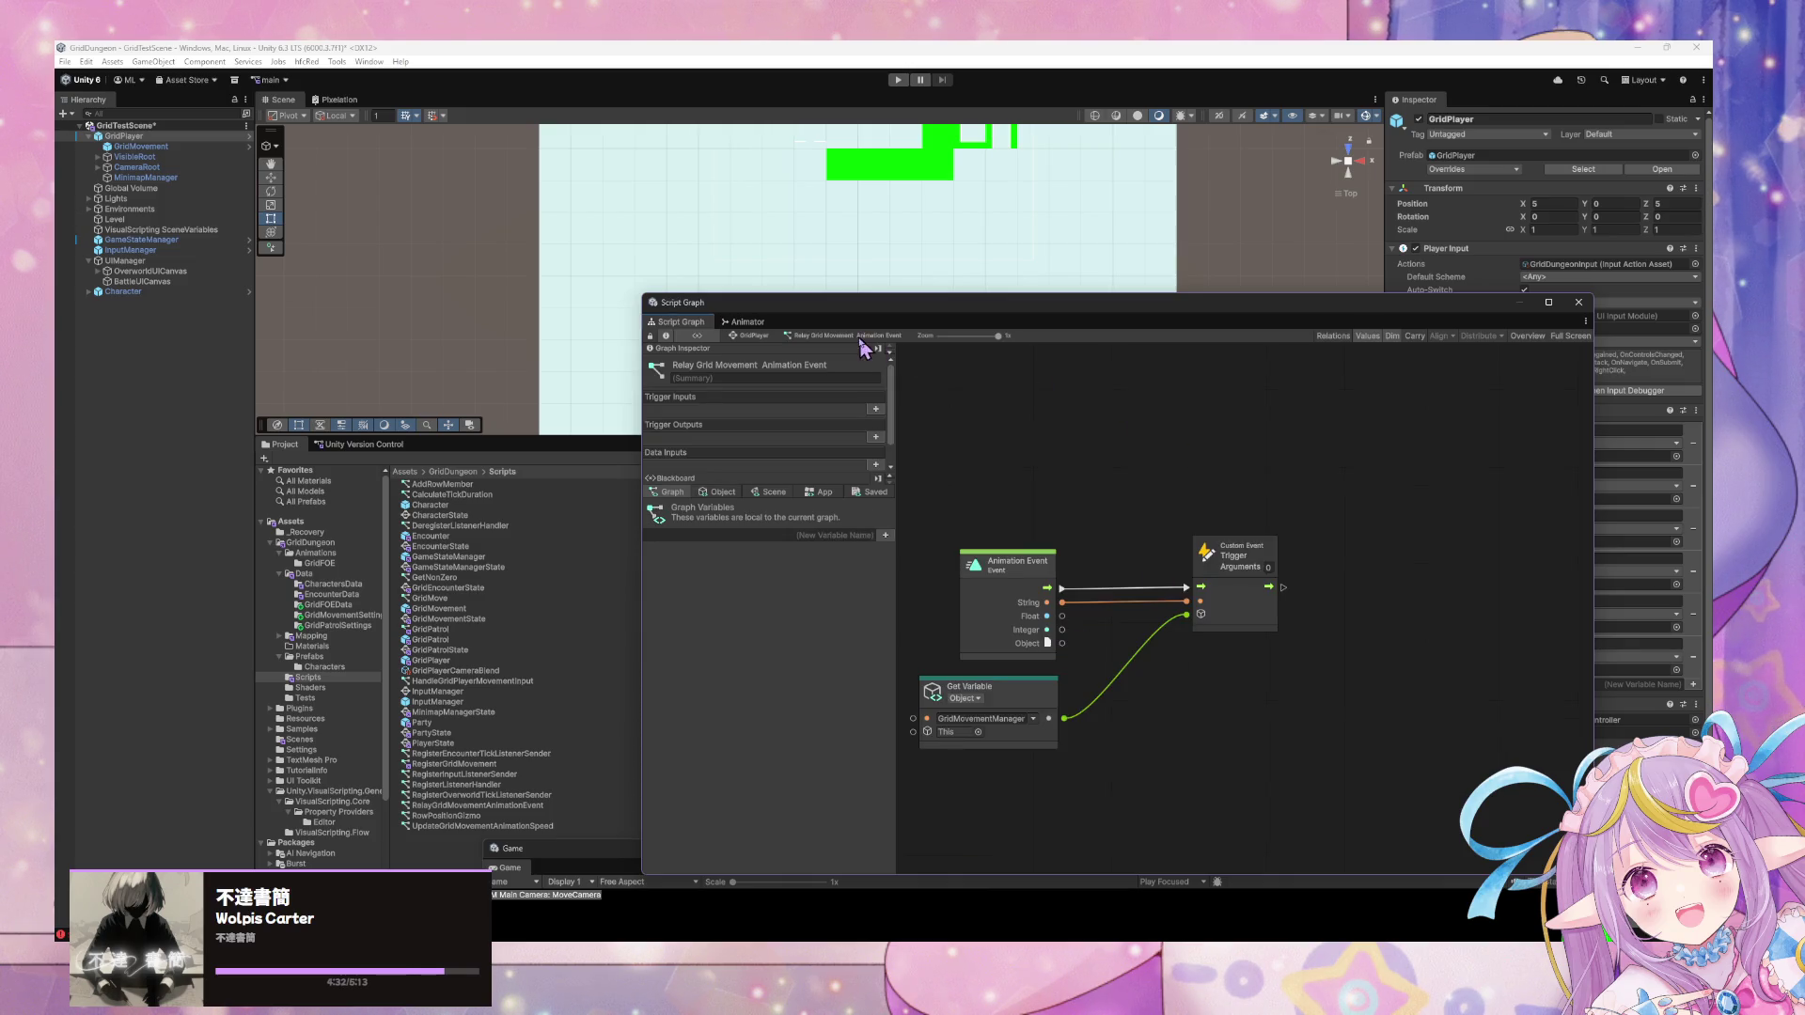
pyautogui.click(985, 720)
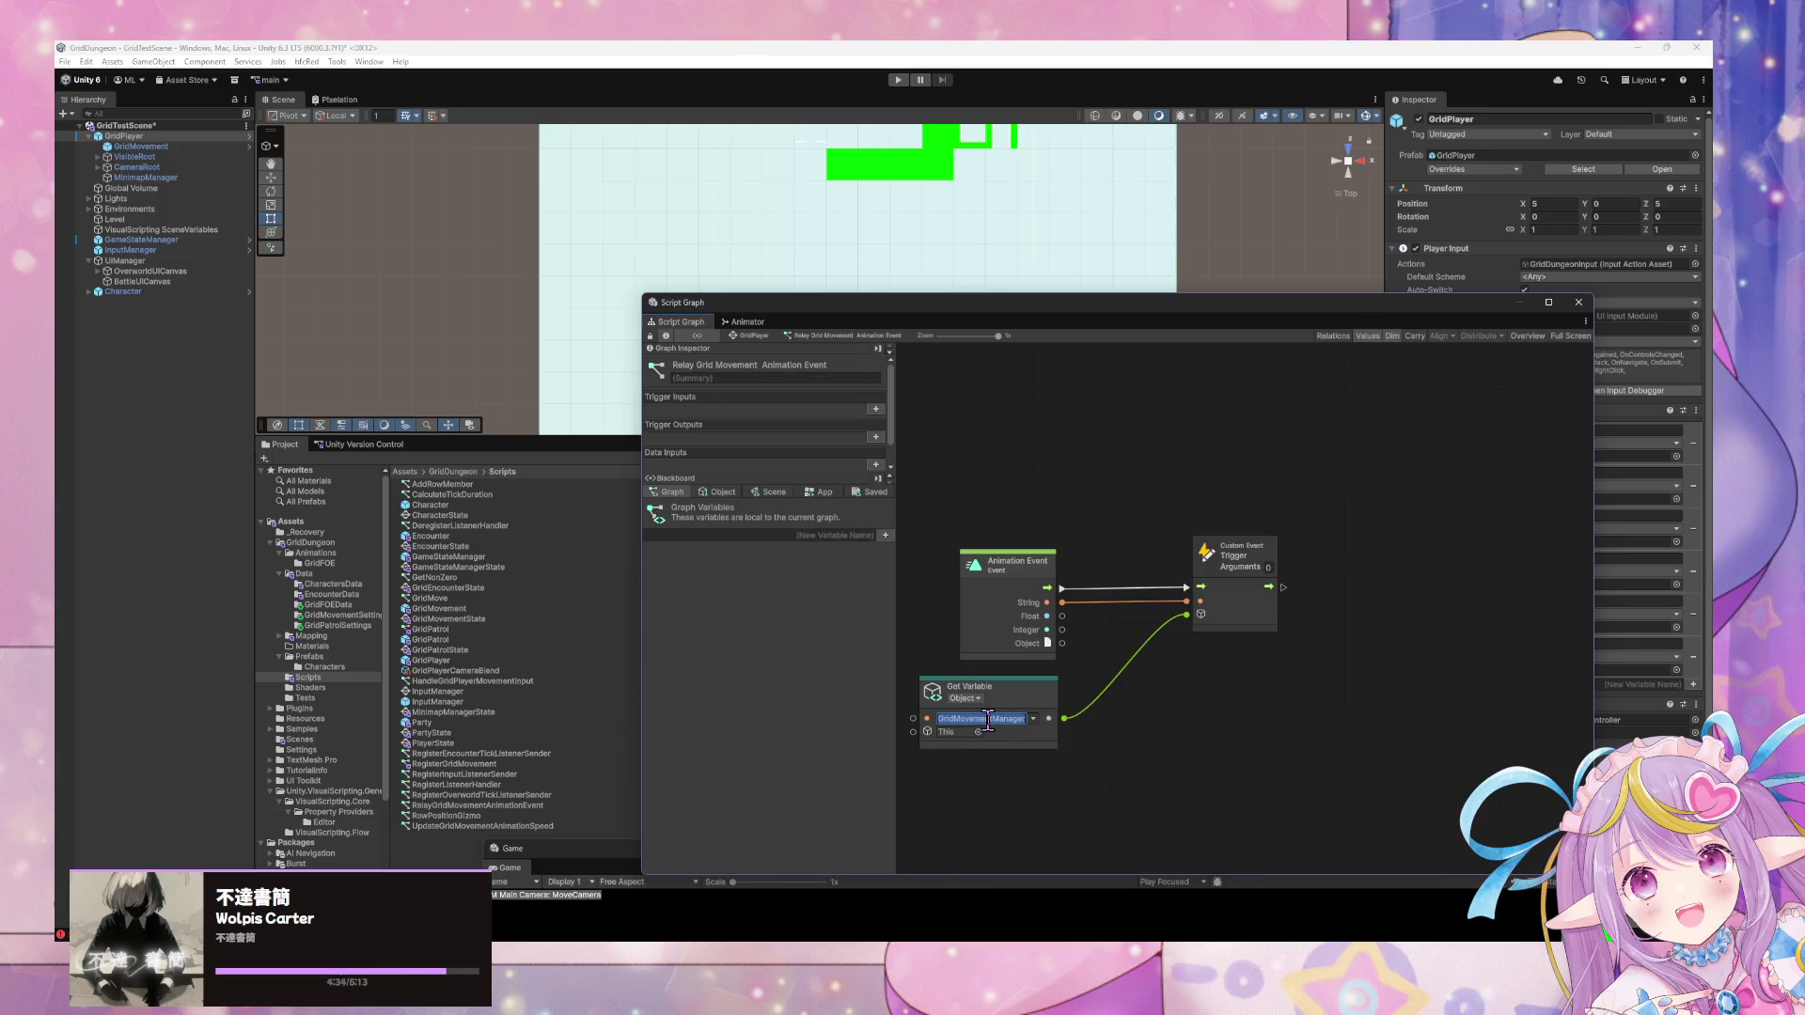
pyautogui.write('GridMovement')
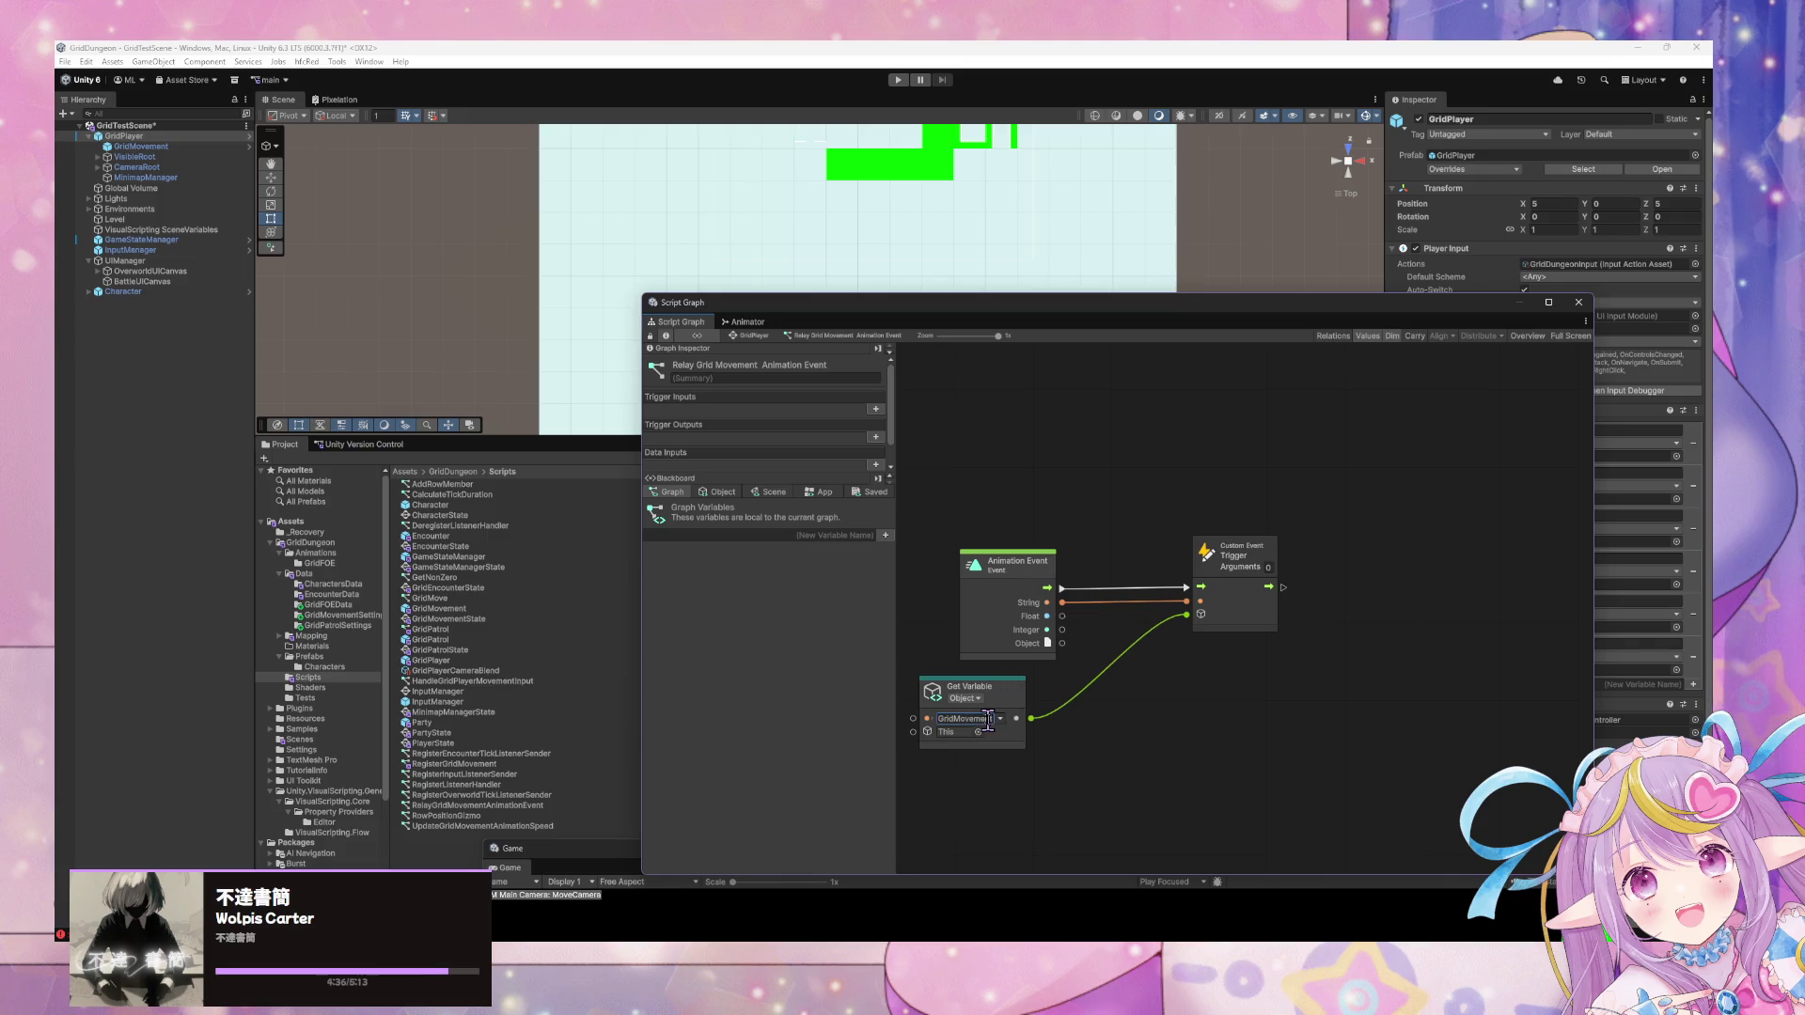
pyautogui.press('Return')
pyautogui.click(756, 336)
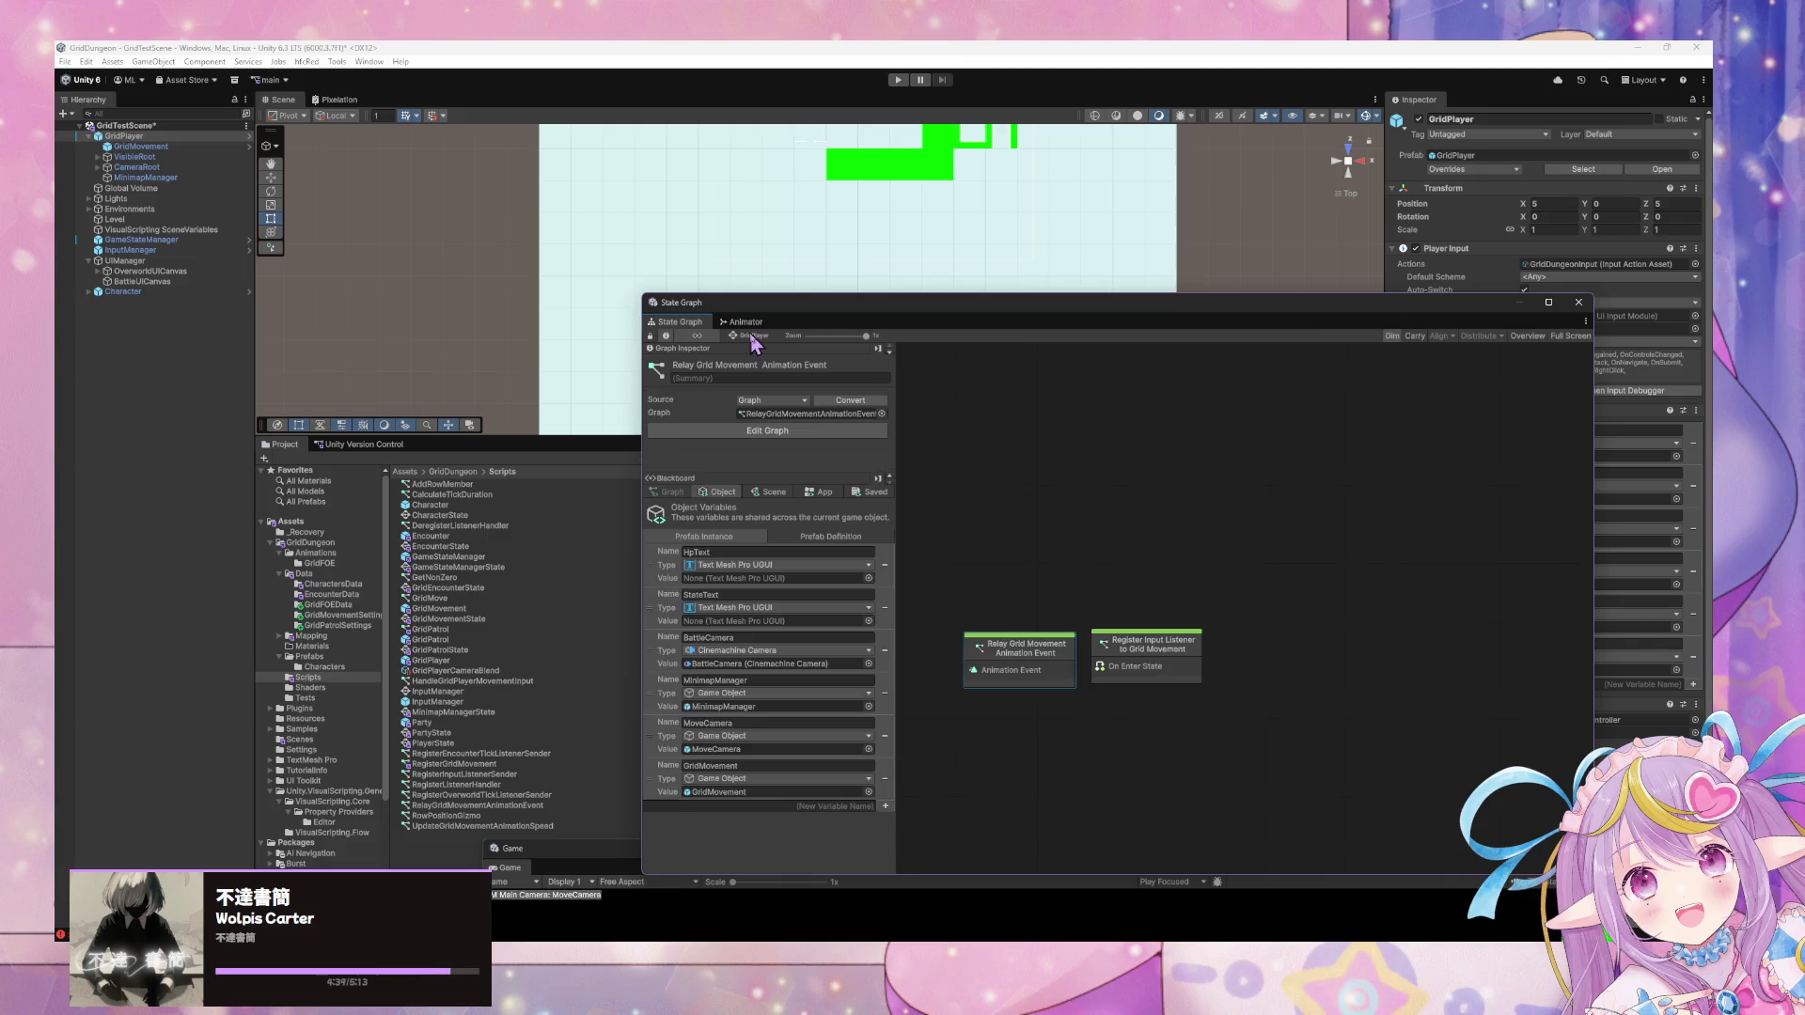
# Recheck the Relay Grid Movement Animation Event graph, then start a play test.
pyautogui.click(1176, 665)
pyautogui.doubleClick(1053, 656)
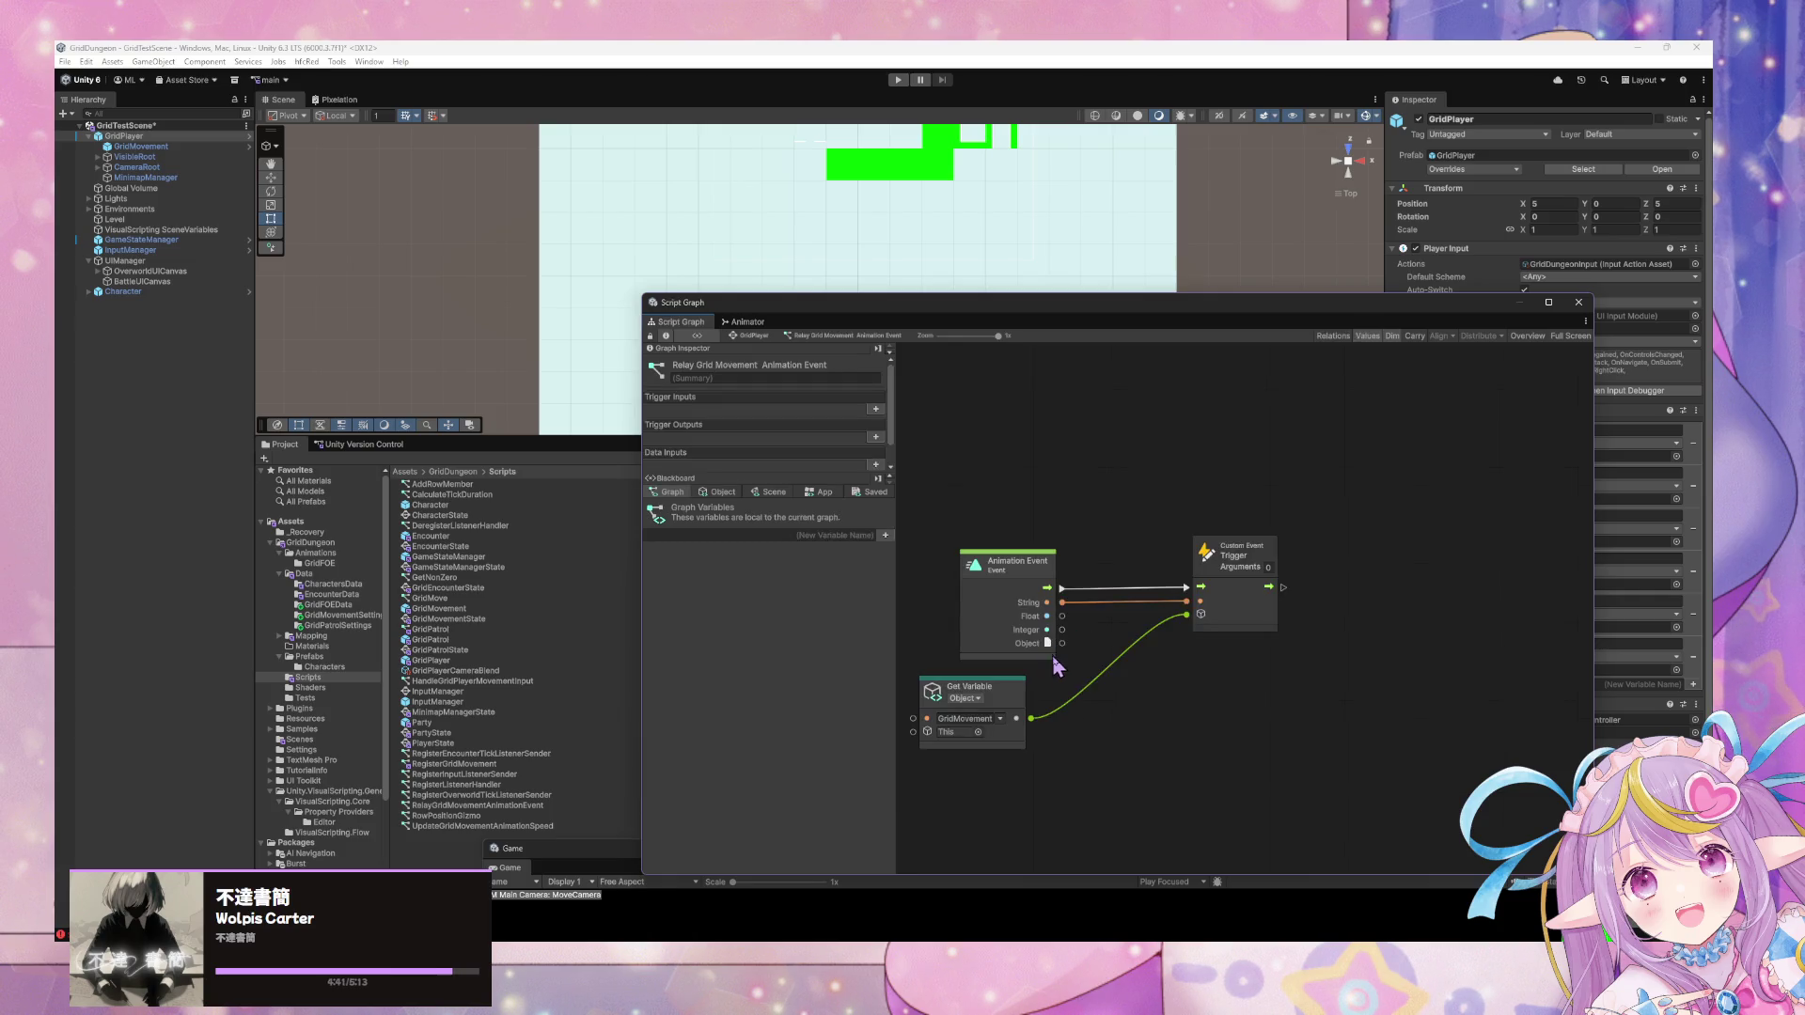
pyautogui.click(758, 337)
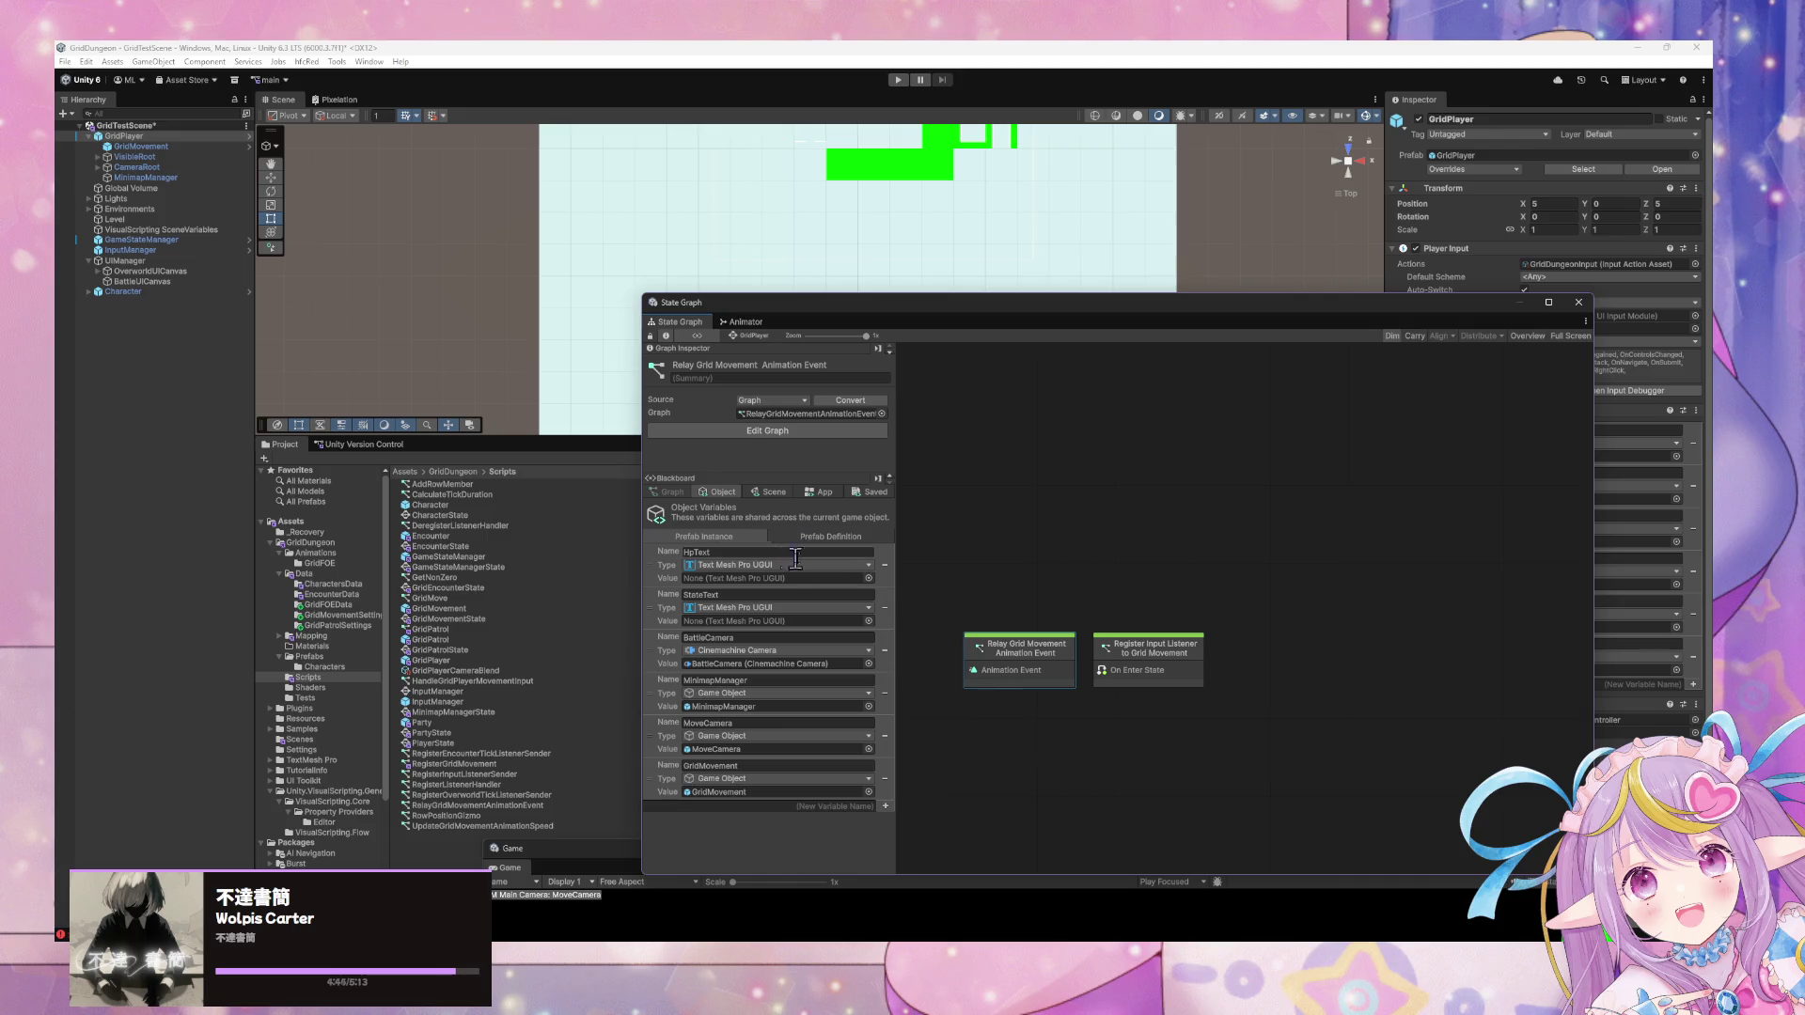
pyautogui.doubleClick(1013, 646)
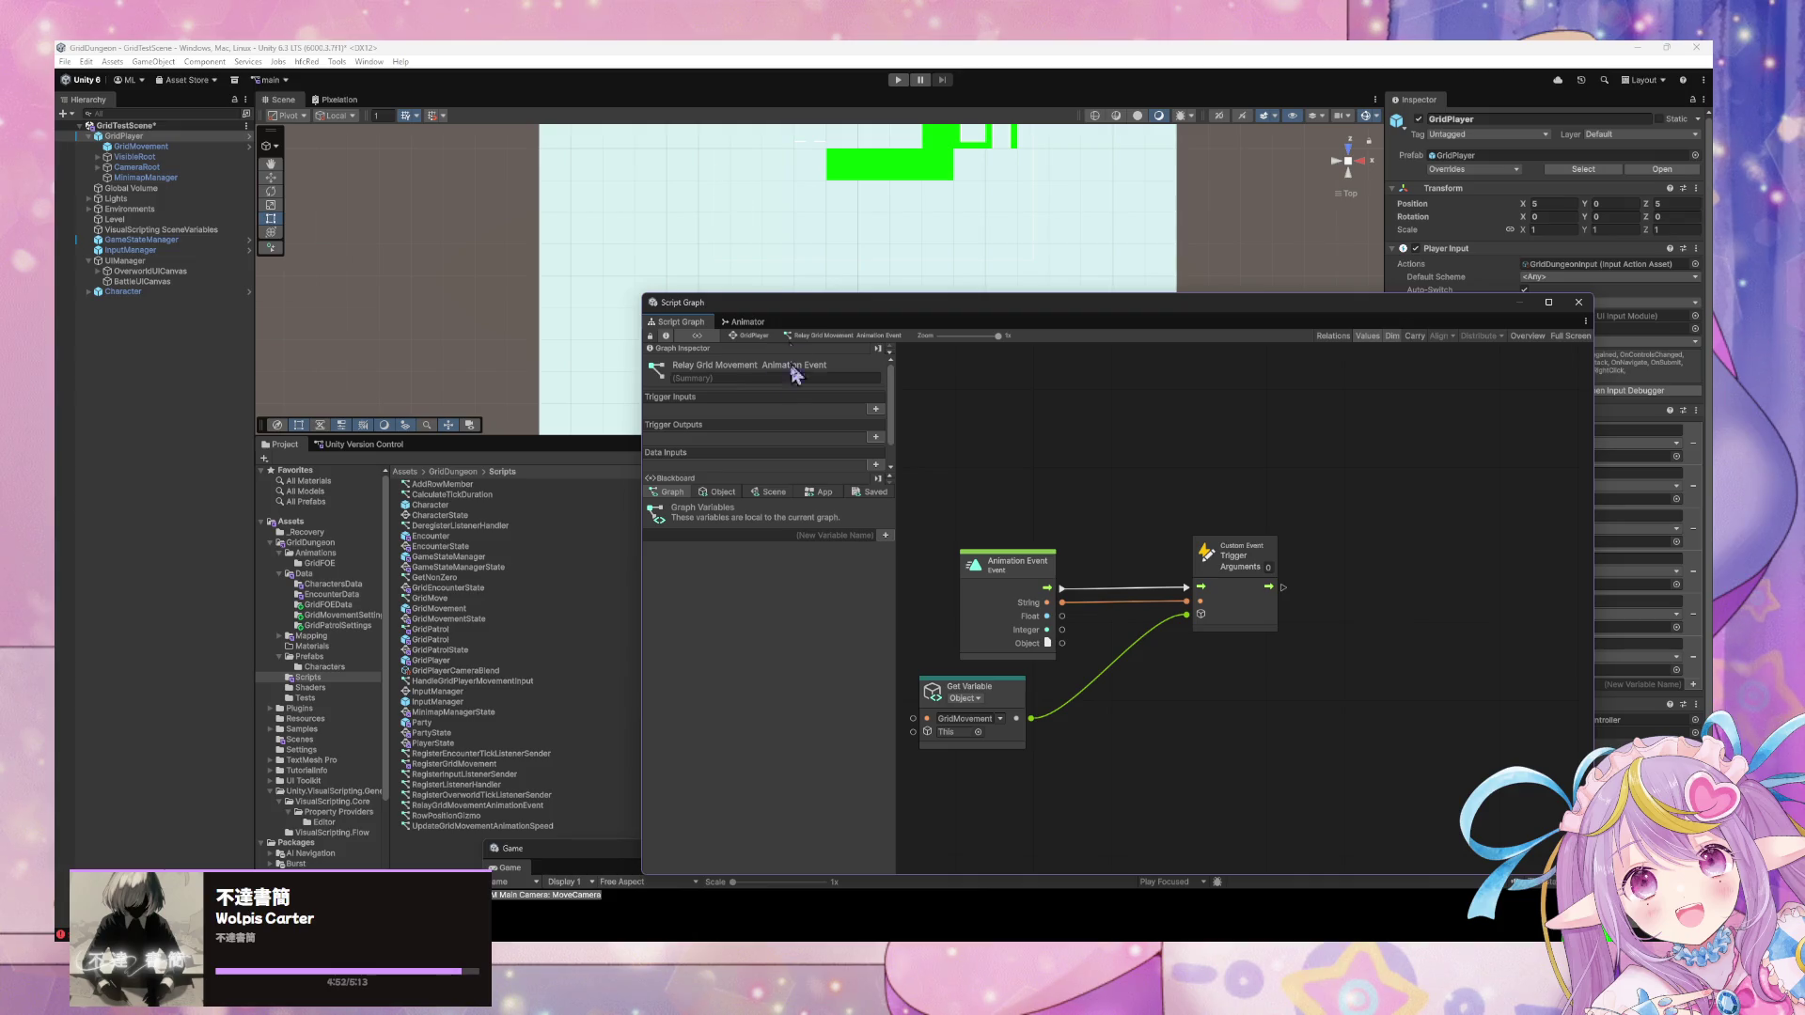
pyautogui.click(752, 336)
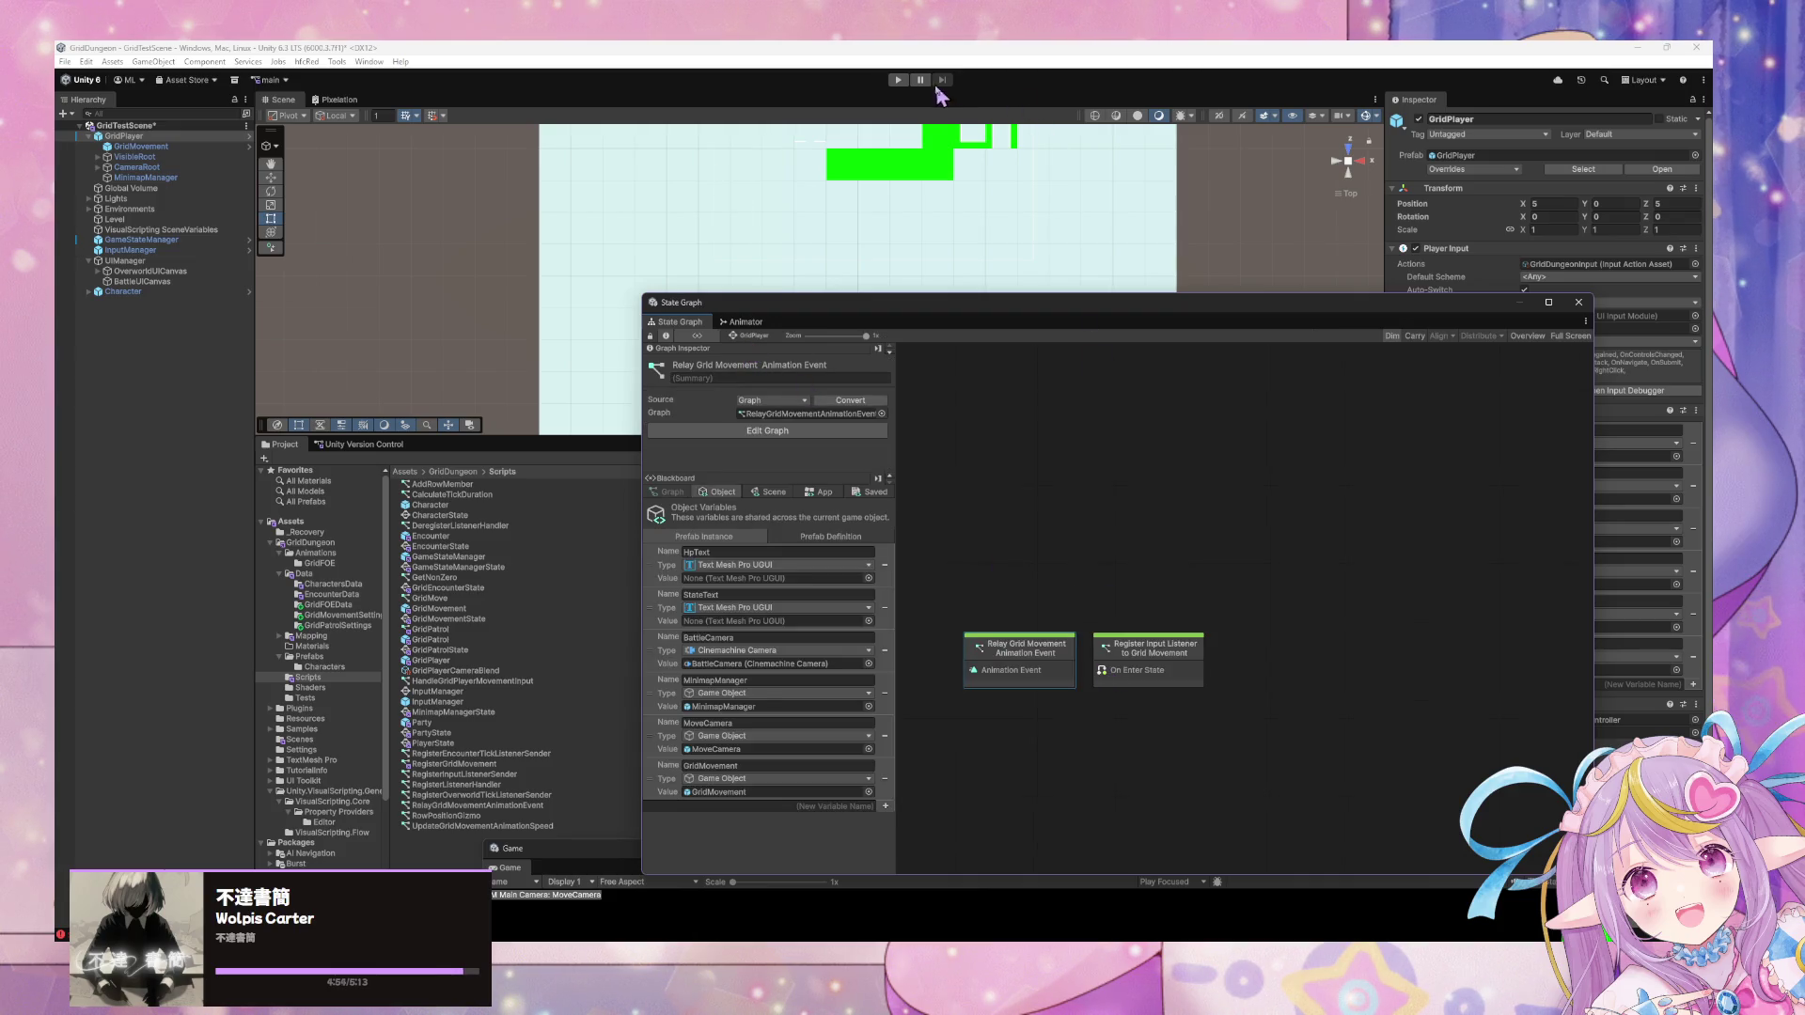
pyautogui.click(896, 81)
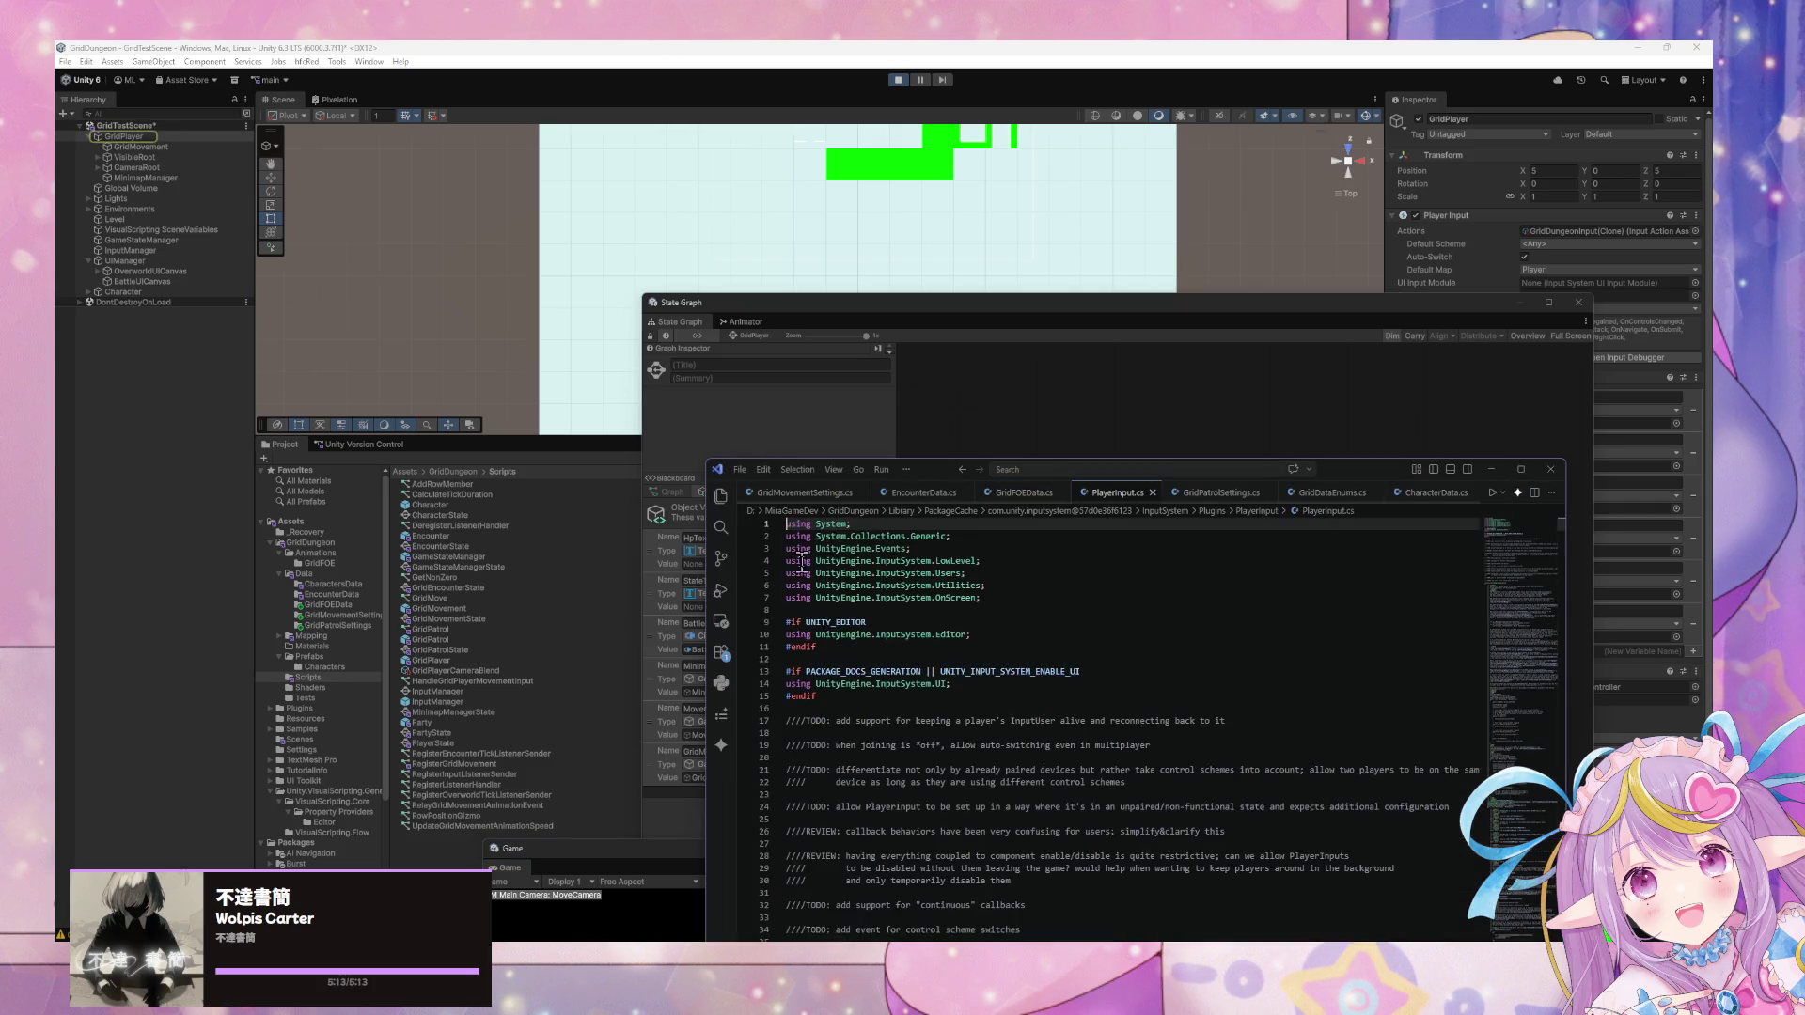
# Close the PlayerInput.cs code editor and move the running Game view over the graph.
pyautogui.click(1550, 469)
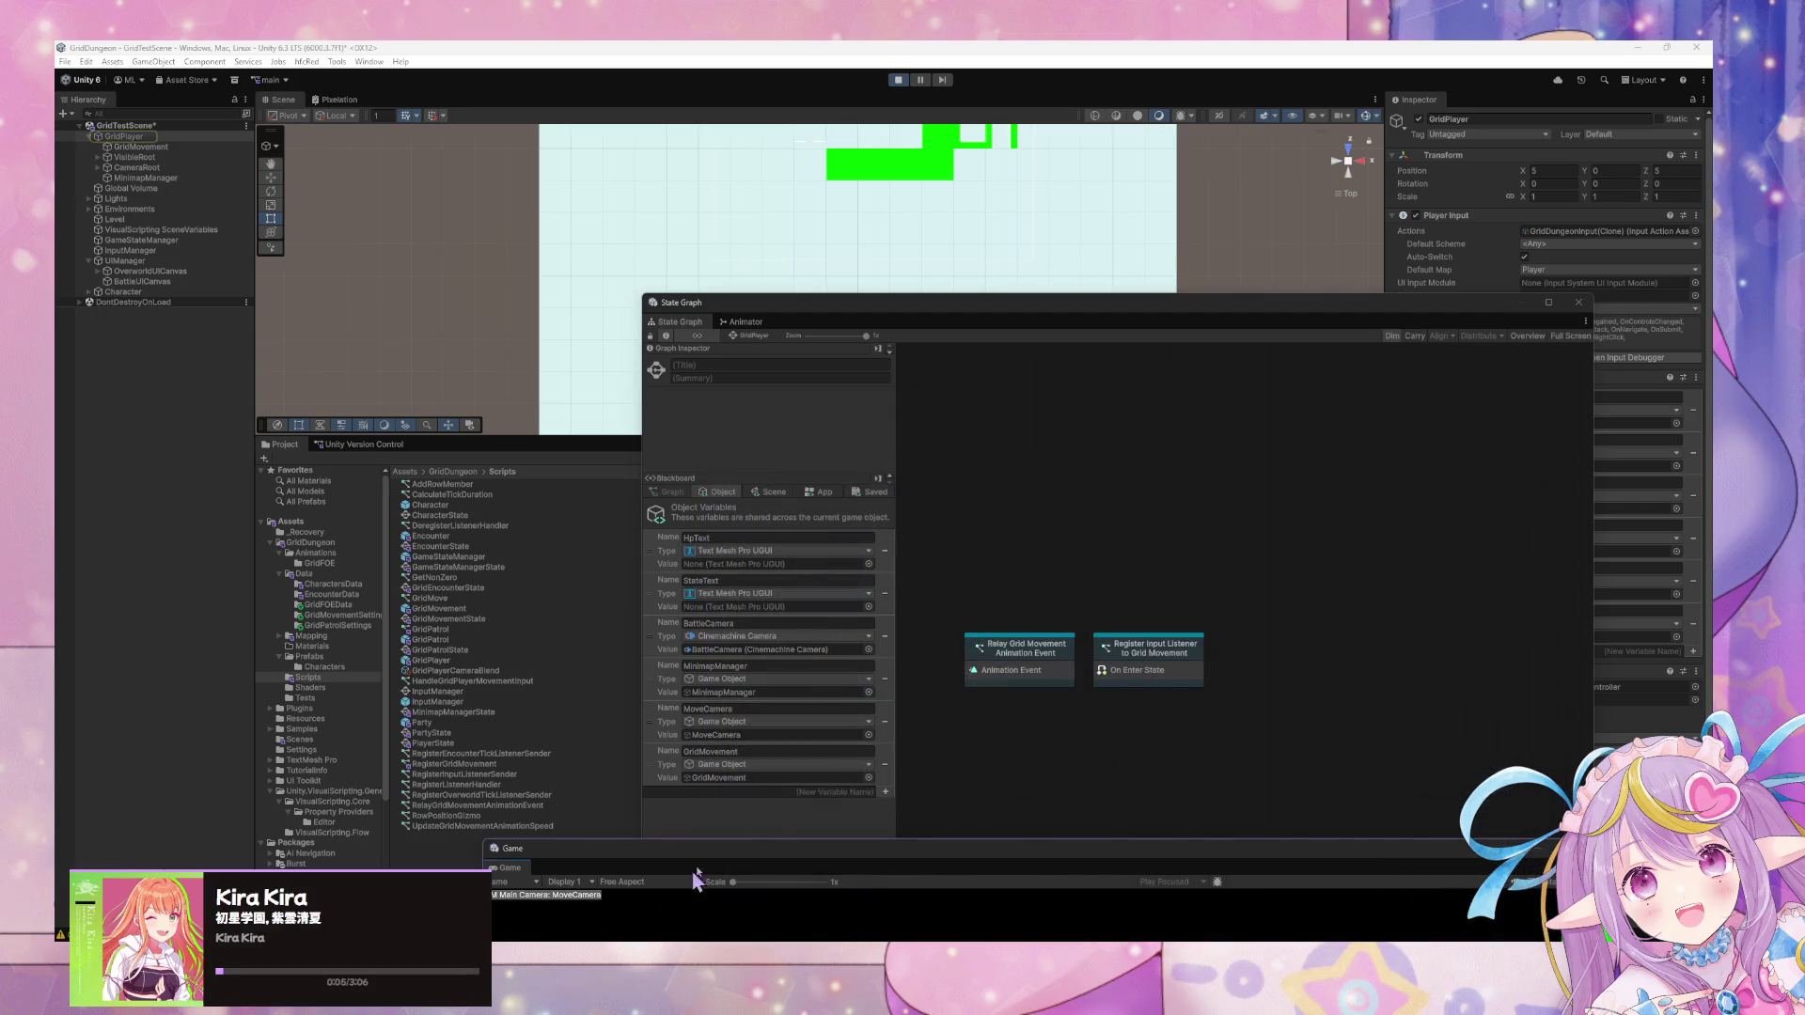
pyautogui.moveTo(753, 849); pyautogui.dragTo(858, 222)
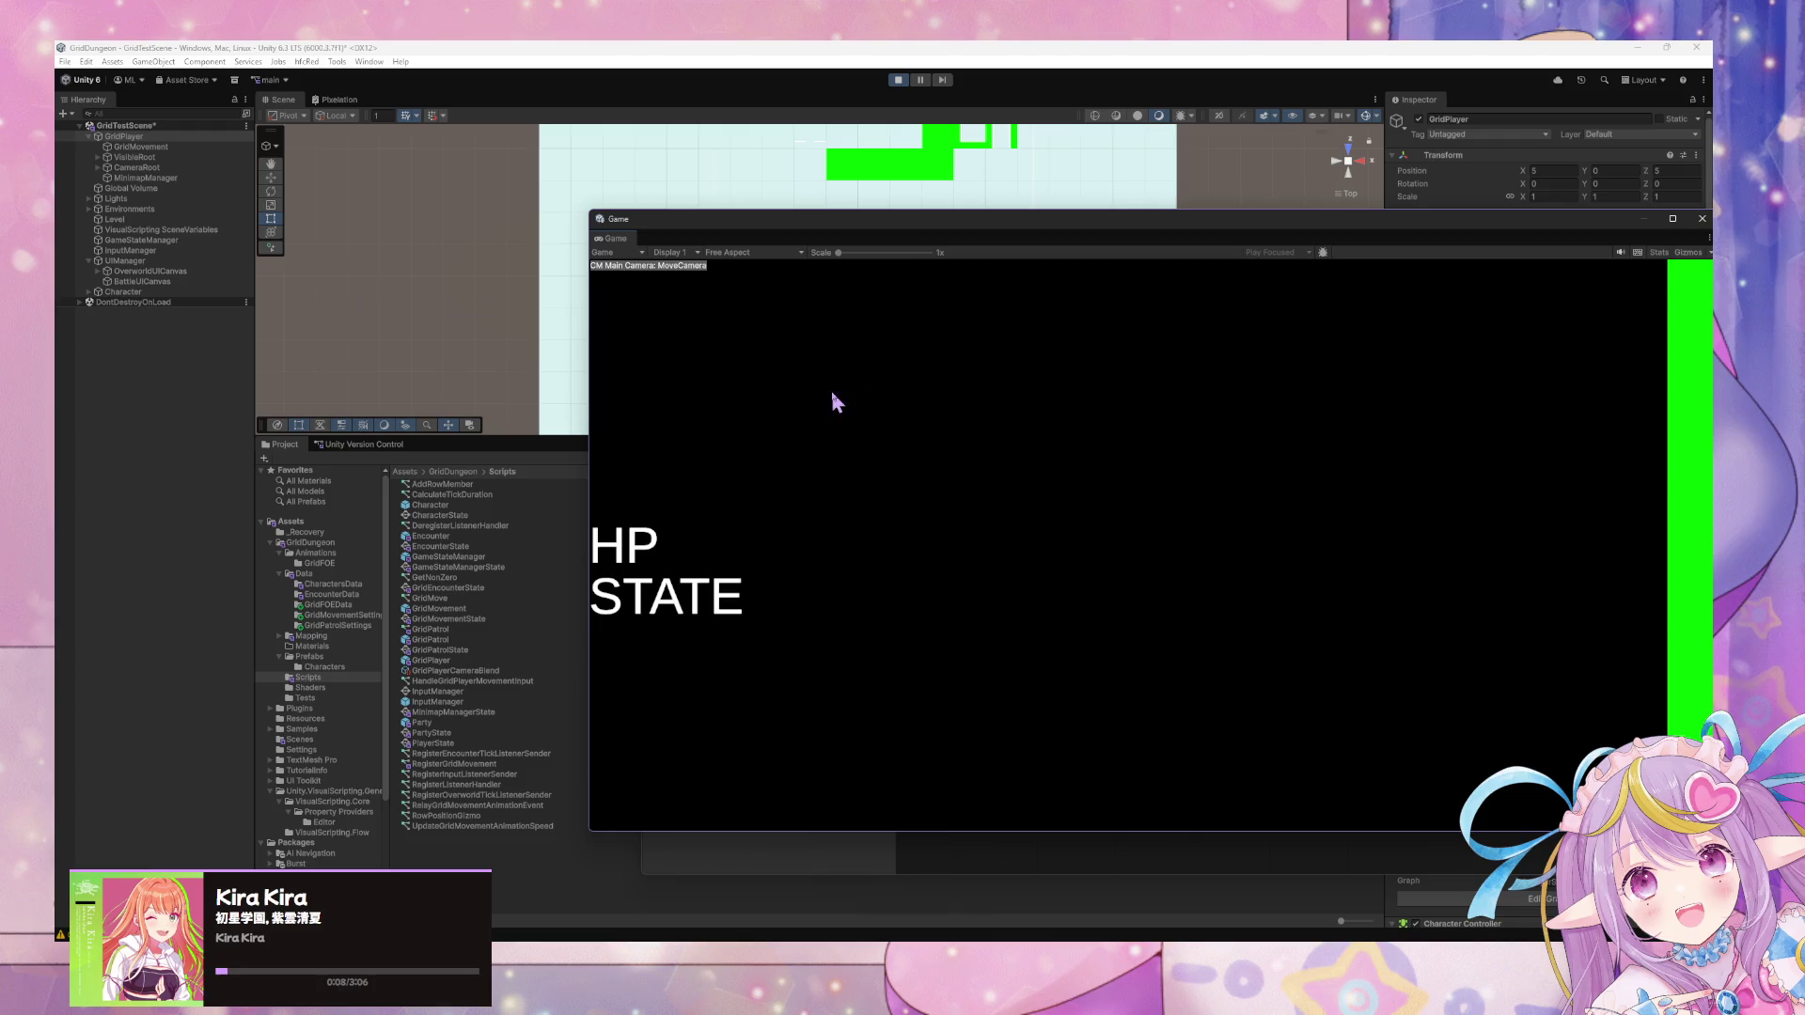
pyautogui.click(156, 252)
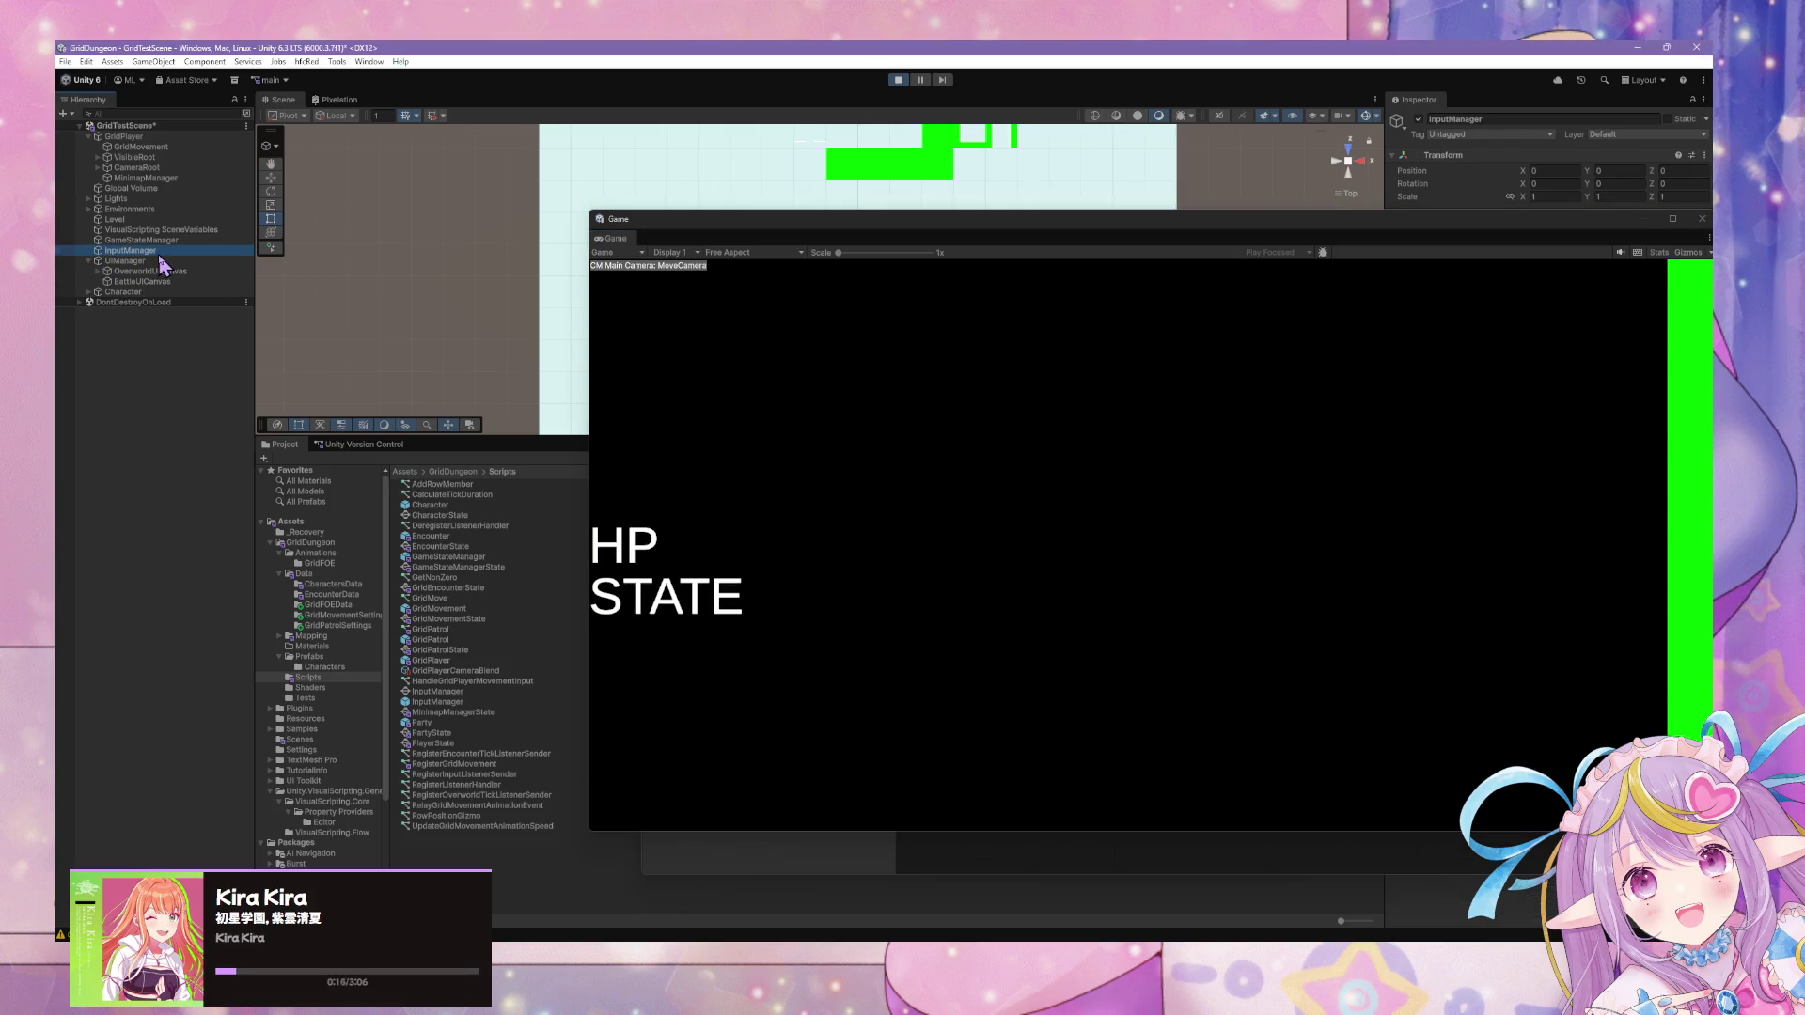
# Inspect the manager objects and open InputManager's Overworld state graph.
pyautogui.moveTo(853, 233)
pyautogui.mouseDown()
pyautogui.moveTo(906, 612)
pyautogui.moveTo(782, 702)
pyautogui.moveTo(676, 363)
pyautogui.moveTo(584, 636)
pyautogui.mouseUp()
pyautogui.click(1070, 493)
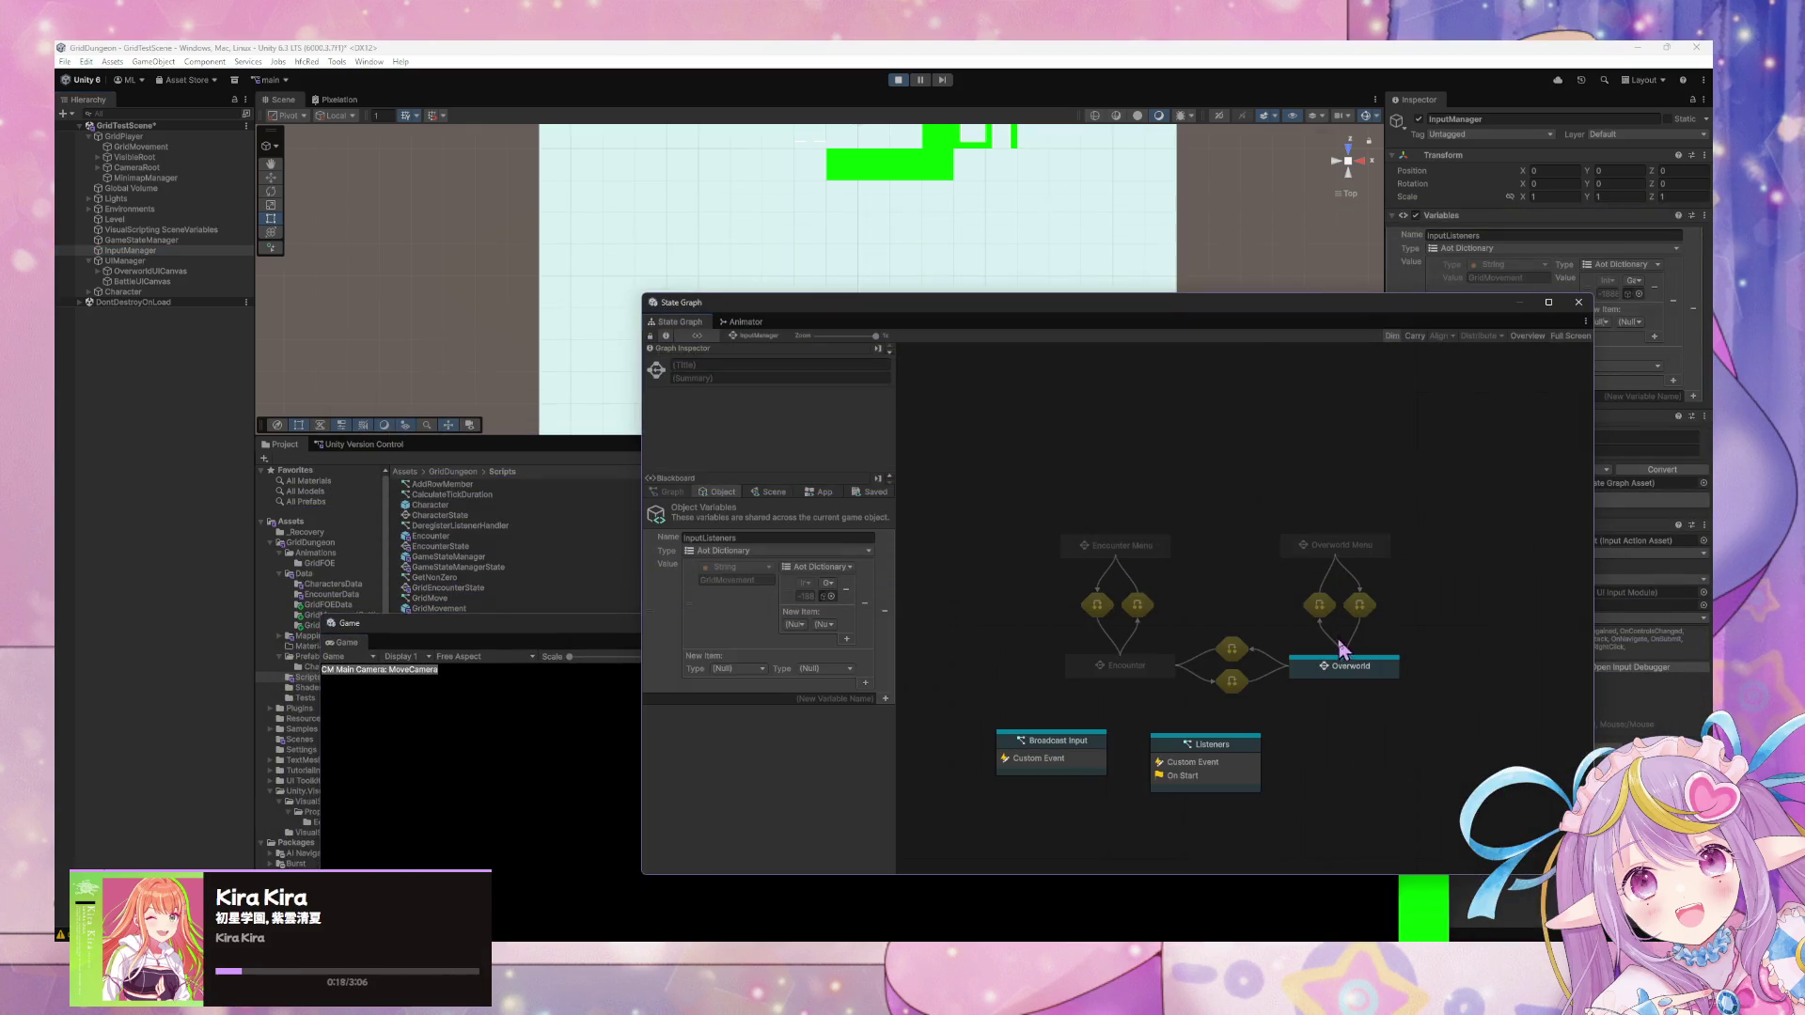
pyautogui.click(141, 240)
pyautogui.click(166, 261)
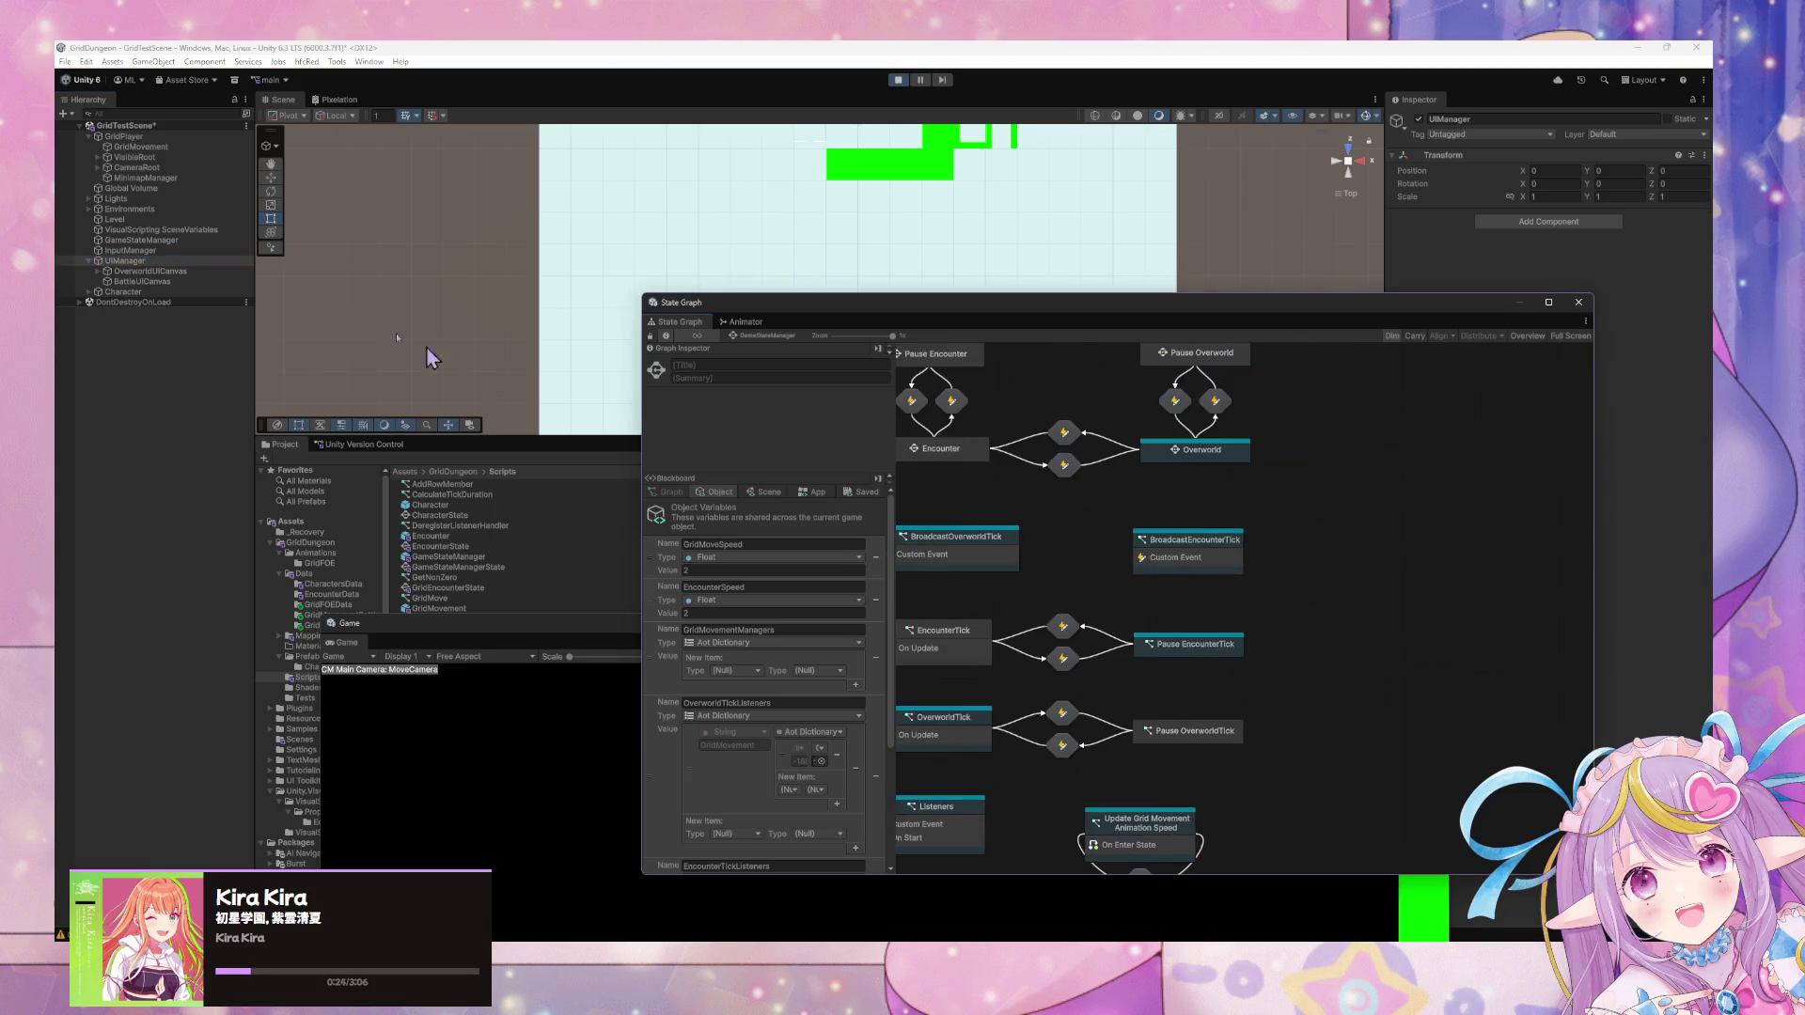
pyautogui.click(132, 250)
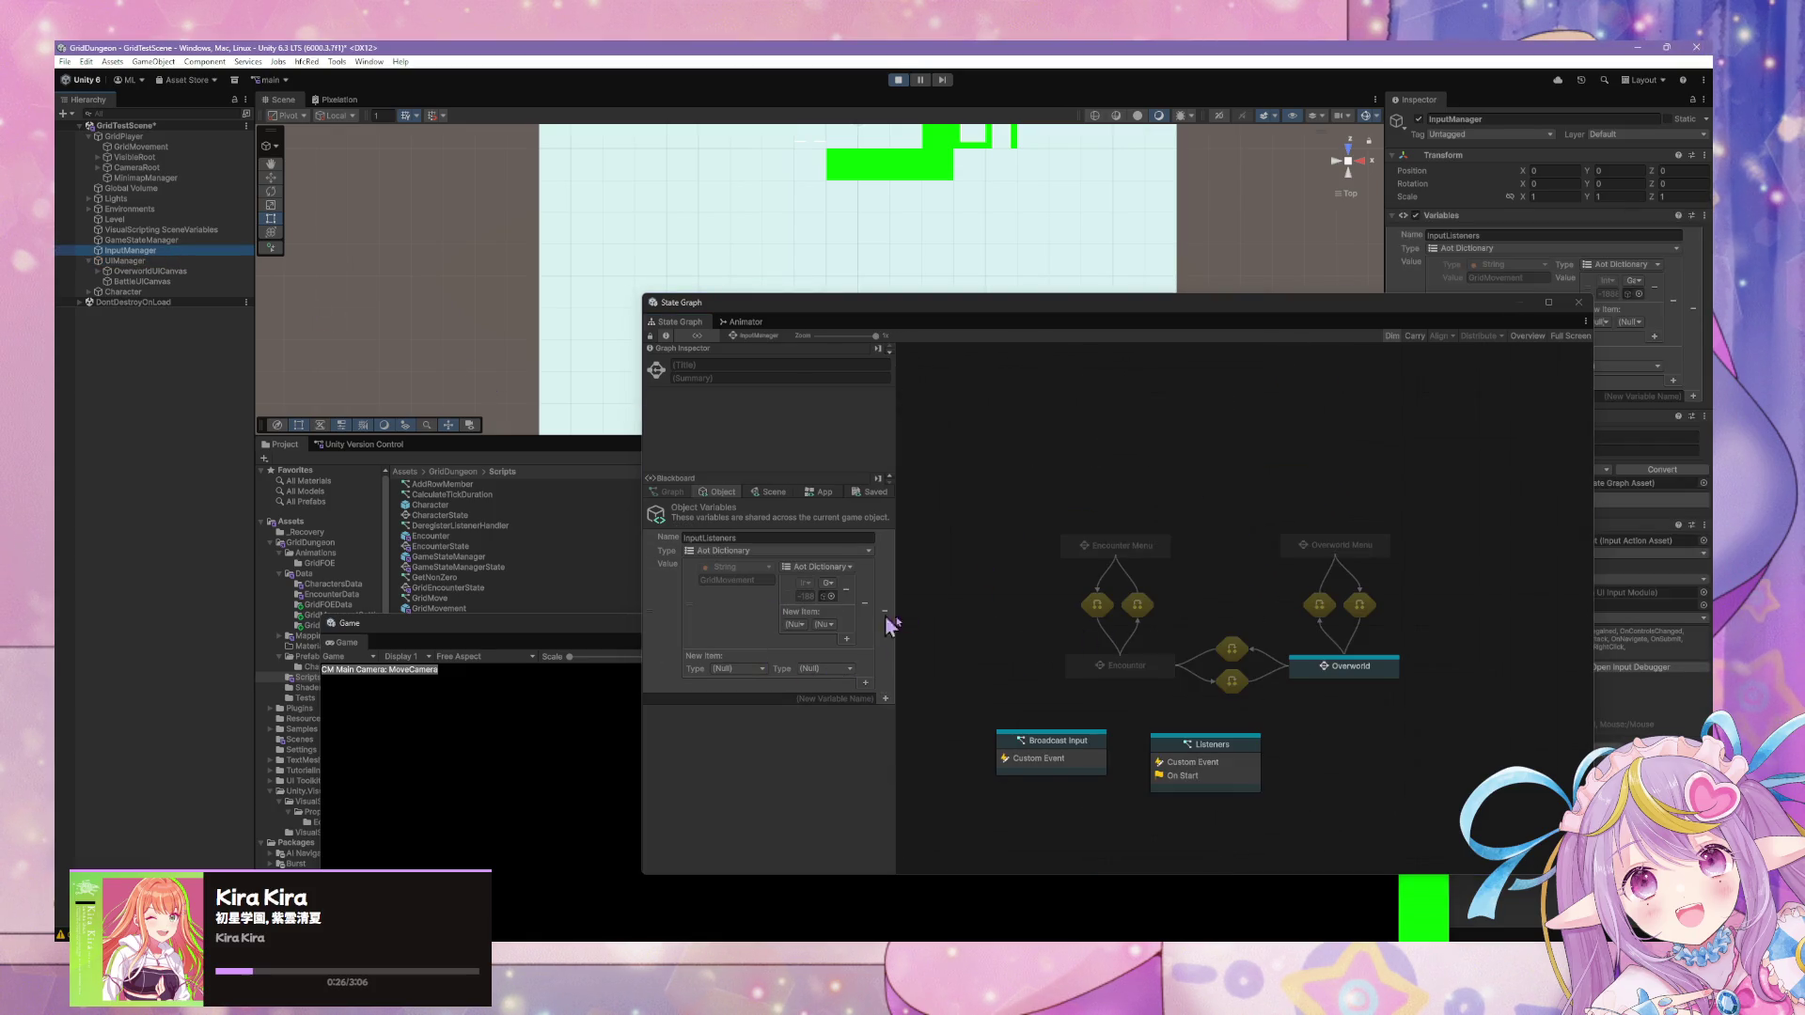
pyautogui.doubleClick(1361, 667)
# Arrange the running Game view and the graph window side by side.
pyautogui.click(511, 765)
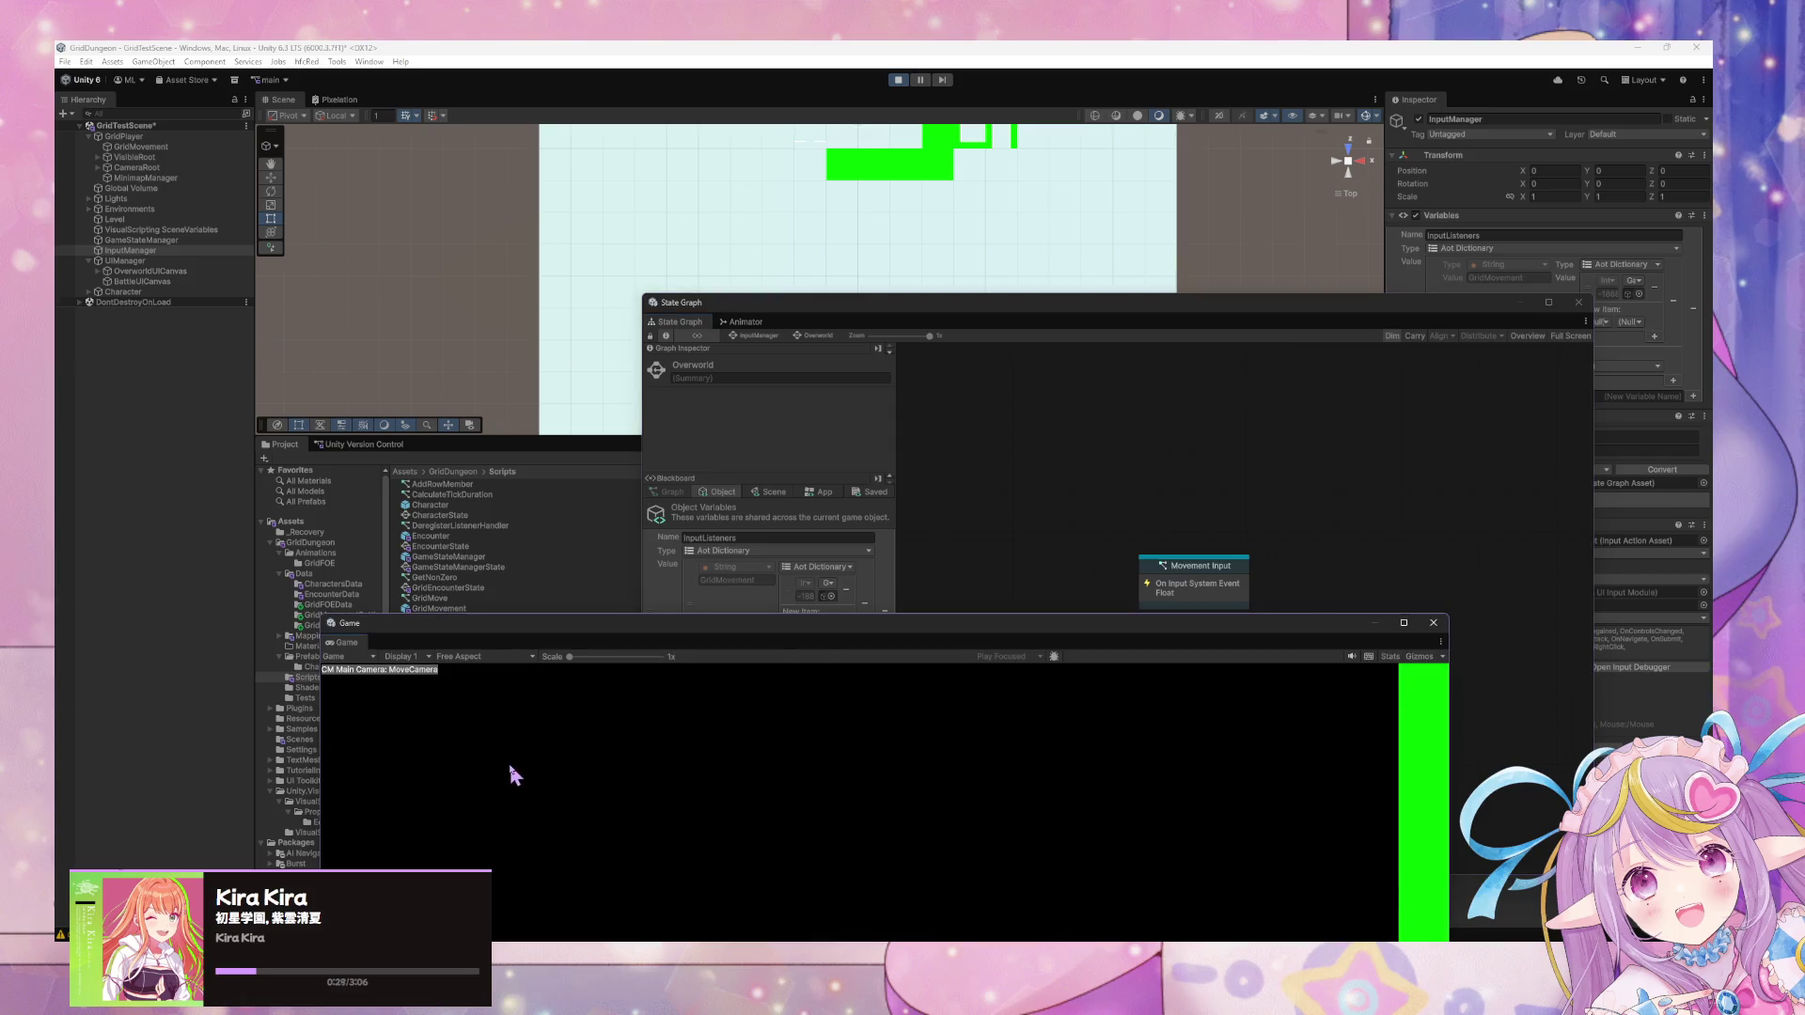
pyautogui.moveTo(1128, 637)
pyautogui.mouseDown()
pyautogui.moveTo(762, 307)
pyautogui.moveTo(829, 247)
pyautogui.mouseUp()
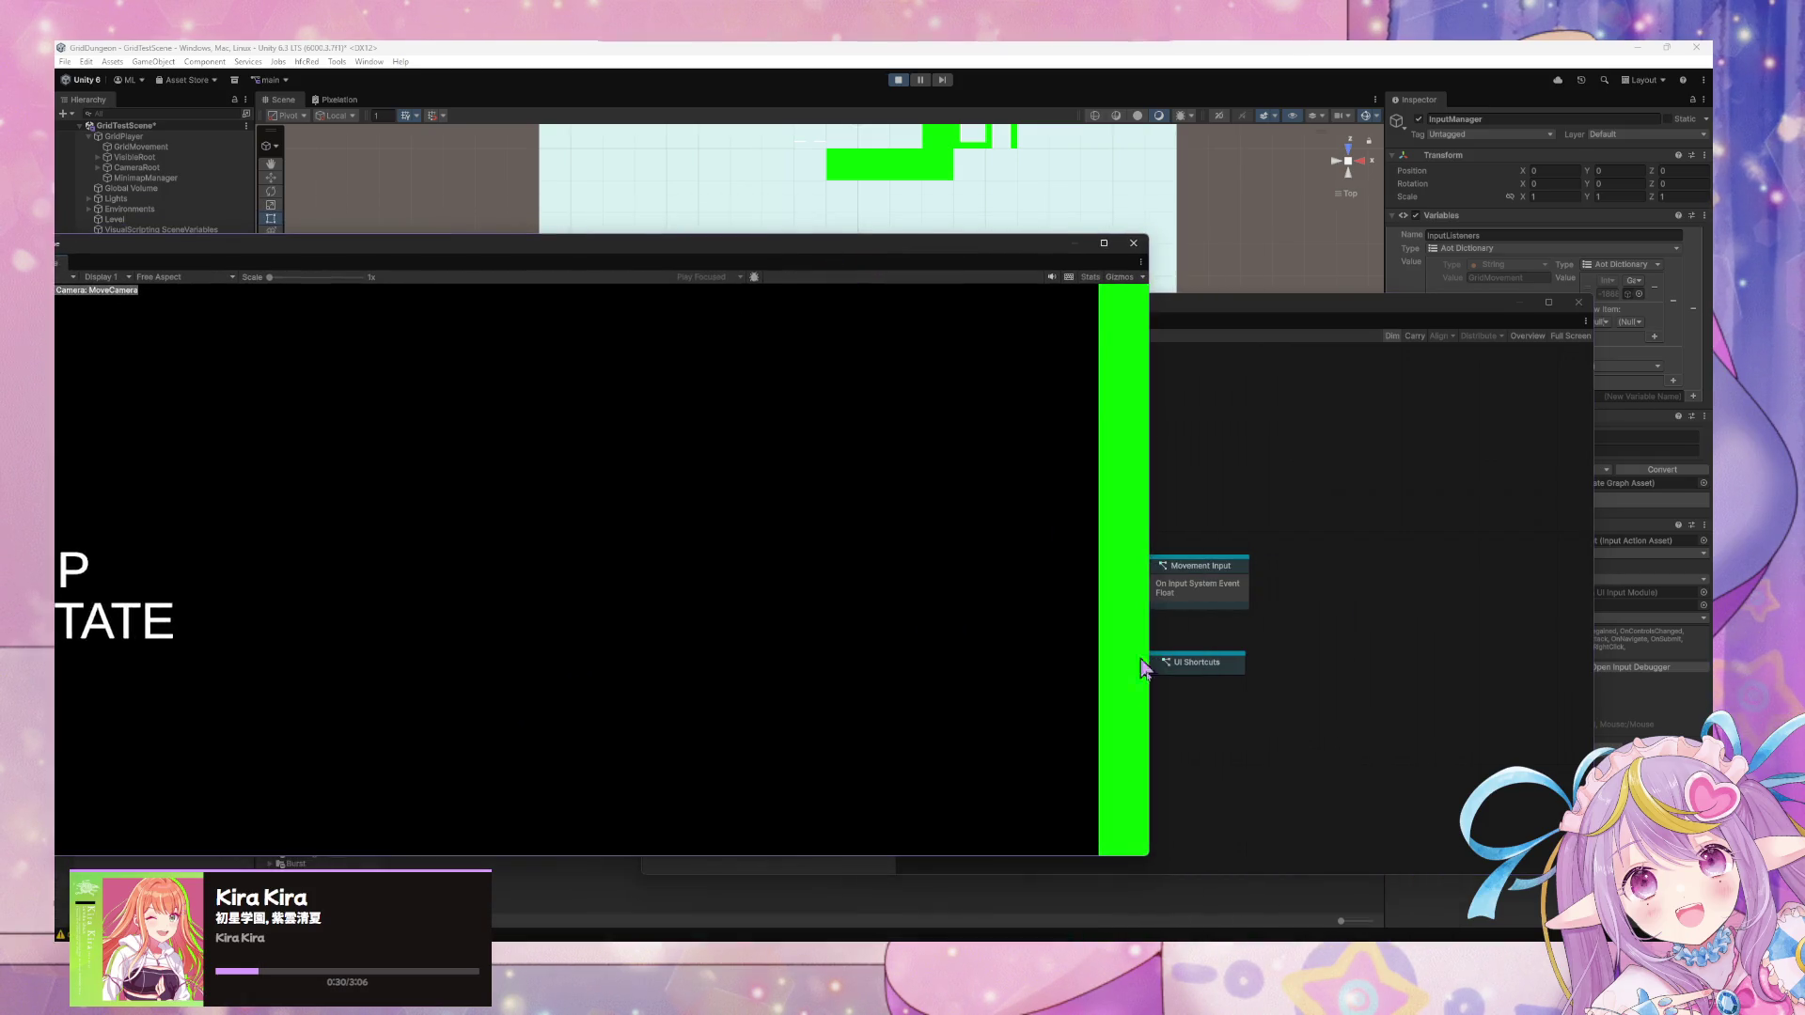
pyautogui.moveTo(1149, 867)
pyautogui.mouseDown()
pyautogui.moveTo(915, 806)
pyautogui.moveTo(967, 941)
pyautogui.mouseUp()
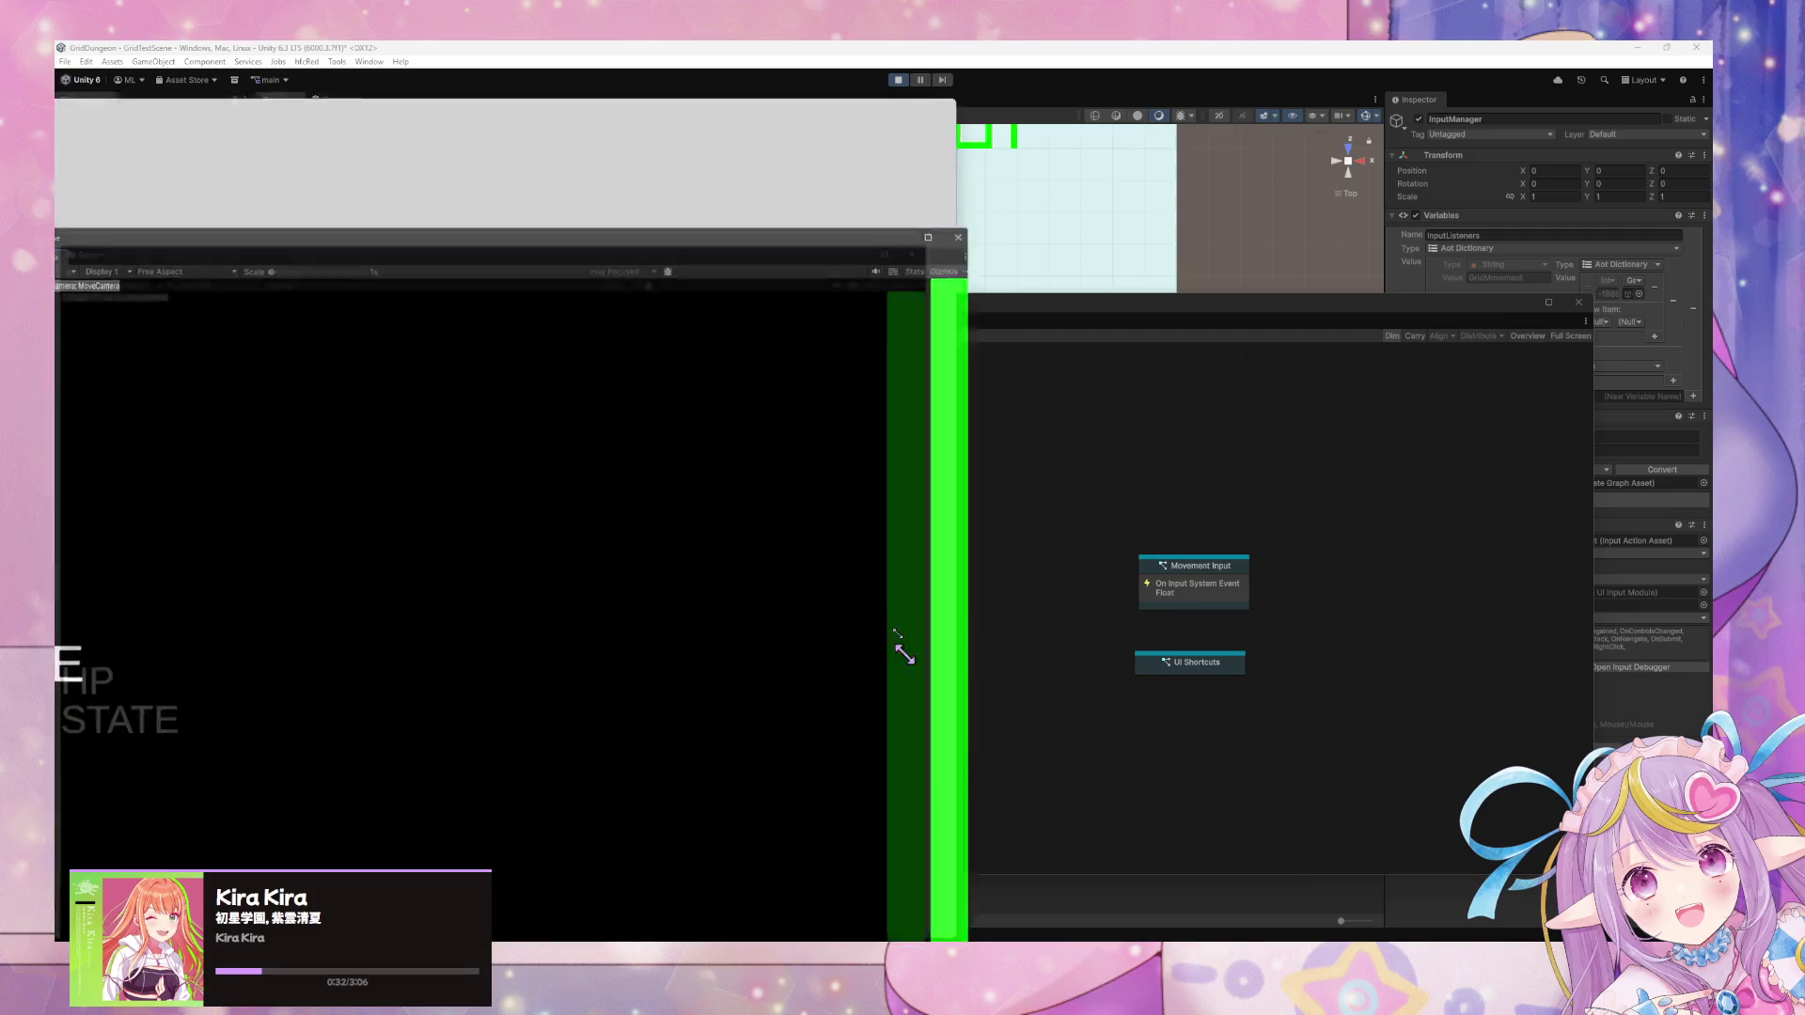
pyautogui.moveTo(780, 241); pyautogui.dragTo(781, 39)
pyautogui.moveTo(666, 64)
pyautogui.mouseDown()
pyautogui.moveTo(1042, 507)
pyautogui.moveTo(910, 452)
pyautogui.moveTo(1365, 452)
pyautogui.mouseUp()
pyautogui.moveTo(546, 425)
pyautogui.mouseDown()
pyautogui.moveTo(590, 440)
pyautogui.moveTo(568, 550)
pyautogui.mouseUp()
pyautogui.moveTo(830, 310); pyautogui.dragTo(211, 198)
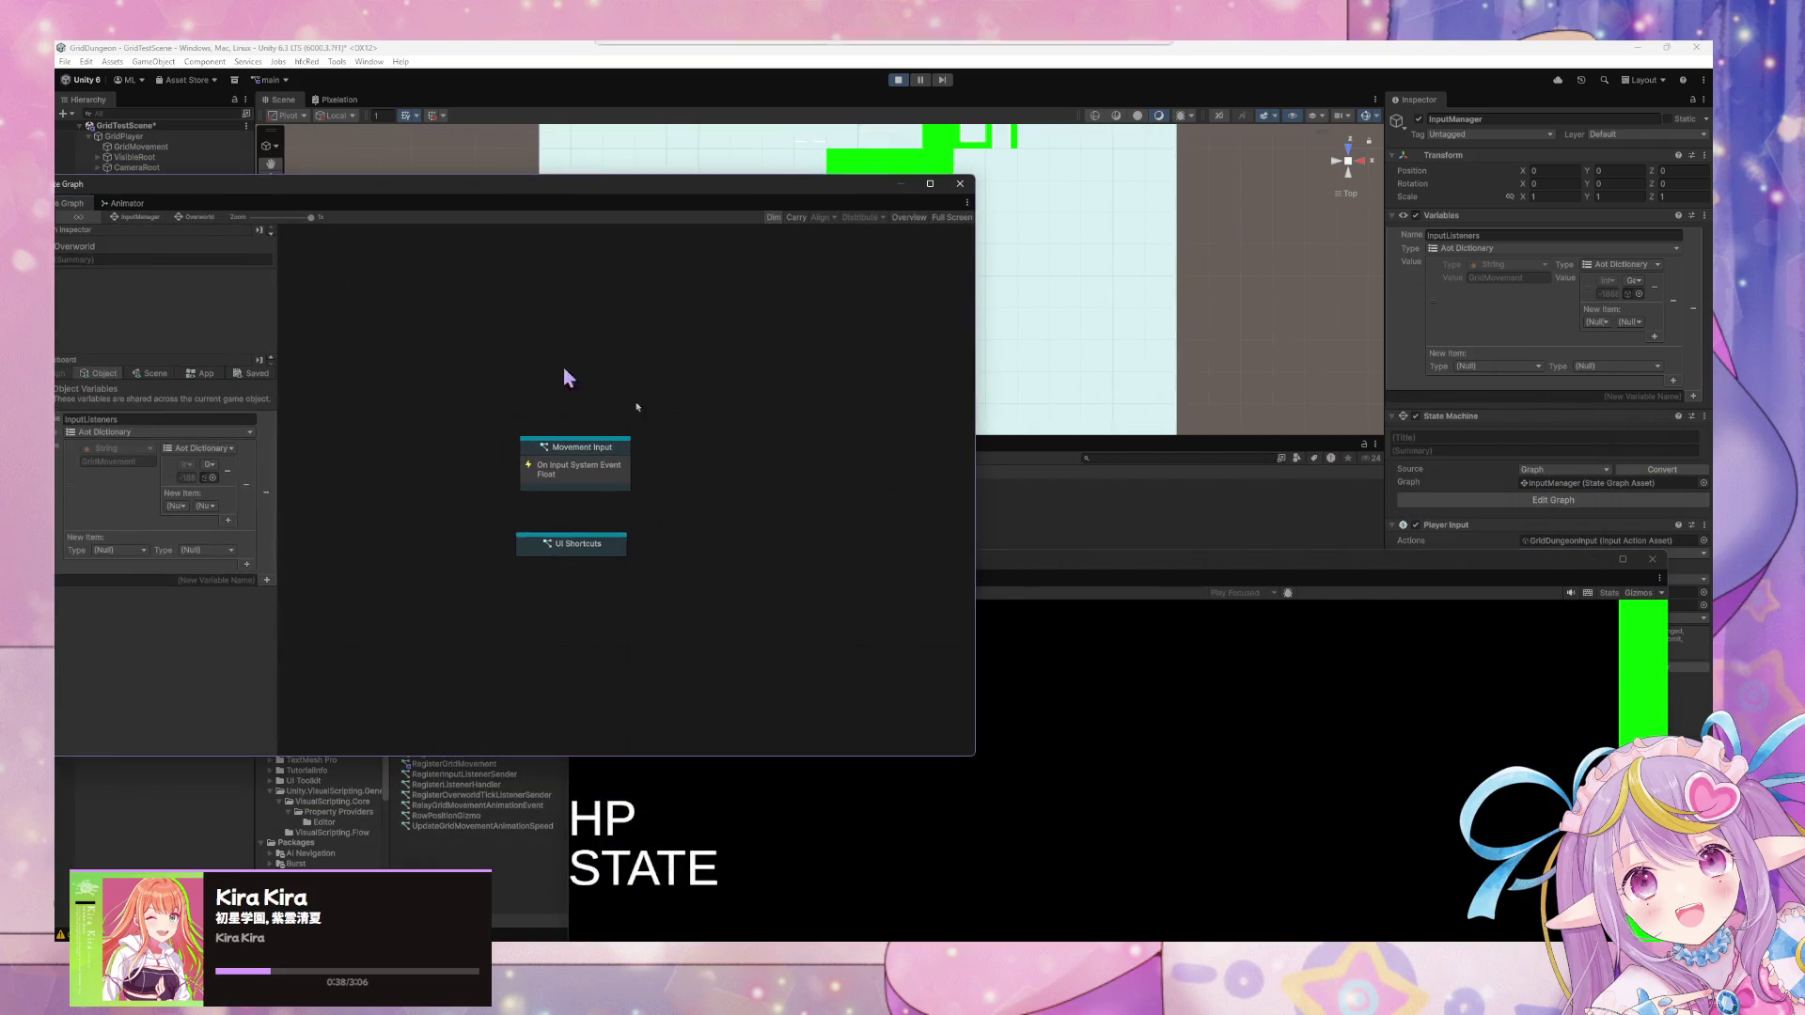
pyautogui.moveTo(1015, 563); pyautogui.dragTo(1230, 303)
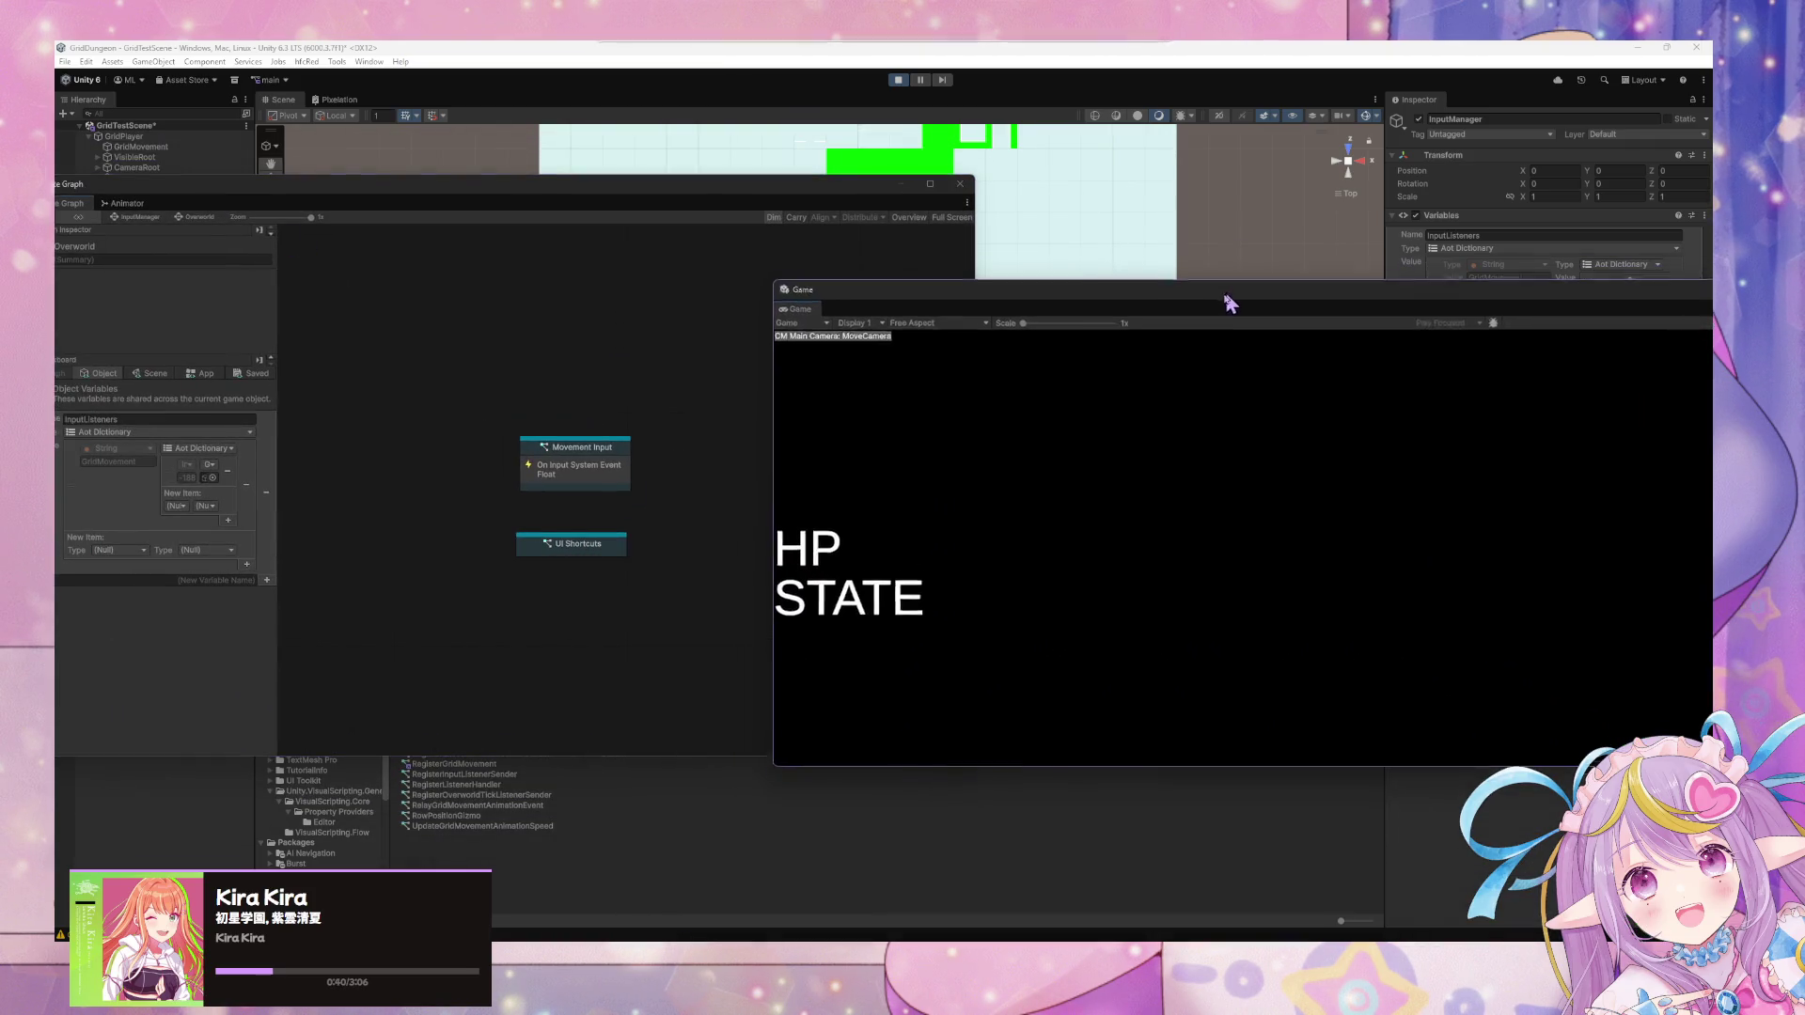
# View the Movement Input subgraph, then switch to GridMovement's state graph.
pyautogui.doubleClick(597, 448)
pyautogui.click(1177, 513)
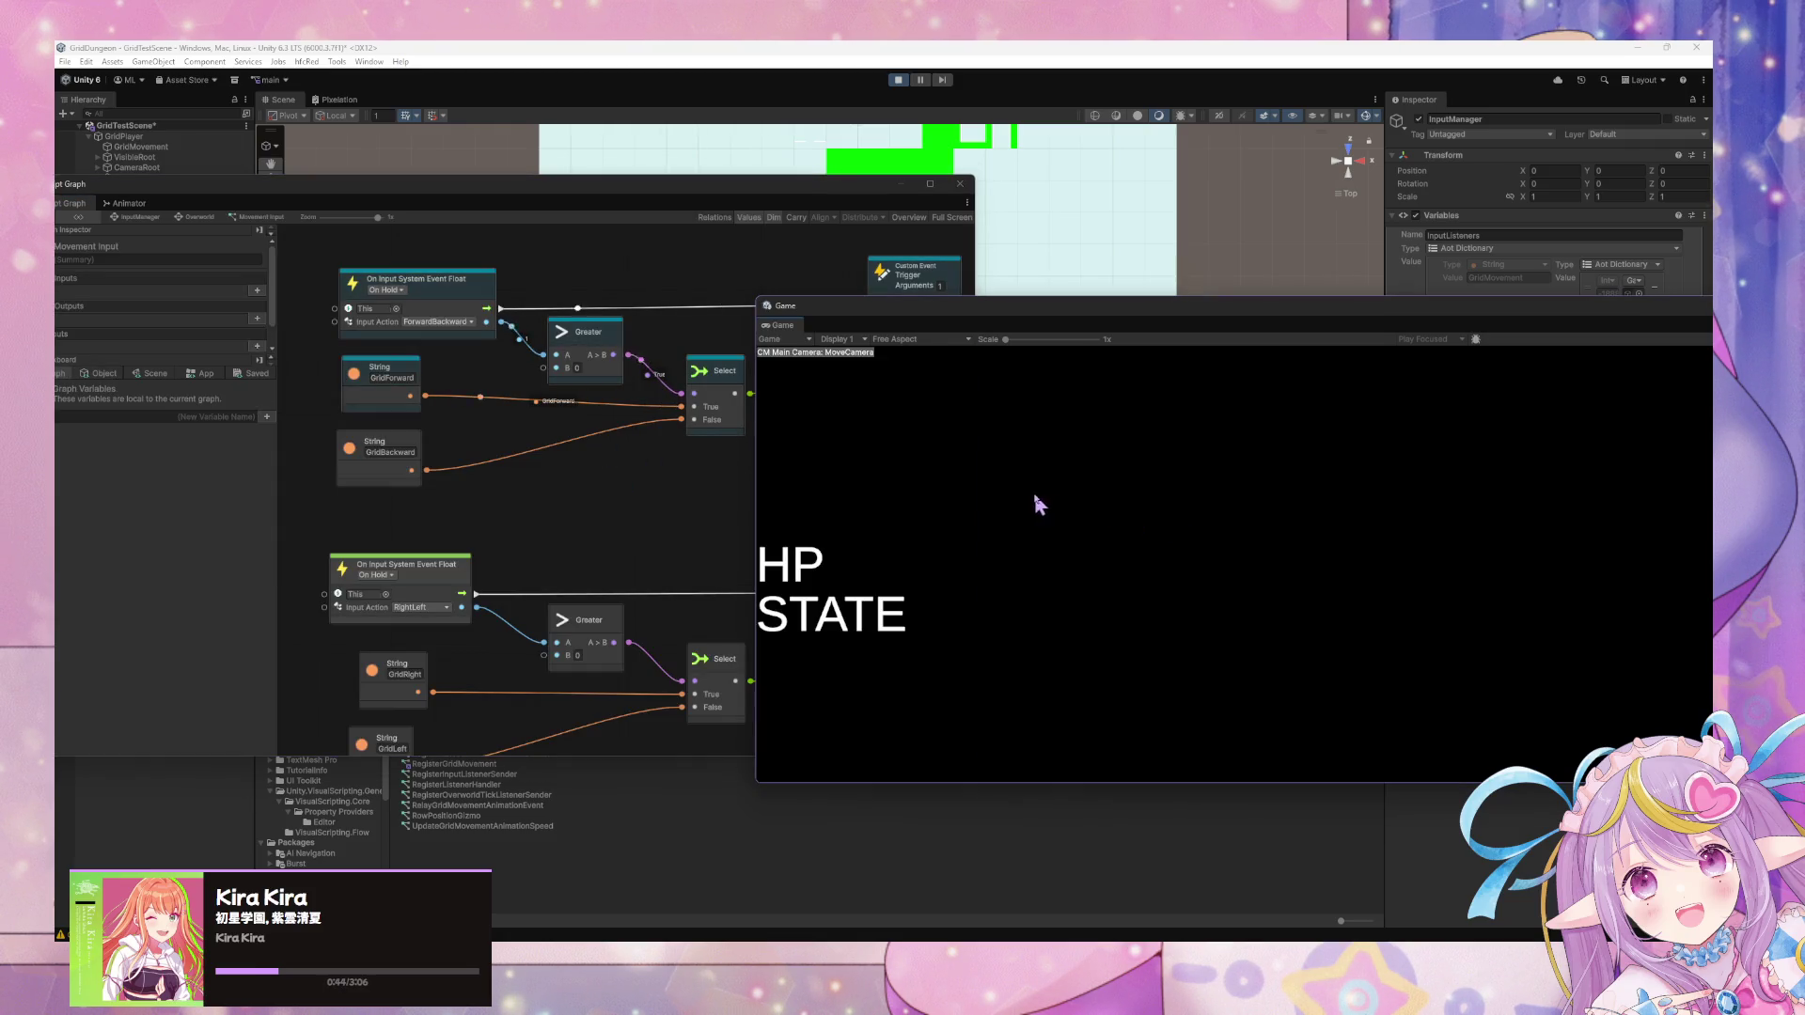
pyautogui.click(671, 485)
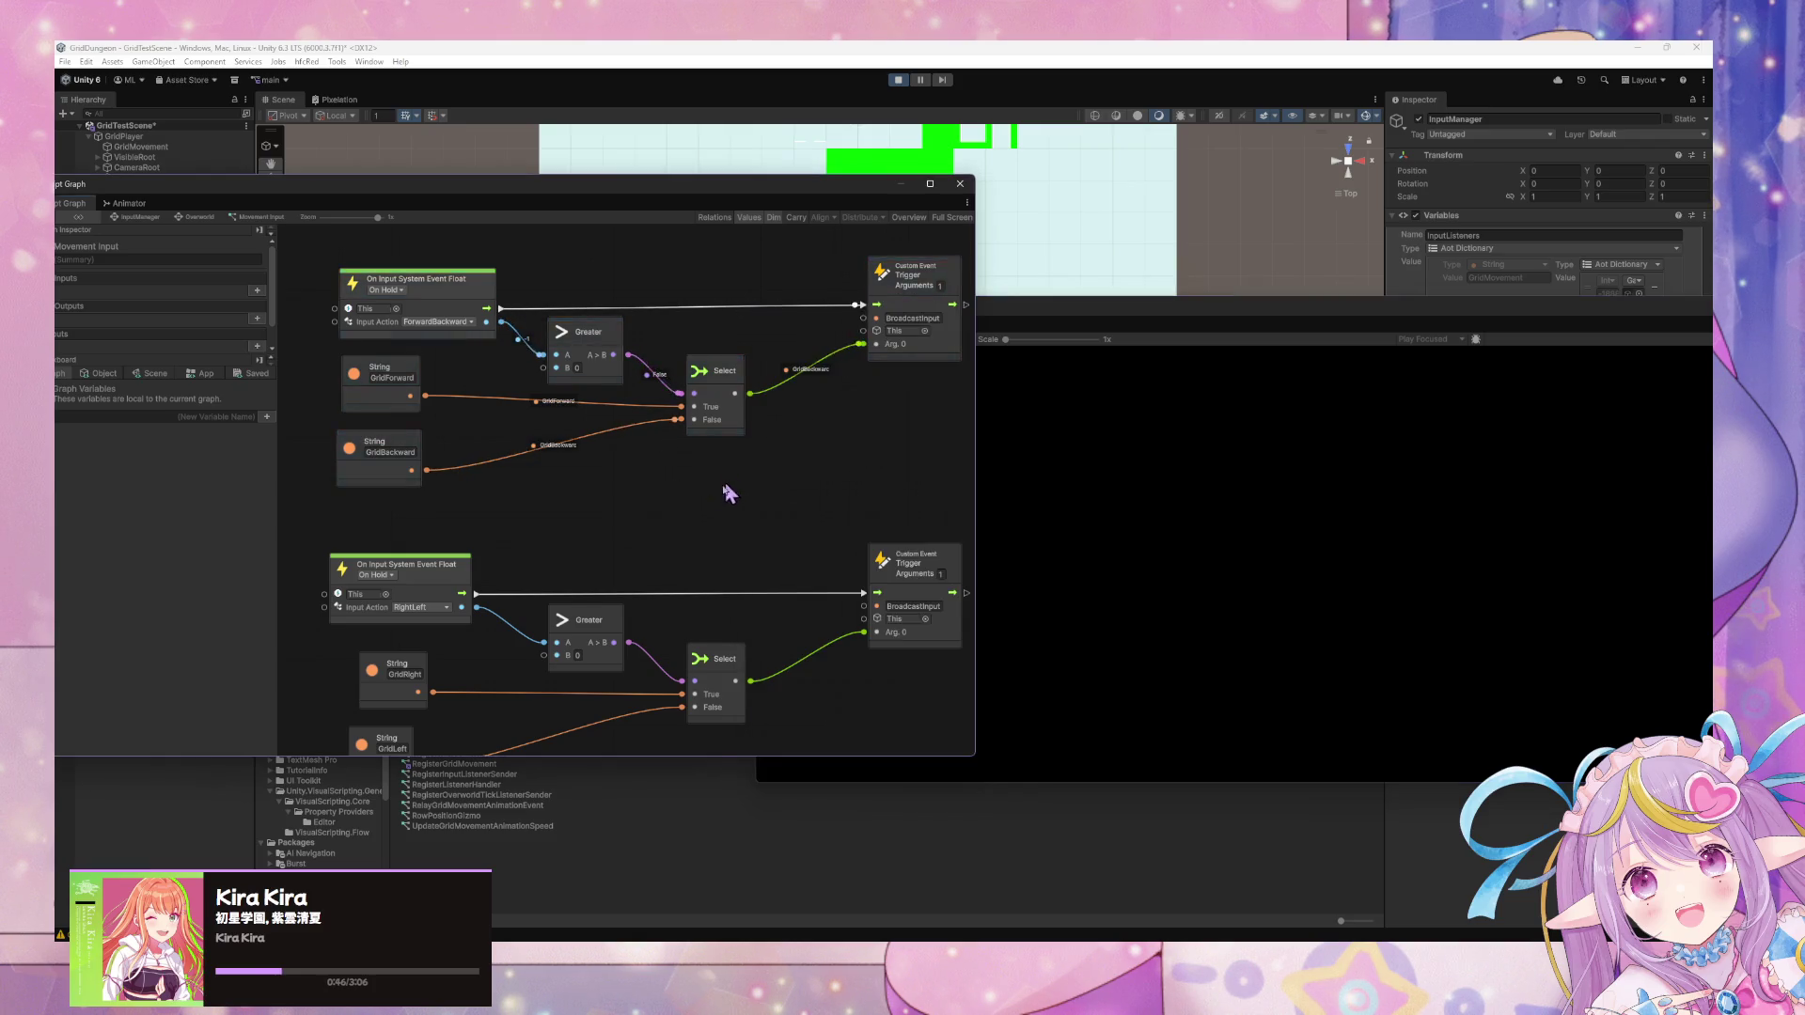
pyautogui.click(1115, 553)
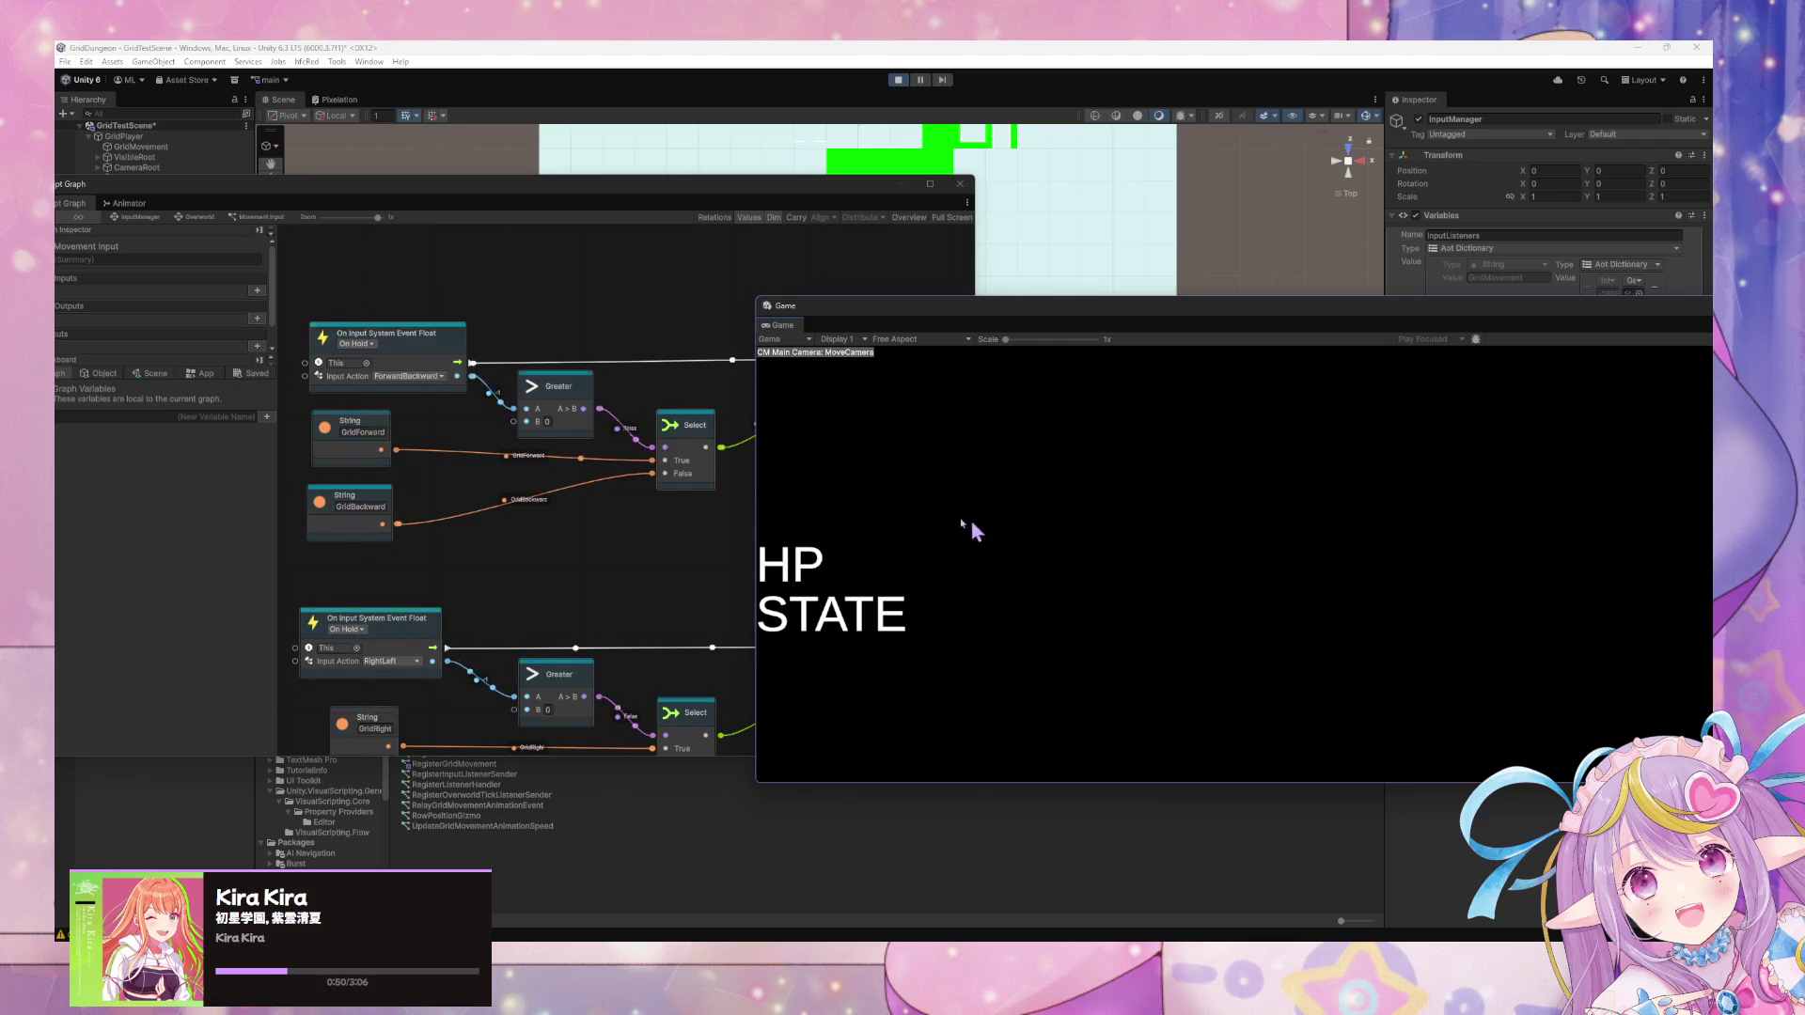
pyautogui.click(725, 538)
pyautogui.moveTo(457, 197)
pyautogui.mouseDown()
pyautogui.moveTo(451, 404)
pyautogui.moveTo(714, 314)
pyautogui.mouseUp()
pyautogui.click(141, 146)
pyautogui.scroll(-3, 548, 632)
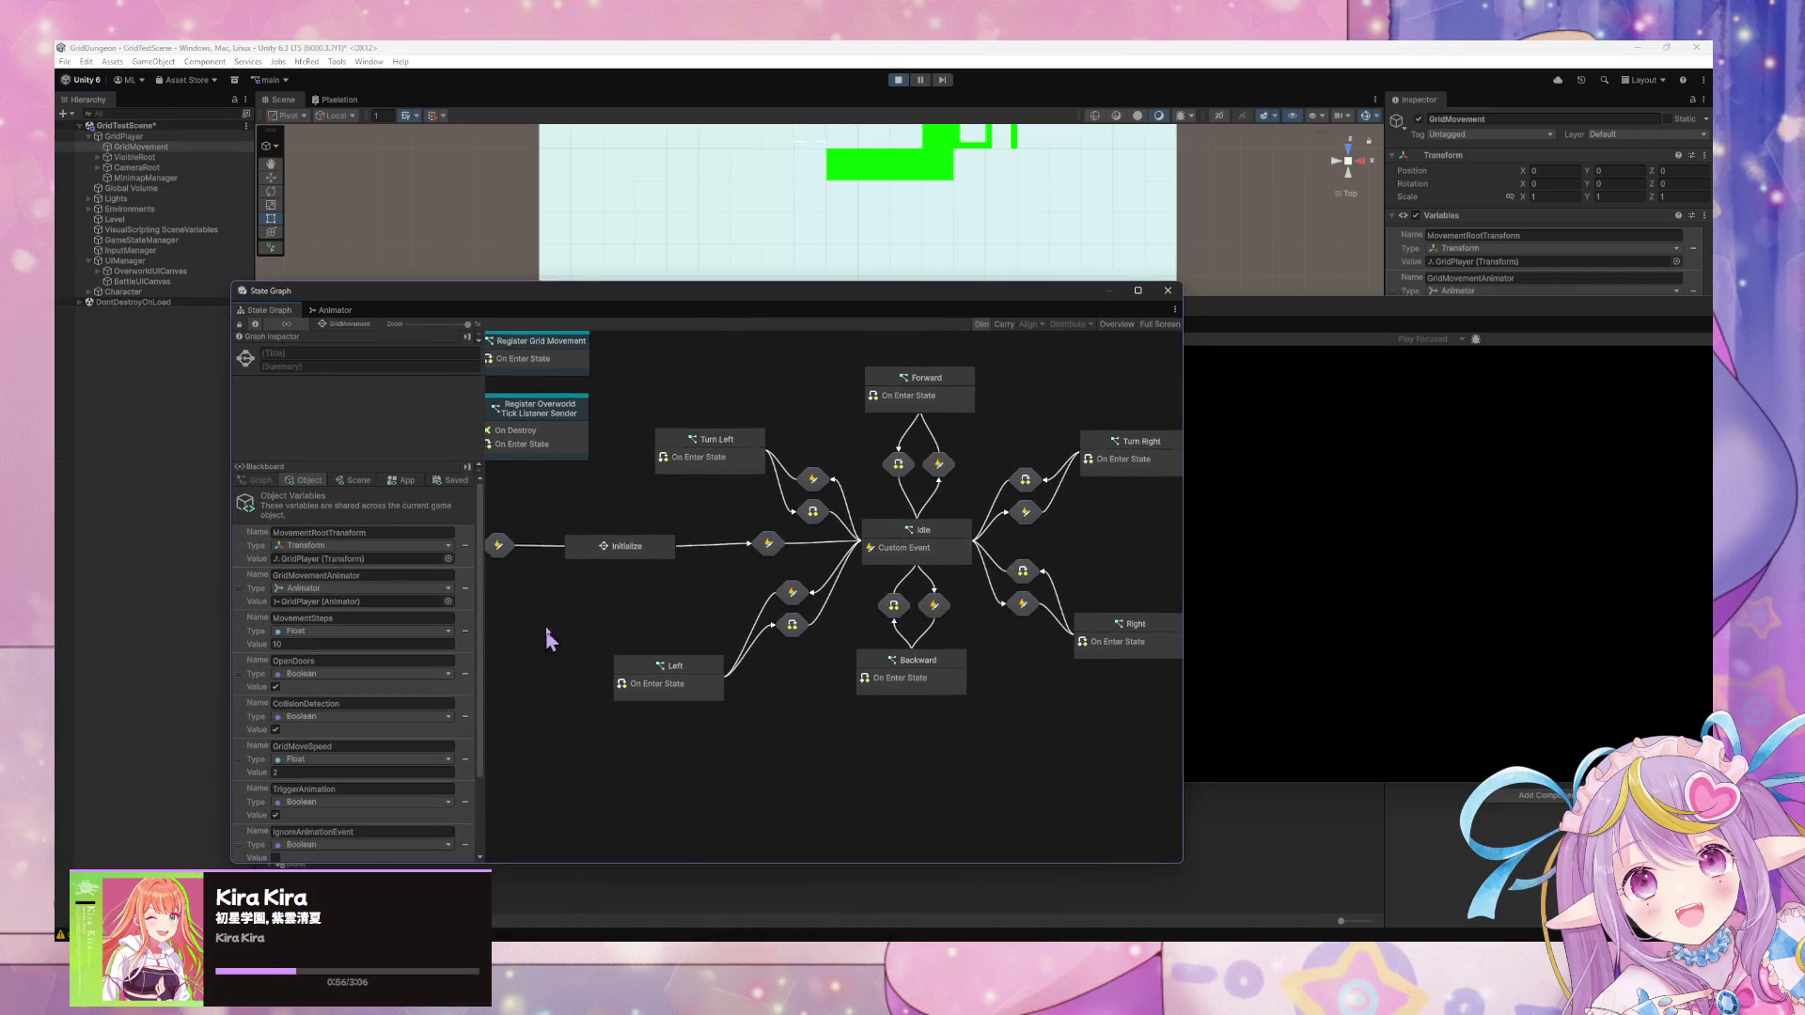
# Open GridMovement's Standby state script graph.
pyautogui.scroll(2, 404, 663)
pyautogui.scroll(4, 809, 503)
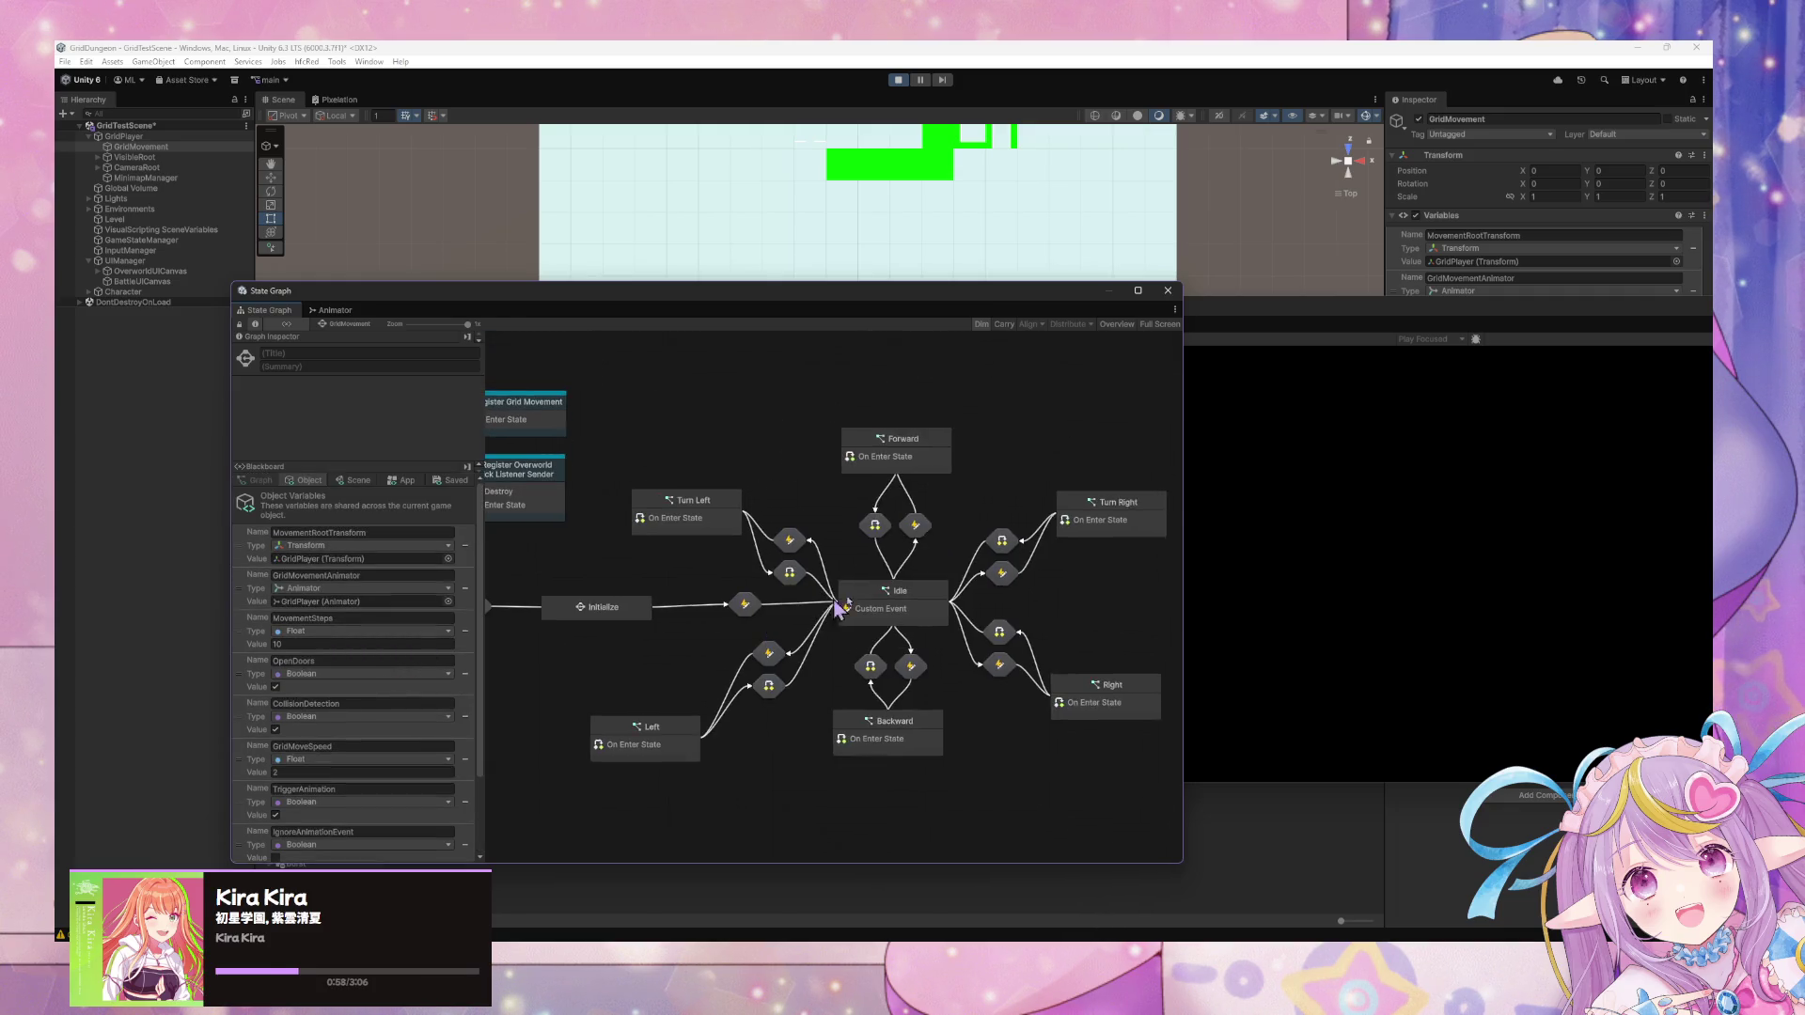
pyautogui.click(1396, 545)
pyautogui.click(743, 659)
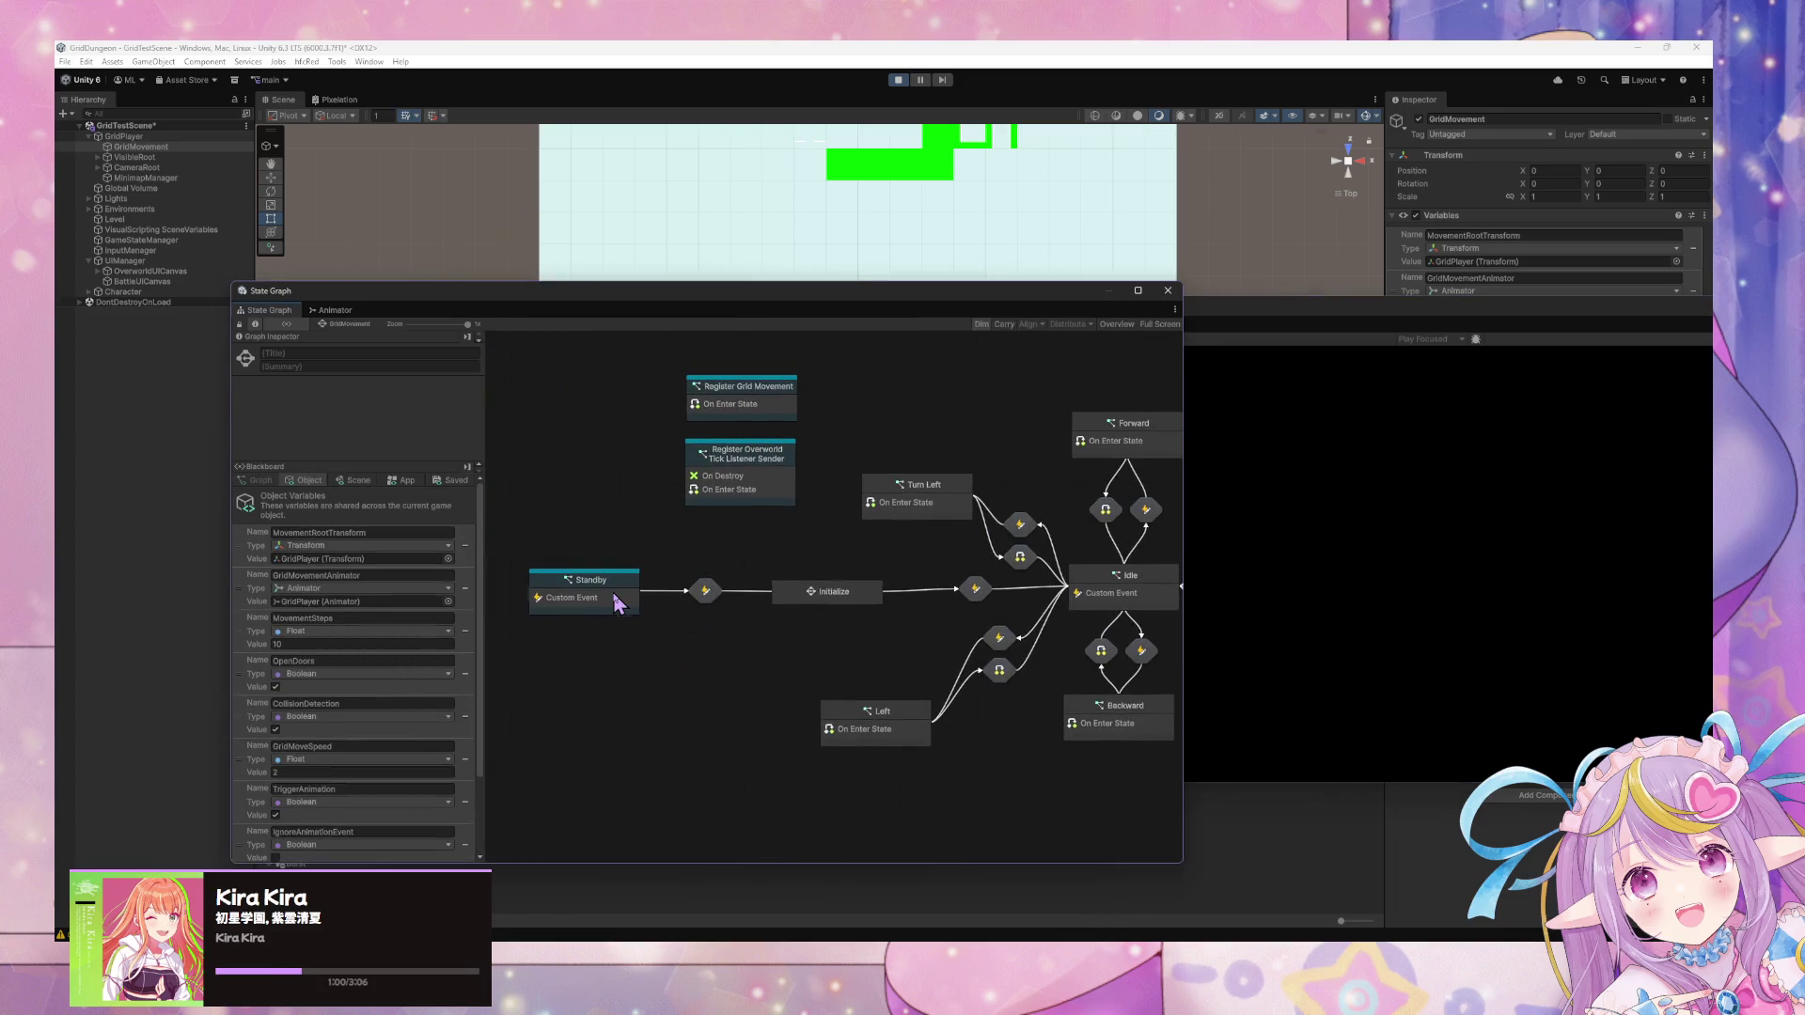
pyautogui.doubleClick(616, 611)
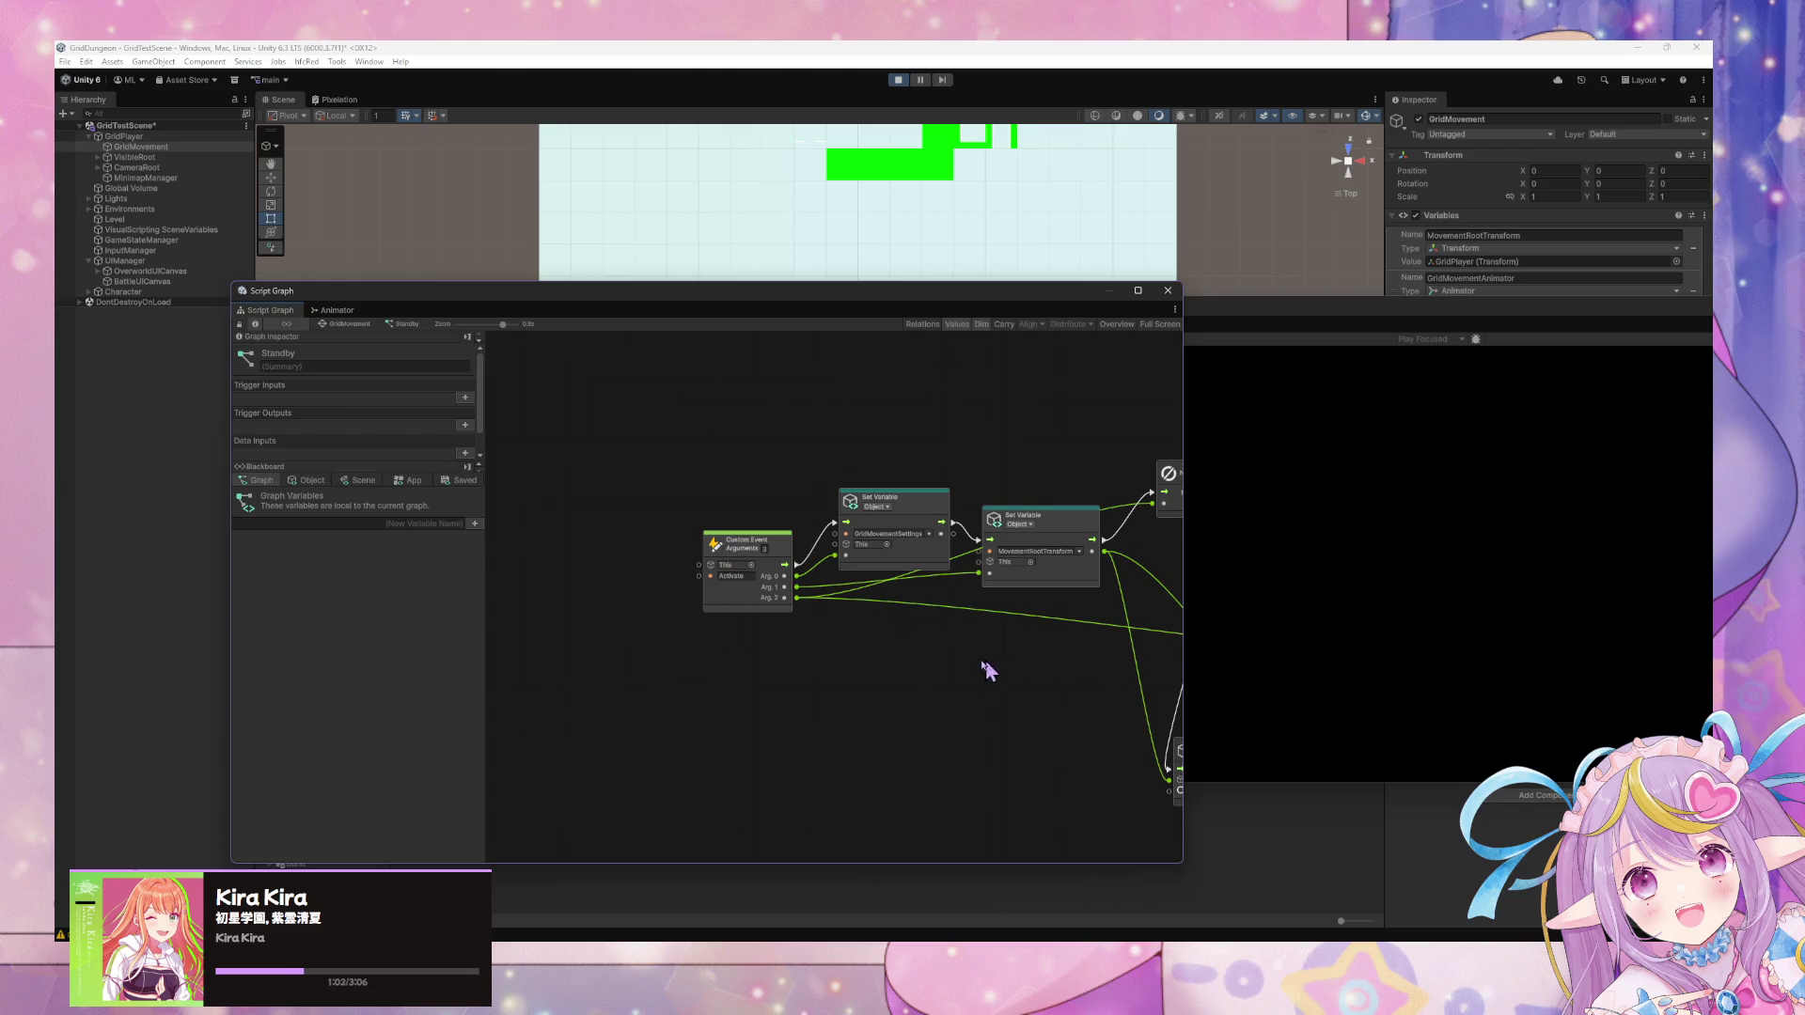
pyautogui.scroll(1, 989, 673)
# Show GridPlayer's state graph, rearrange the windows and stop play mode.
pyautogui.click(132, 137)
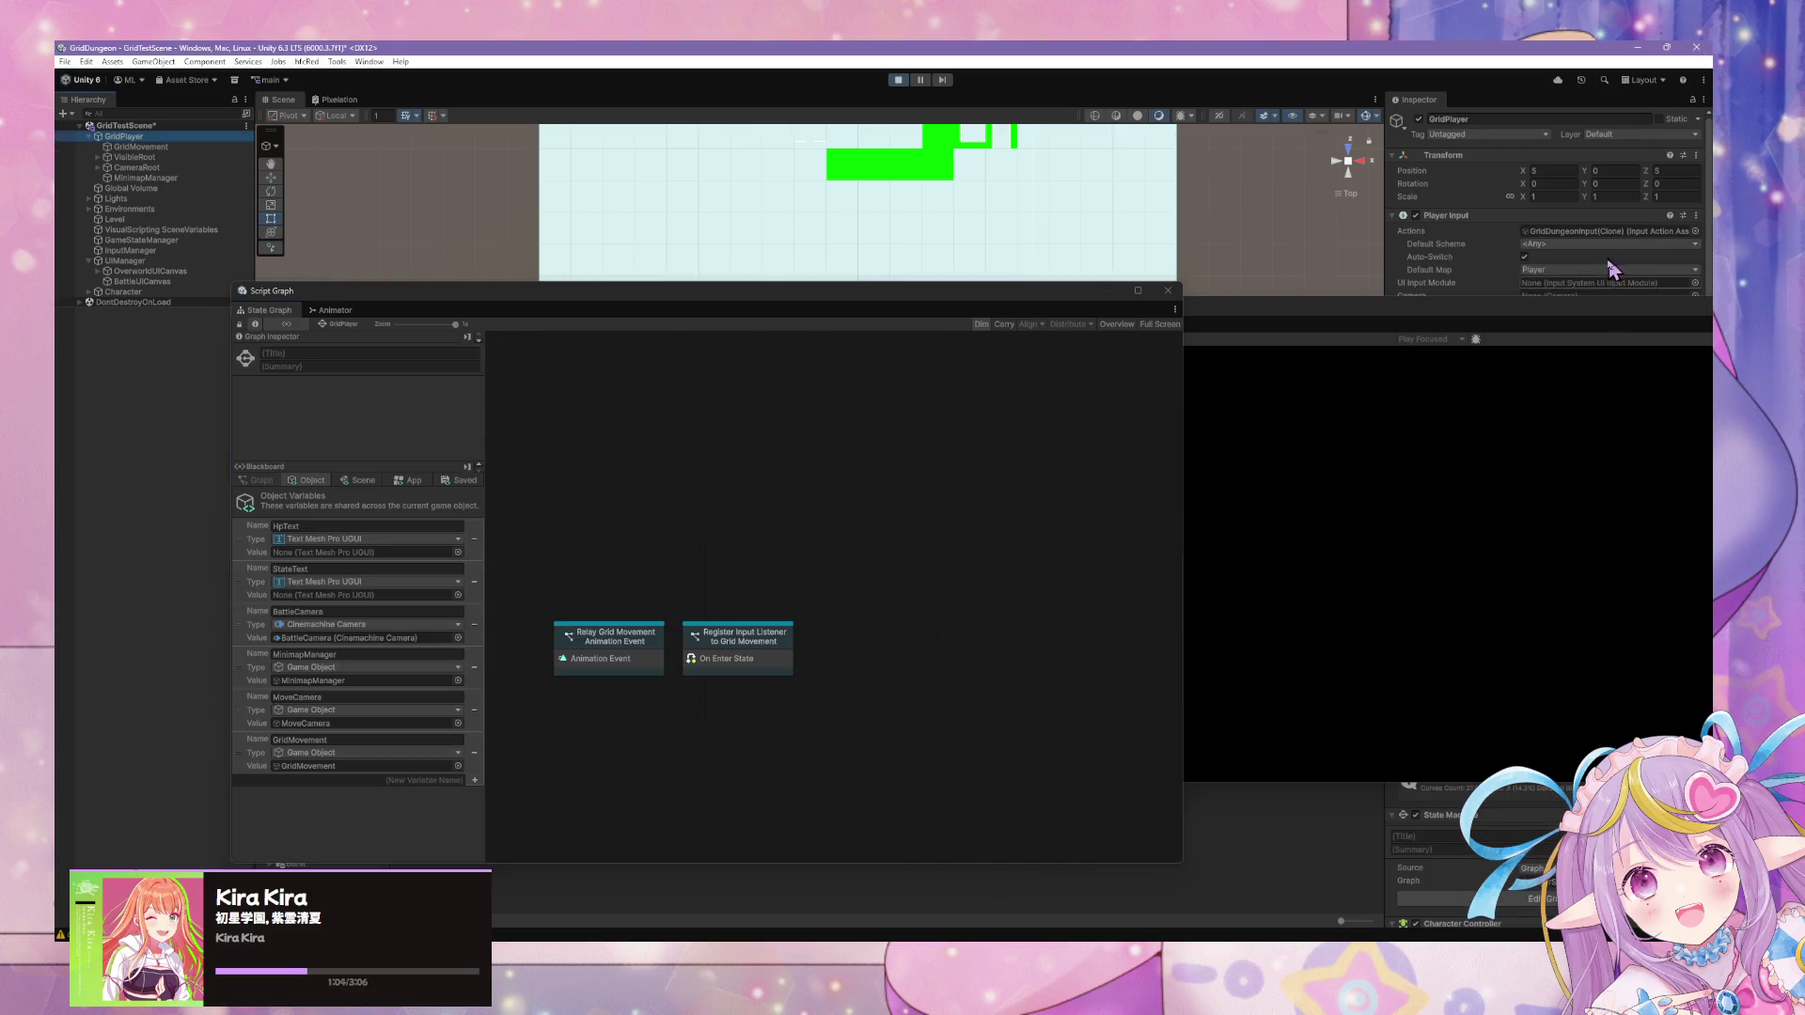
pyautogui.moveTo(1554, 317)
pyautogui.mouseDown()
pyautogui.moveTo(1378, 575)
pyautogui.moveTo(1376, 543)
pyautogui.mouseUp()
pyautogui.moveTo(769, 294); pyautogui.dragTo(859, 206)
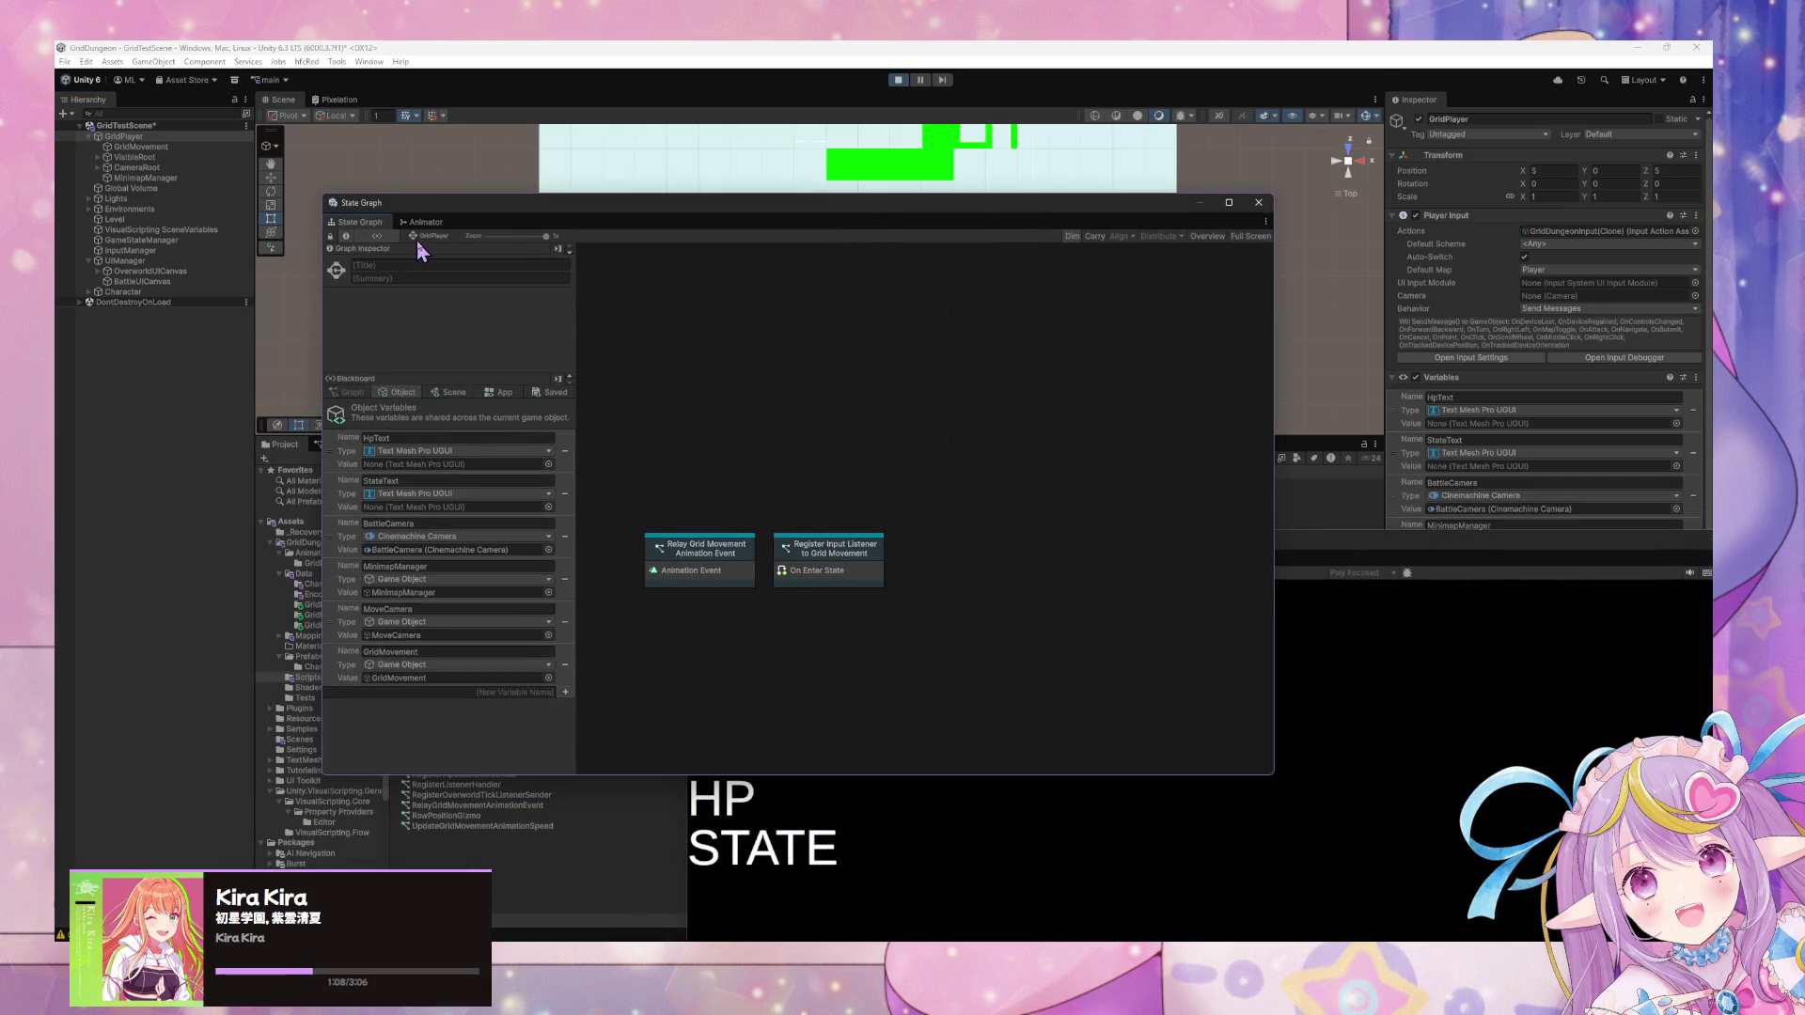
pyautogui.click(165, 138)
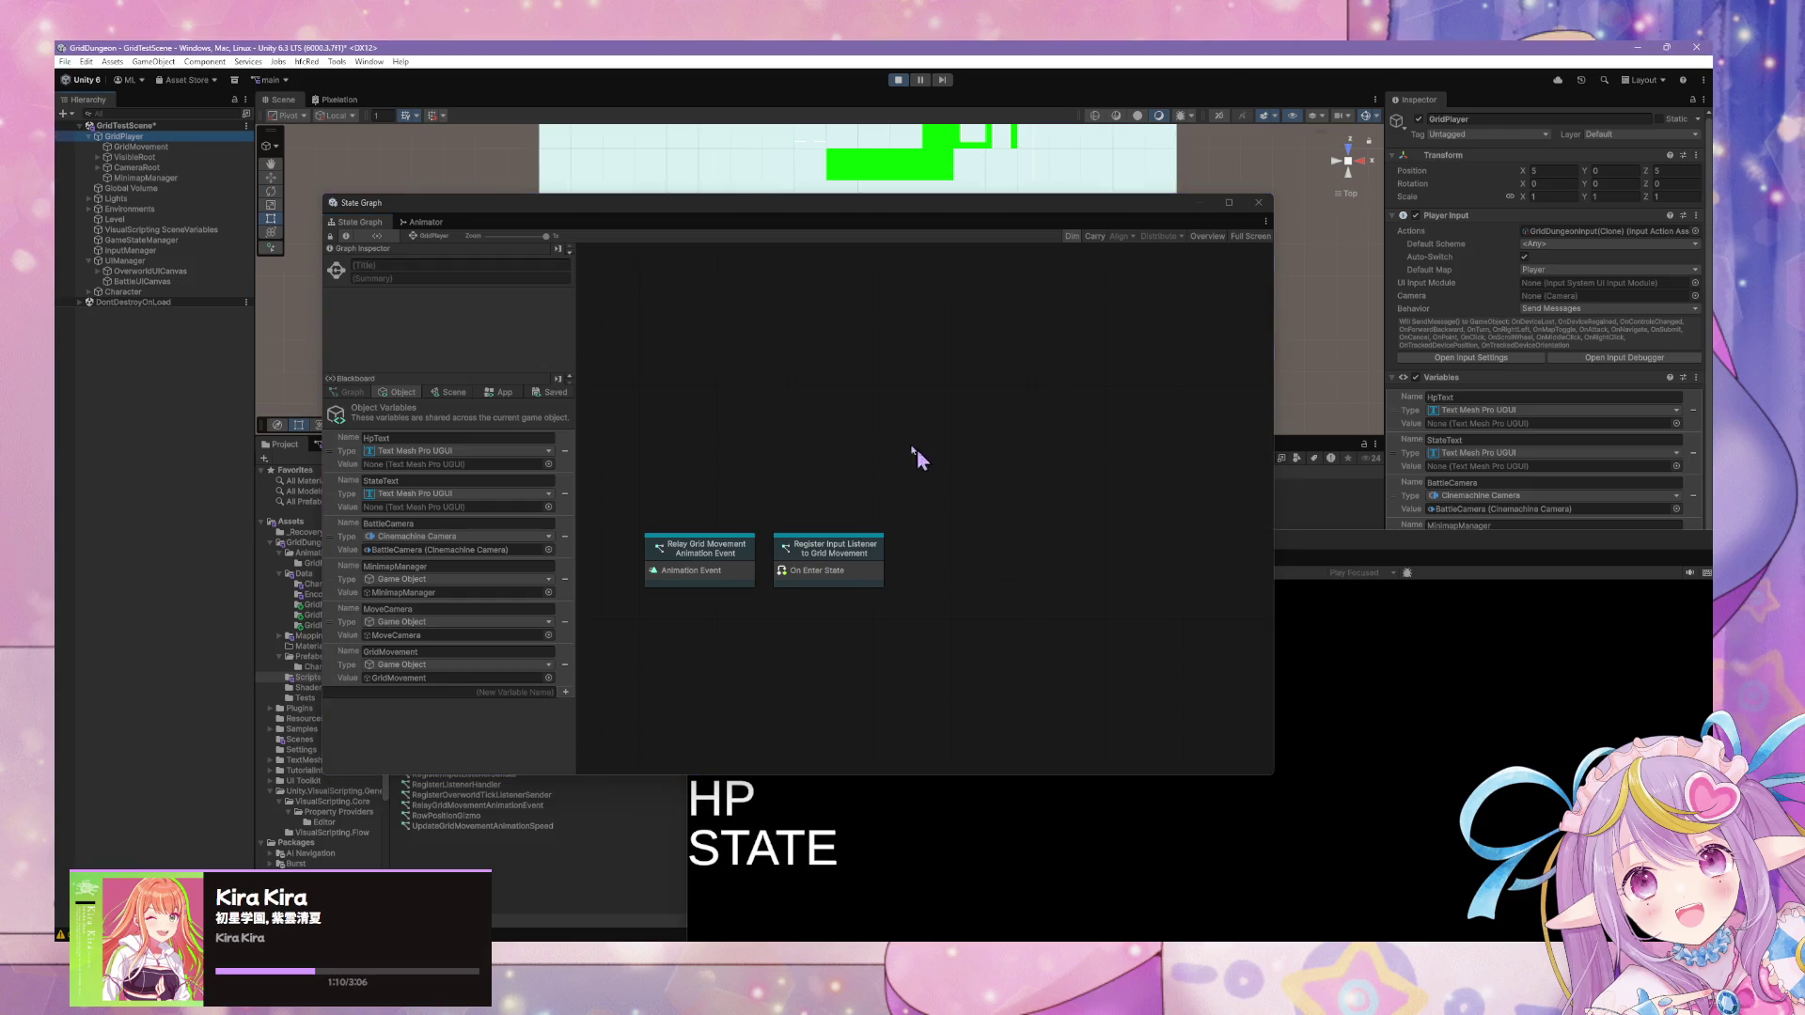
pyautogui.click(419, 243)
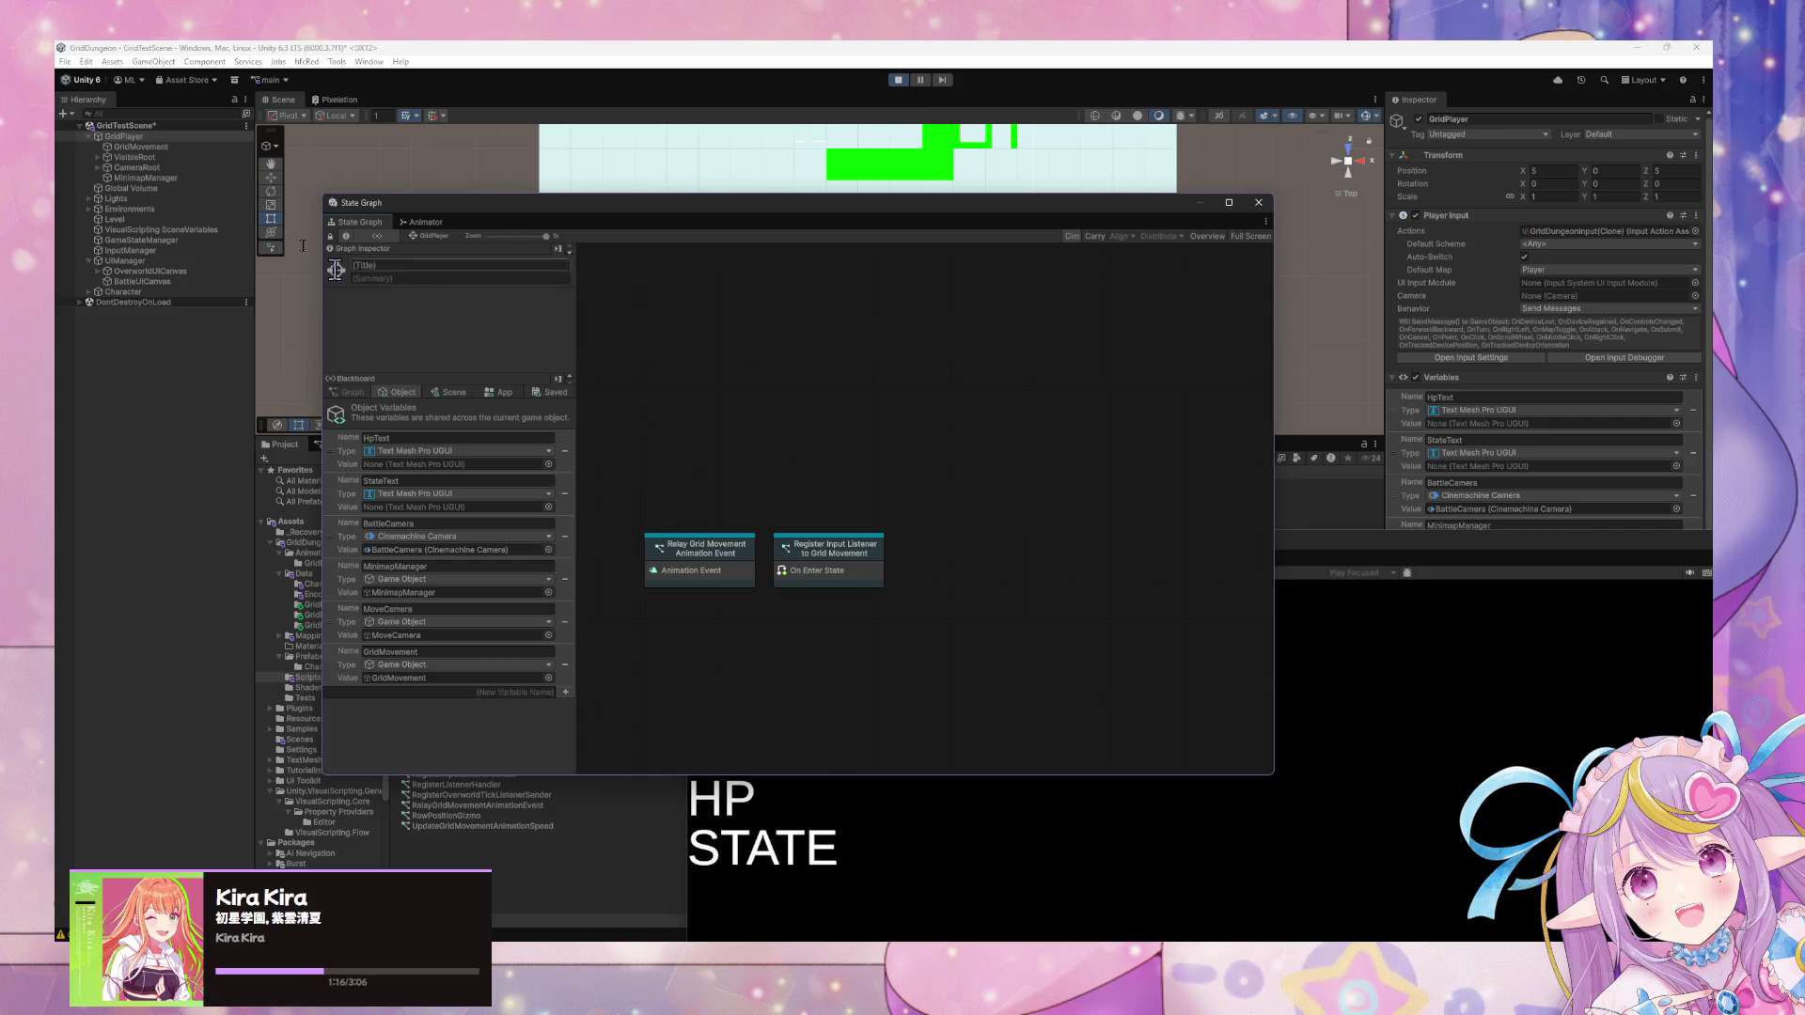
pyautogui.click(898, 80)
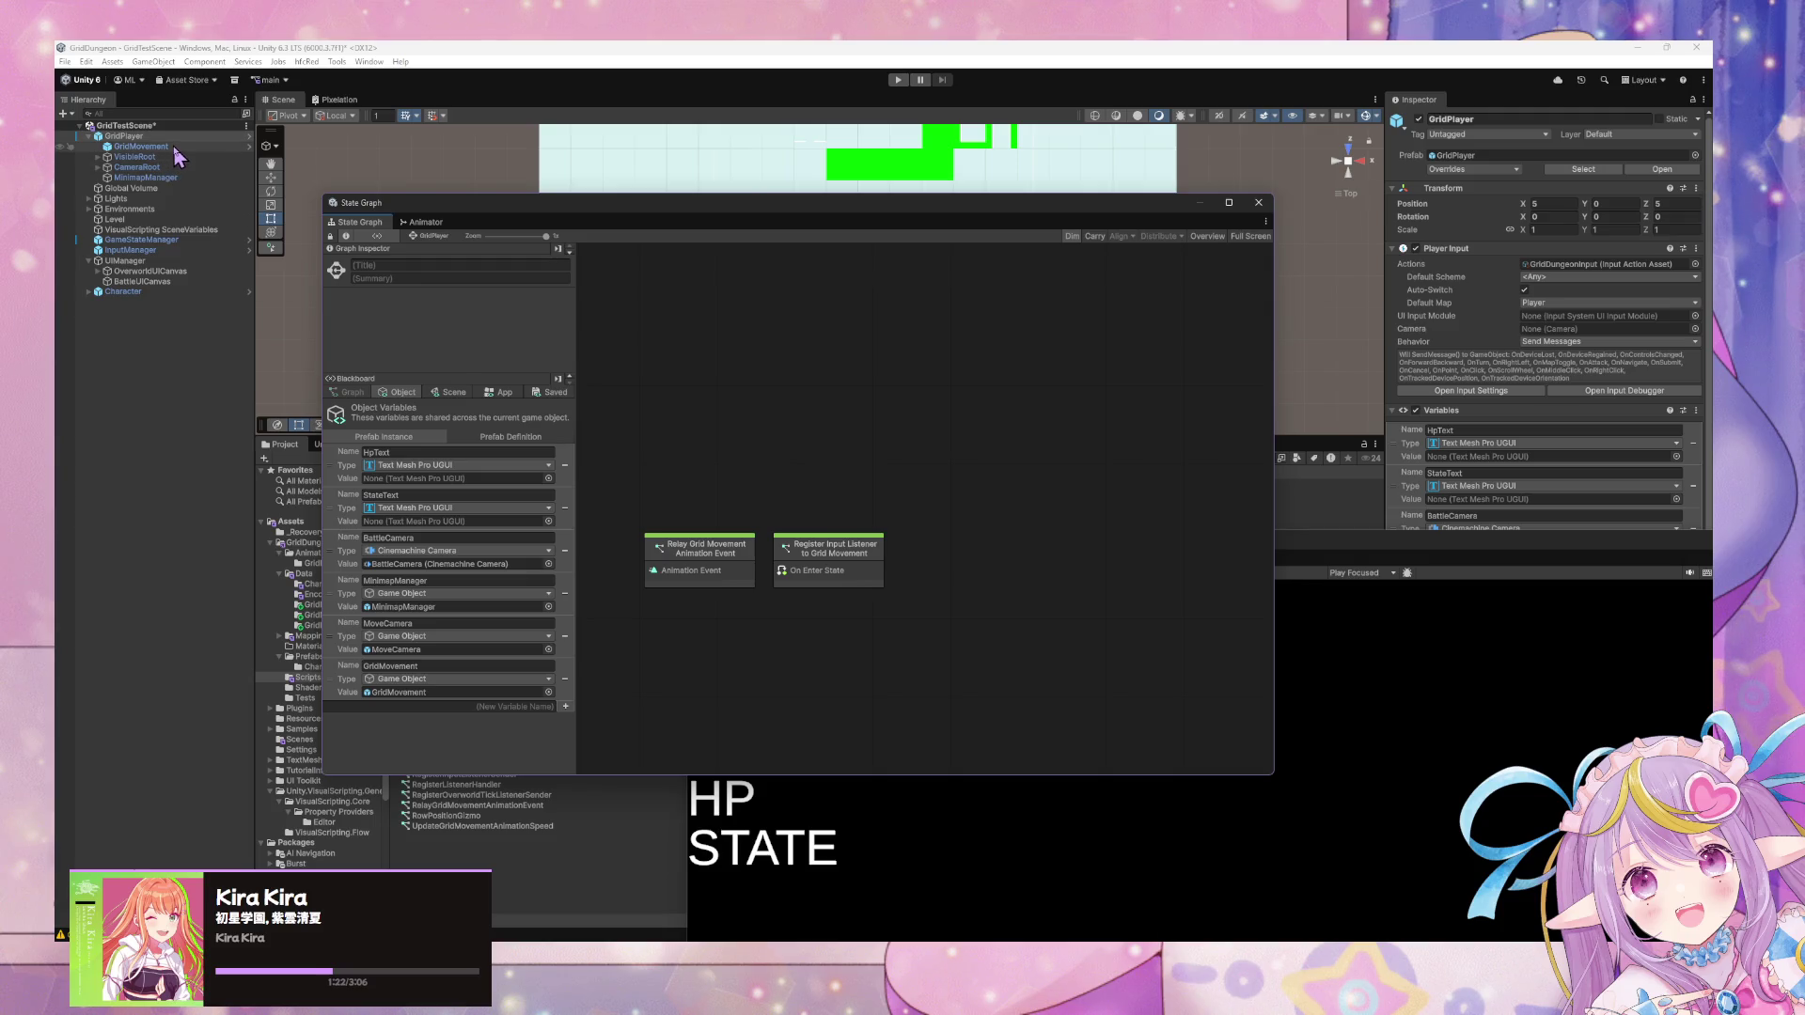
pyautogui.click(856, 566)
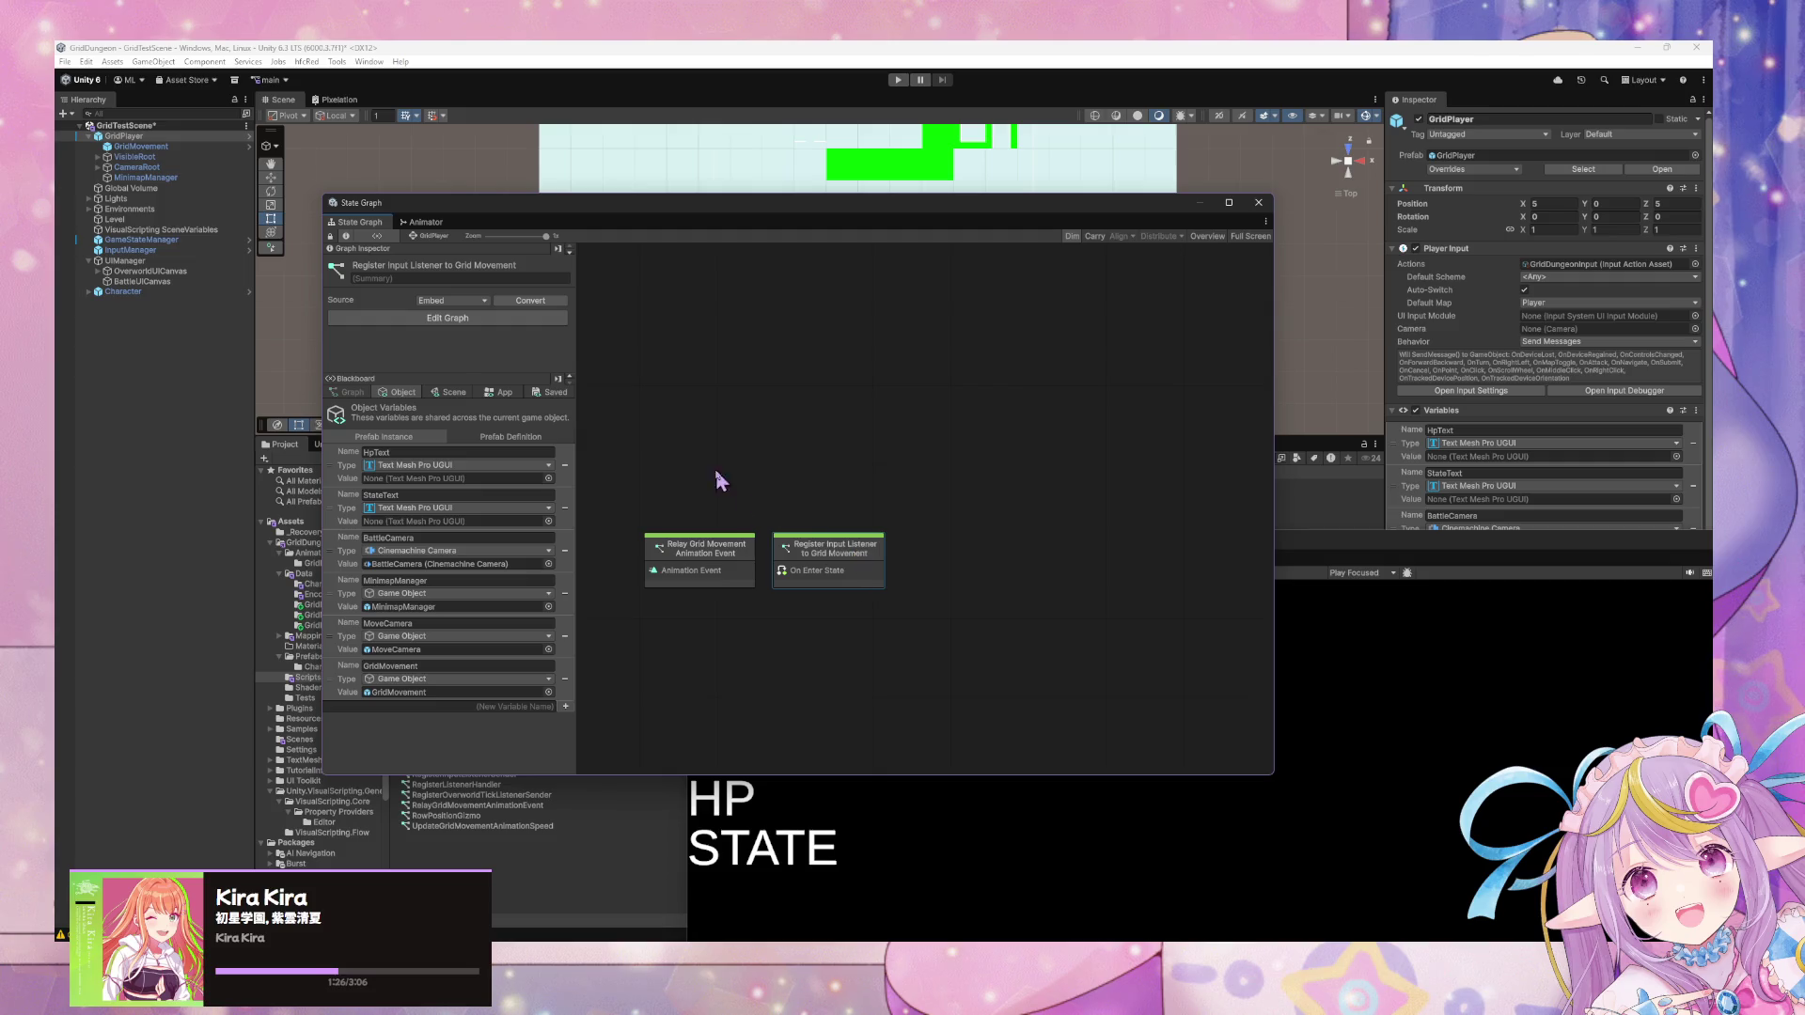
# Rename the Register Input Listener to Grid Movement state to Initialize.
pyautogui.doubleClick(859, 560)
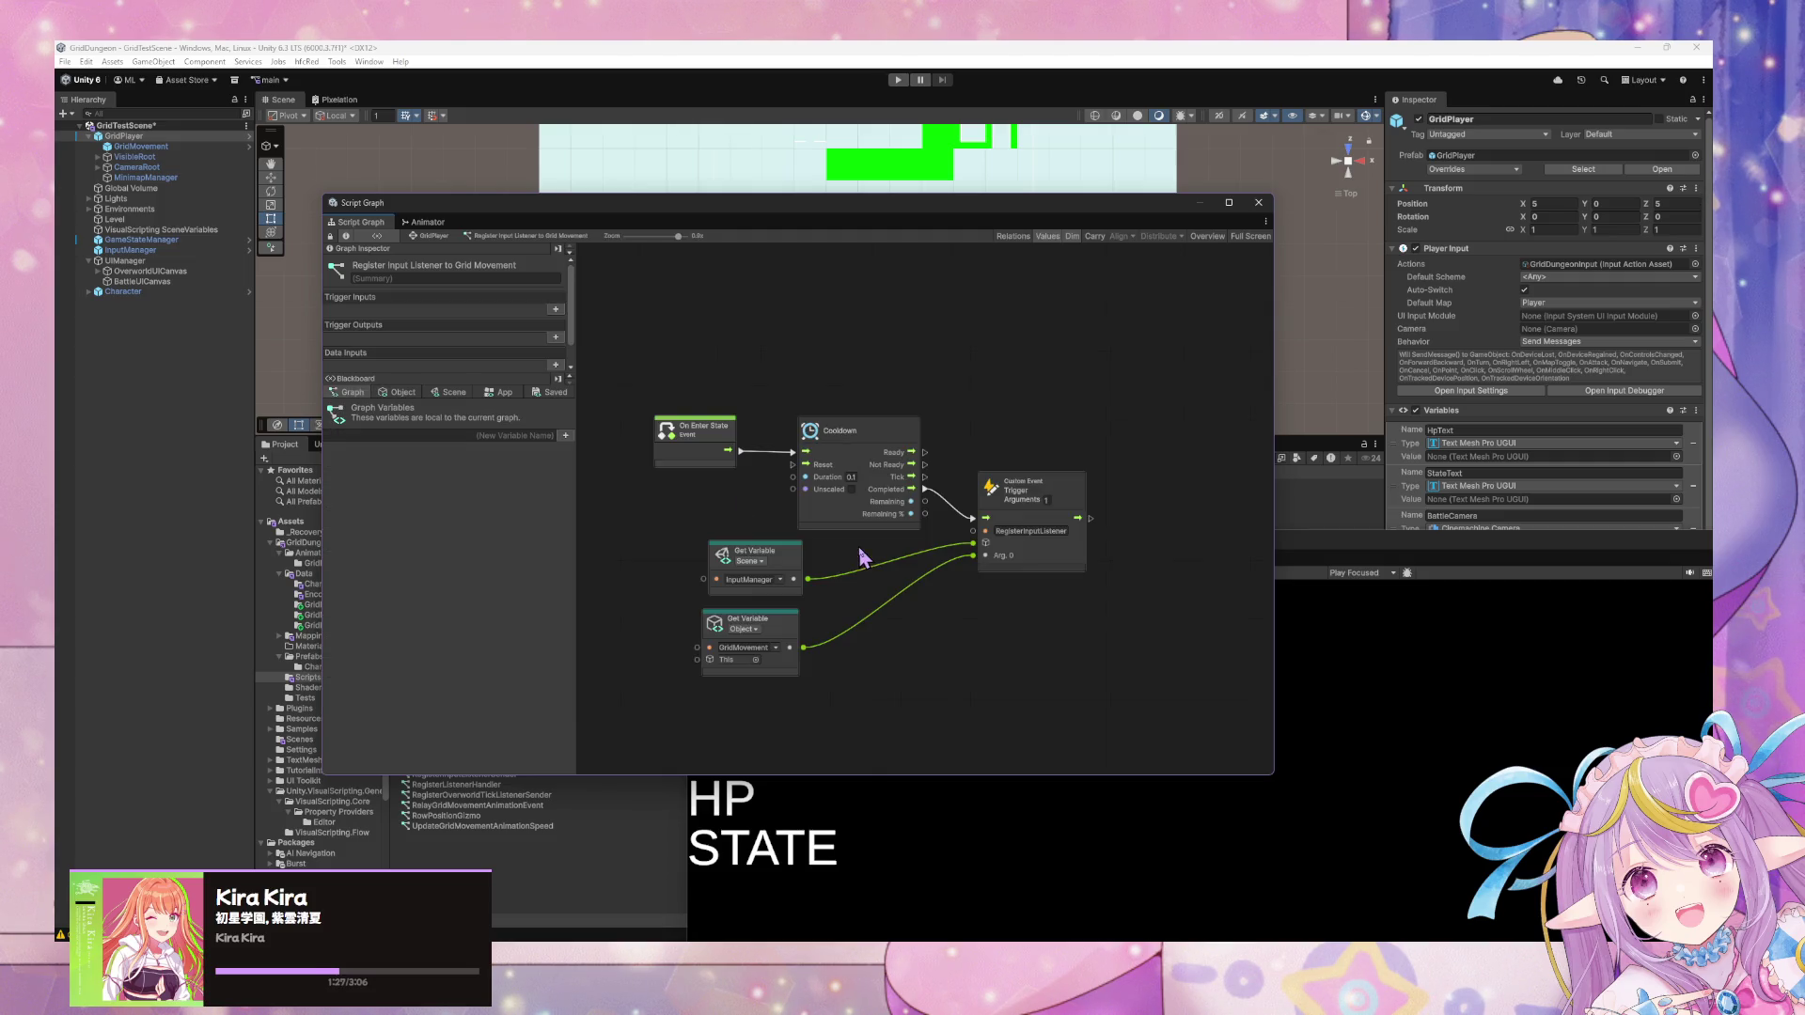
pyautogui.click(430, 239)
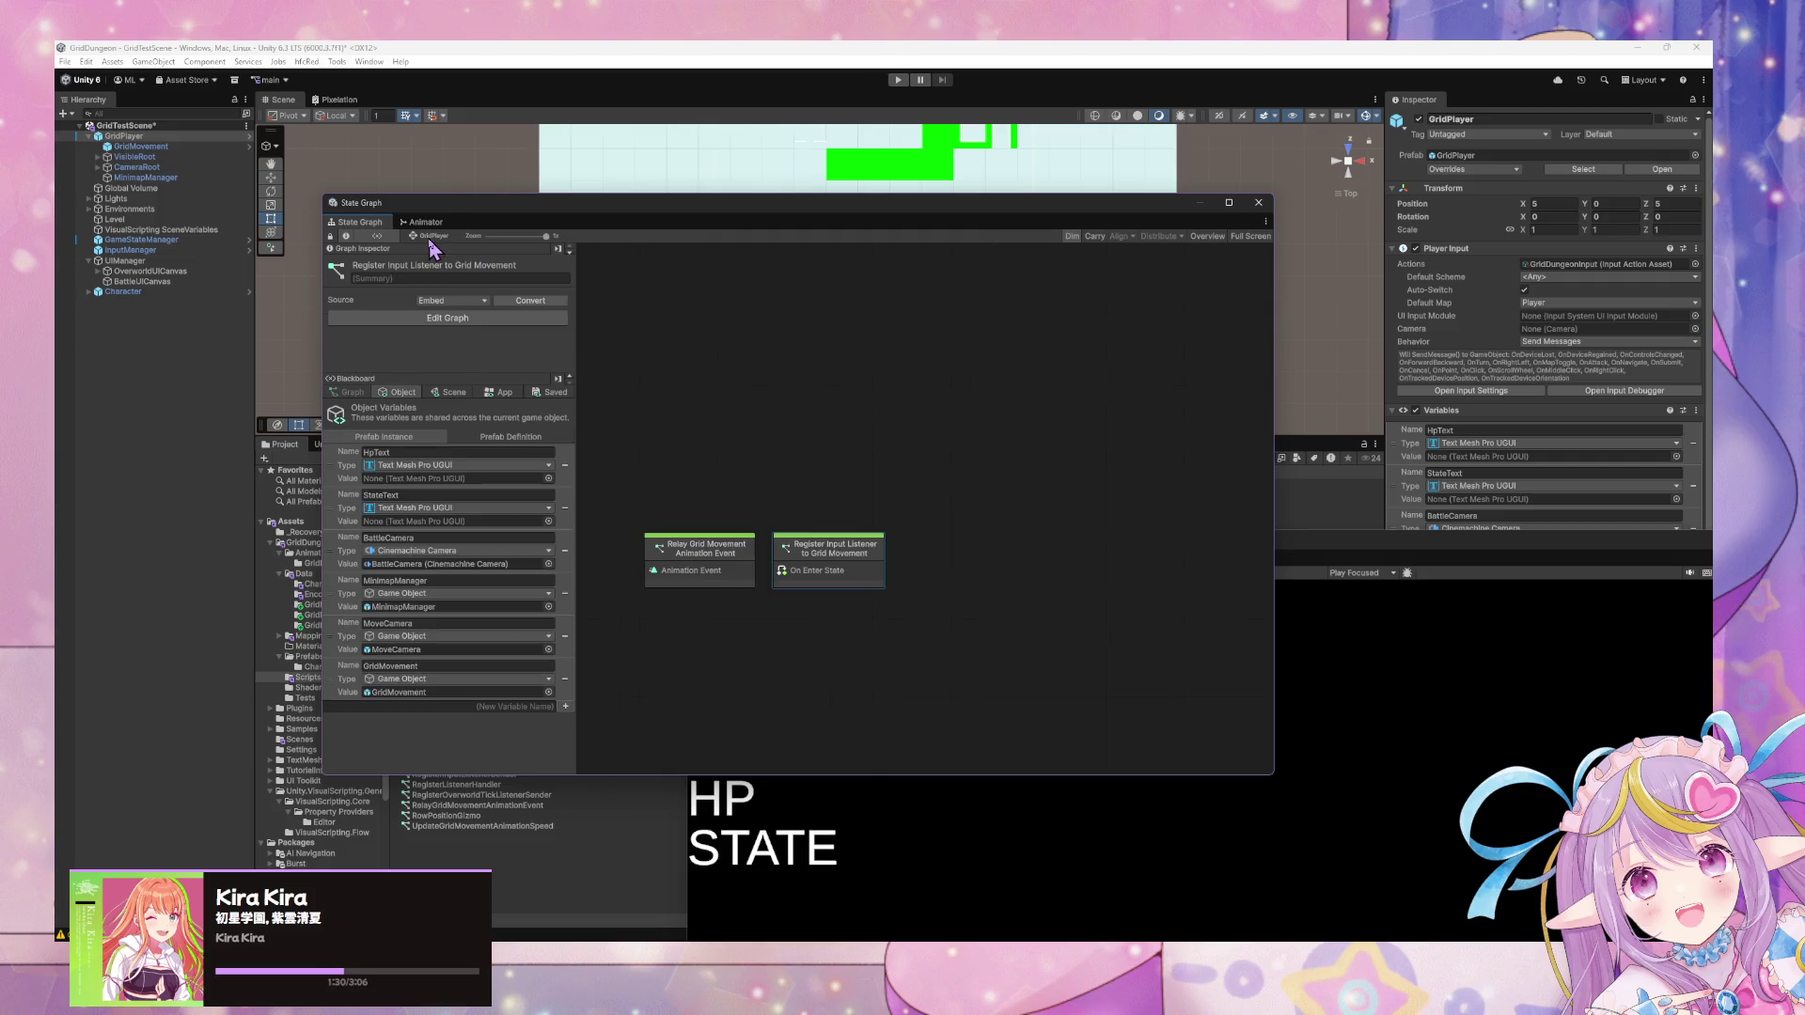
pyautogui.click(487, 266)
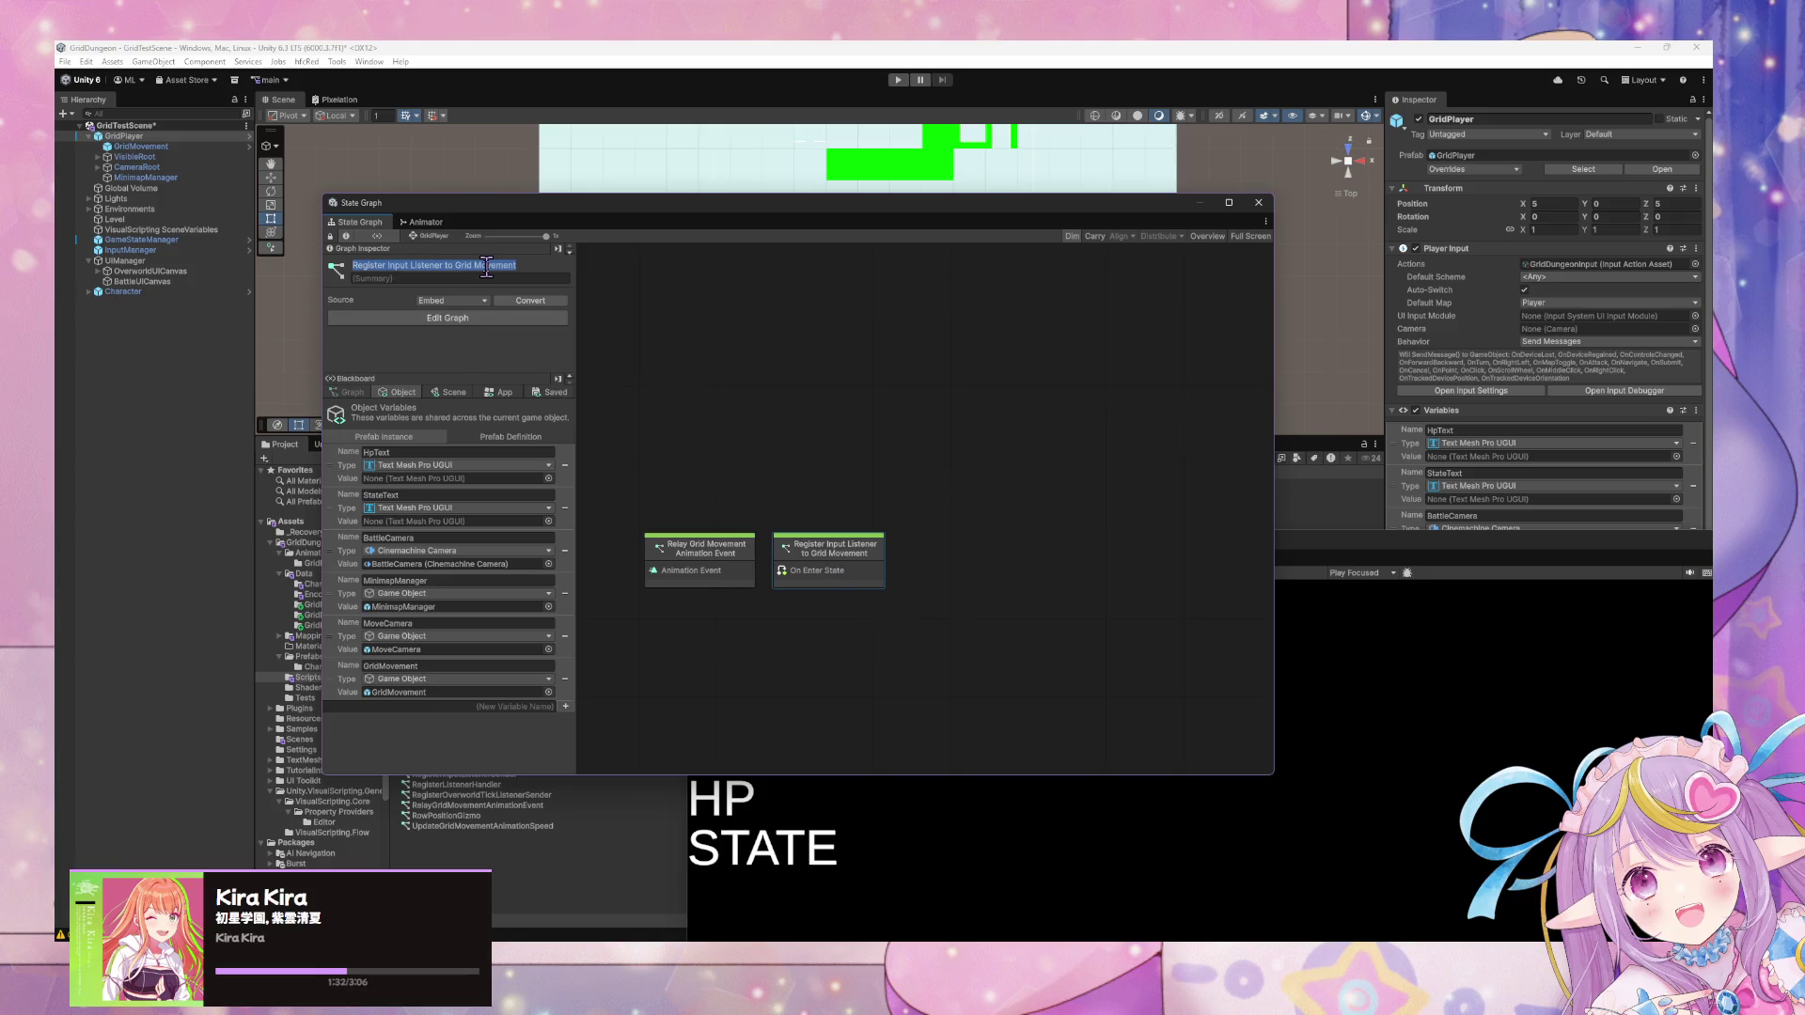
pyautogui.write('Initialize')
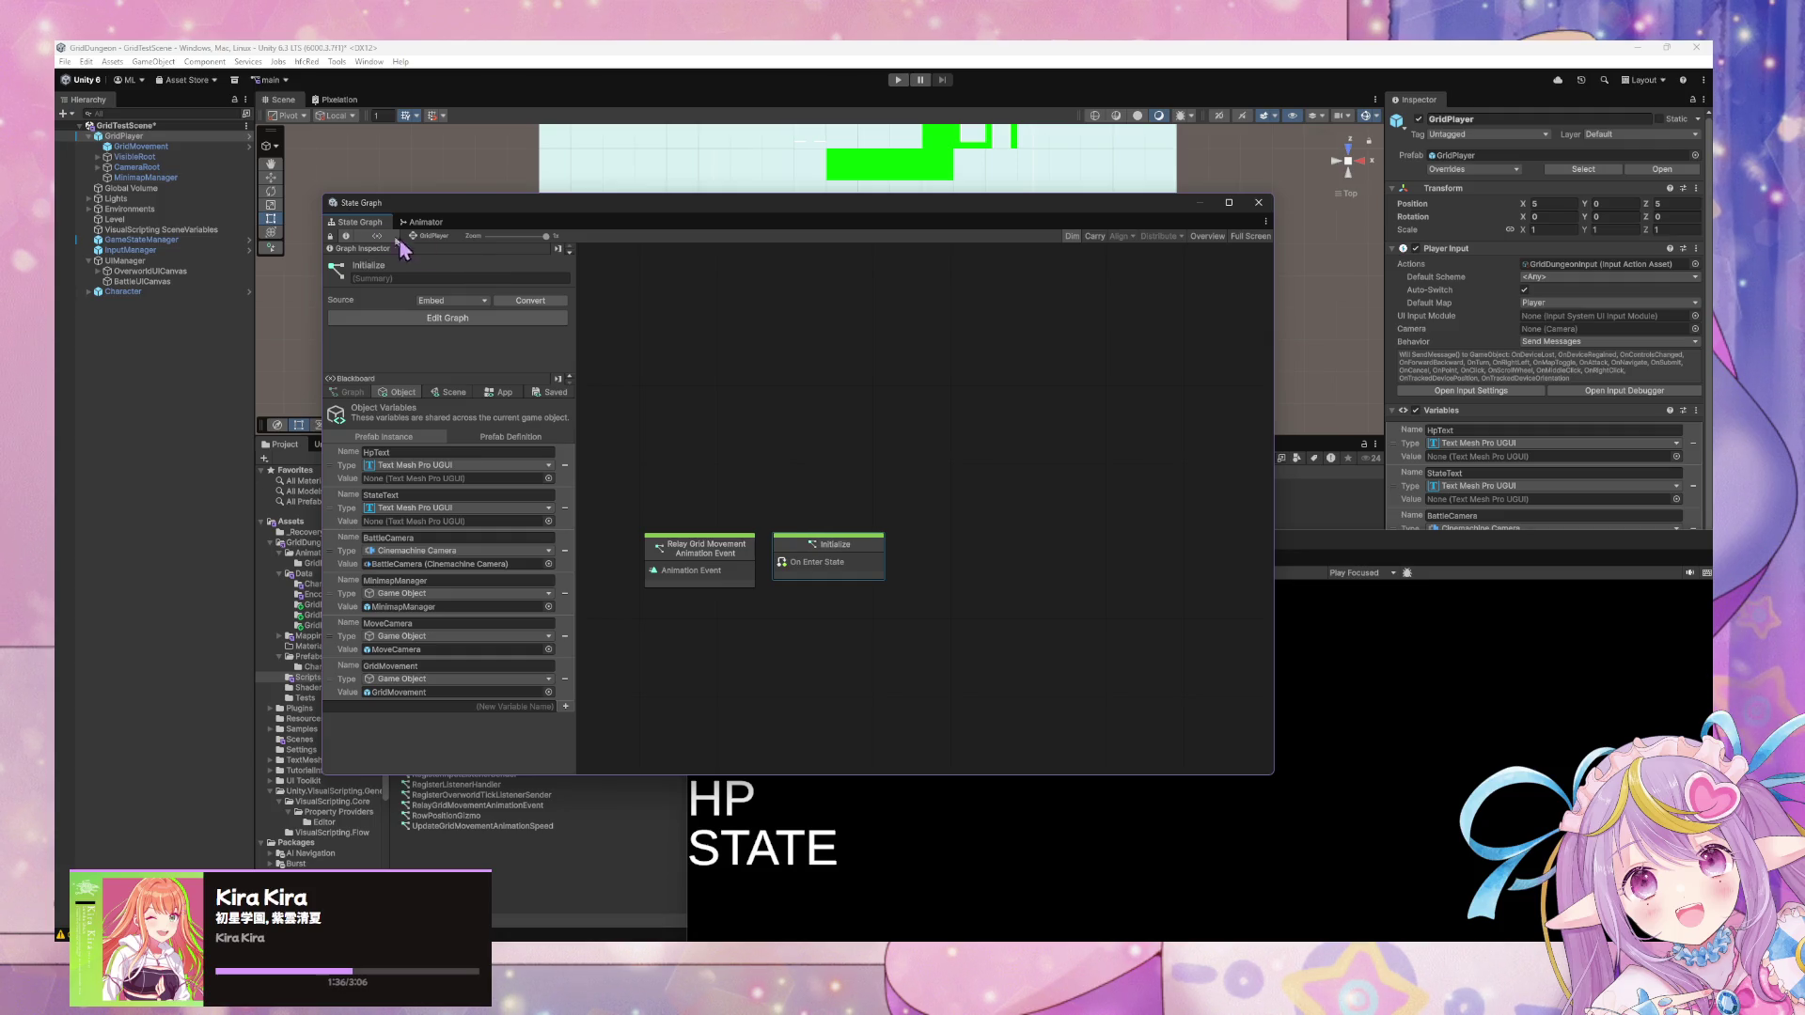
pyautogui.doubleClick(864, 559)
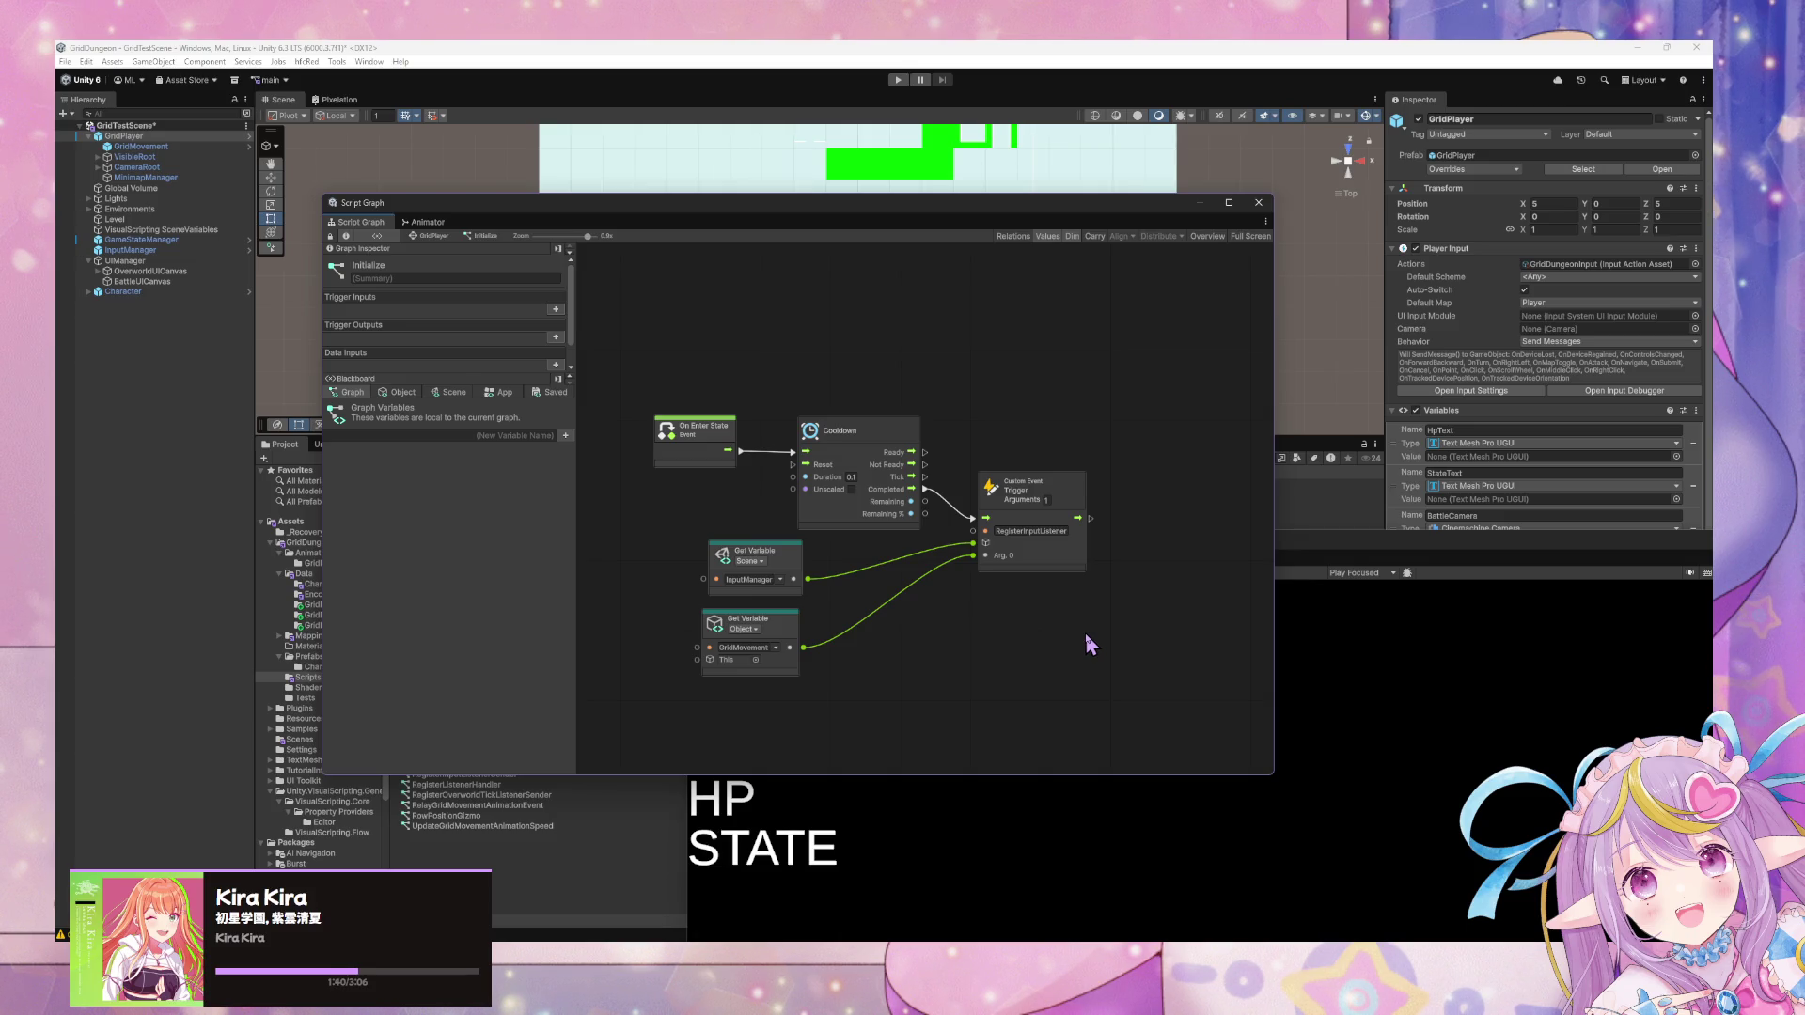
# Inspect the Set Variable node in GridMovement's Standby graph, then return to GridPlayer.
pyautogui.click(183, 146)
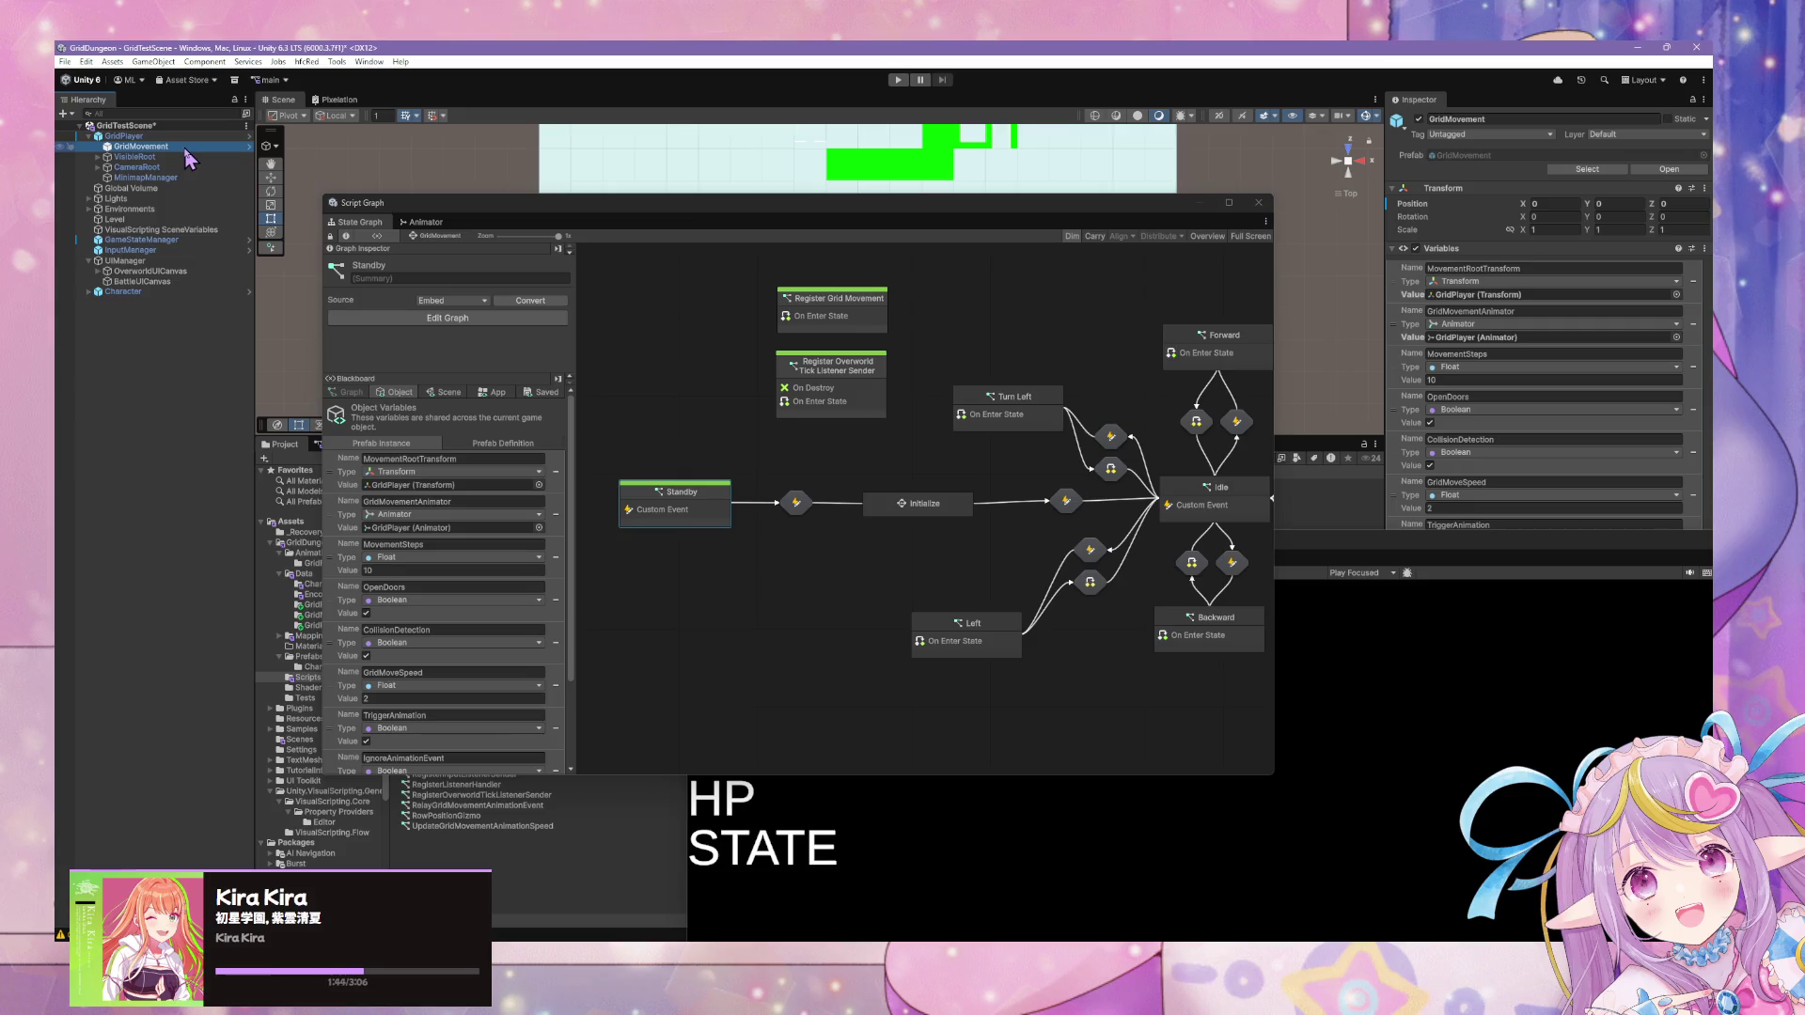
pyautogui.doubleClick(710, 511)
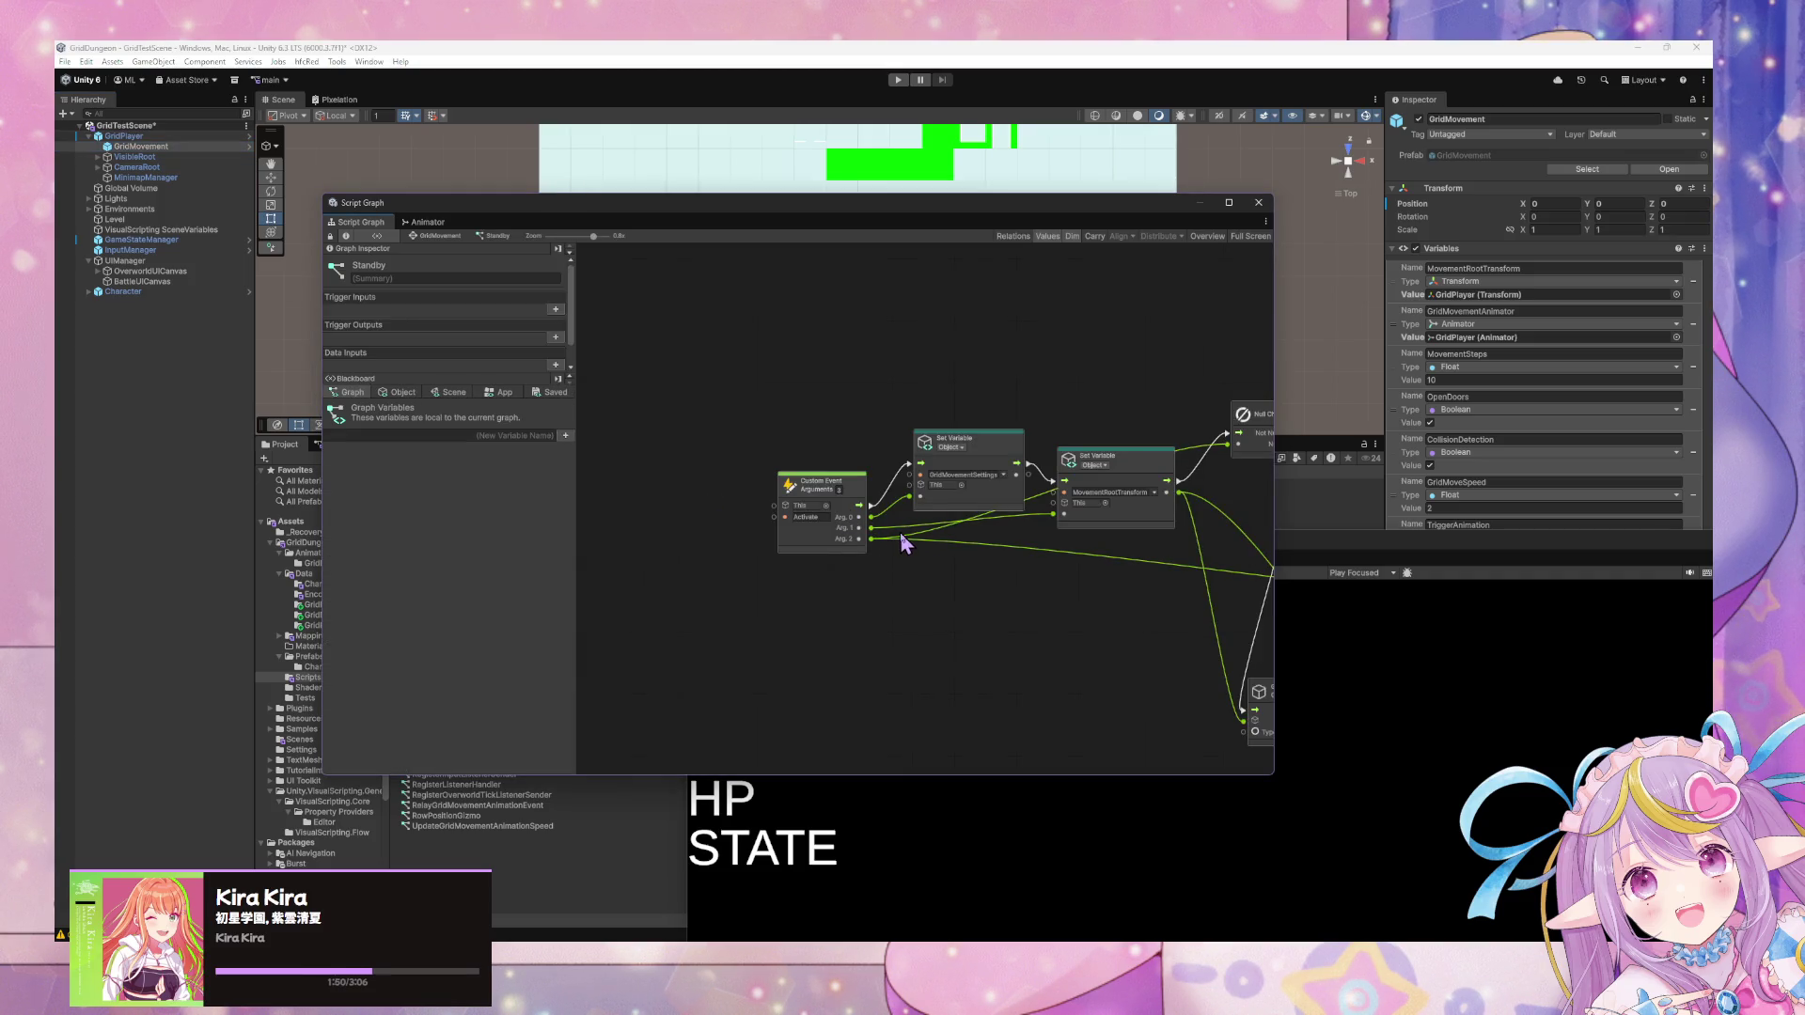
pyautogui.hscroll(2, 912, 533)
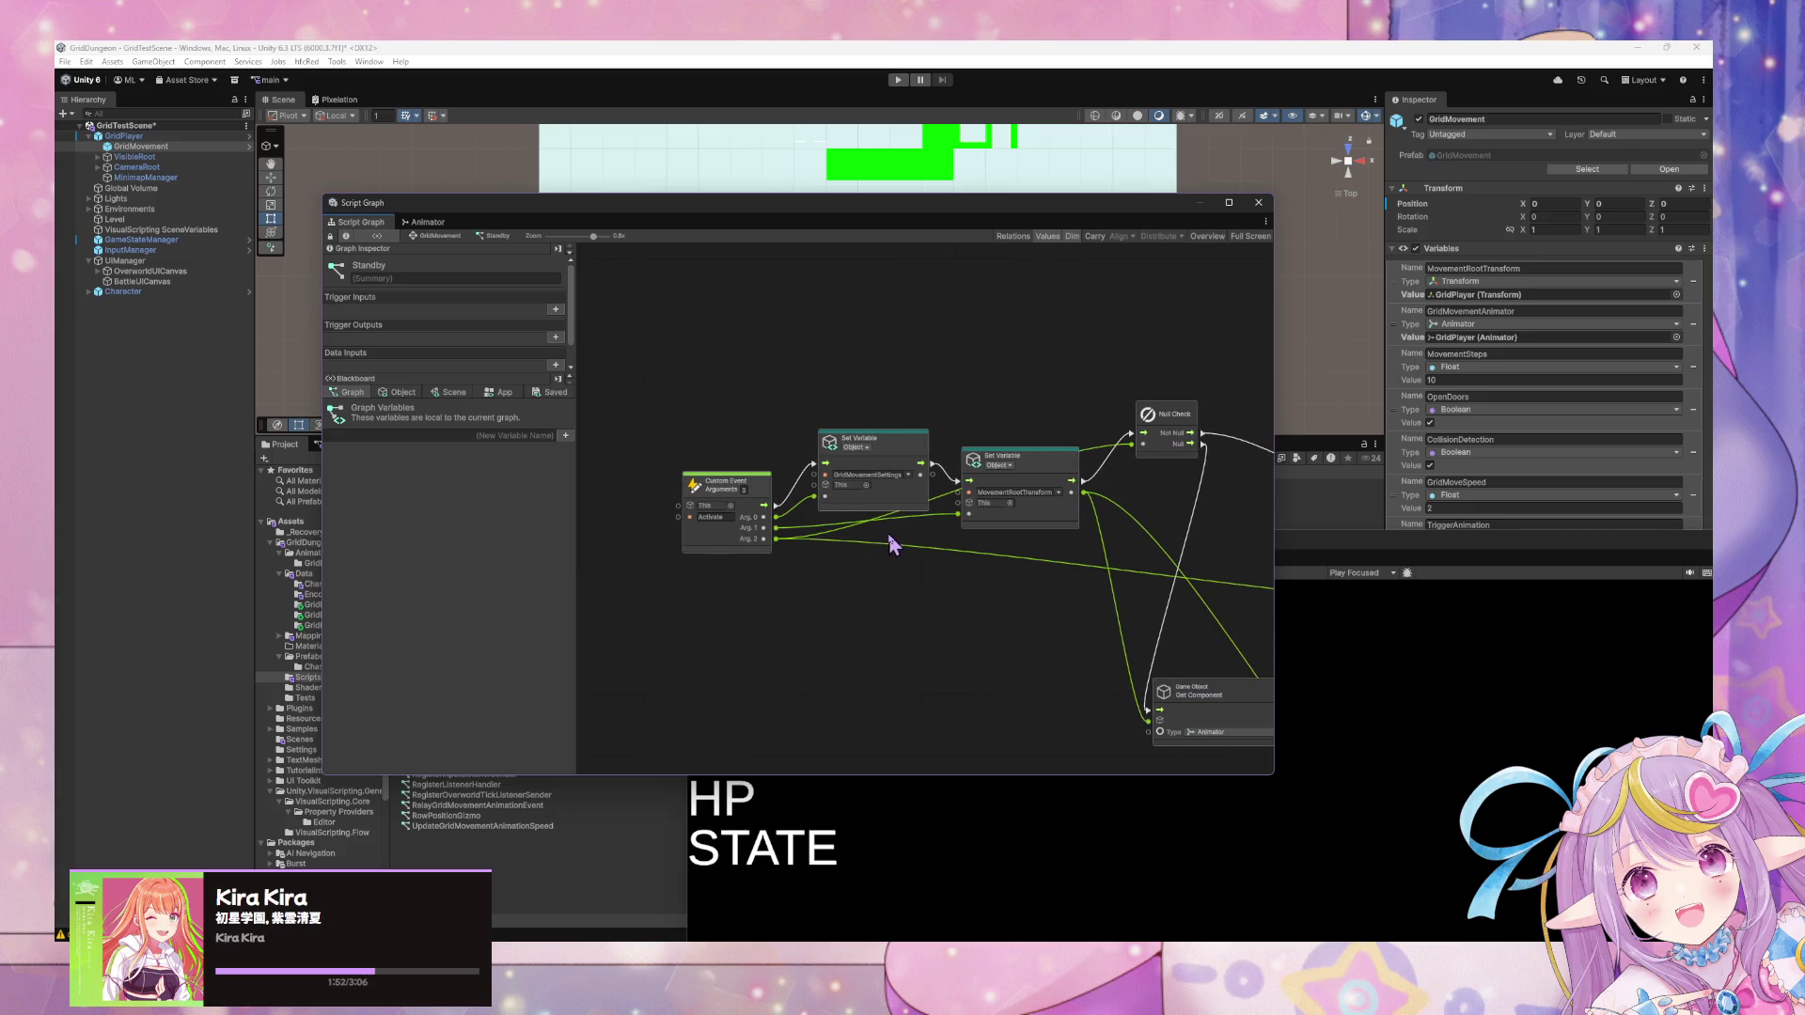
pyautogui.click(893, 463)
pyautogui.click(132, 136)
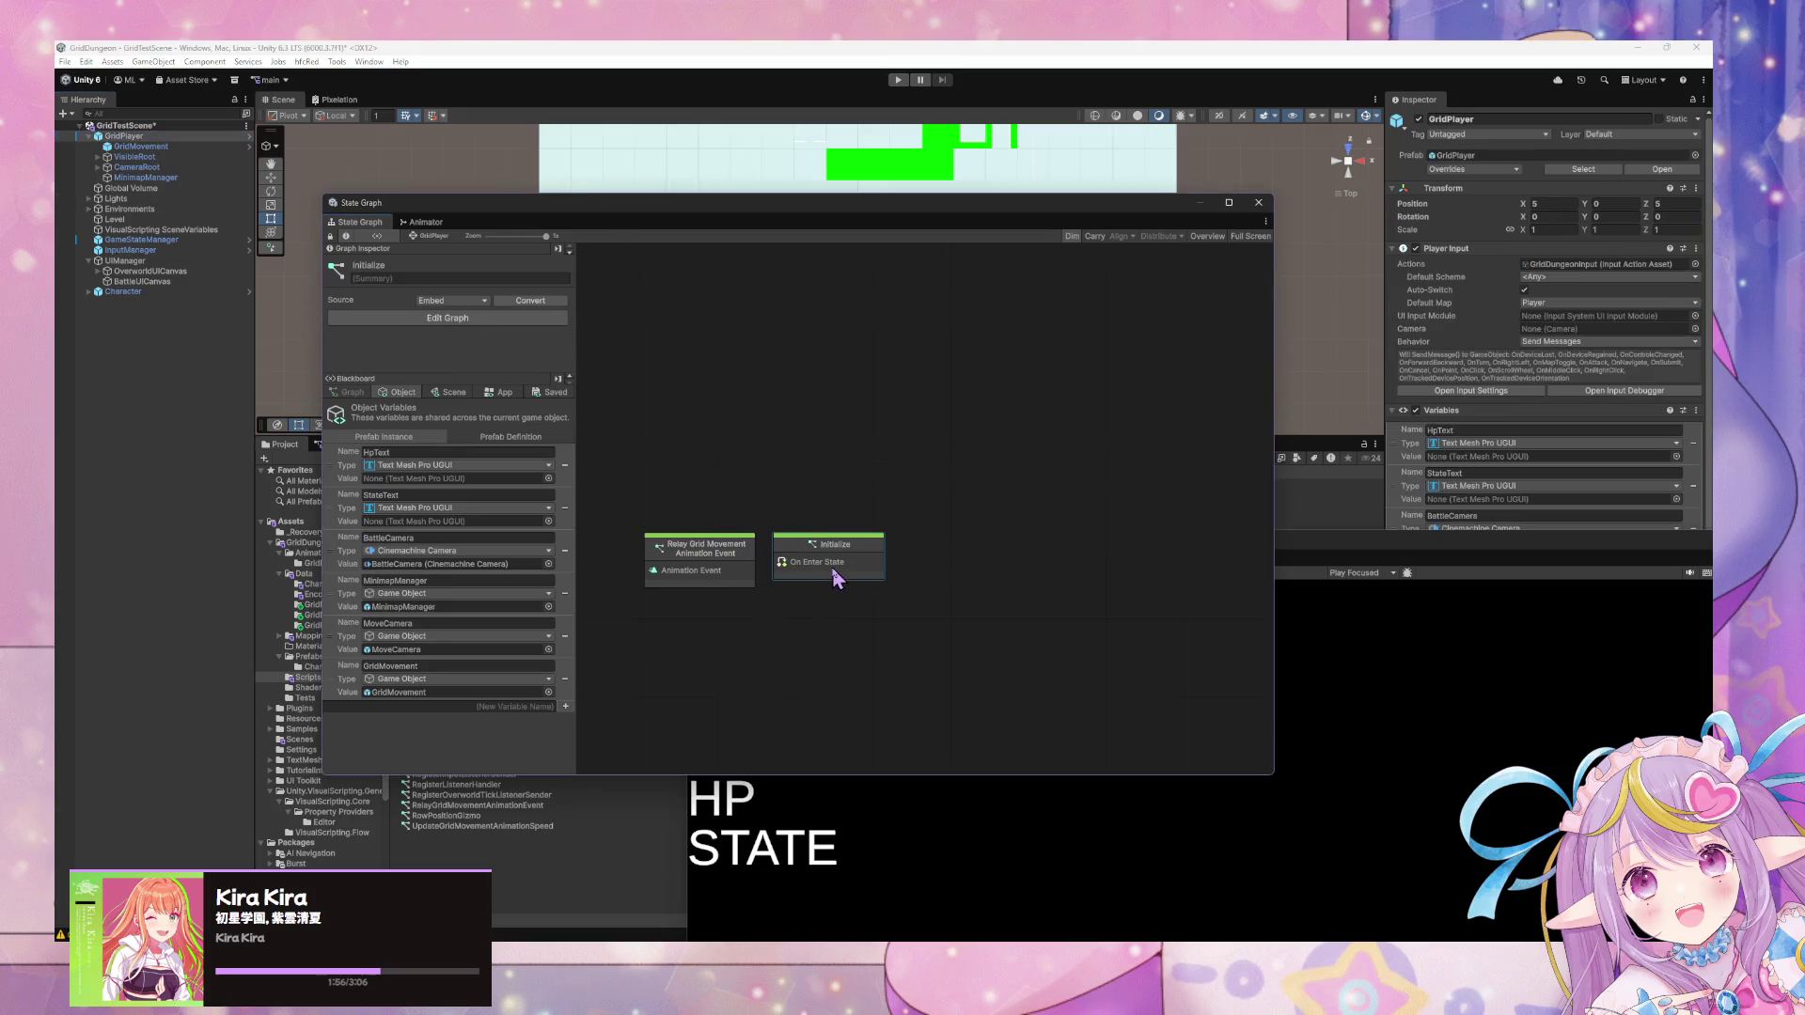
# In the Initialize graph, add a Trigger Custom Event after the first custom event.
pyautogui.doubleClick(835, 570)
pyautogui.rightClick(918, 678)
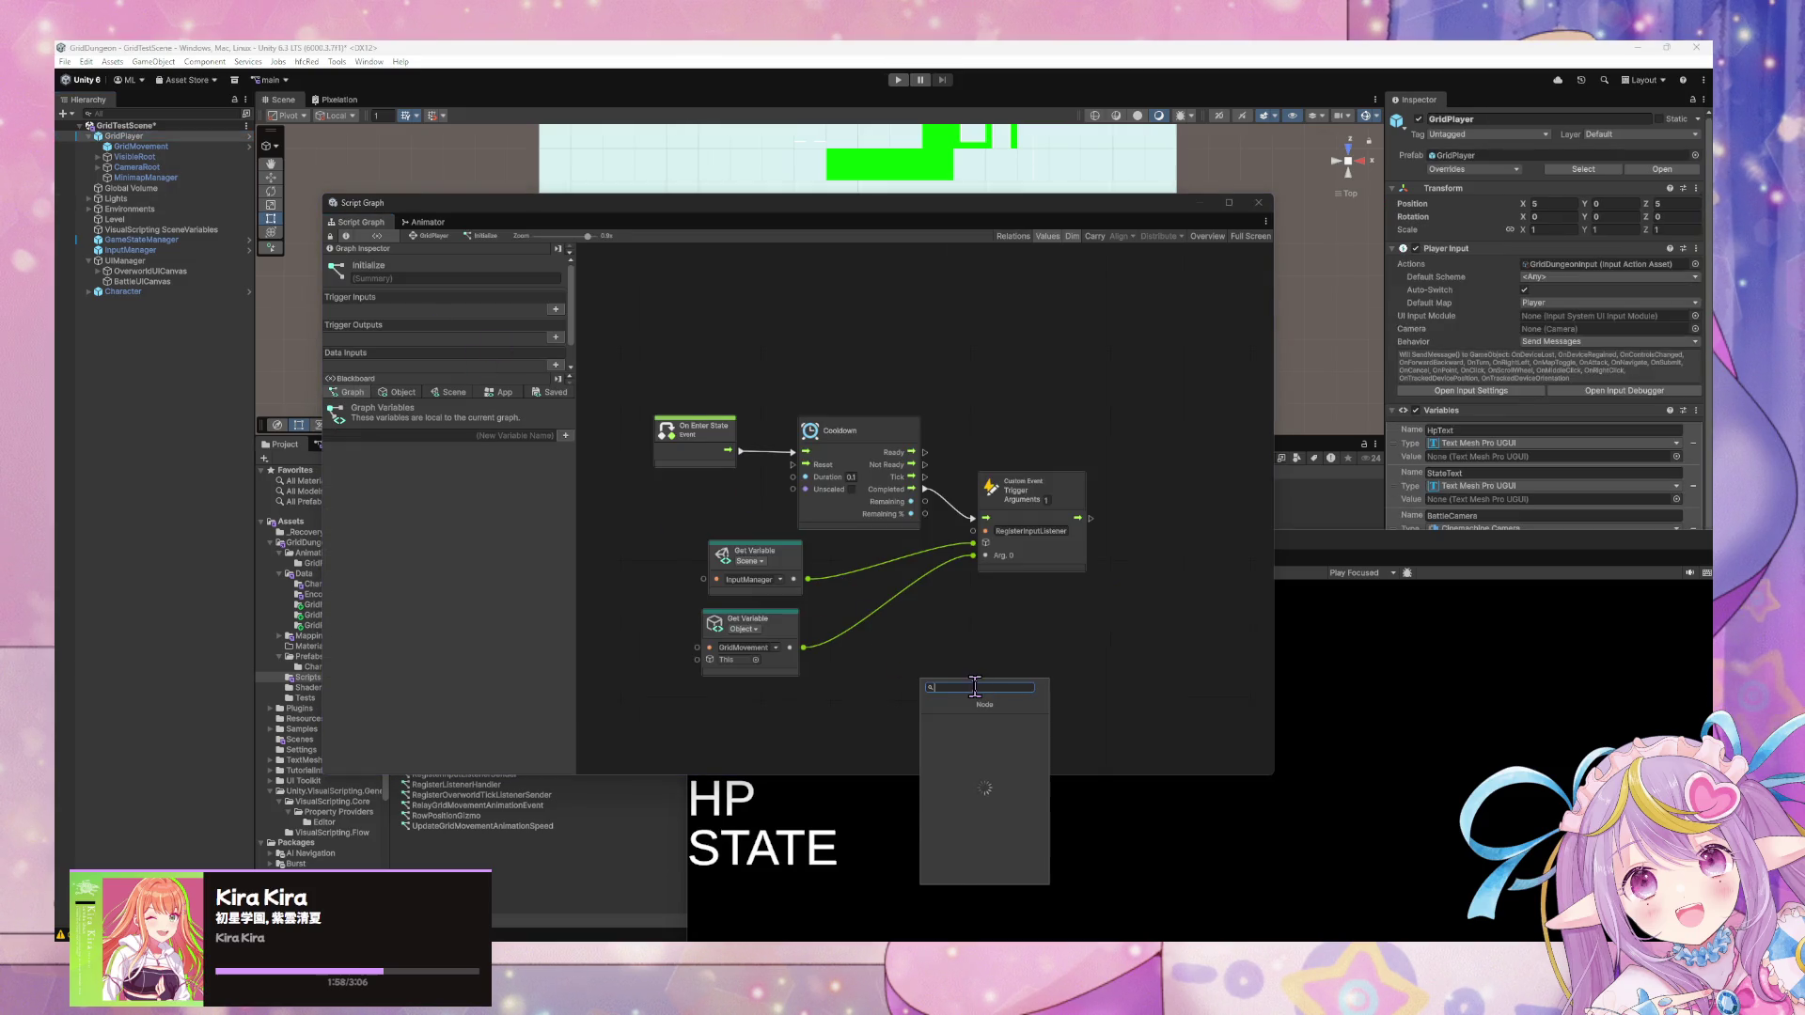
pyautogui.write('trigger custom event')
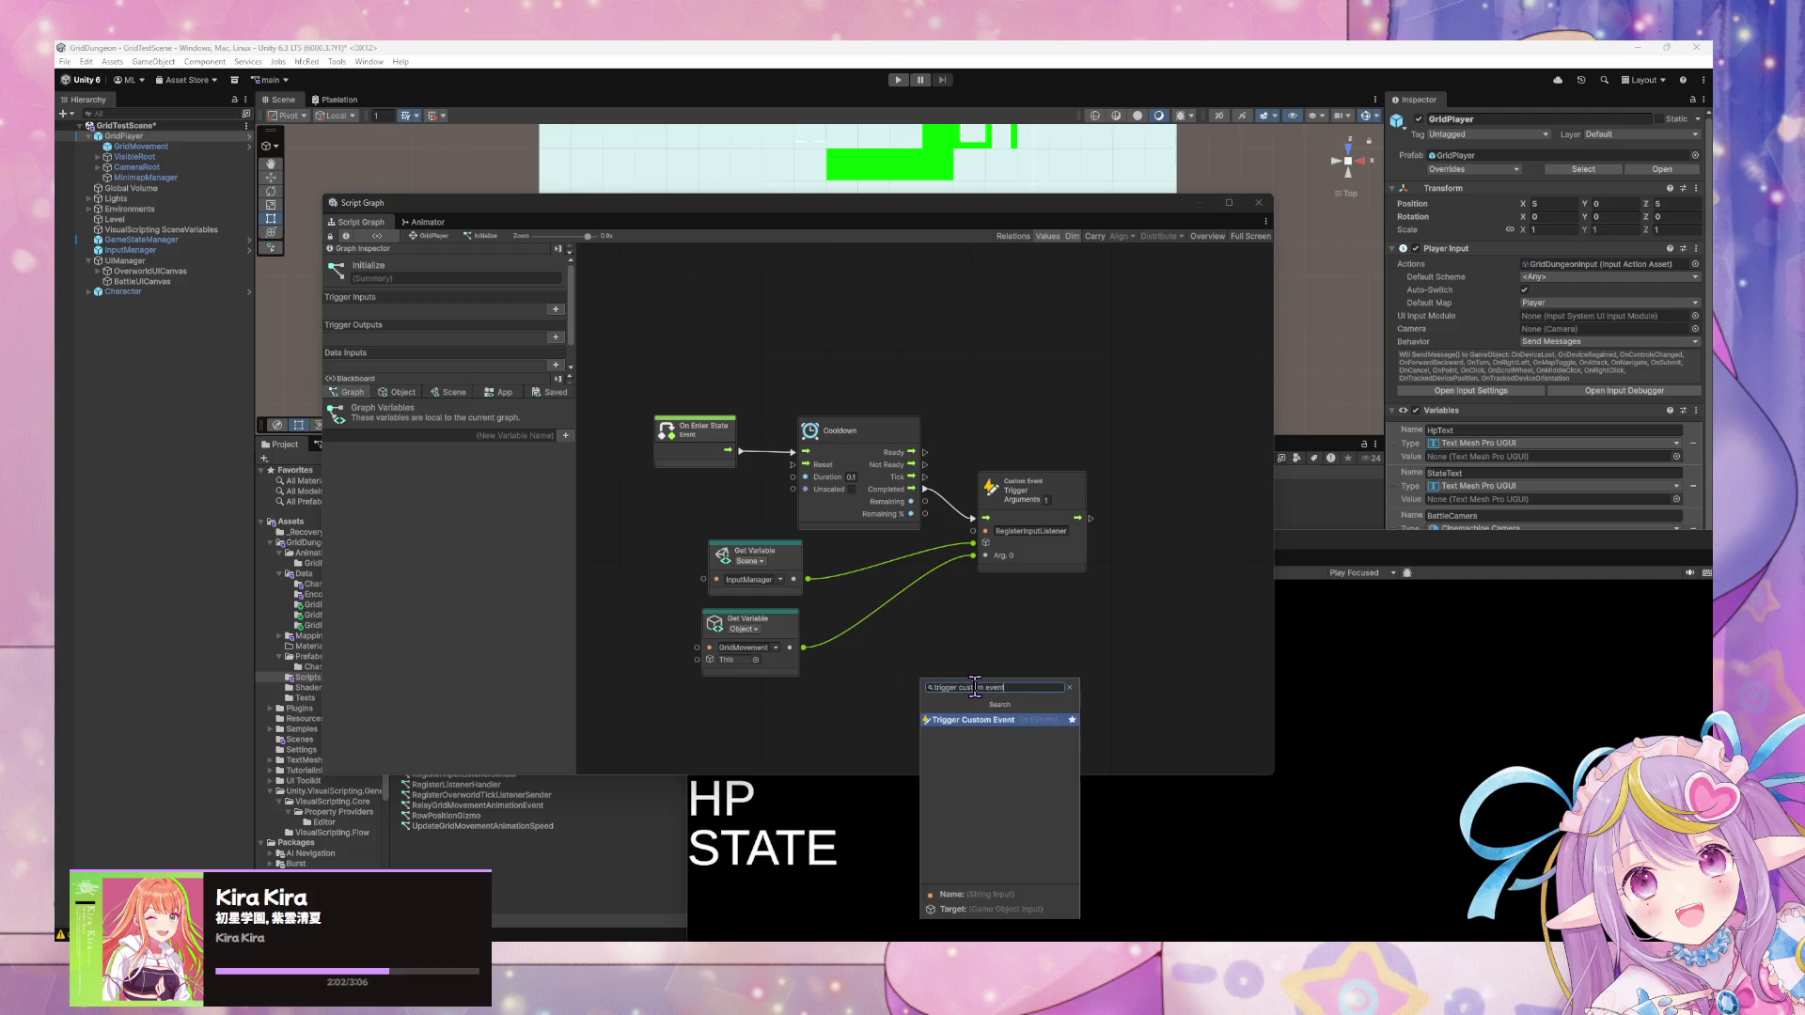
pyautogui.press('Return')
pyautogui.moveTo(983, 682); pyautogui.dragTo(1176, 477)
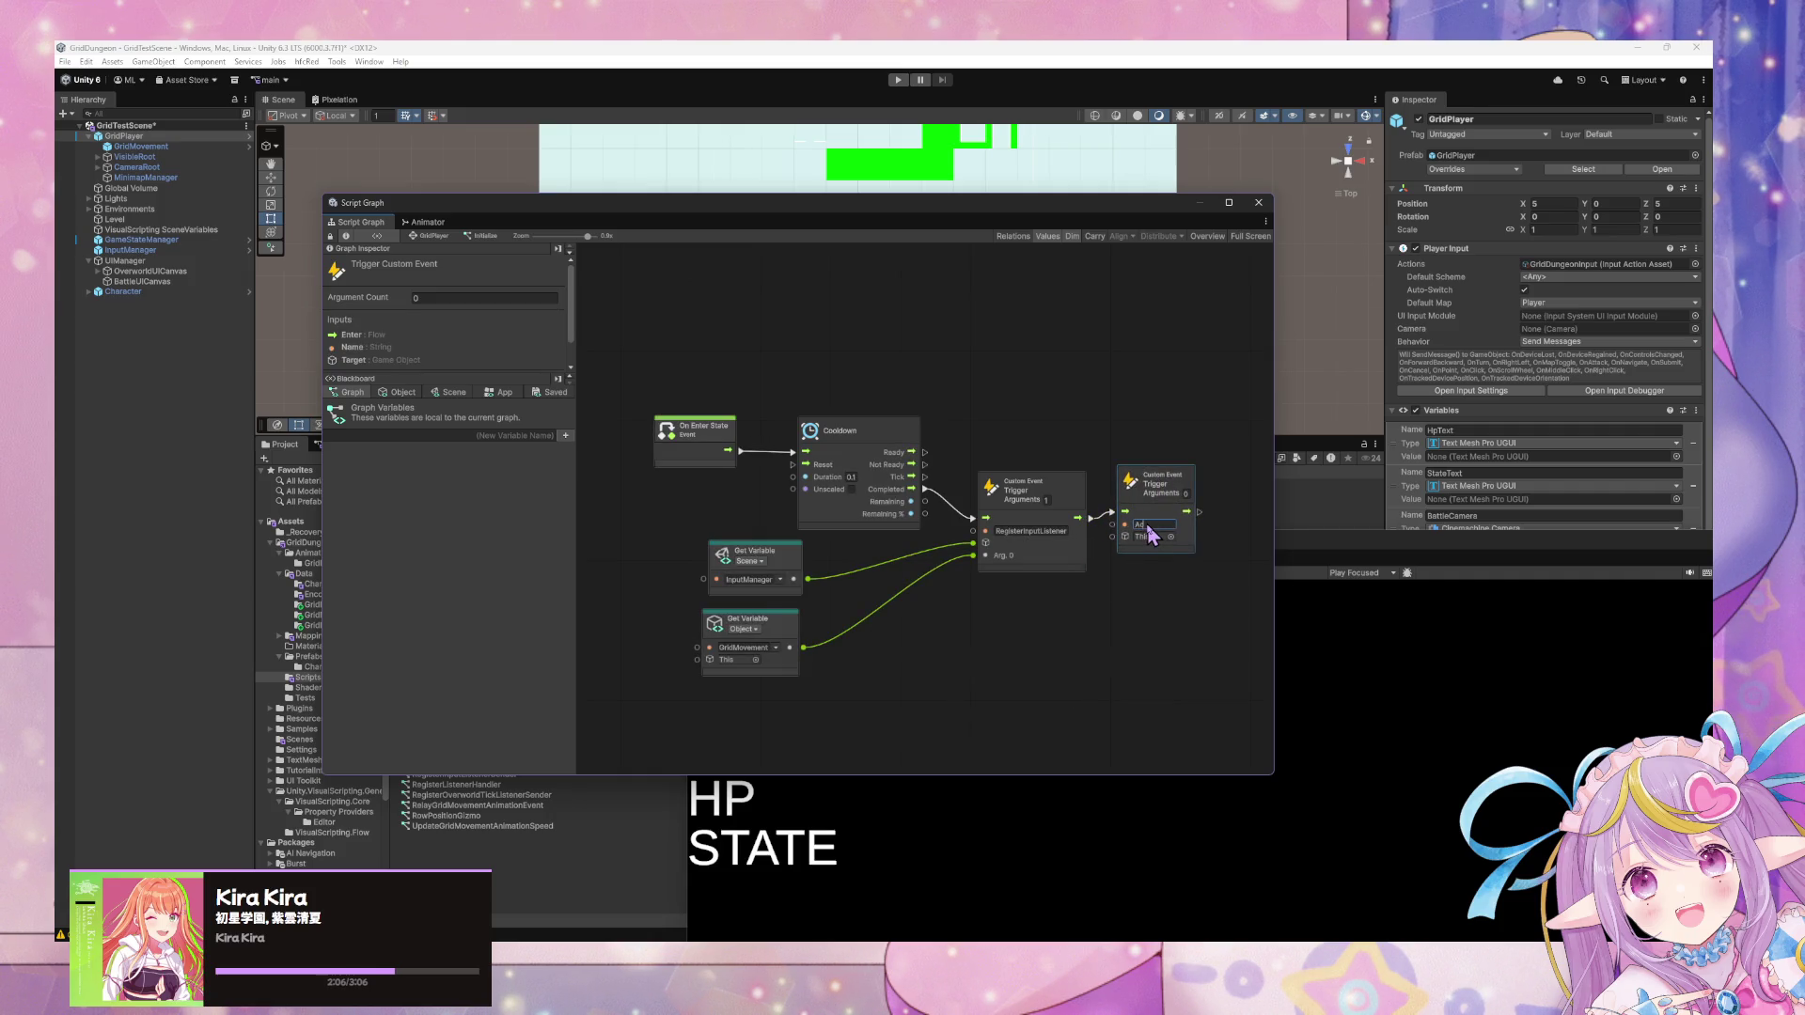
# Add a GridMovement variable node and give the trigger three arguments.
pyautogui.click(397, 392)
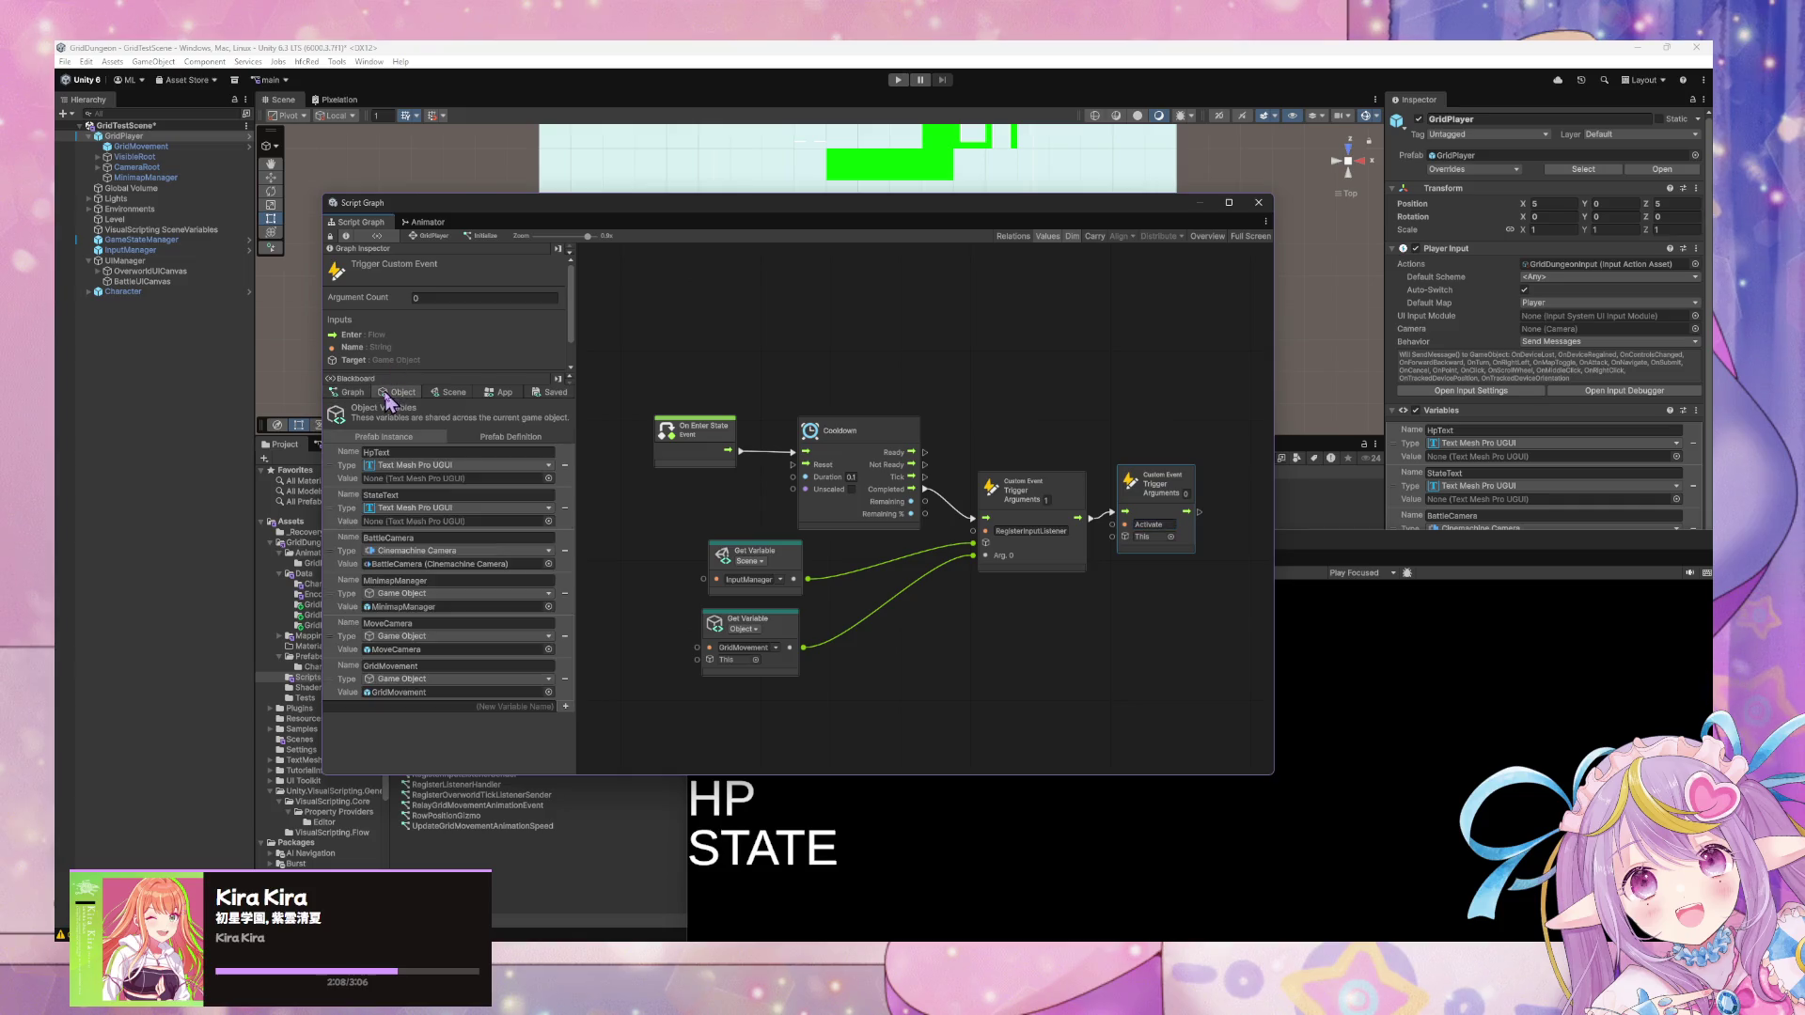
pyautogui.moveTo(341, 661)
pyautogui.mouseDown()
pyautogui.moveTo(341, 689)
pyautogui.moveTo(989, 614)
pyautogui.moveTo(1114, 537)
pyautogui.mouseUp()
pyautogui.click(1195, 505)
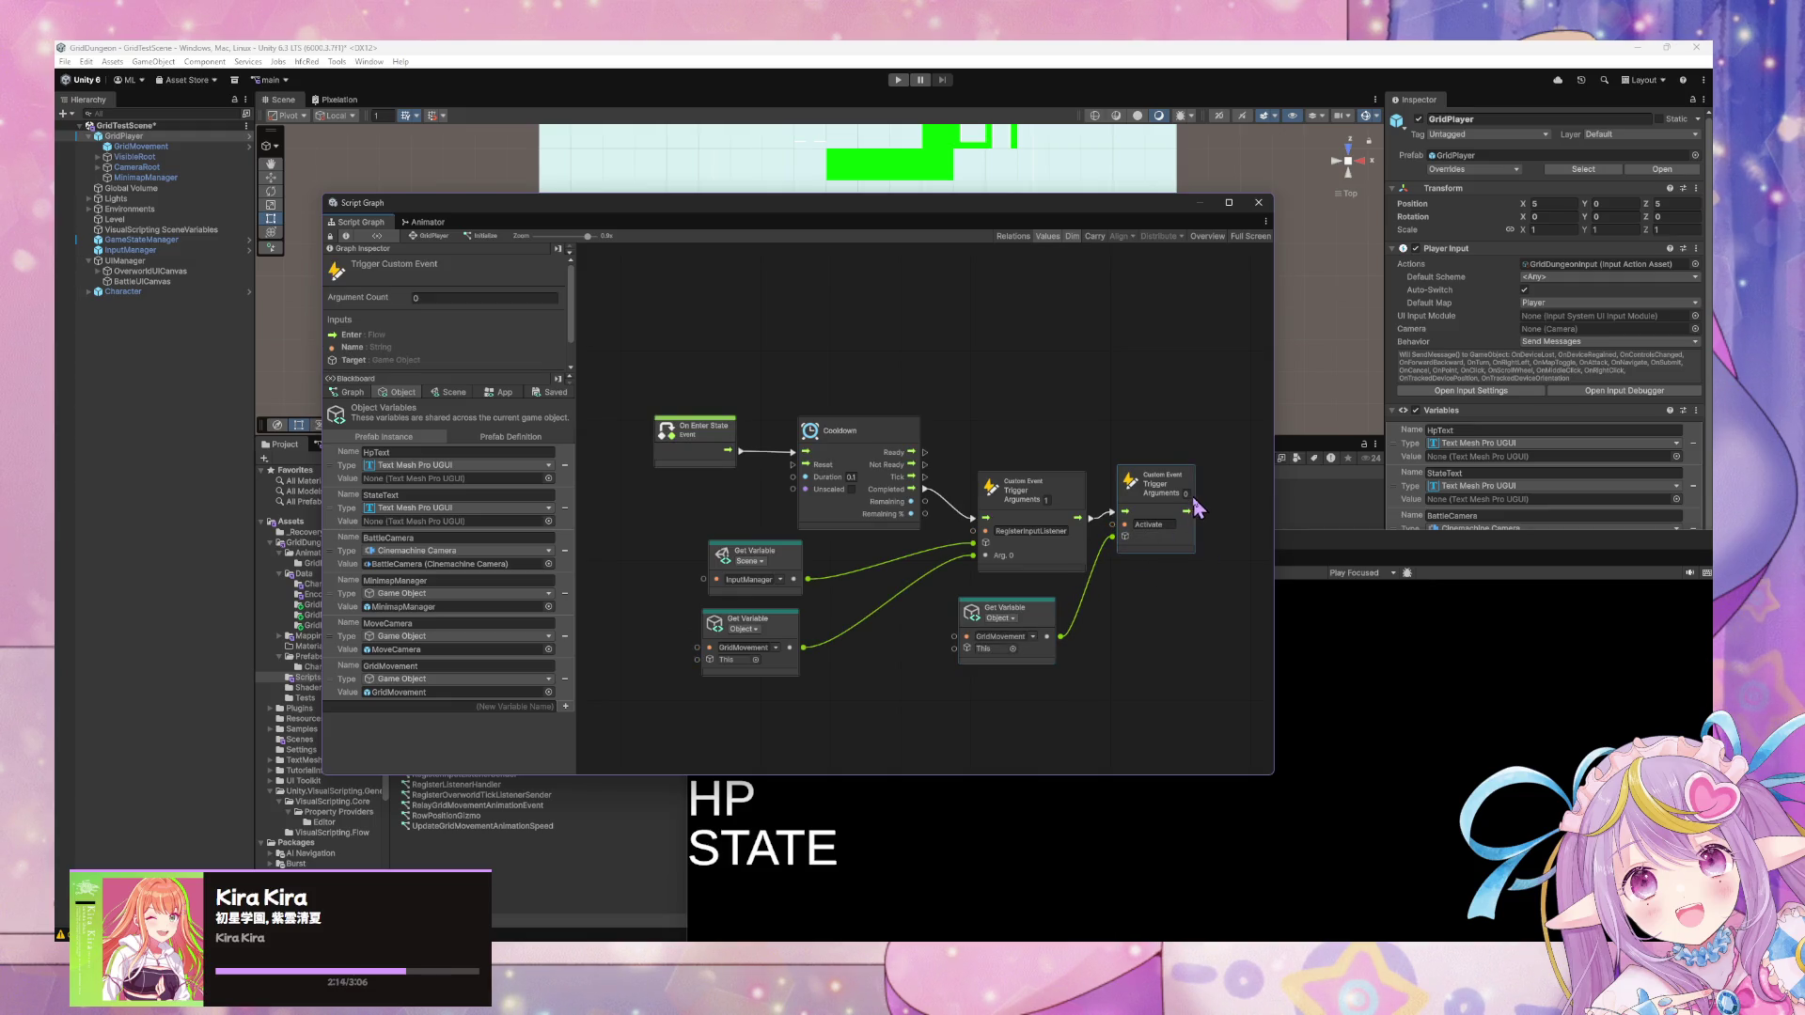
pyautogui.write('3')
pyautogui.press('Return')
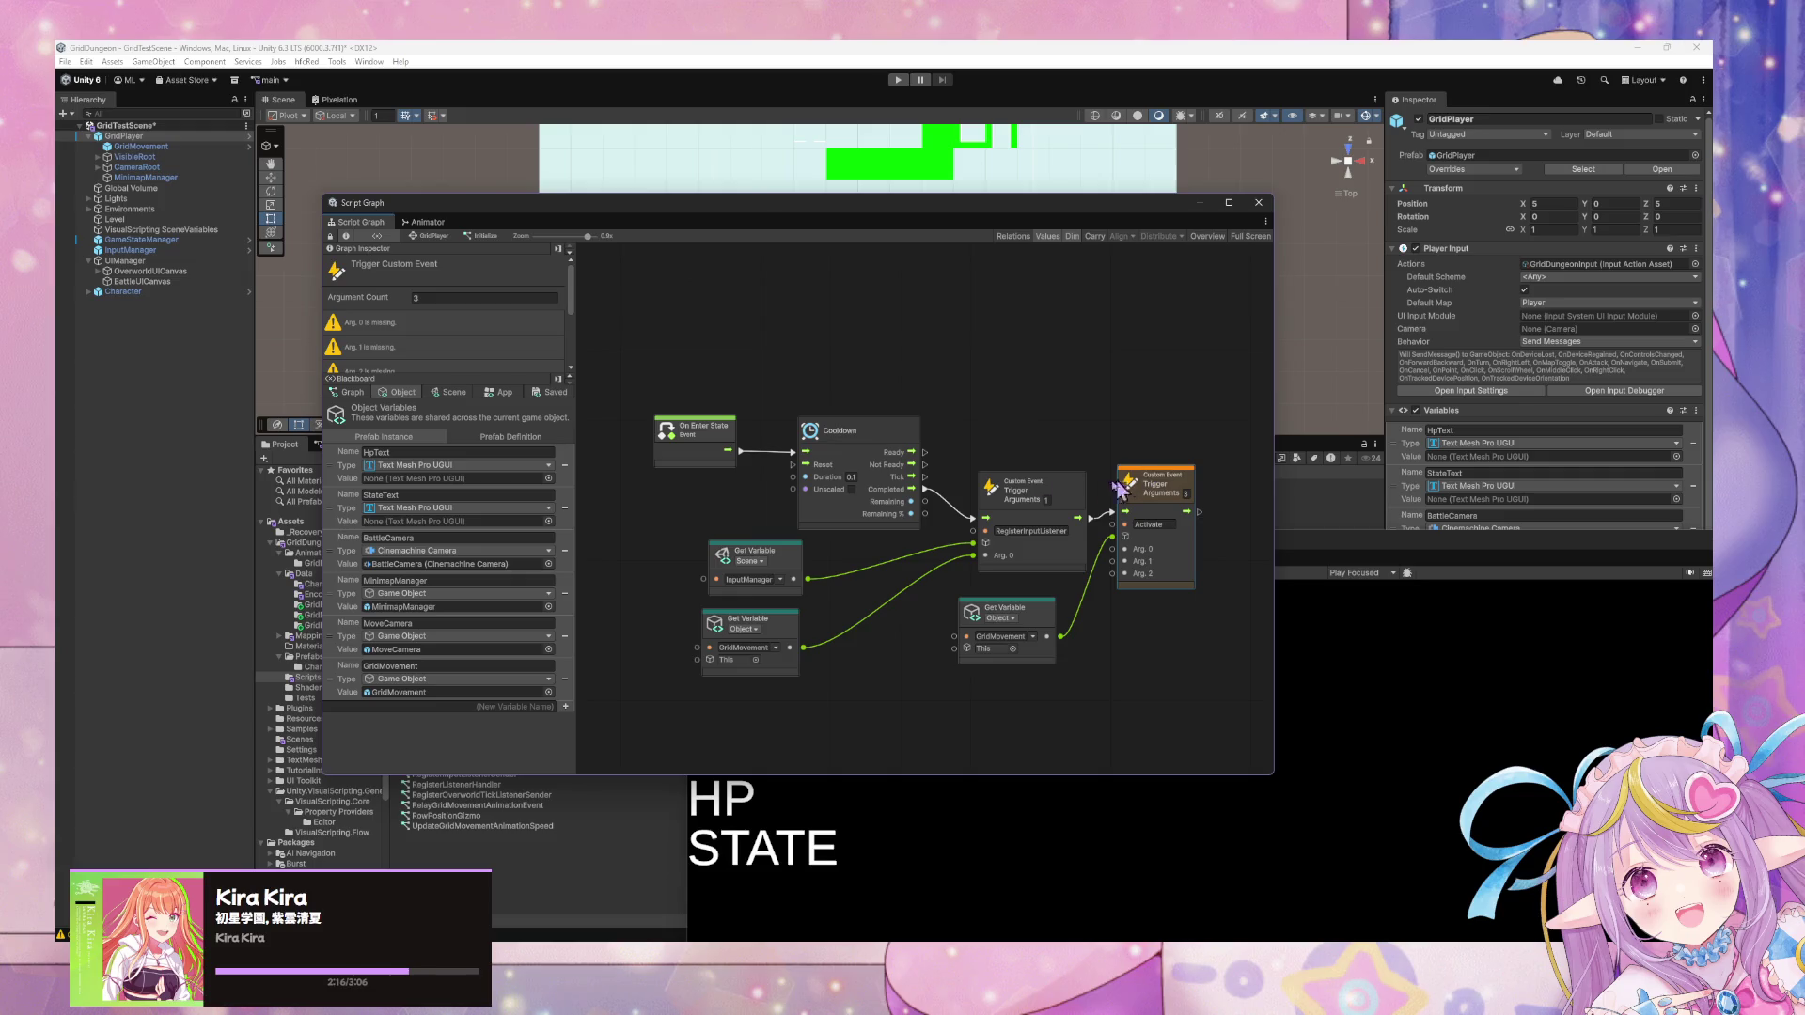
# Check GridMovement's graph for its arguments and tidy its two Set Variable nodes.
pyautogui.click(170, 148)
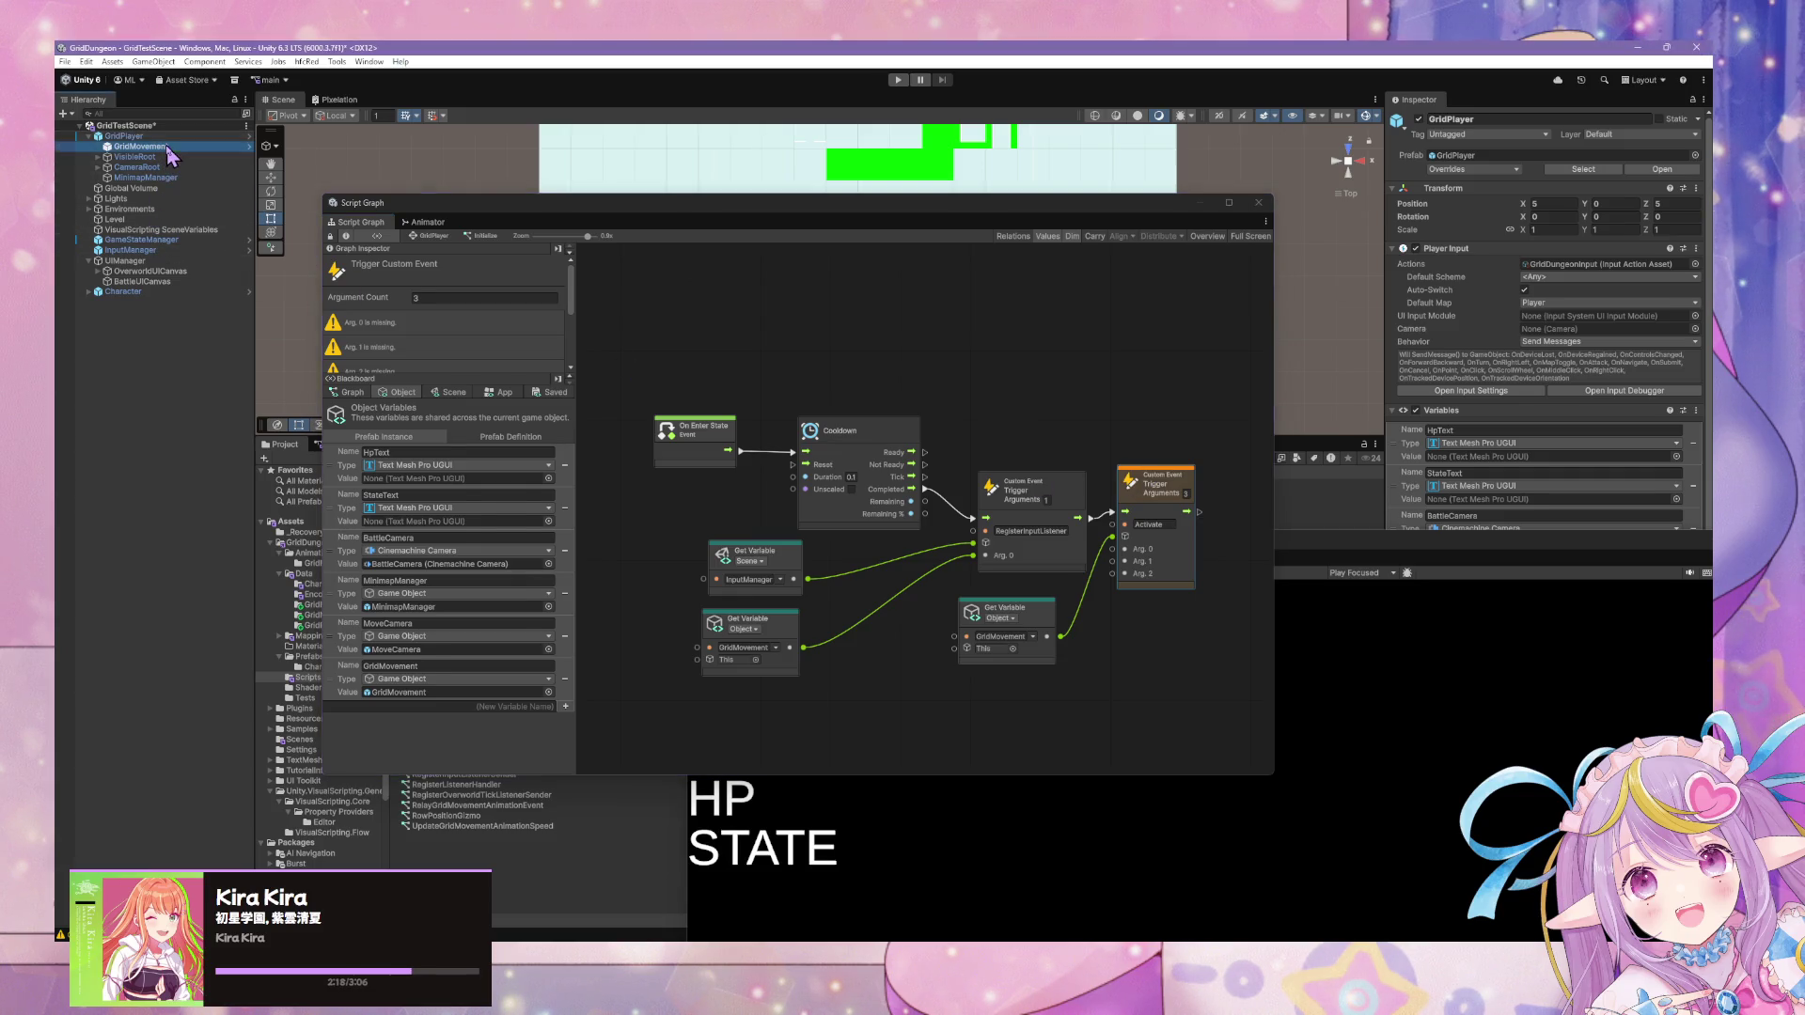
pyautogui.click(703, 500)
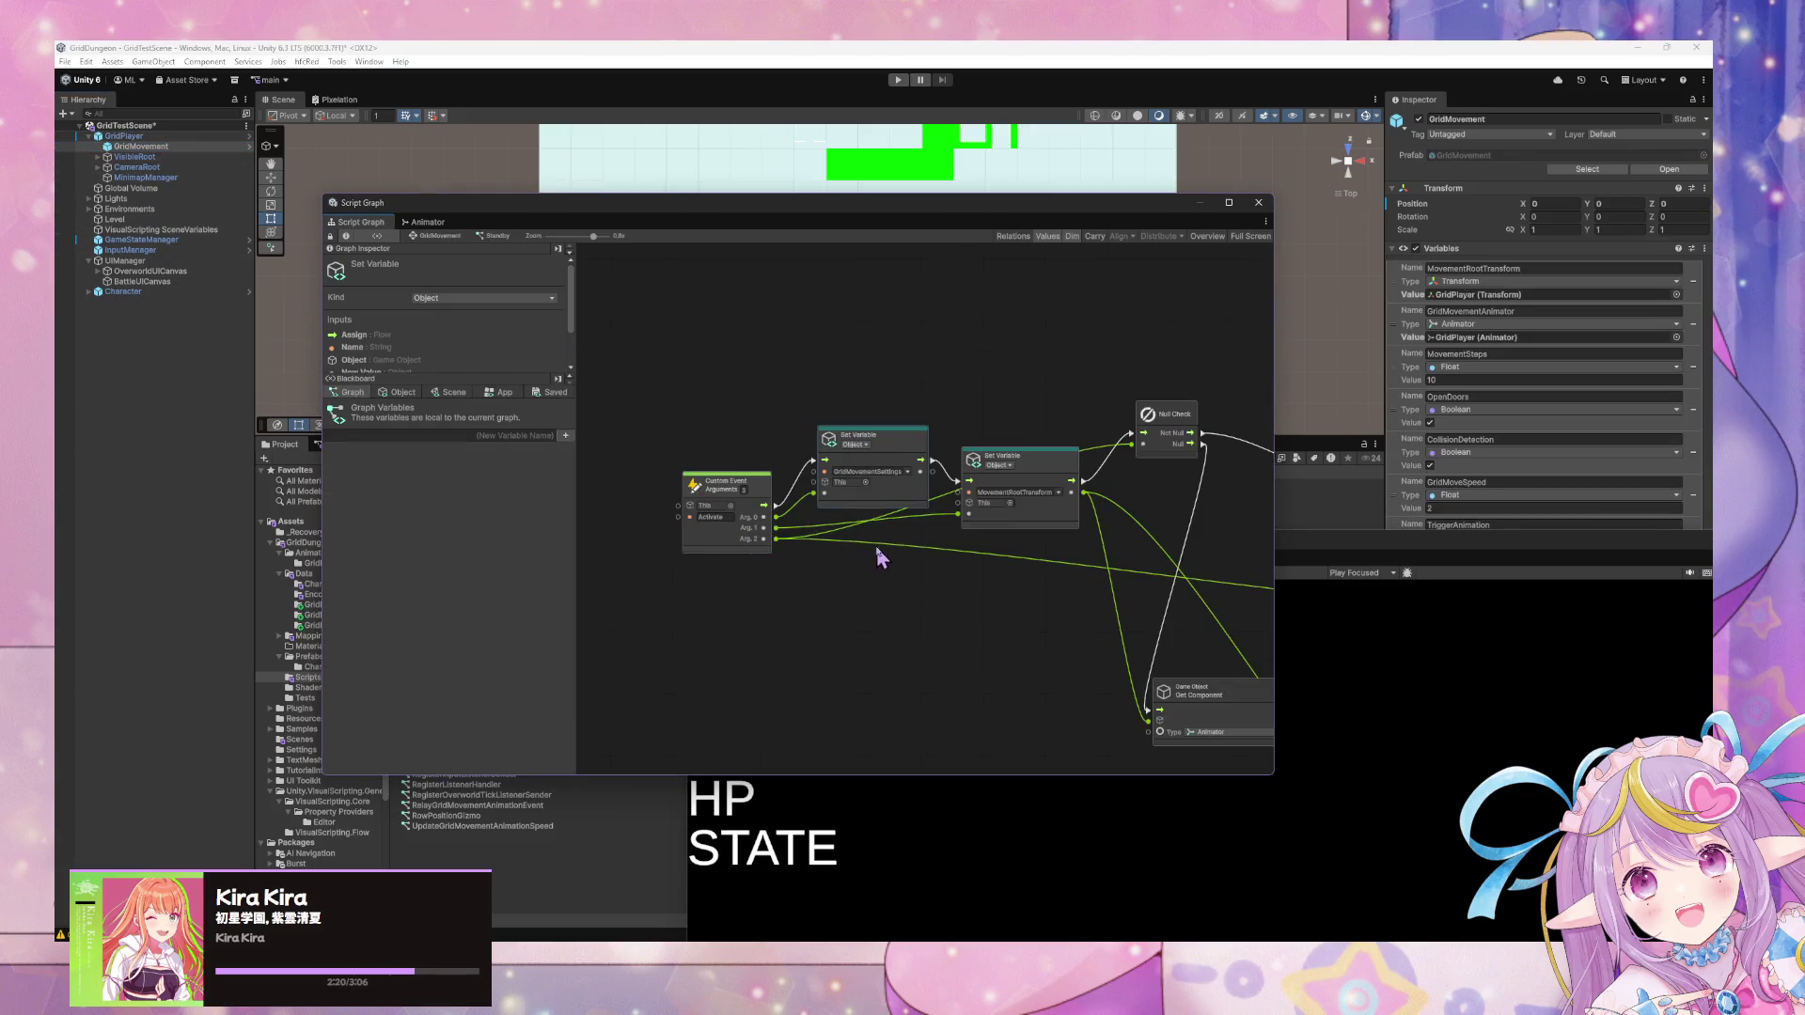
pyautogui.moveTo(891, 445); pyautogui.dragTo(896, 427)
pyautogui.moveTo(1052, 470)
pyautogui.mouseDown()
pyautogui.moveTo(1035, 487)
pyautogui.moveTo(733, 442)
pyautogui.moveTo(804, 380)
pyautogui.moveTo(863, 381)
pyautogui.moveTo(596, 370)
pyautogui.mouseUp()
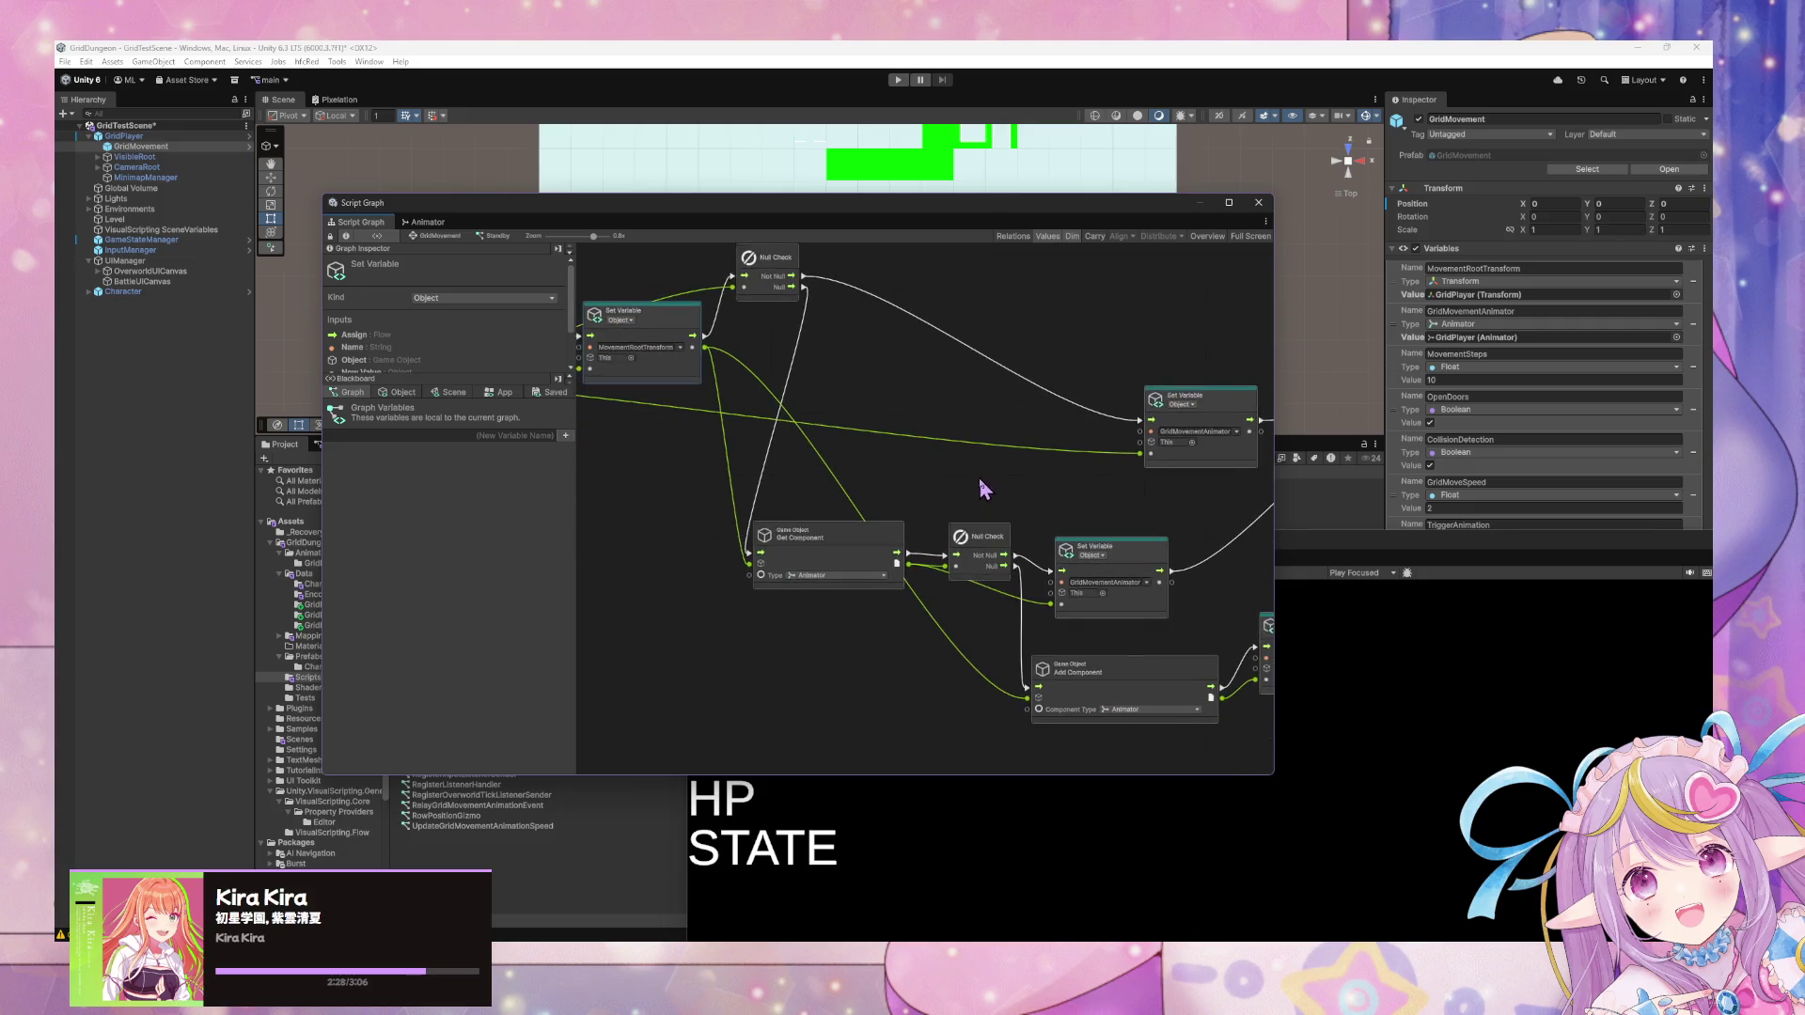
pyautogui.rightClick(1200, 568)
# Return to GridPlayer's Initialize graph and reposition the GridMovement and trigger nodes.
pyautogui.click(123, 136)
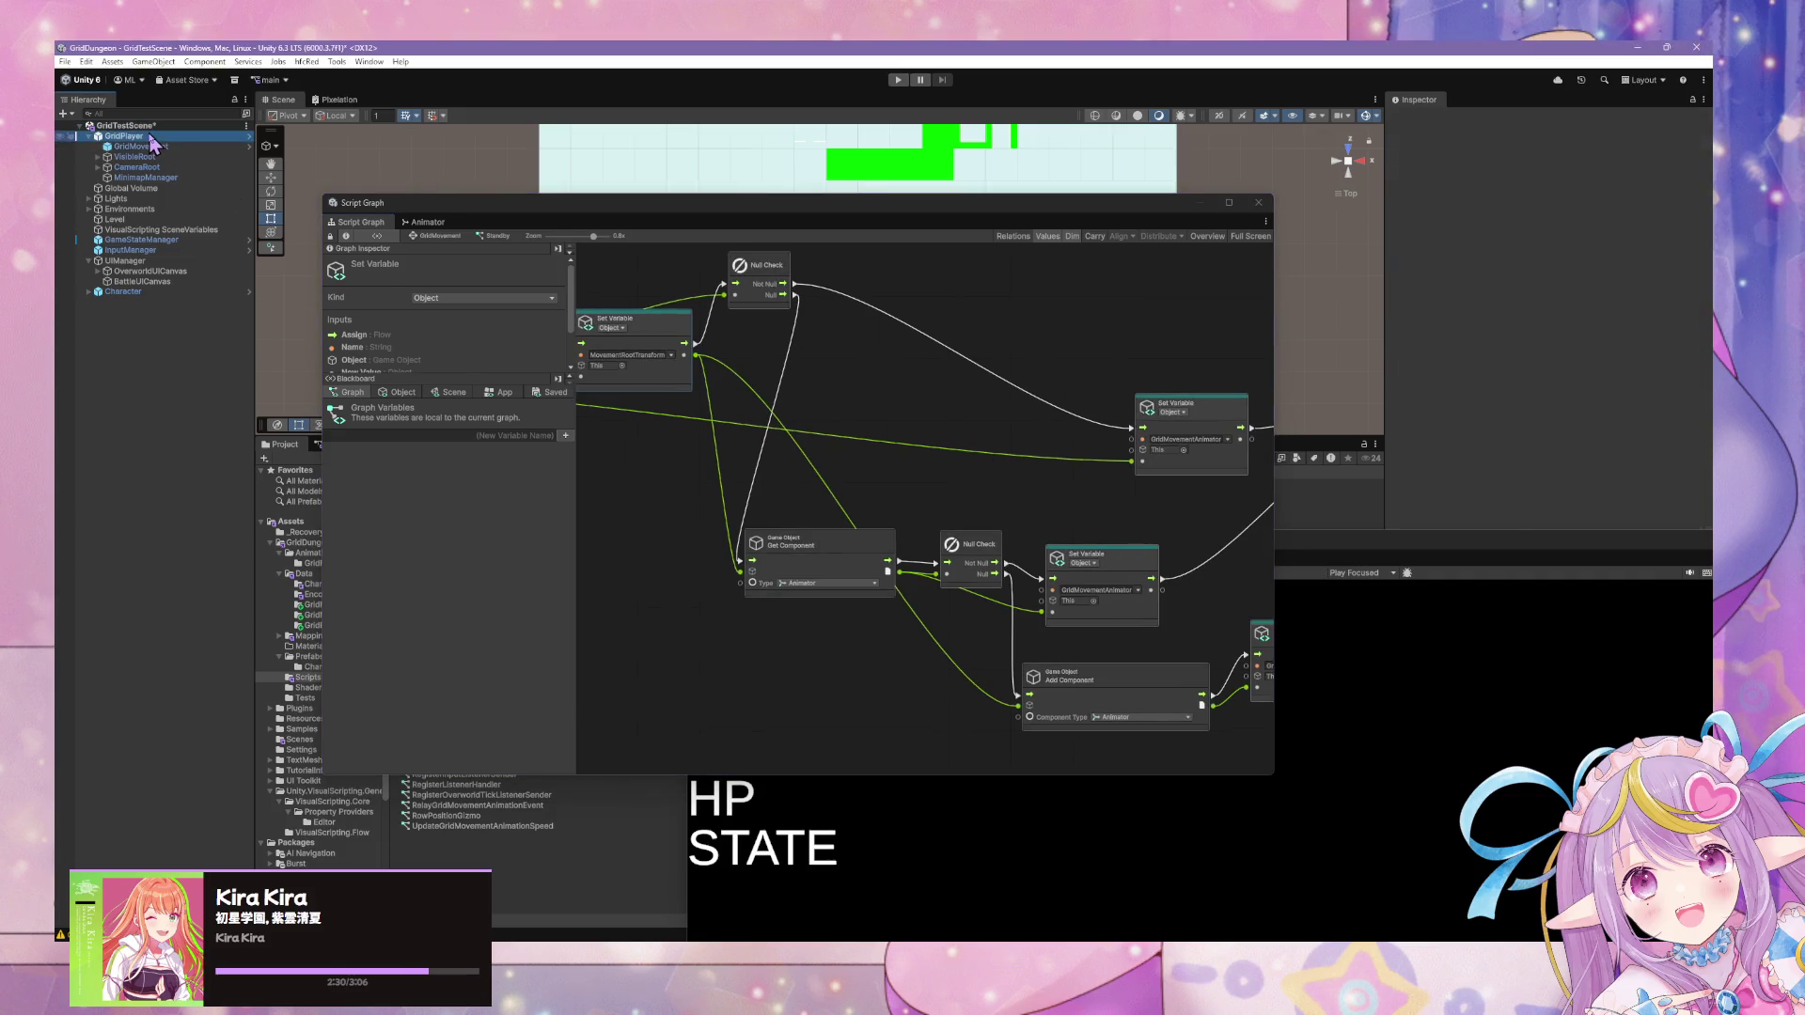
pyautogui.doubleClick(839, 555)
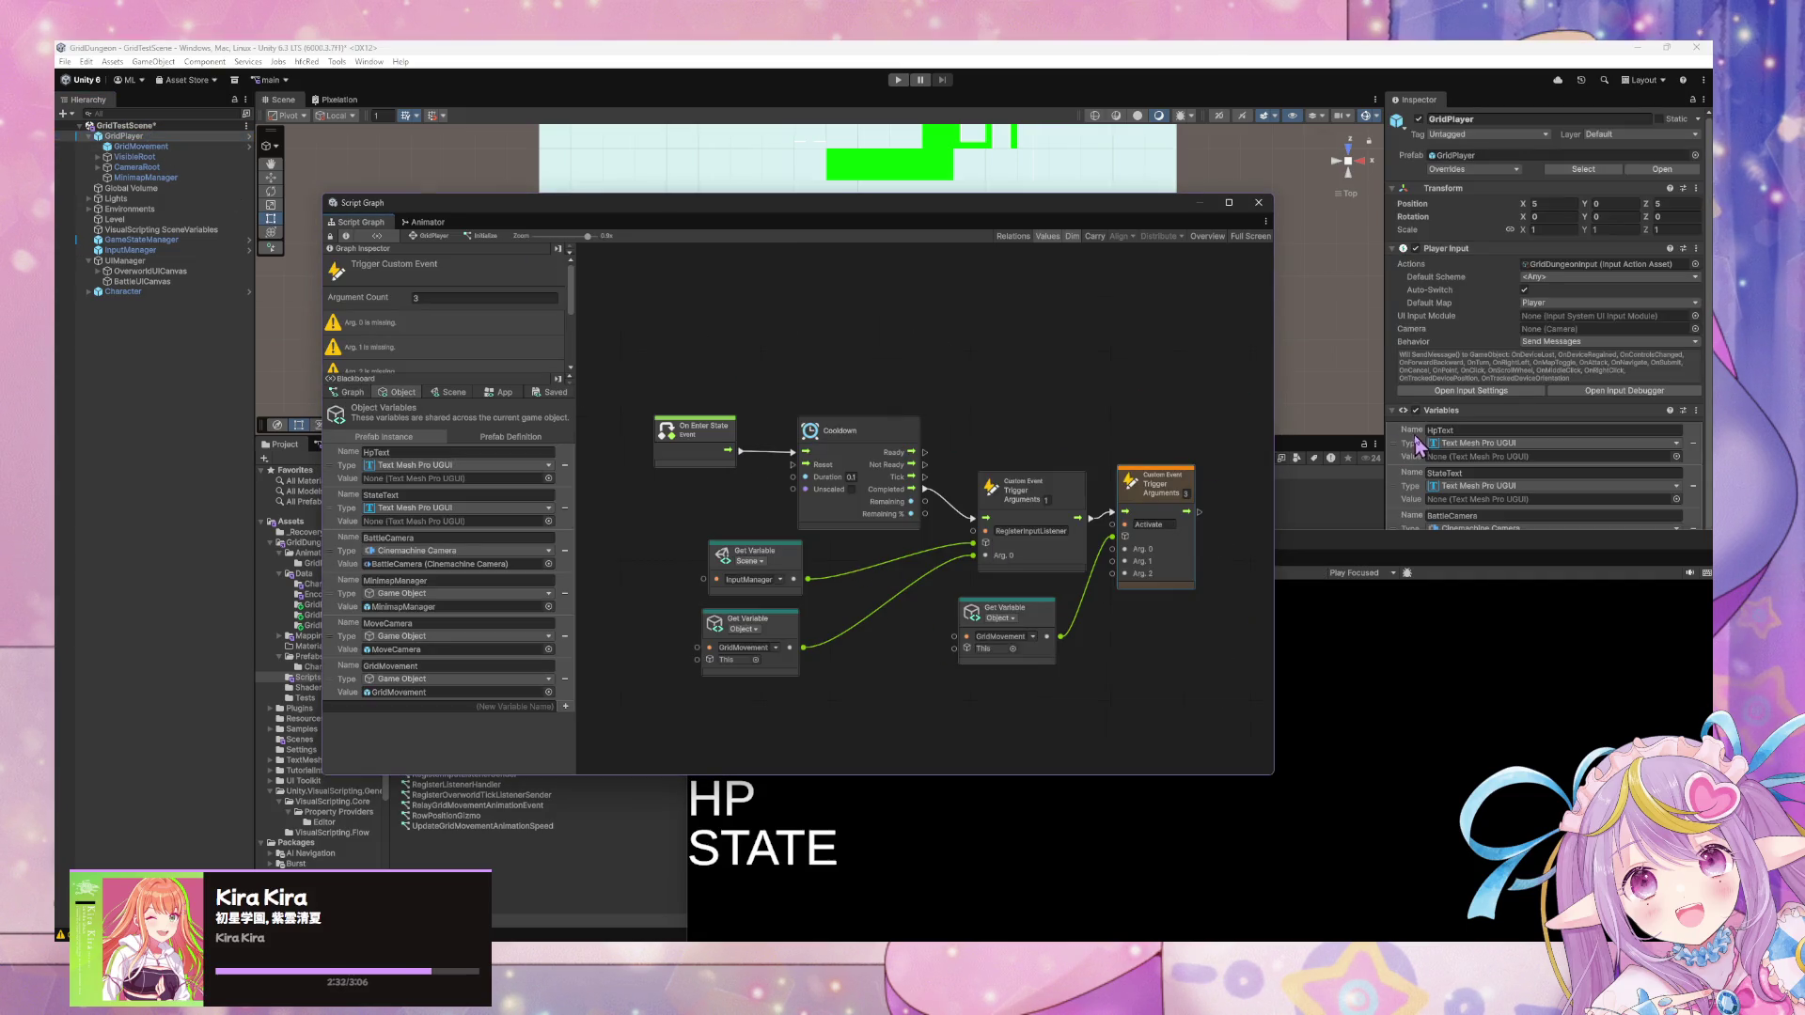
pyautogui.moveTo(1045, 618); pyautogui.dragTo(1060, 617)
pyautogui.moveTo(1185, 486); pyautogui.dragTo(1218, 526)
# Add a Grid Movement Settings literal set to PlayerGridMovementSettings and wire it to a trigger argument.
pyautogui.rightClick(1081, 678)
pyautogui.click(1112, 688)
pyautogui.write('movement')
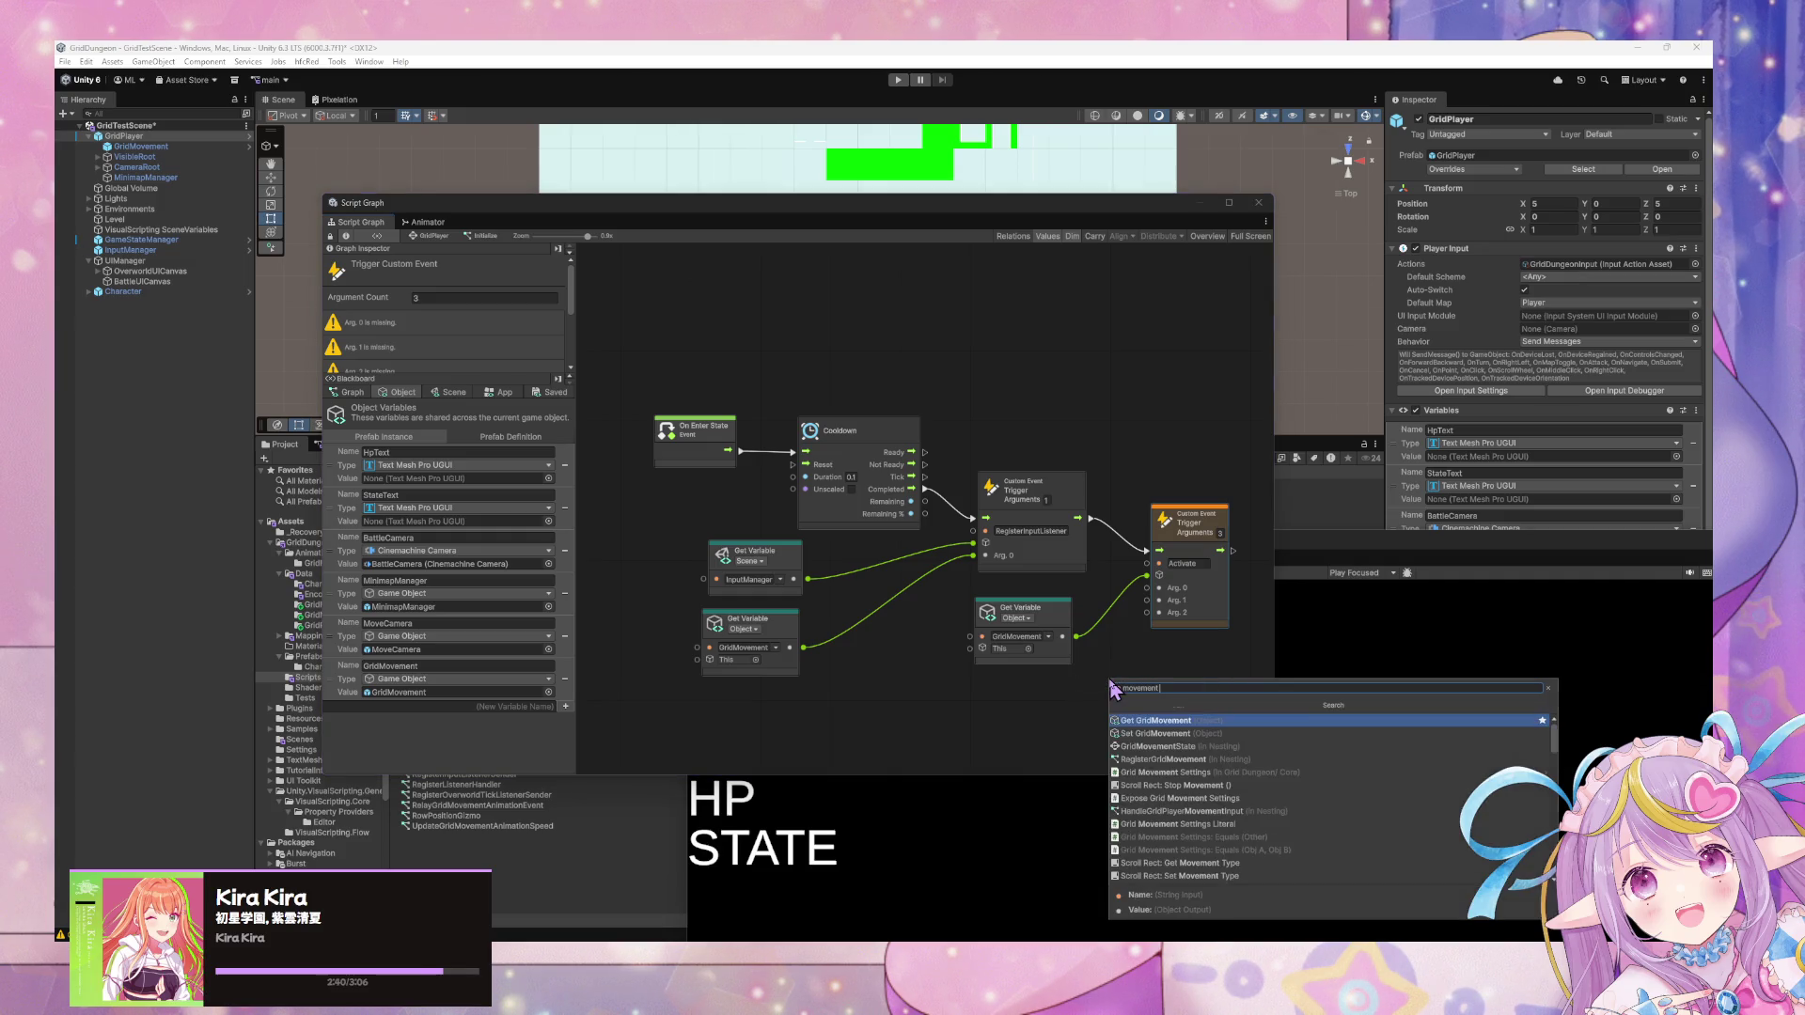
pyautogui.write(' settings')
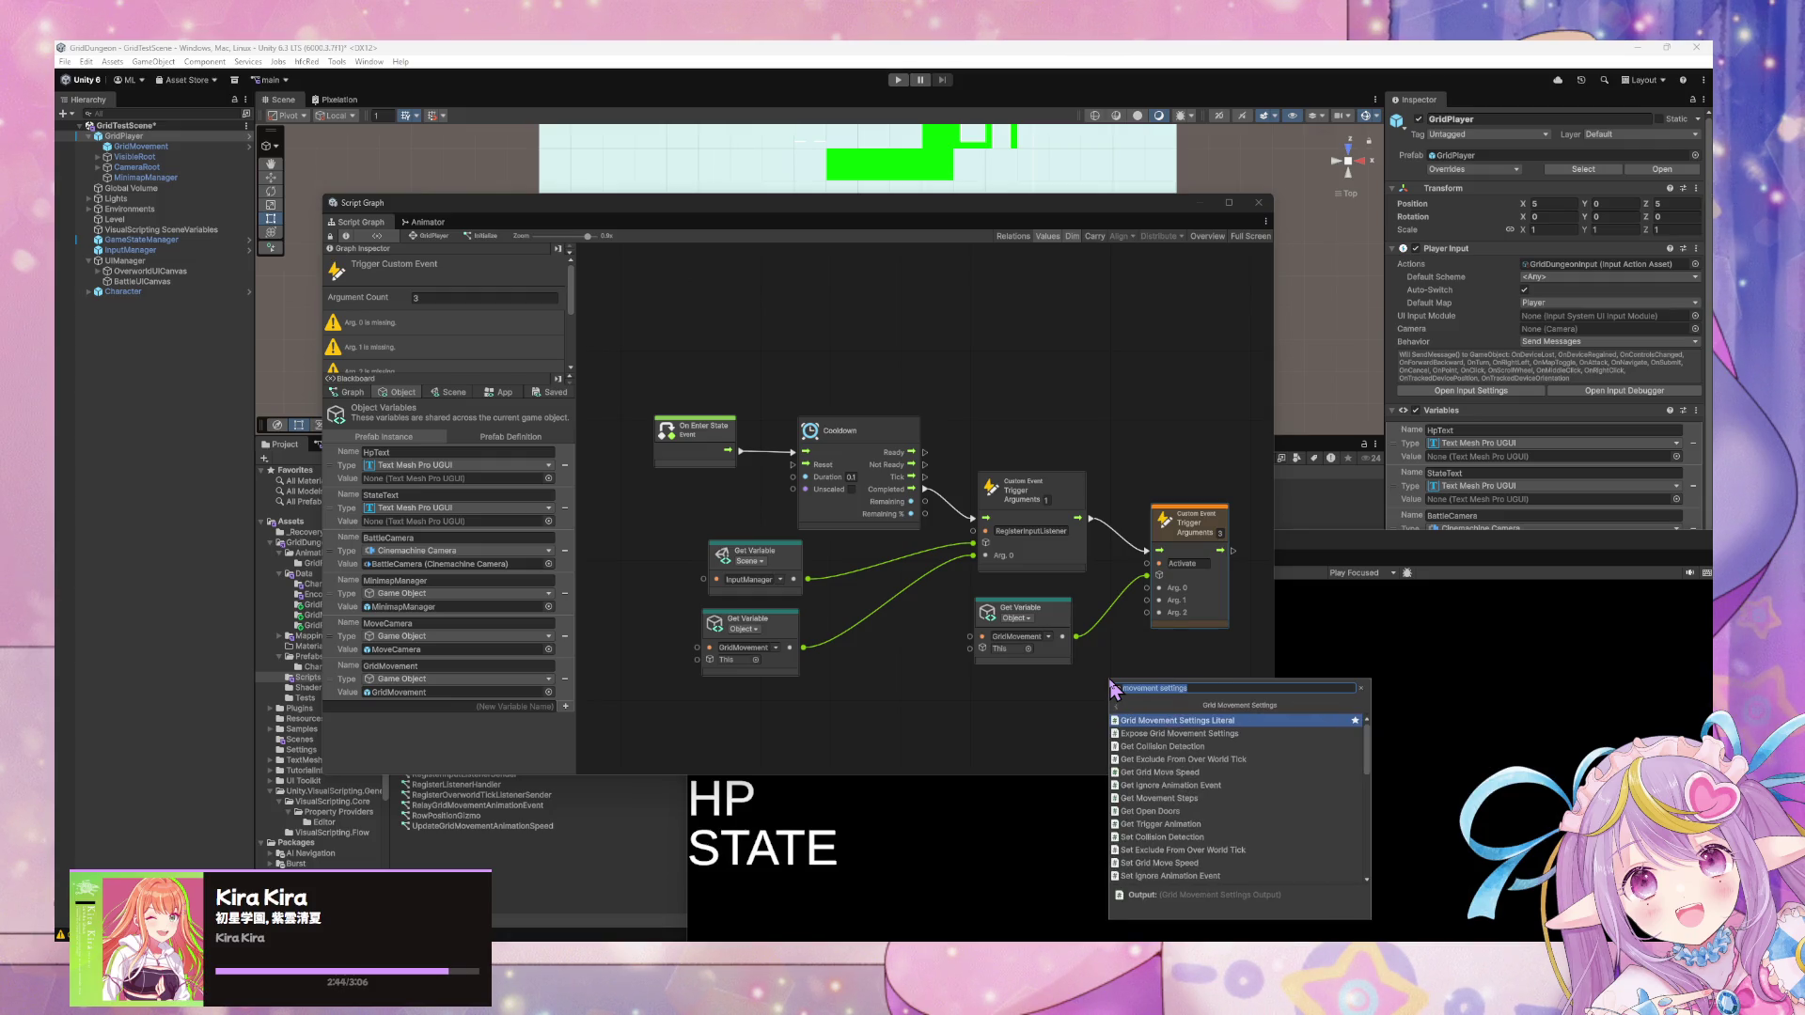
pyautogui.press('Return')
pyautogui.click(1154, 693)
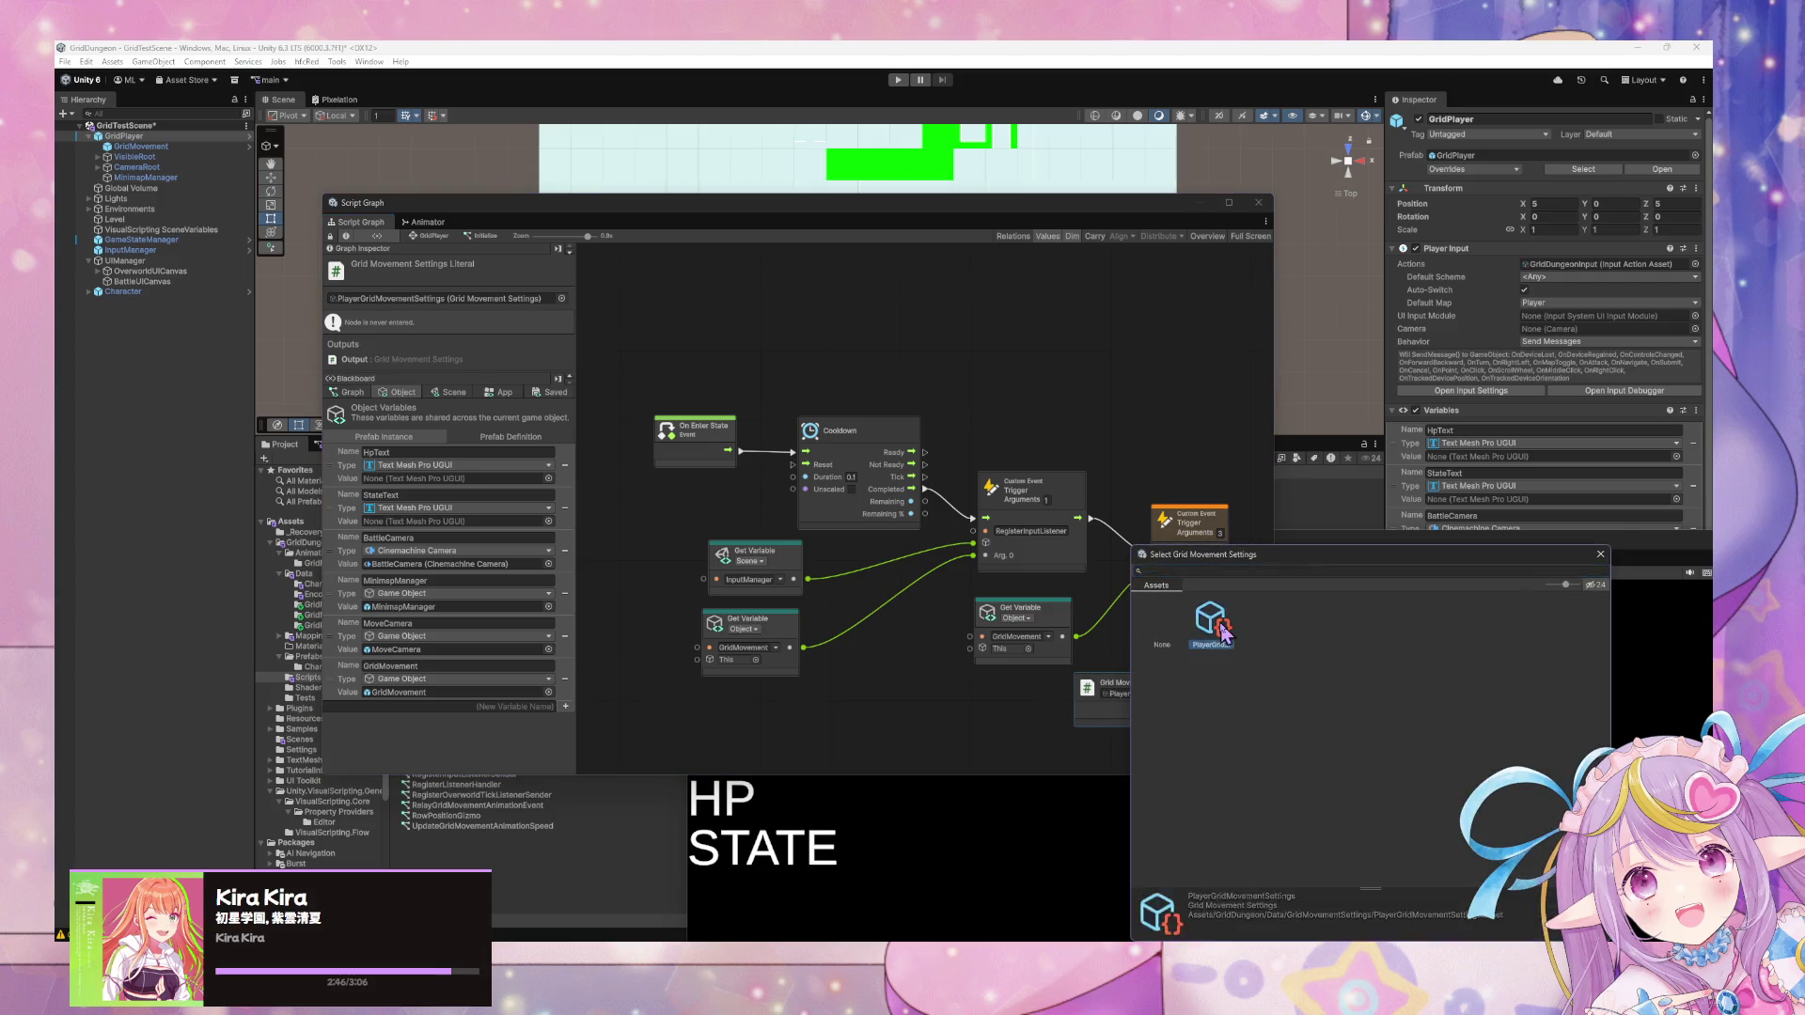
pyautogui.doubleClick(1224, 635)
pyautogui.moveTo(1196, 710)
pyautogui.mouseDown()
pyautogui.moveTo(1124, 602)
pyautogui.moveTo(1149, 589)
pyautogui.mouseUp()
pyautogui.moveTo(1162, 691); pyautogui.dragTo(1038, 680)
pyautogui.moveTo(1213, 532); pyautogui.dragTo(1227, 555)
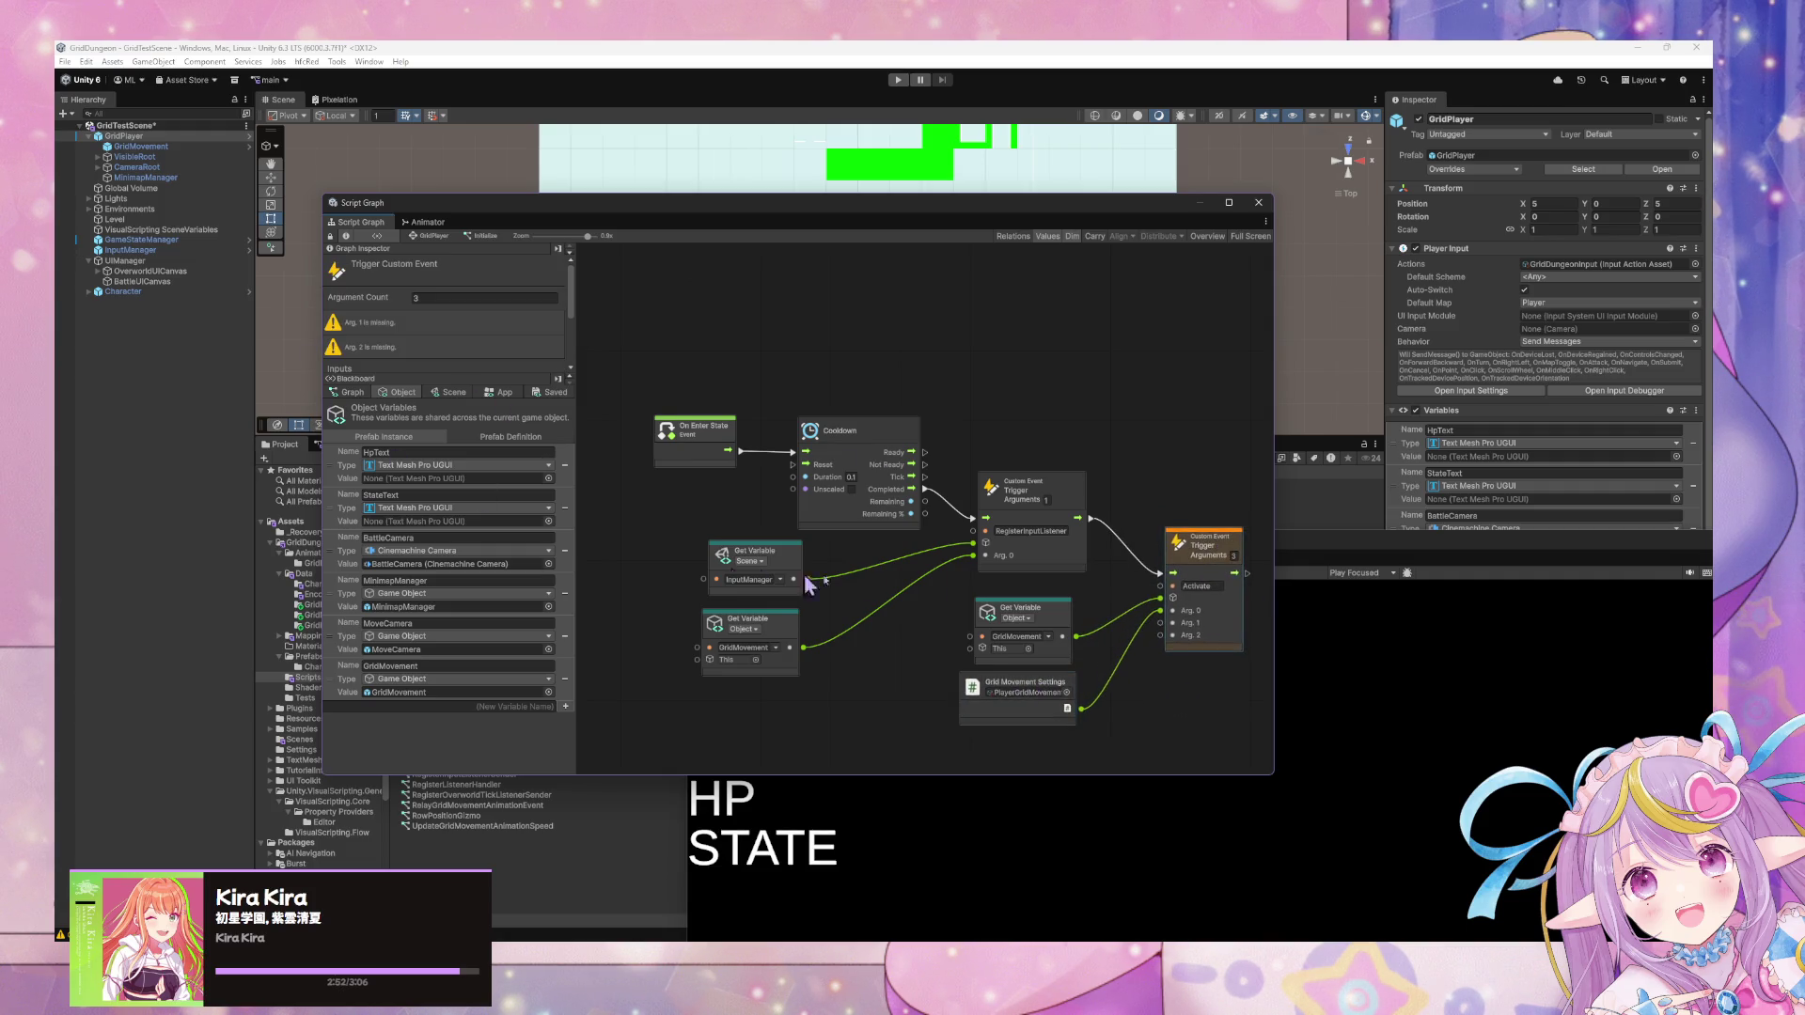
pyautogui.moveTo(803, 574); pyautogui.dragTo(732, 416)
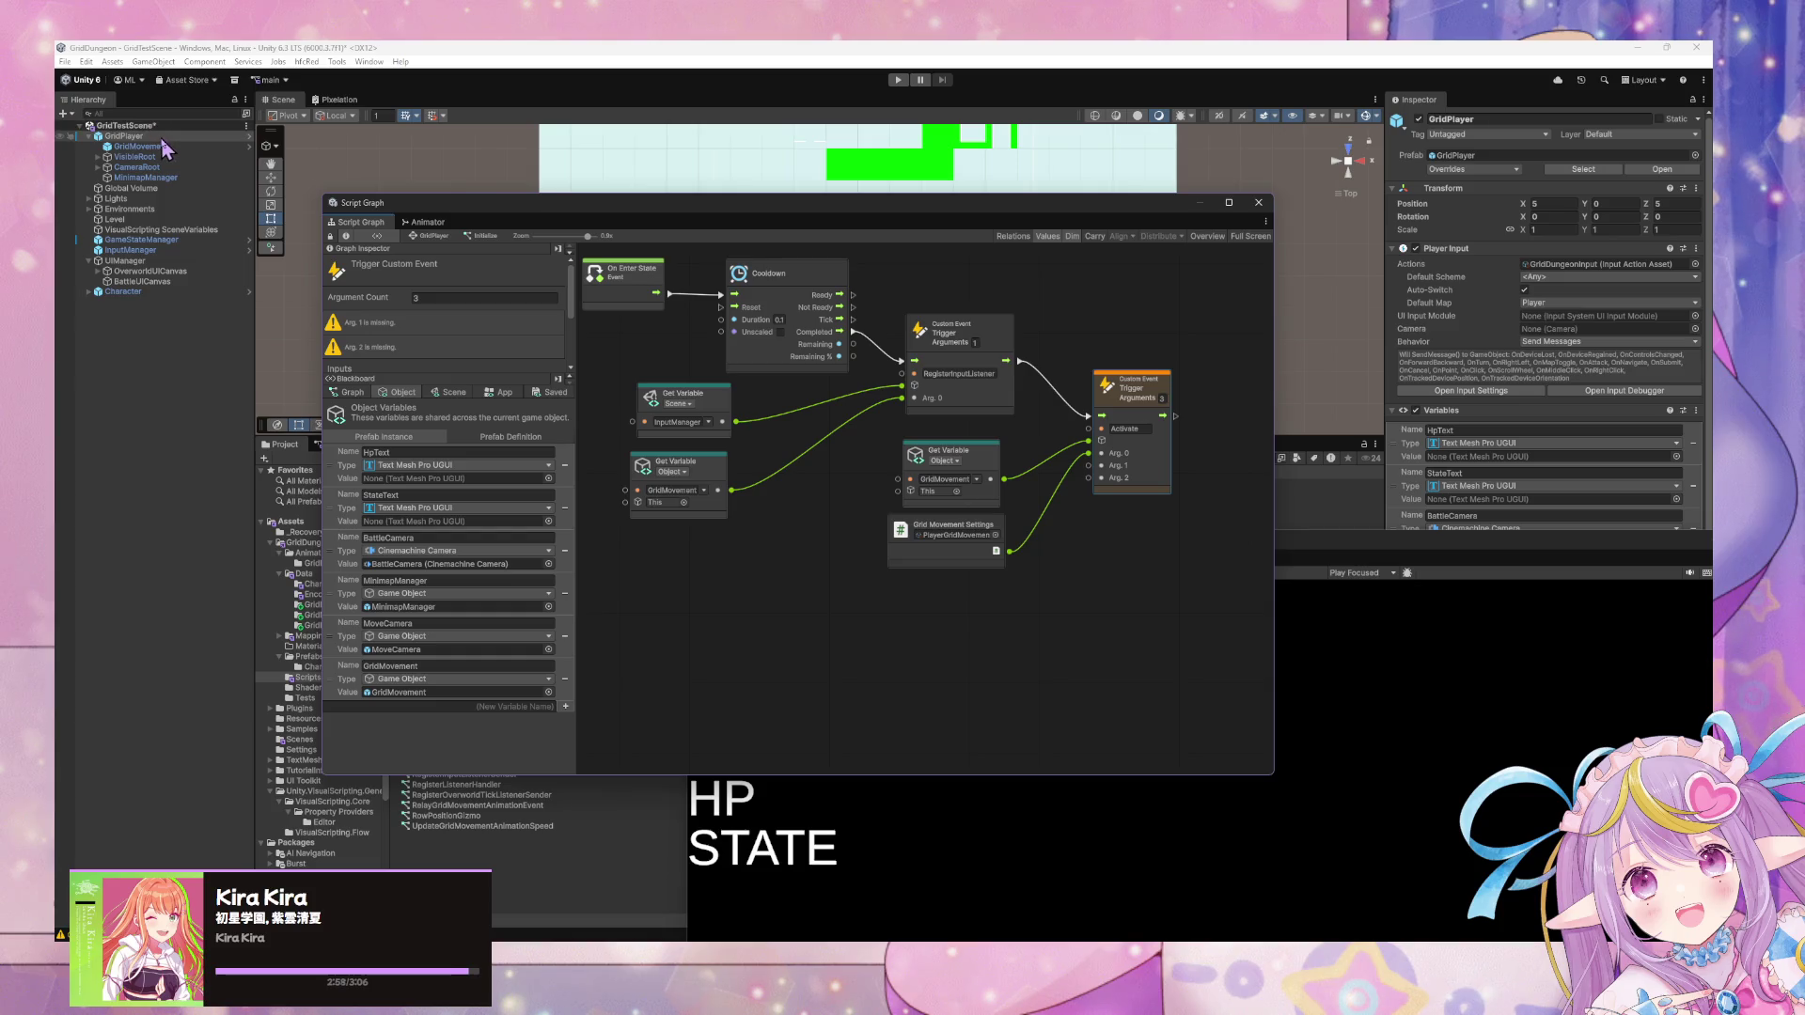
# Add a This node and wire it to a trigger argument.
pyautogui.rightClick(963, 640)
pyautogui.click(970, 652)
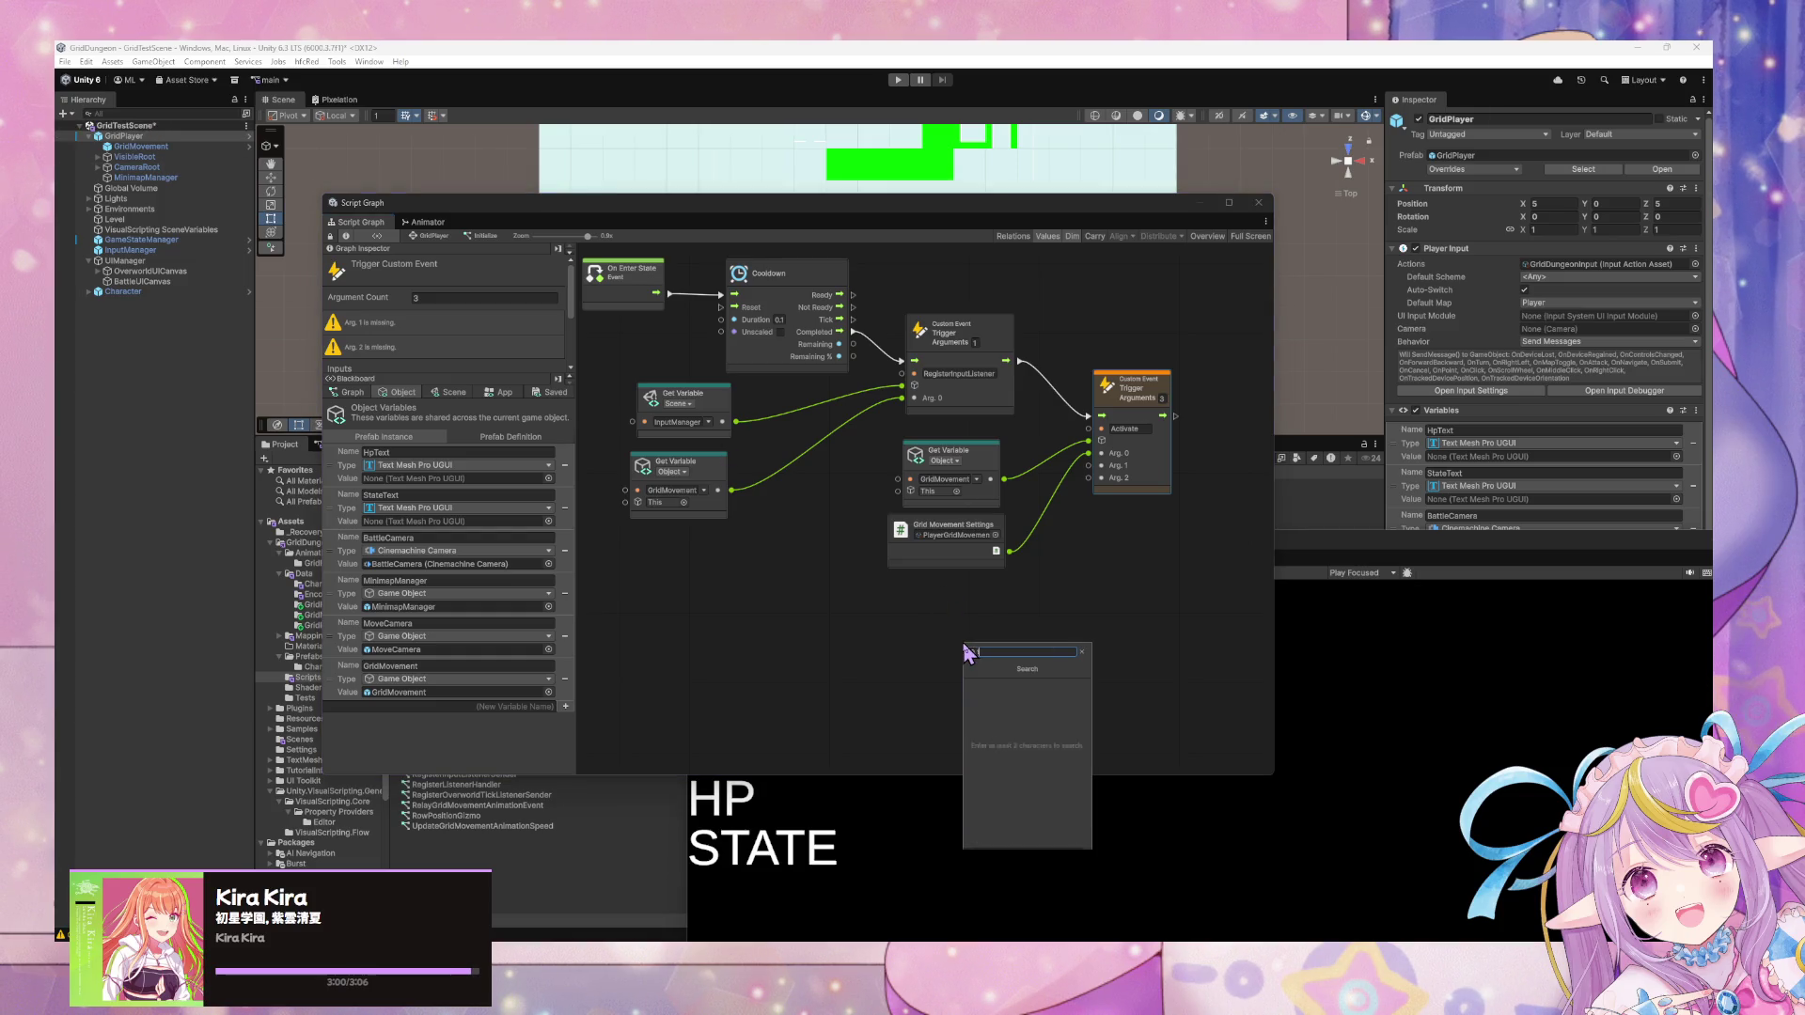
pyautogui.write('this')
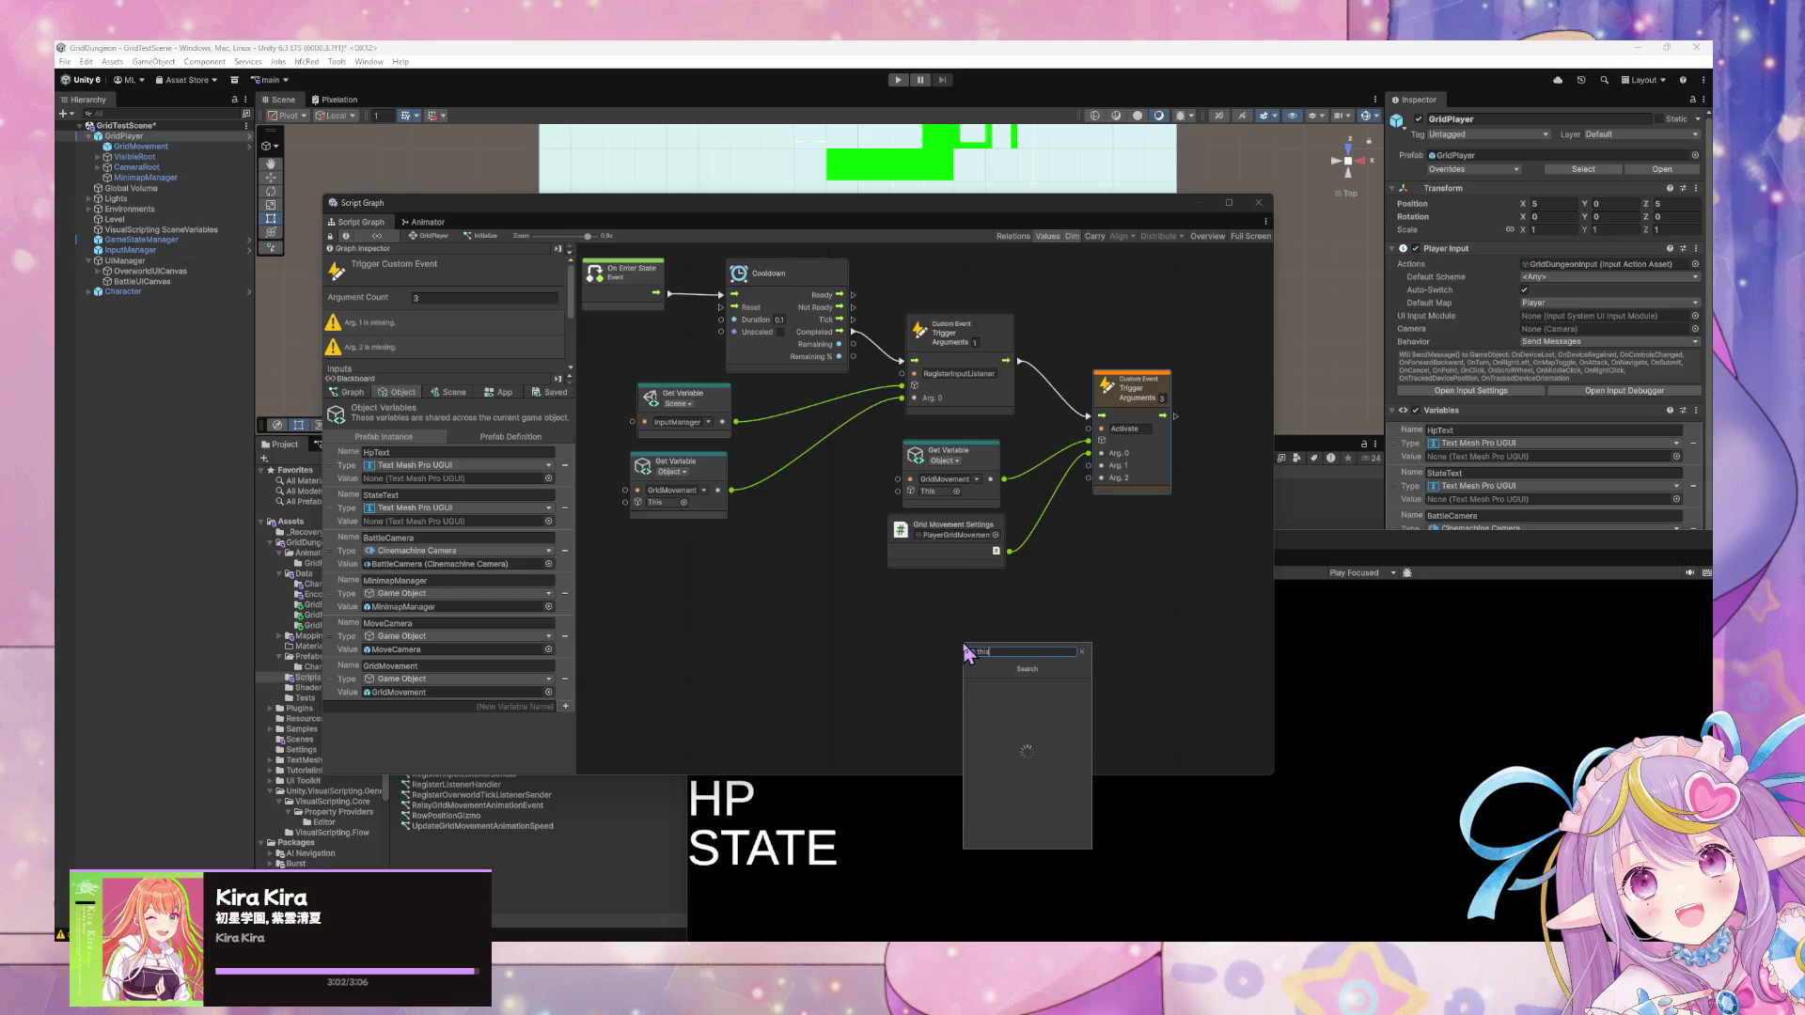
pyautogui.press('Return')
pyautogui.moveTo(976, 668); pyautogui.dragTo(1089, 466)
pyautogui.moveTo(954, 651); pyautogui.dragTo(941, 609)
# Remove a mistakenly added Expose Animator node, then start Play mode to test.
pyautogui.rightClick(1011, 649)
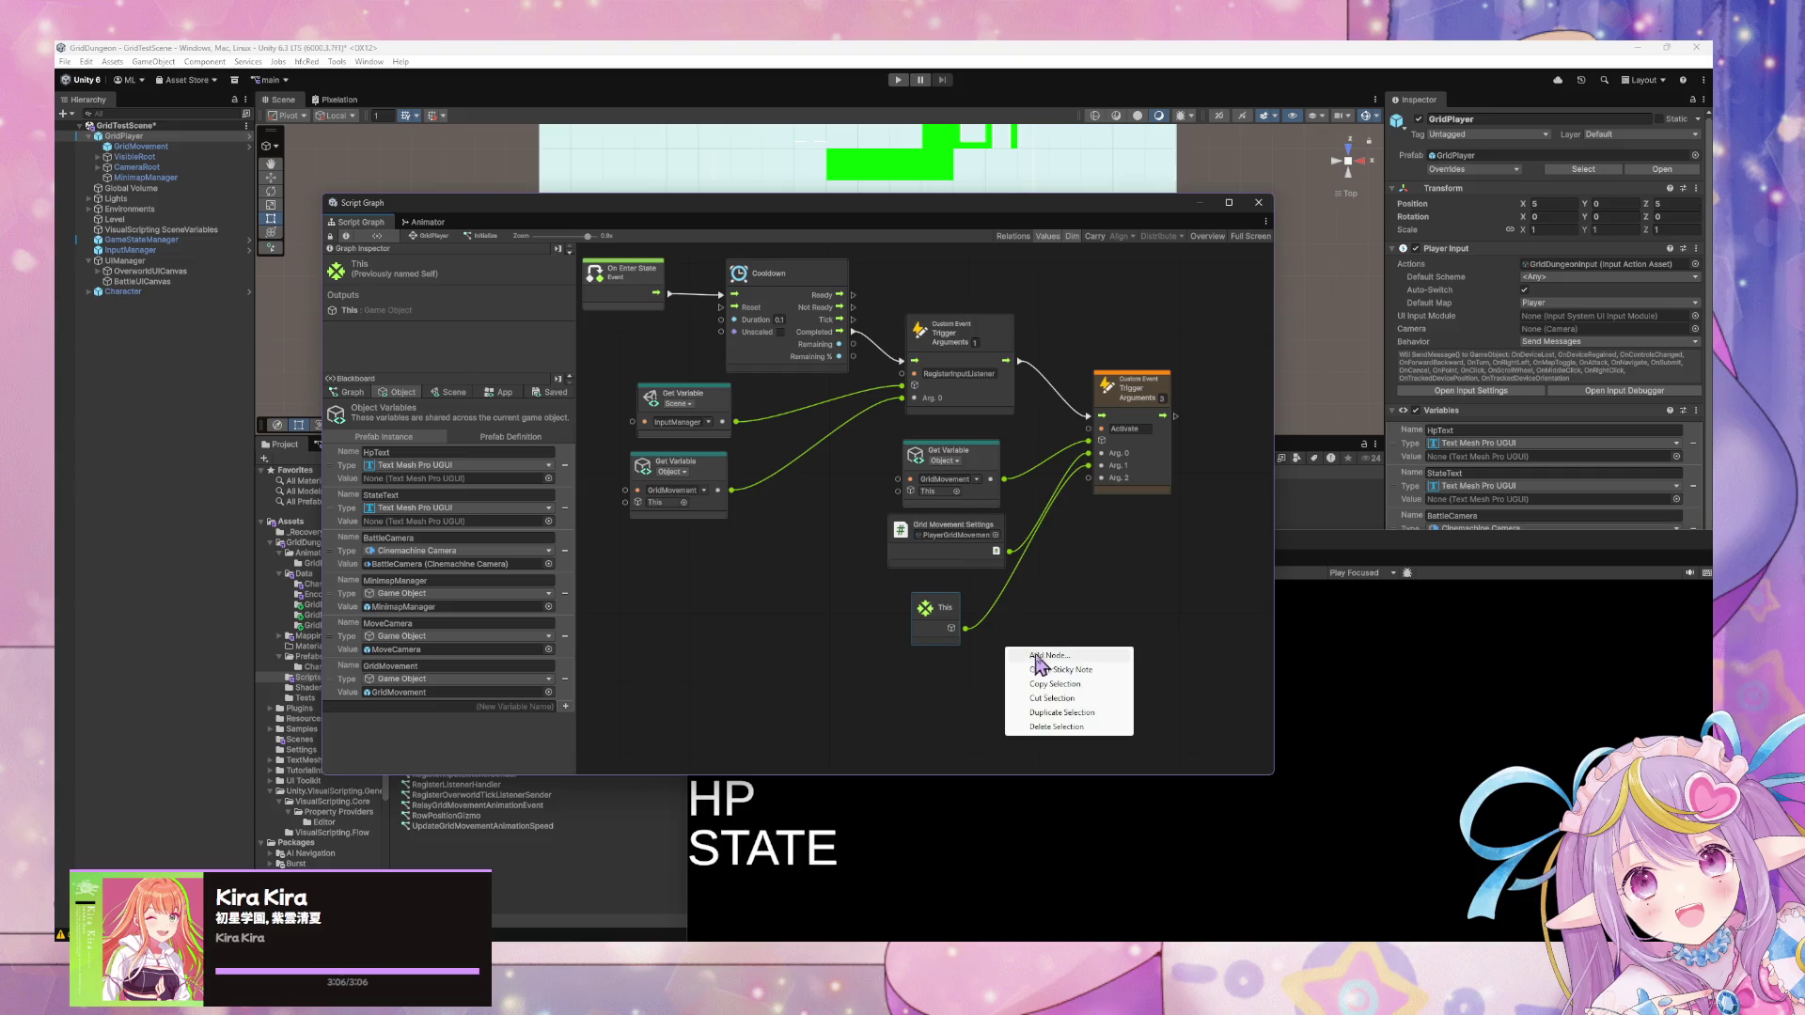
pyautogui.click(1043, 658)
pyautogui.write('animator')
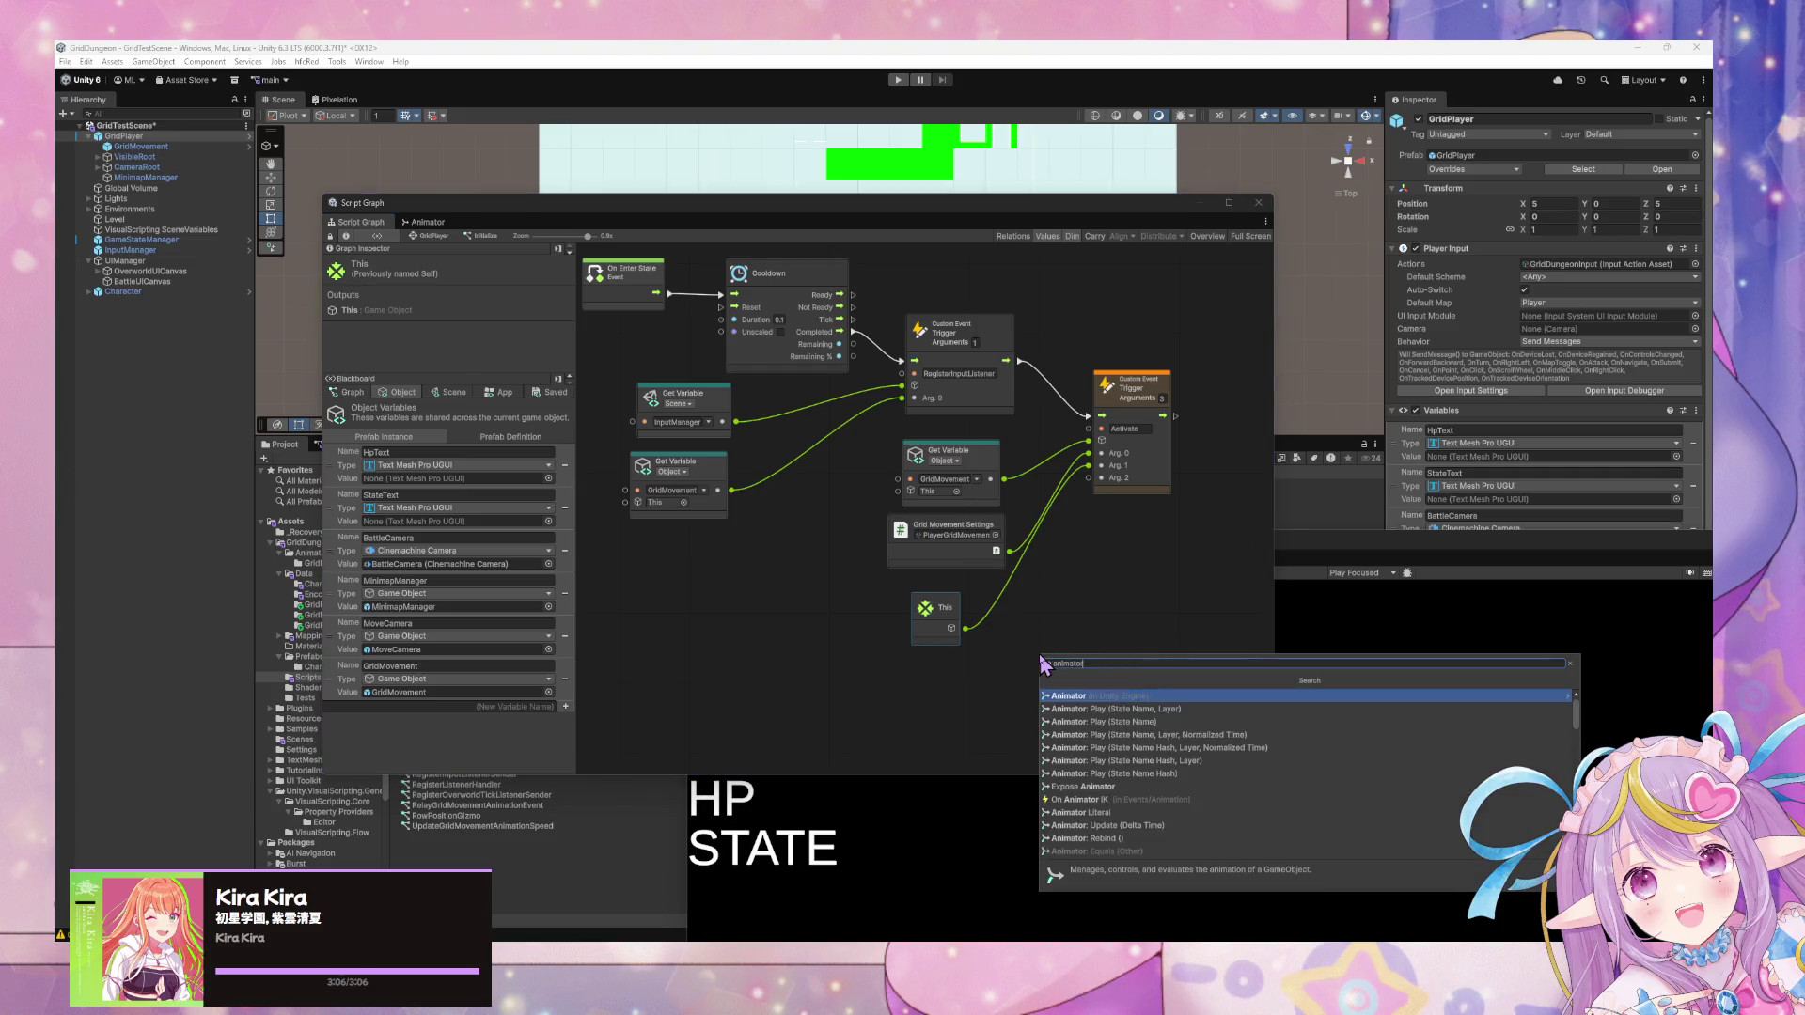
pyautogui.press('Return')
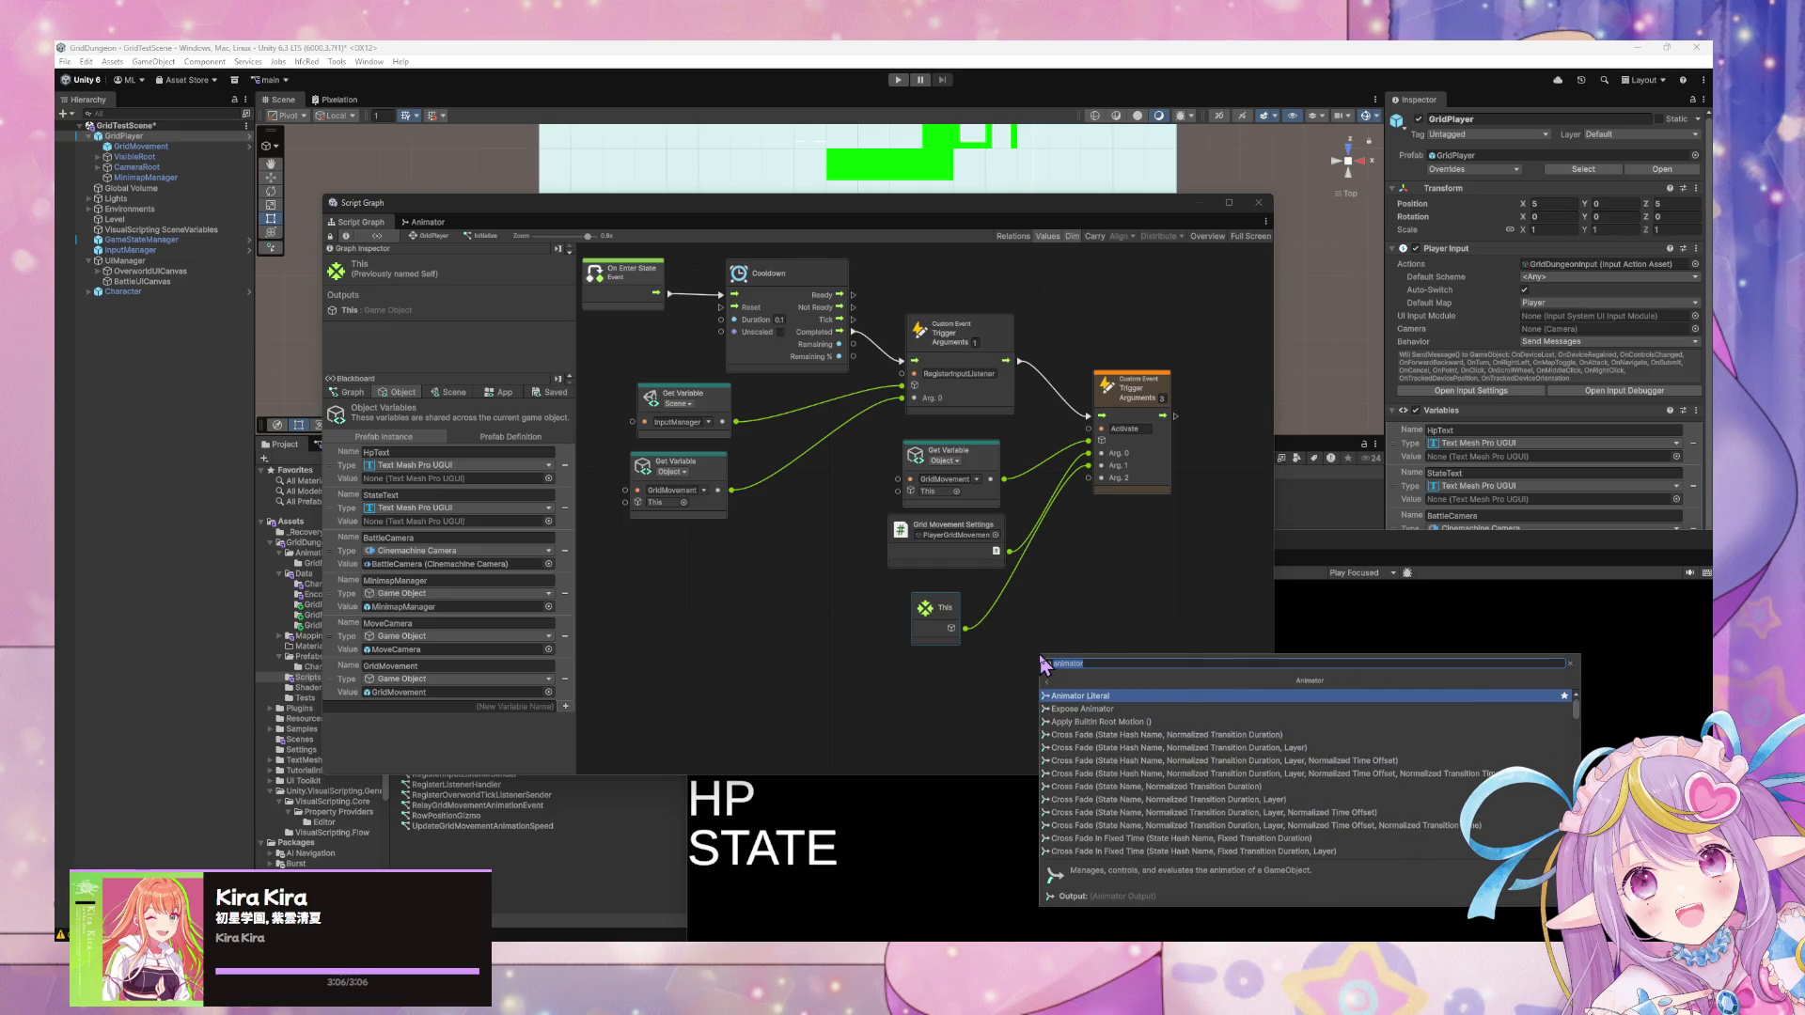
pyautogui.press('Down')
pyautogui.press('Return')
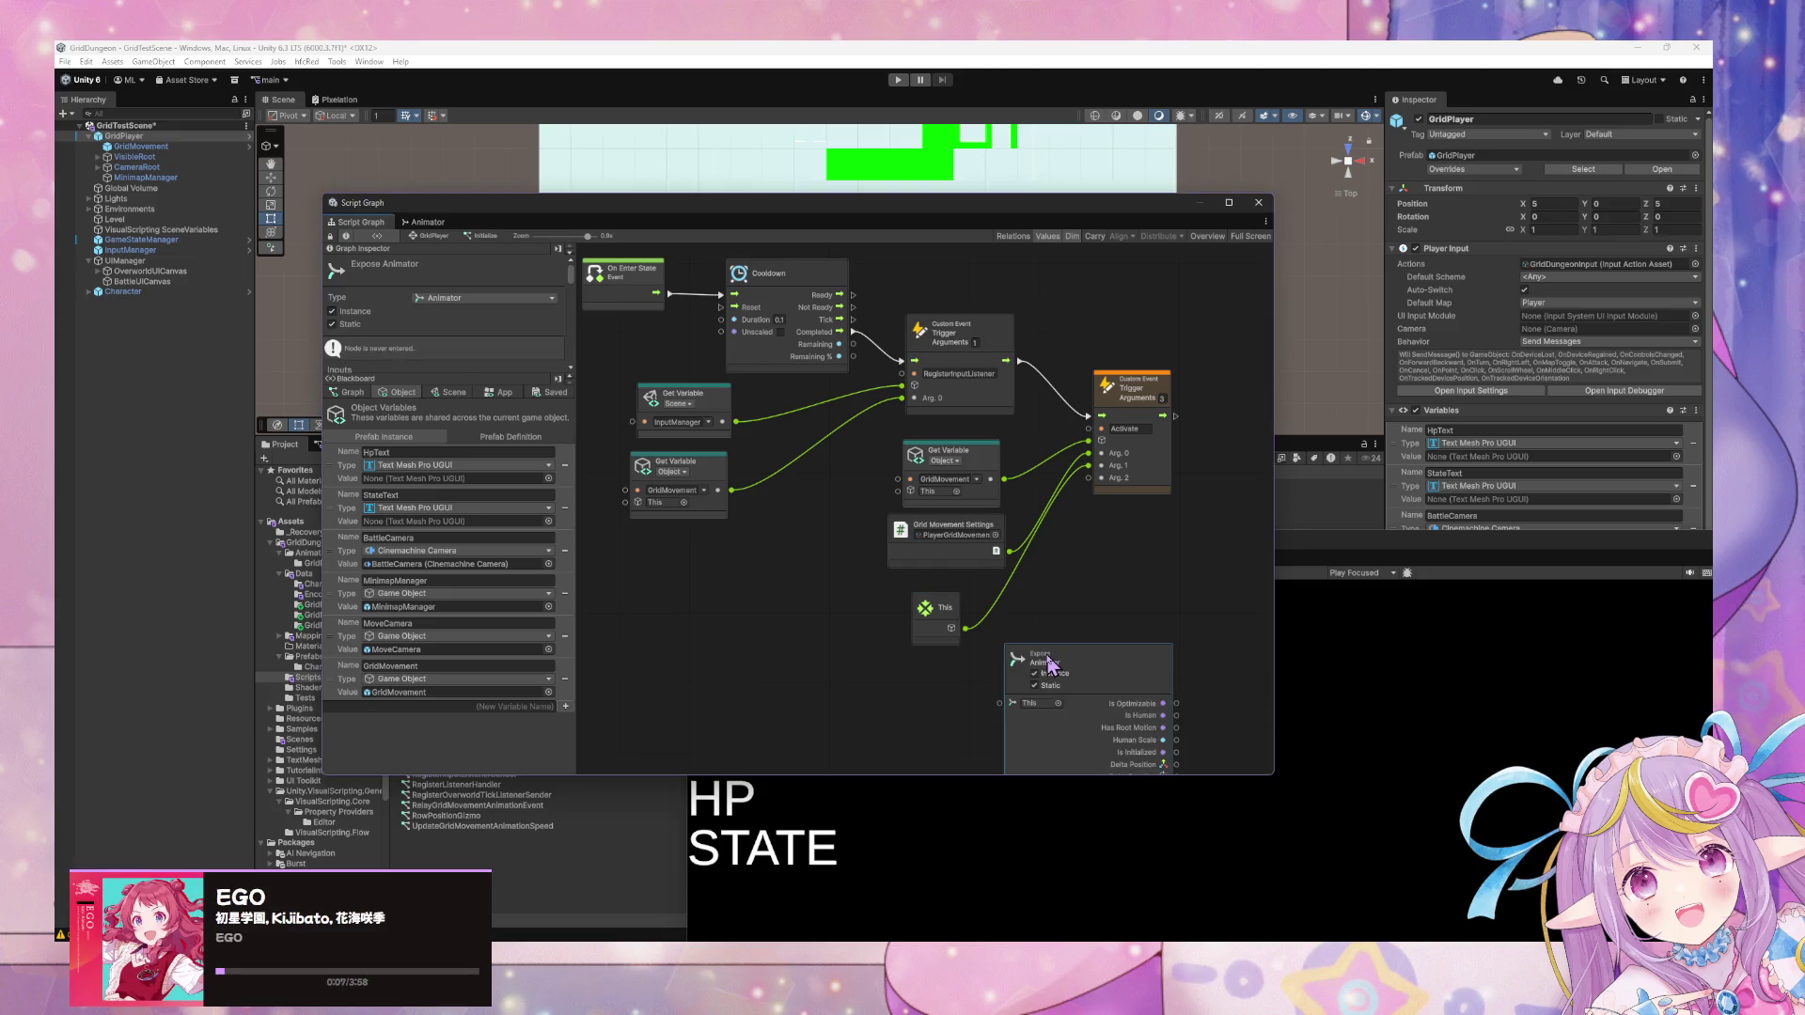
pyautogui.press('Delete')
pyautogui.rightClick(1055, 613)
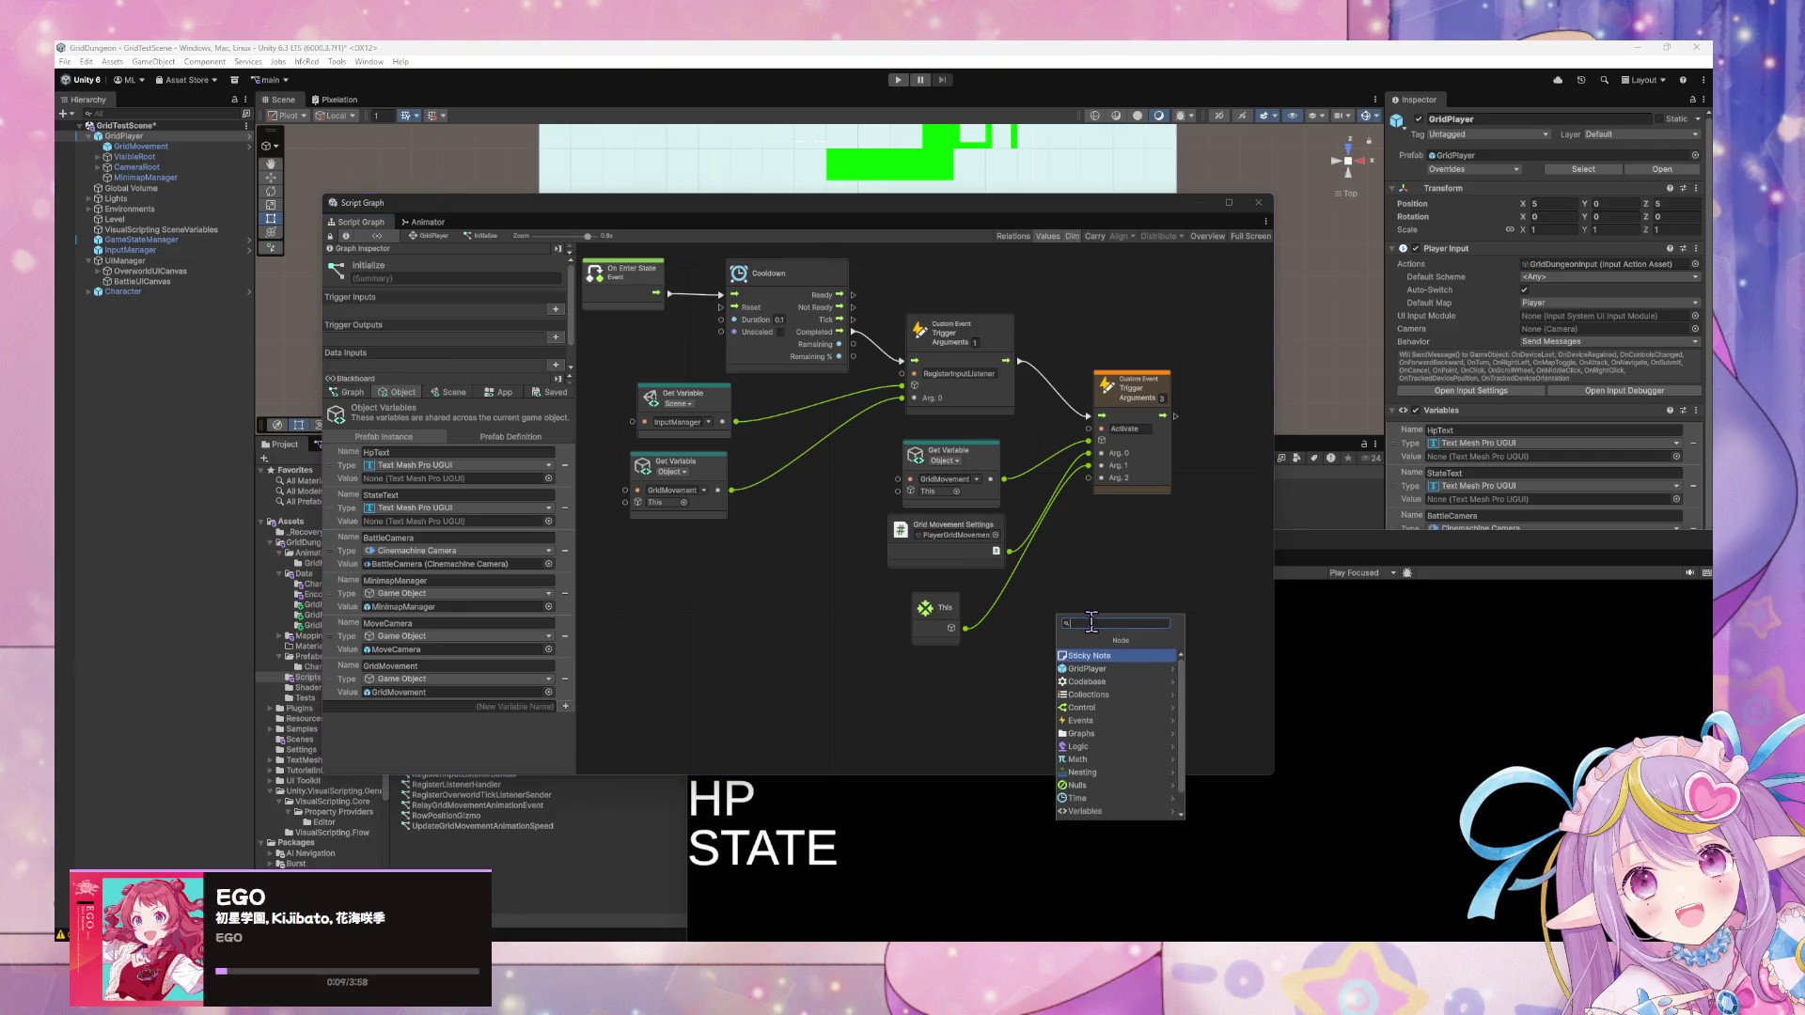
pyautogui.rightClick(783, 647)
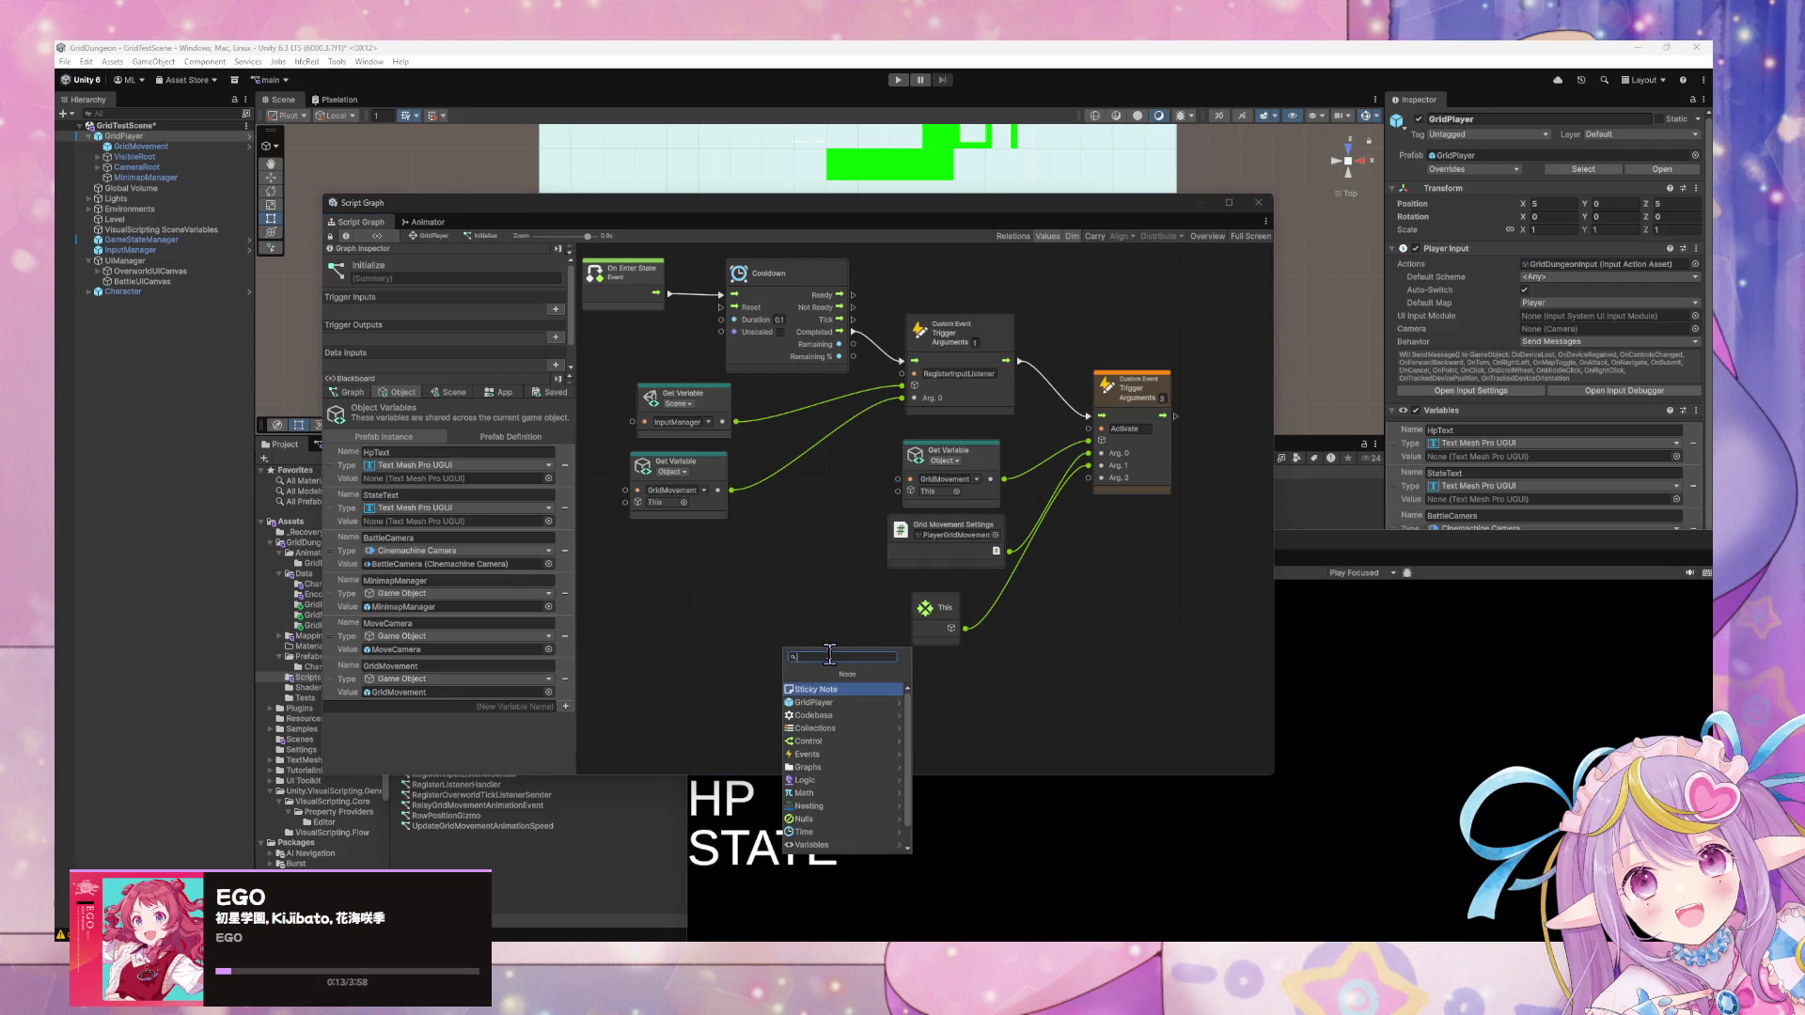
pyautogui.rightClick(1066, 609)
pyautogui.press('Escape')
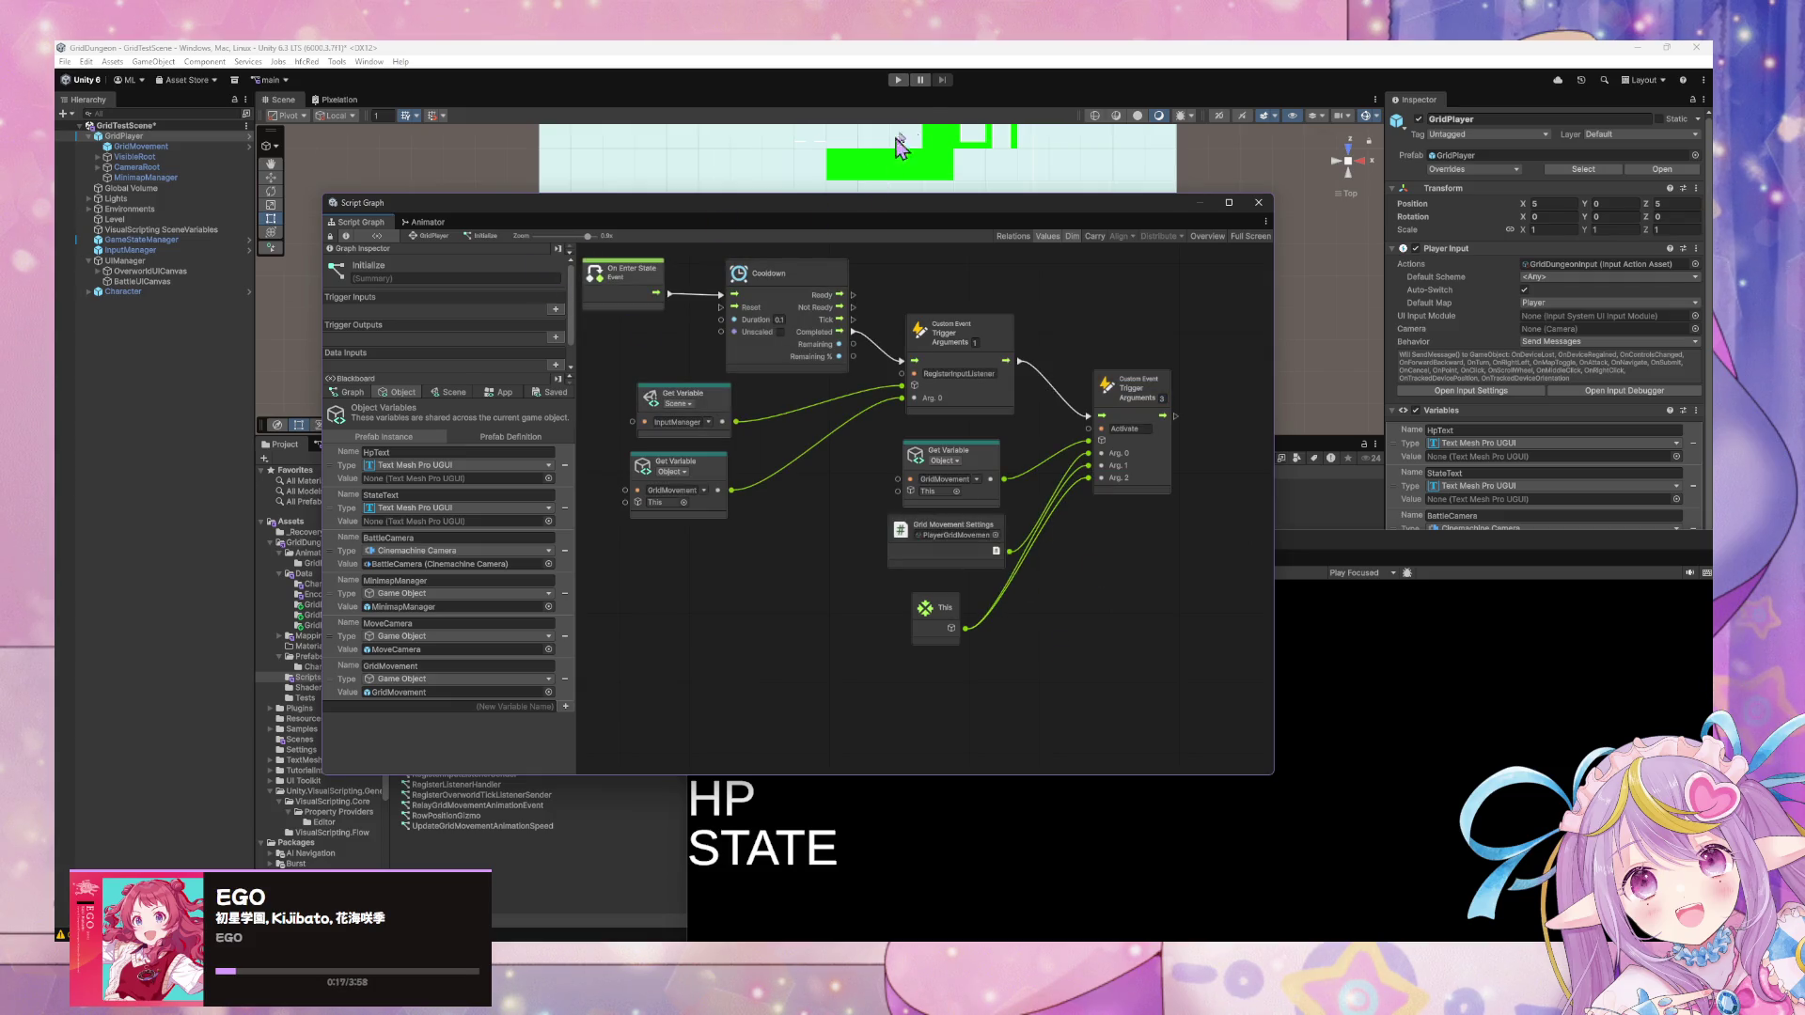
pyautogui.click(899, 82)
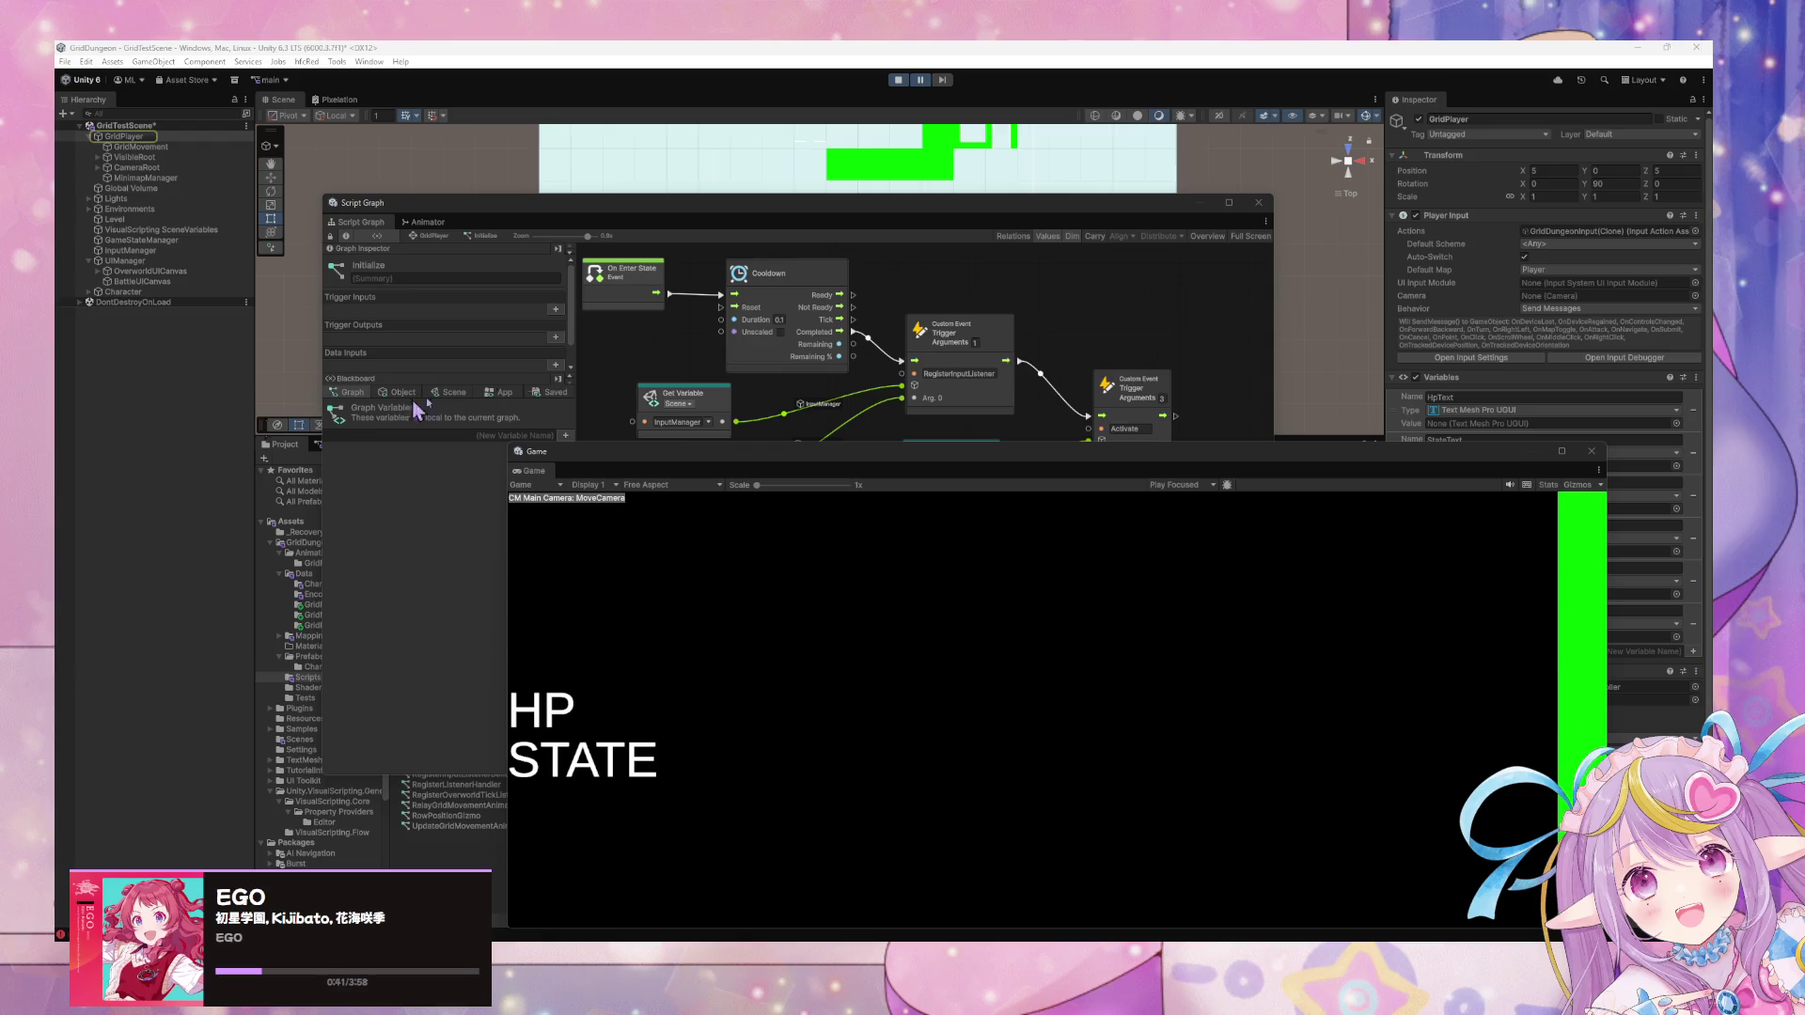
# Move the Game view to the lower right and select the GridMovement object.
pyautogui.moveTo(874, 456)
pyautogui.mouseDown()
pyautogui.moveTo(1260, 541)
pyautogui.moveTo(1303, 668)
pyautogui.moveTo(1257, 657)
pyautogui.mouseUp()
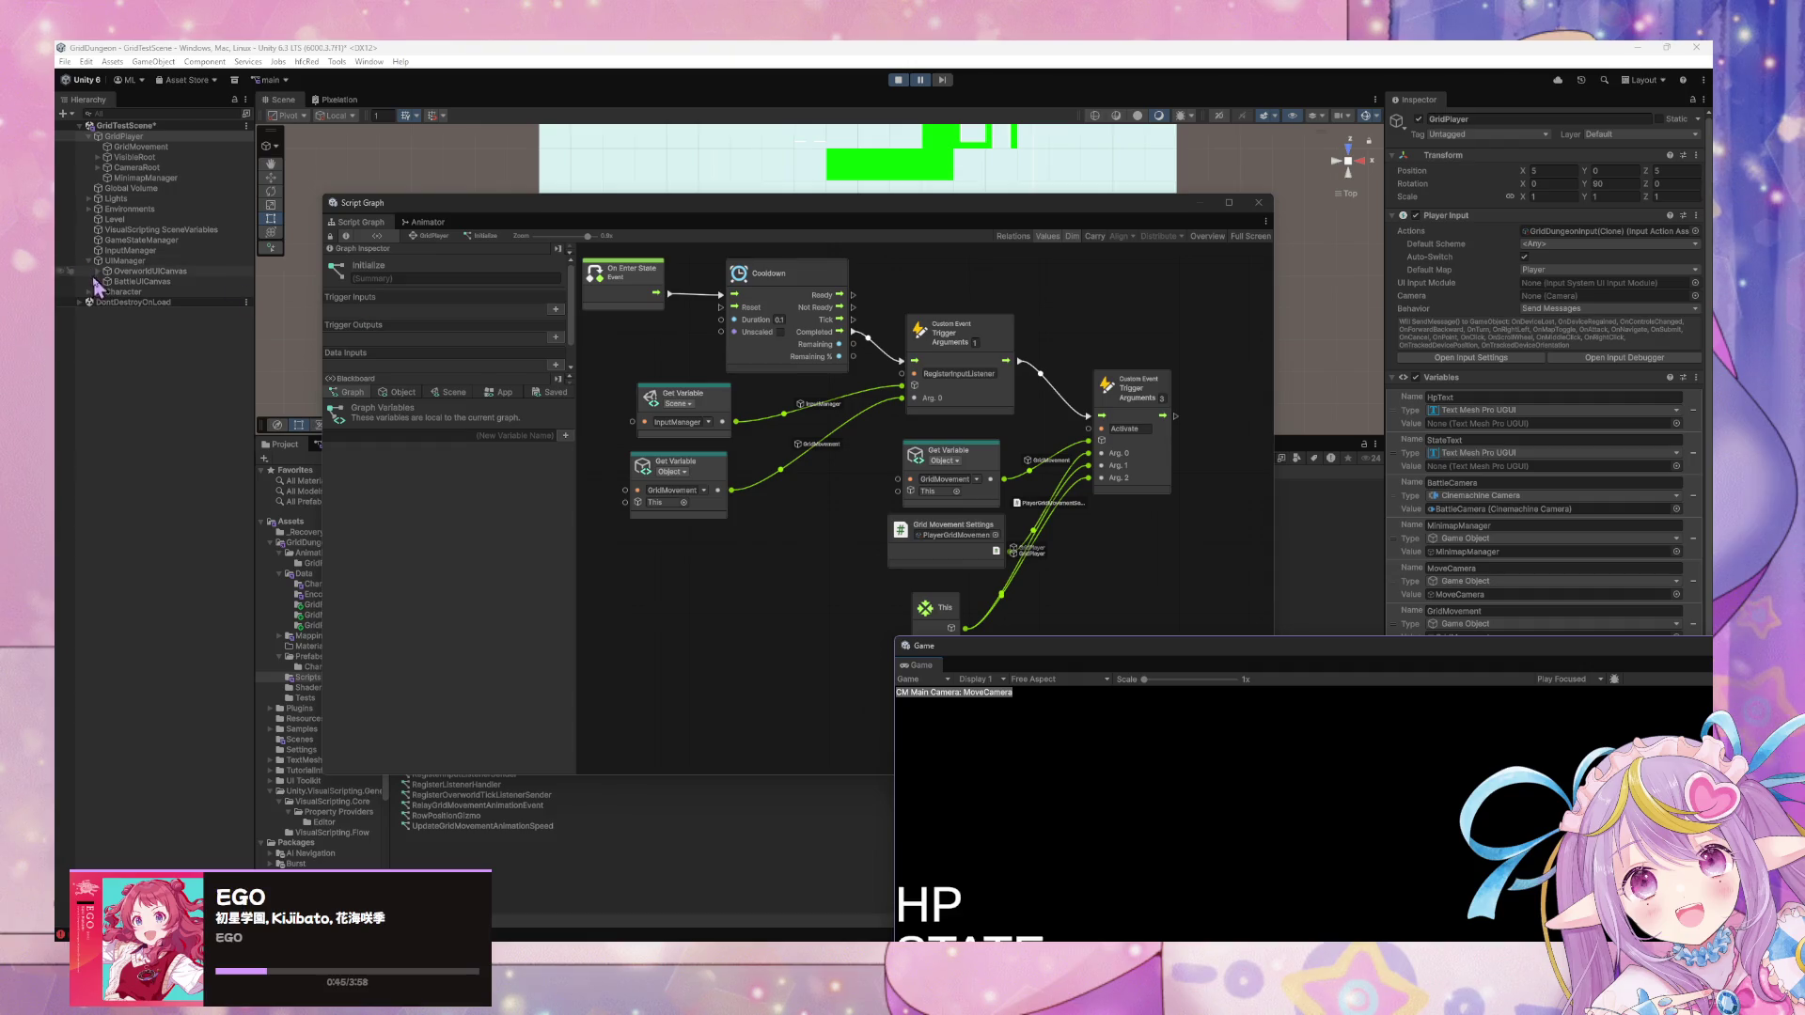
pyautogui.click(139, 147)
# Open GridMovement's Idle graph and reposition the Move Action Idle and QueuedMovement Set Variable nodes.
pyautogui.click(778, 391)
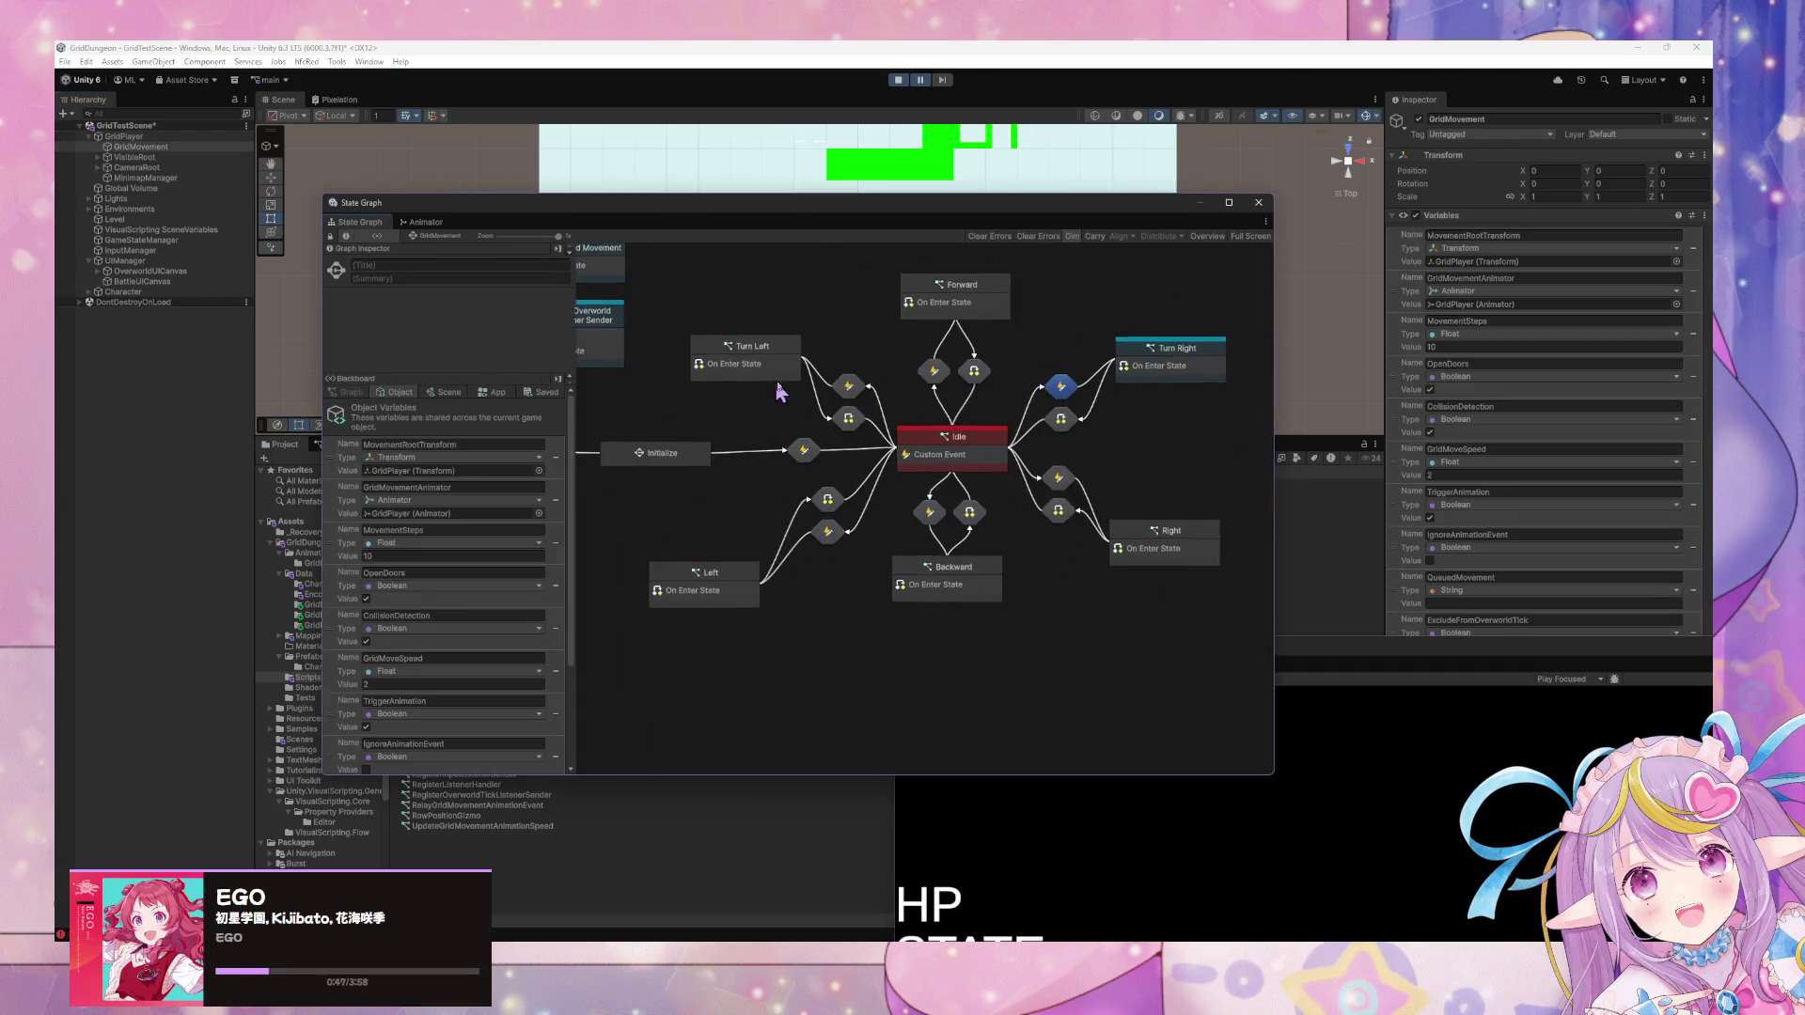
pyautogui.doubleClick(972, 442)
pyautogui.click(968, 446)
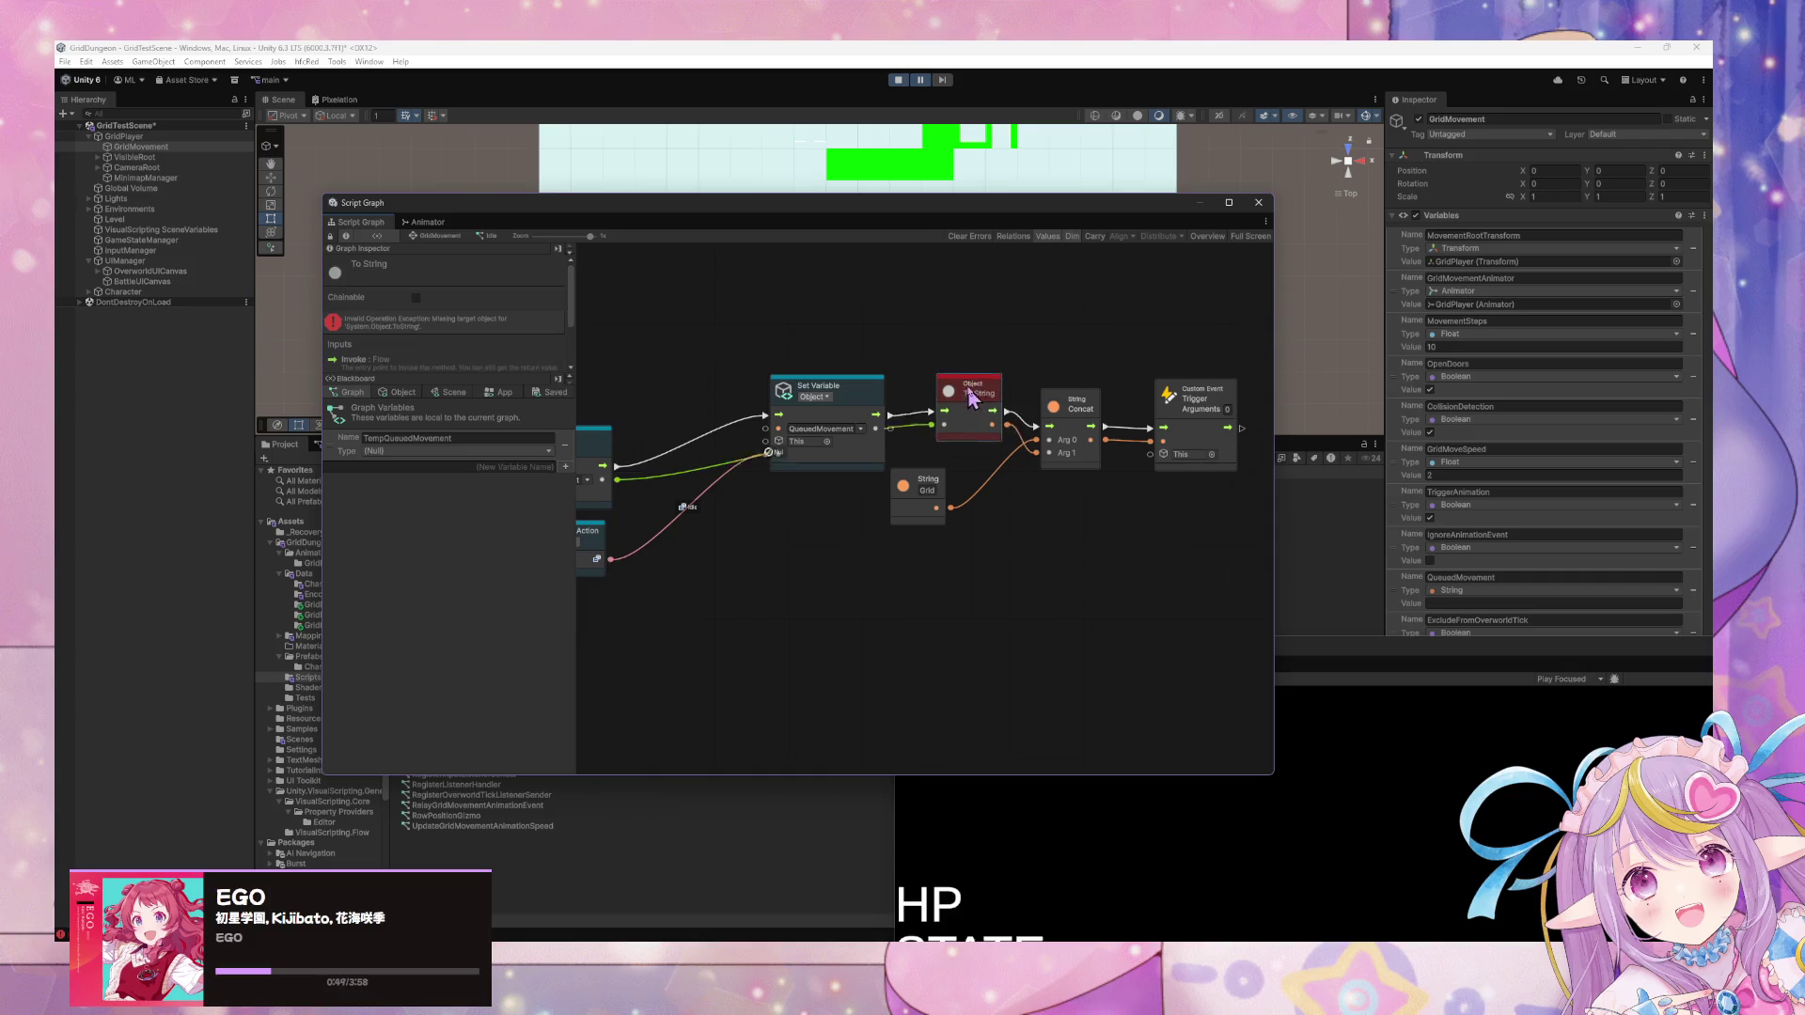
pyautogui.moveTo(879, 461); pyautogui.dragTo(1034, 449)
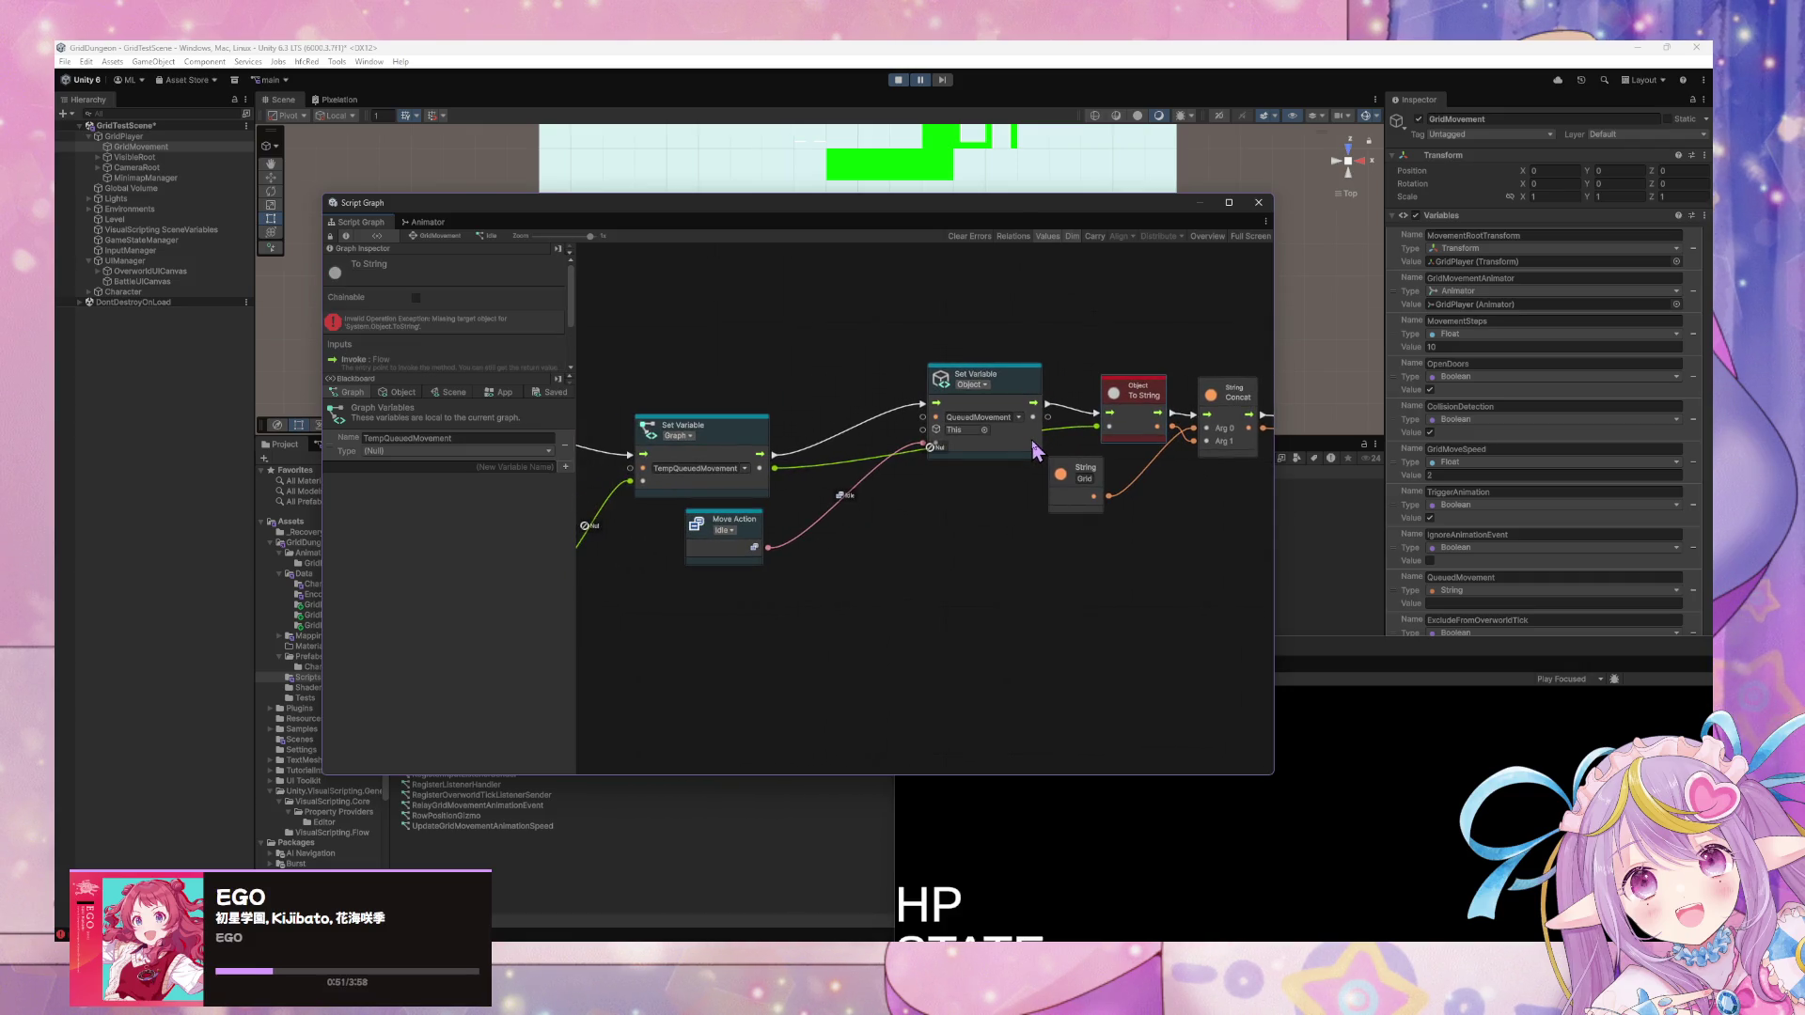
pyautogui.moveTo(814, 544)
pyautogui.mouseDown()
pyautogui.moveTo(783, 576)
pyautogui.moveTo(787, 541)
pyautogui.moveTo(764, 603)
pyautogui.mouseUp()
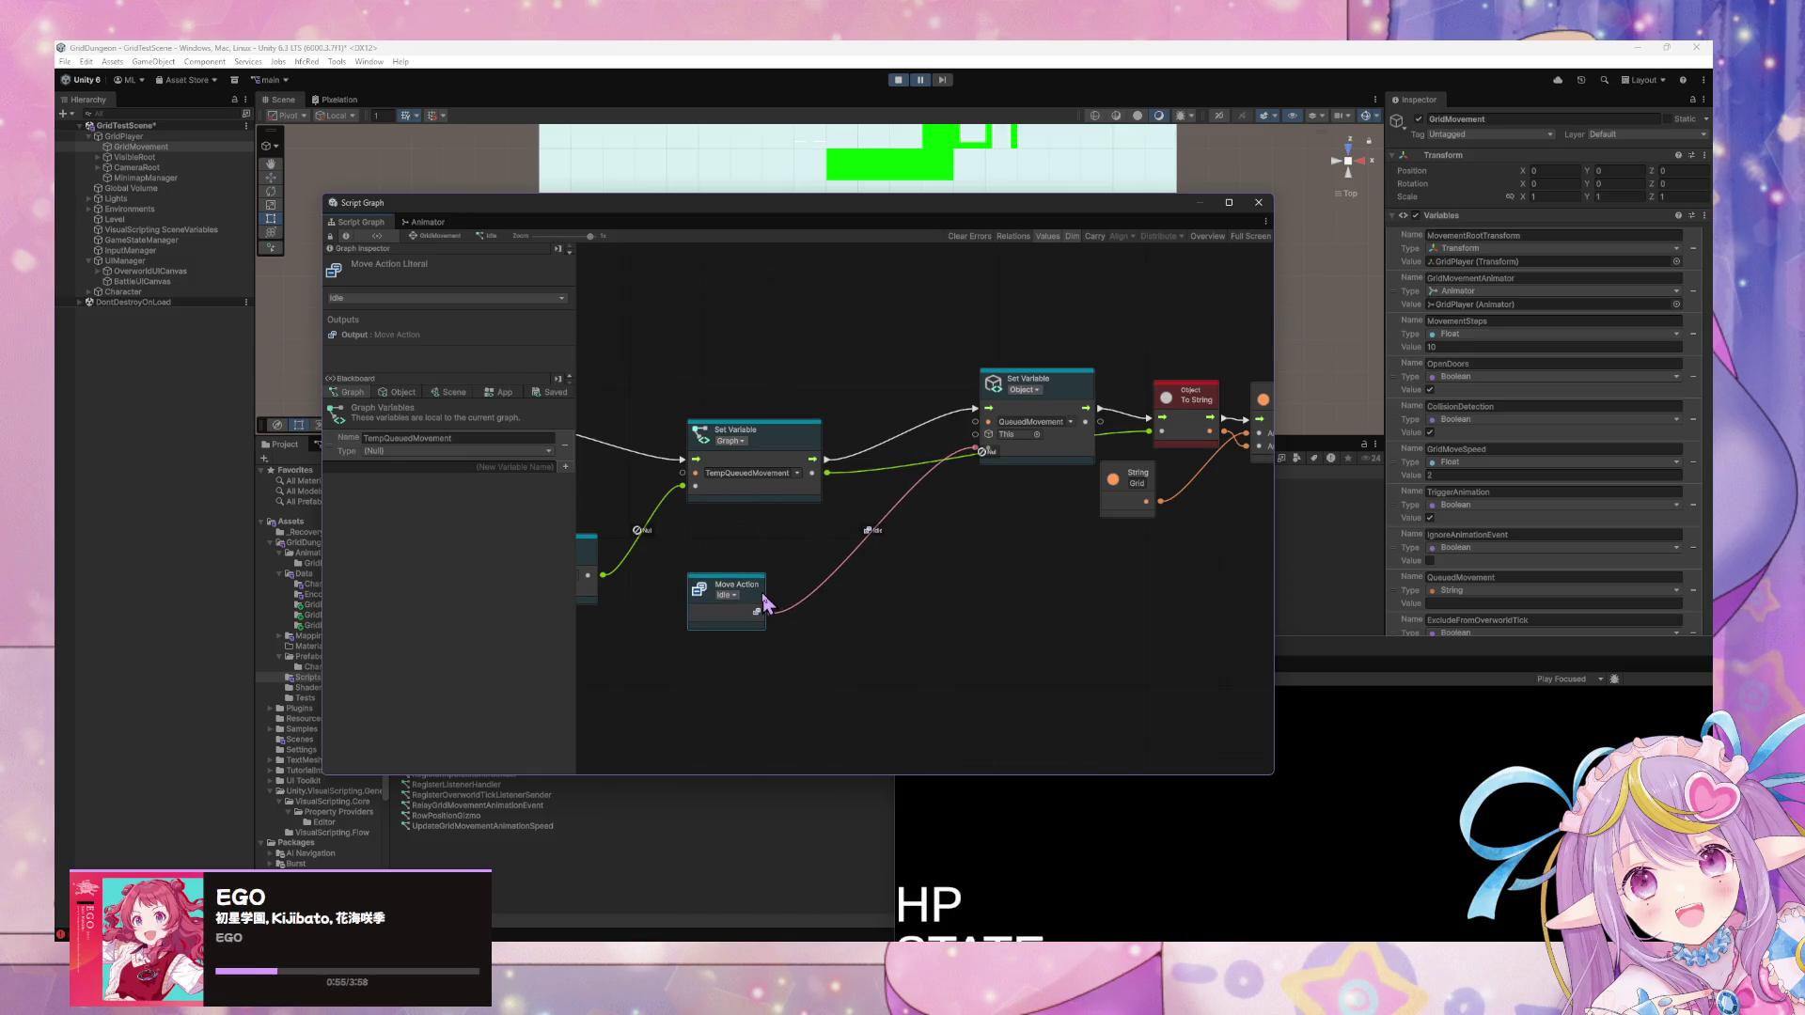
pyautogui.moveTo(1068, 397); pyautogui.dragTo(1060, 340)
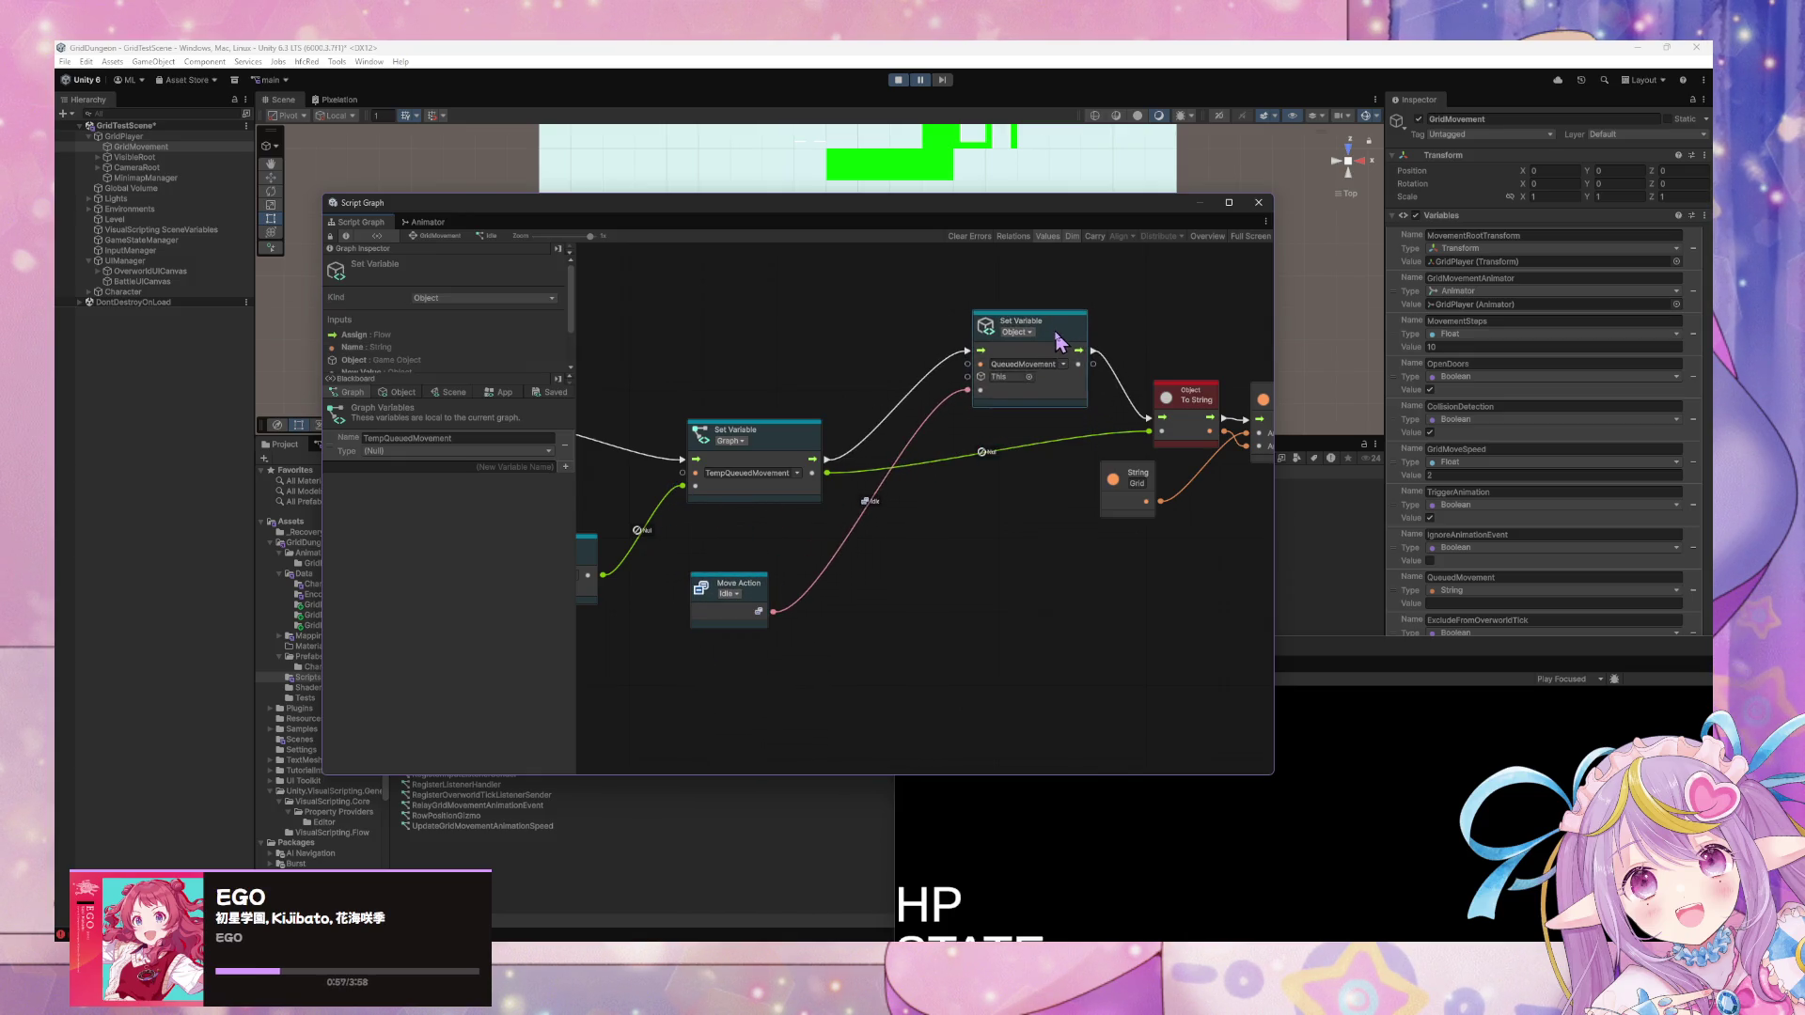
pyautogui.moveTo(870, 492); pyautogui.dragTo(1032, 455)
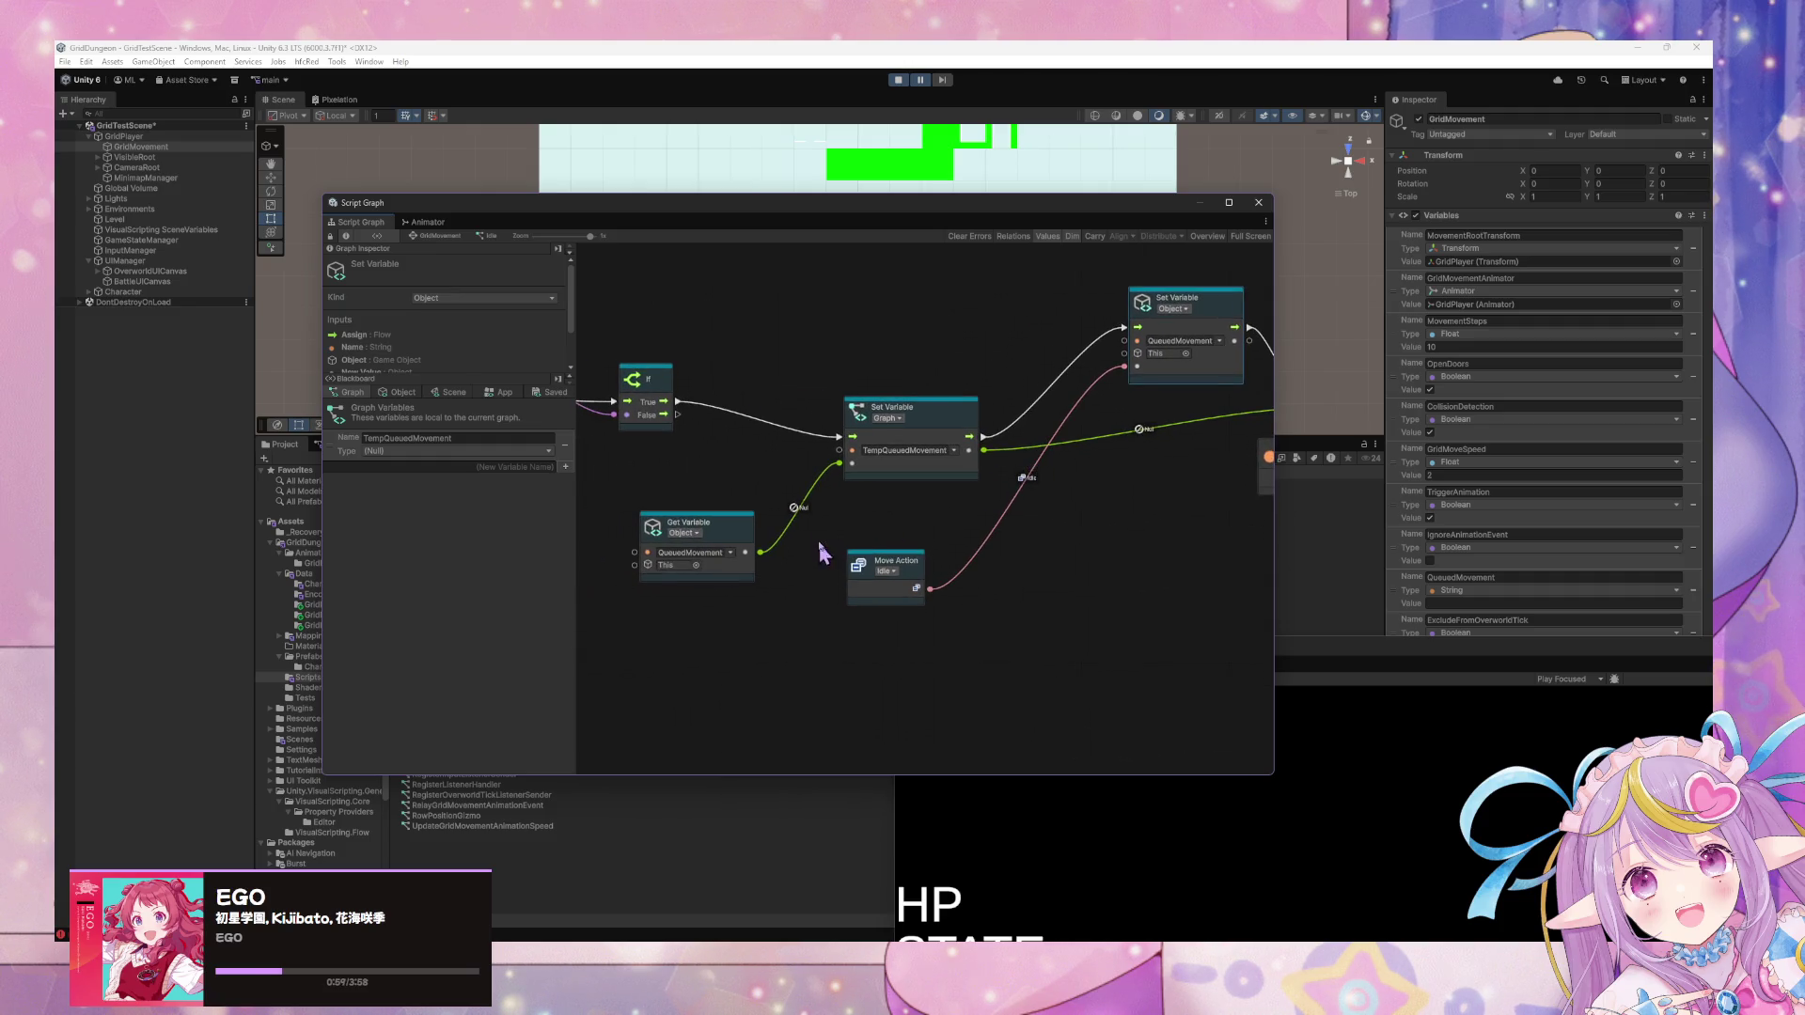
pyautogui.moveTo(777, 466); pyautogui.dragTo(904, 463)
pyautogui.click(881, 543)
pyautogui.moveTo(1221, 463); pyautogui.dragTo(912, 460)
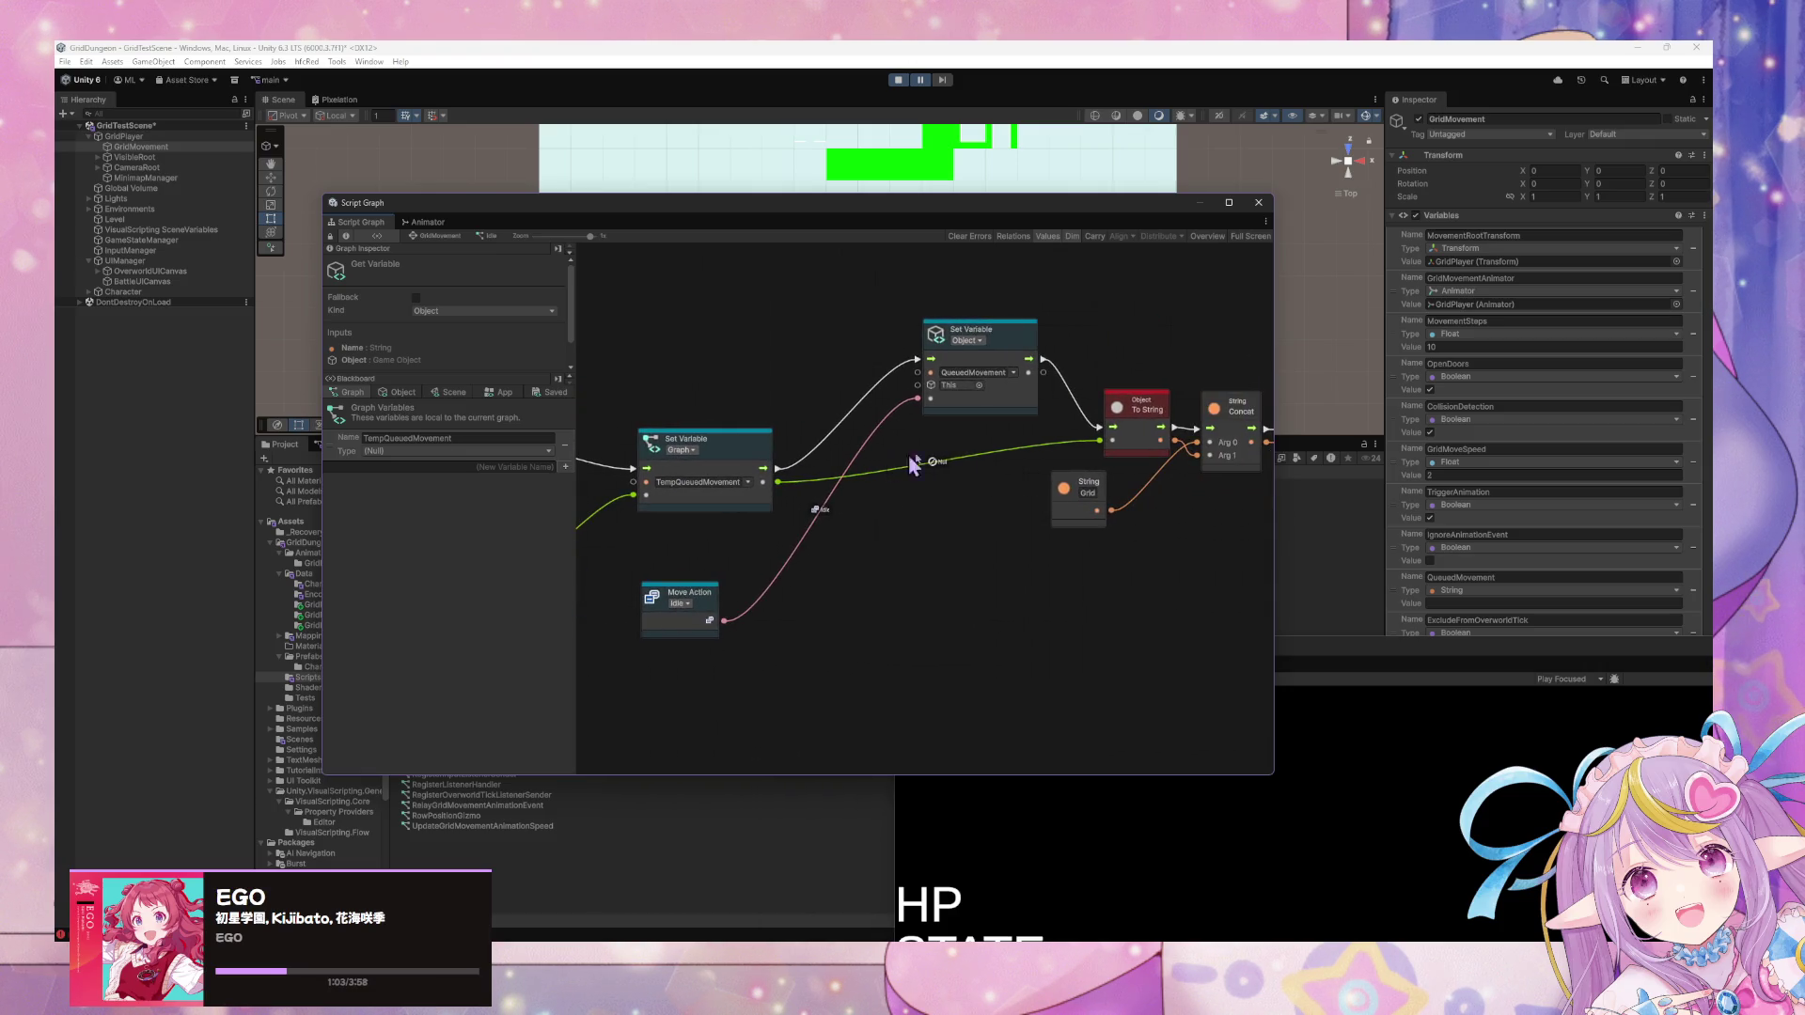
pyautogui.rightClick(984, 489)
# Add a Null Coalesce node and feed the queued movement value into its Input.
pyautogui.click(997, 501)
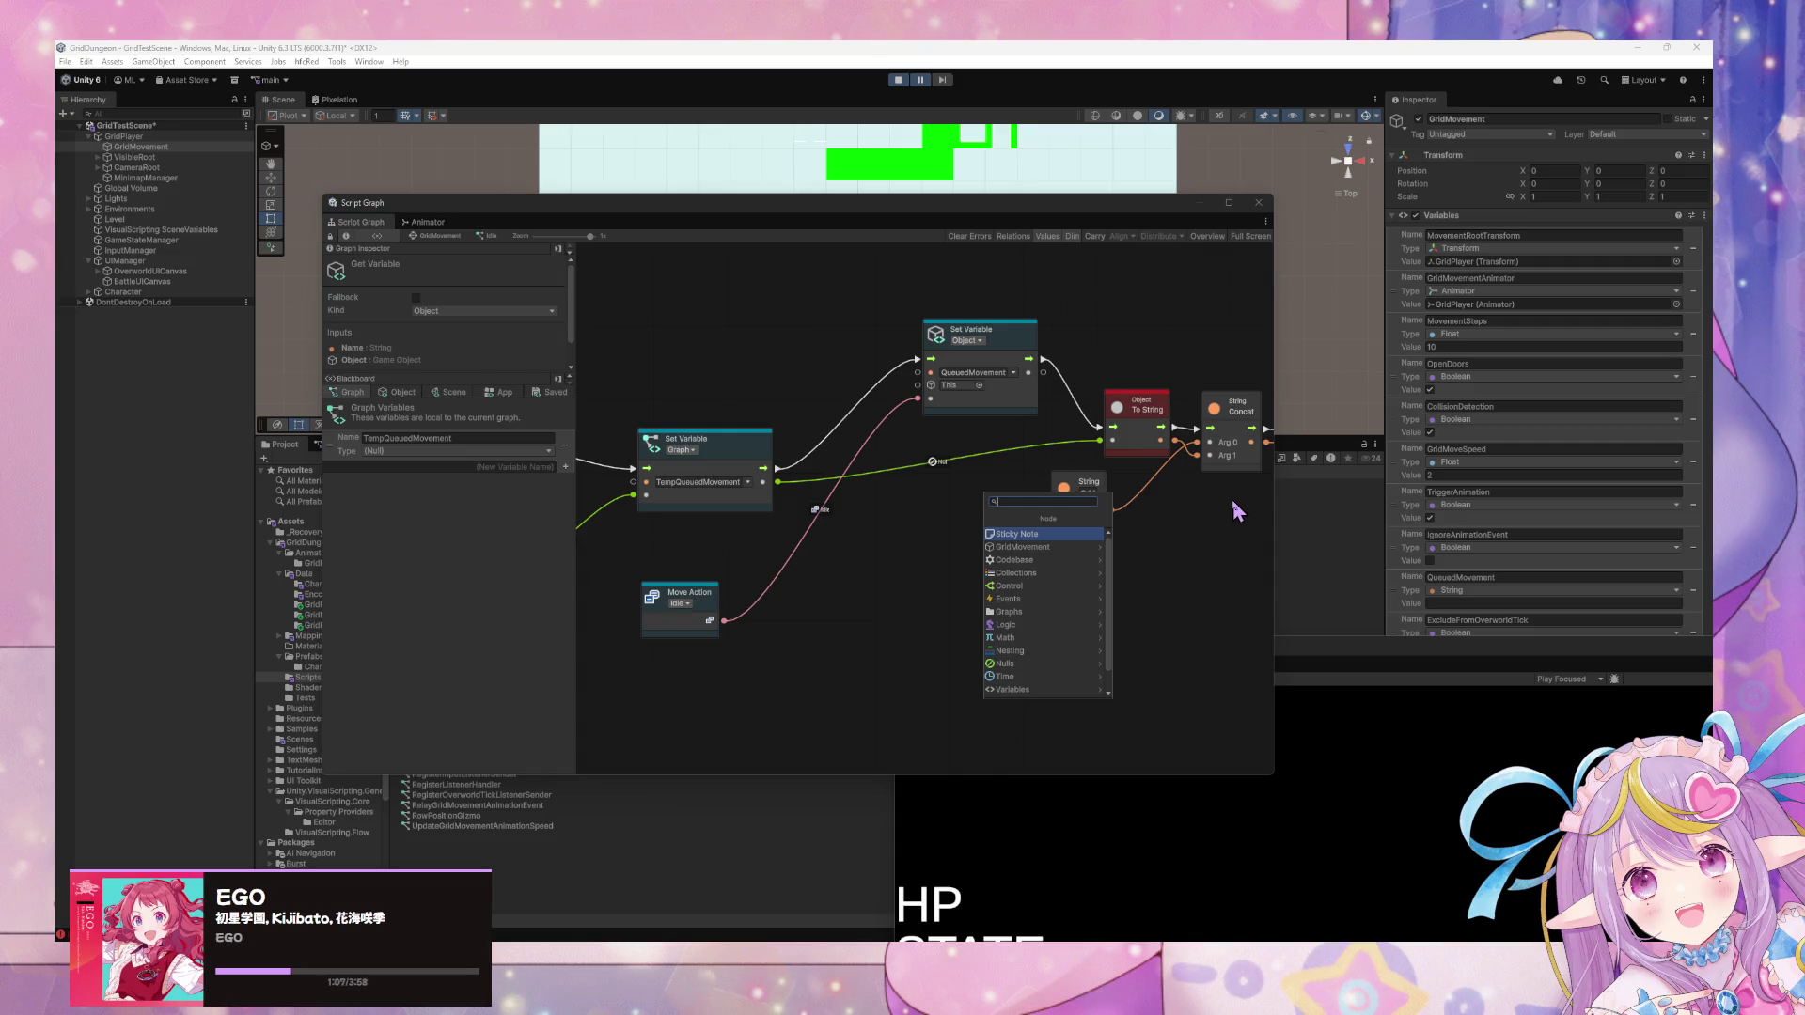
pyautogui.write('null coa')
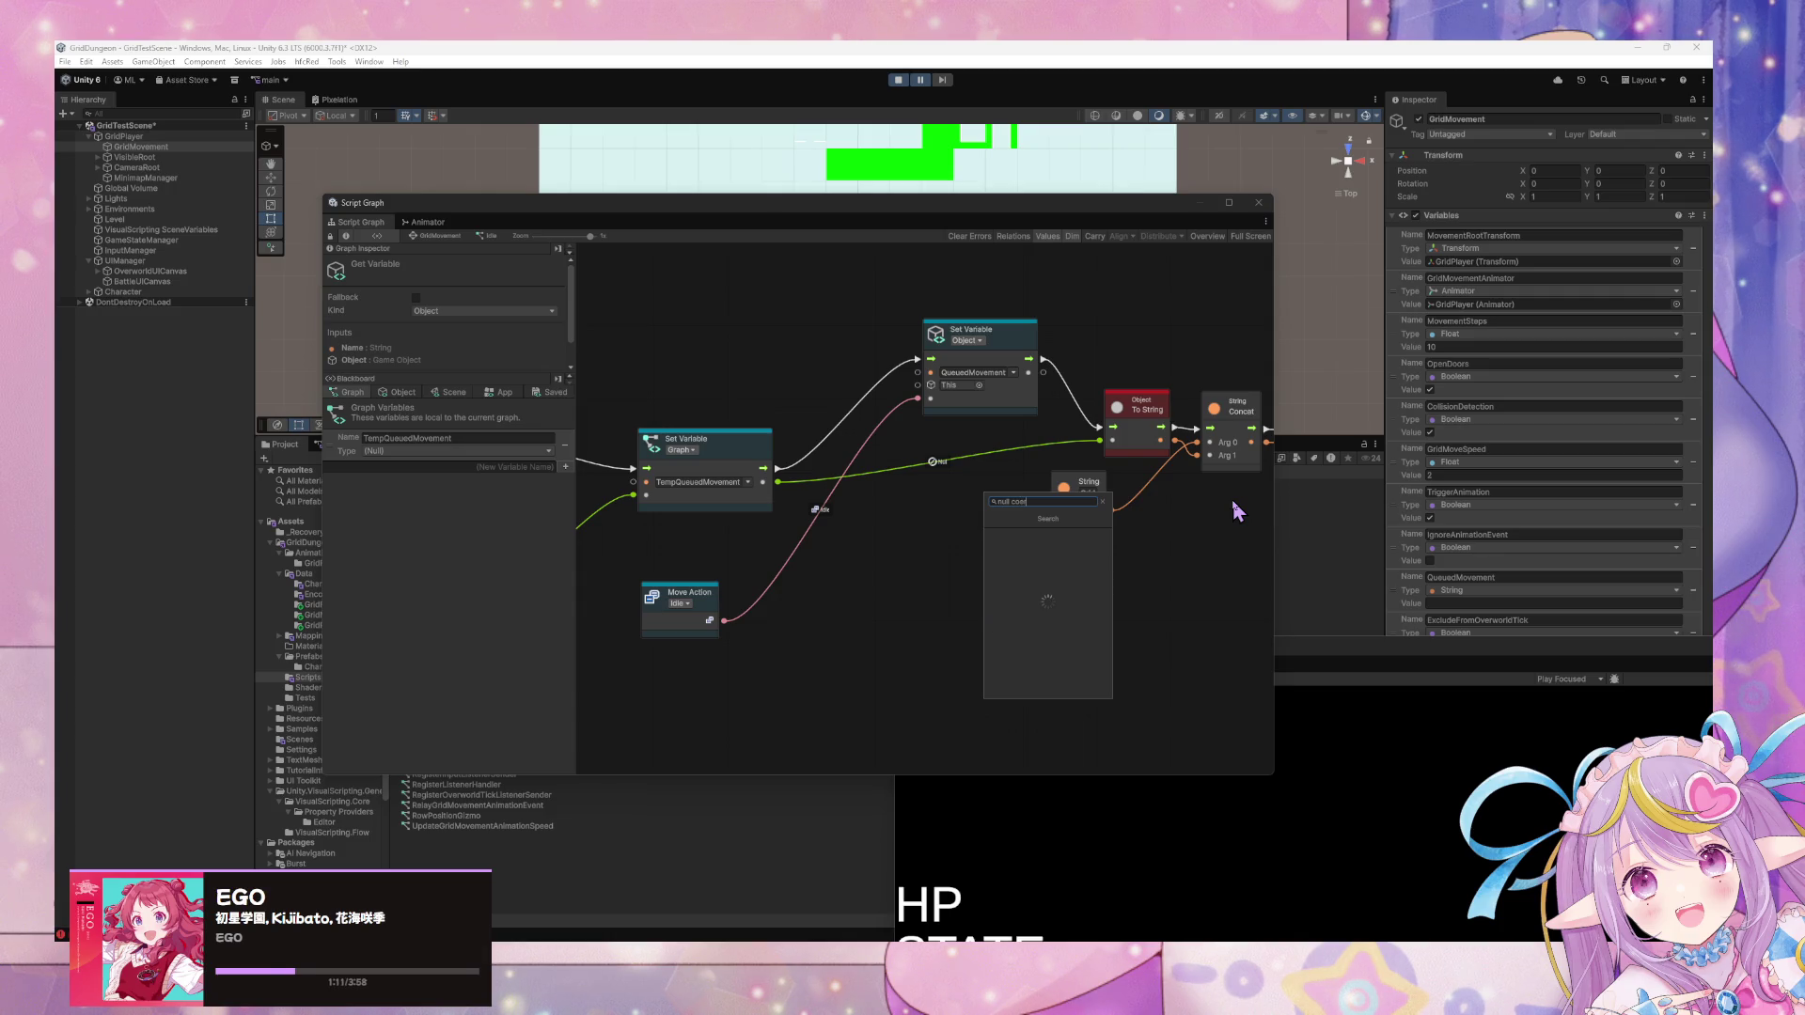
pyautogui.write('les')
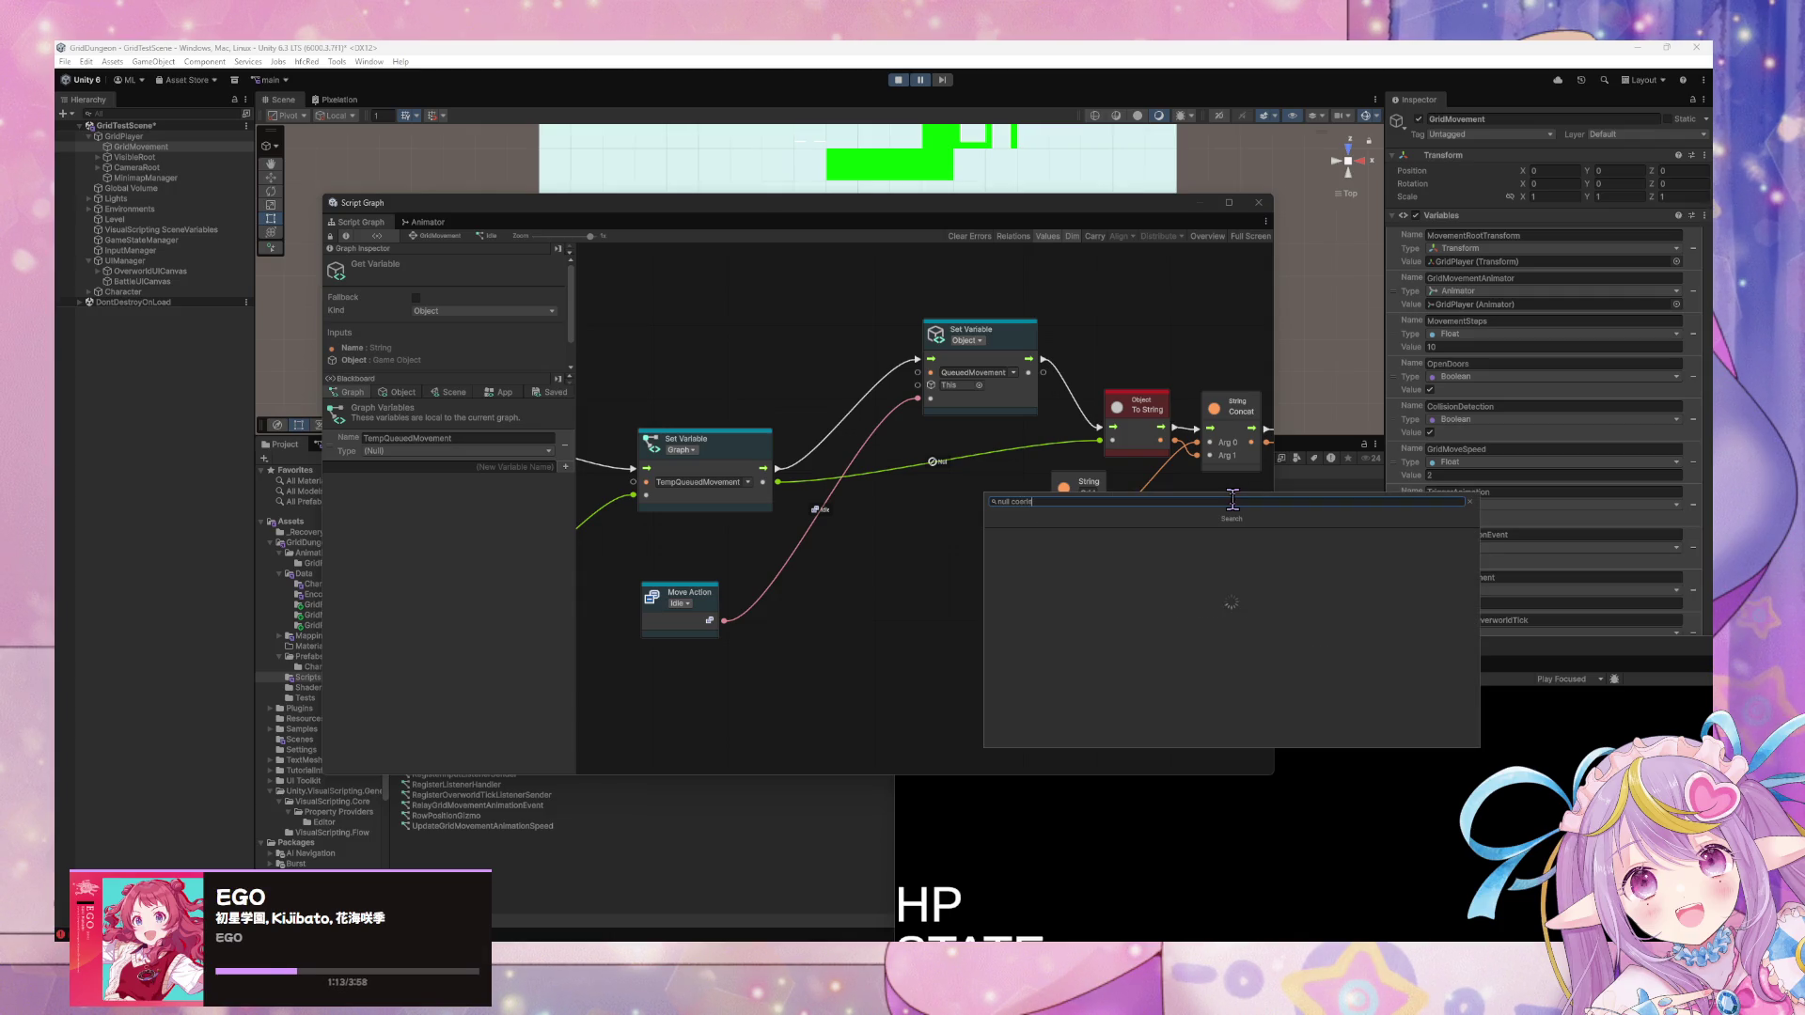
pyautogui.press('BackSpace')
pyautogui.press('BackSpace')
pyautogui.press('BackSpace')
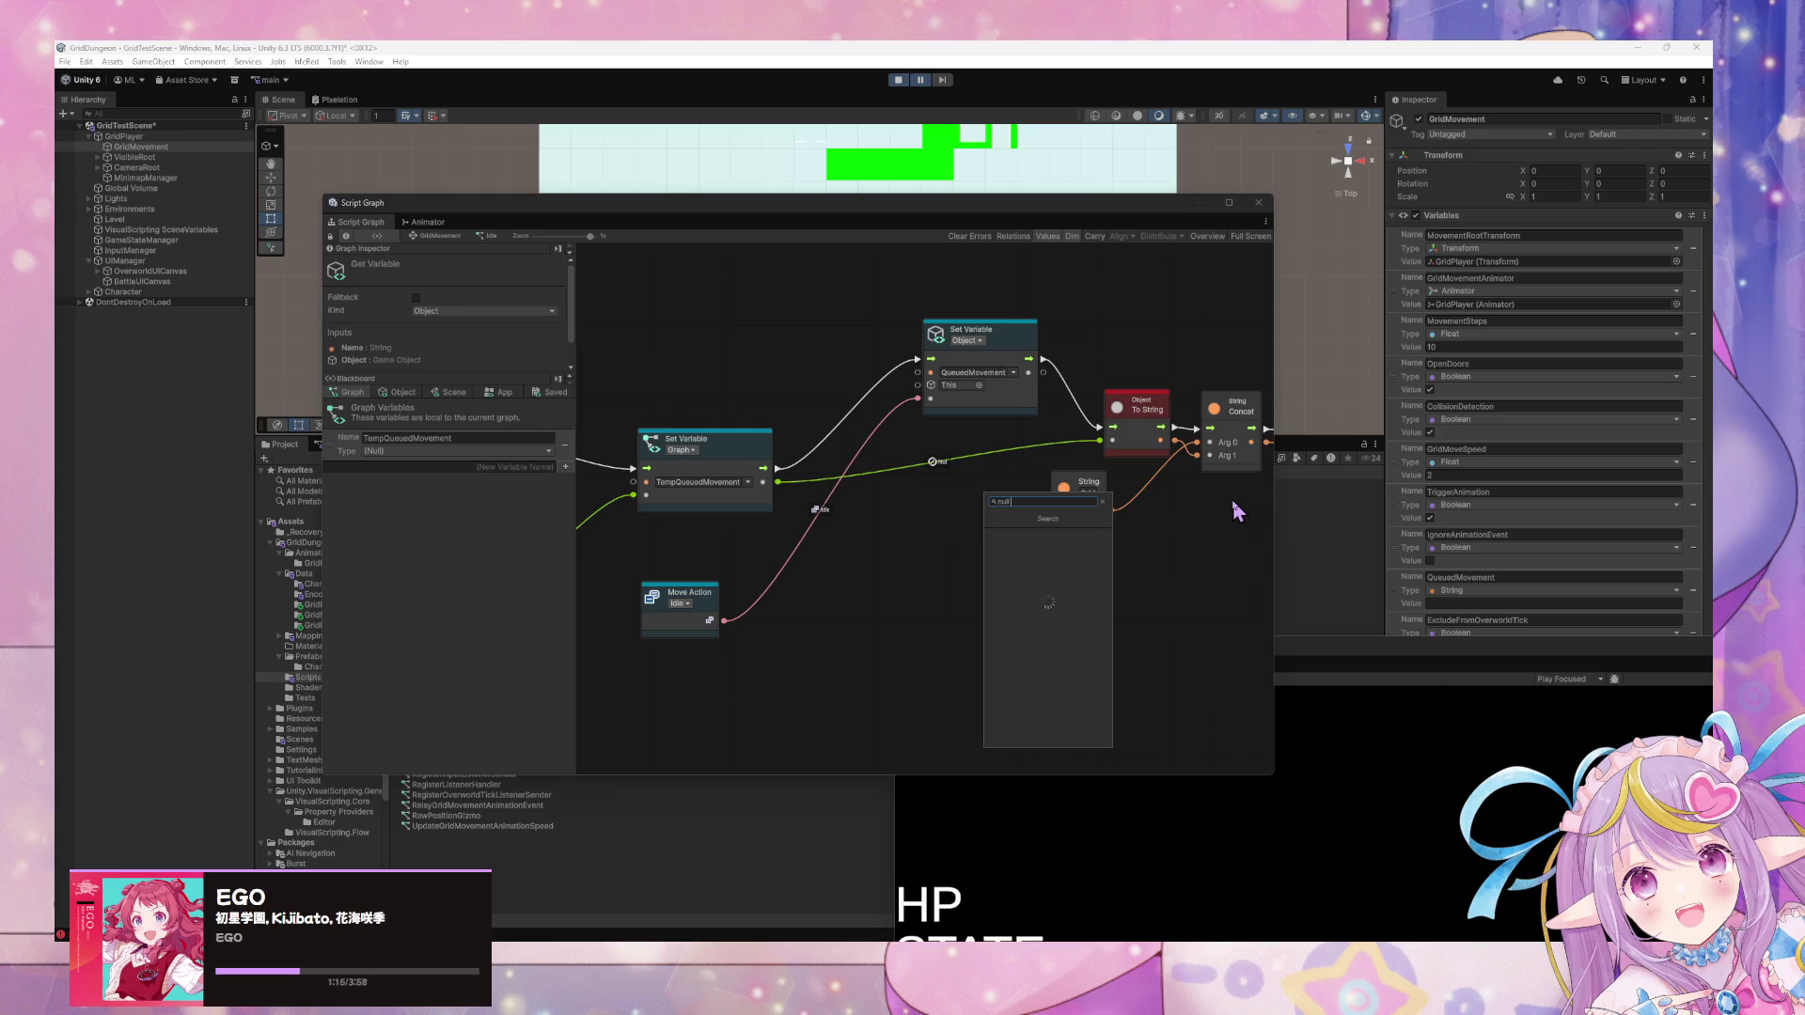
pyautogui.press('Down')
pyautogui.press('Down')
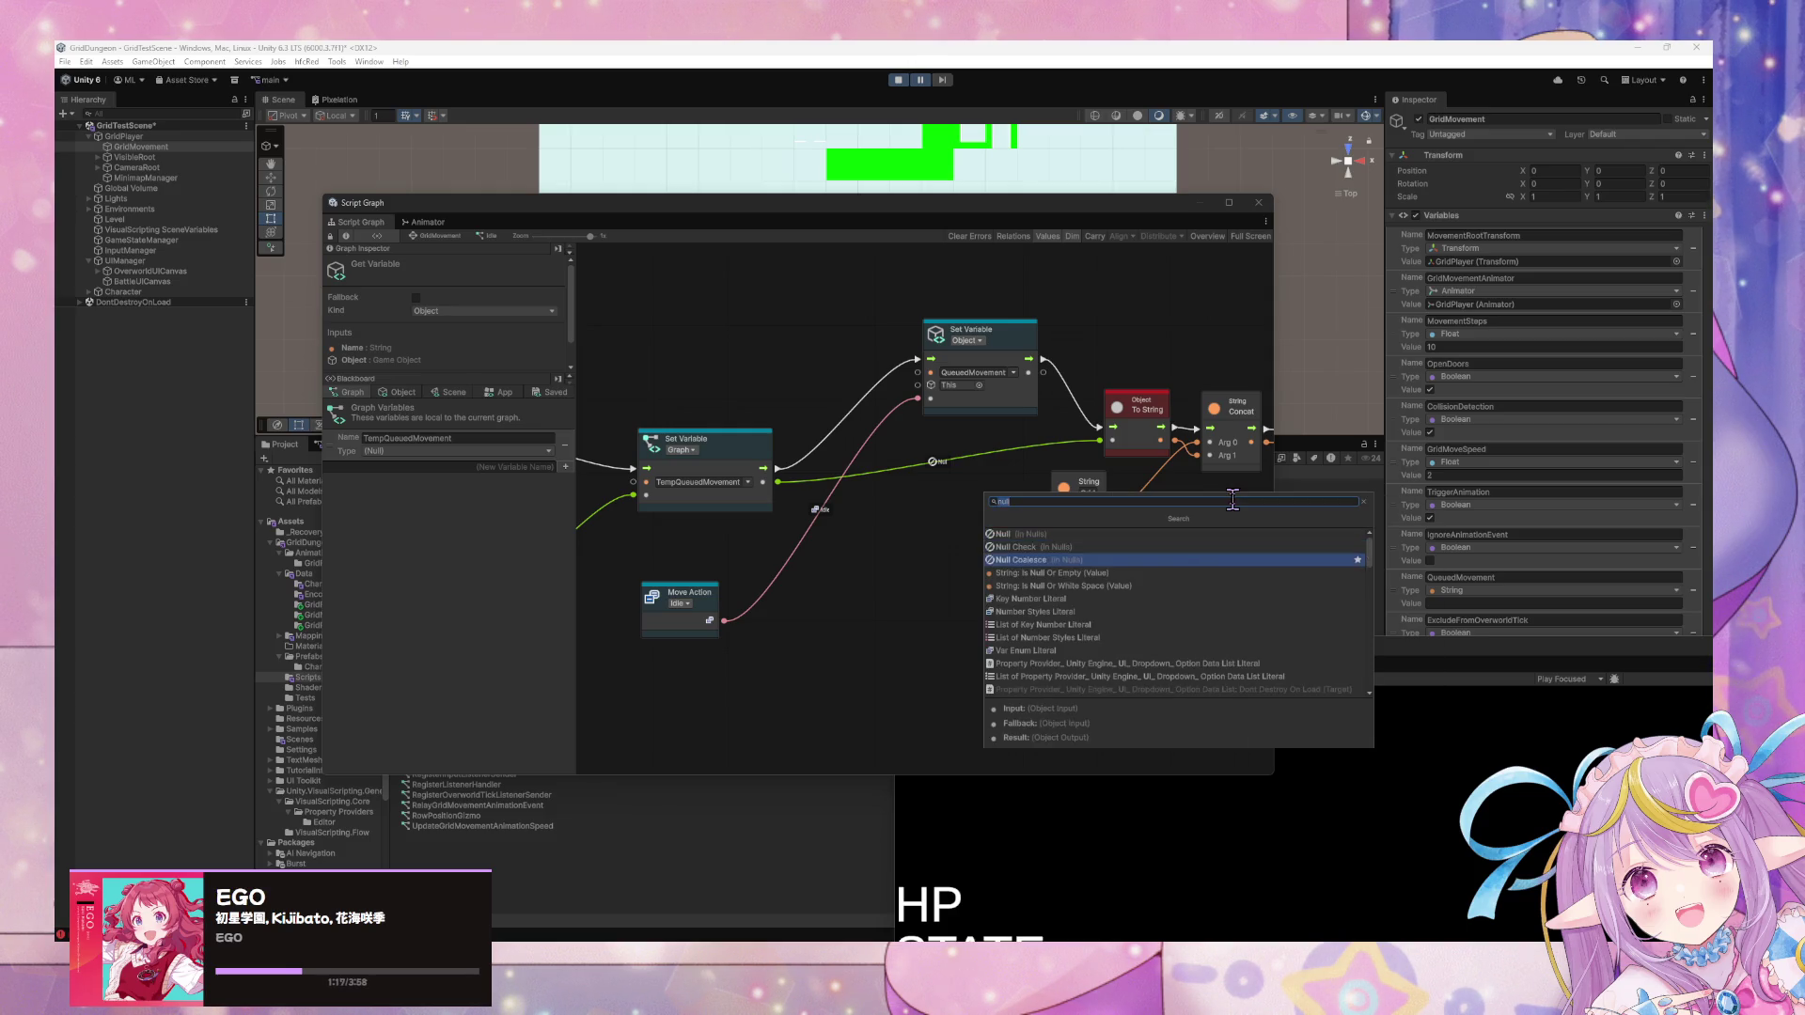
pyautogui.press('Return')
pyautogui.moveTo(973, 495)
pyautogui.mouseDown()
pyautogui.moveTo(940, 526)
pyautogui.moveTo(961, 502)
pyautogui.moveTo(962, 574)
pyautogui.moveTo(948, 566)
pyautogui.moveTo(912, 628)
pyautogui.moveTo(1004, 573)
pyautogui.mouseUp()
pyautogui.click(828, 561)
pyautogui.moveTo(637, 572)
pyautogui.mouseDown()
pyautogui.moveTo(804, 599)
pyautogui.moveTo(797, 581)
pyautogui.moveTo(959, 531)
pyautogui.mouseUp()
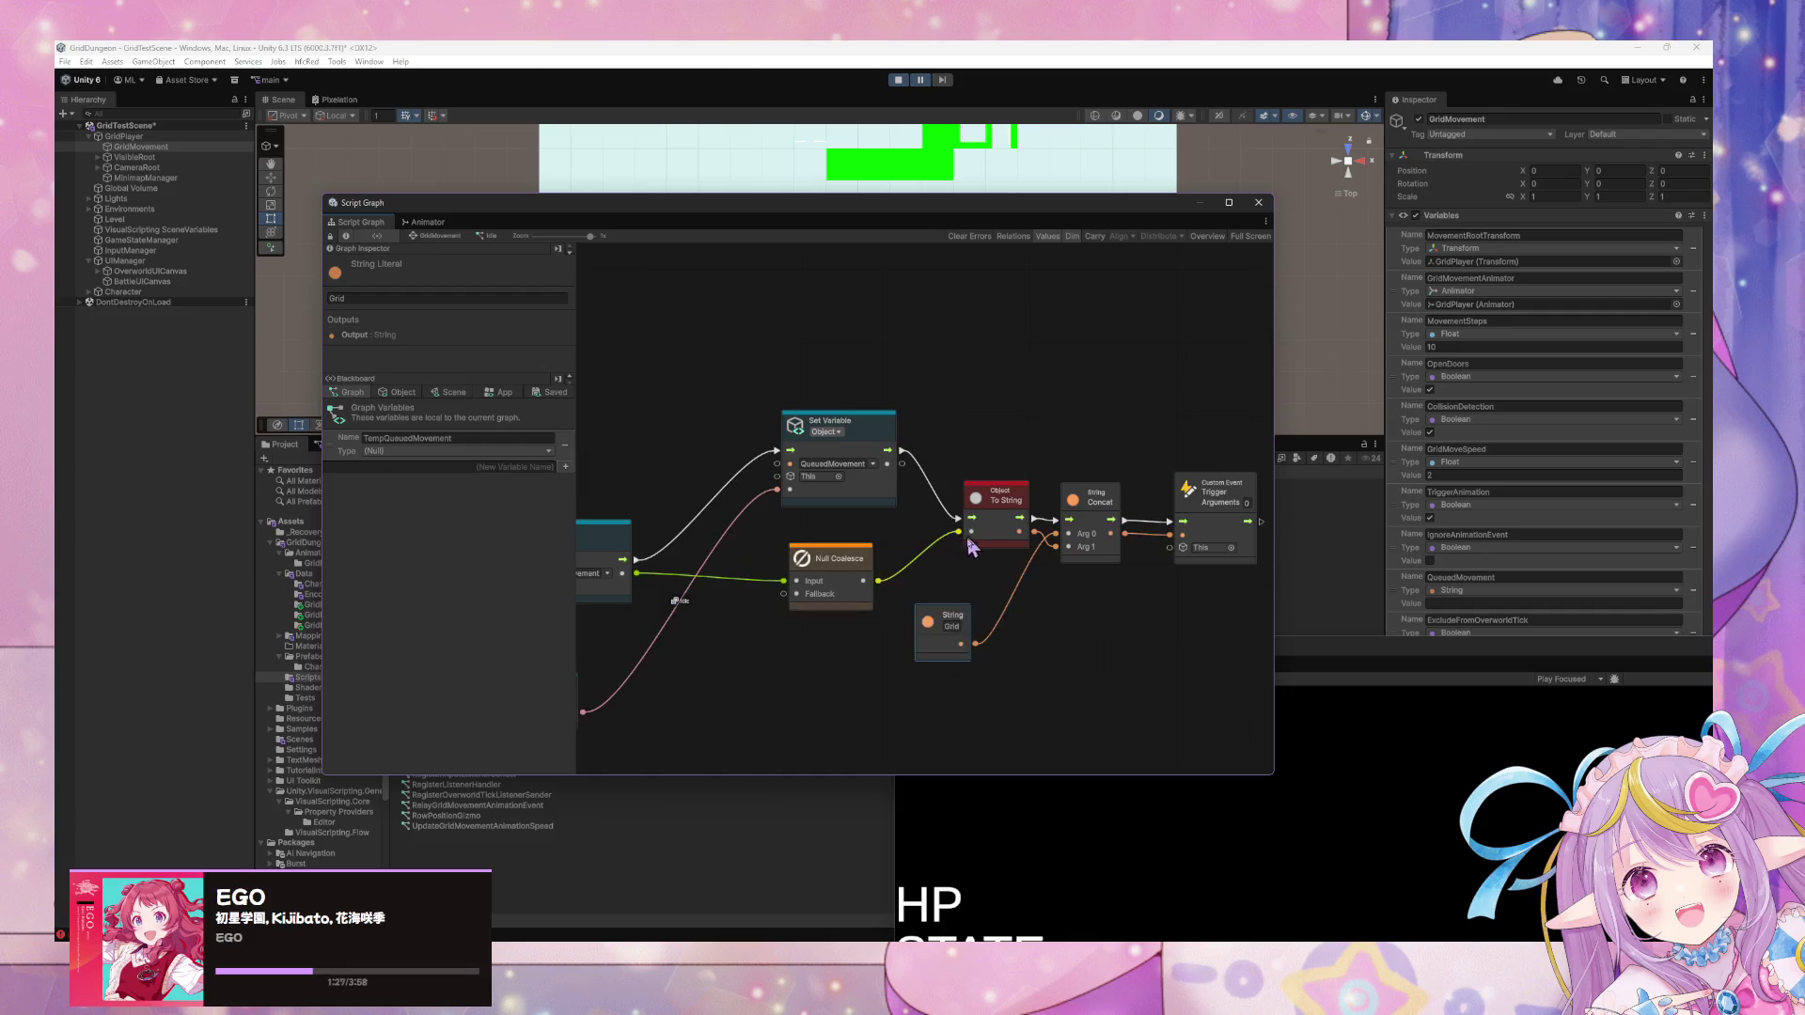
# Give the Null Coalesce fallback a String literal 'Idle' and start Play mode.
pyautogui.moveTo(797, 640)
pyautogui.mouseDown()
pyautogui.moveTo(961, 603)
pyautogui.moveTo(911, 576)
pyautogui.moveTo(895, 595)
pyautogui.mouseUp()
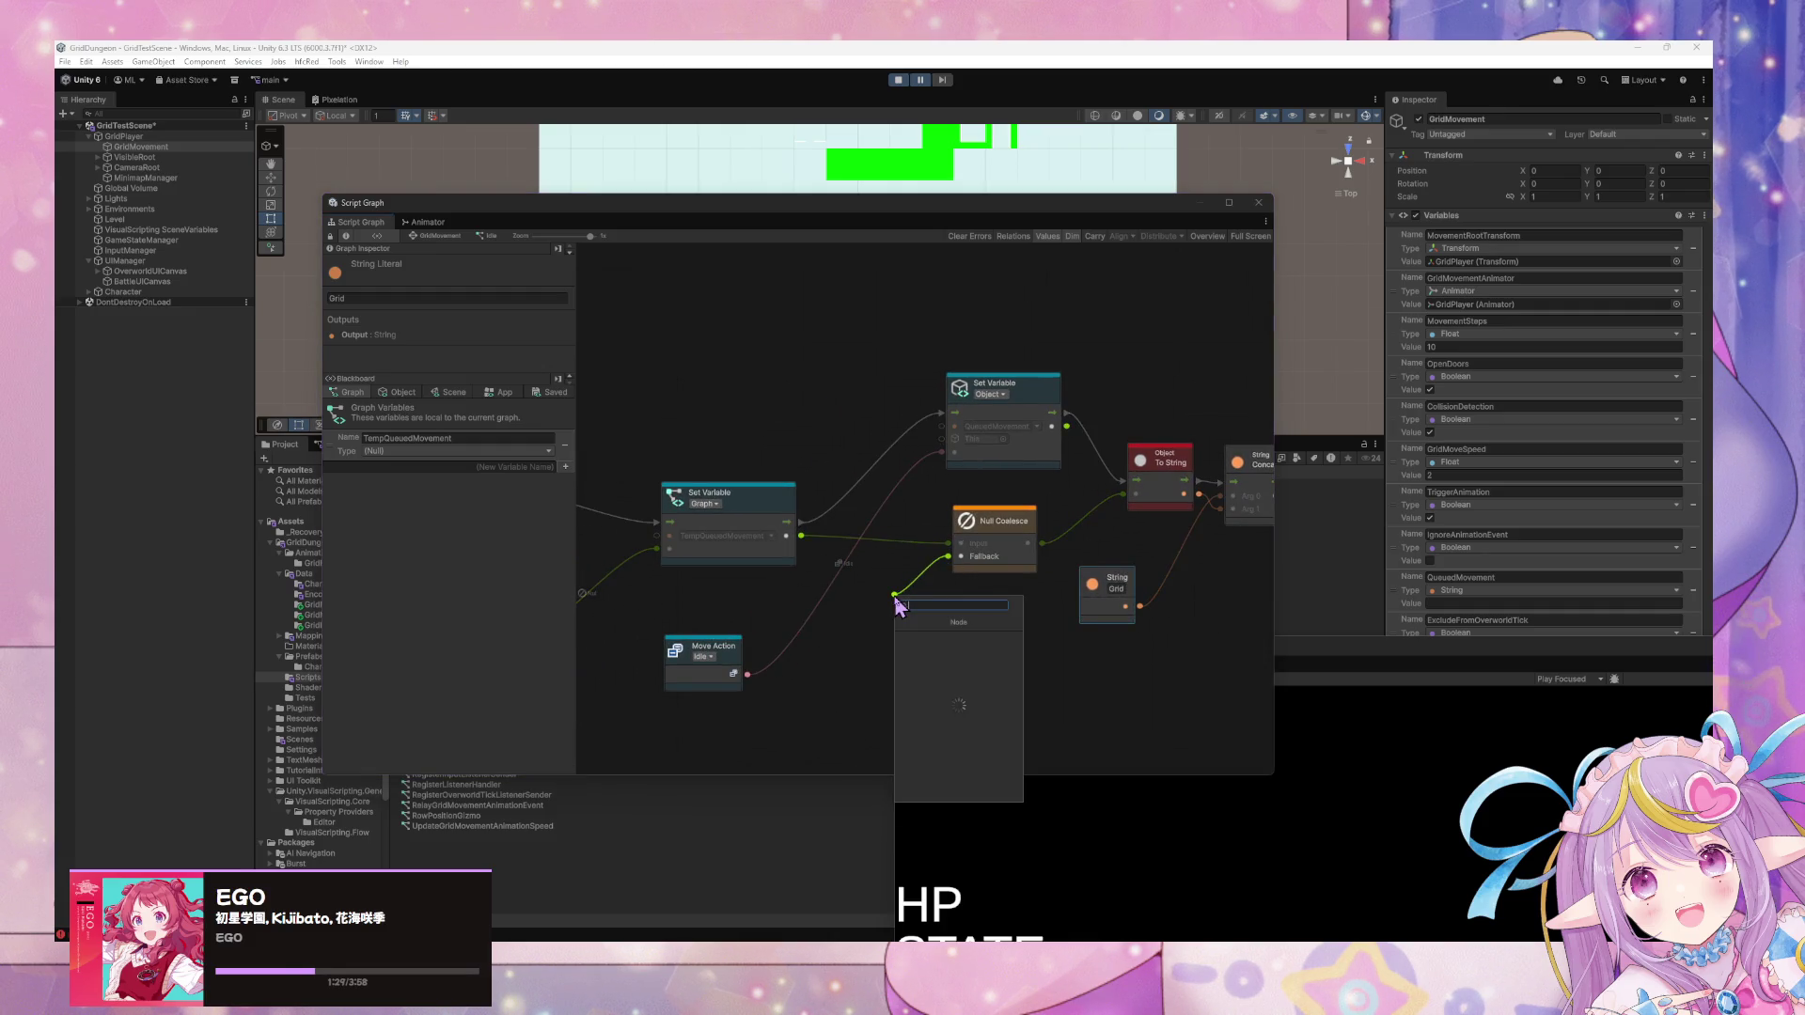
pyautogui.write('string')
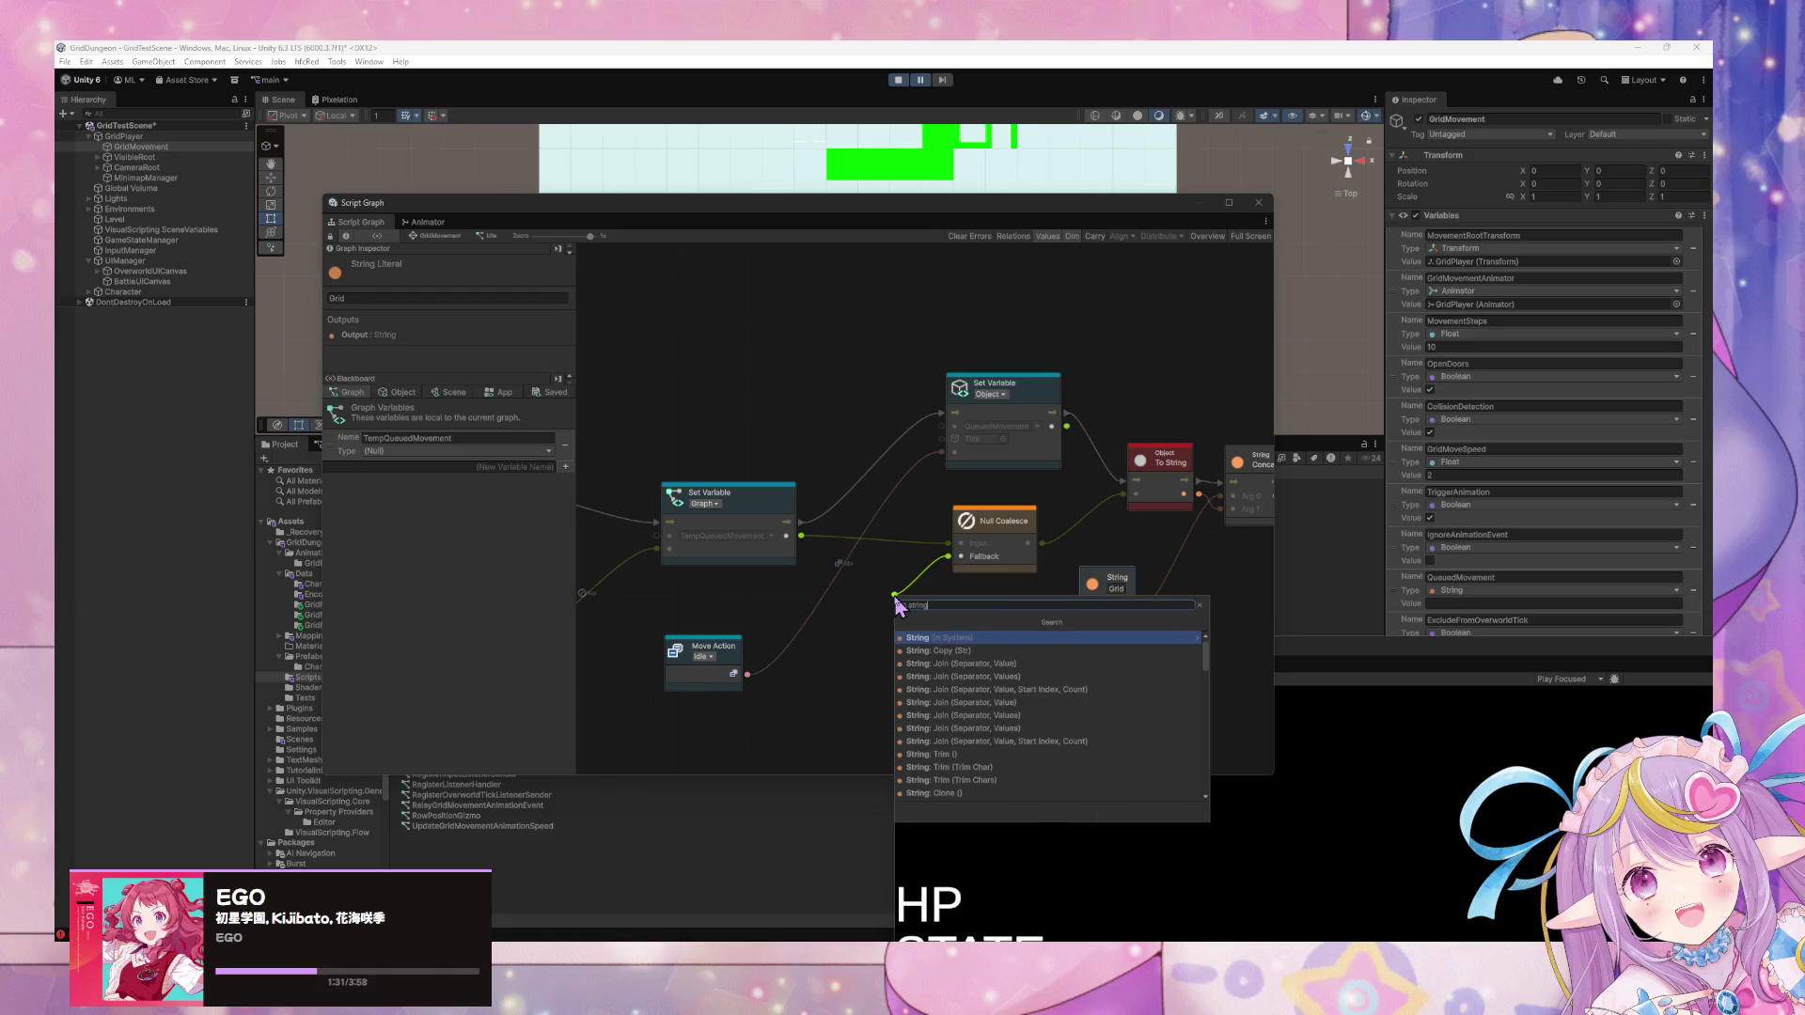
pyautogui.press('Return')
pyautogui.click(928, 638)
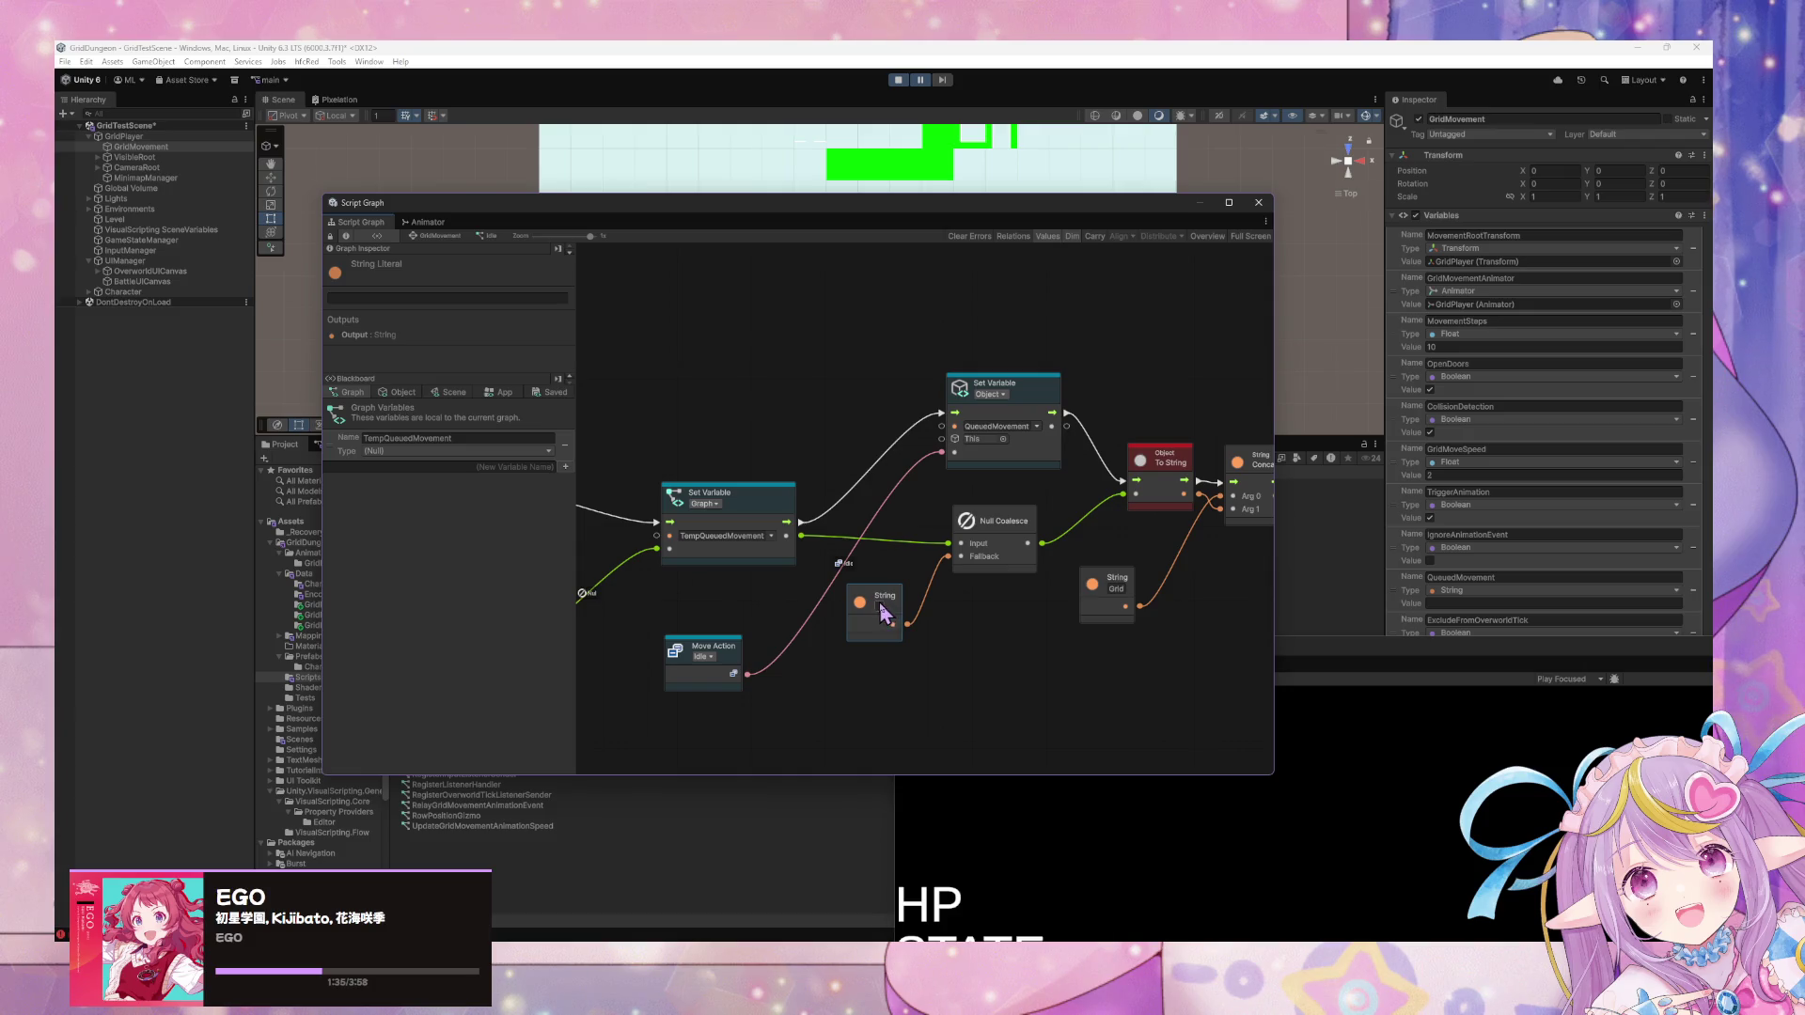
pyautogui.press('Return')
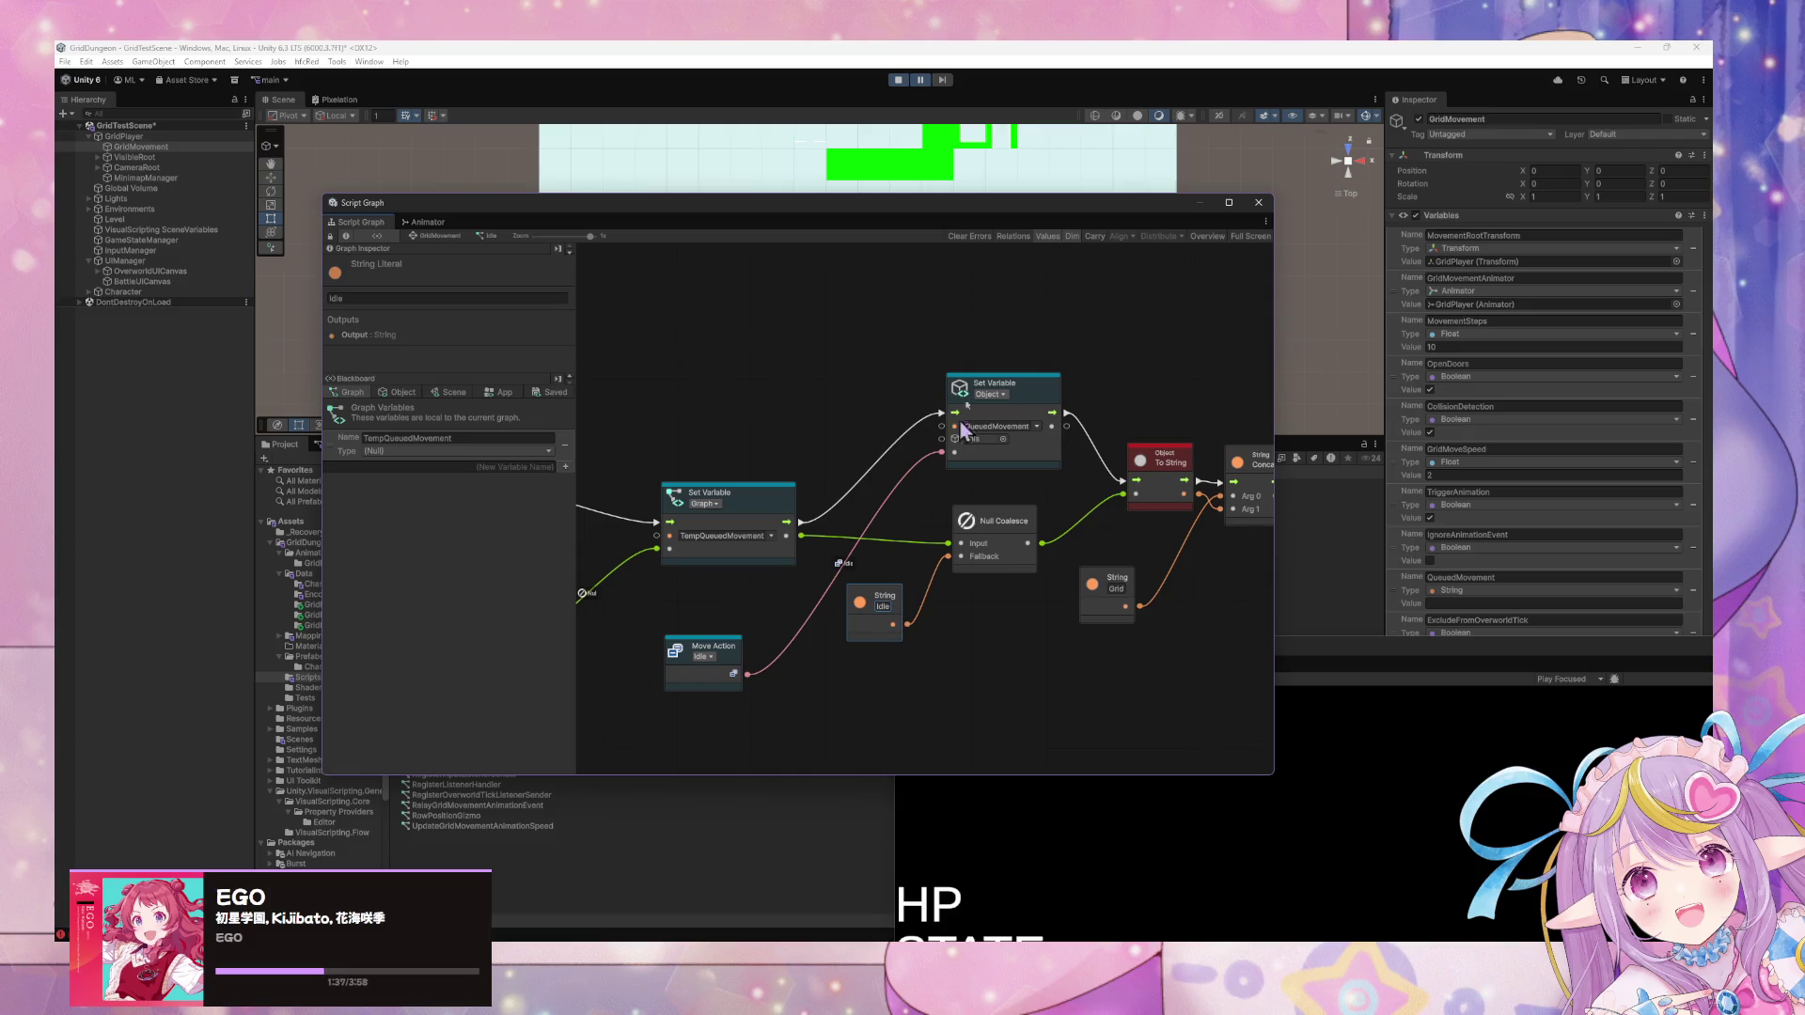
pyautogui.click(901, 81)
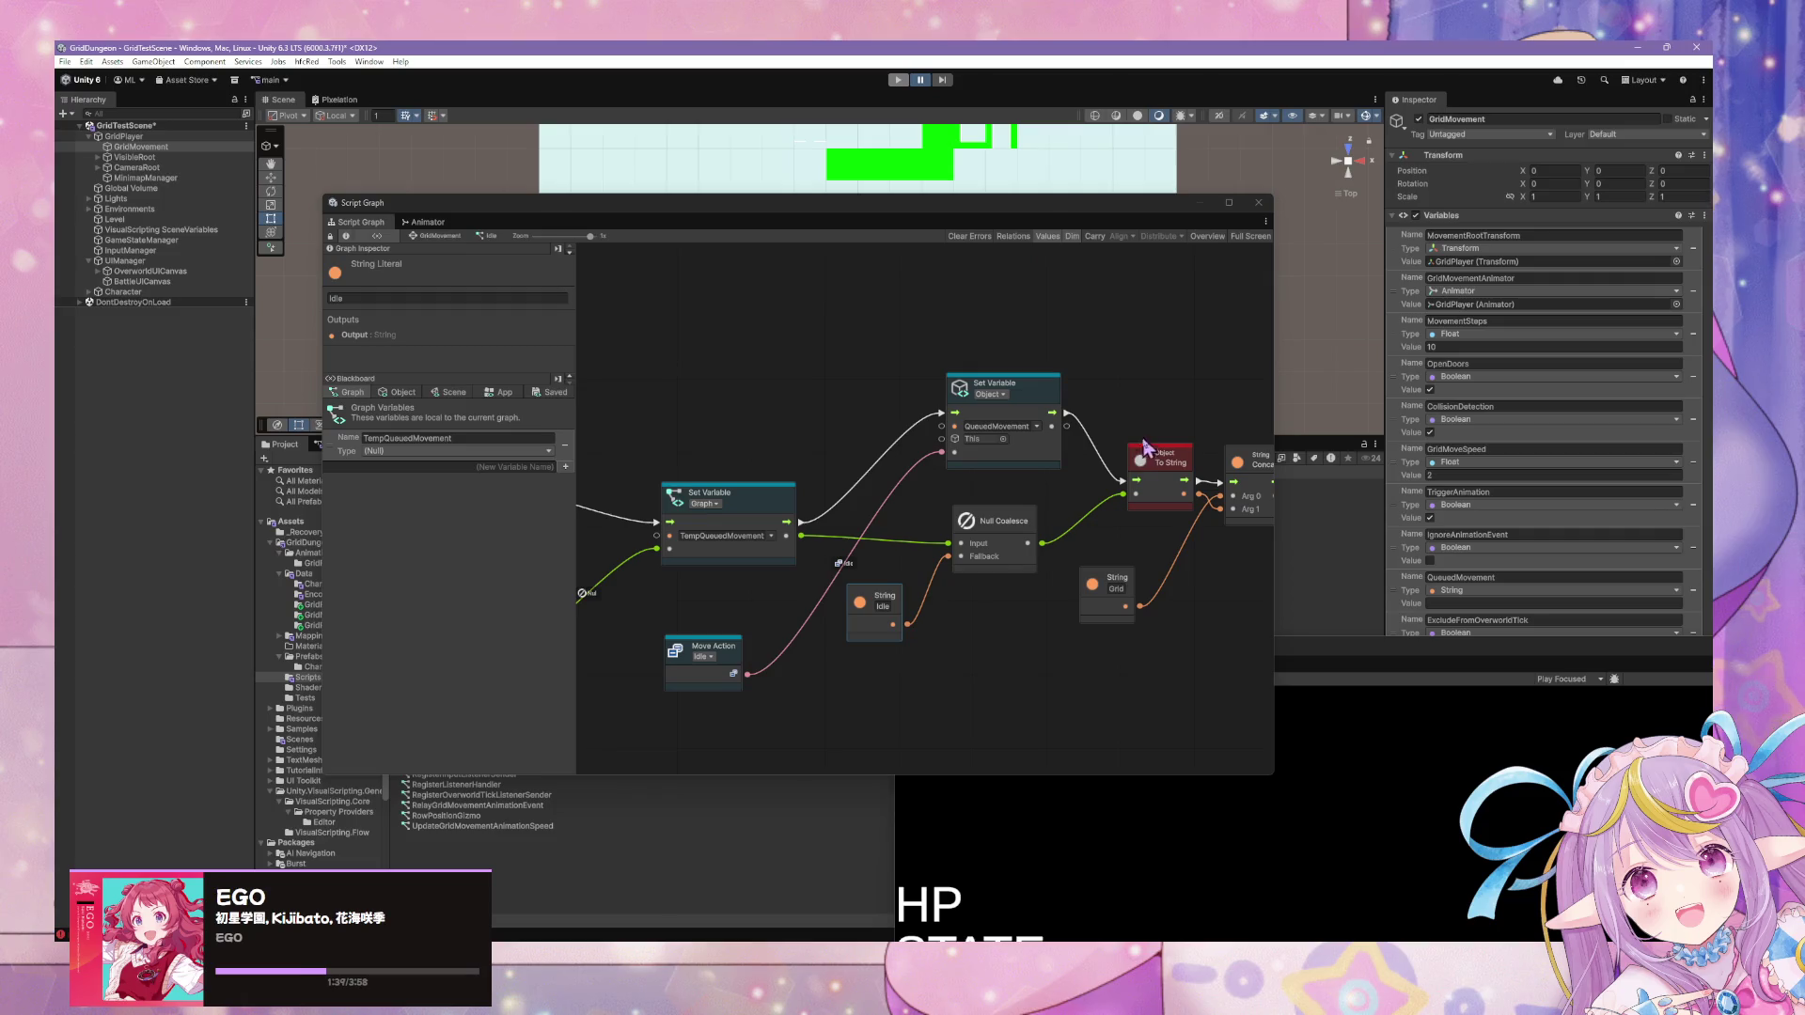
pyautogui.click(898, 81)
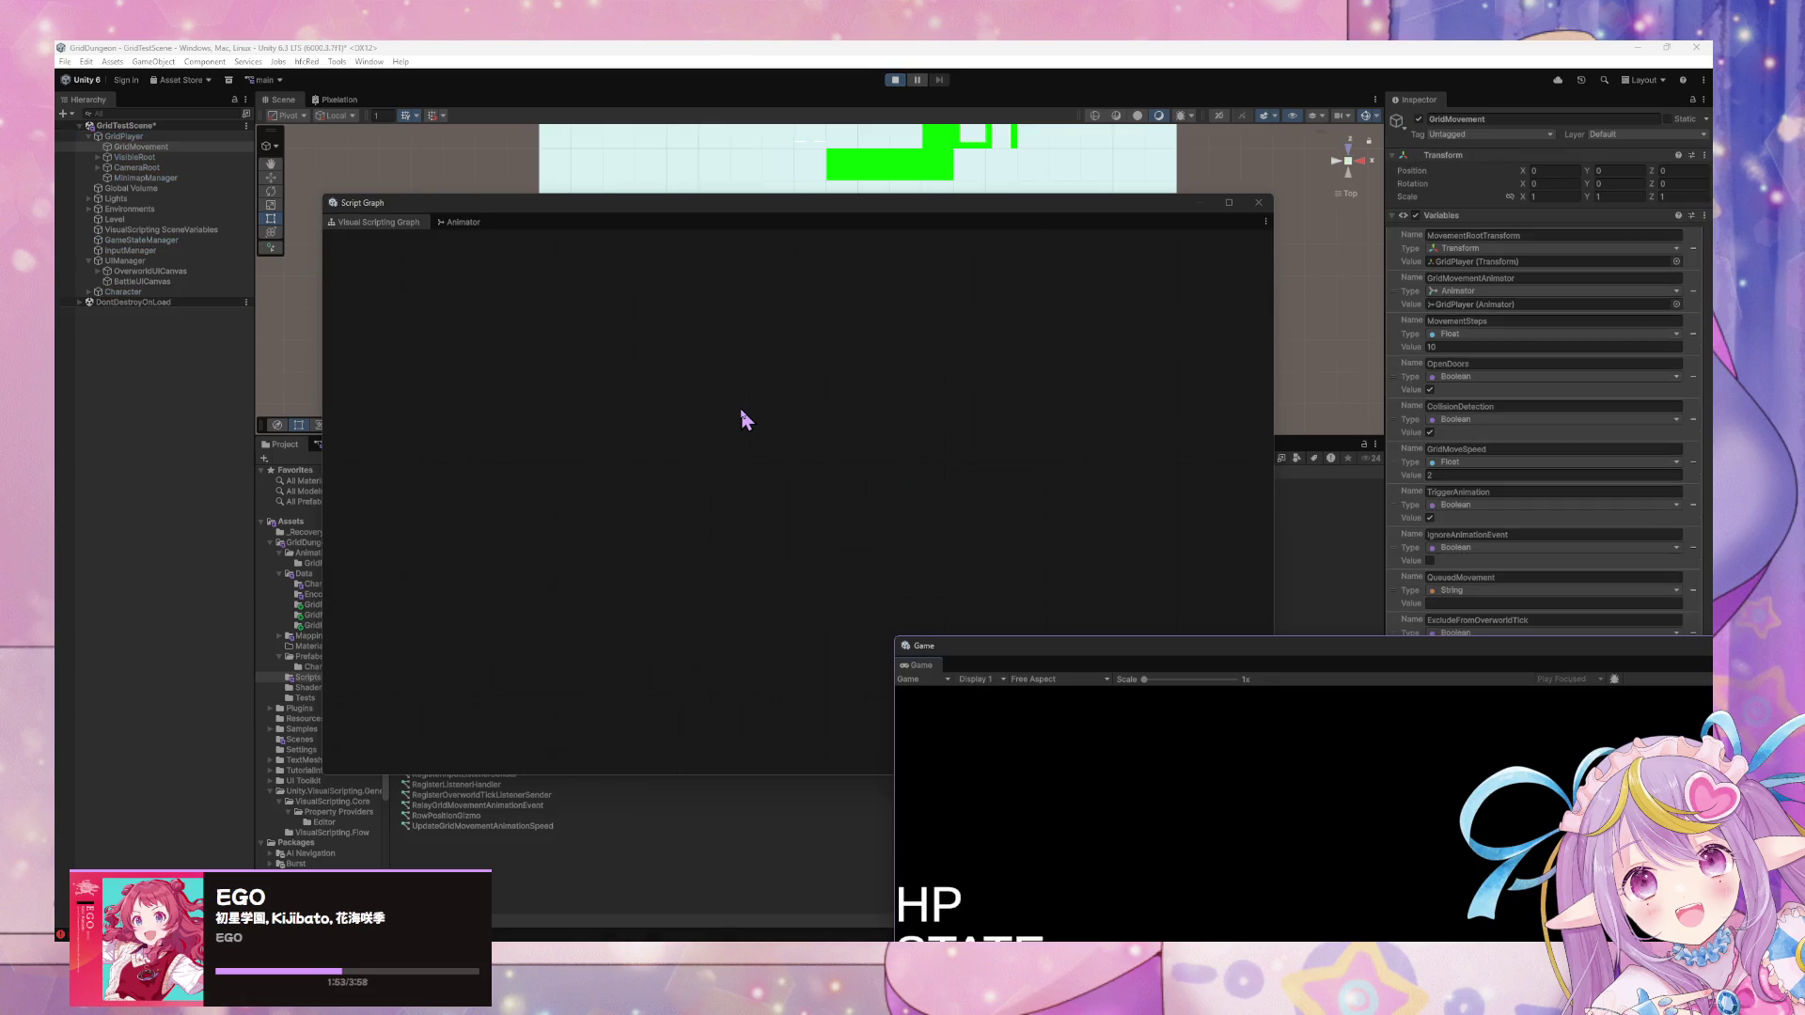
# Reload the Idle graph in the Script Graph window and pan to the Has Variable nodes.
pyautogui.click(390, 235)
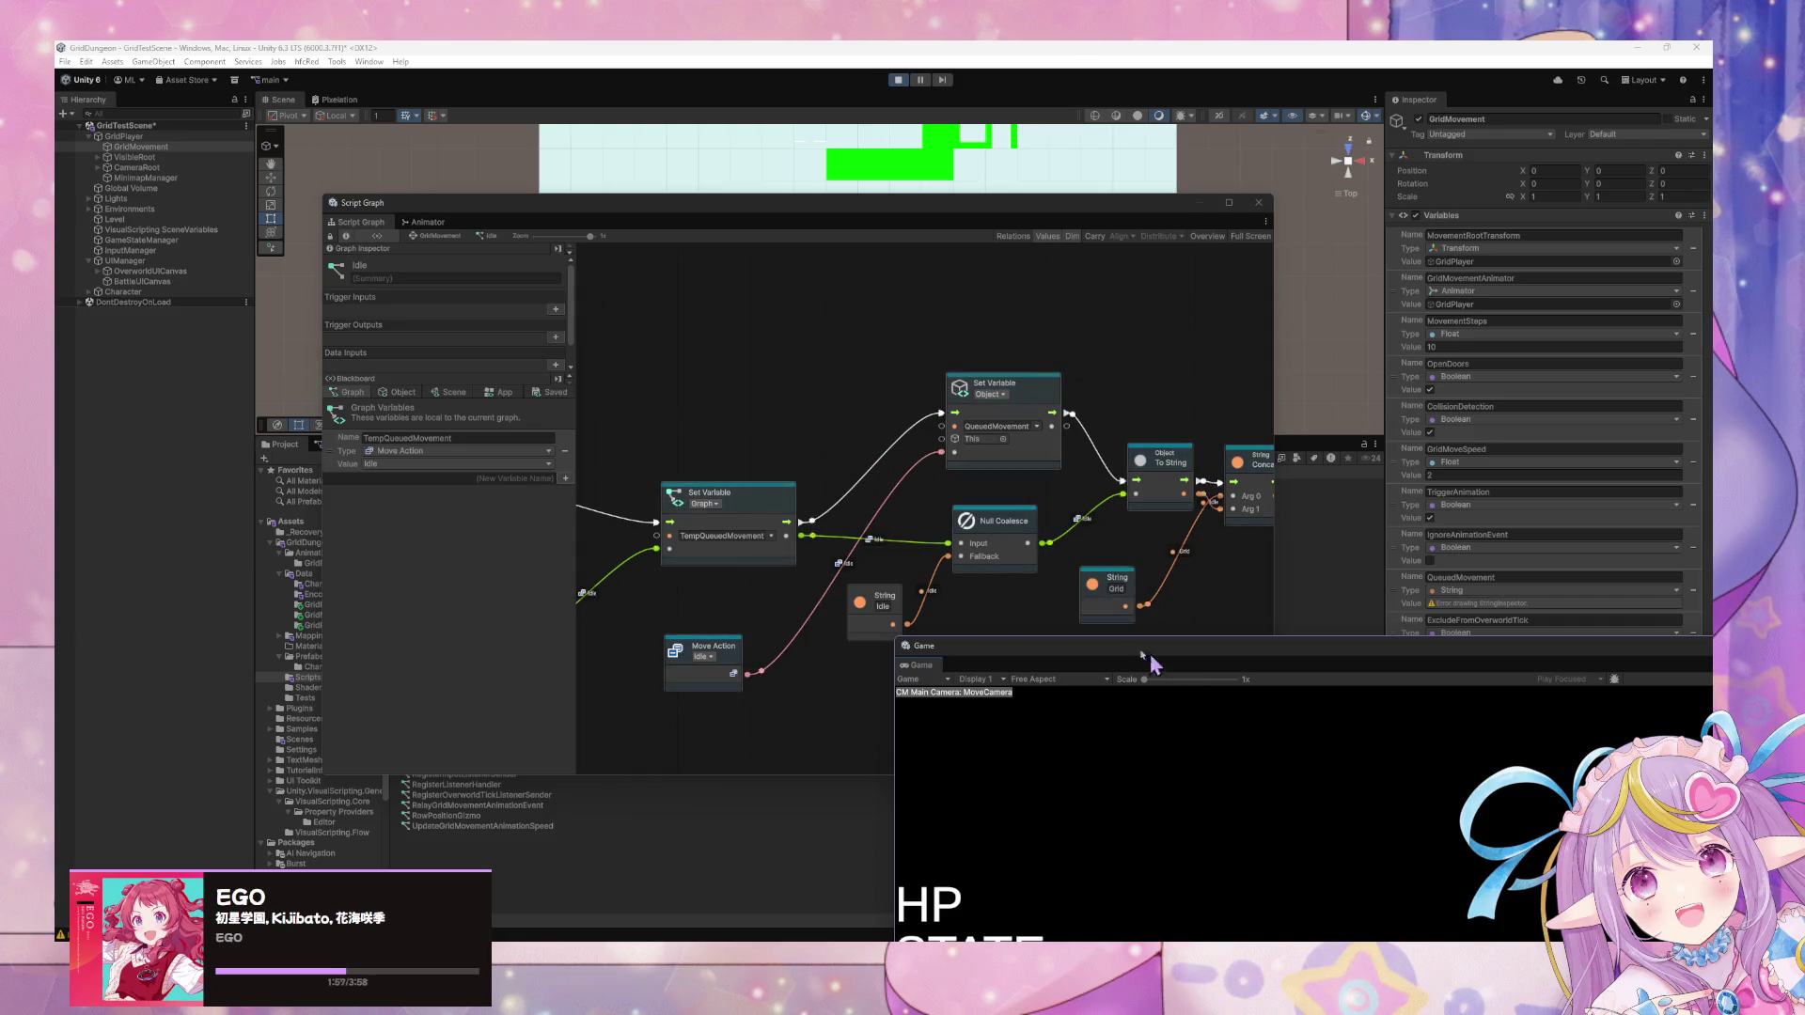
pyautogui.moveTo(1149, 653); pyautogui.dragTo(865, 474)
# Pan and zoom around the Idle graph to inspect the If and Set Variable nodes.
pyautogui.moveTo(1108, 566)
pyautogui.mouseDown()
pyautogui.moveTo(1040, 612)
pyautogui.moveTo(978, 588)
pyautogui.moveTo(943, 507)
pyautogui.moveTo(966, 488)
pyautogui.moveTo(952, 476)
pyautogui.moveTo(1024, 492)
pyautogui.moveTo(979, 527)
pyautogui.moveTo(985, 469)
pyautogui.moveTo(1012, 589)
pyautogui.moveTo(999, 652)
pyautogui.moveTo(995, 508)
pyautogui.moveTo(1027, 616)
pyautogui.moveTo(1018, 485)
pyautogui.moveTo(985, 594)
pyautogui.moveTo(974, 465)
pyautogui.mouseUp()
pyautogui.scroll(-1, 986, 469)
pyautogui.scroll(-1, 974, 464)
pyautogui.scroll(-1, 974, 470)
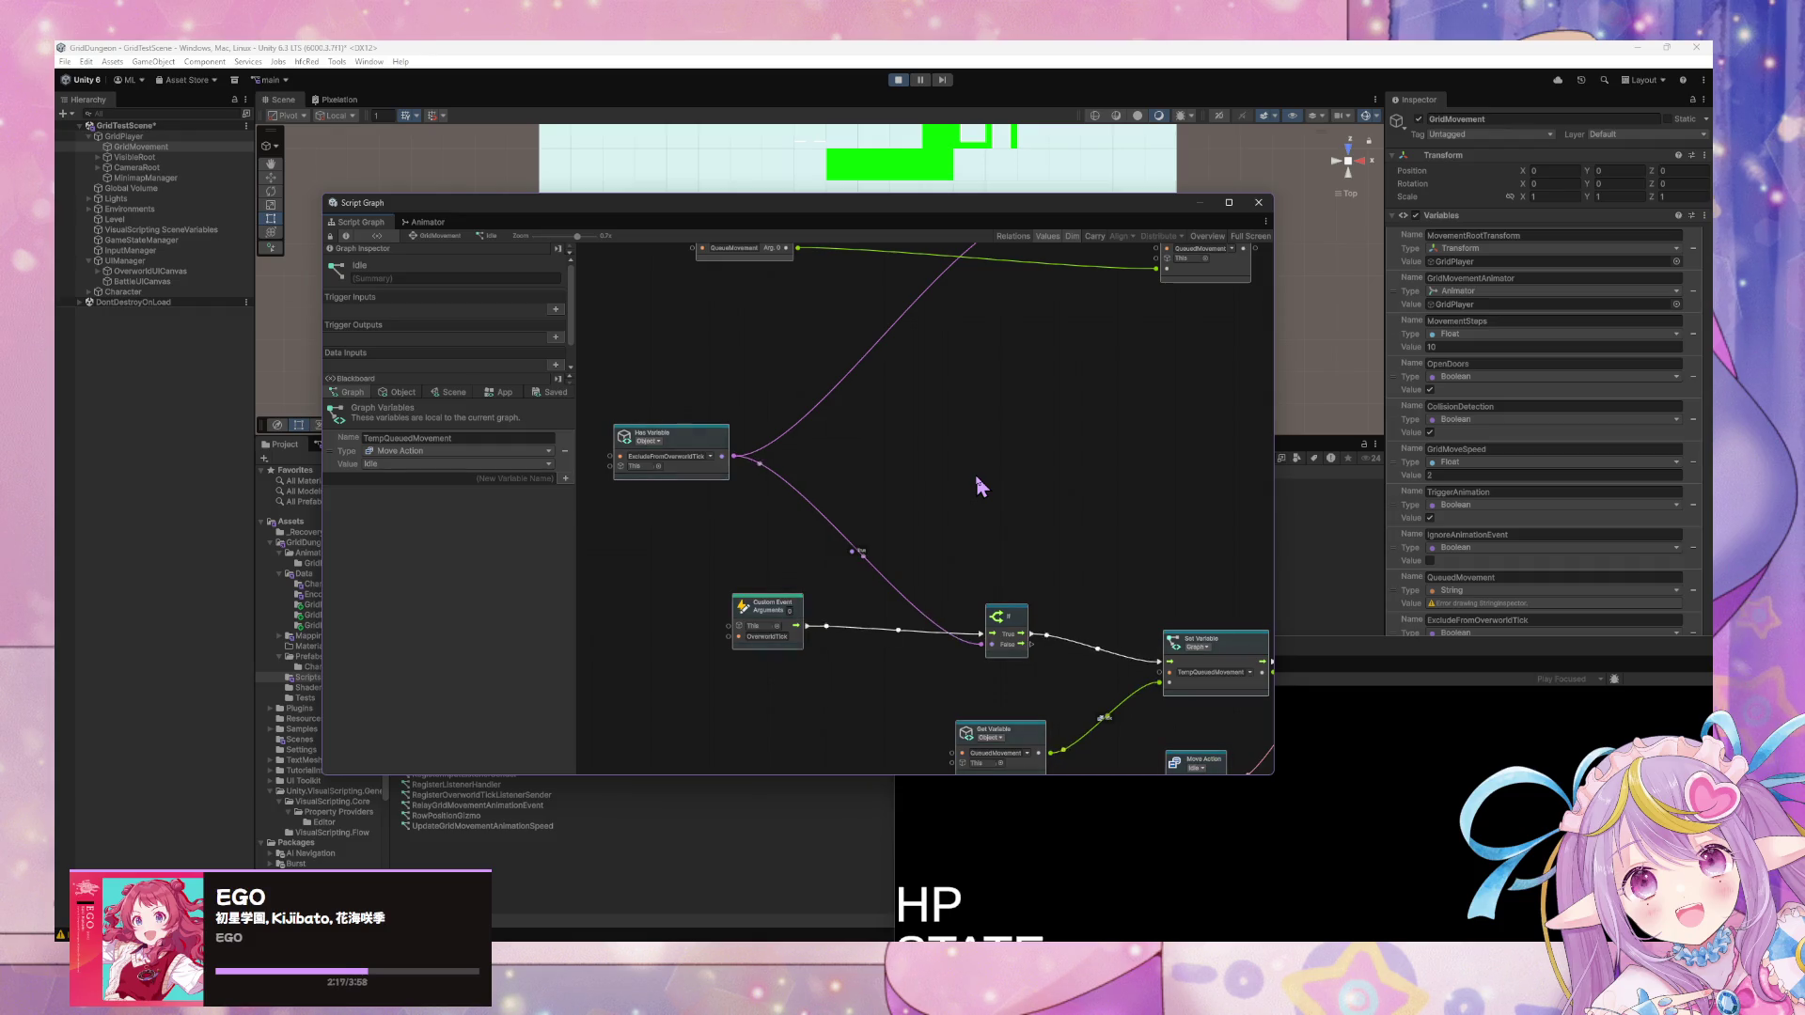
pyautogui.moveTo(981, 480)
pyautogui.mouseDown()
pyautogui.moveTo(971, 615)
pyautogui.moveTo(955, 525)
pyautogui.mouseUp()
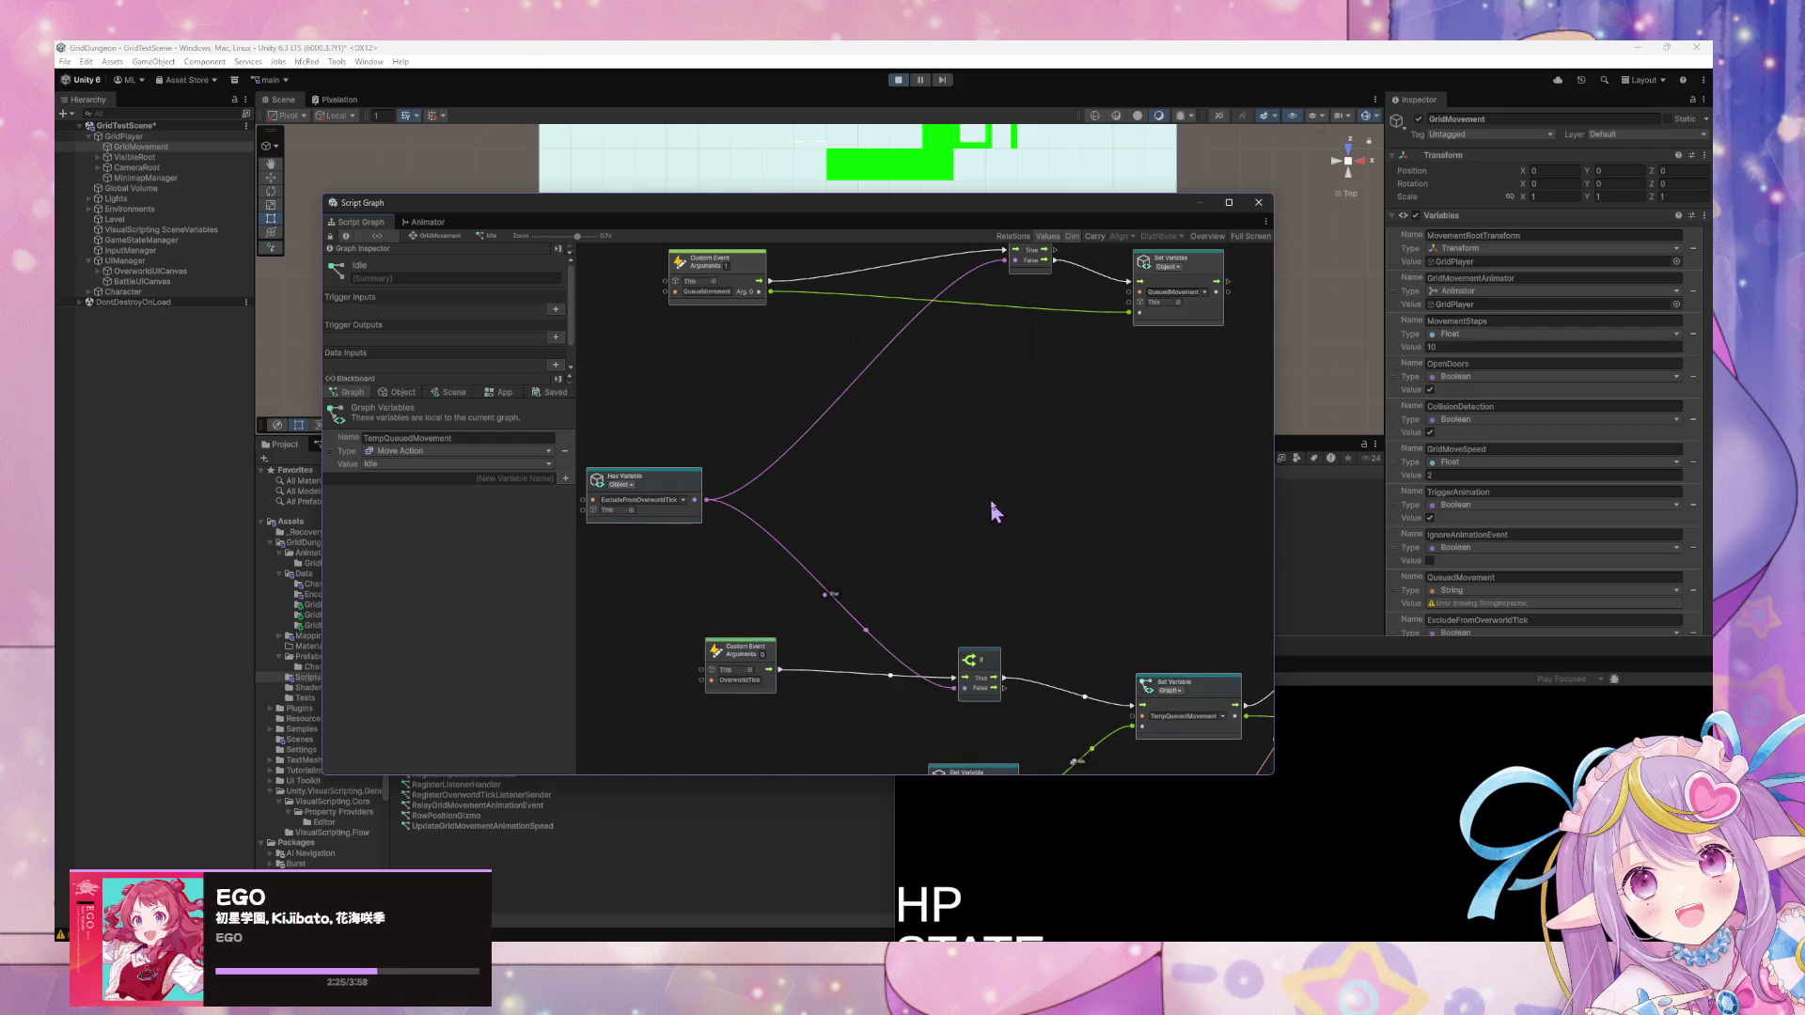
pyautogui.moveTo(994, 511); pyautogui.dragTo(979, 608)
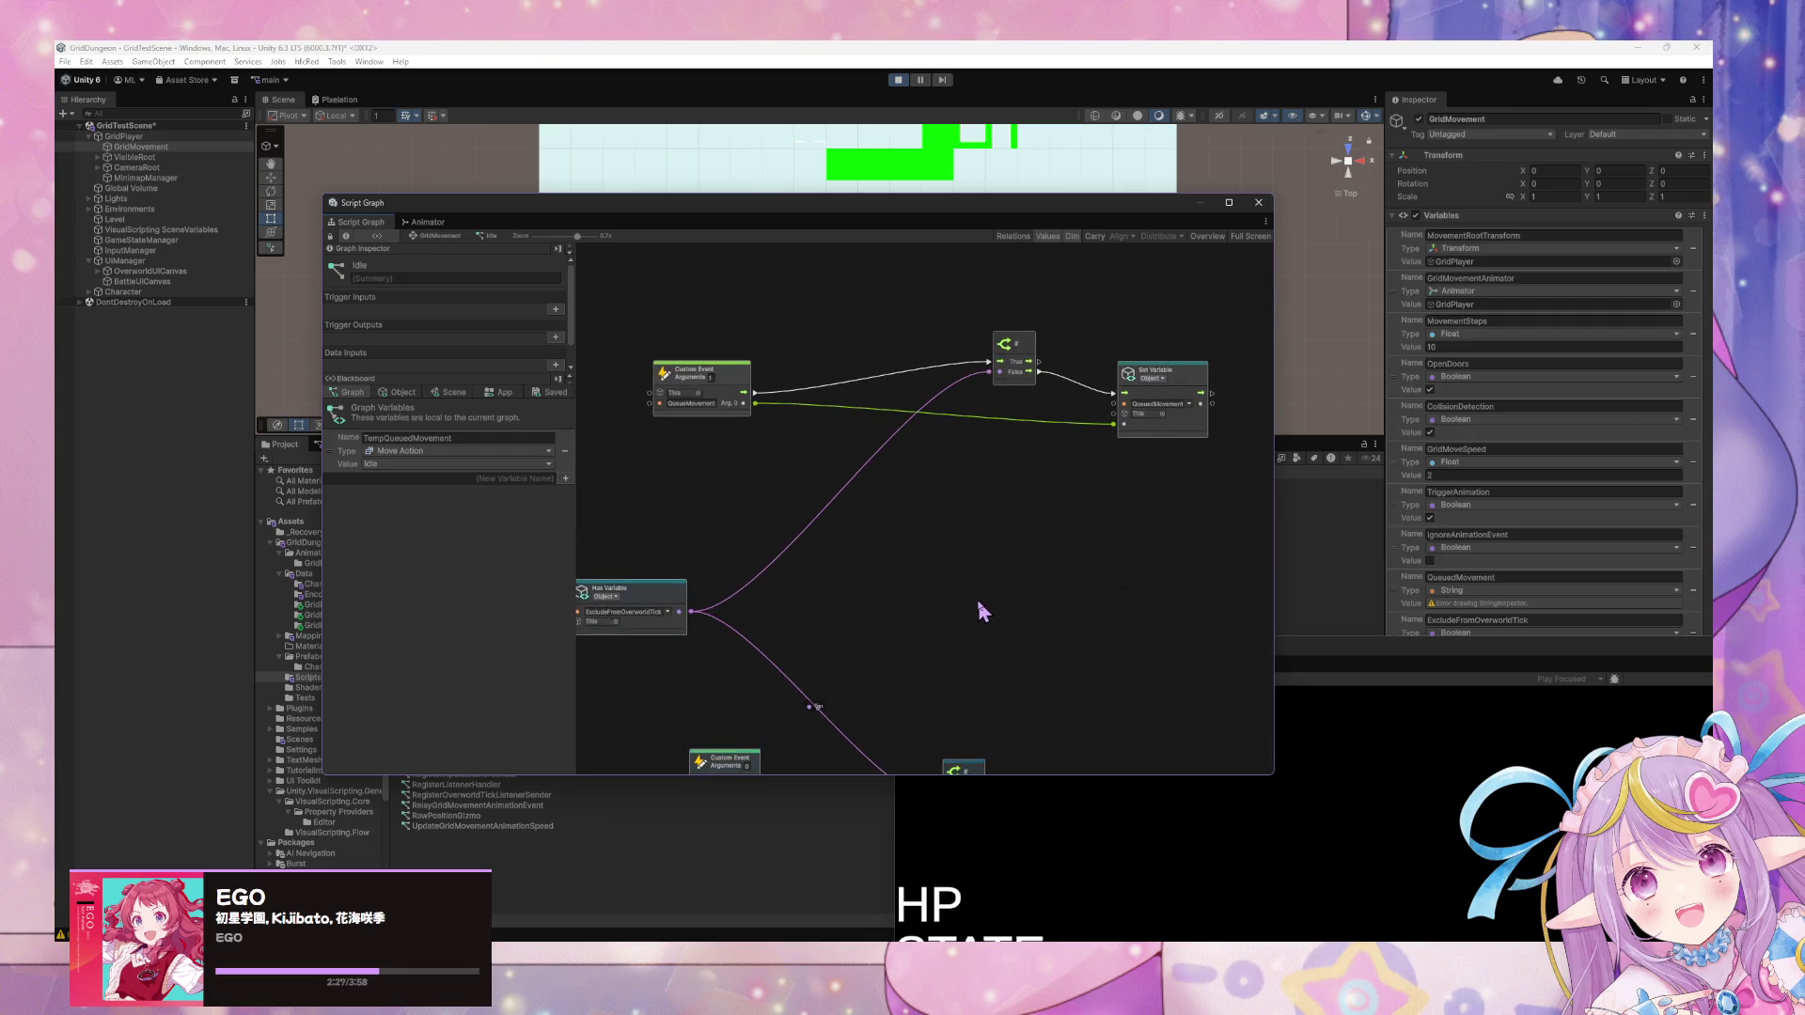
pyautogui.moveTo(979, 606)
pyautogui.mouseDown()
pyautogui.moveTo(1063, 550)
pyautogui.moveTo(977, 501)
pyautogui.moveTo(985, 532)
pyautogui.mouseUp()
# Move the Game window up and right, enlarge it, and return to the Null Coalesce section.
pyautogui.moveTo(1297, 672); pyautogui.dragTo(1484, 371)
pyautogui.moveTo(967, 460)
pyautogui.mouseDown()
pyautogui.moveTo(831, 400)
pyautogui.moveTo(934, 435)
pyautogui.mouseUp()
pyautogui.click(1398, 623)
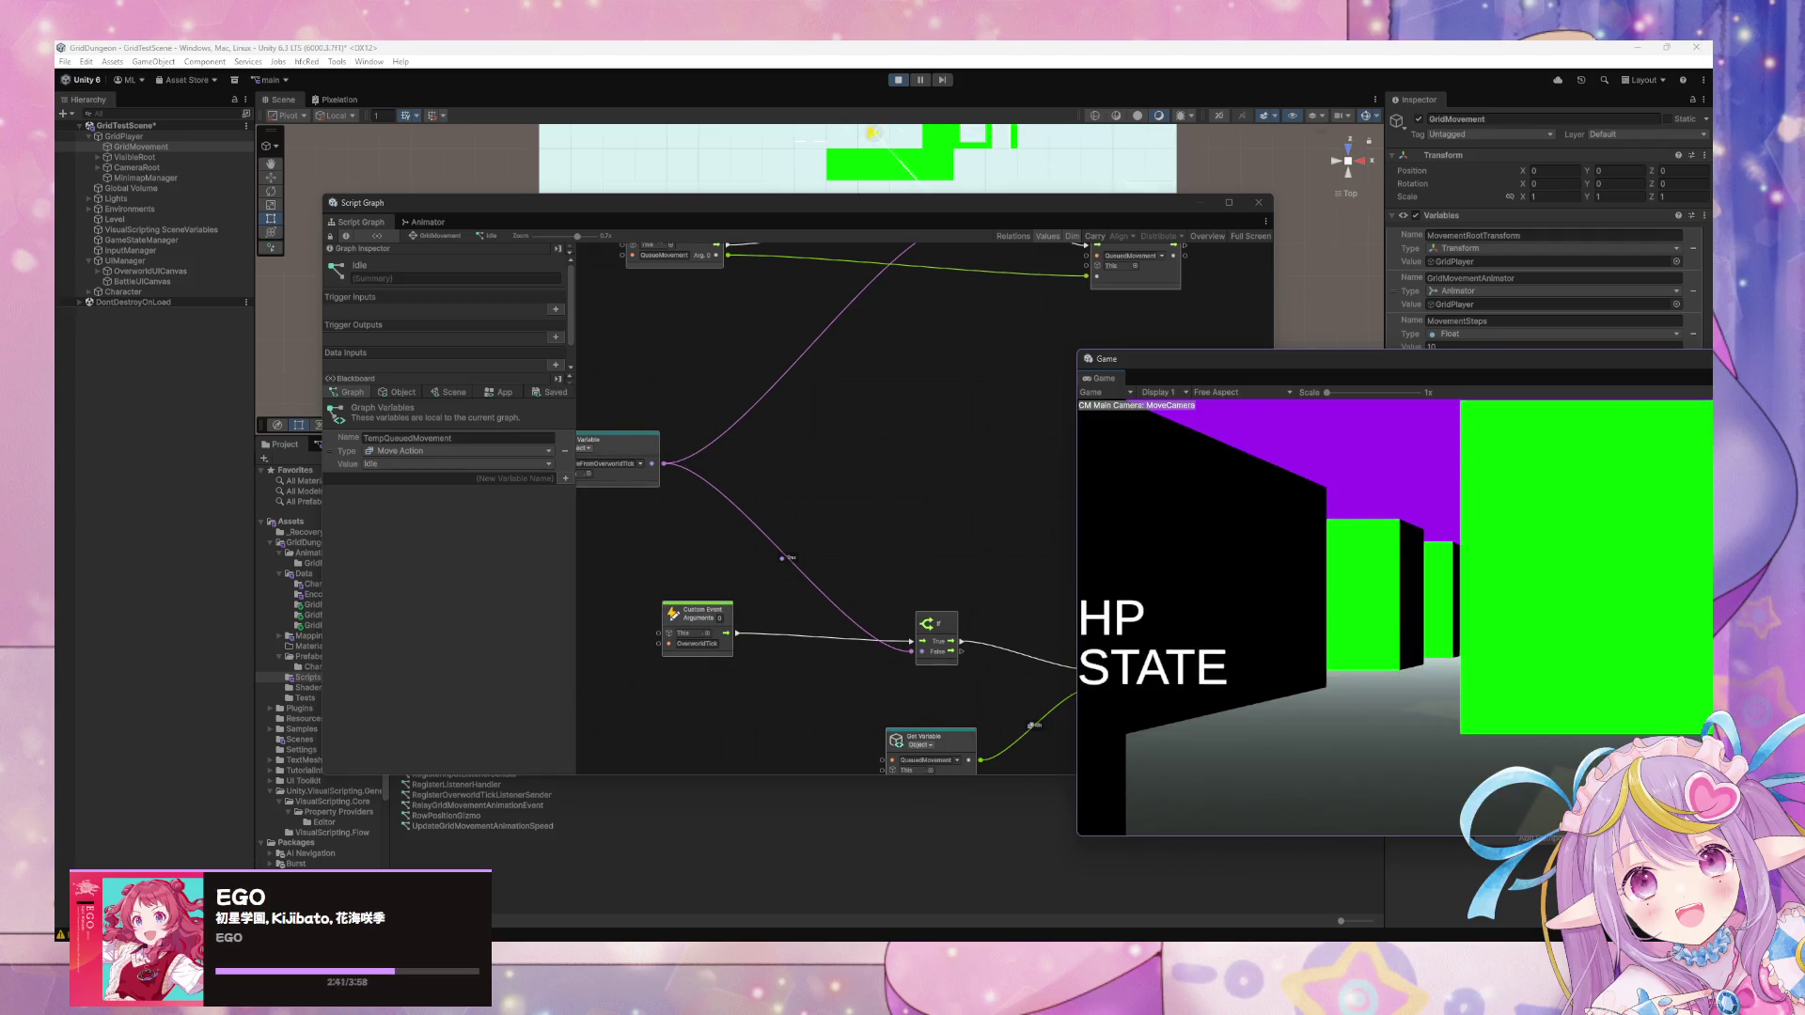
pyautogui.click(1044, 637)
pyautogui.moveTo(1041, 642); pyautogui.dragTo(903, 642)
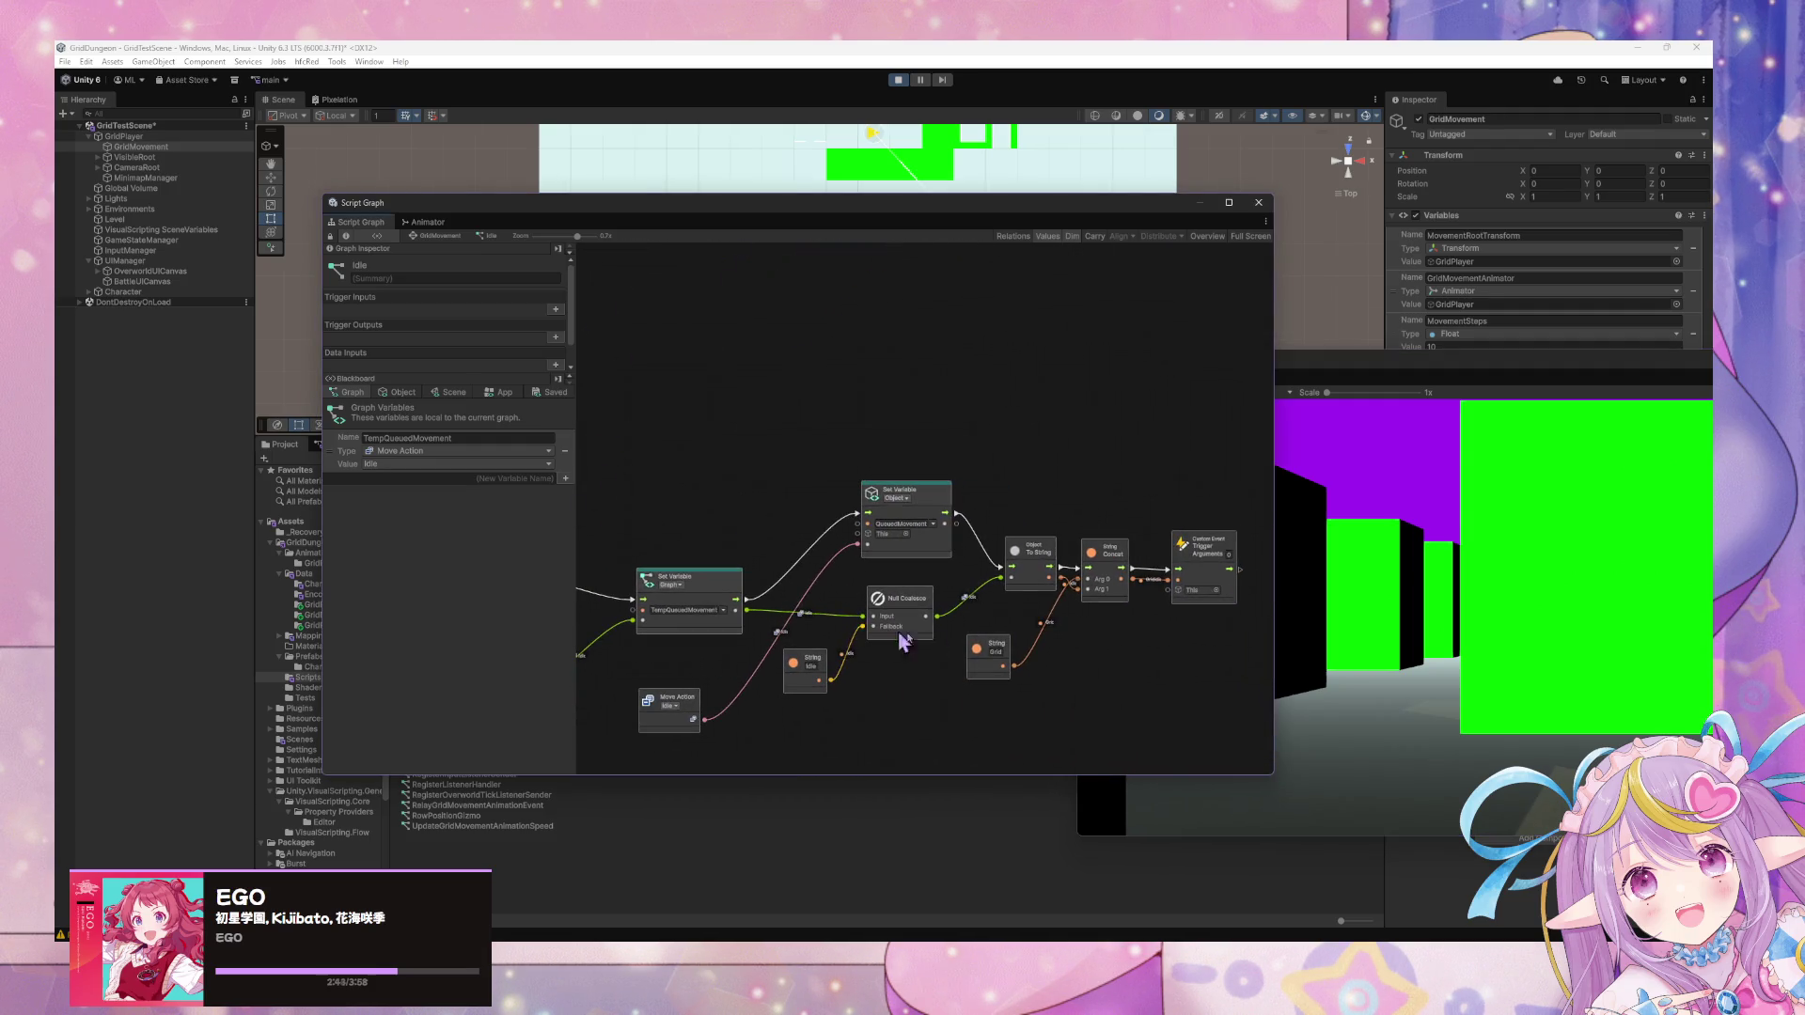
# Zoom the Idle graph back and return to the parent GridMovement state graph.
pyautogui.scroll(3, 1128, 677)
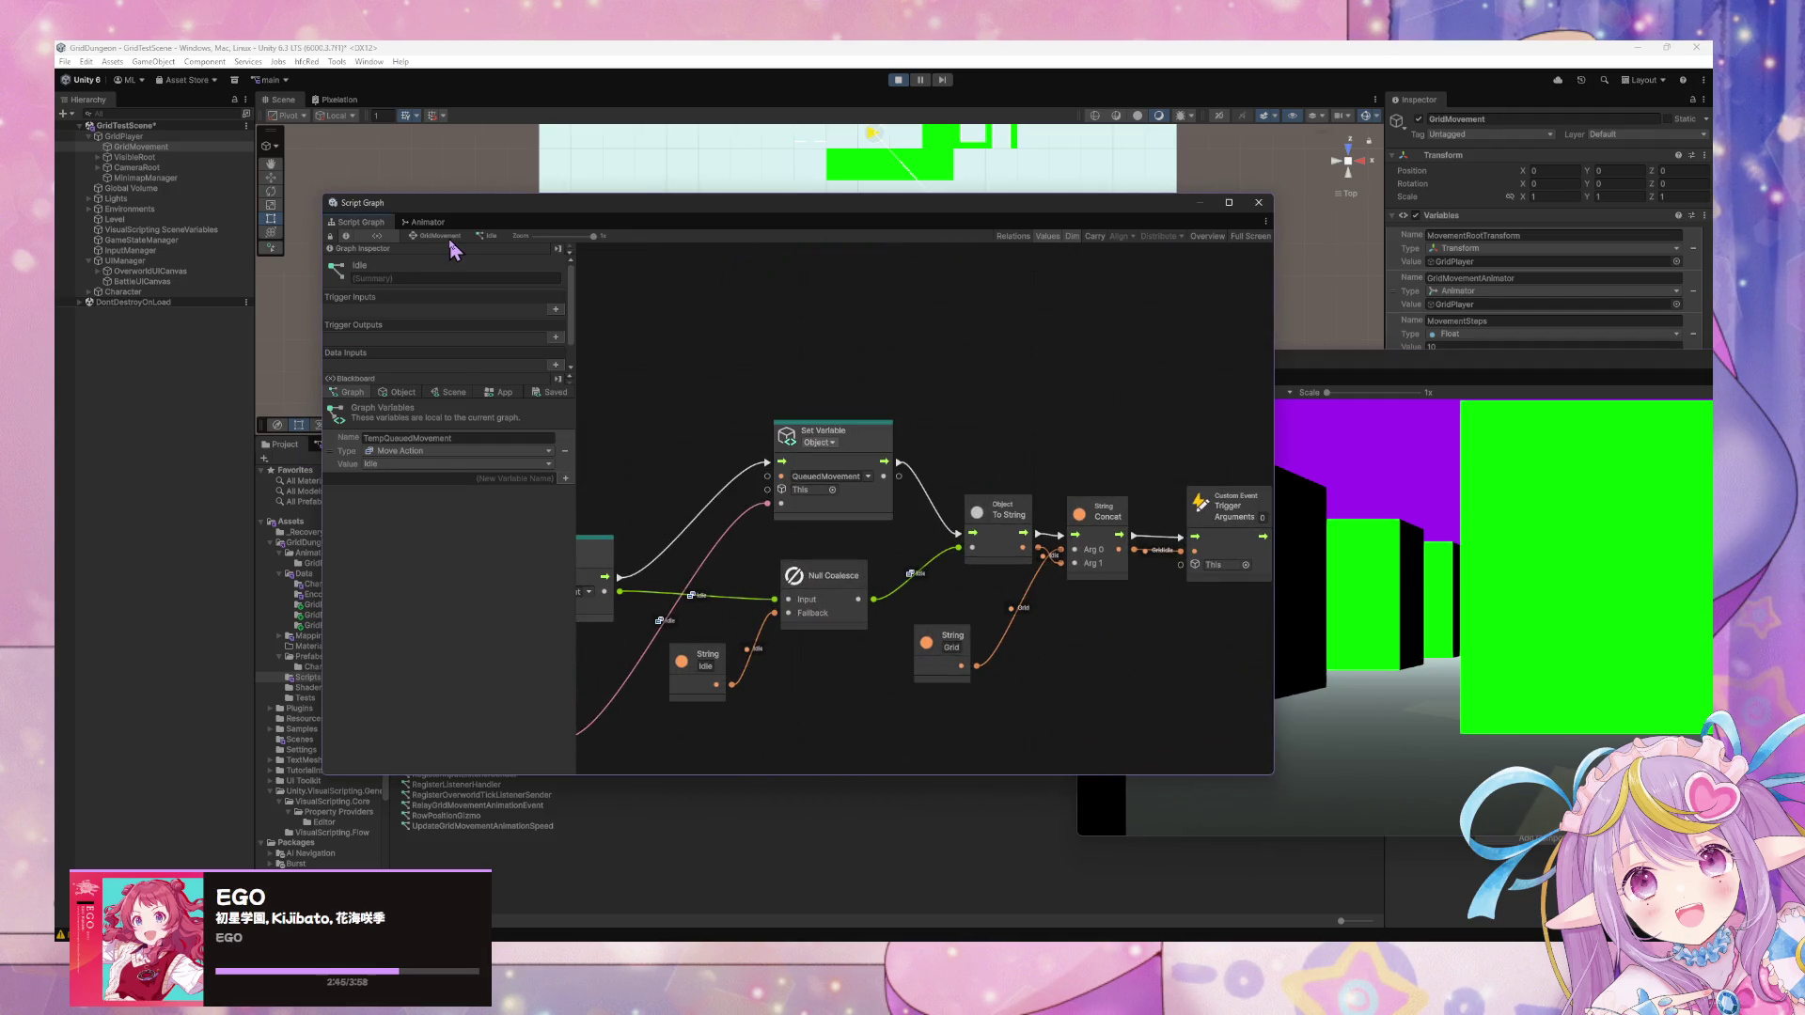
pyautogui.click(442, 237)
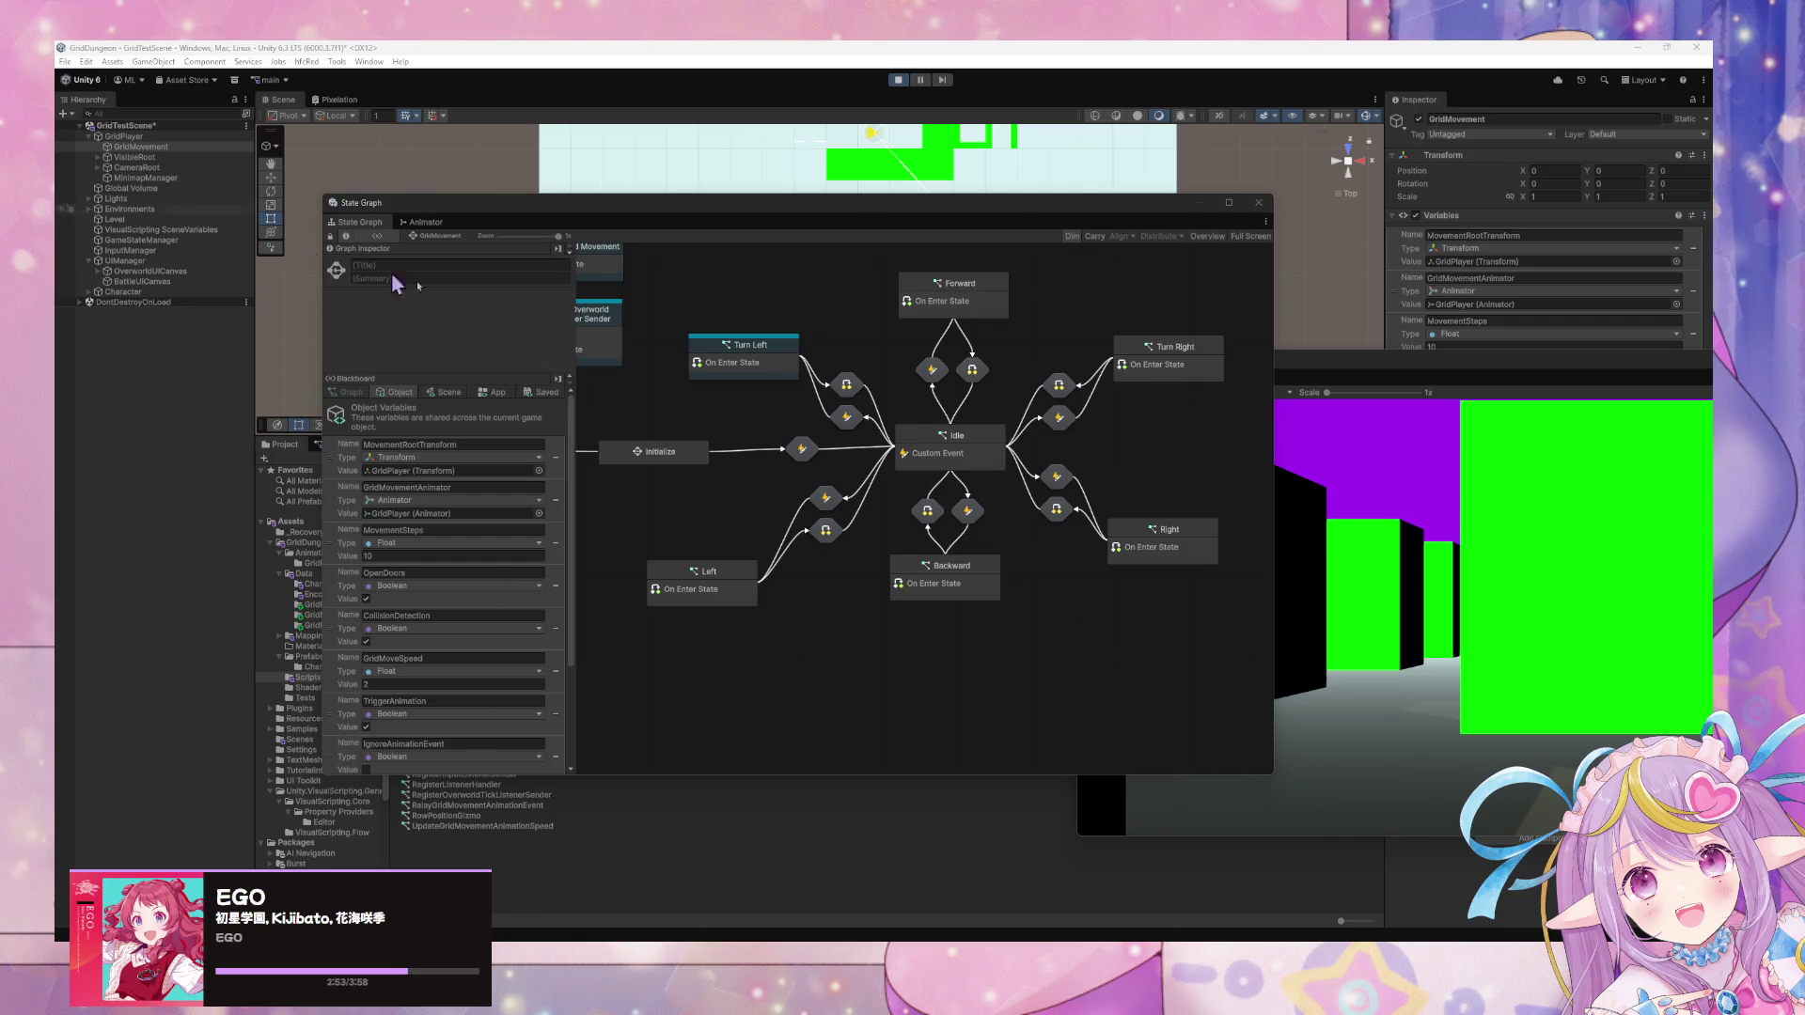
# Glance at the running game, then open the Turn Left state's script graph.
pyautogui.click(1510, 621)
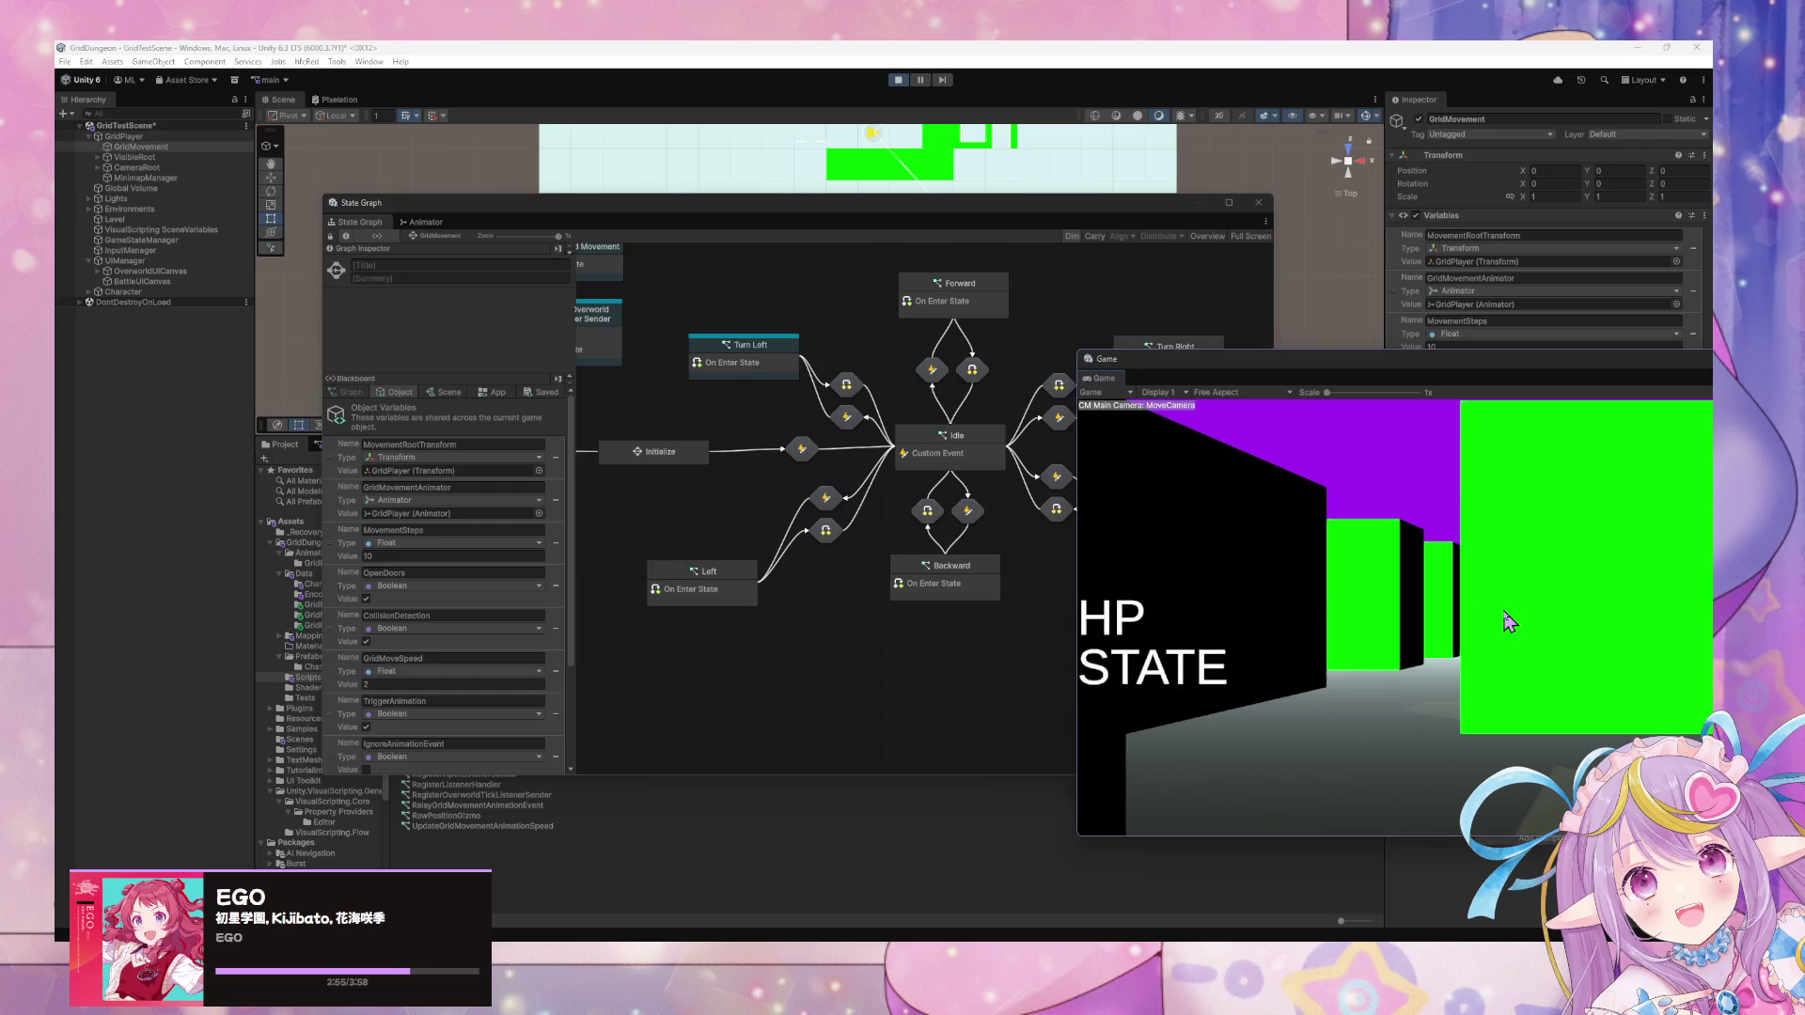
pyautogui.click(865, 655)
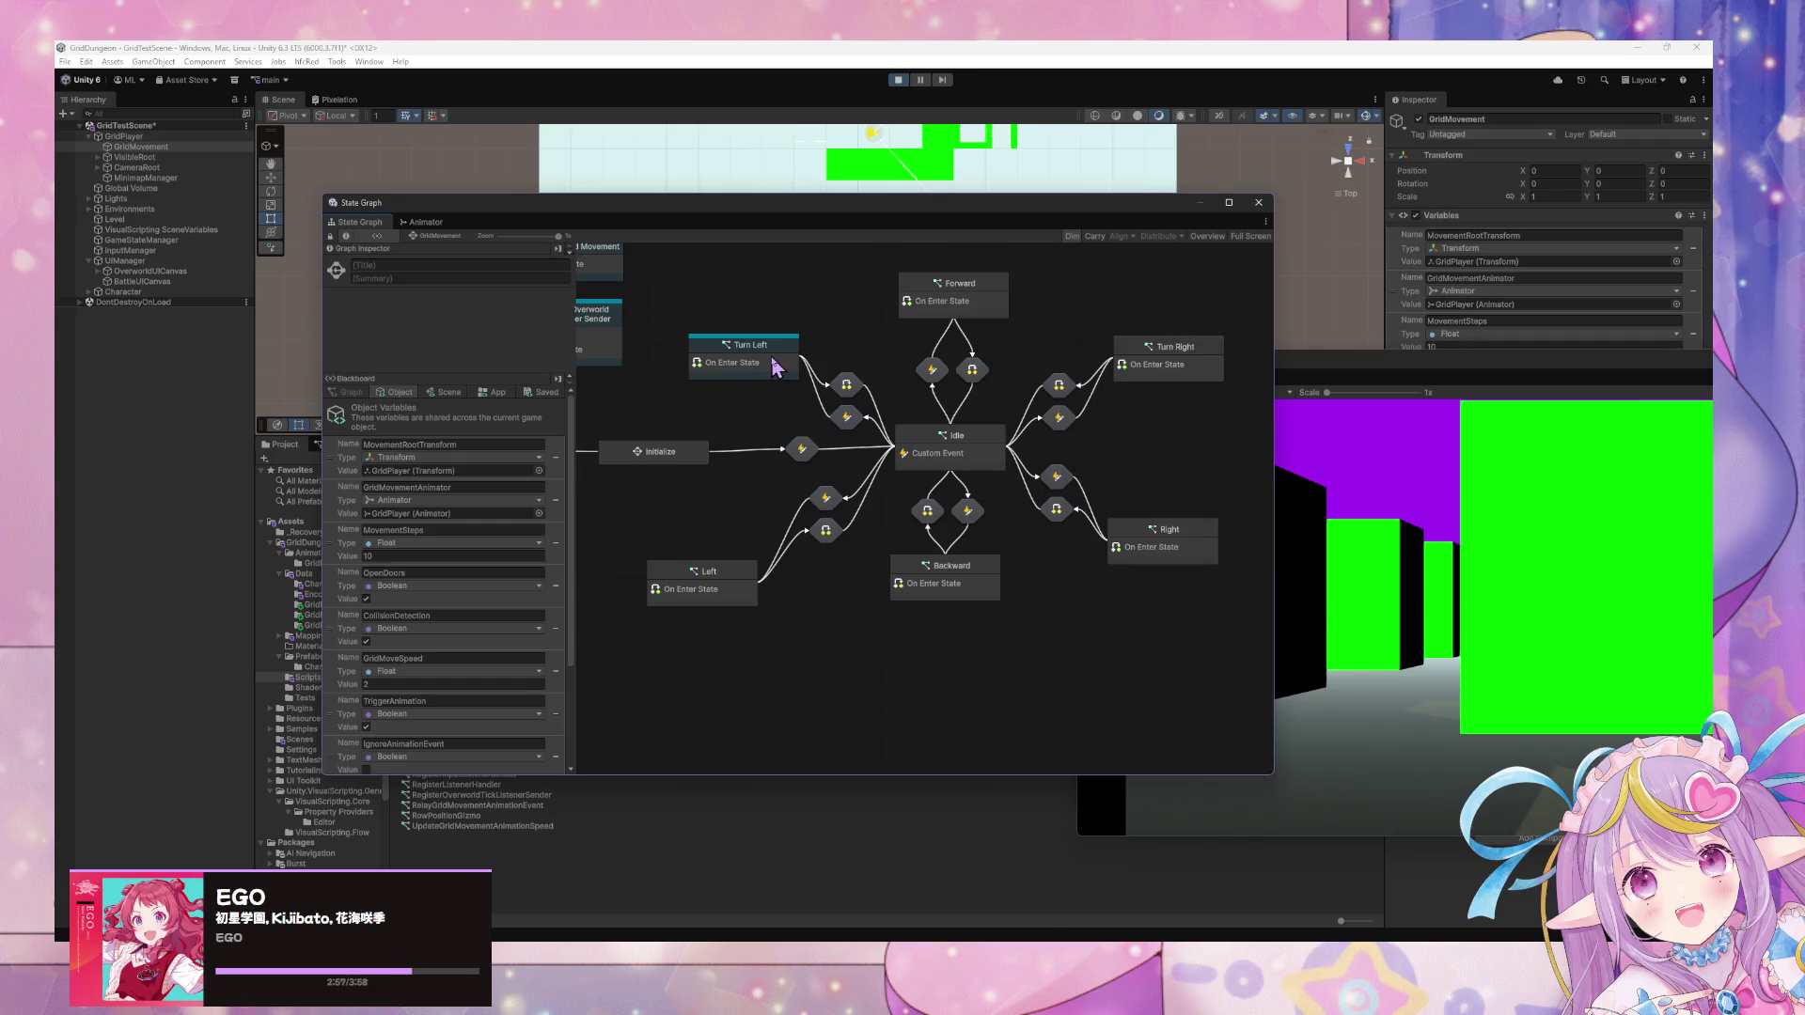
pyautogui.doubleClick(774, 365)
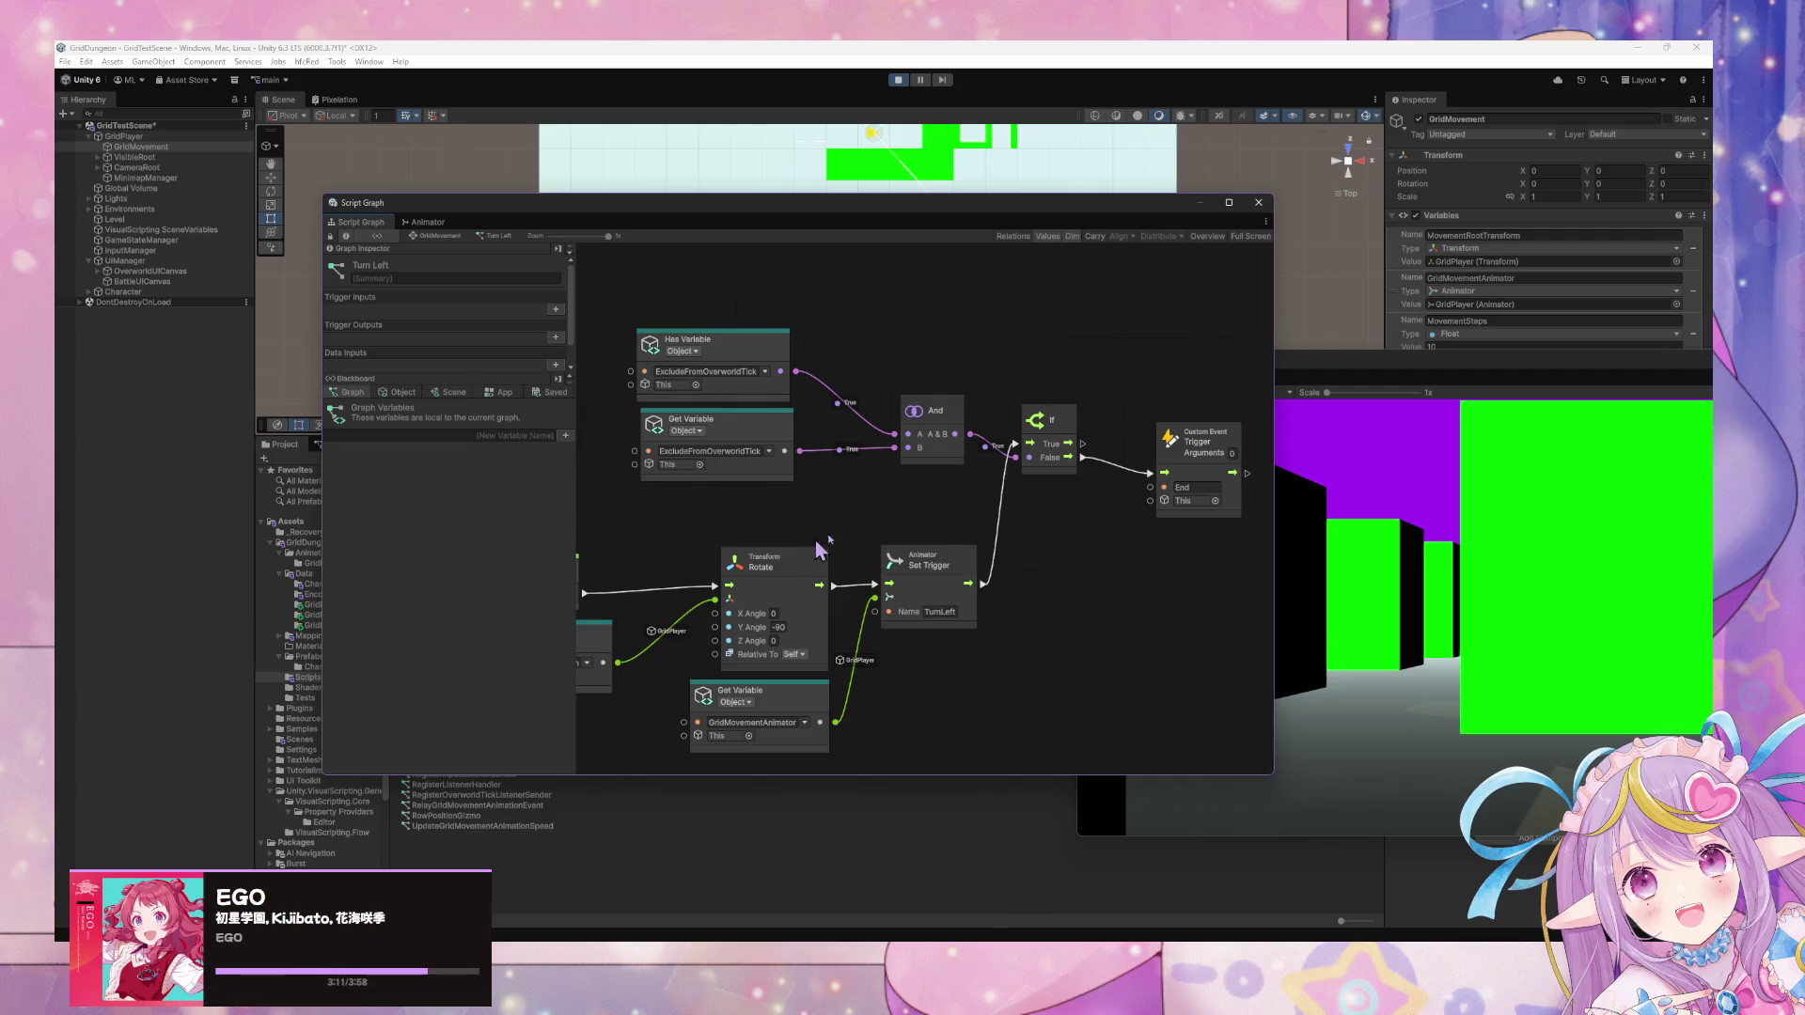
# Focus the Game view, stop Play mode and start it again.
pyautogui.click(1458, 550)
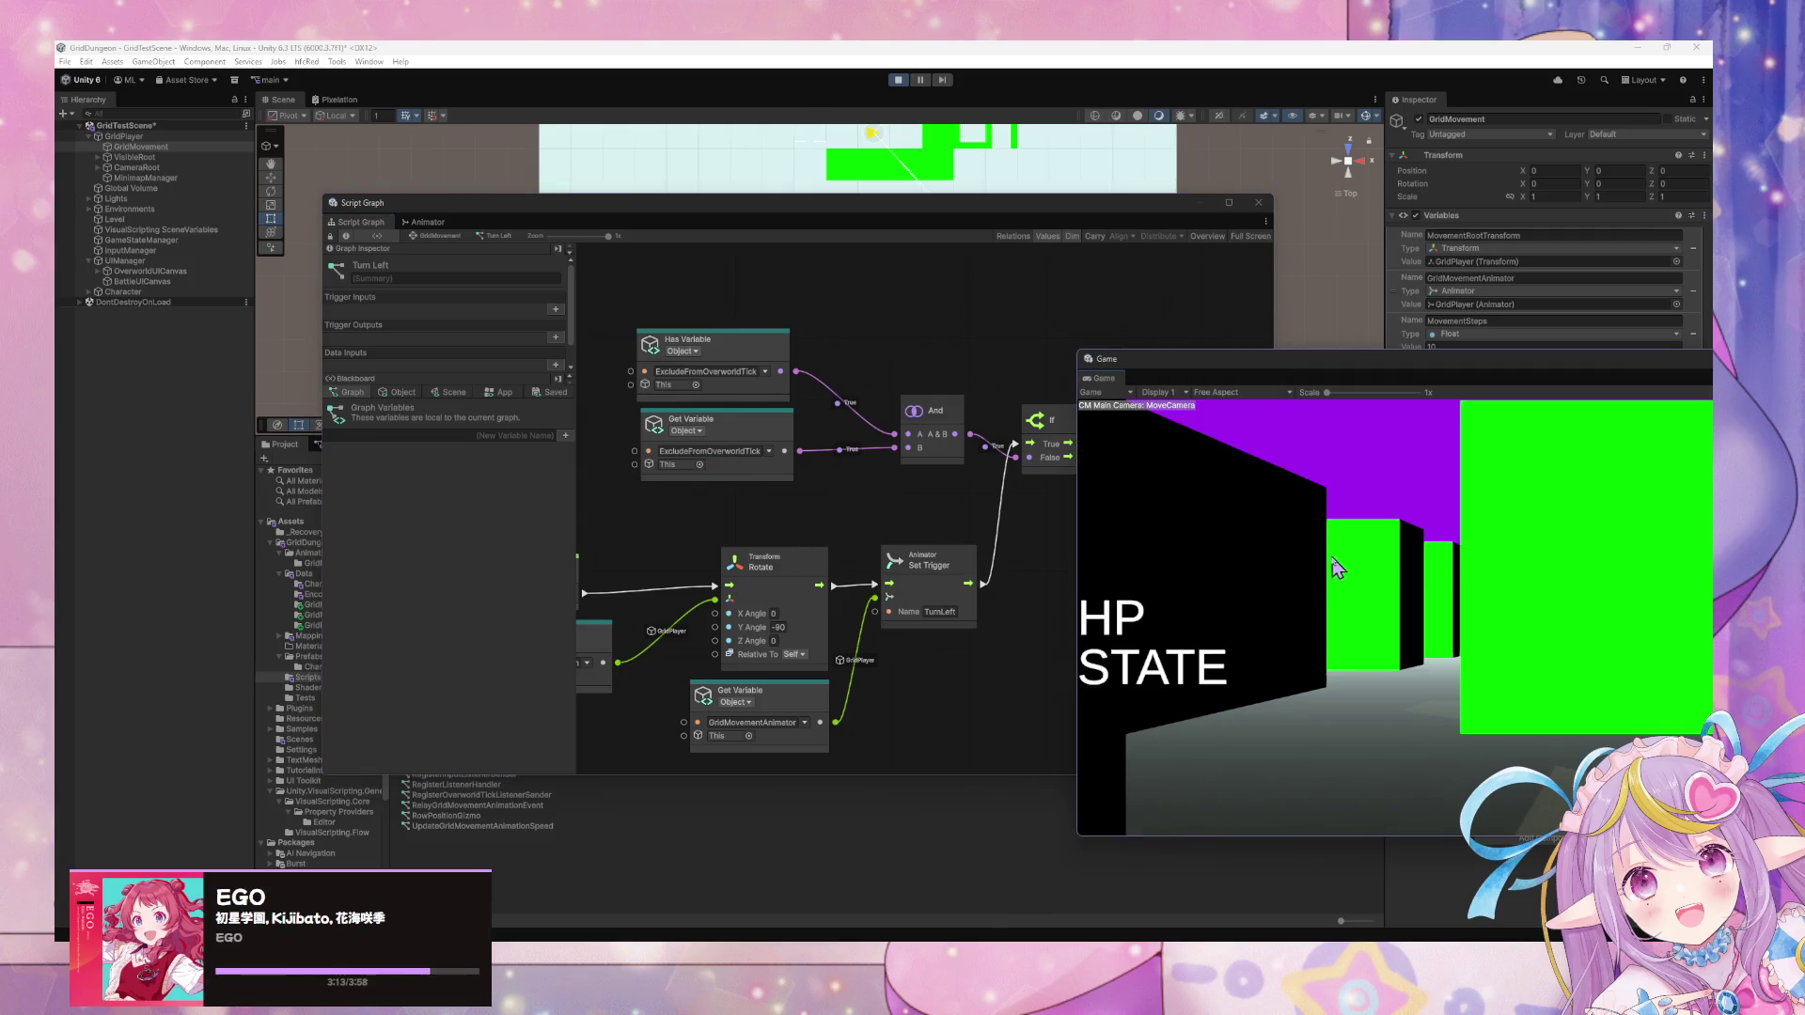
pyautogui.click(898, 80)
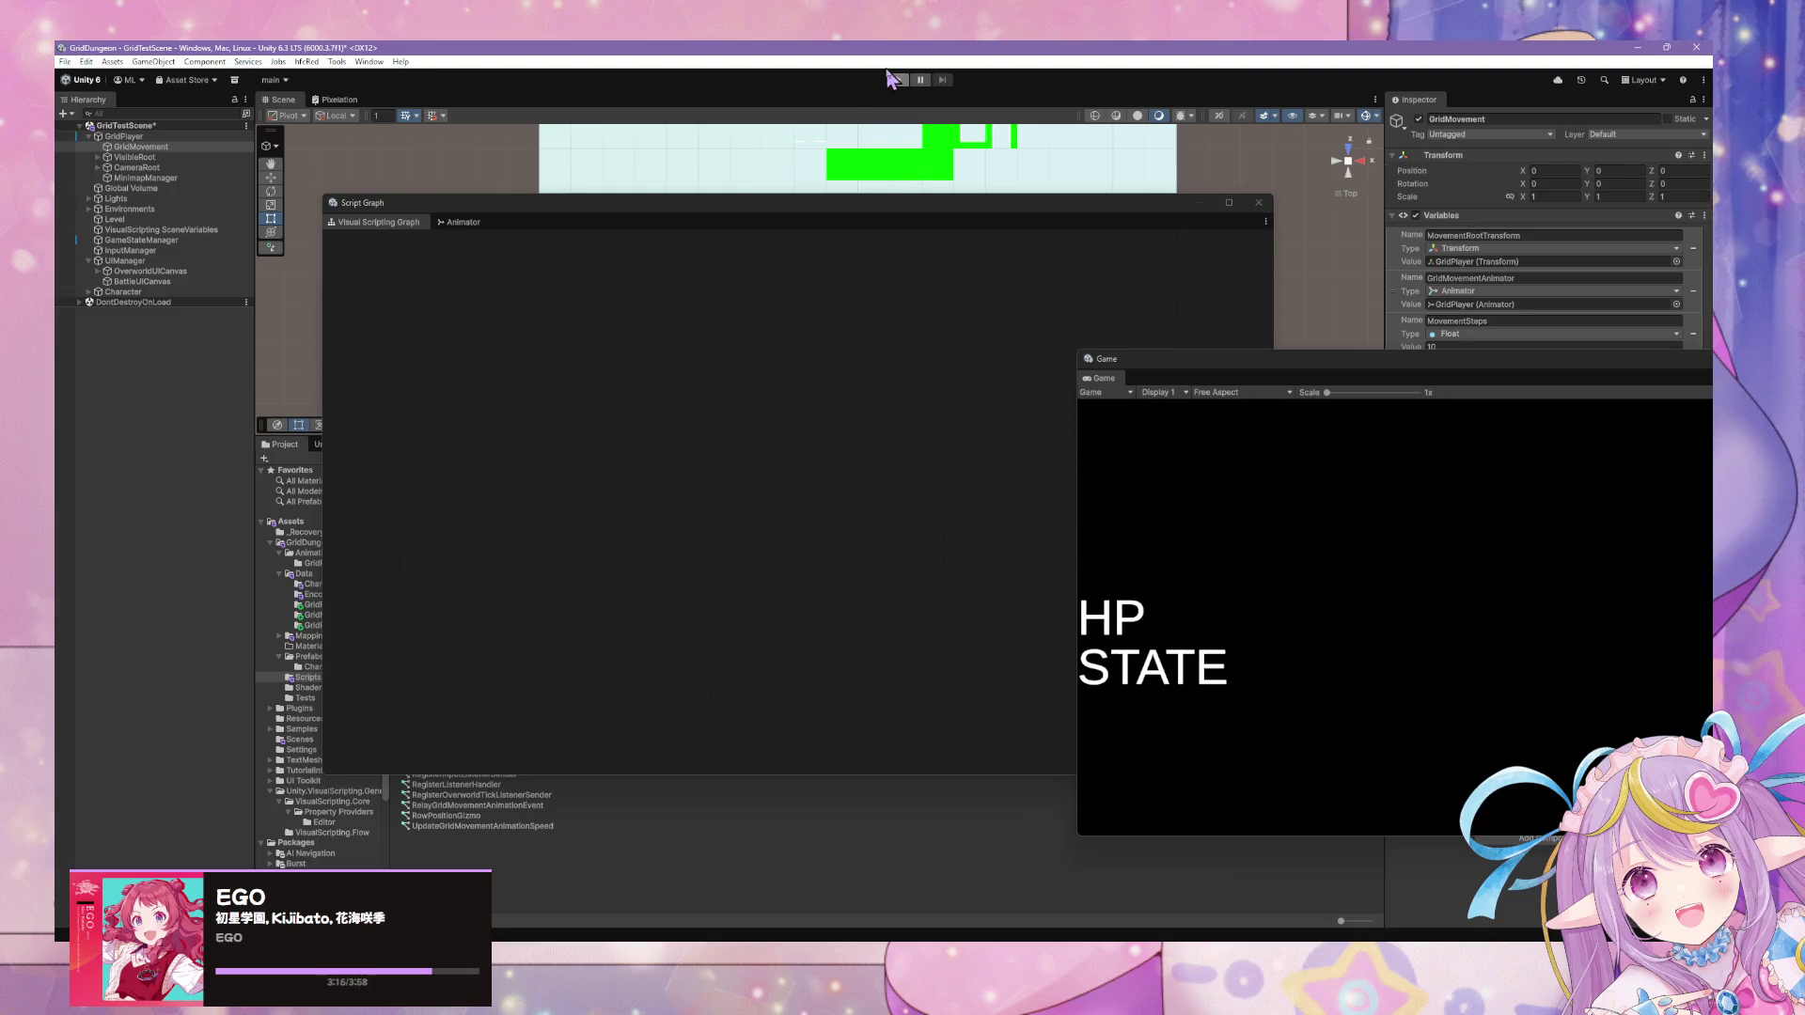
pyautogui.click(896, 80)
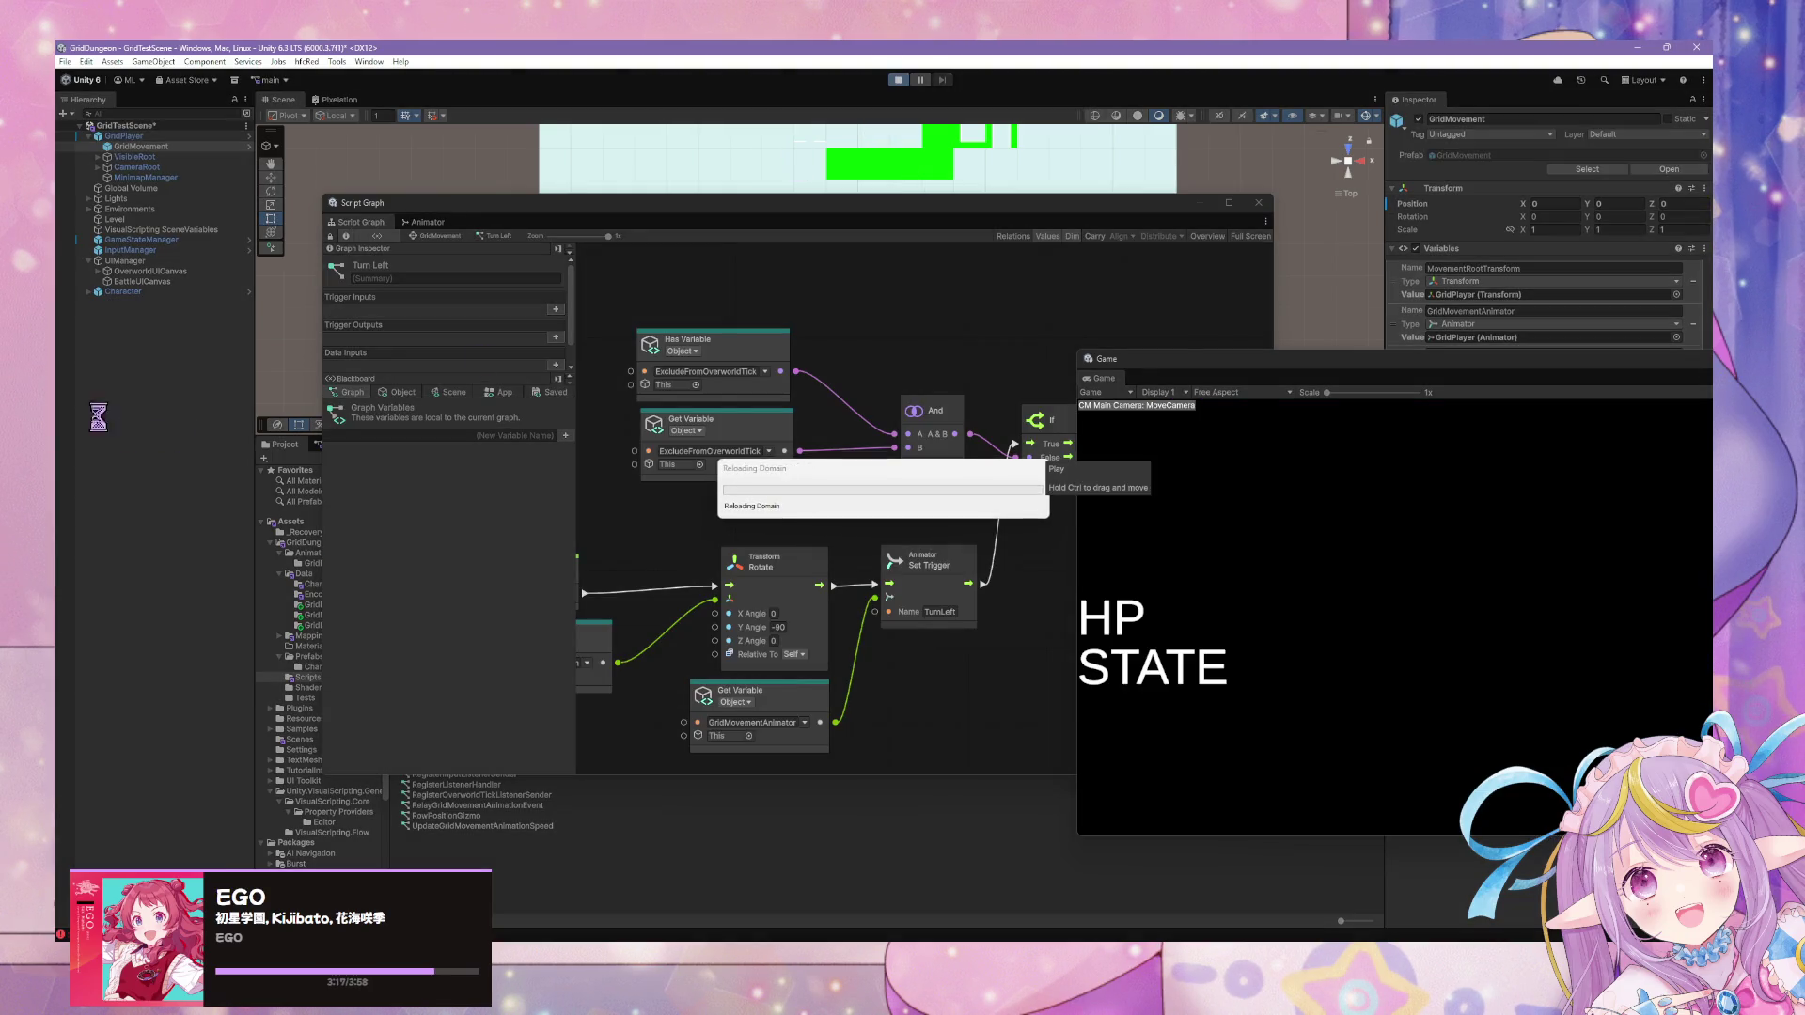
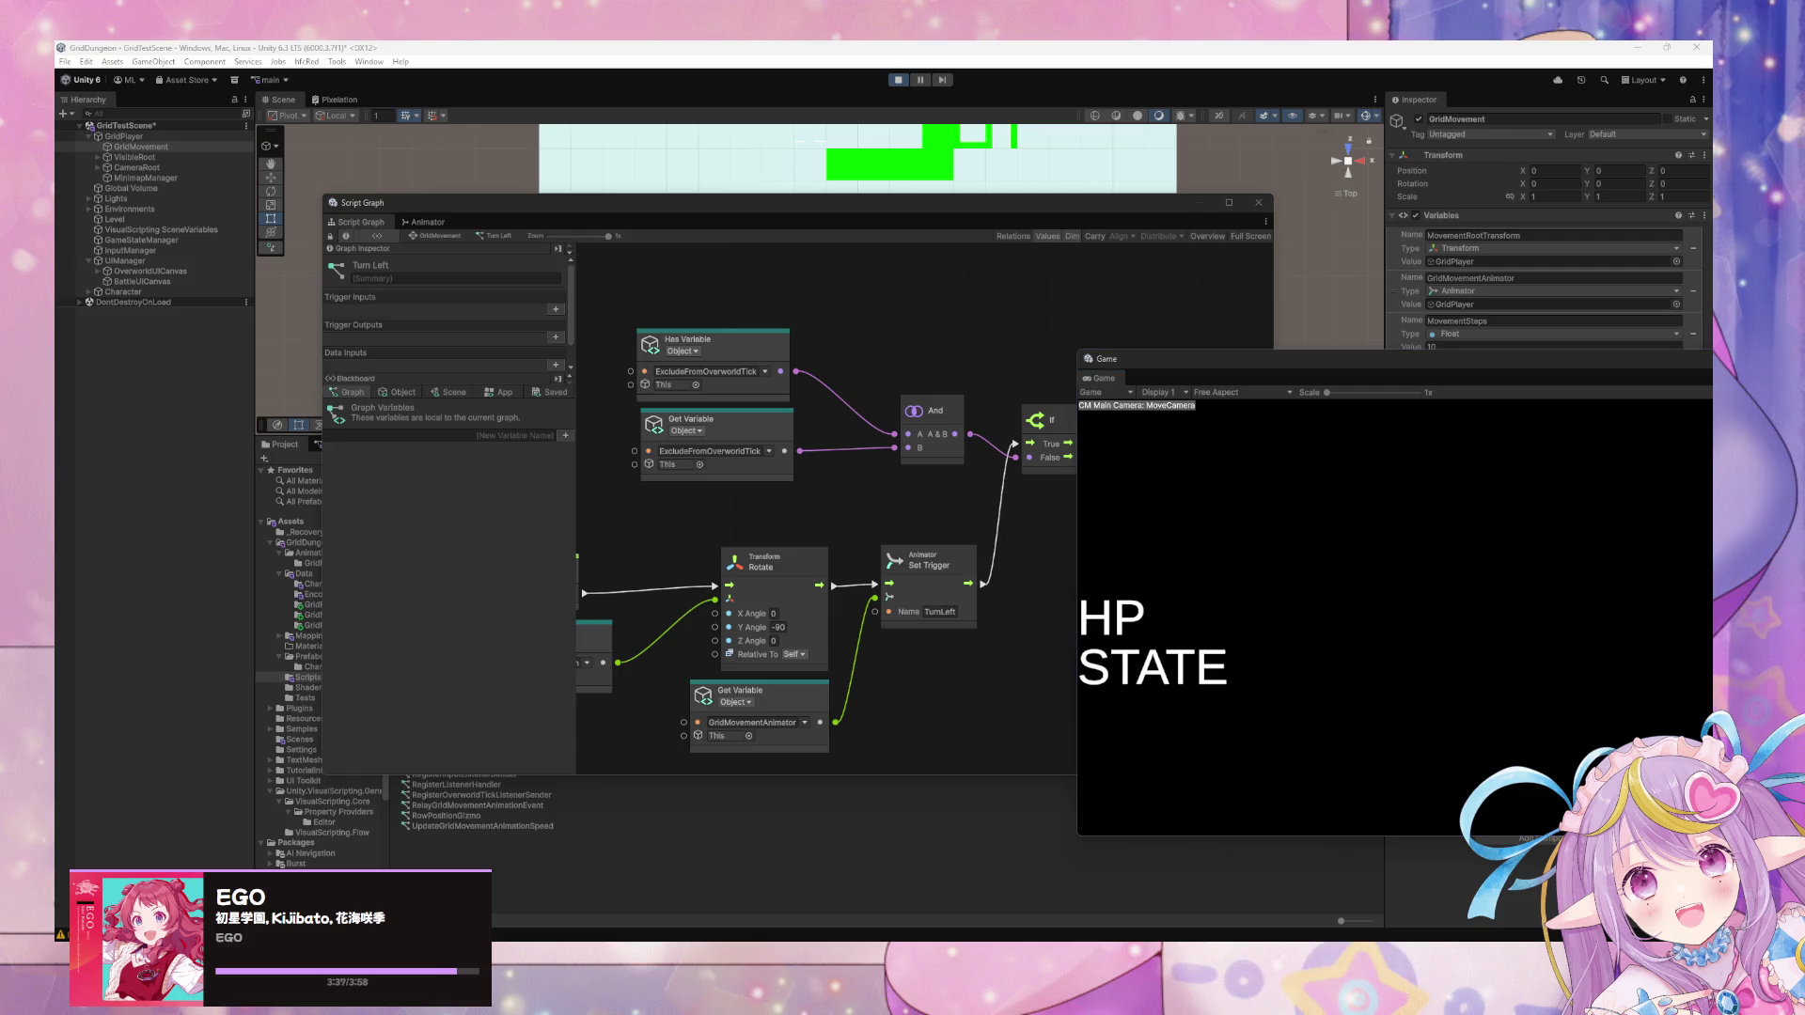
# Test turning in the running game, then reopen the Turn Left script graph from GridMovement's State Graph.
pyautogui.click(1305, 613)
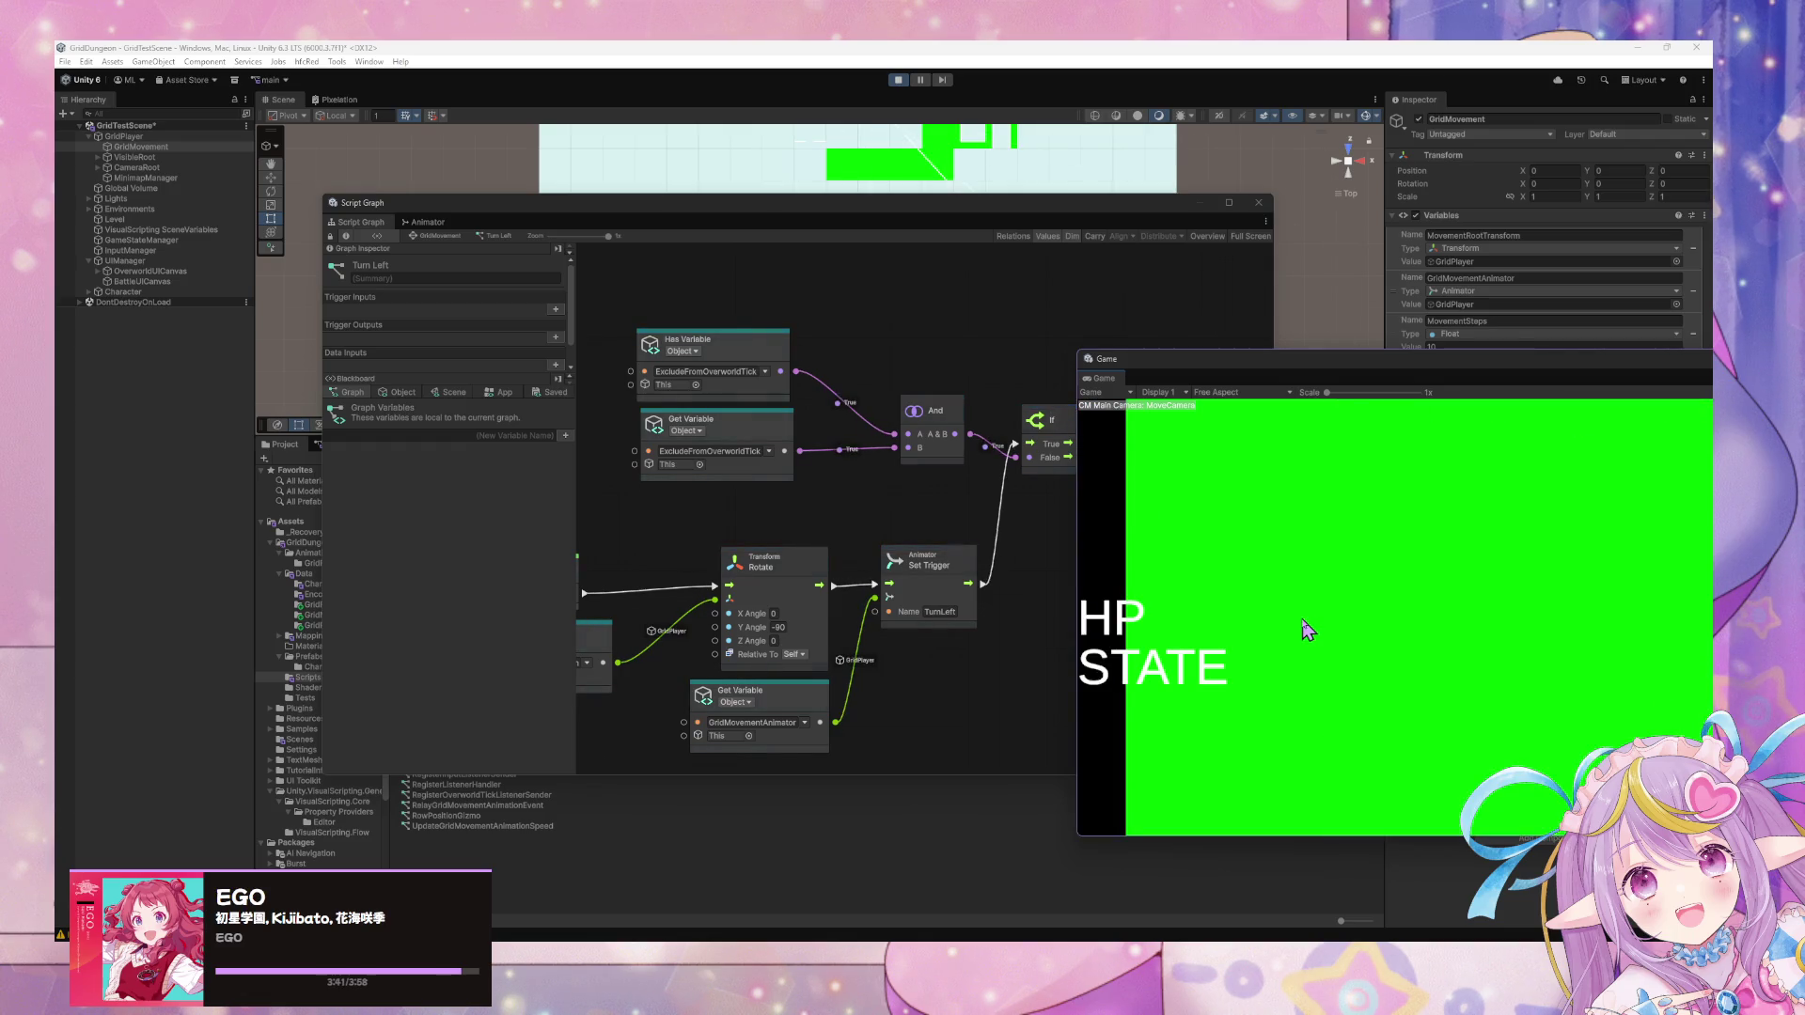
pyautogui.click(1010, 595)
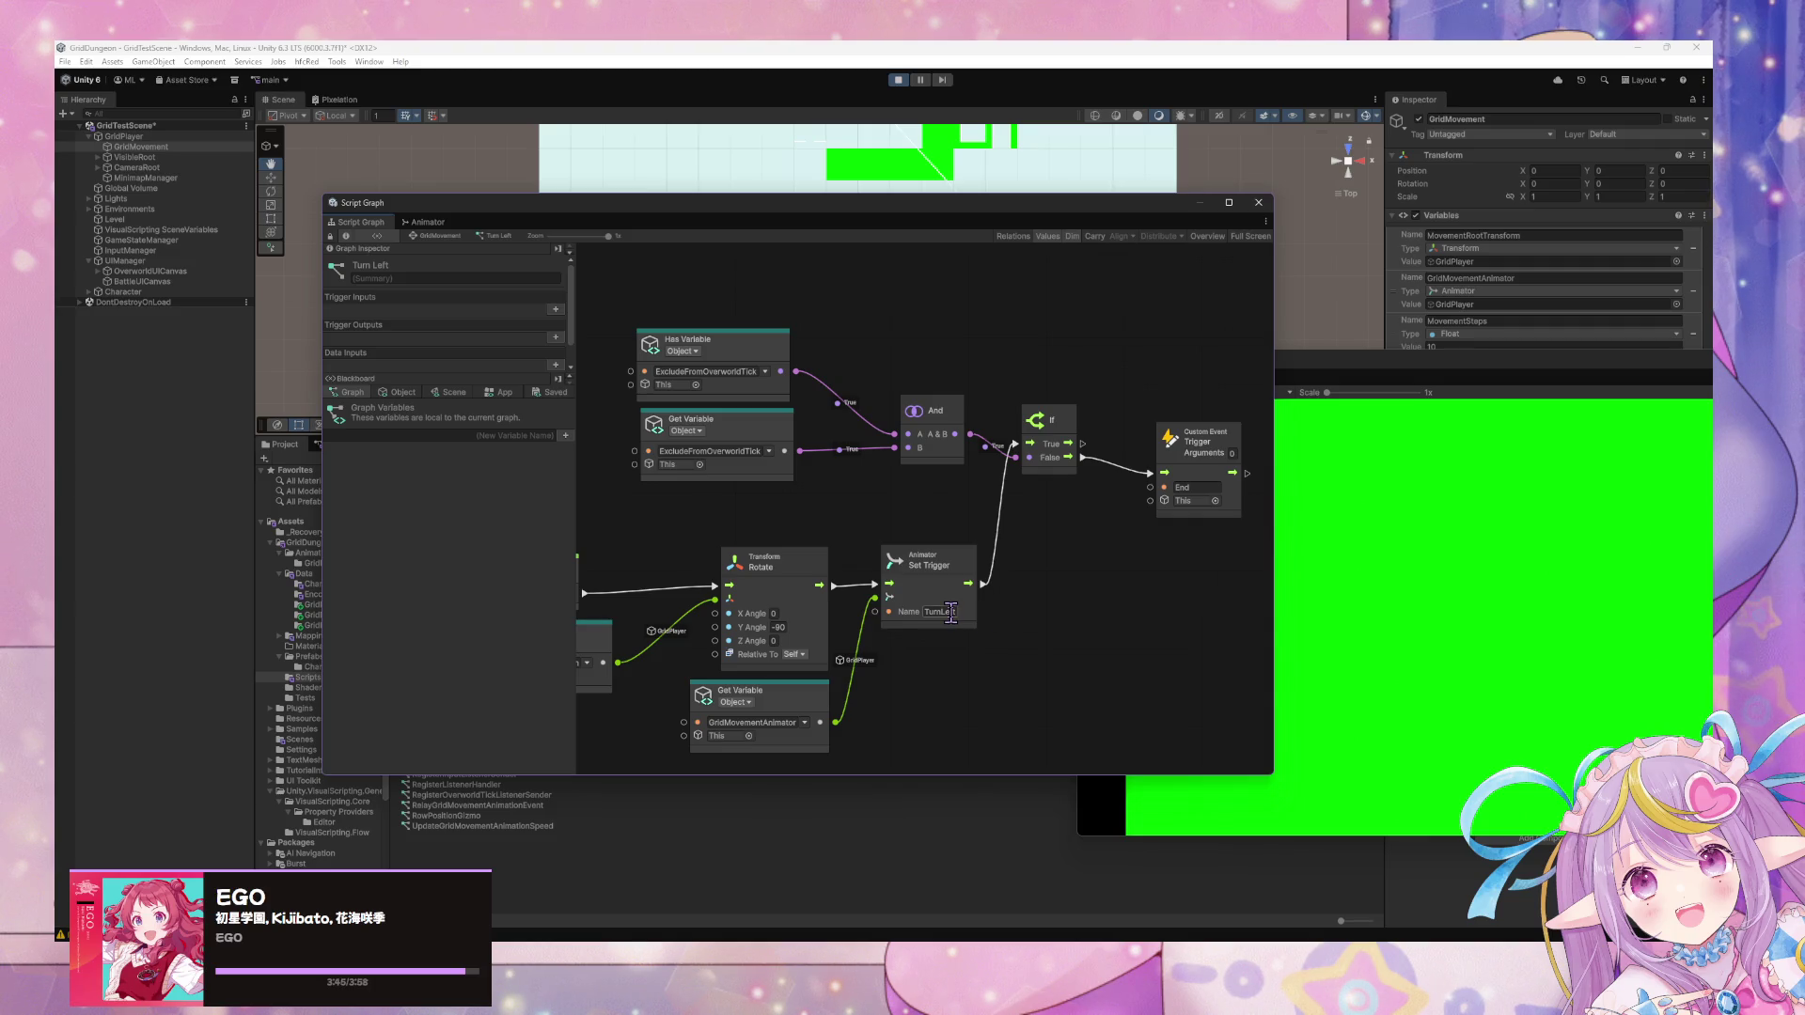
pyautogui.click(1560, 652)
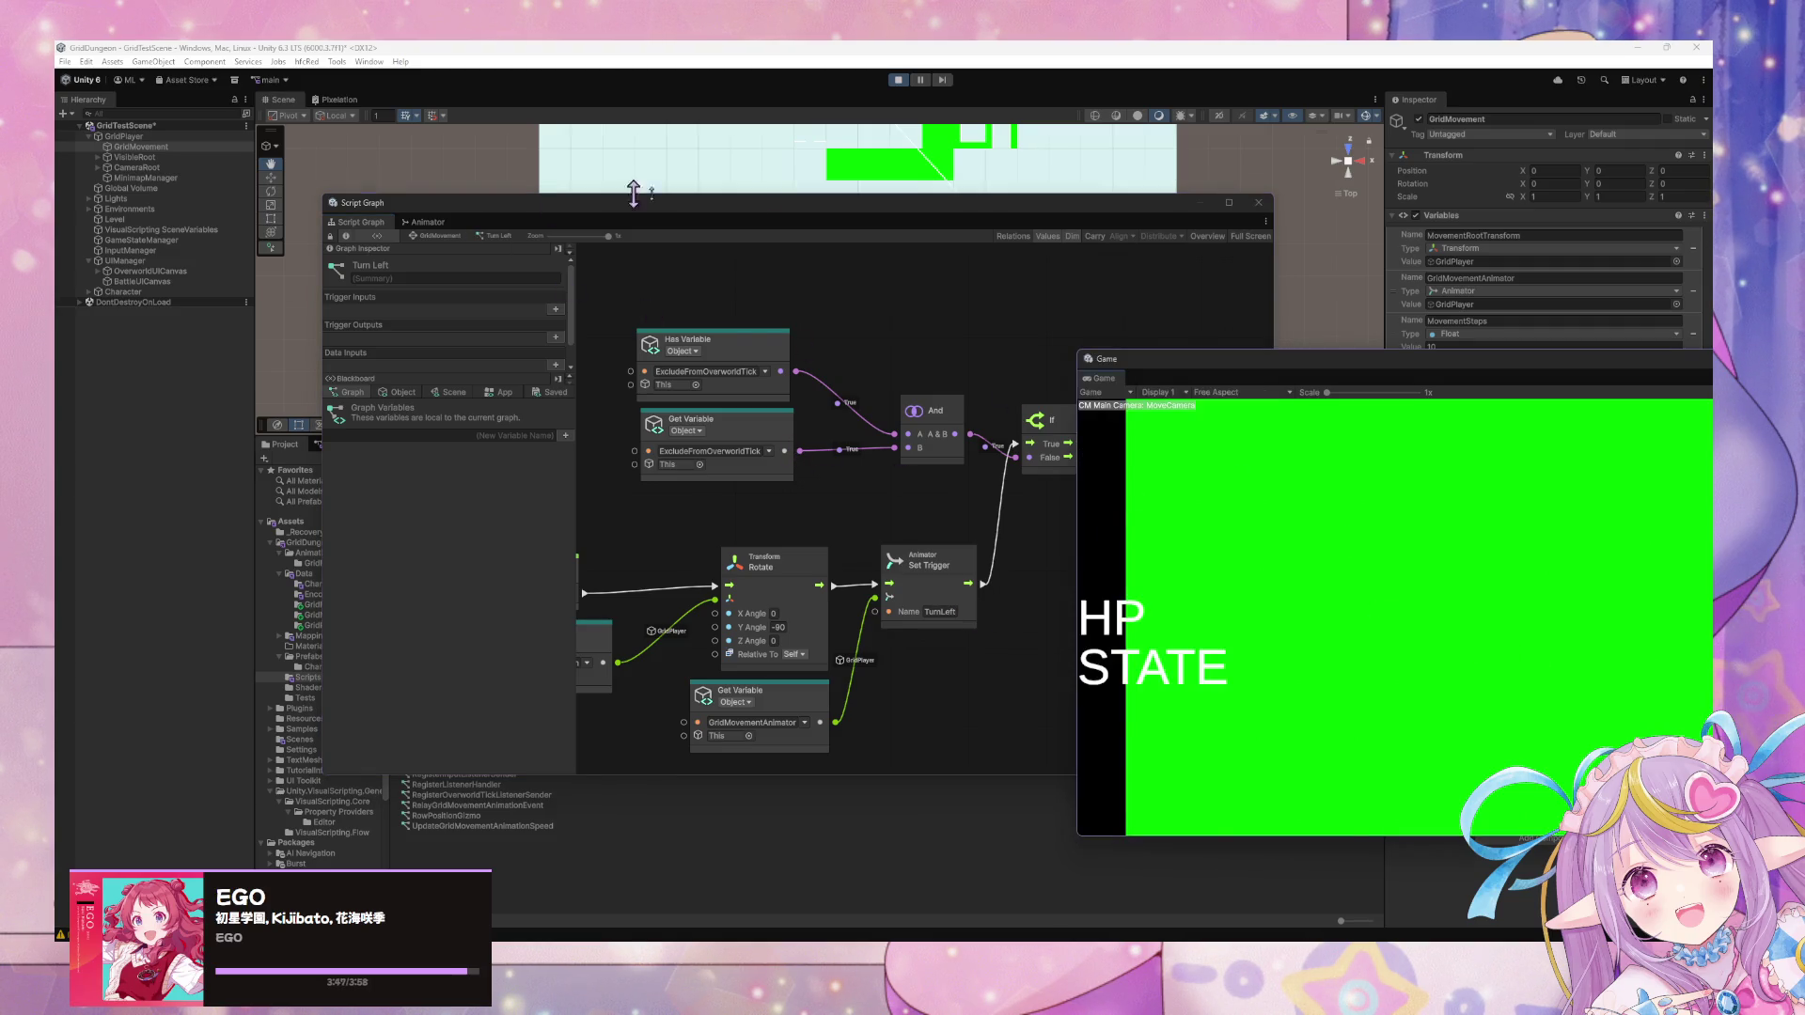
pyautogui.click(987, 529)
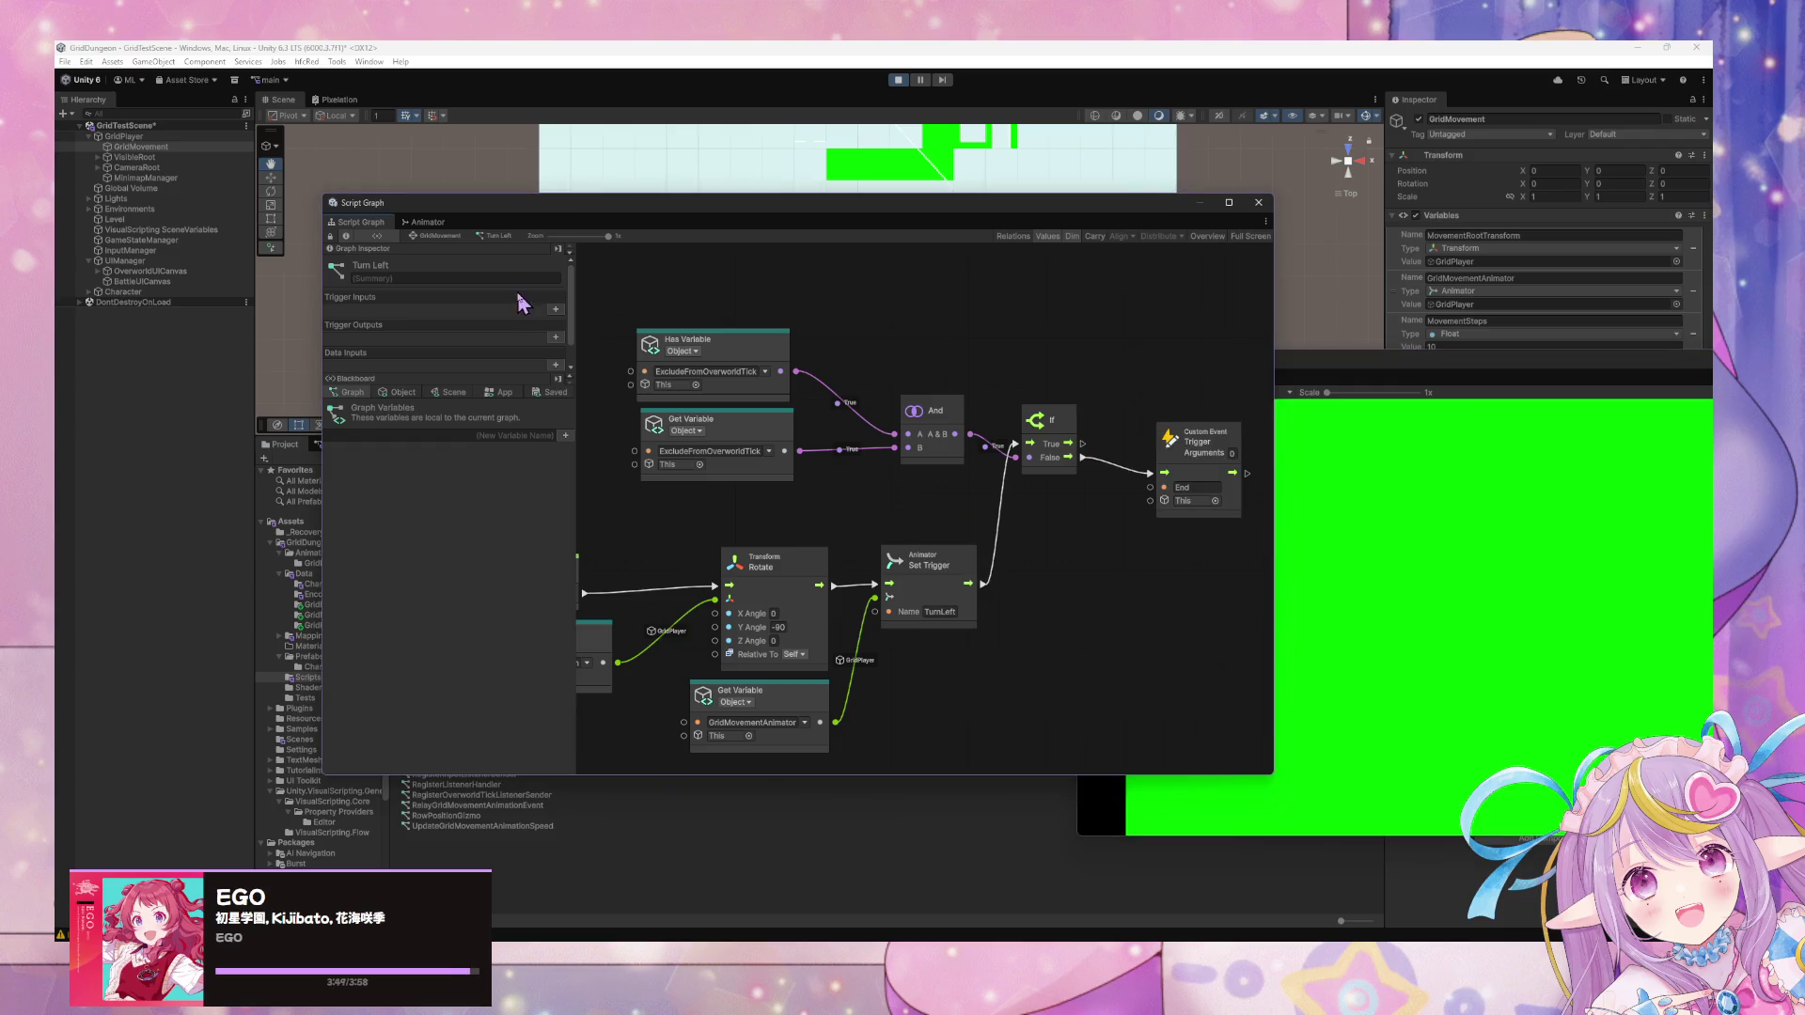
pyautogui.click(435, 236)
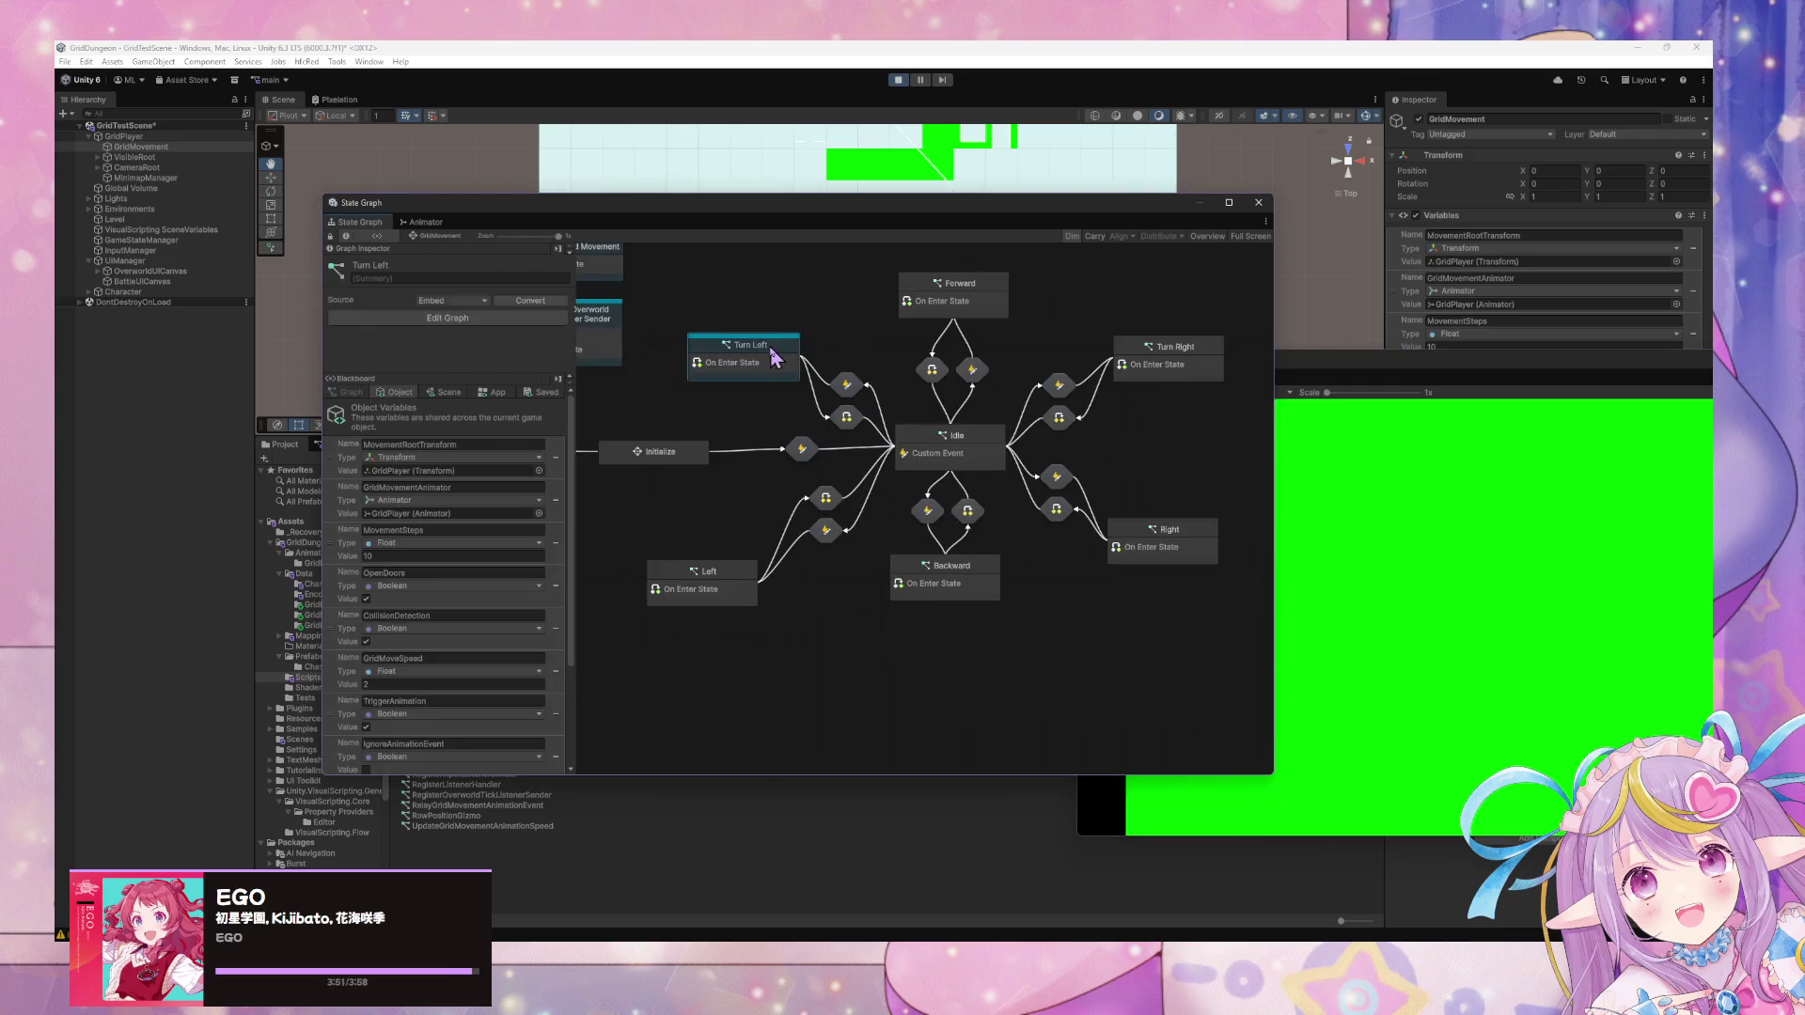
pyautogui.doubleClick(773, 357)
# Check the game again and pan the Turn Left graph to reveal its event node.
pyautogui.click(1298, 540)
pyautogui.click(1050, 537)
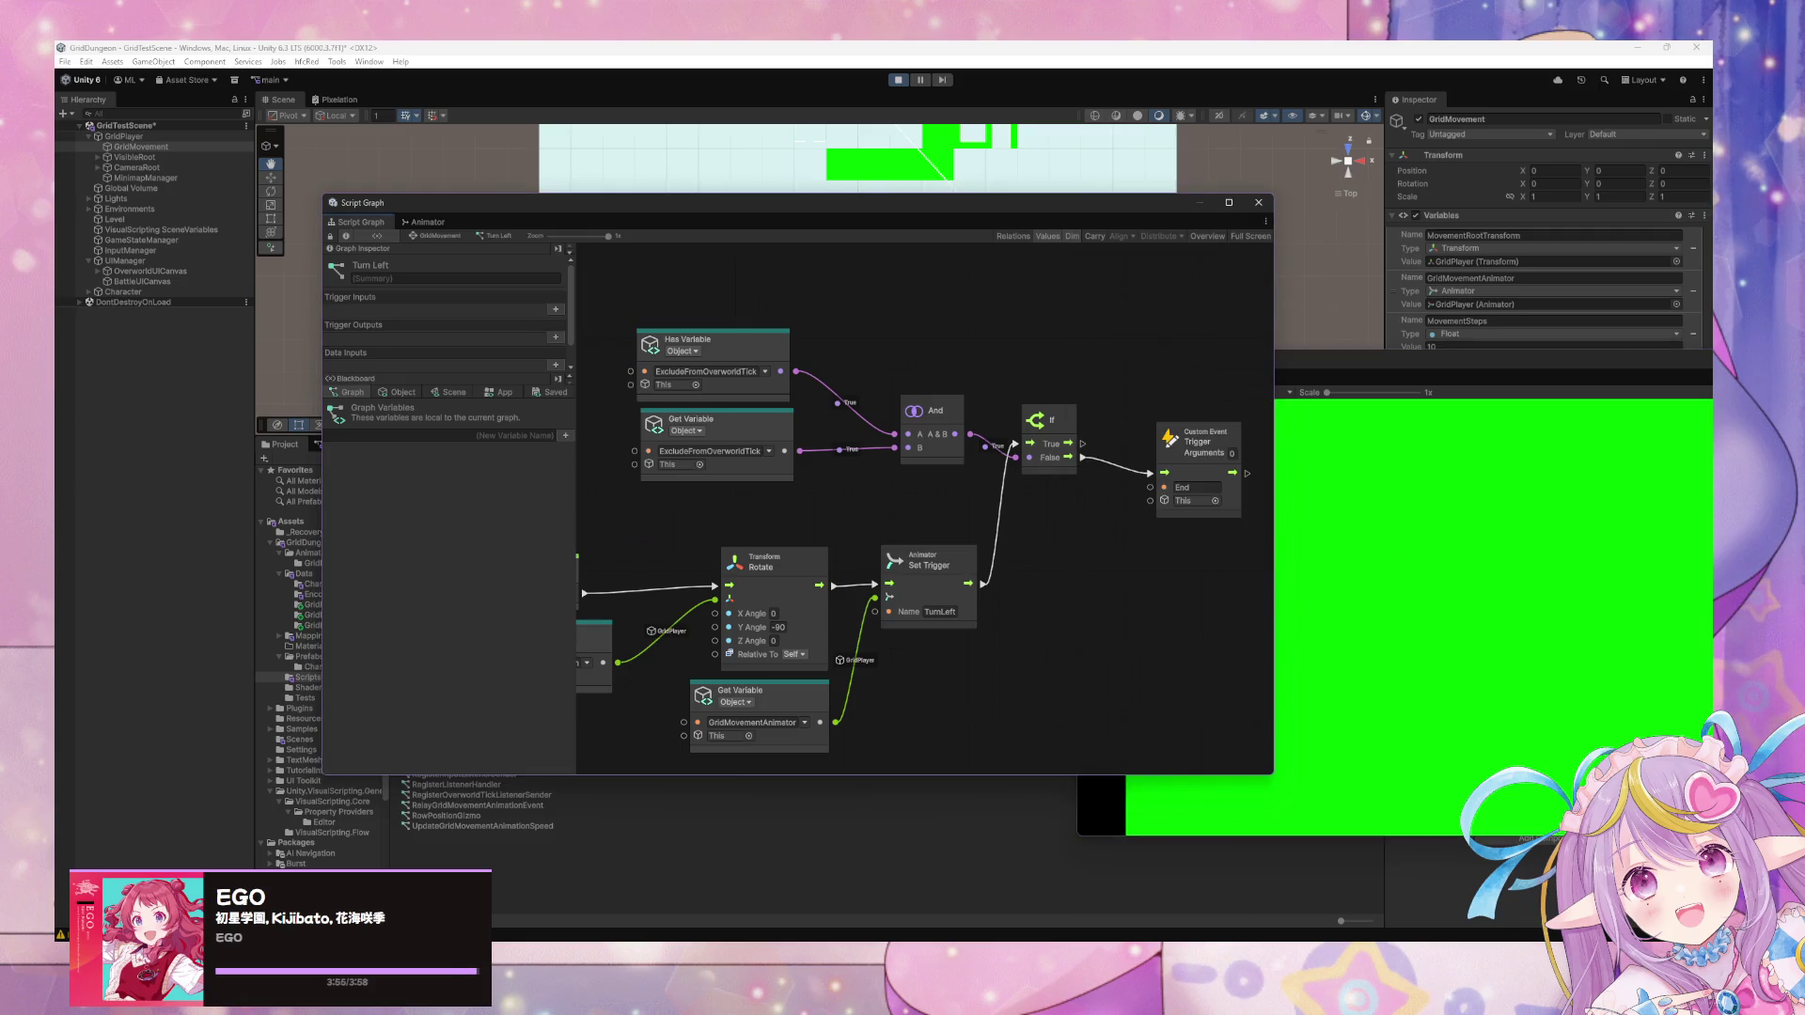
pyautogui.click(1502, 606)
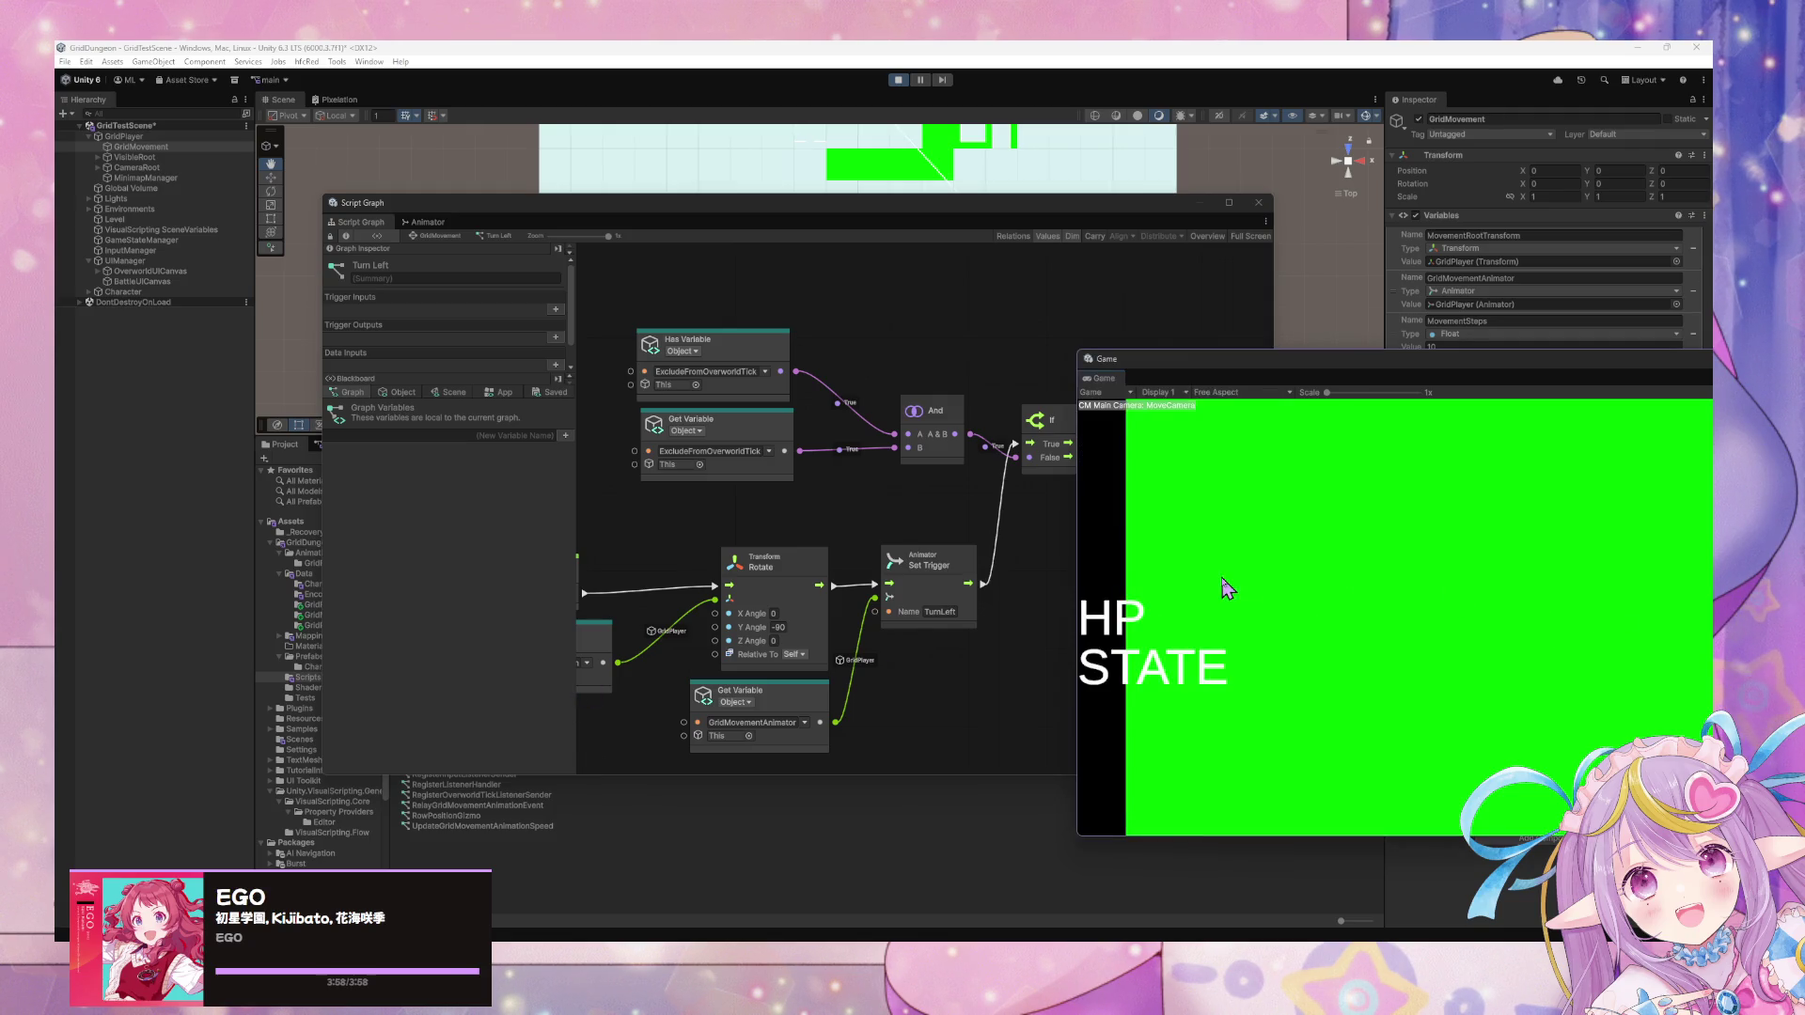
pyautogui.click(896, 529)
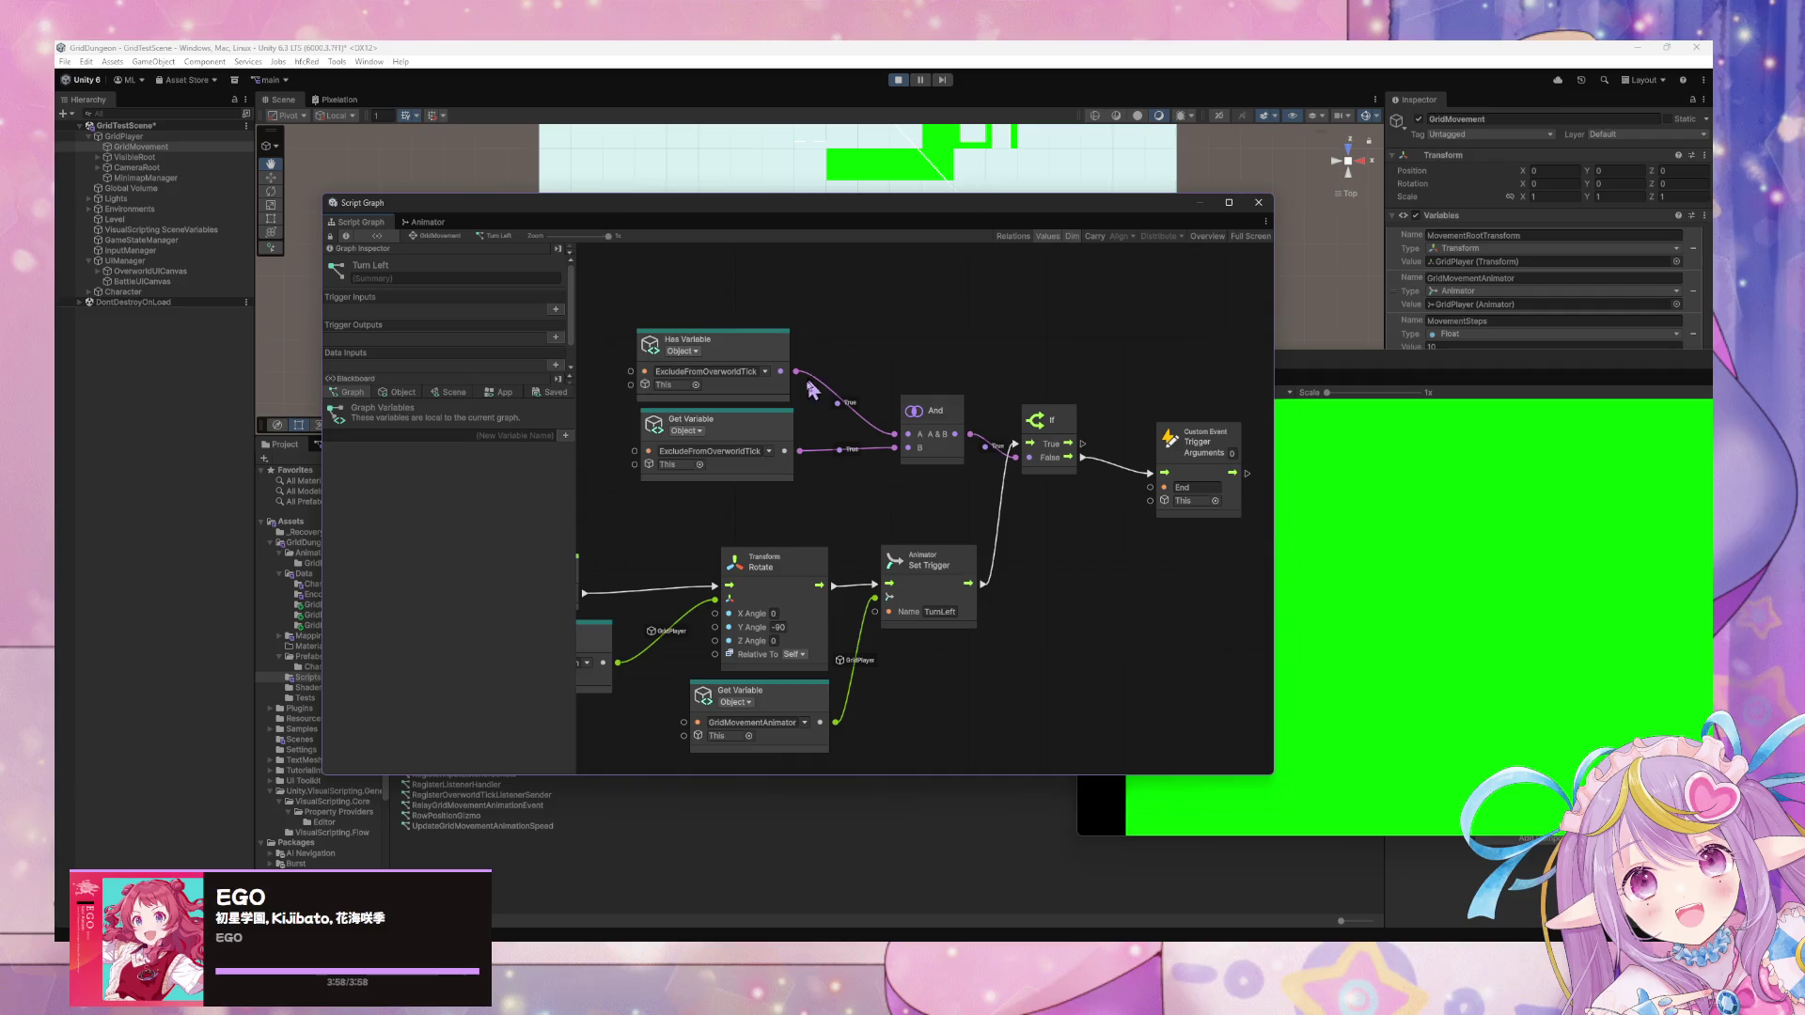
pyautogui.moveTo(847, 421)
pyautogui.mouseDown()
pyautogui.moveTo(1119, 414)
pyautogui.moveTo(972, 395)
pyautogui.mouseUp()
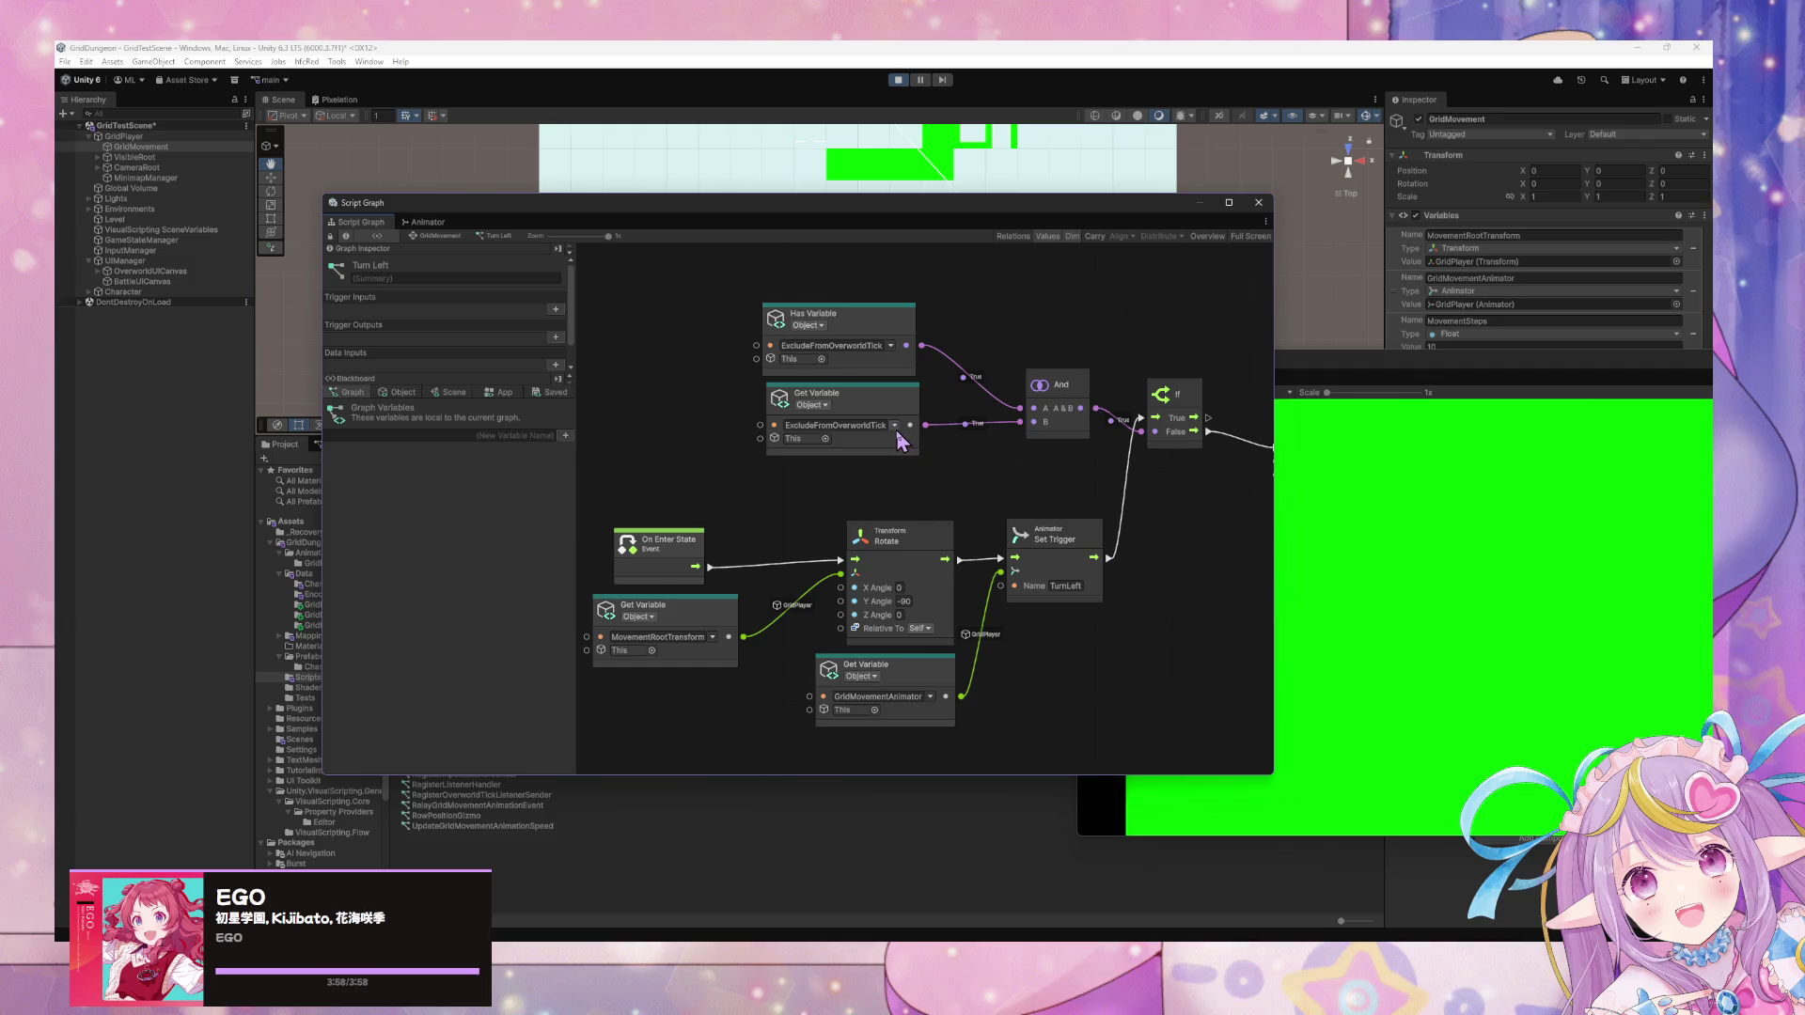
# Inspect the ExcludeFromOverworldTick Get Variable node and the object variables in the blackboard.
pyautogui.click(896, 427)
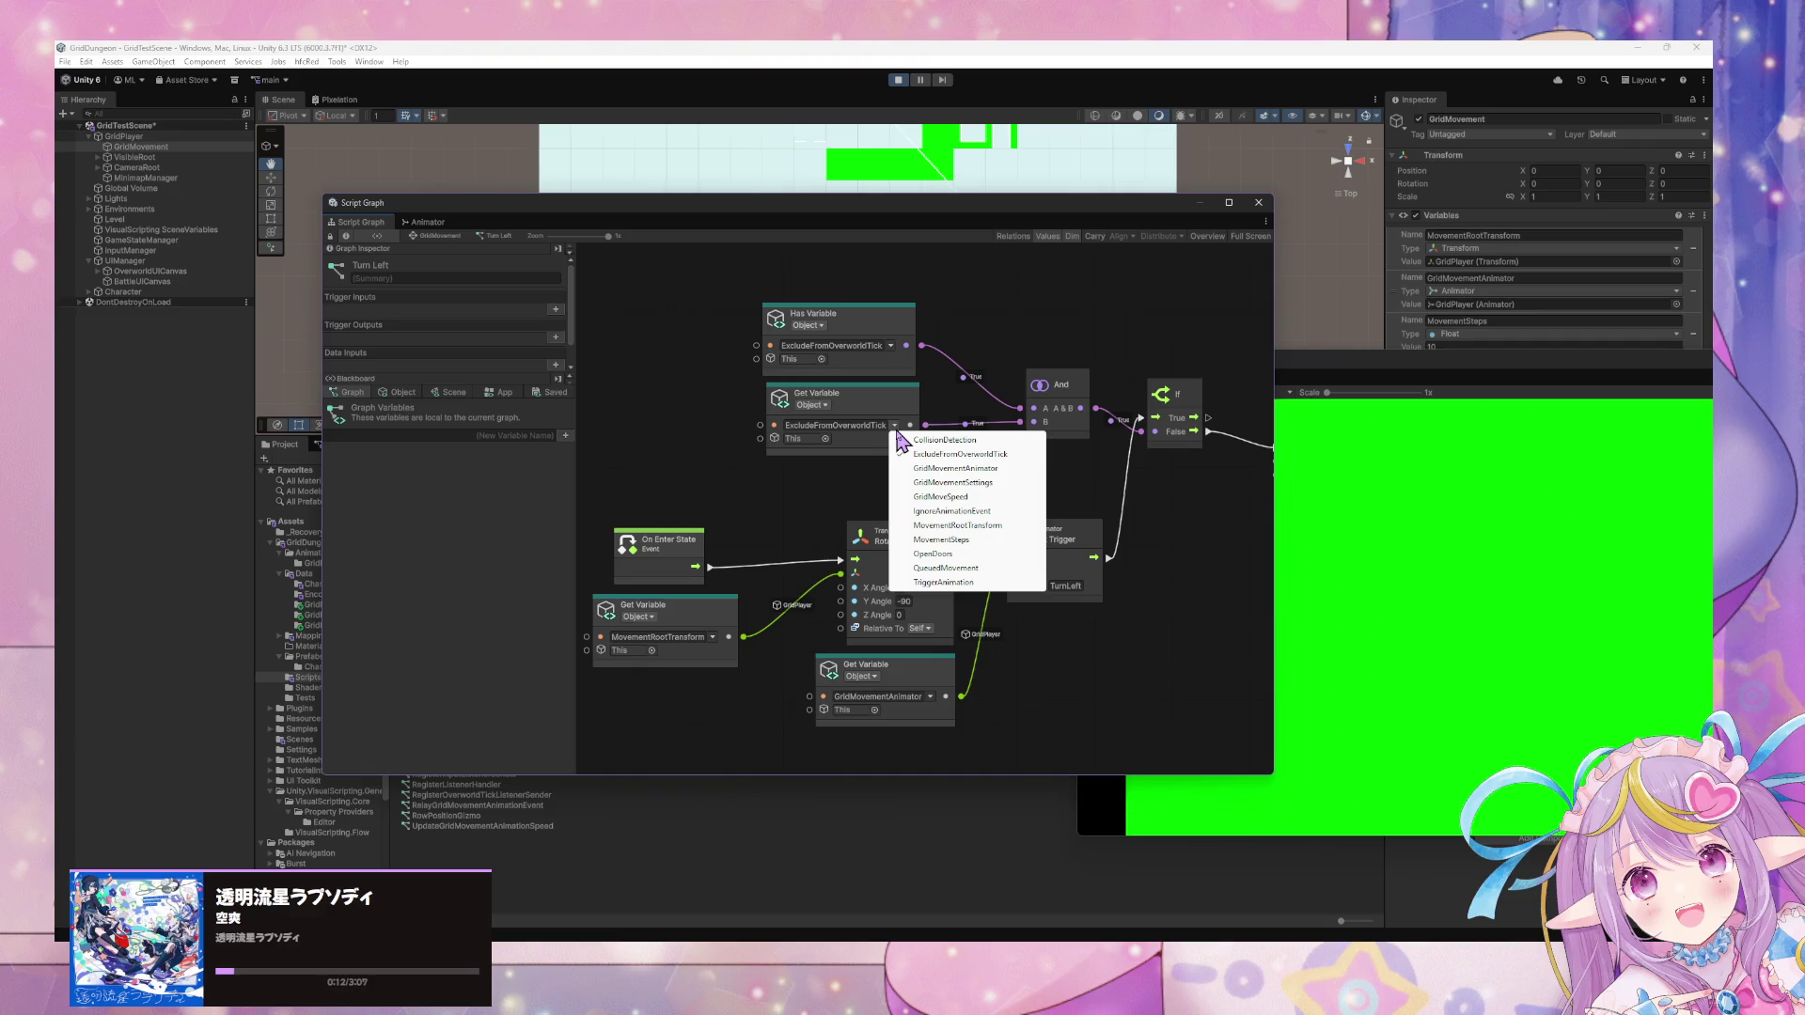
pyautogui.click(938, 406)
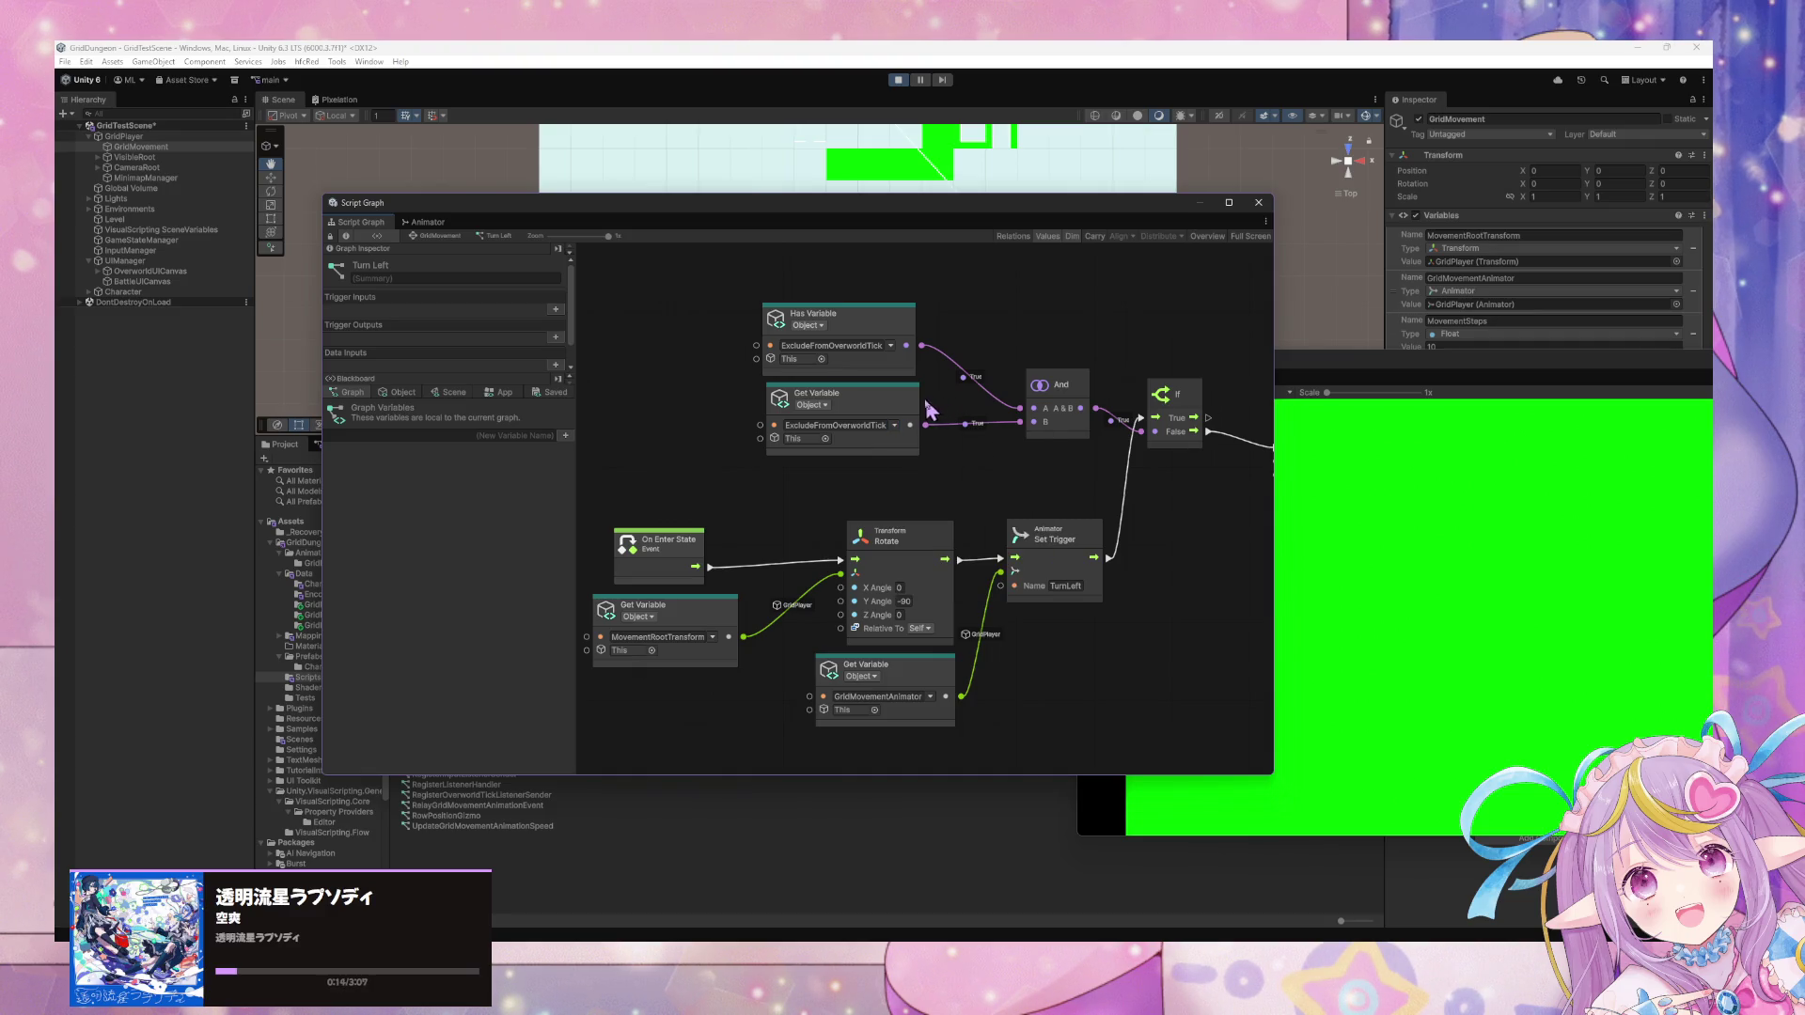
pyautogui.click(918, 407)
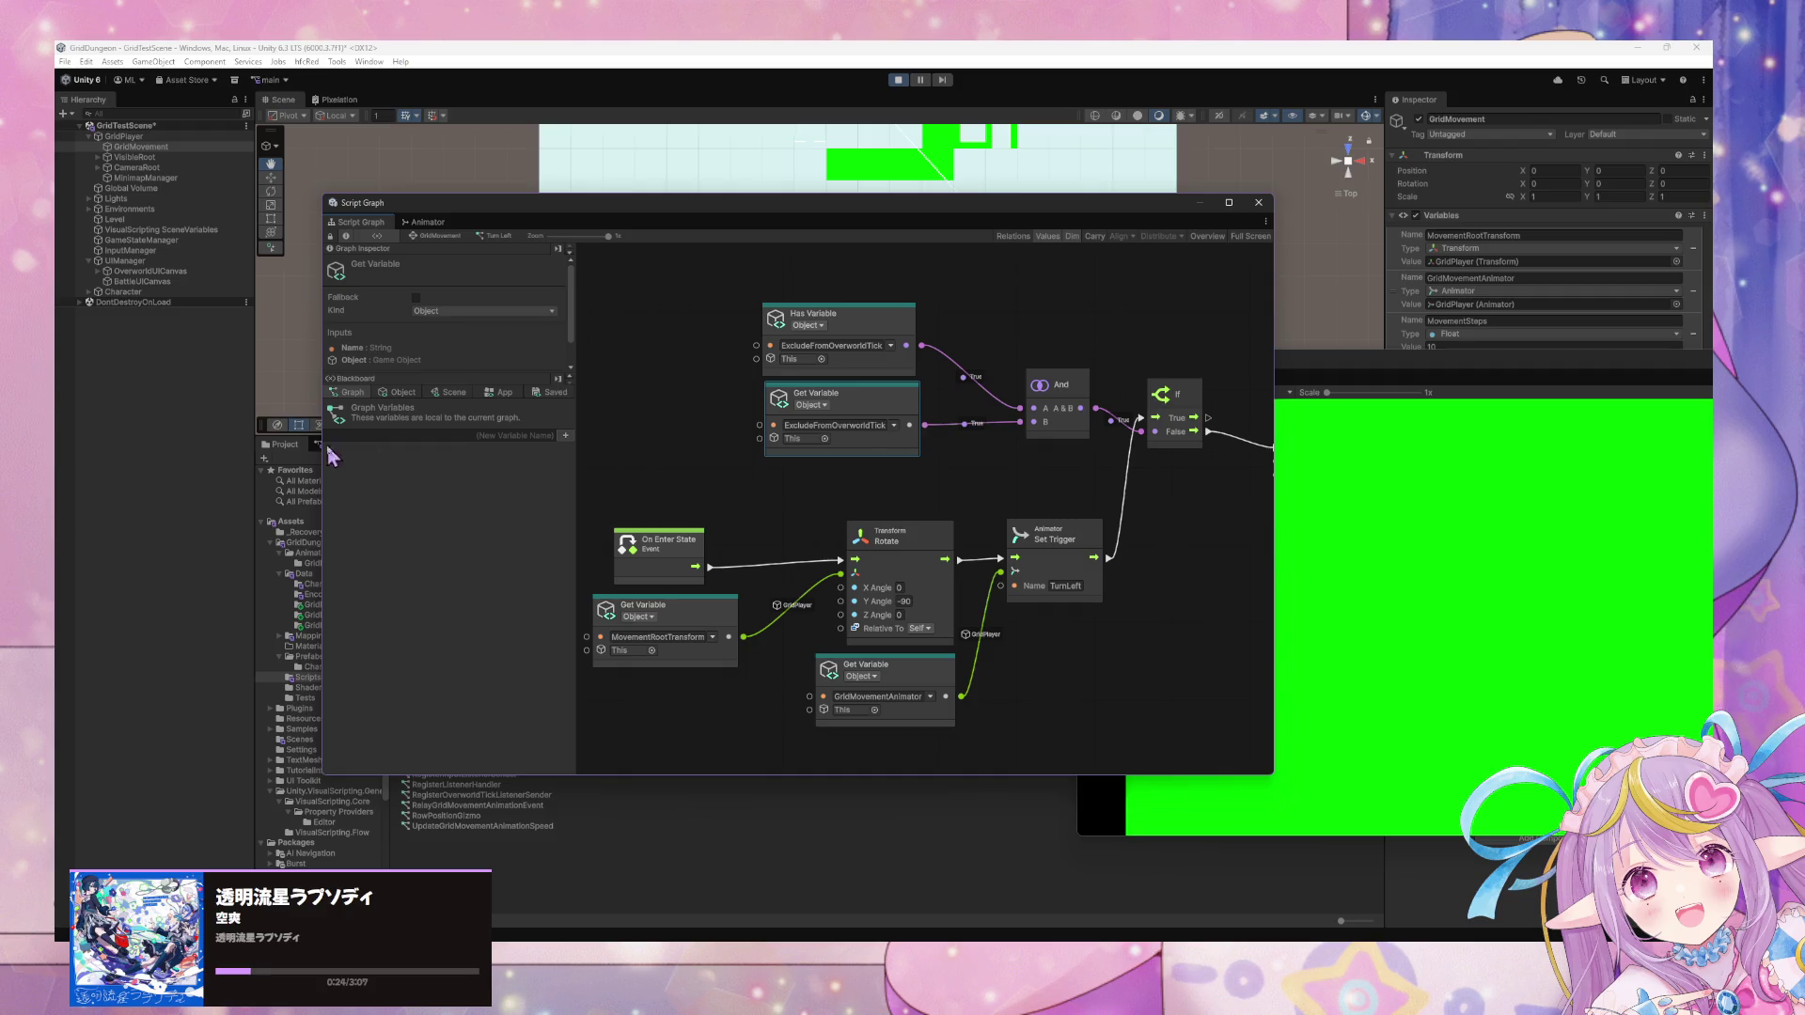
pyautogui.click(391, 393)
pyautogui.scroll(-3, 449, 489)
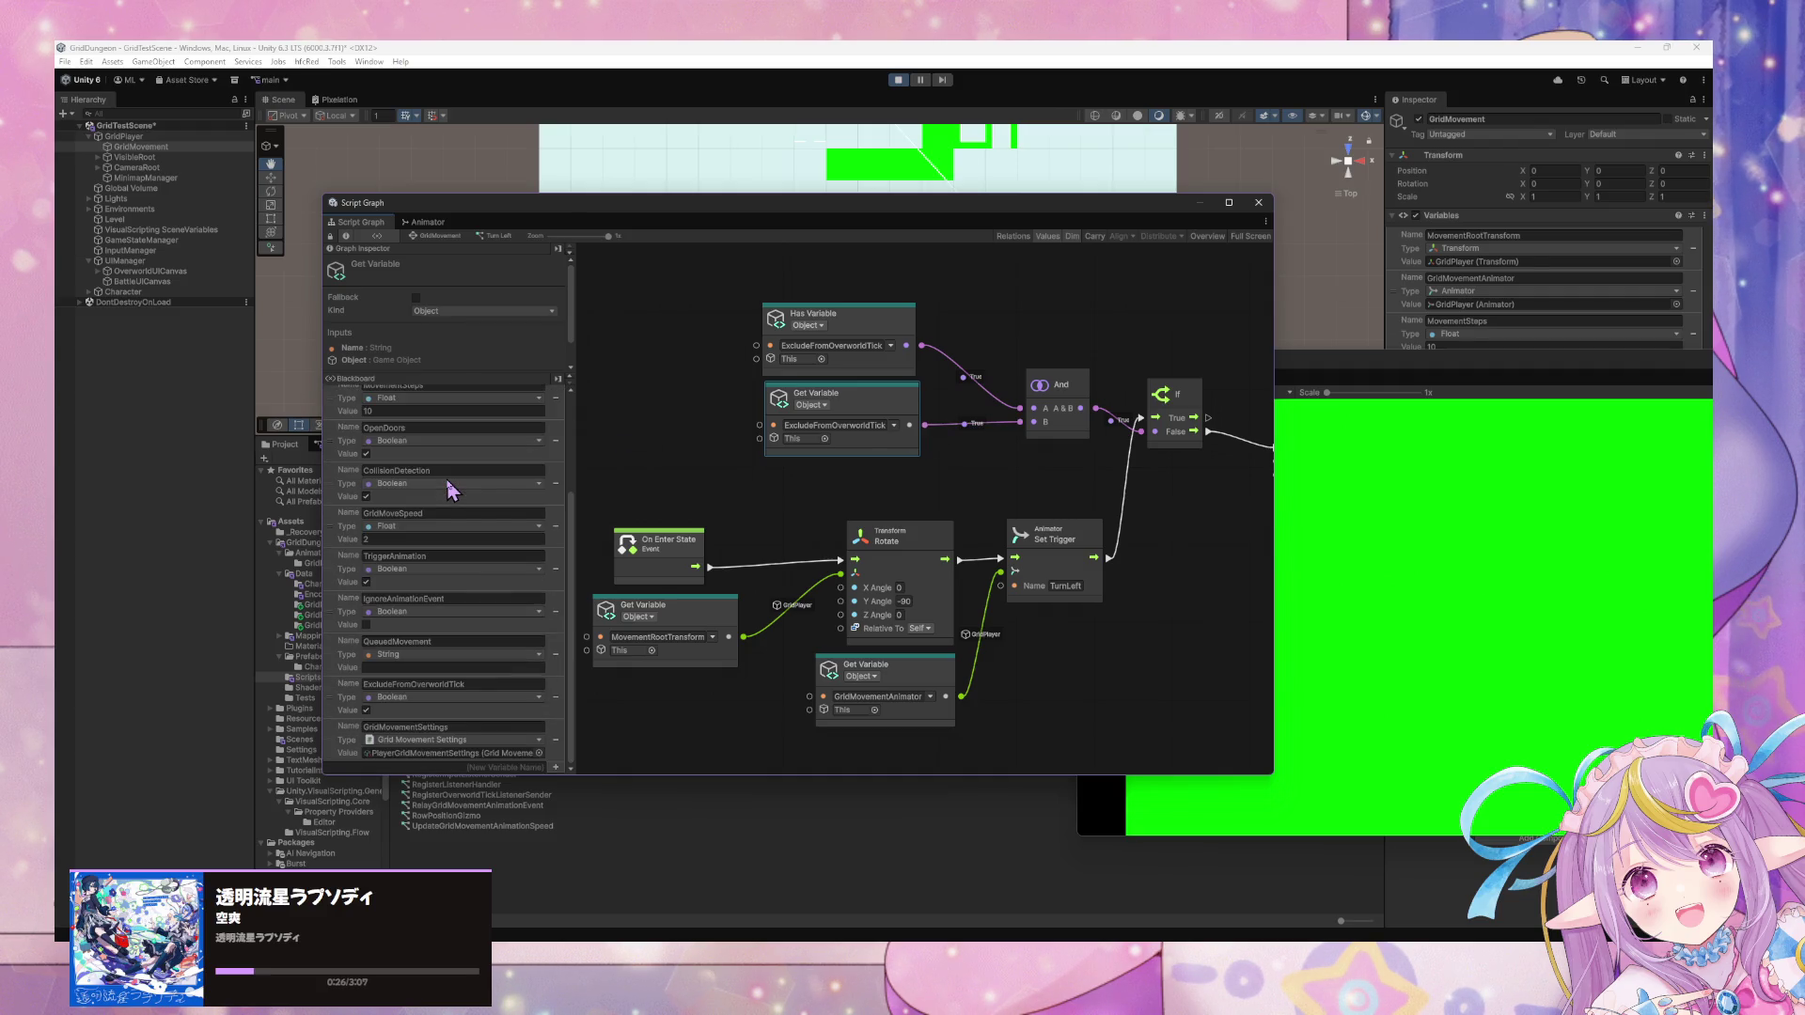
pyautogui.scroll(3, 450, 489)
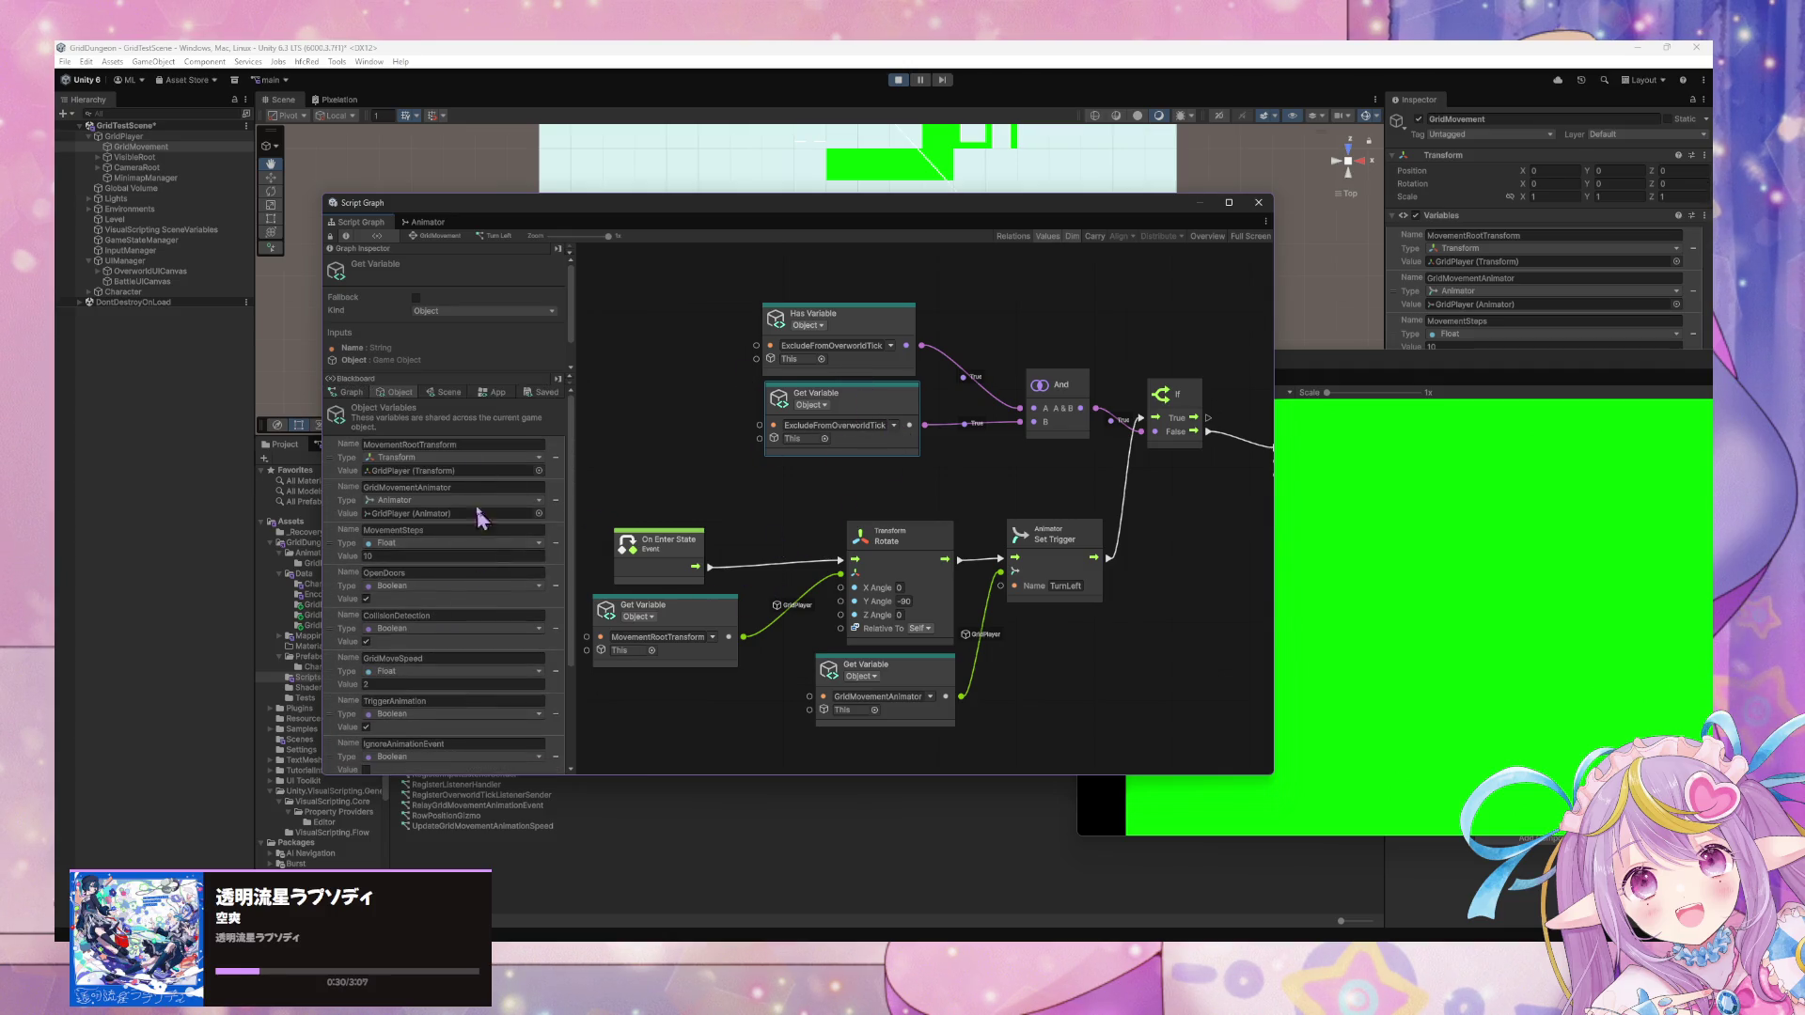
pyautogui.click(856, 324)
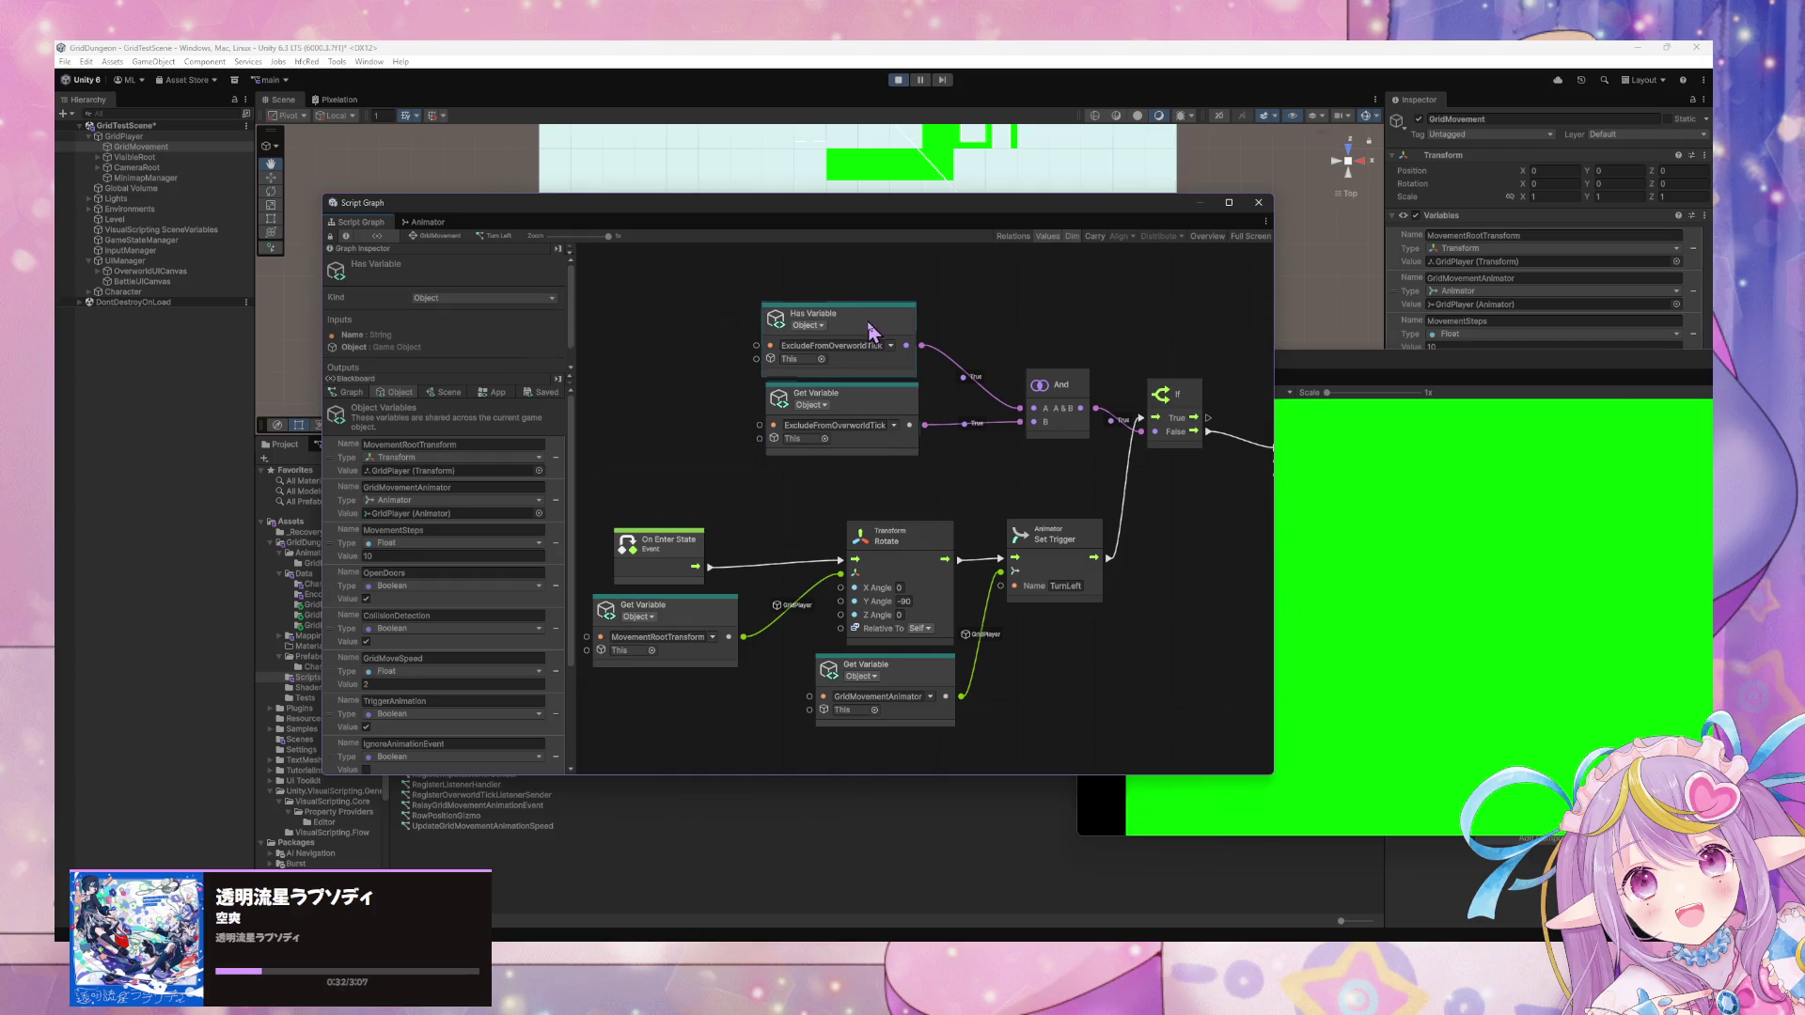
# Wire ExcludeFromOverworldTick straight into the If condition and delete the Has Variable and And nodes.
pyautogui.moveTo(927, 425); pyautogui.dragTo(1142, 431)
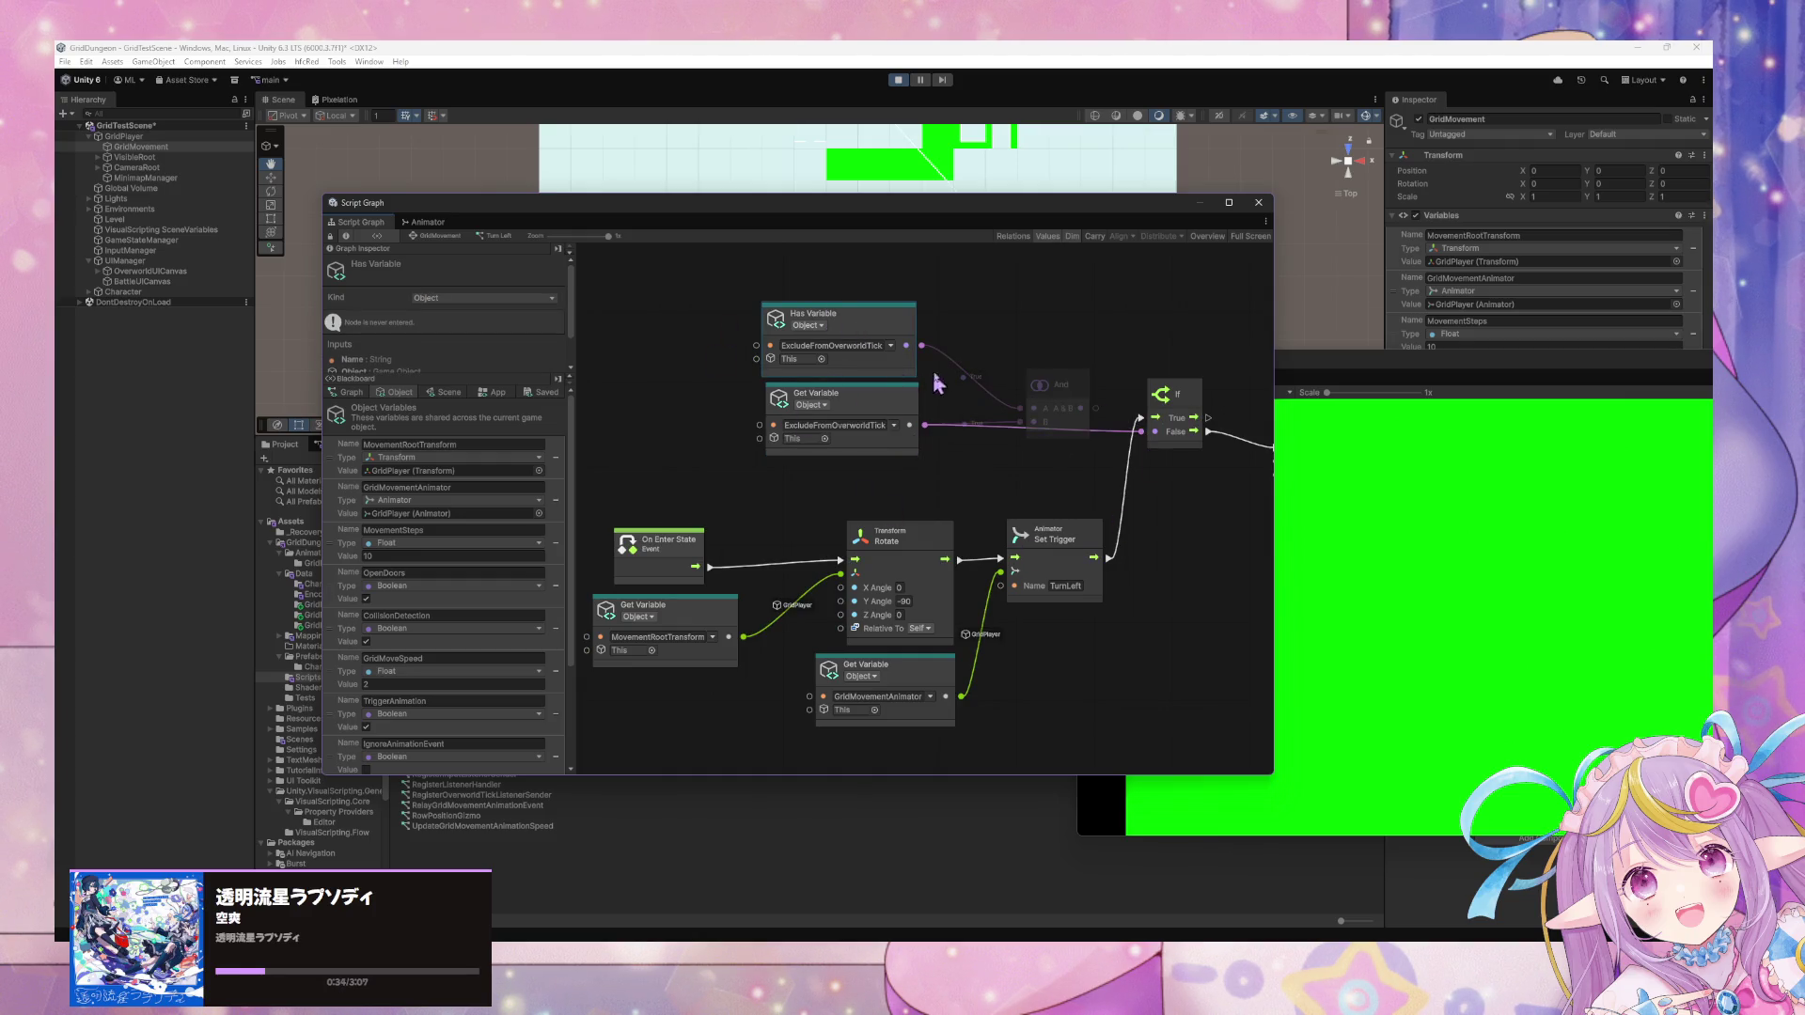
pyautogui.press('Delete')
pyautogui.moveTo(1035, 377); pyautogui.dragTo(1062, 359)
pyautogui.press('Delete')
# Enable Fallback on the Get Variable node and feed it a new Boolean Literal.
pyautogui.click(856, 406)
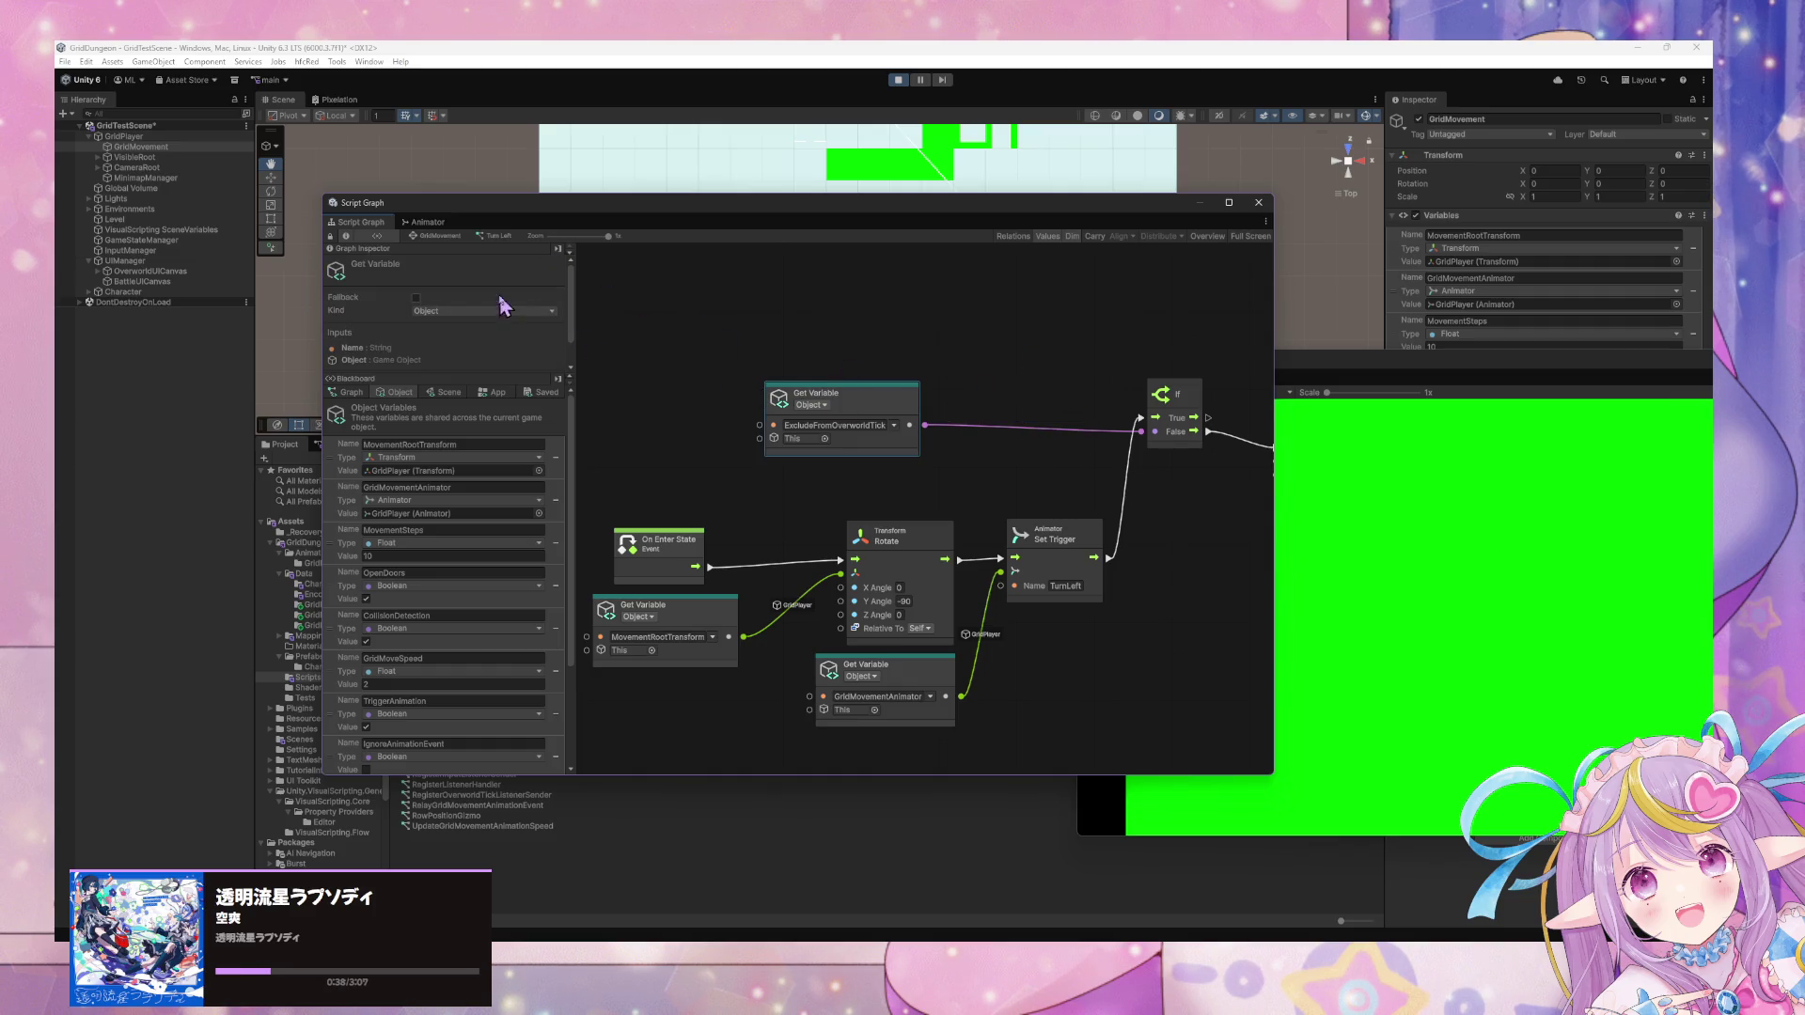
pyautogui.click(417, 298)
pyautogui.click(476, 312)
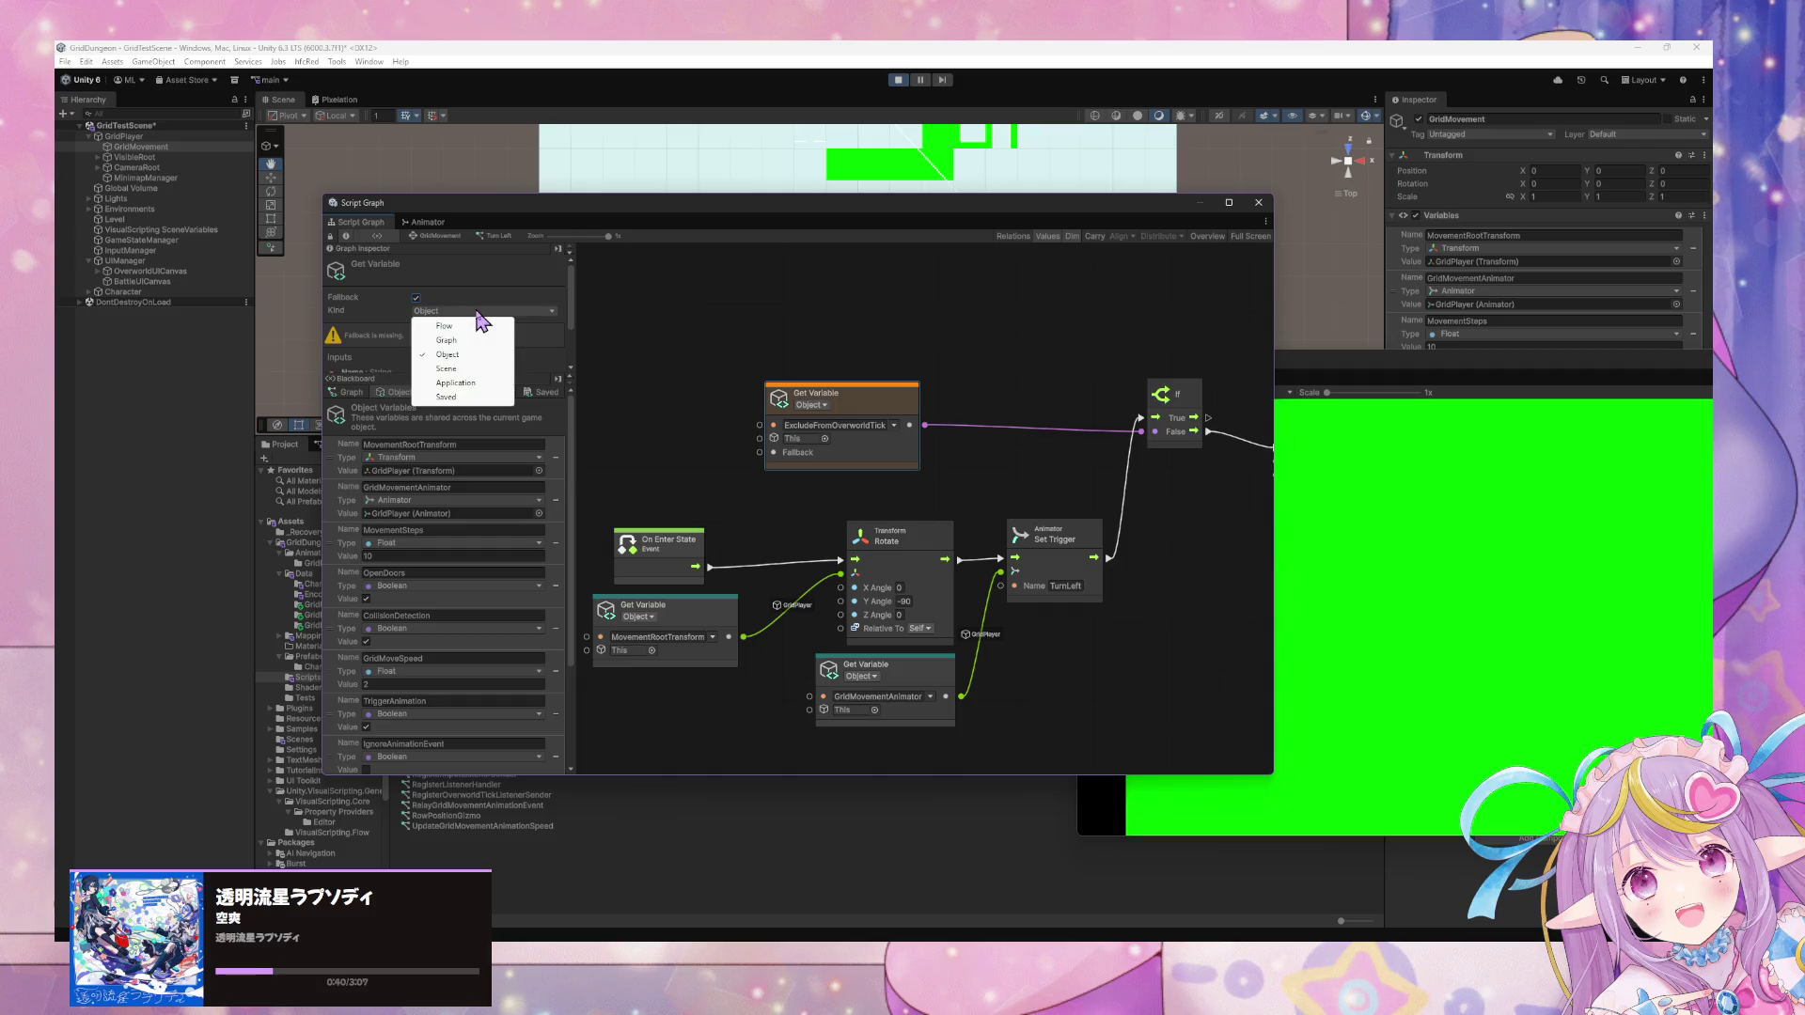
pyautogui.click(729, 323)
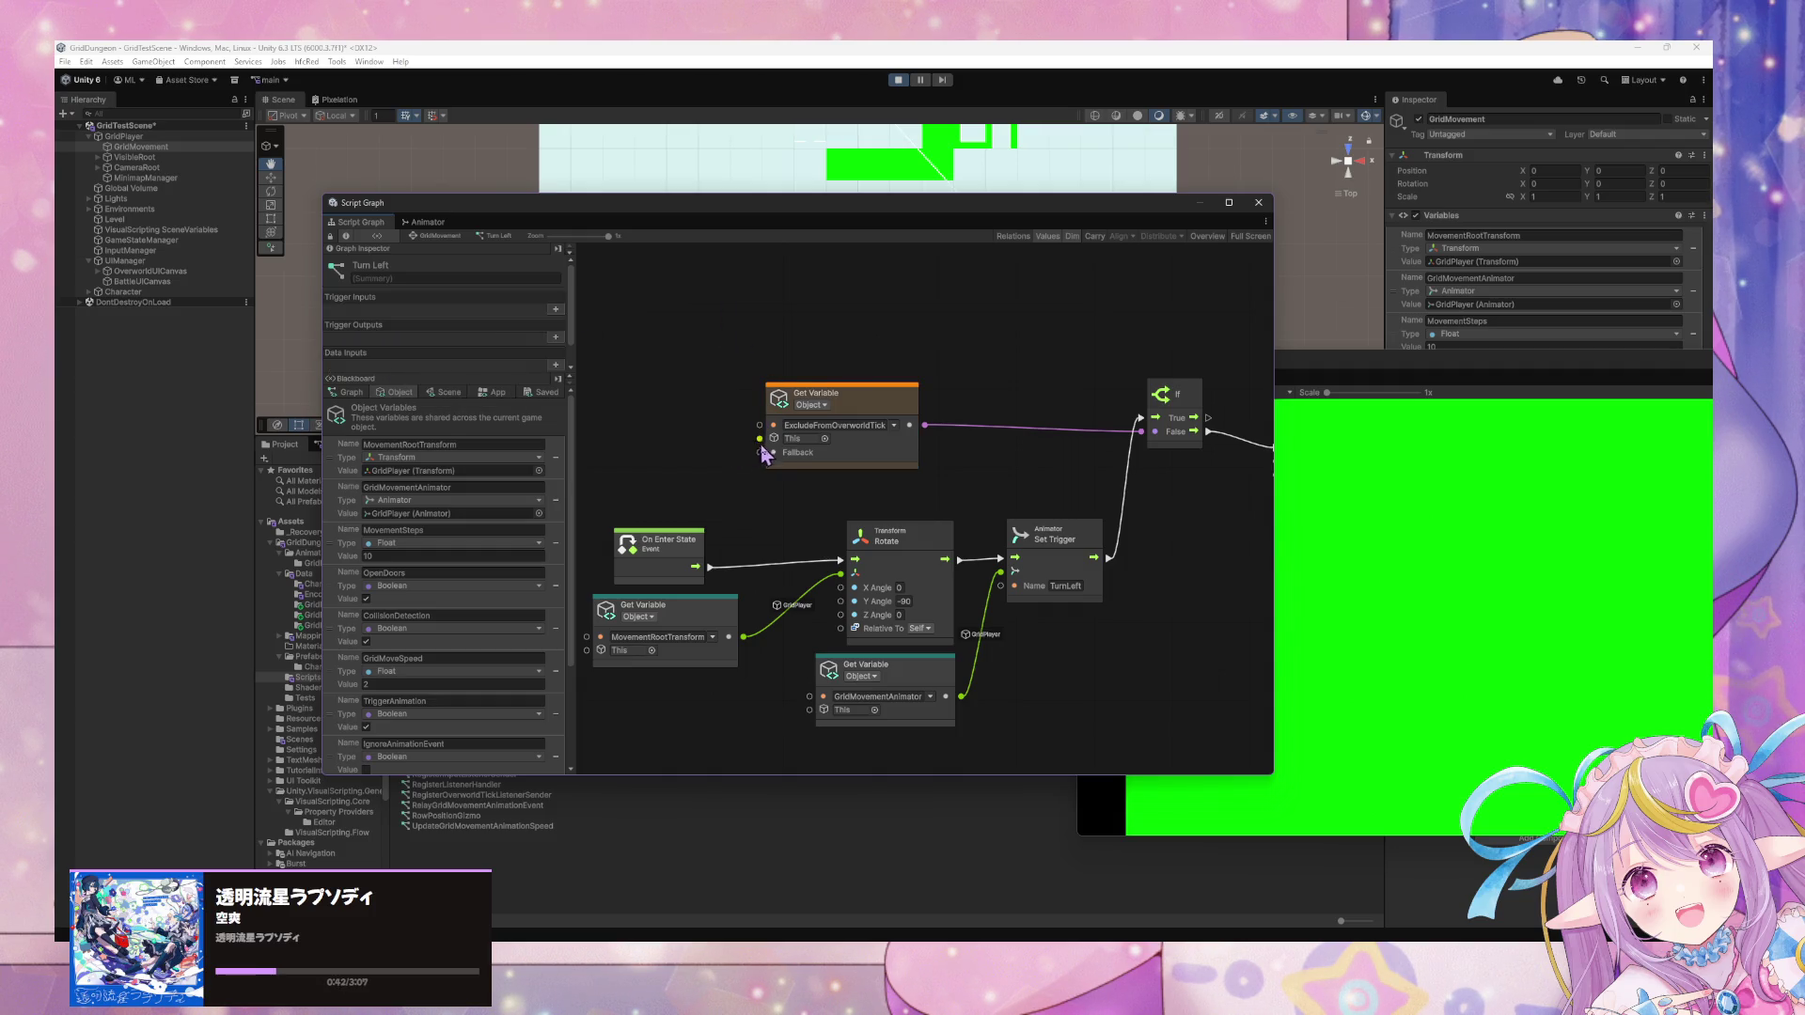
pyautogui.moveTo(760, 453); pyautogui.dragTo(696, 459)
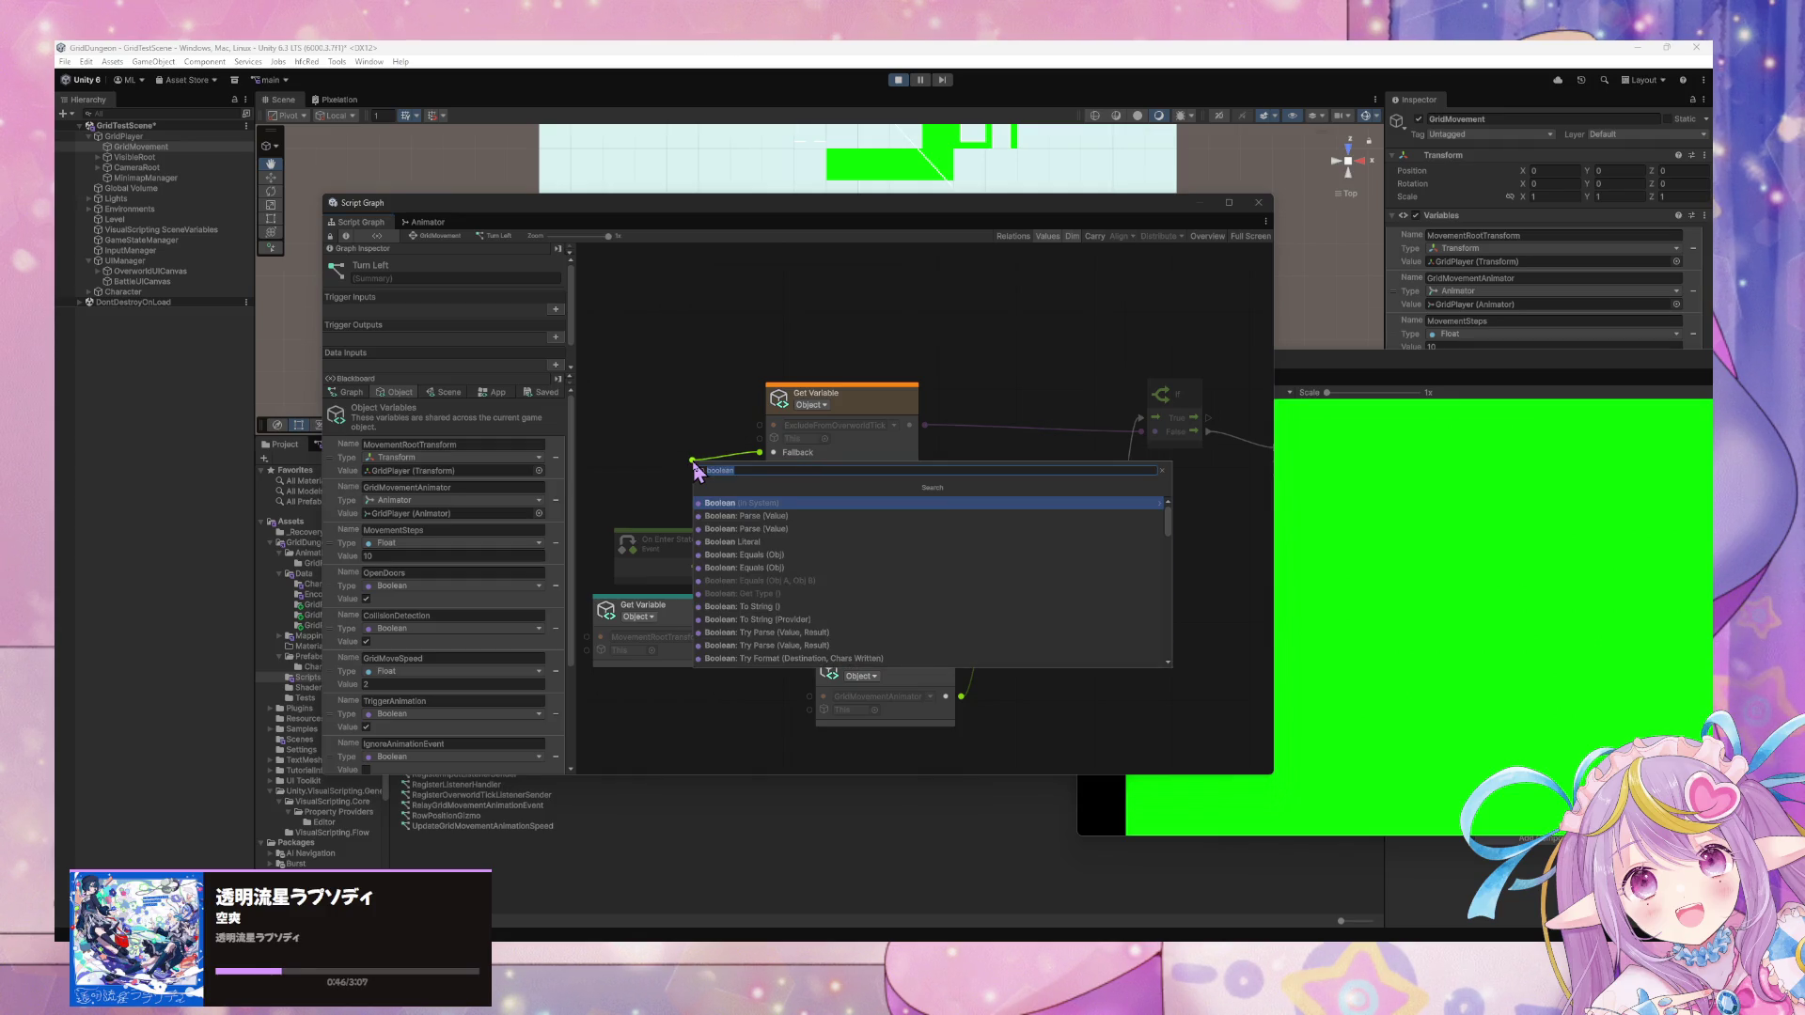
pyautogui.press('Return')
pyautogui.moveTo(1013, 414); pyautogui.dragTo(846, 397)
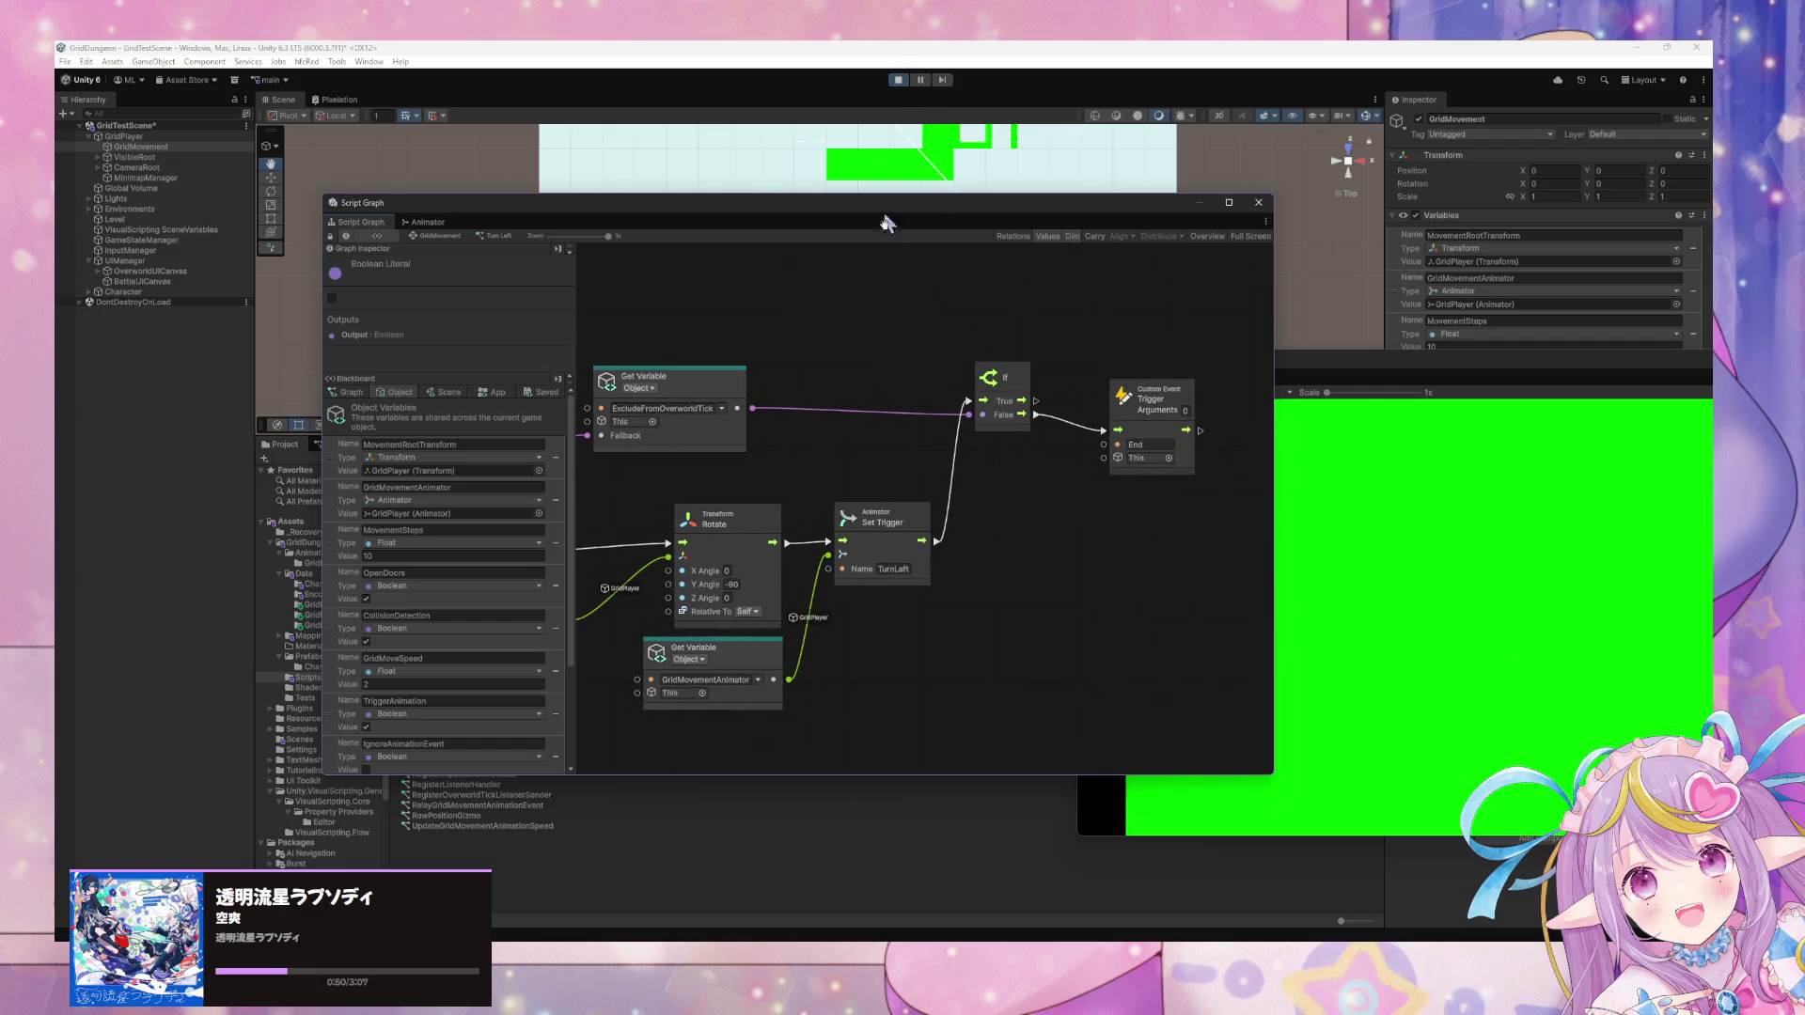
pyautogui.click(1415, 641)
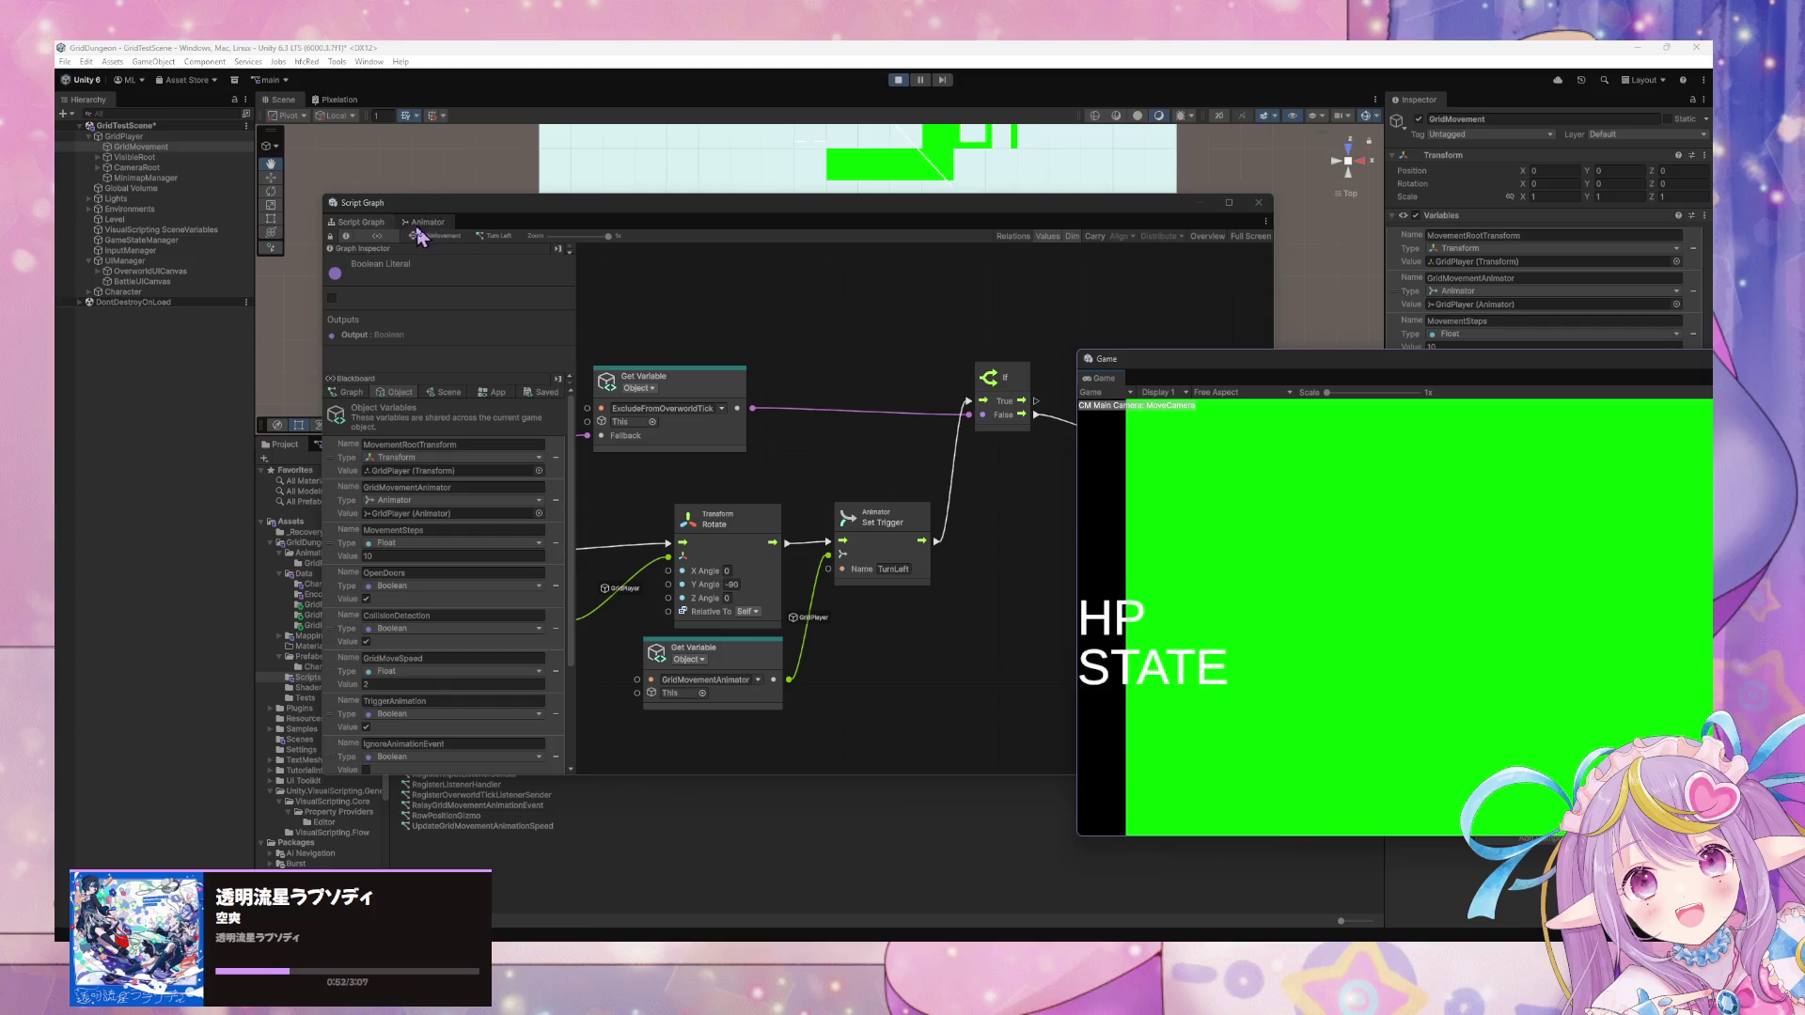
# Inspect a transition graph, then add a new transition from Turn Left to Idle.
pyautogui.click(451, 237)
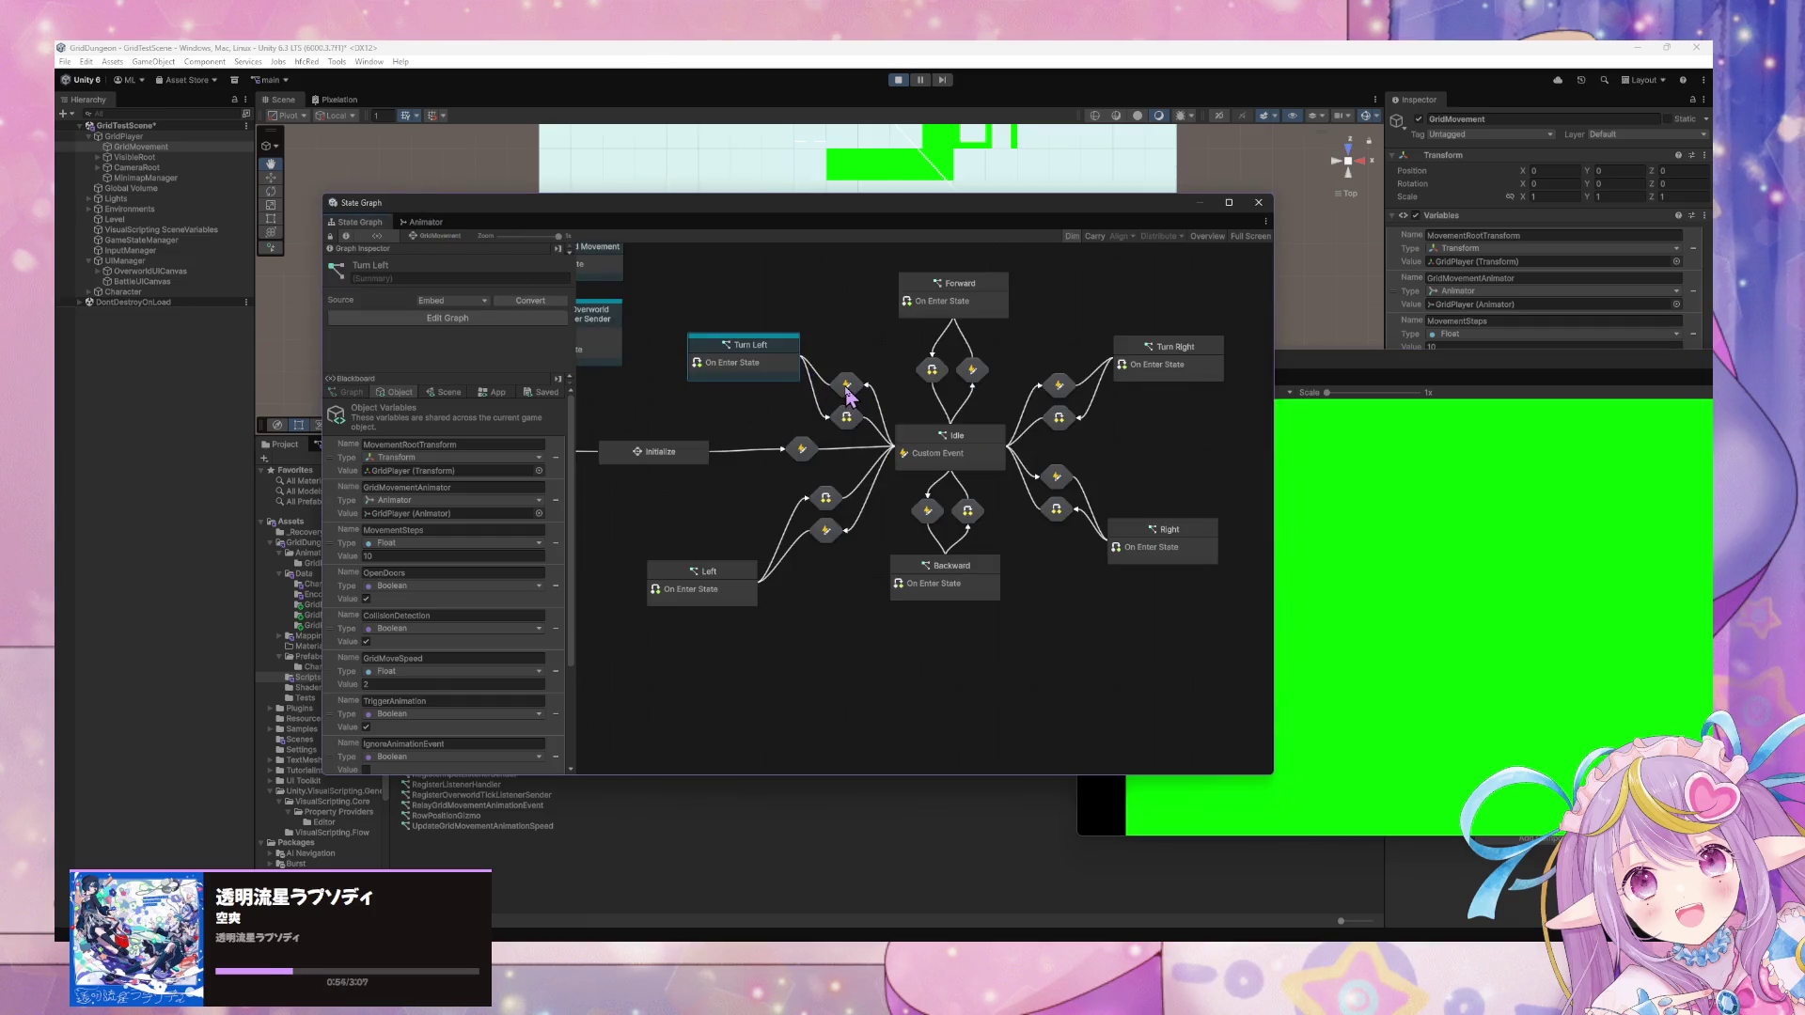
pyautogui.doubleClick(849, 387)
pyautogui.click(440, 237)
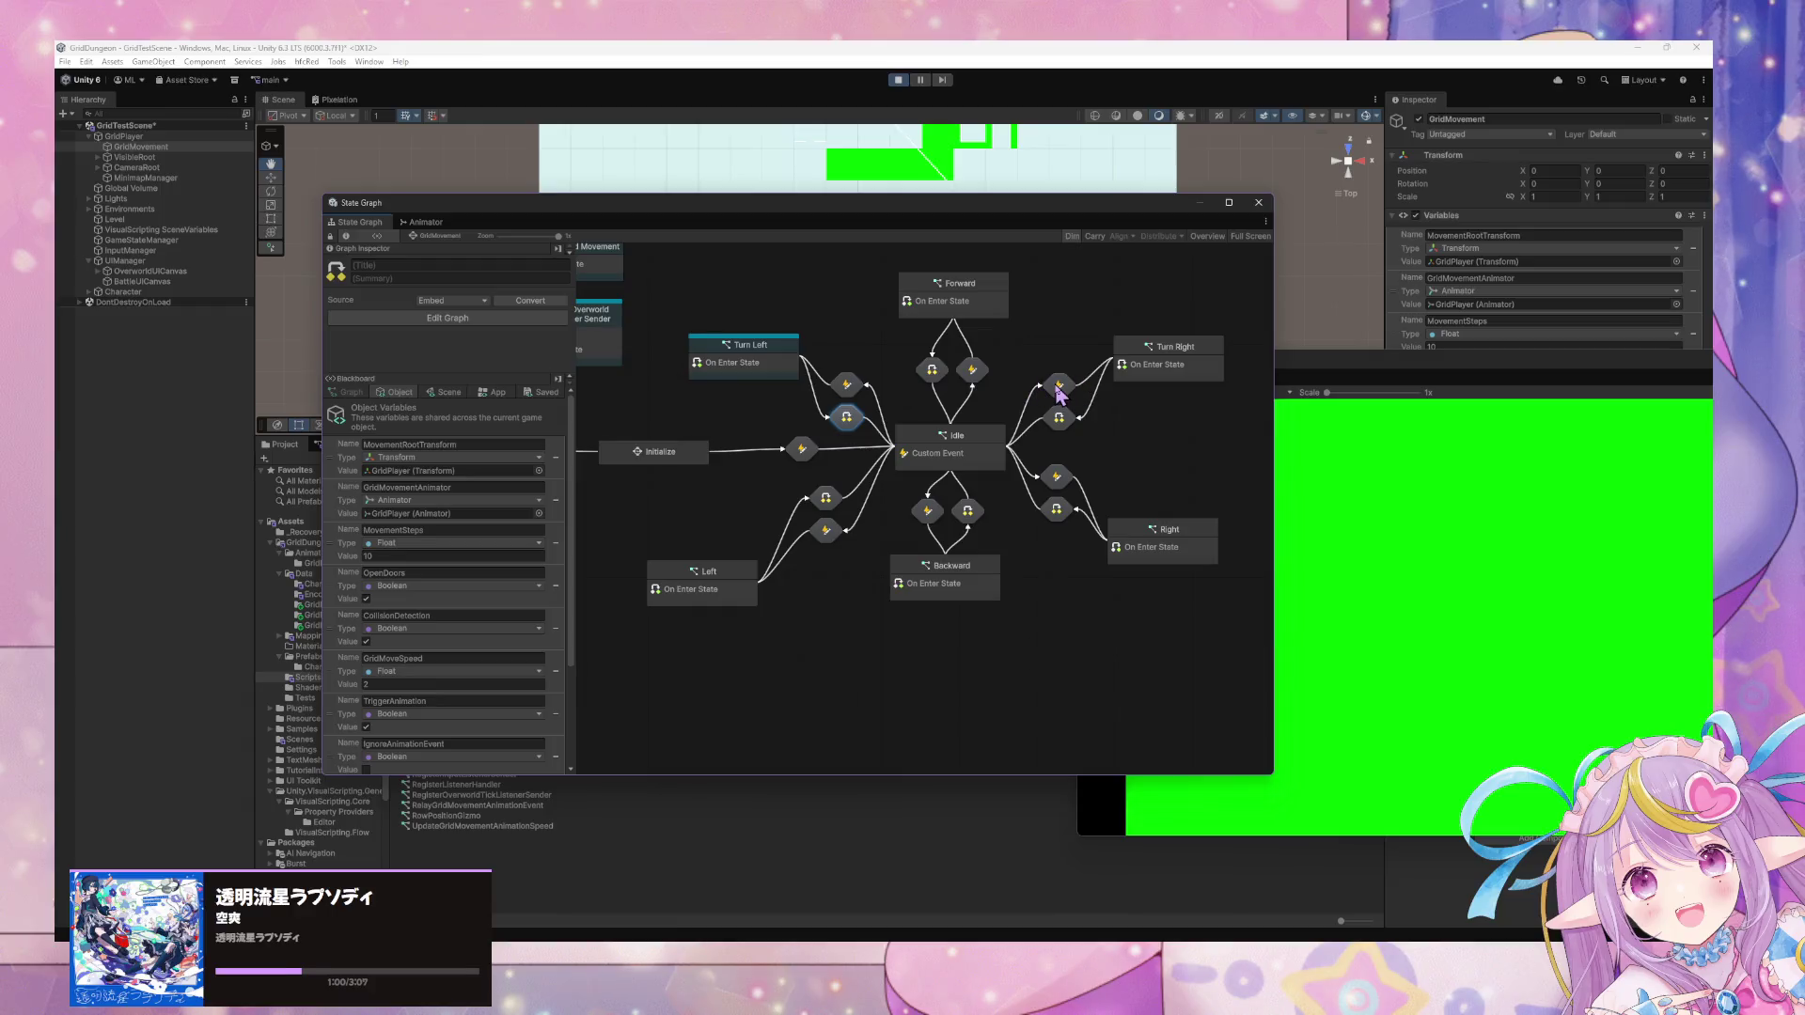
pyautogui.rightClick(764, 358)
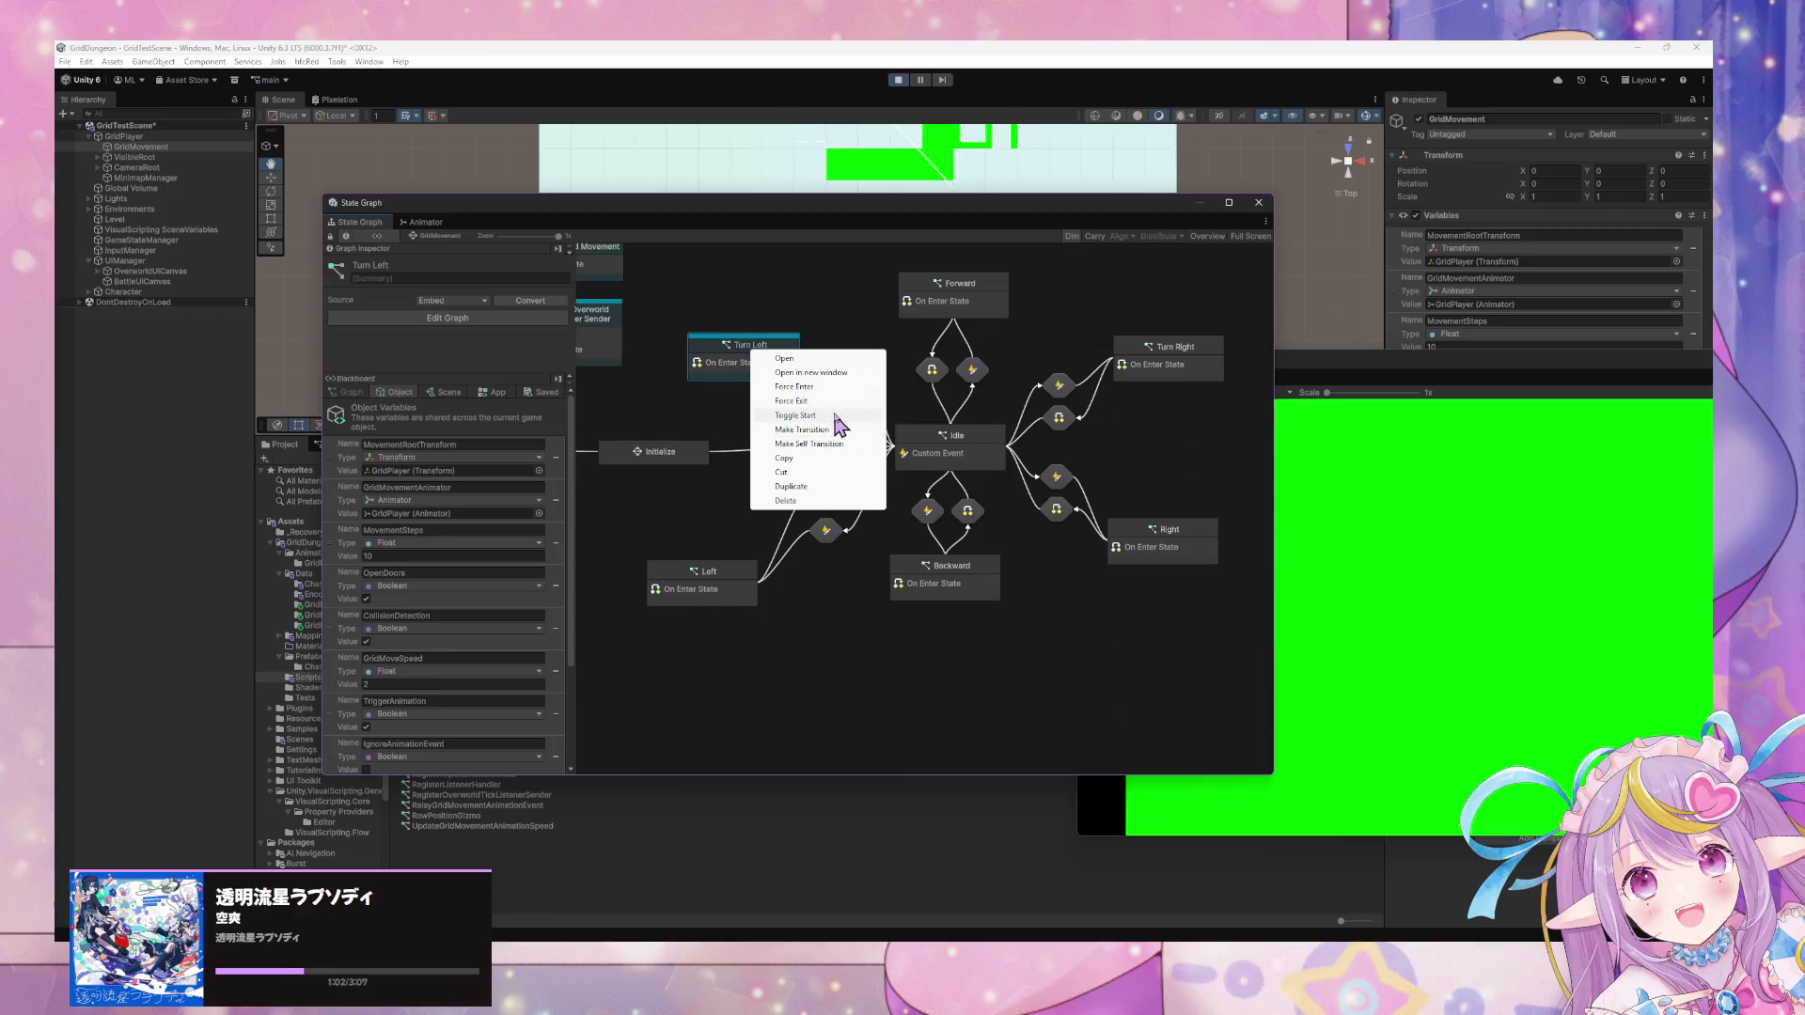
pyautogui.click(801, 430)
pyautogui.click(949, 448)
pyautogui.rightClick(967, 450)
pyautogui.click(1467, 560)
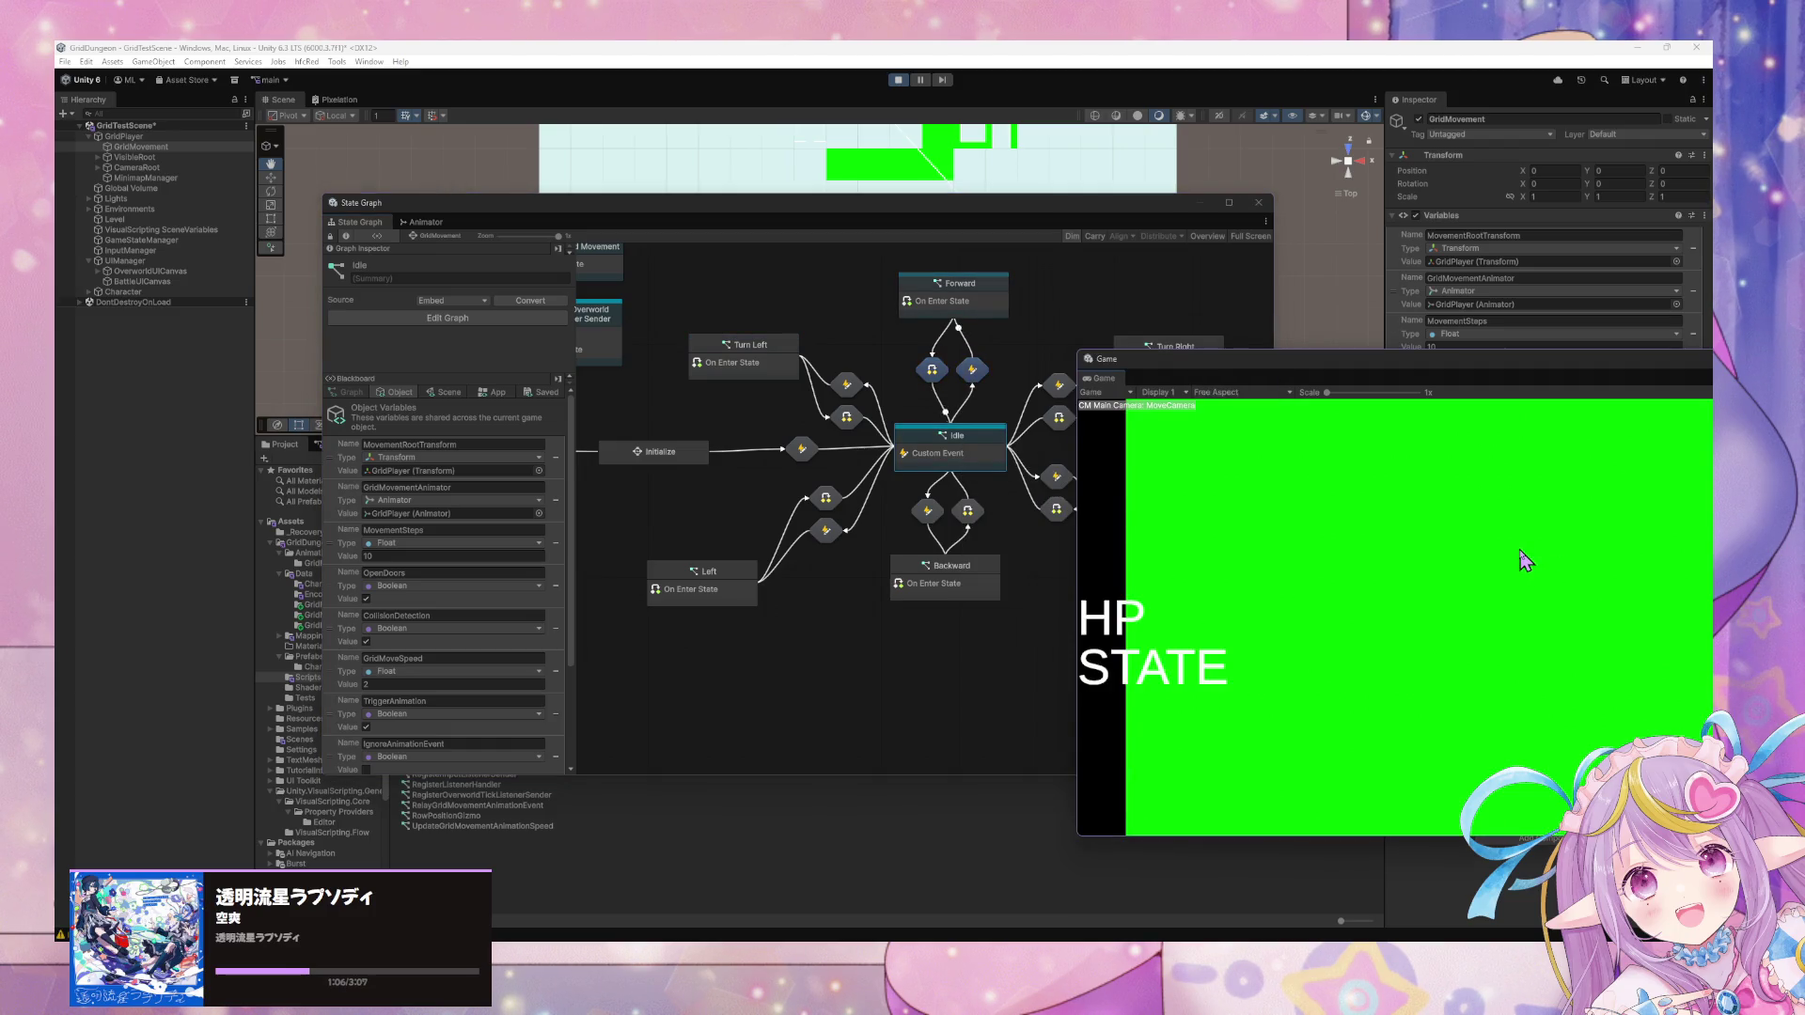
# Test the player in play mode: turn right, move forward, step back and step left.
pyautogui.press('e')
pyautogui.press('e')
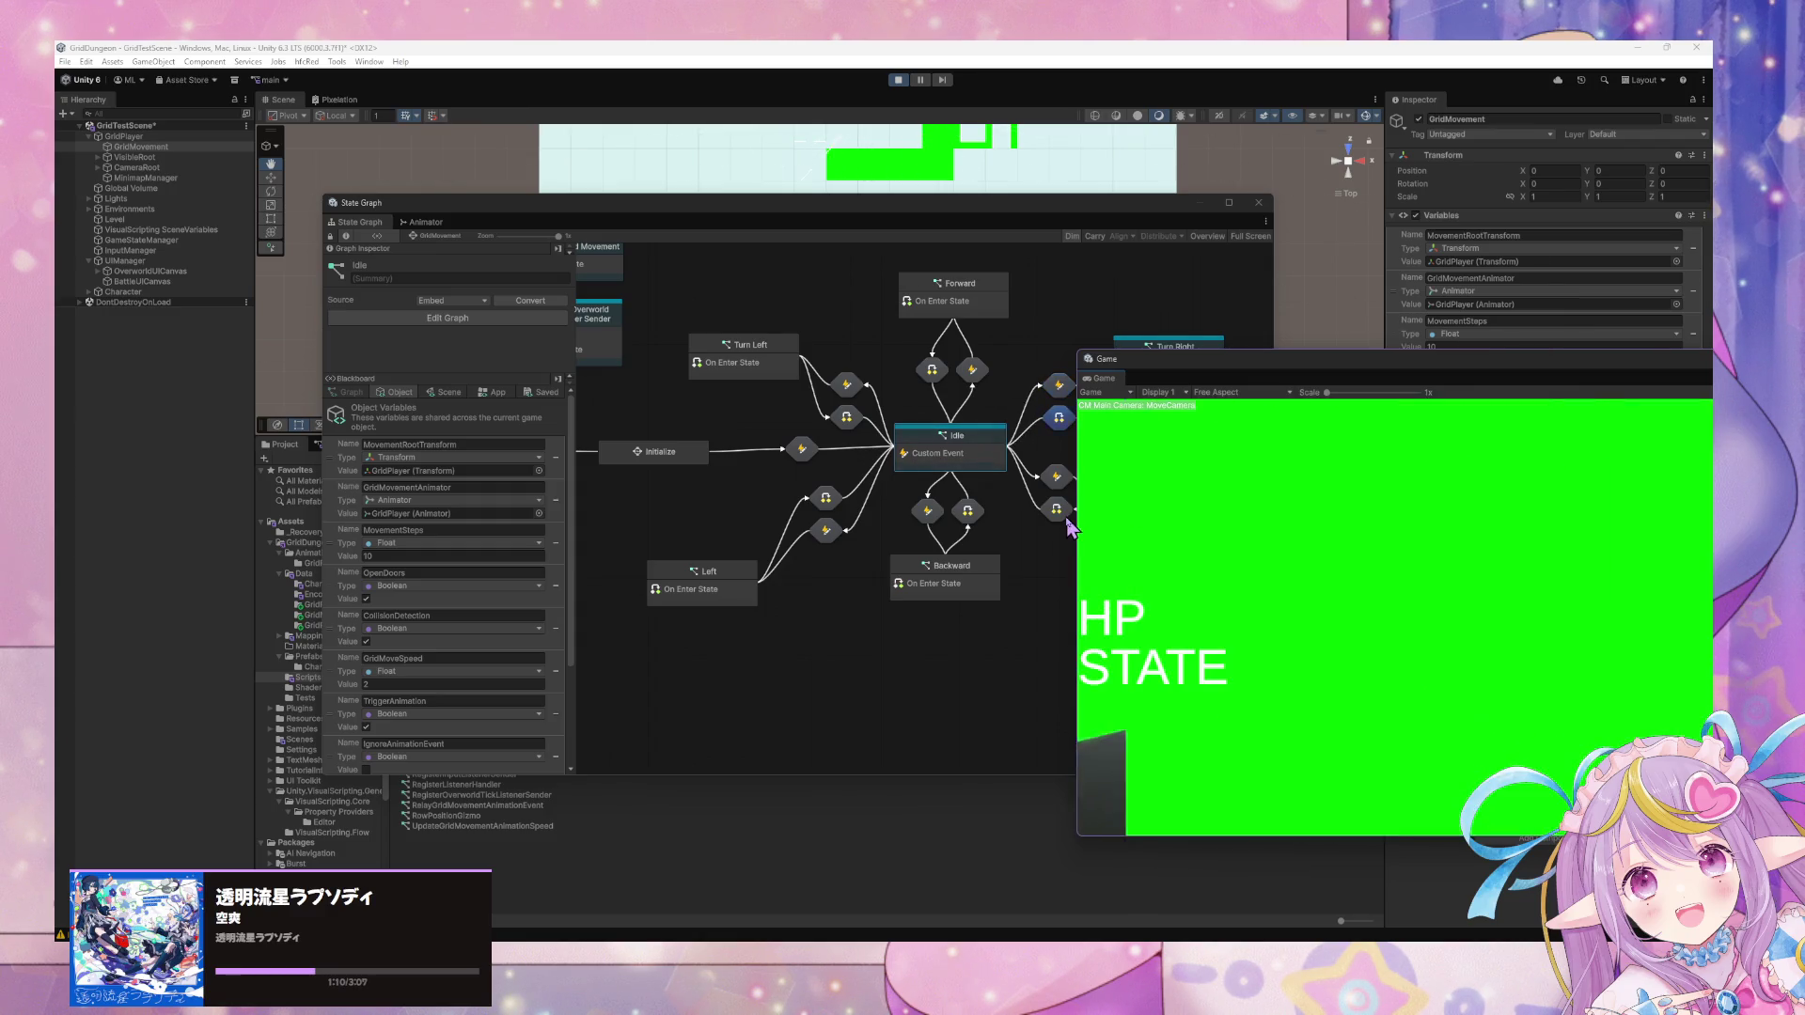
pyautogui.click(1075, 581)
pyautogui.click(1402, 566)
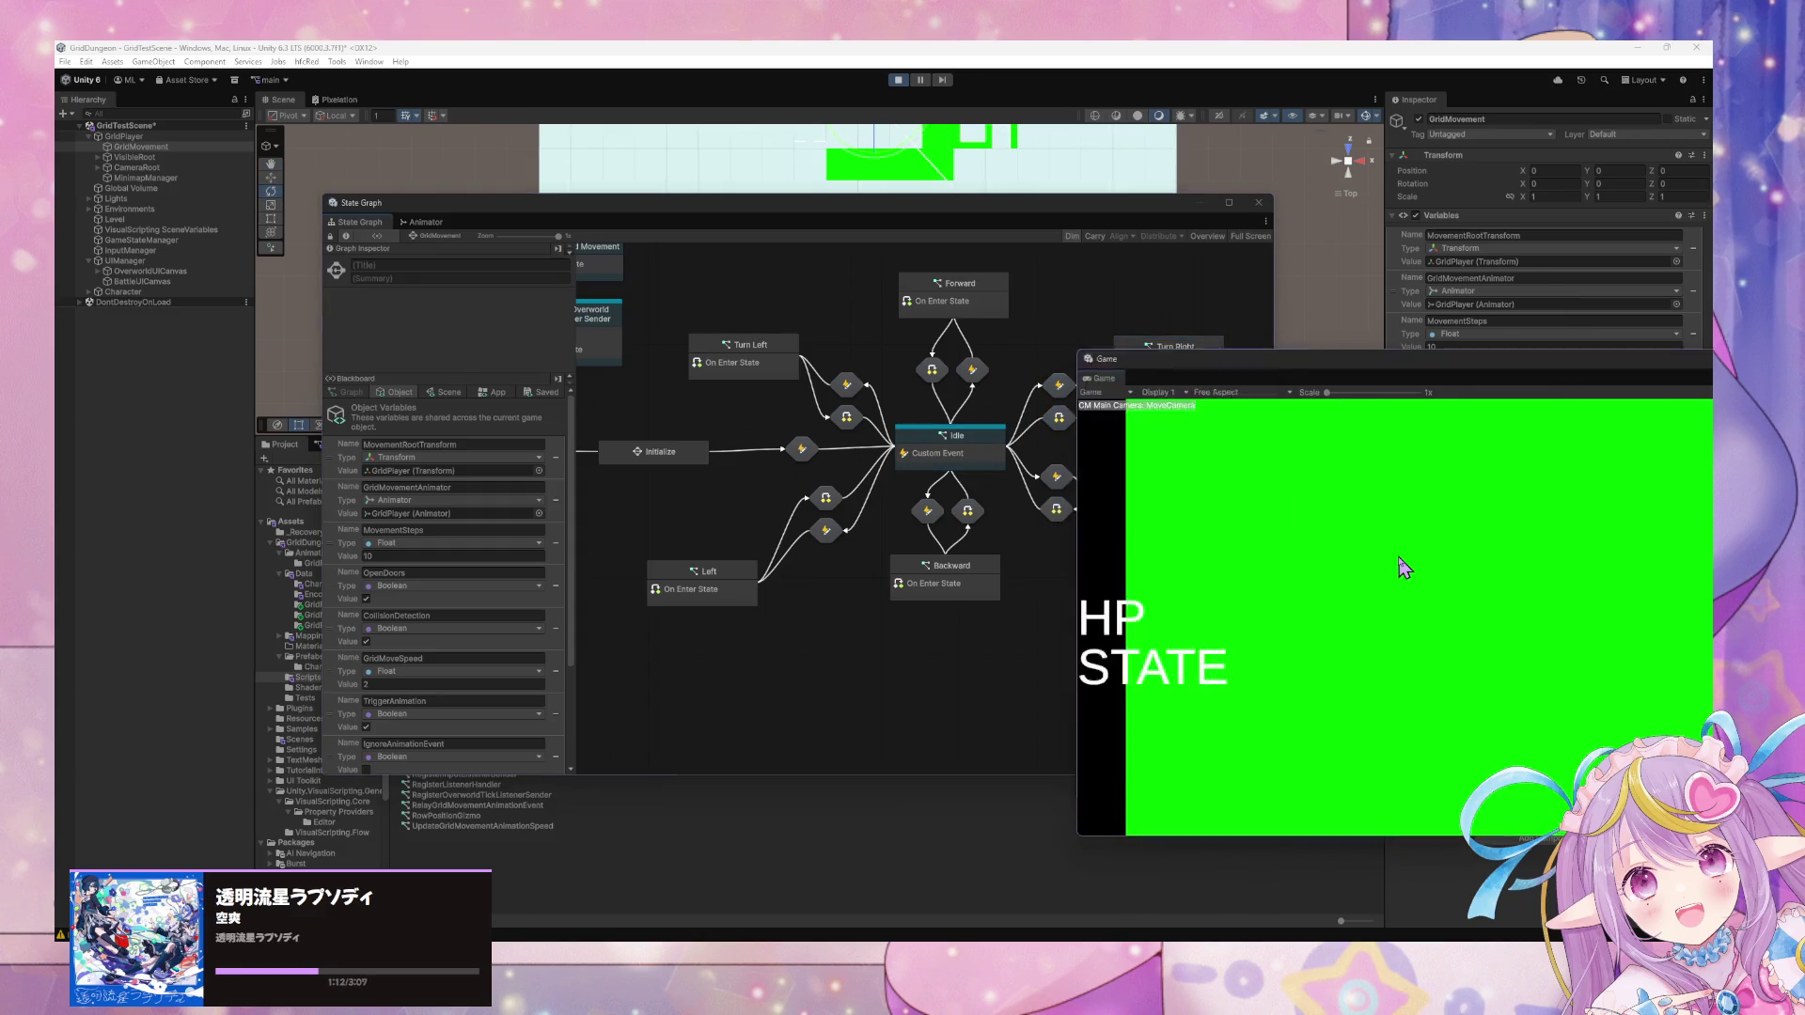
pyautogui.press('e')
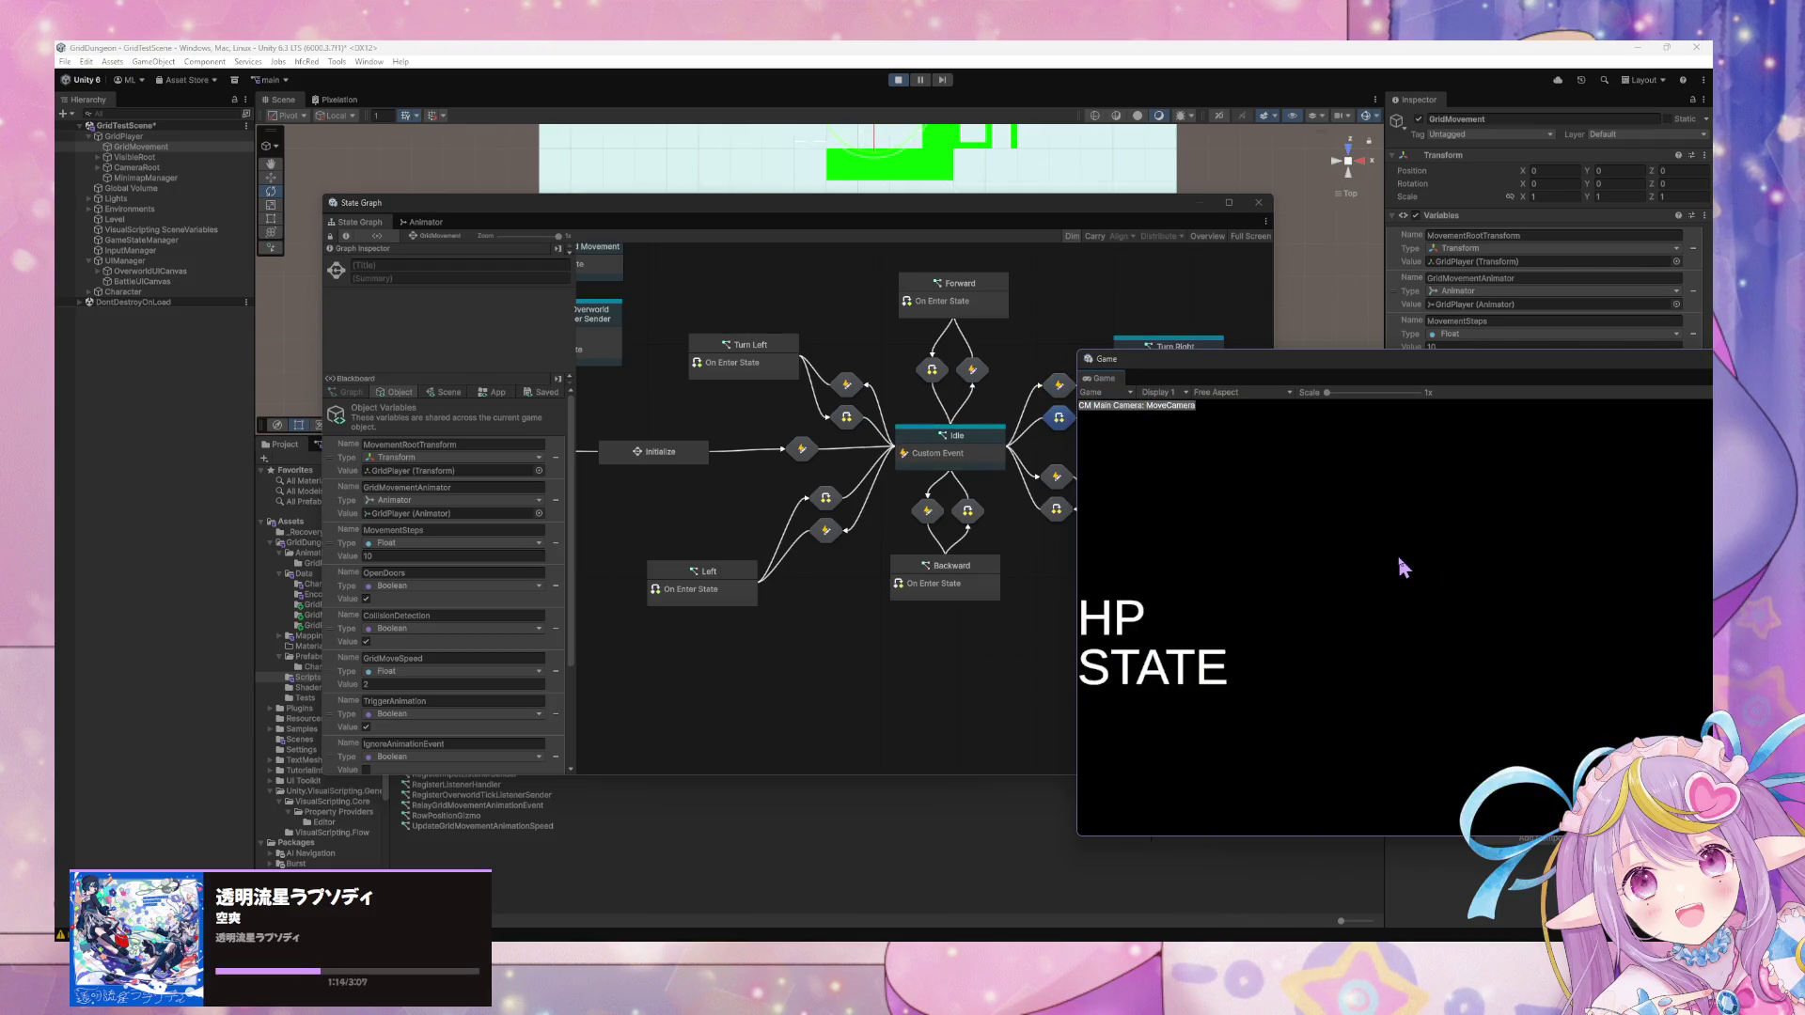
pyautogui.press('w')
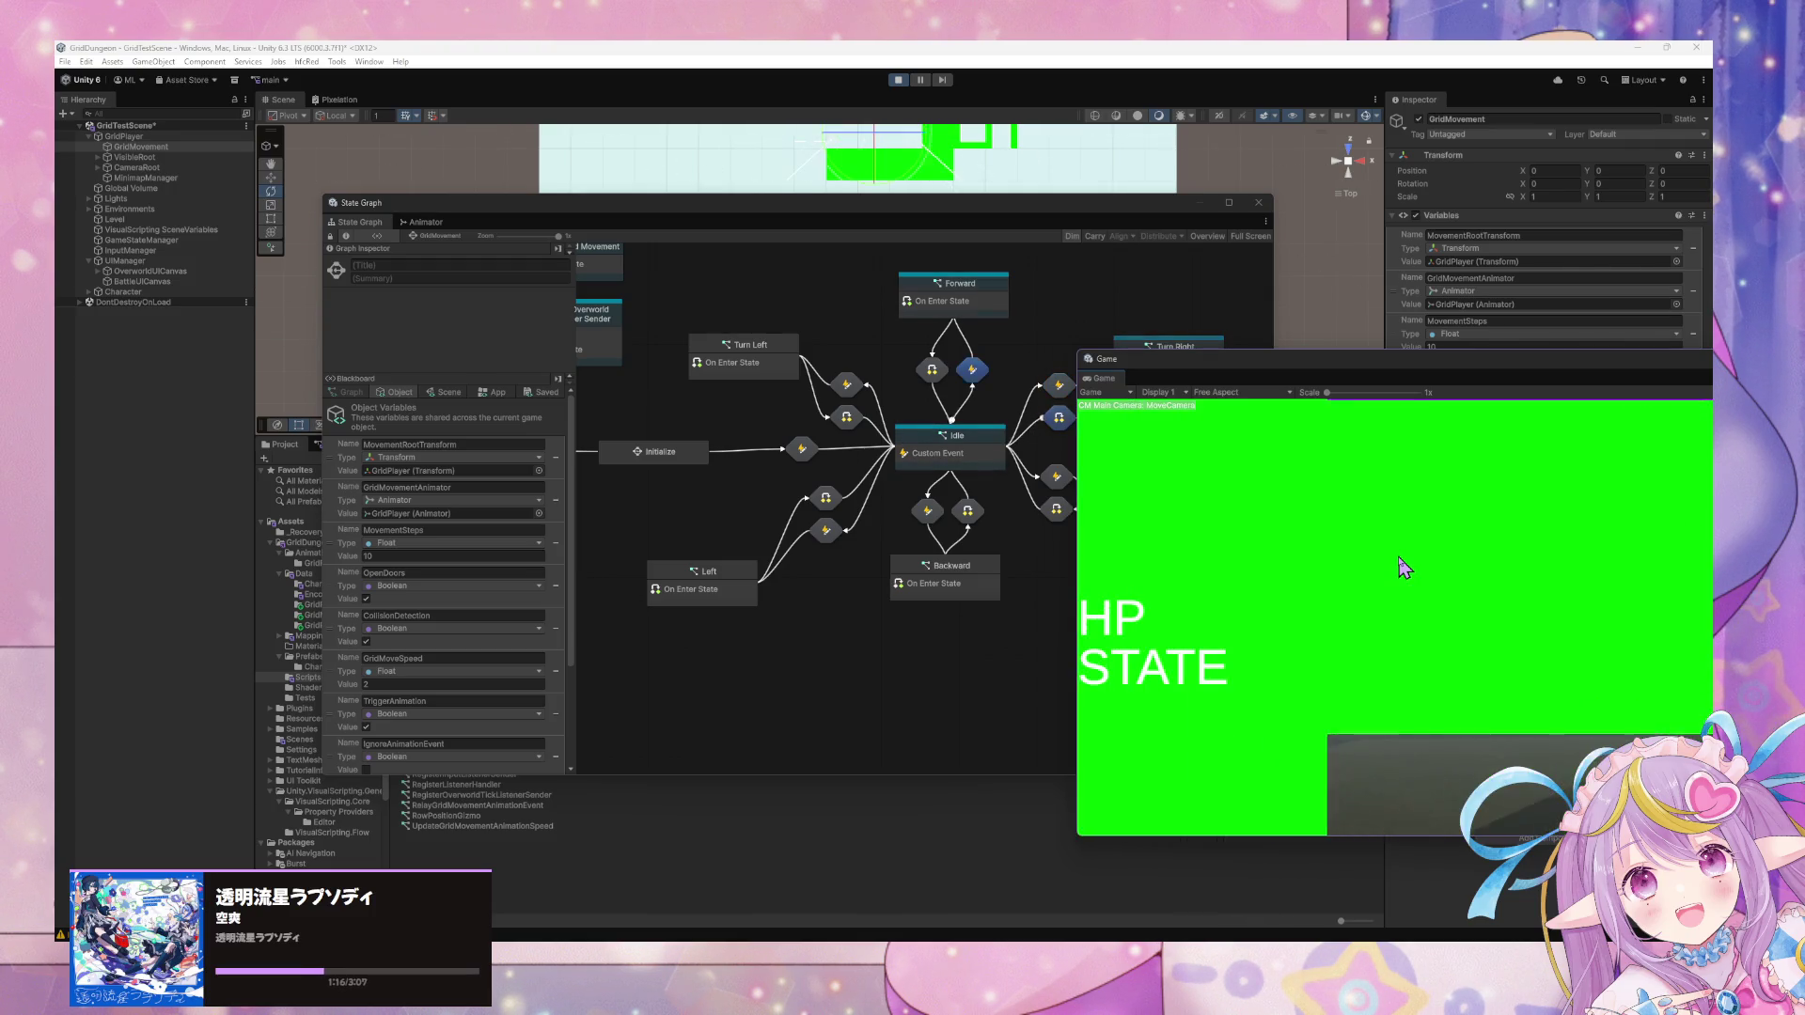
pyautogui.press('e')
pyautogui.press('w')
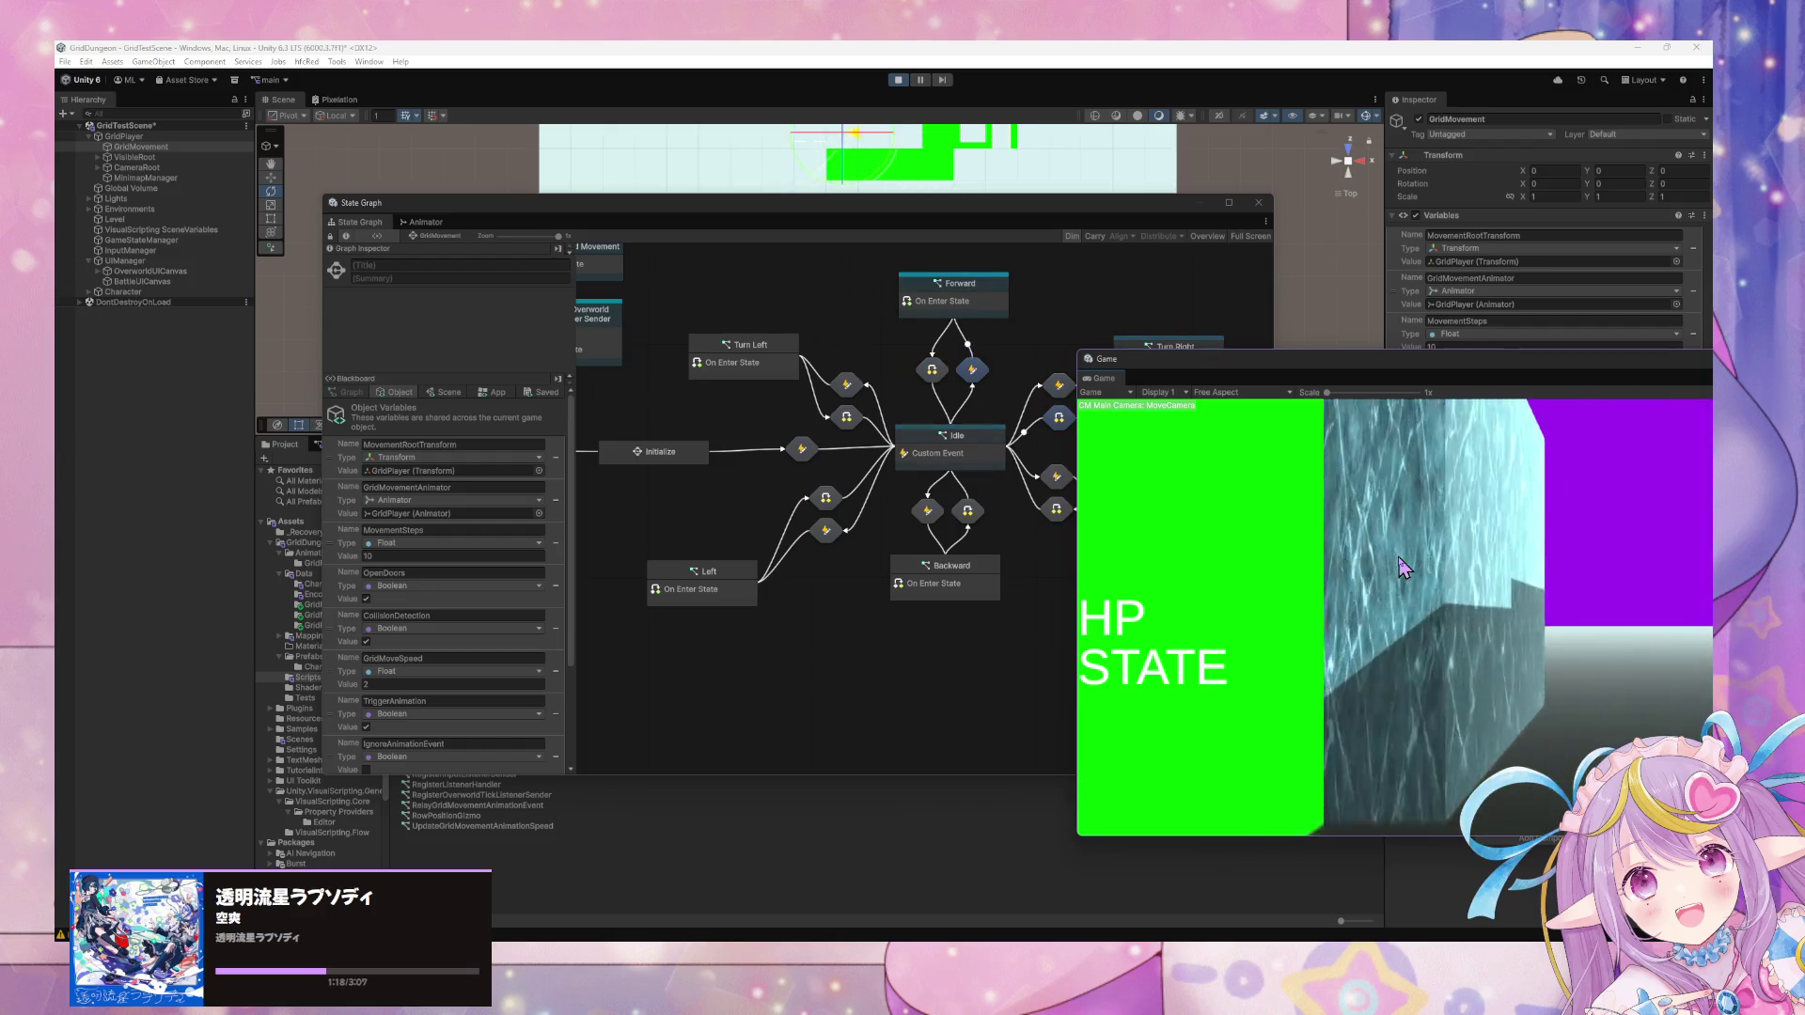
pyautogui.press('s')
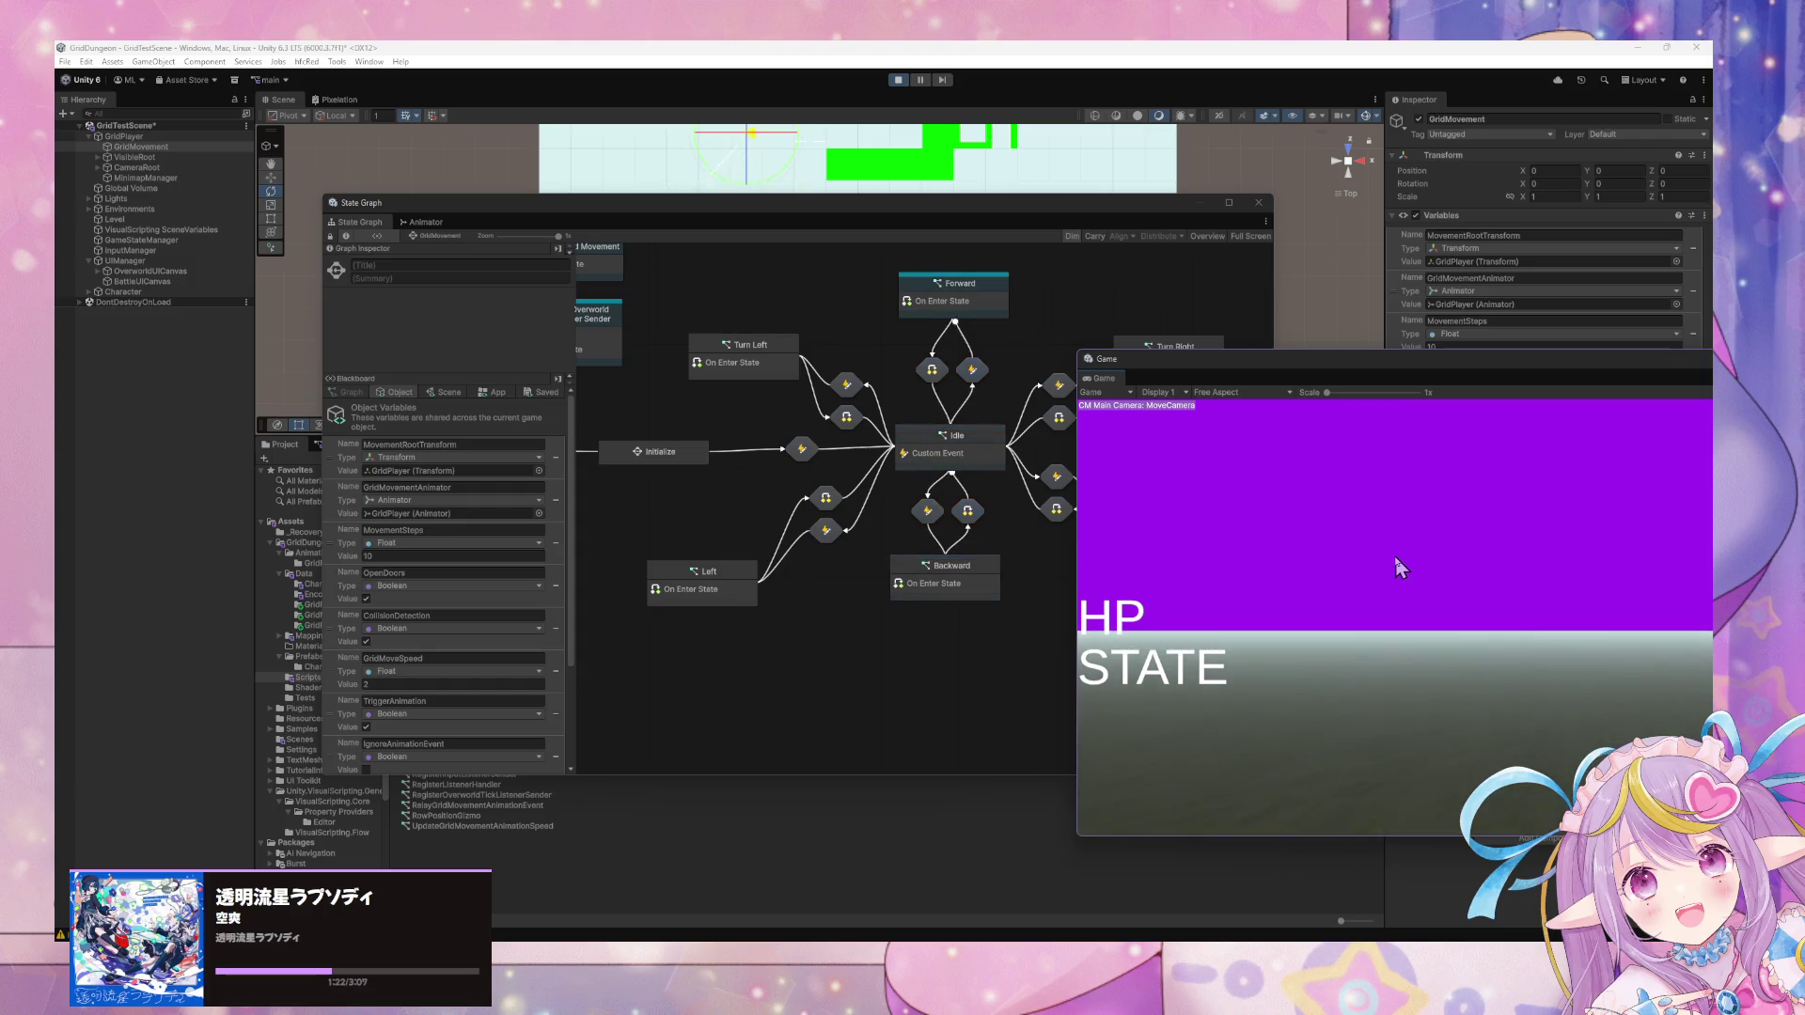
pyautogui.press('a')
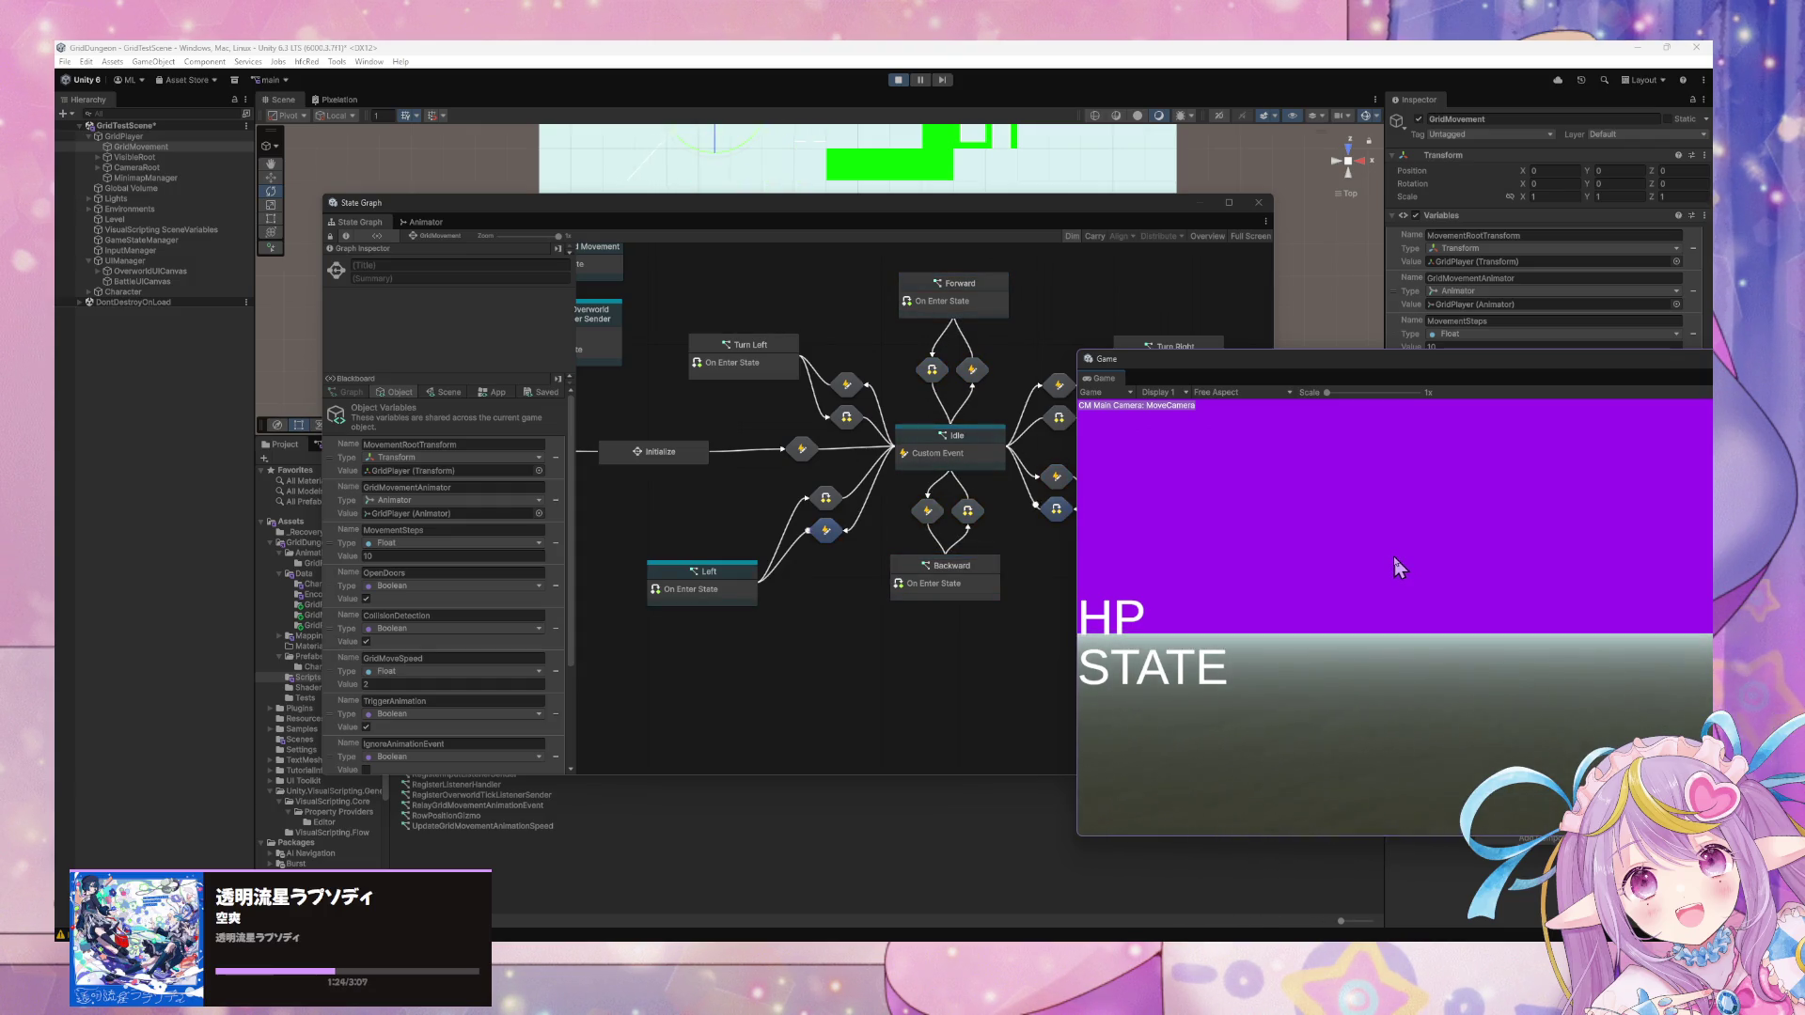
# Select the Turn Right state and open the Turn Left transition's script graph.
pyautogui.click(1020, 621)
pyautogui.click(1153, 379)
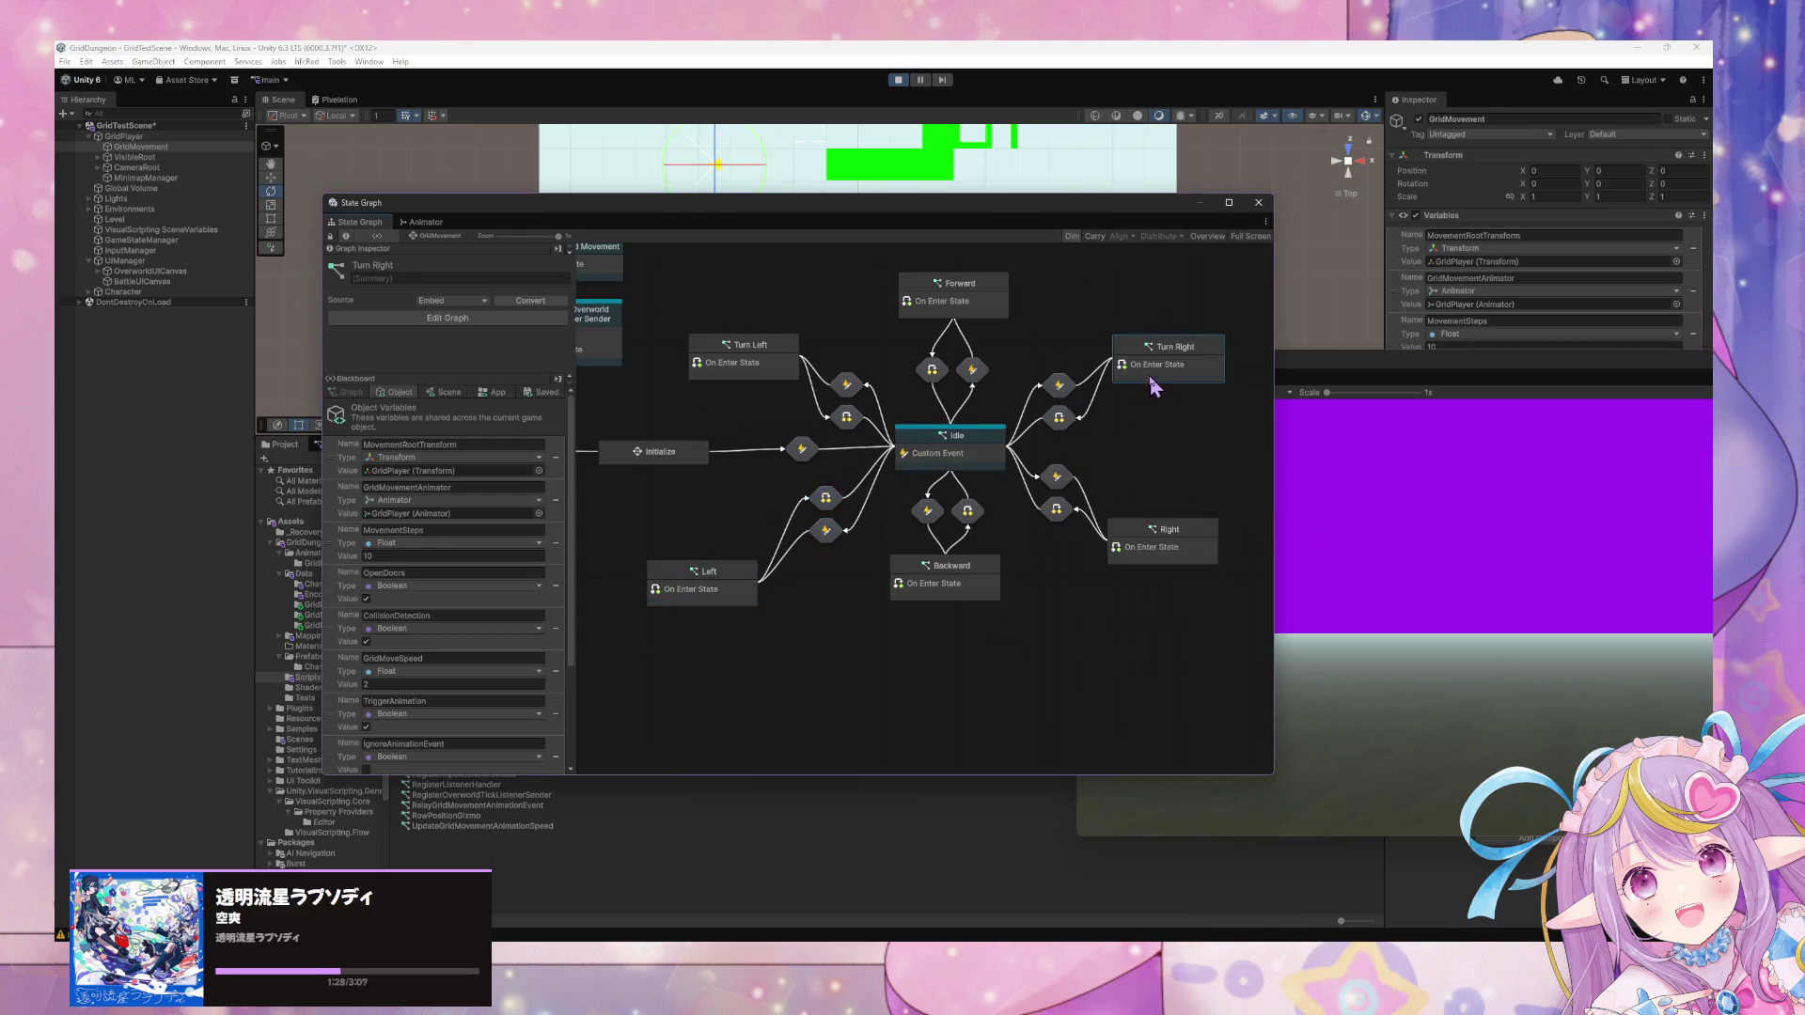
pyautogui.doubleClick(1060, 384)
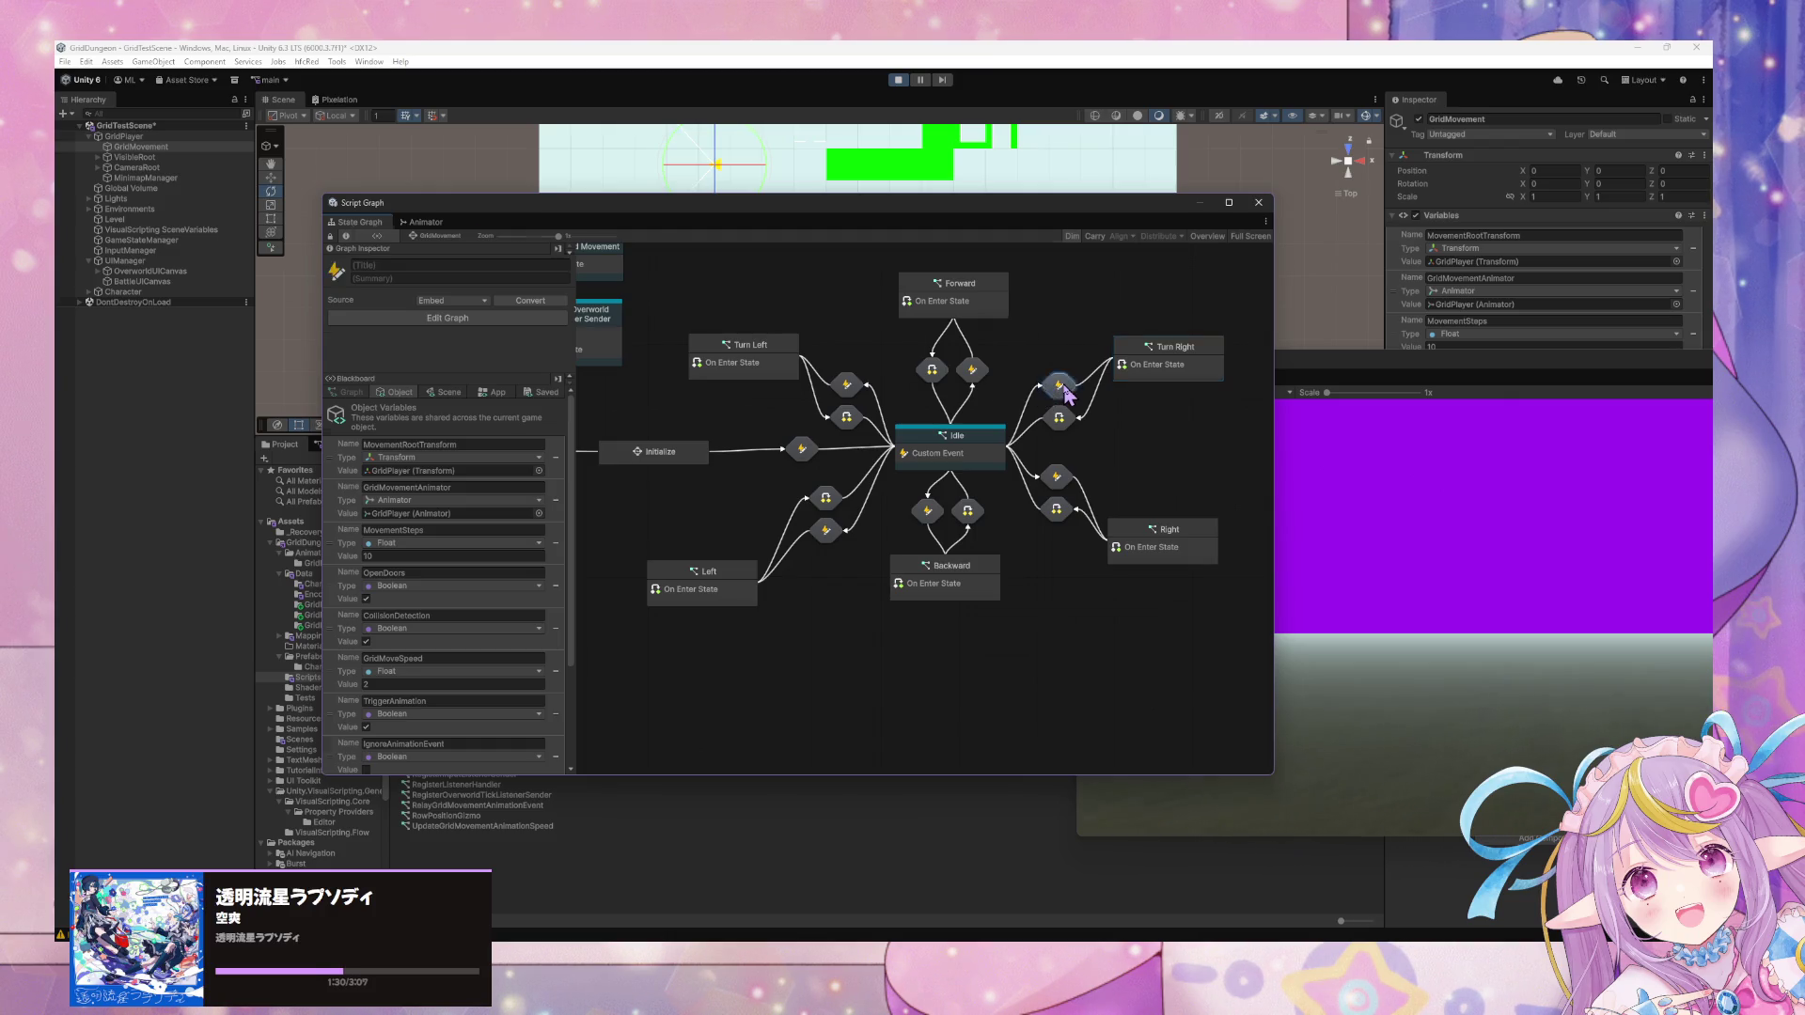
pyautogui.click(435, 236)
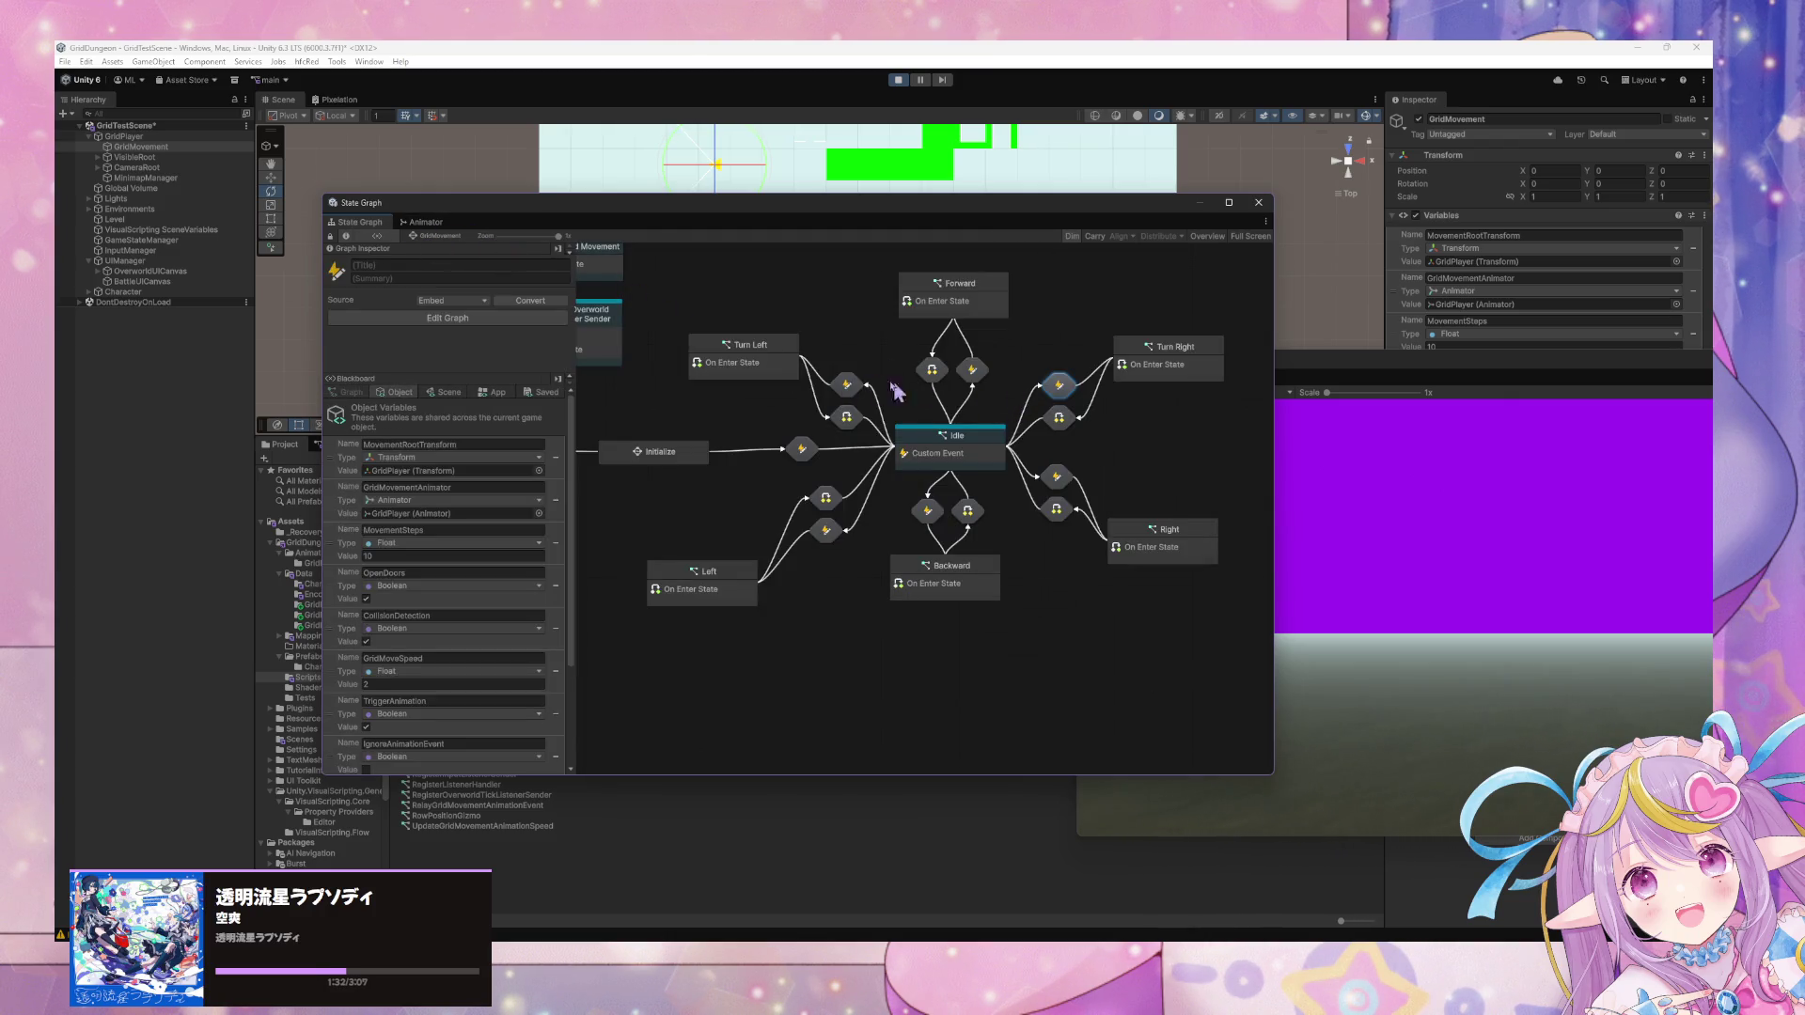
pyautogui.doubleClick(846, 385)
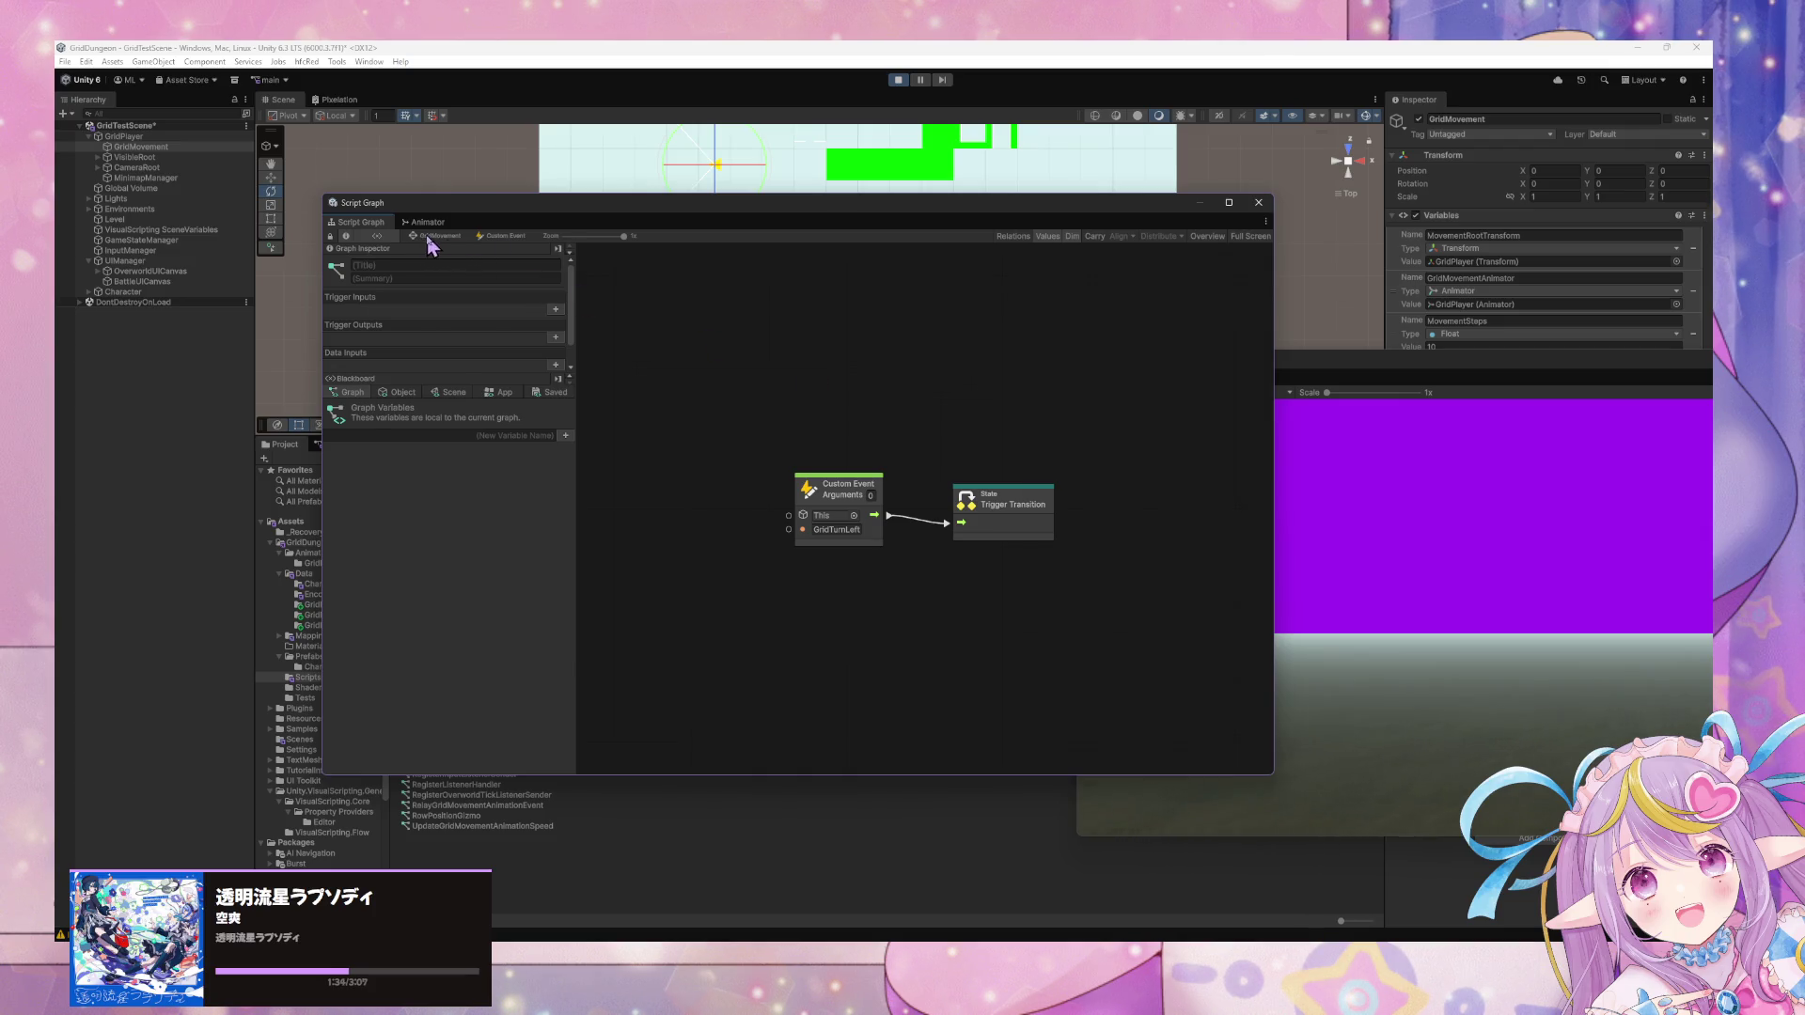
# Open the Turn Right state's script graph and centre its nodes in view.
pyautogui.click(432, 237)
pyautogui.click(1187, 372)
pyautogui.doubleClick(1160, 355)
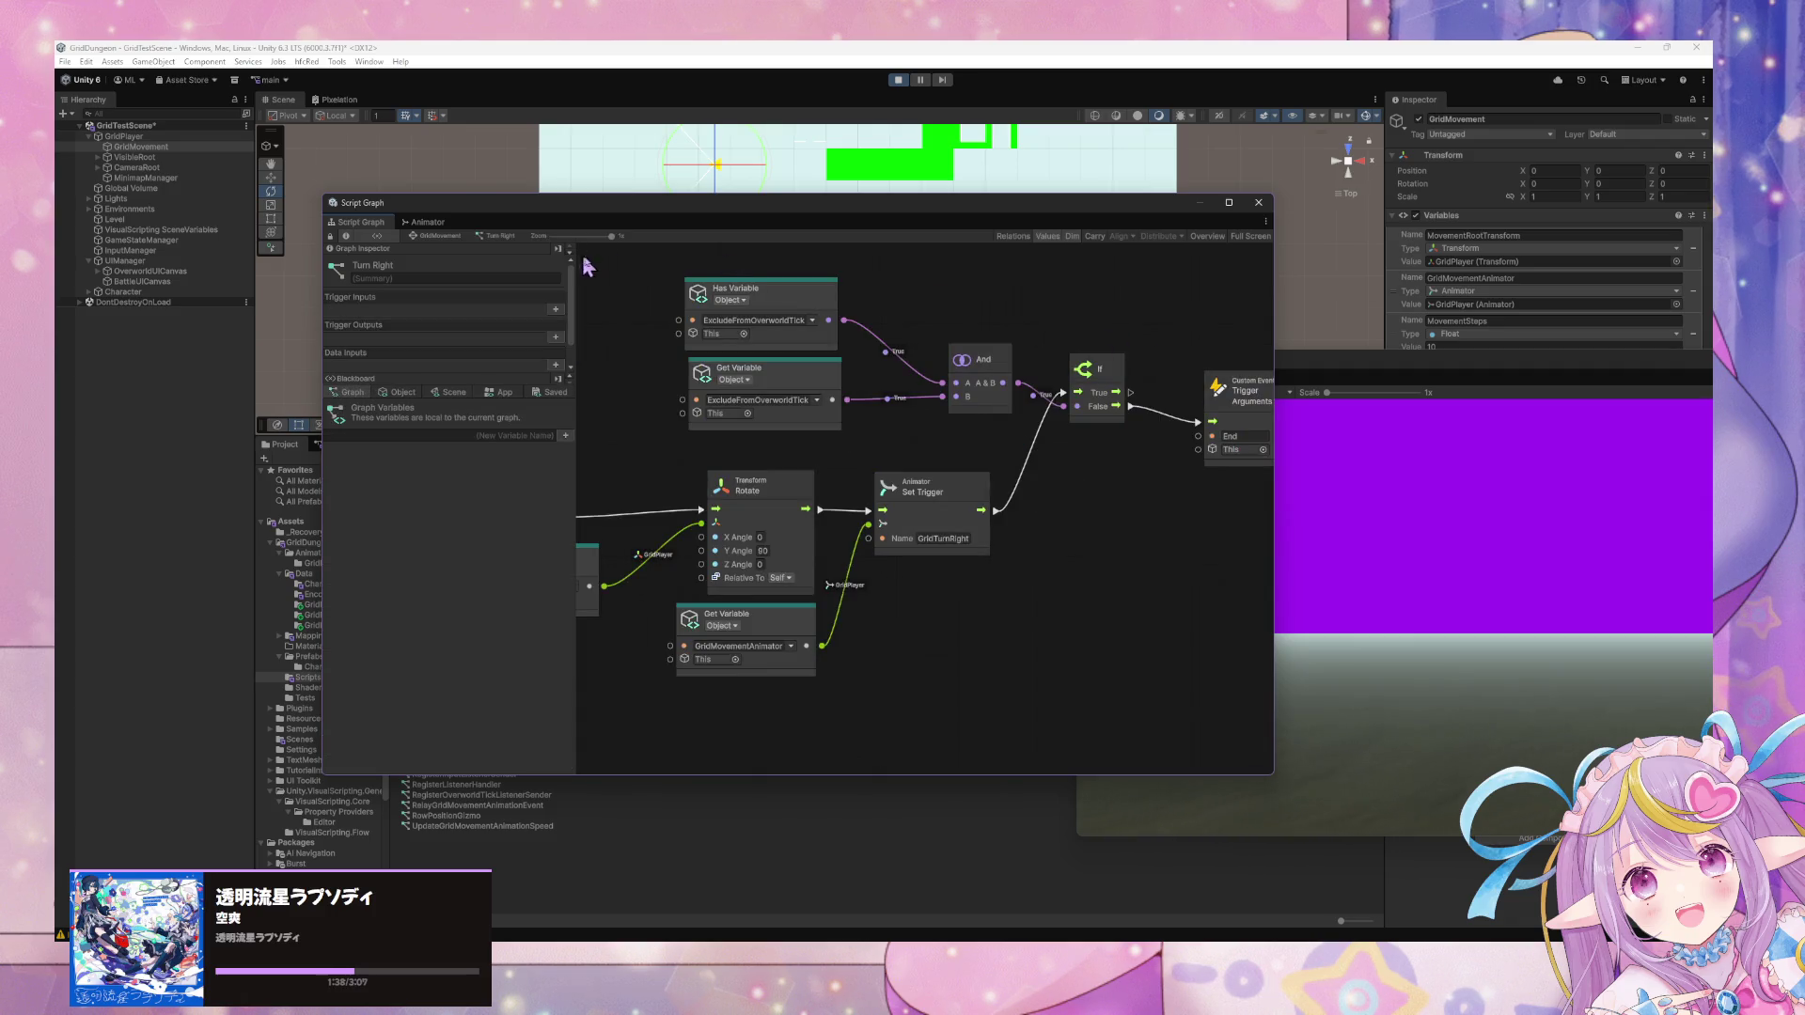
pyautogui.click(434, 236)
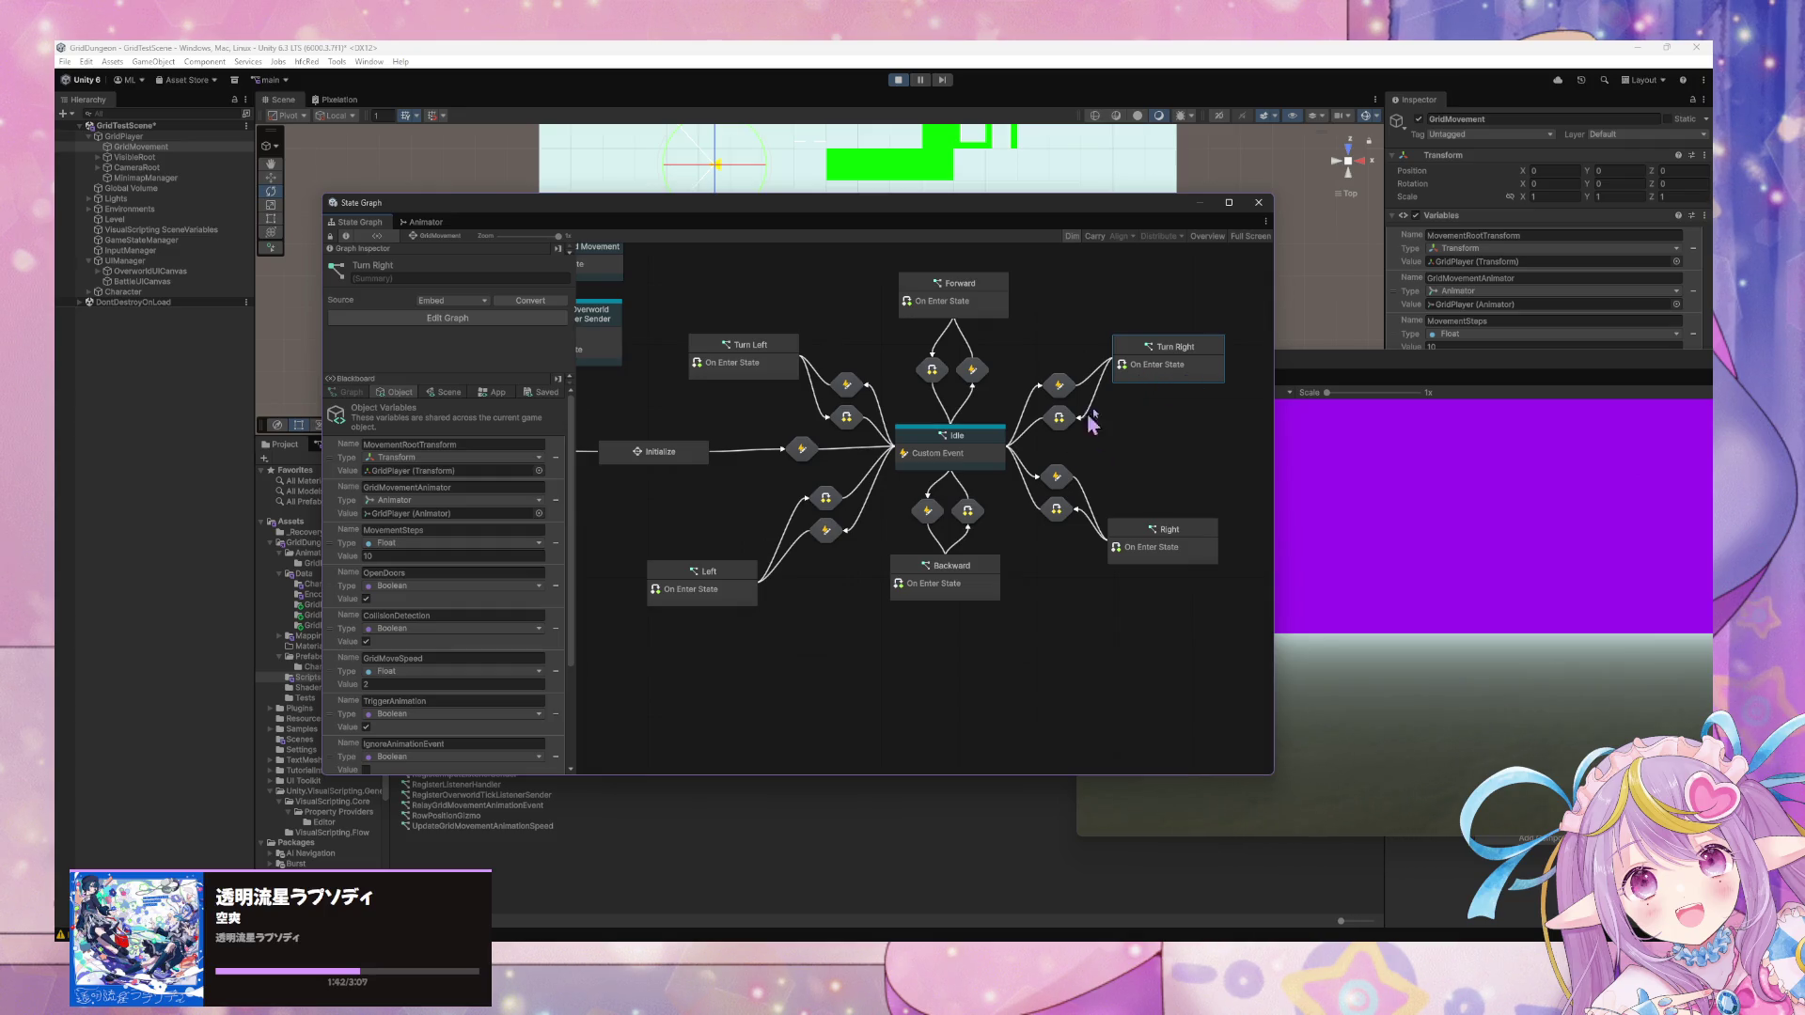
pyautogui.doubleClick(1174, 374)
pyautogui.scroll(-3, 1150, 395)
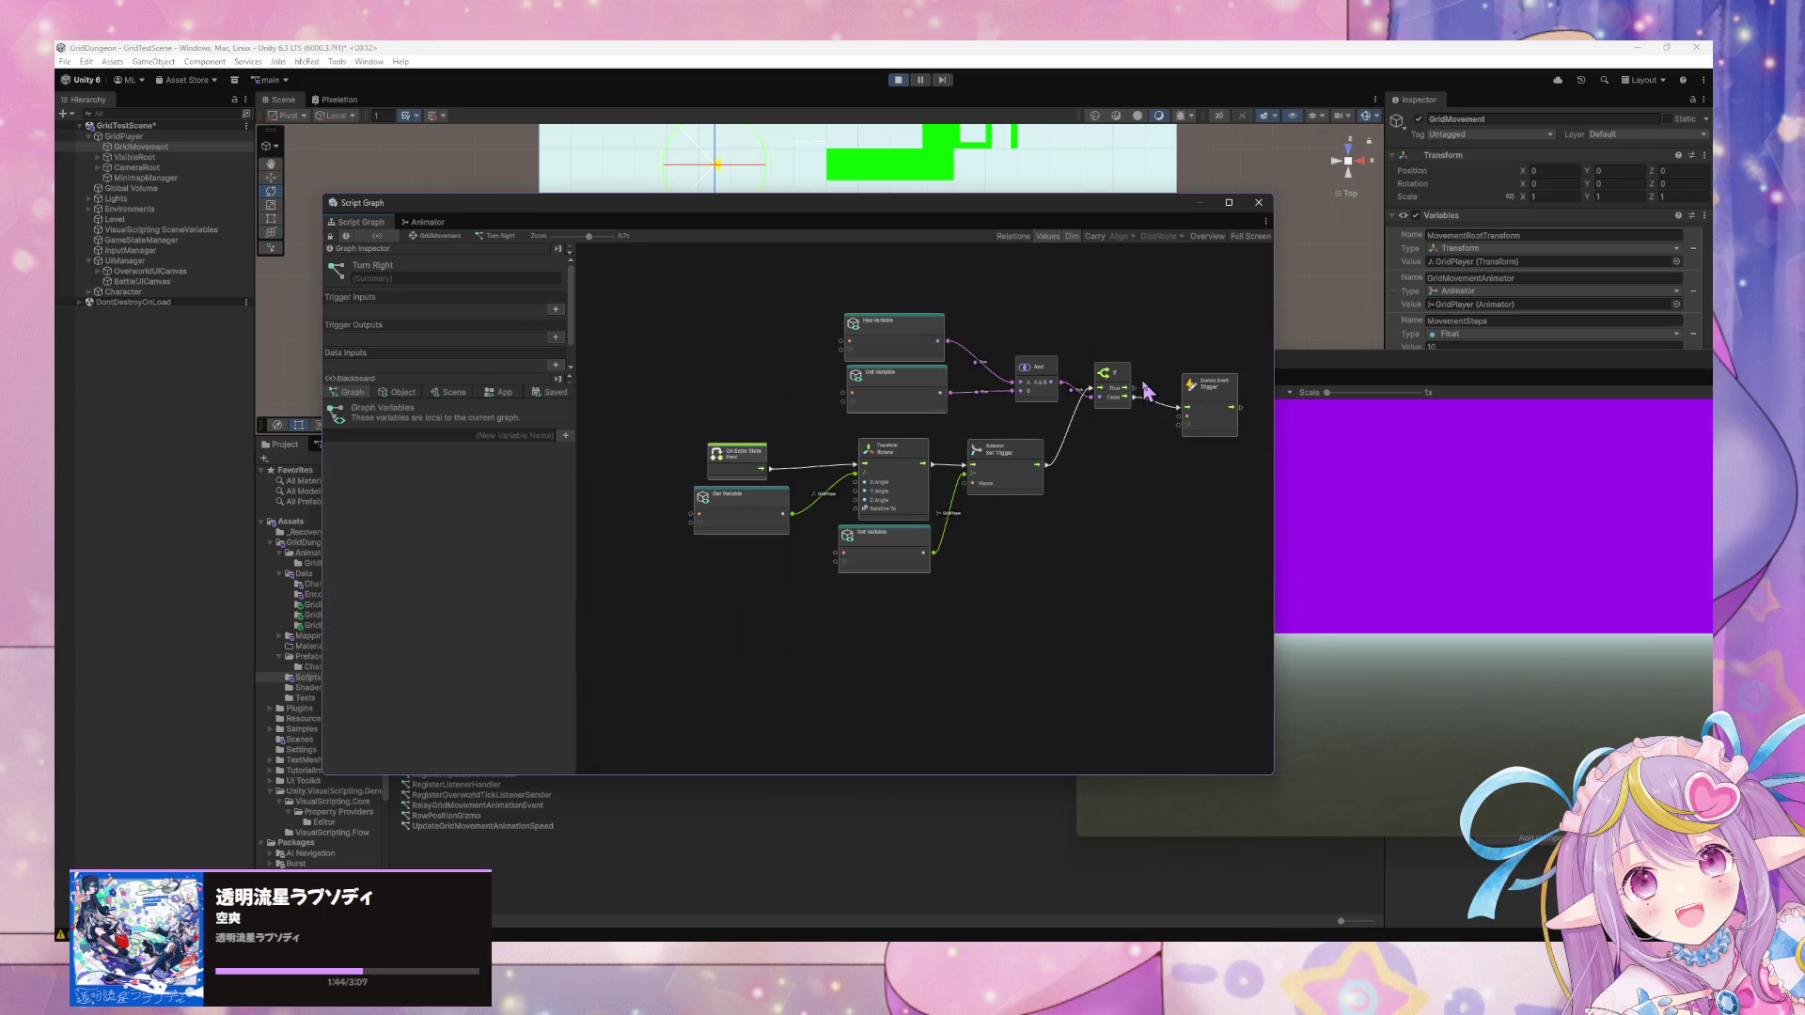
pyautogui.scroll(3, 1173, 482)
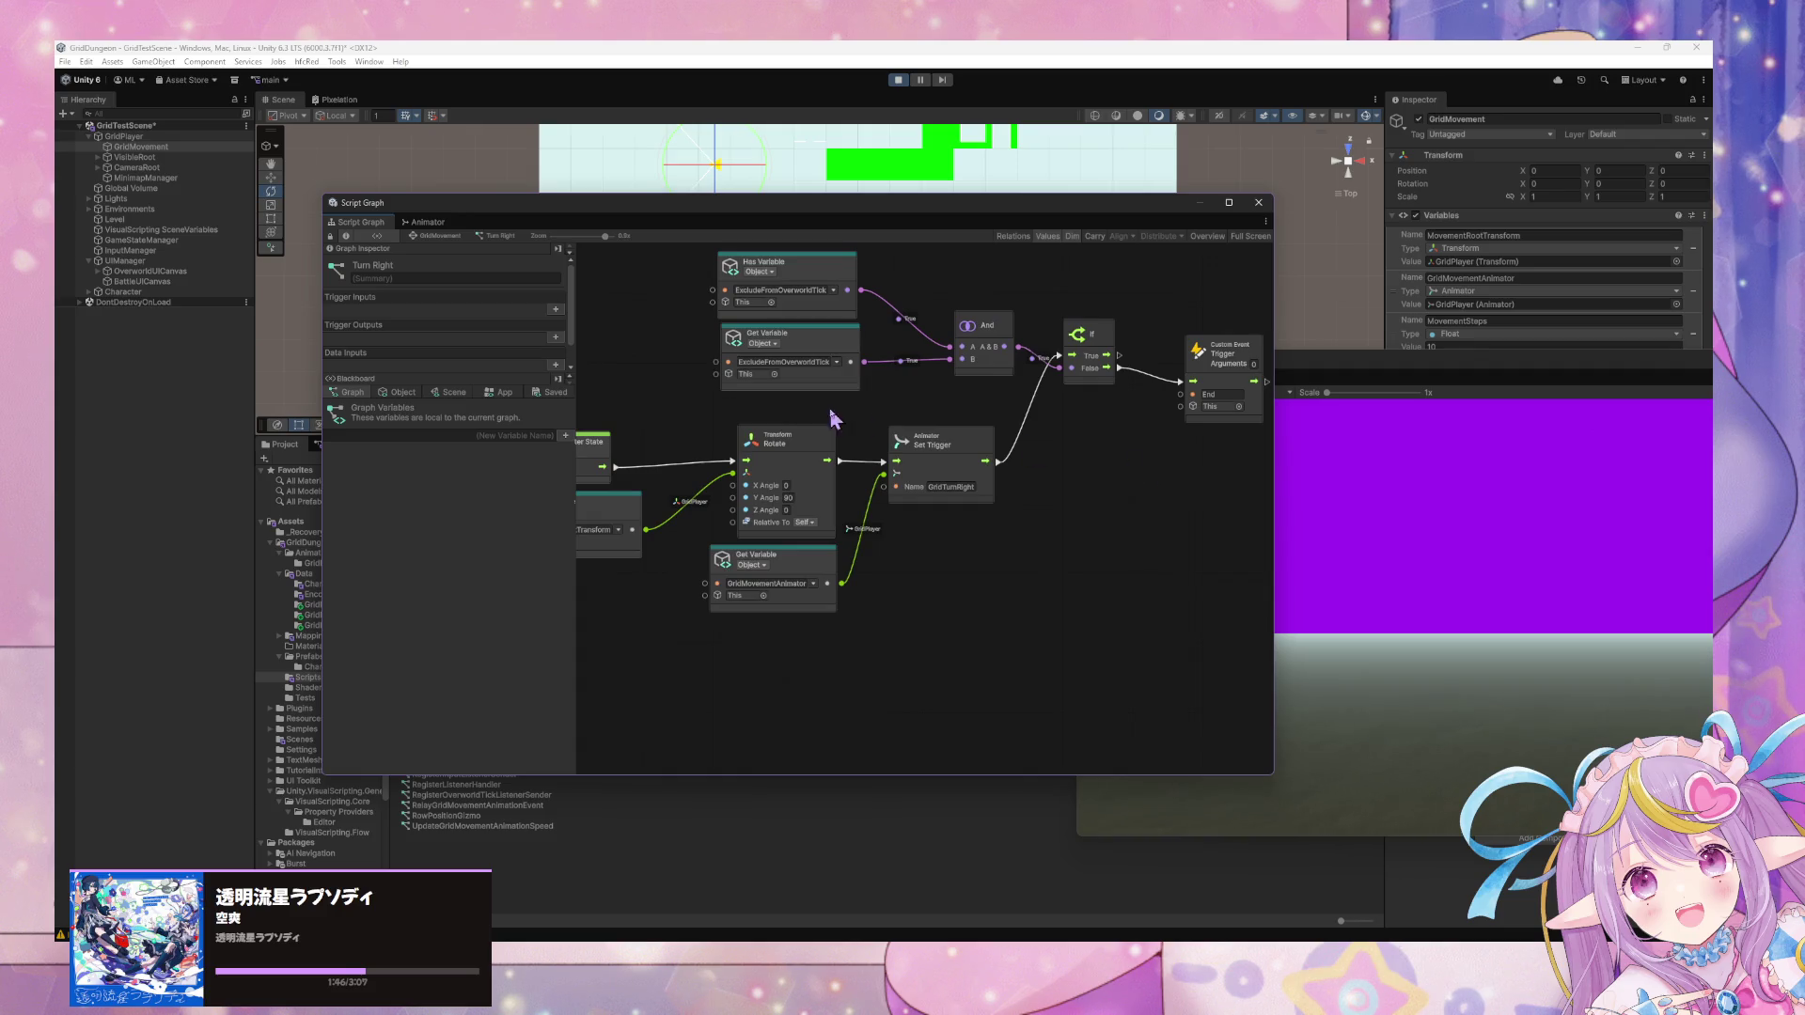
pyautogui.moveTo(834, 415); pyautogui.dragTo(910, 423)
pyautogui.scroll(-1, 910, 423)
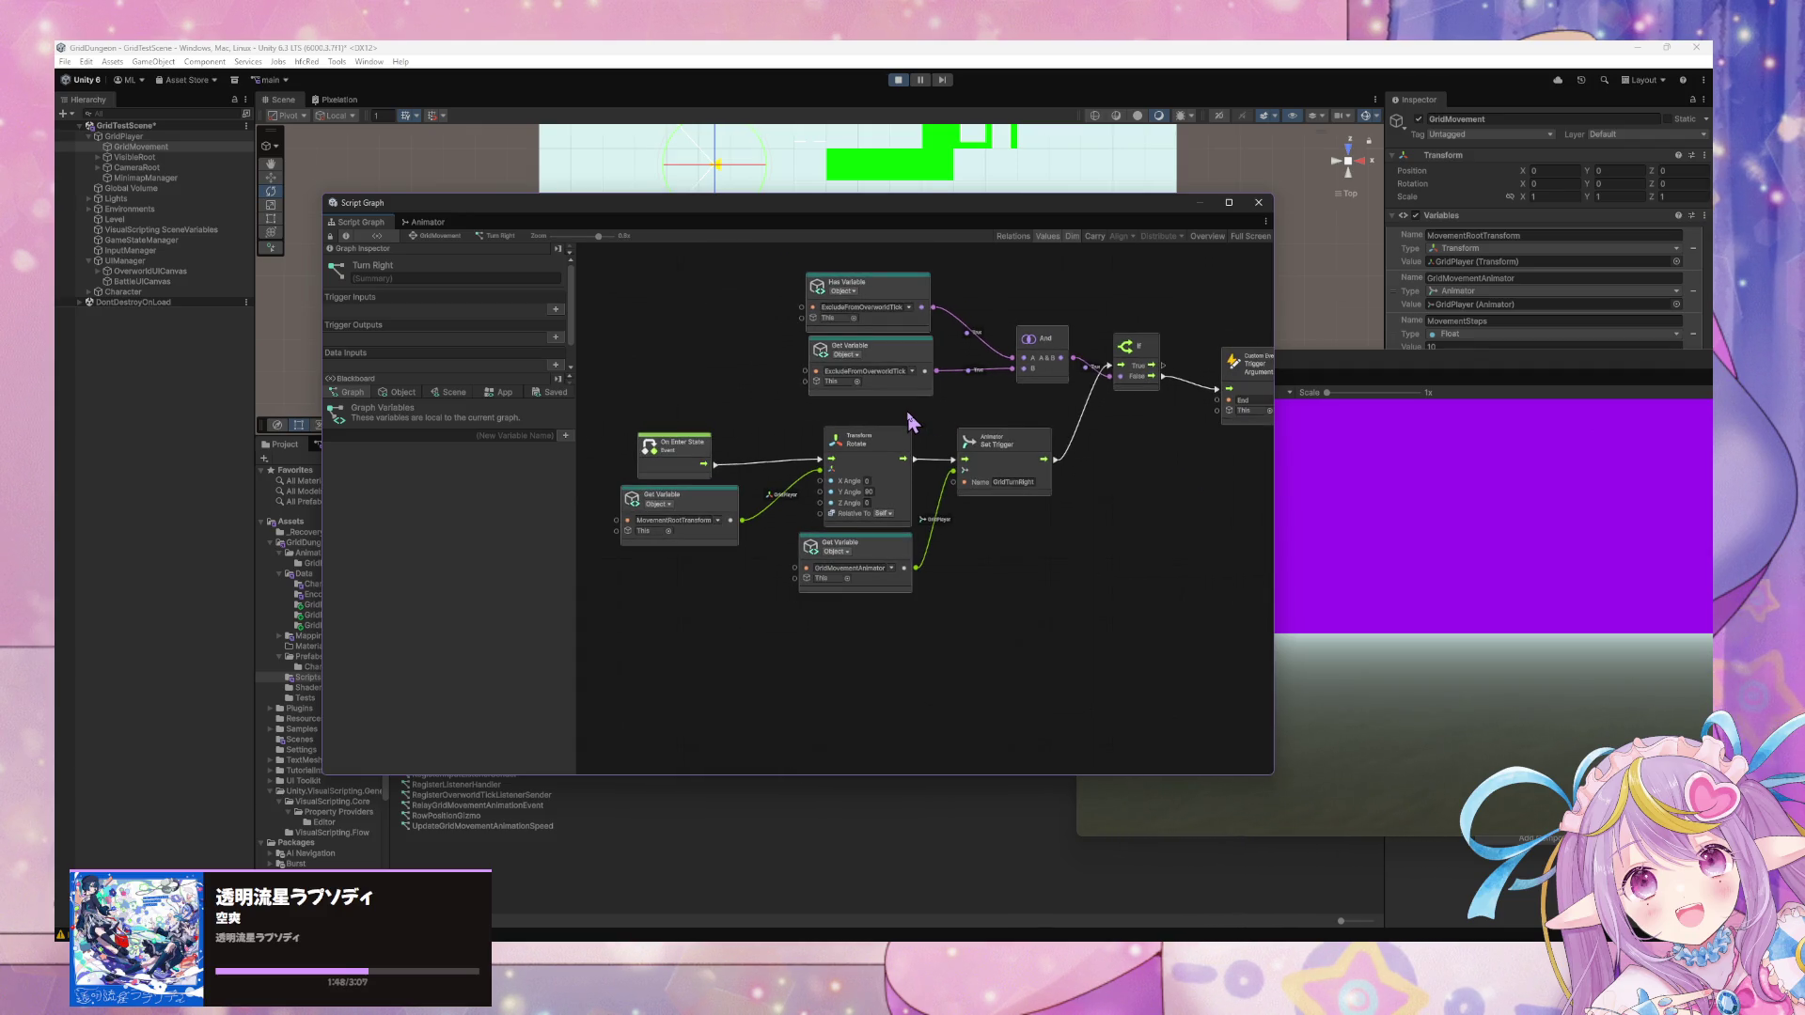
pyautogui.moveTo(1210, 544); pyautogui.dragTo(1169, 541)
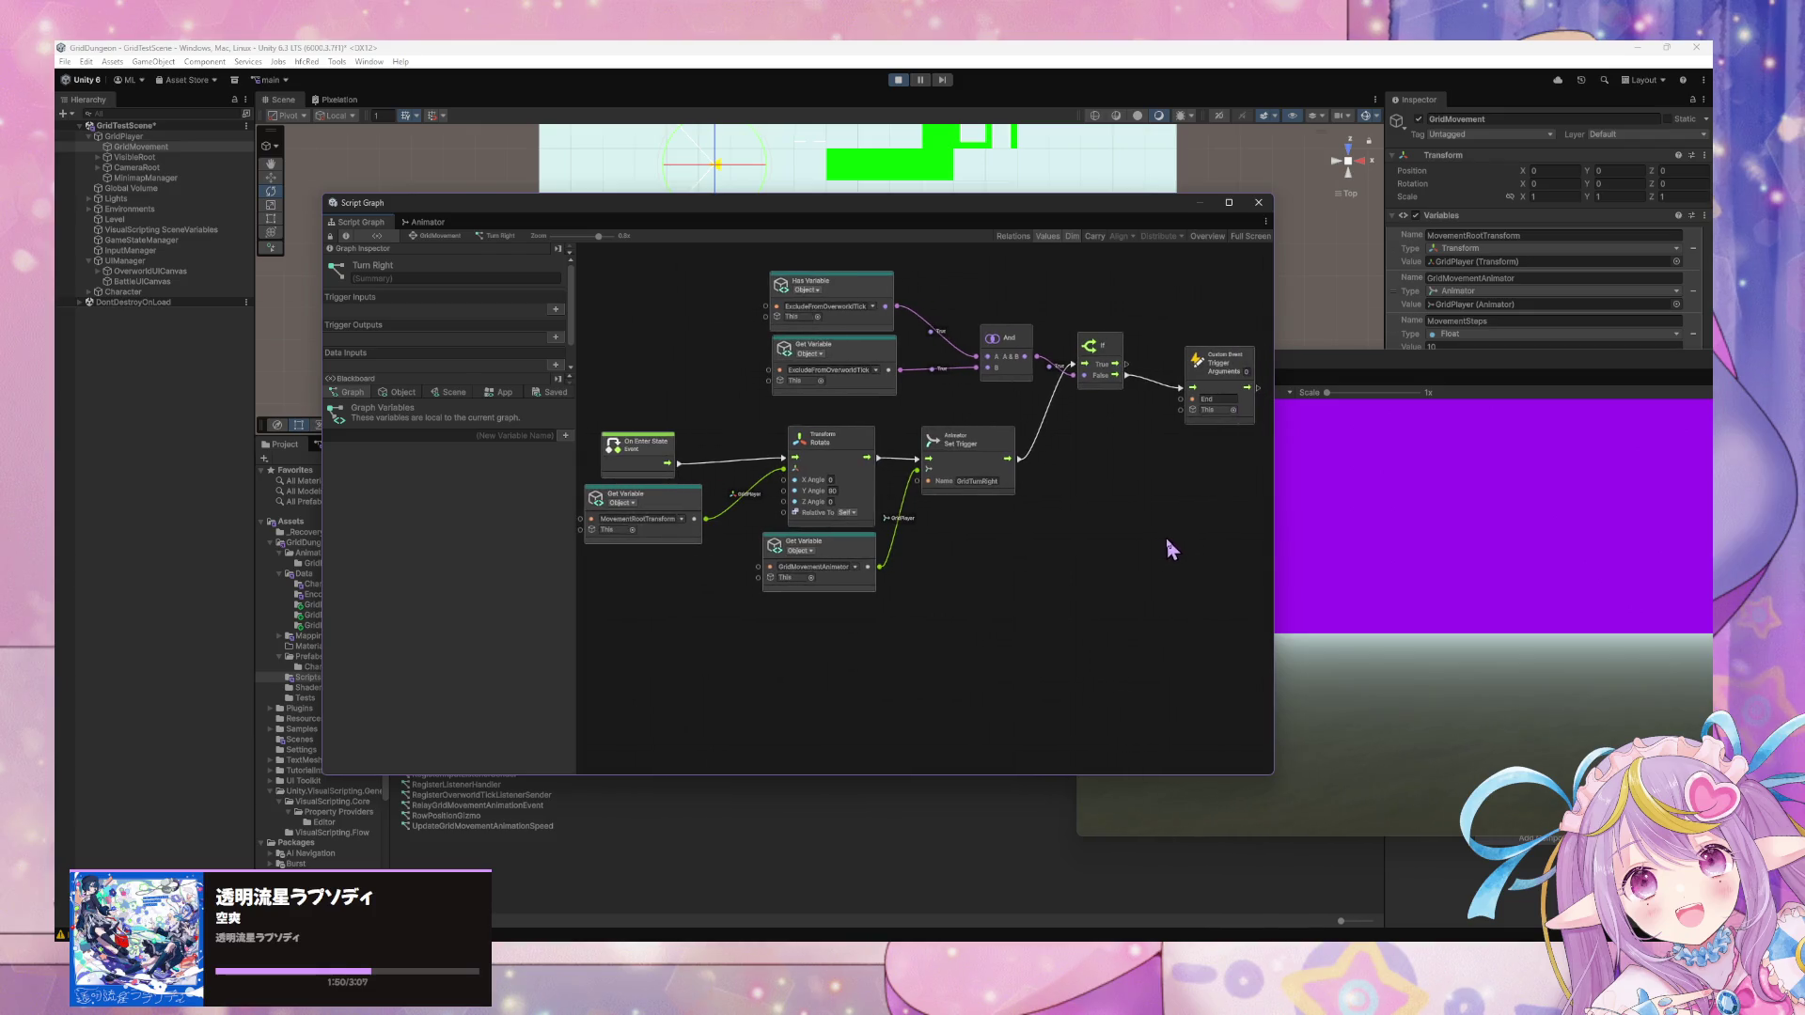
# Copy all Turn Right nodes and replace the Turn Left graph's nodes with the pasted copy.
pyautogui.moveTo(1251, 611); pyautogui.dragTo(615, 260)
pyautogui.click(434, 237)
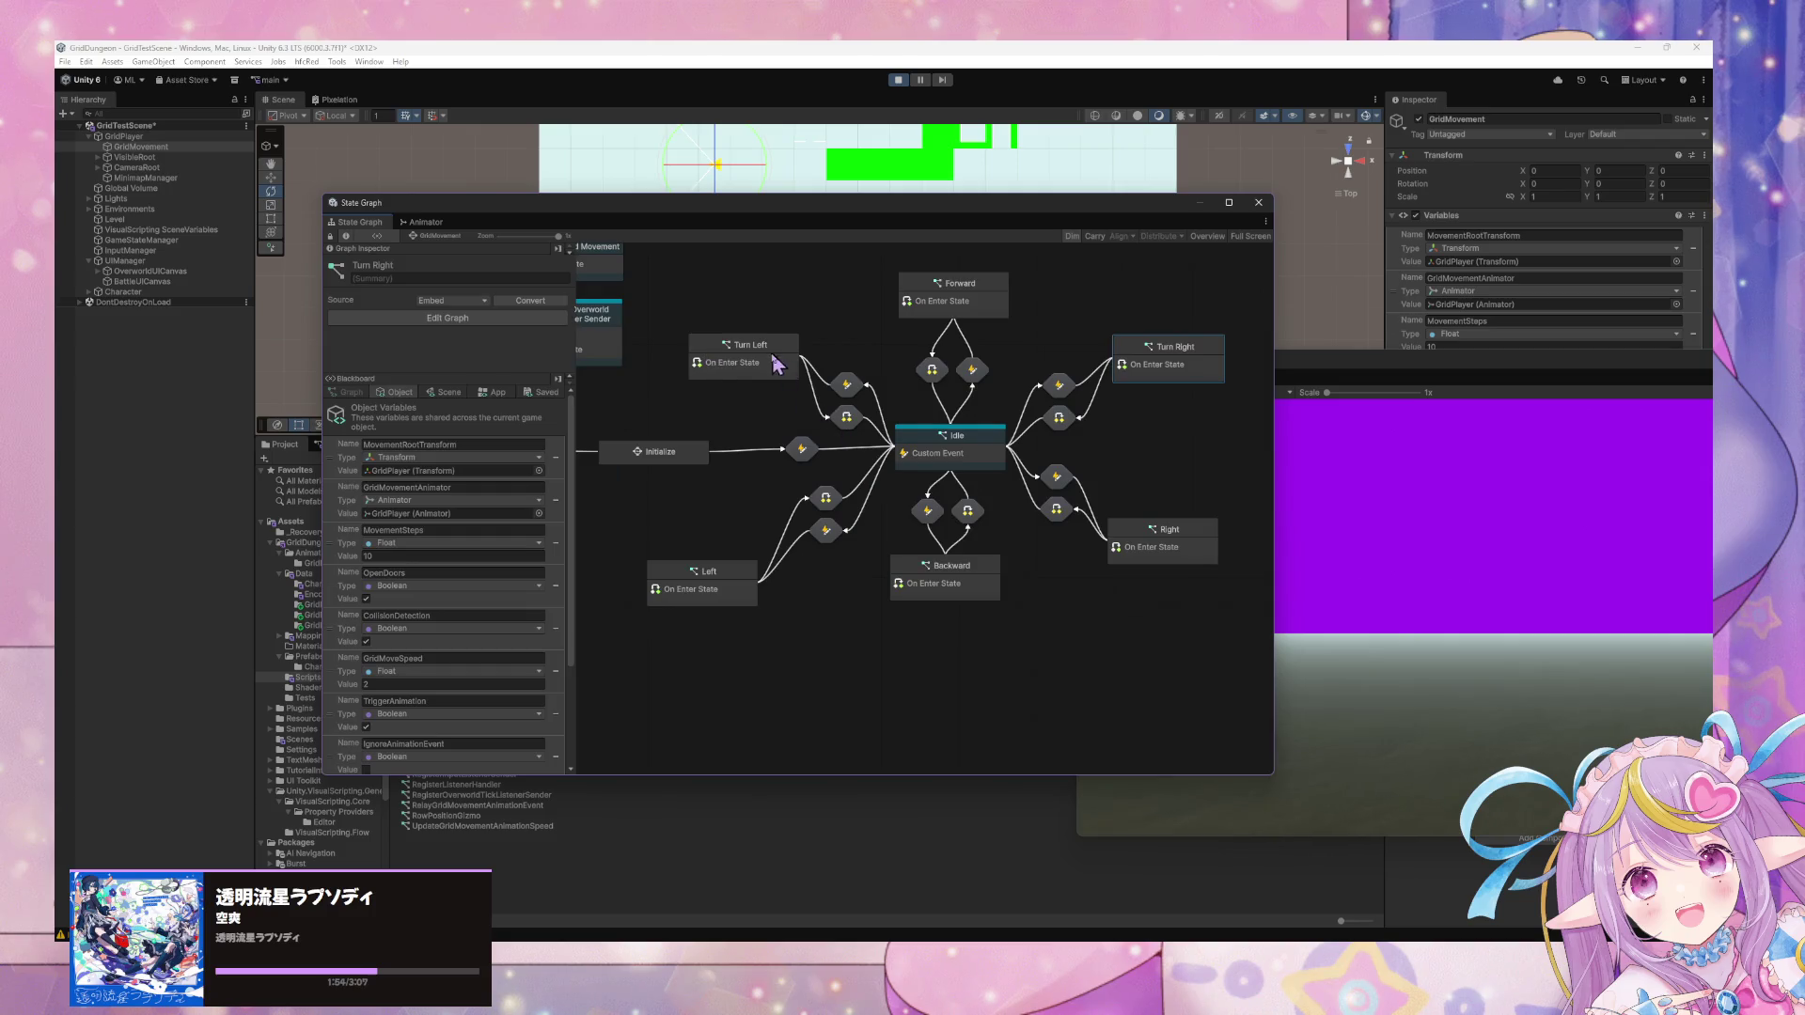
pyautogui.doubleClick(875, 428)
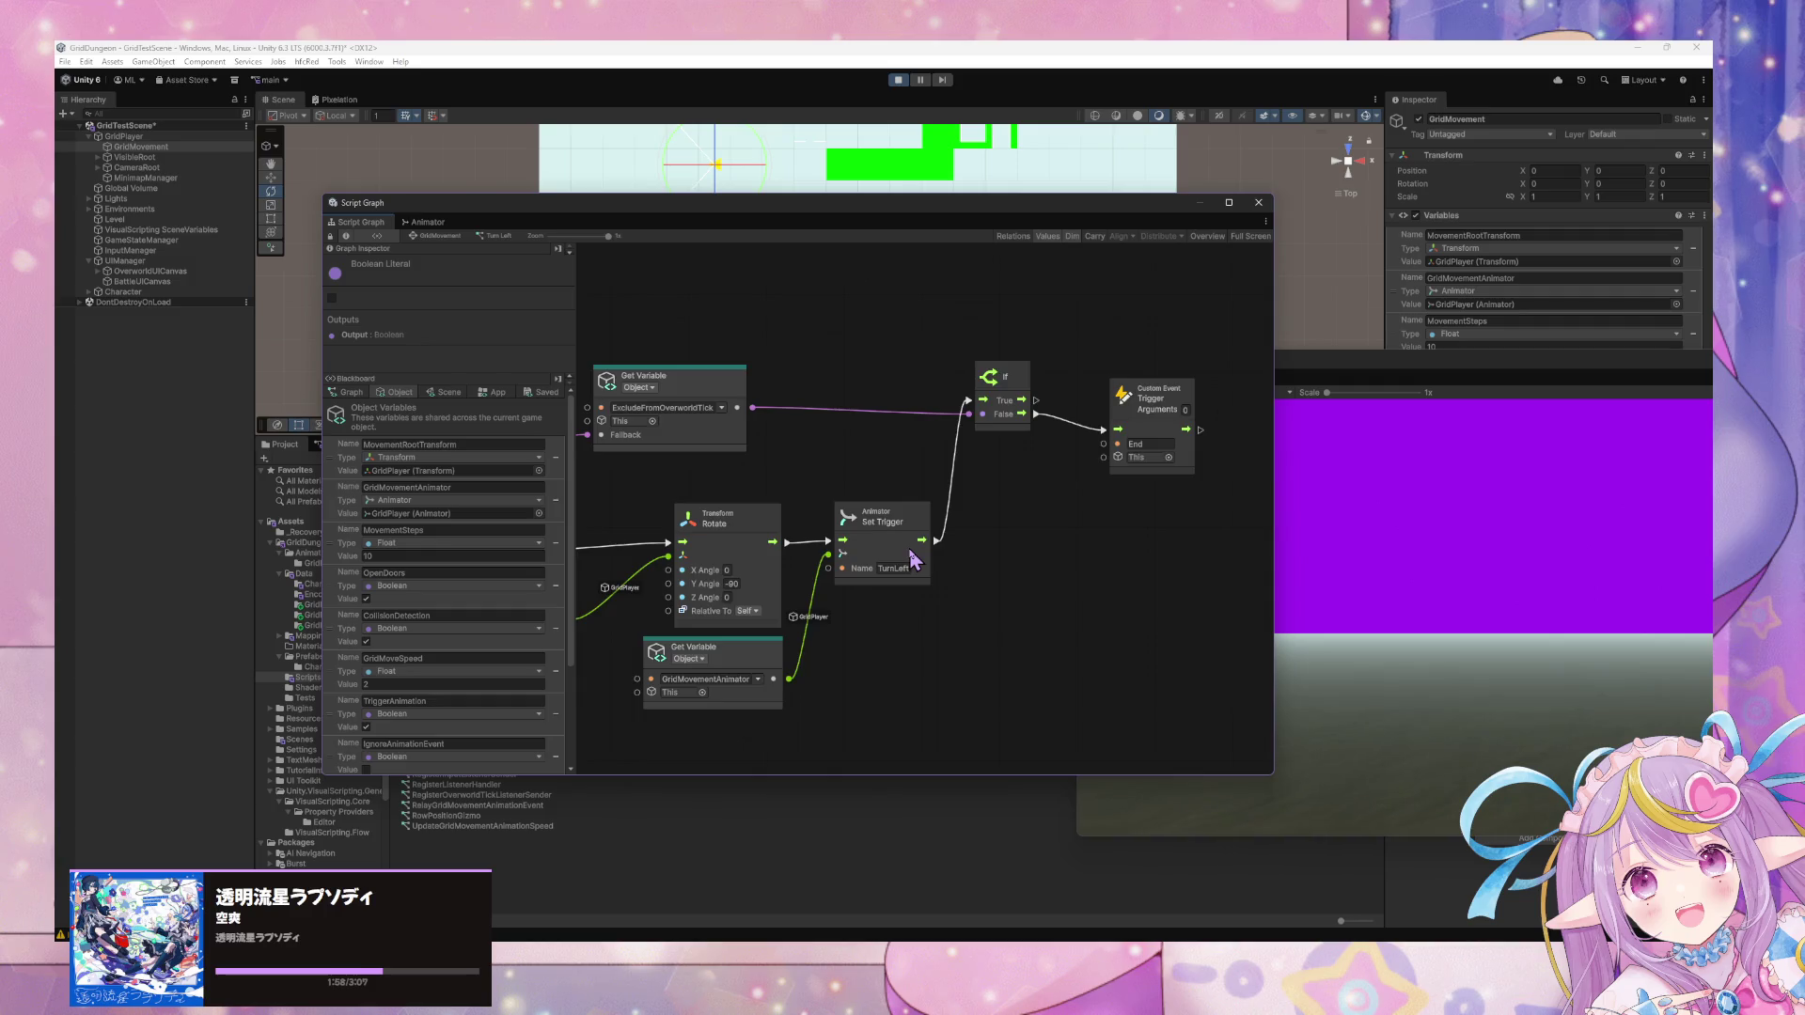
pyautogui.scroll(-5, 940, 564)
pyautogui.moveTo(1039, 639)
pyautogui.mouseDown()
pyautogui.moveTo(709, 476)
pyautogui.moveTo(734, 479)
pyautogui.mouseUp()
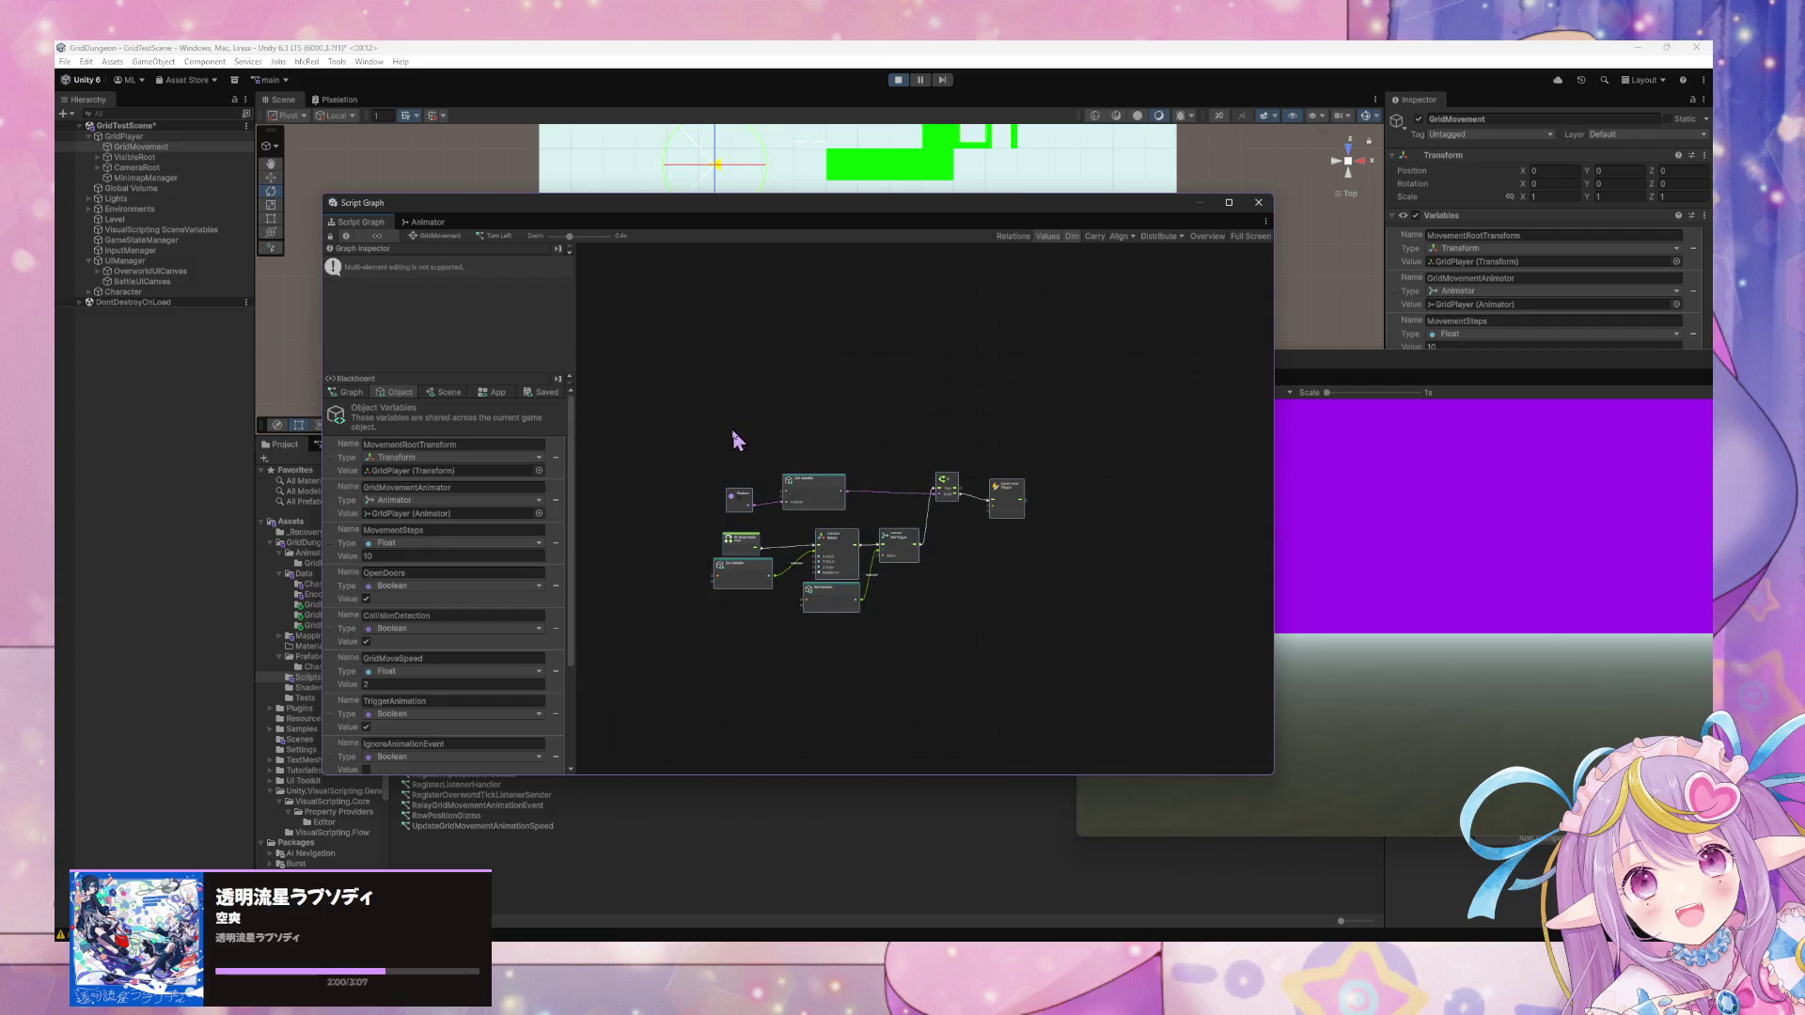
pyautogui.scroll(2, 733, 436)
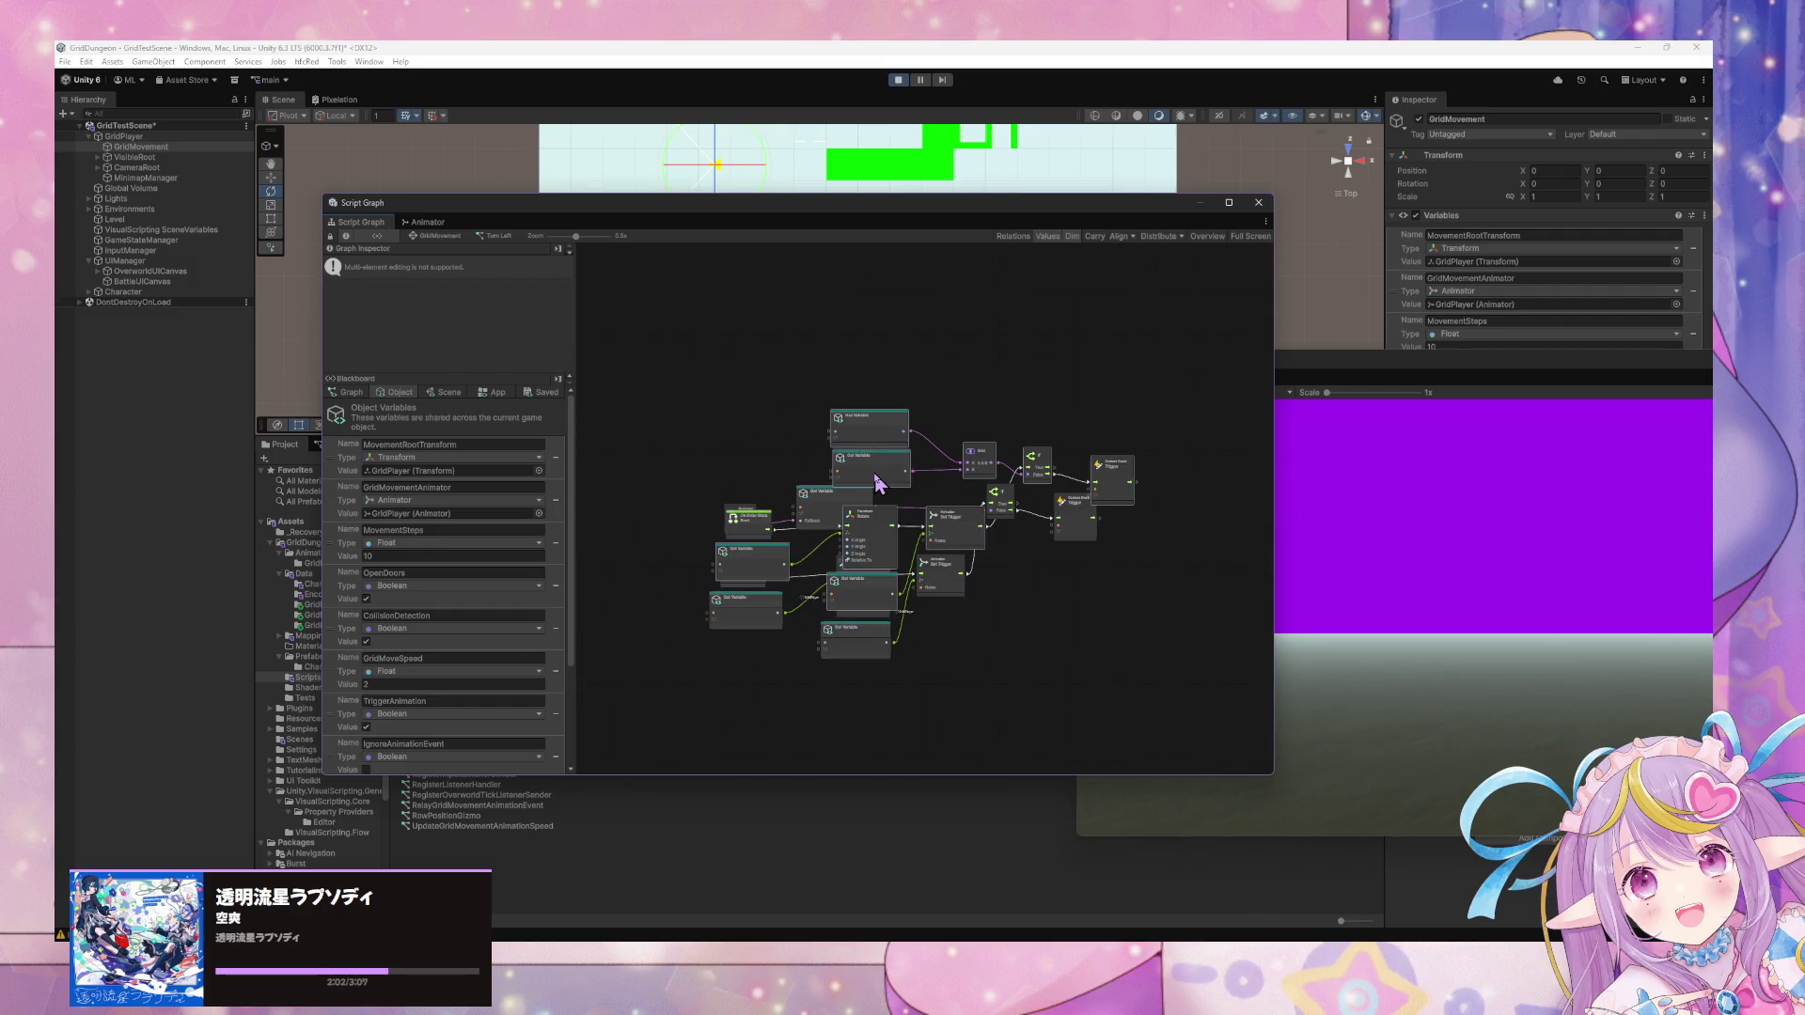
pyautogui.moveTo(1110, 695); pyautogui.dragTo(691, 454)
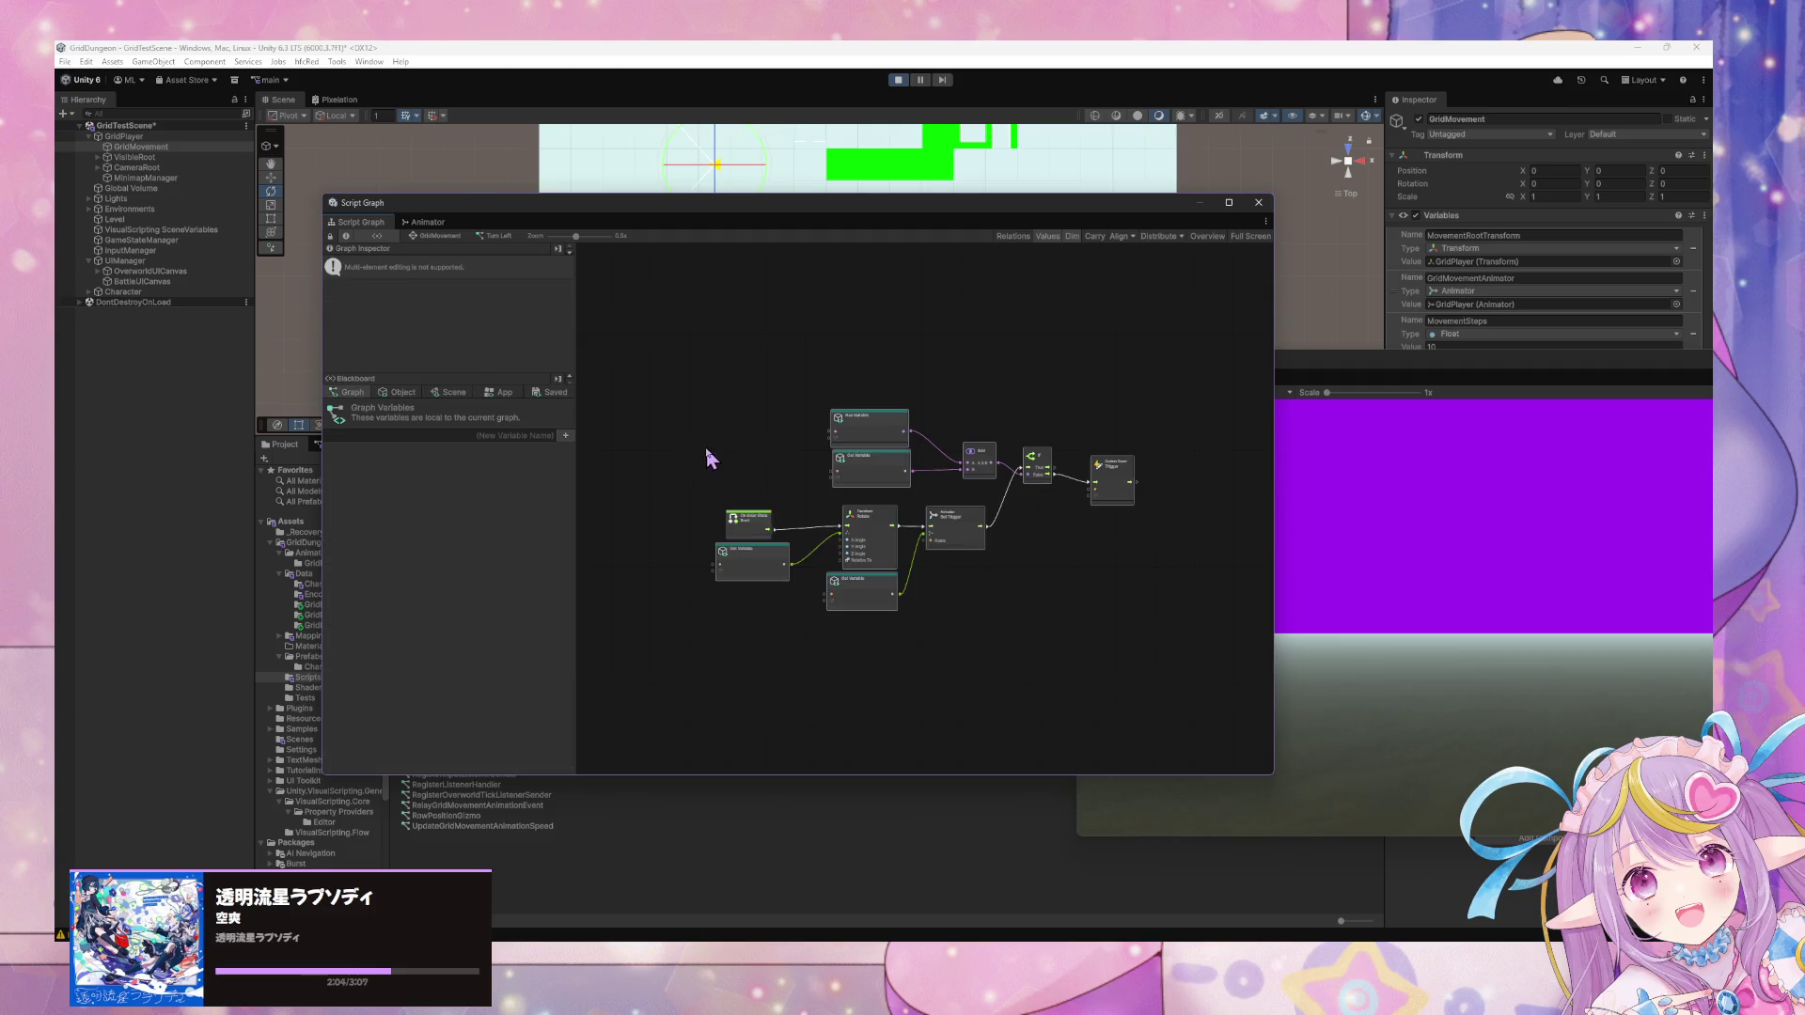
pyautogui.scroll(5, 711, 458)
pyautogui.moveTo(872, 425); pyautogui.dragTo(817, 417)
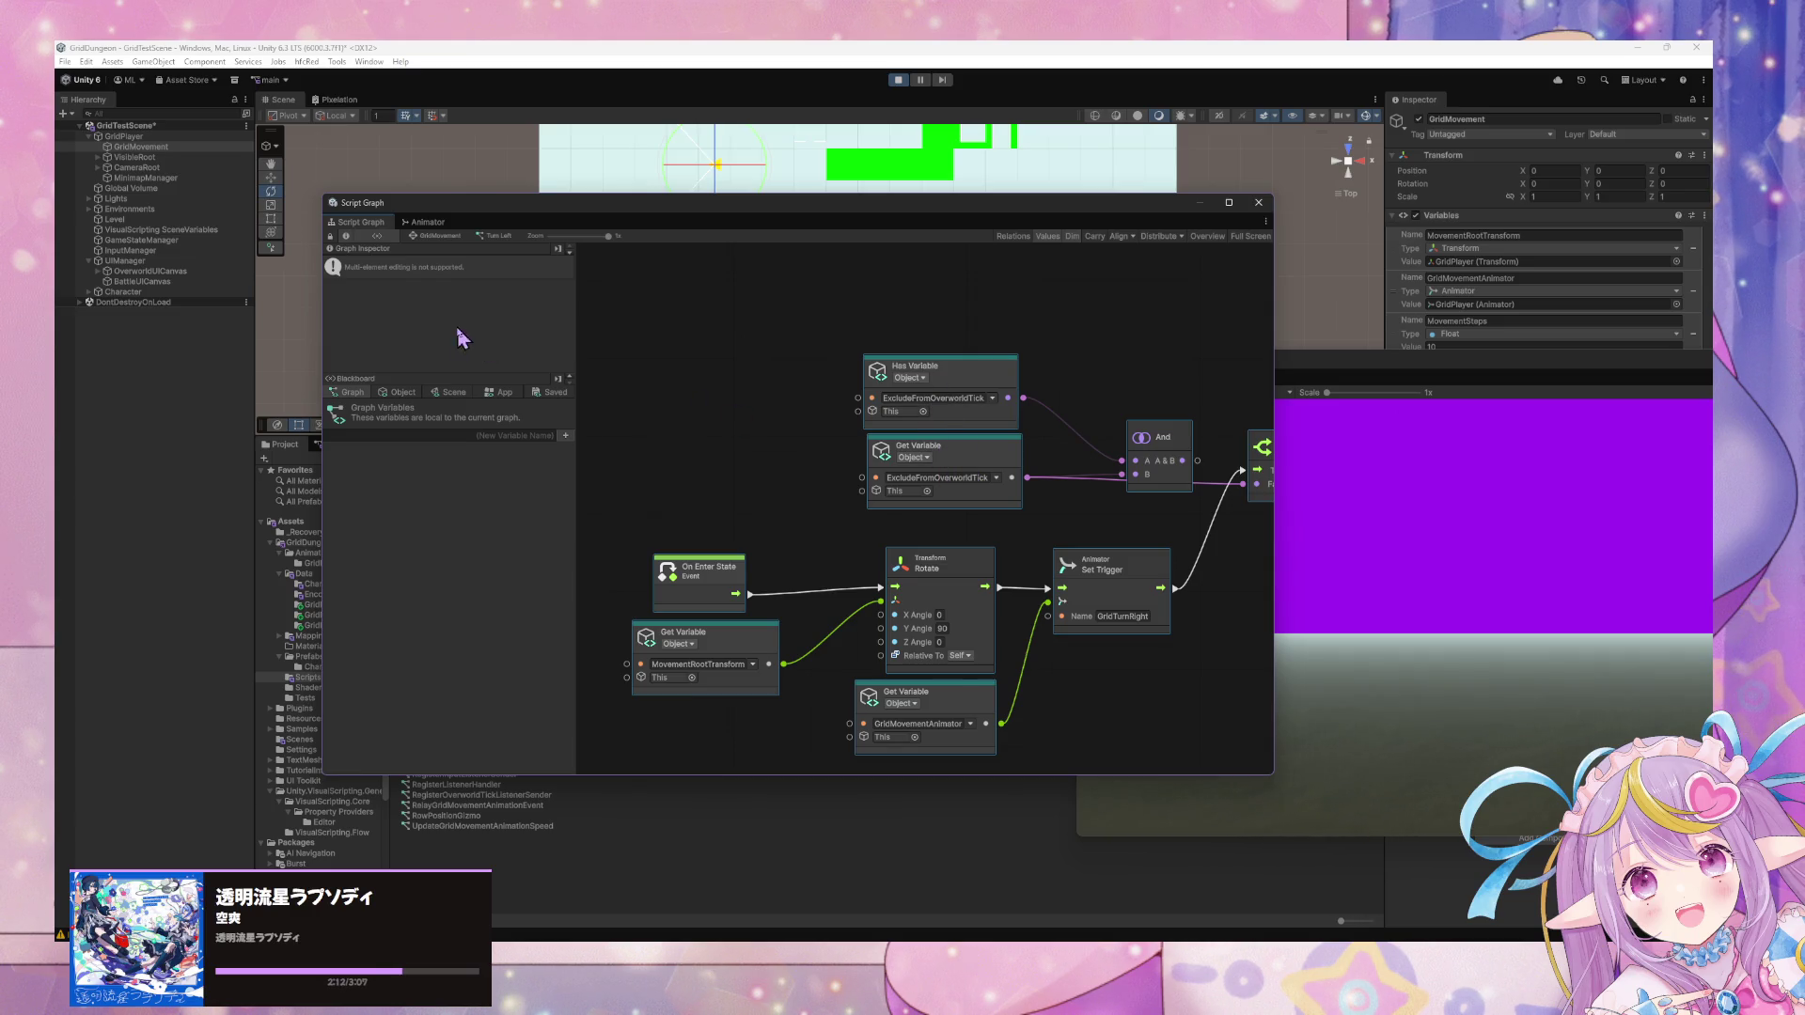
pyautogui.scroll(-2, 975, 390)
# Delete Has Variable and And, rename the trigger to GridTurnLeft, and set Y angle to -90.
pyautogui.click(834, 360)
pyautogui.press('Delete')
pyautogui.click(994, 562)
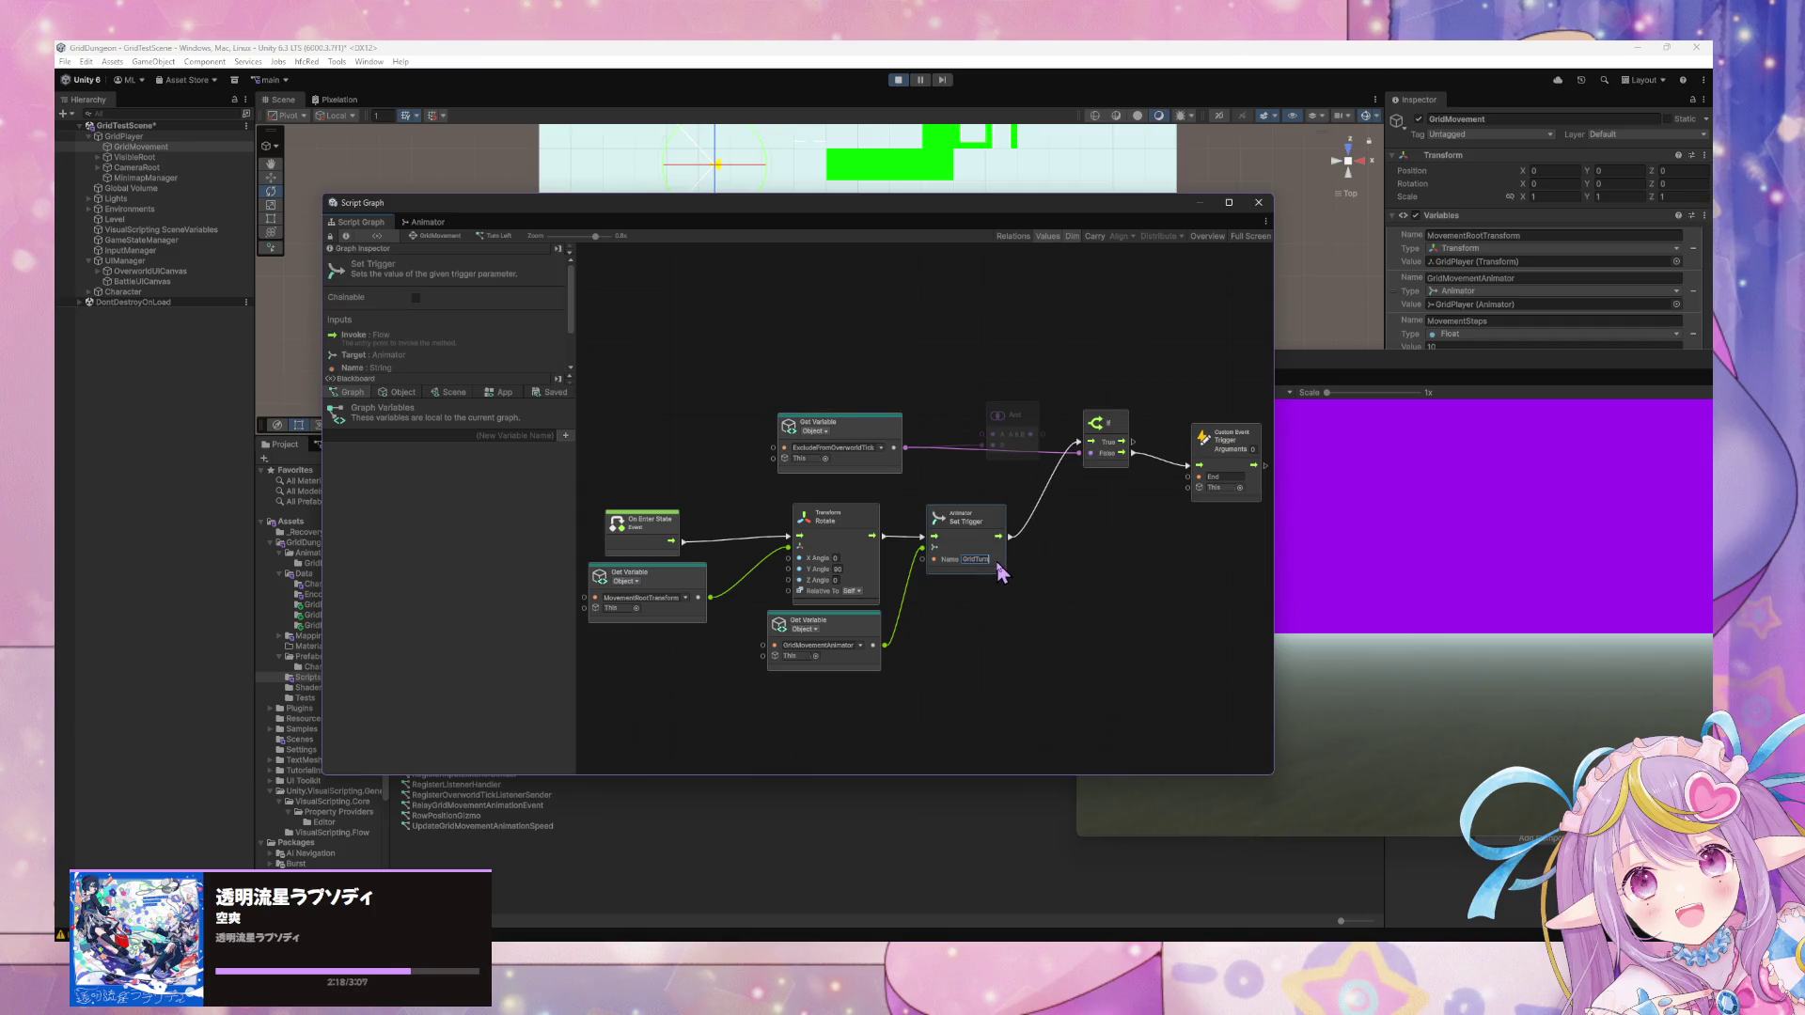
pyautogui.write('GridTurnLeft')
pyautogui.click(837, 570)
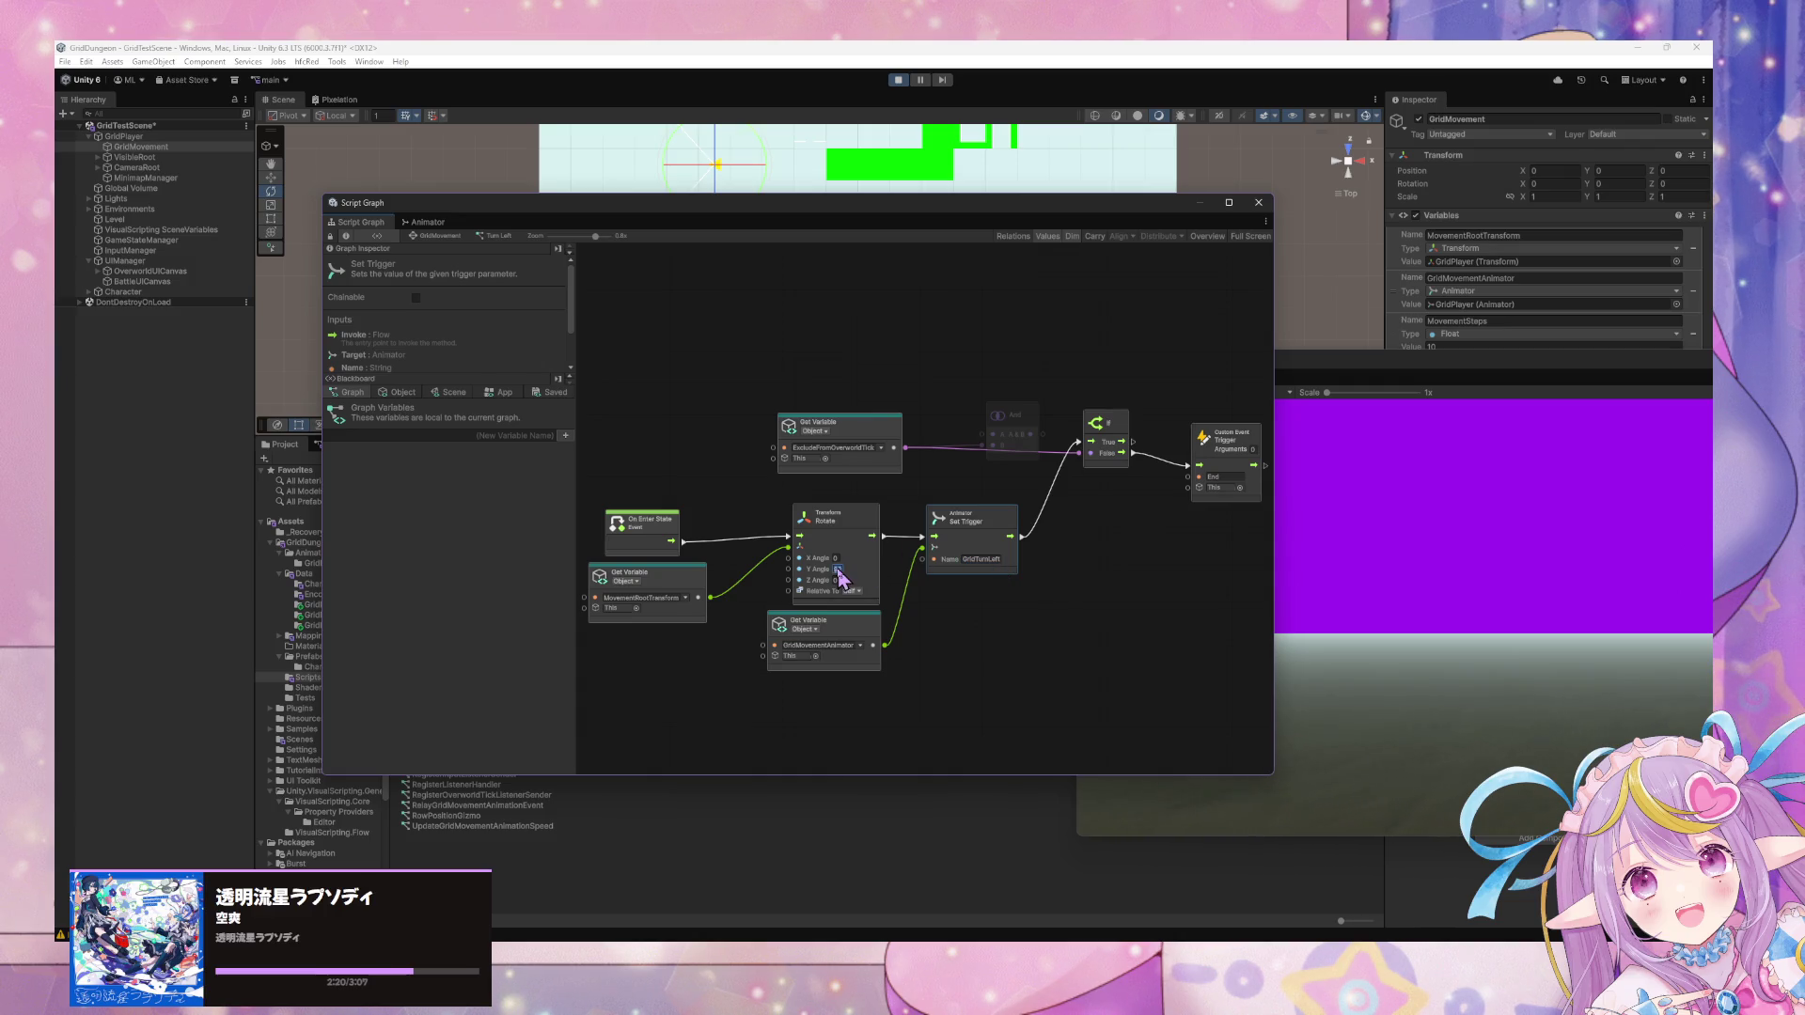
pyautogui.write('-90')
pyautogui.click(863, 431)
pyautogui.click(1011, 423)
pyautogui.press('Delete')
# Enable Fallback on the ExcludeFromOverworldTick Get Variable and connect a Boolean Literal to it.
pyautogui.click(881, 440)
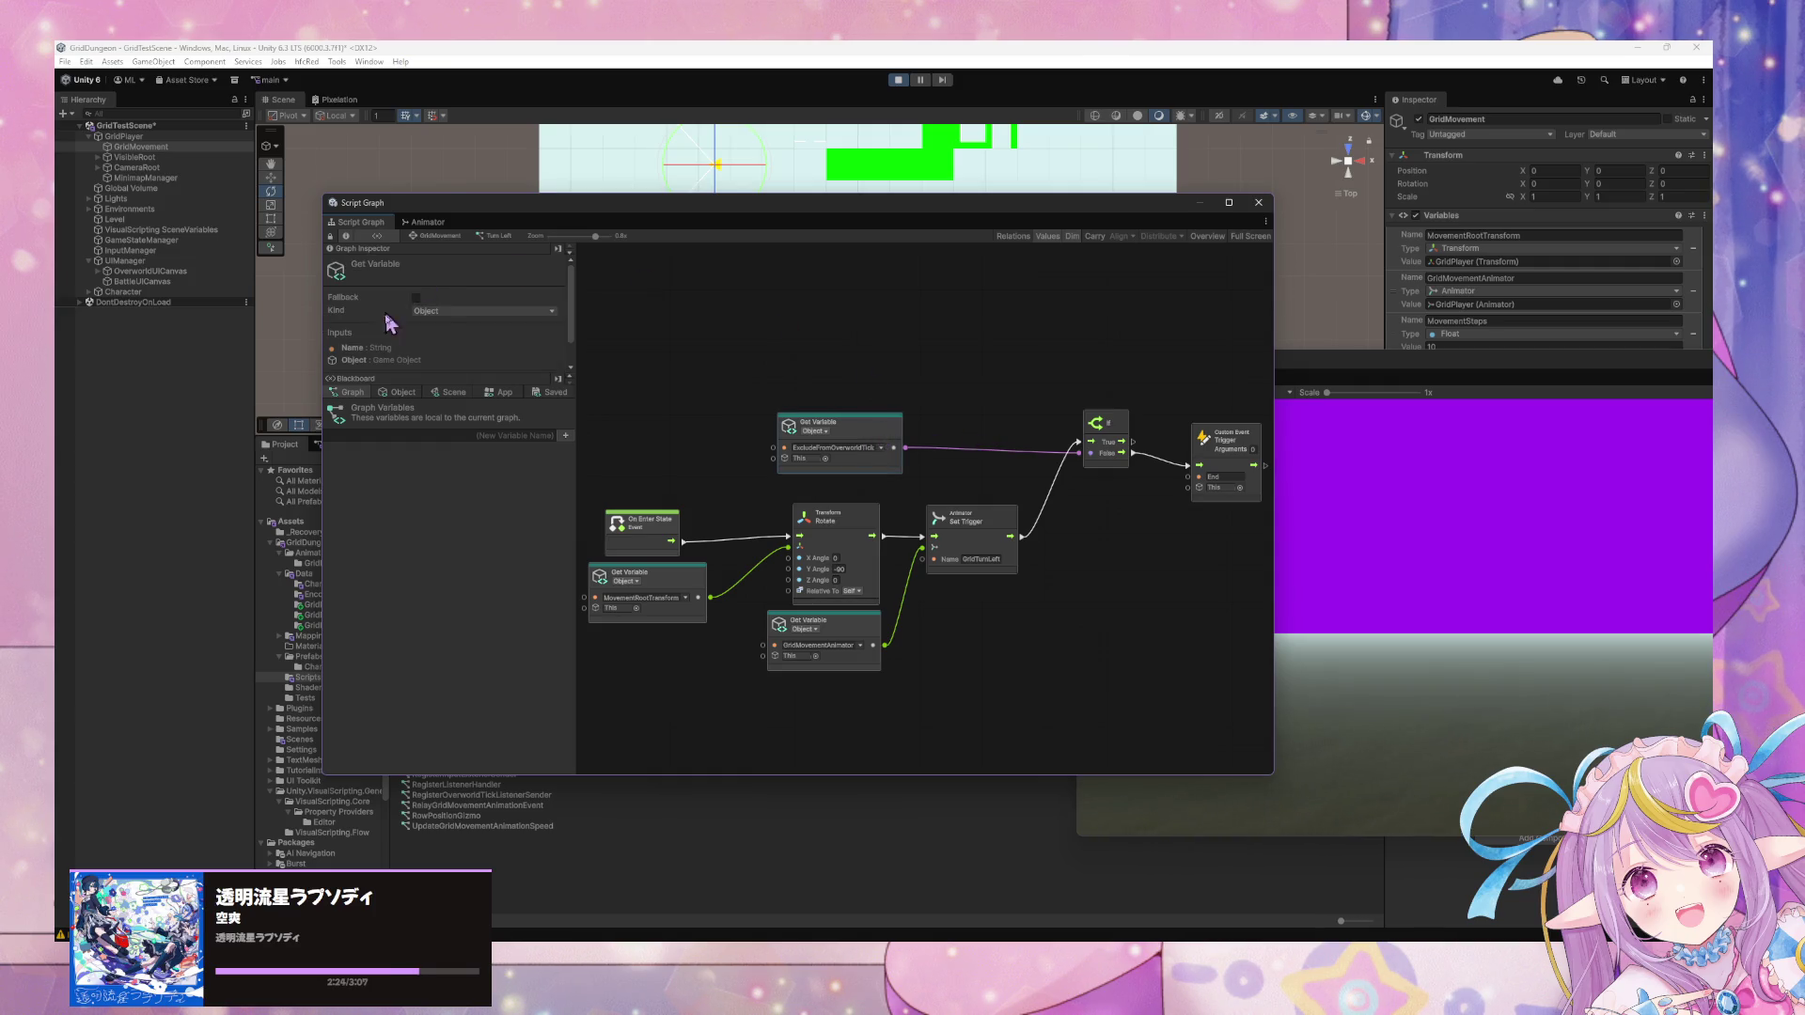
pyautogui.click(398, 393)
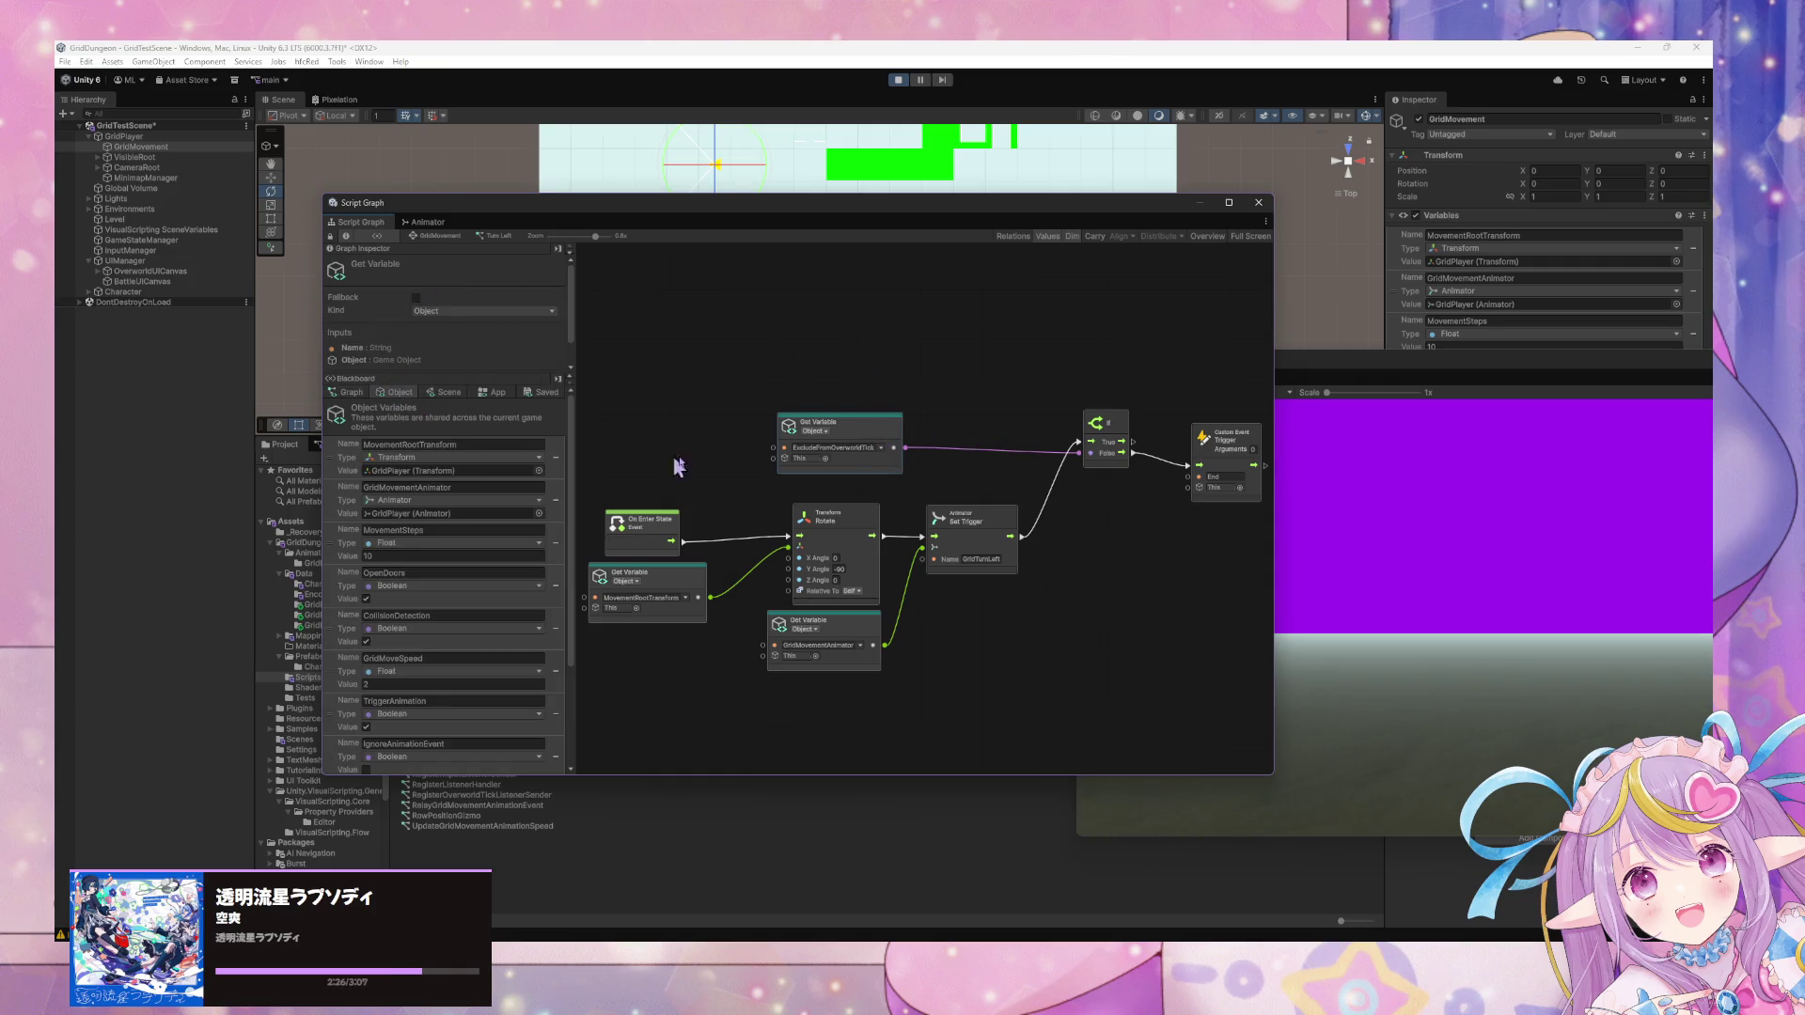
pyautogui.click(415, 298)
pyautogui.click(677, 414)
pyautogui.rightClick(677, 415)
pyautogui.click(721, 420)
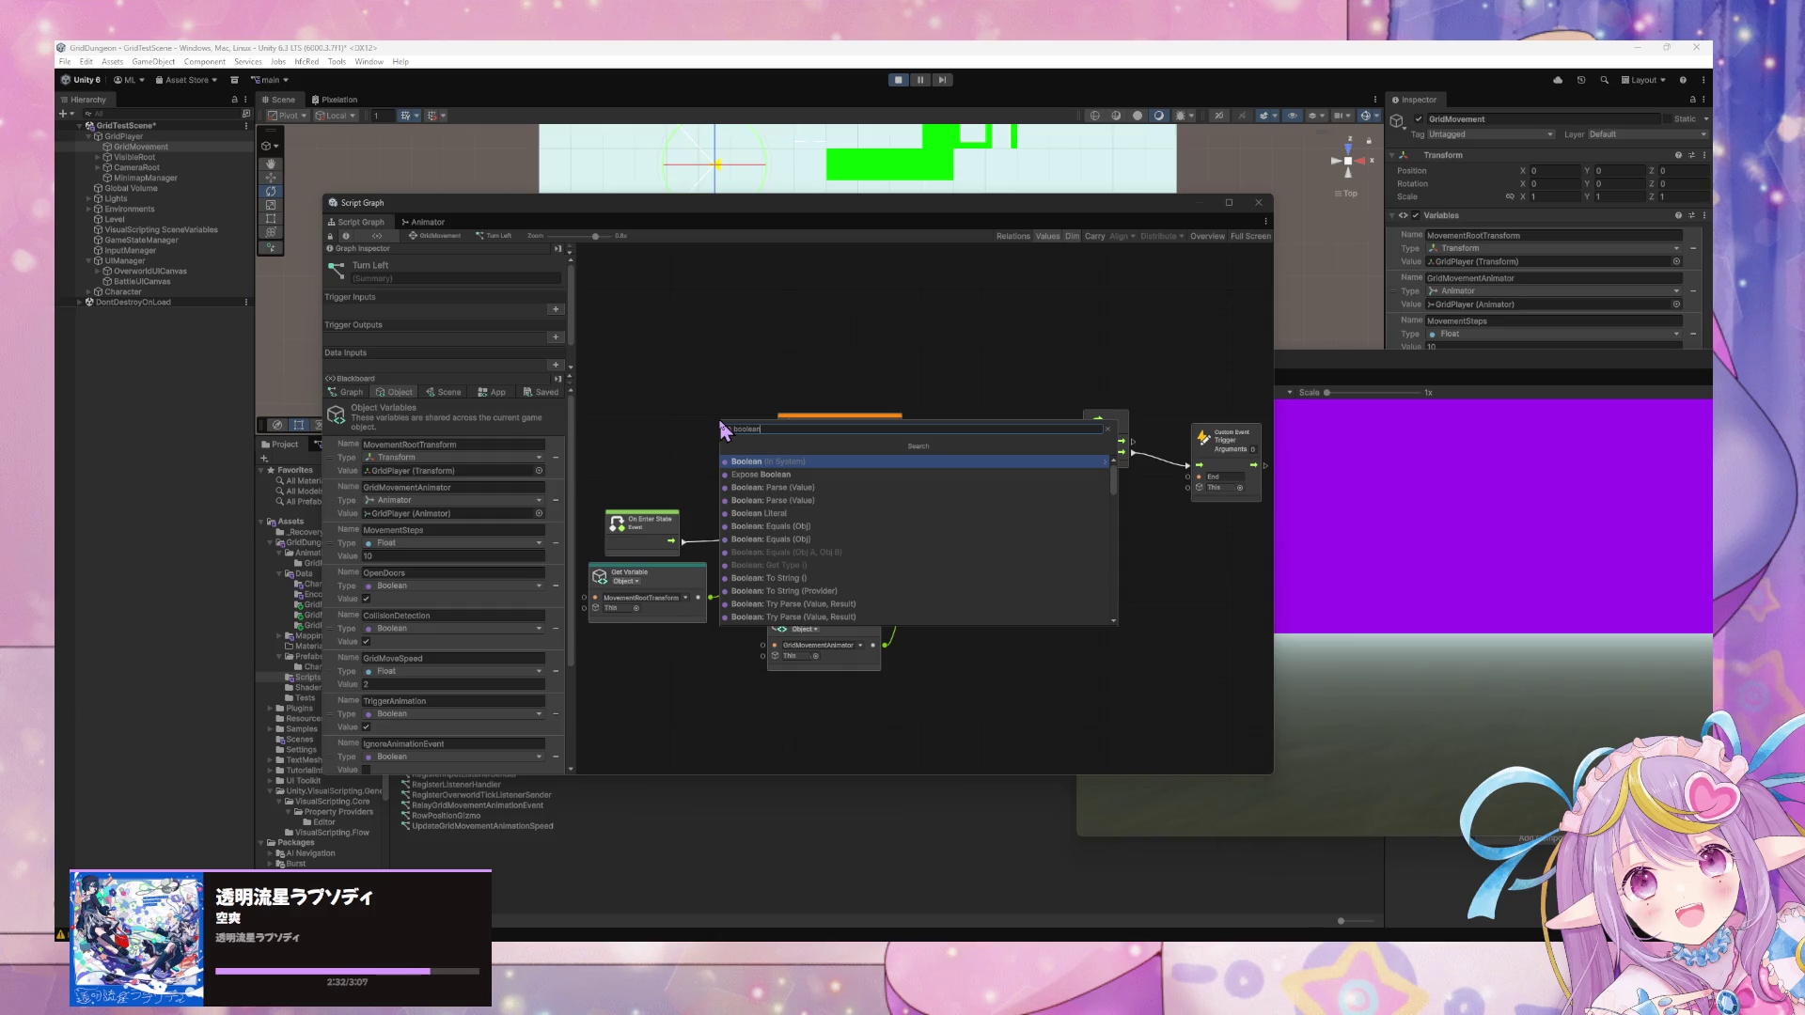
pyautogui.press('Return')
pyautogui.press('Return')
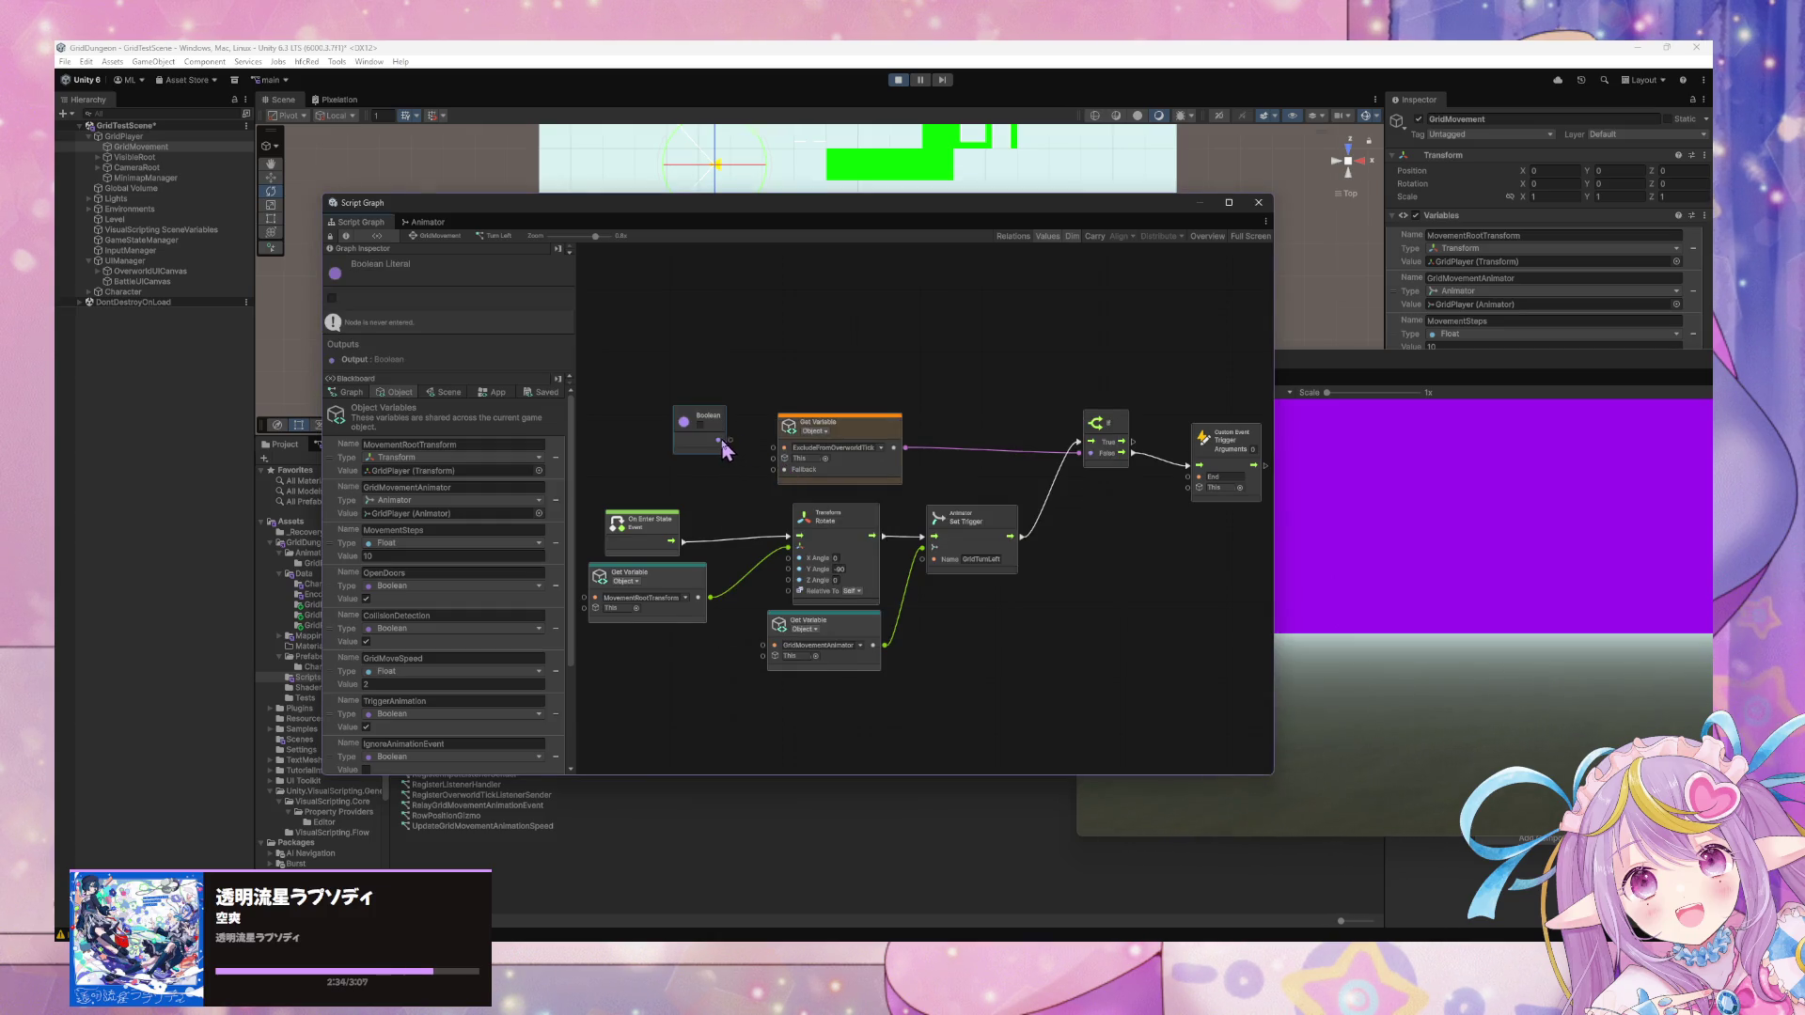
pyautogui.click(743, 452)
pyautogui.moveTo(719, 439)
pyautogui.mouseDown()
pyautogui.moveTo(773, 470)
pyautogui.moveTo(713, 446)
pyautogui.mouseUp()
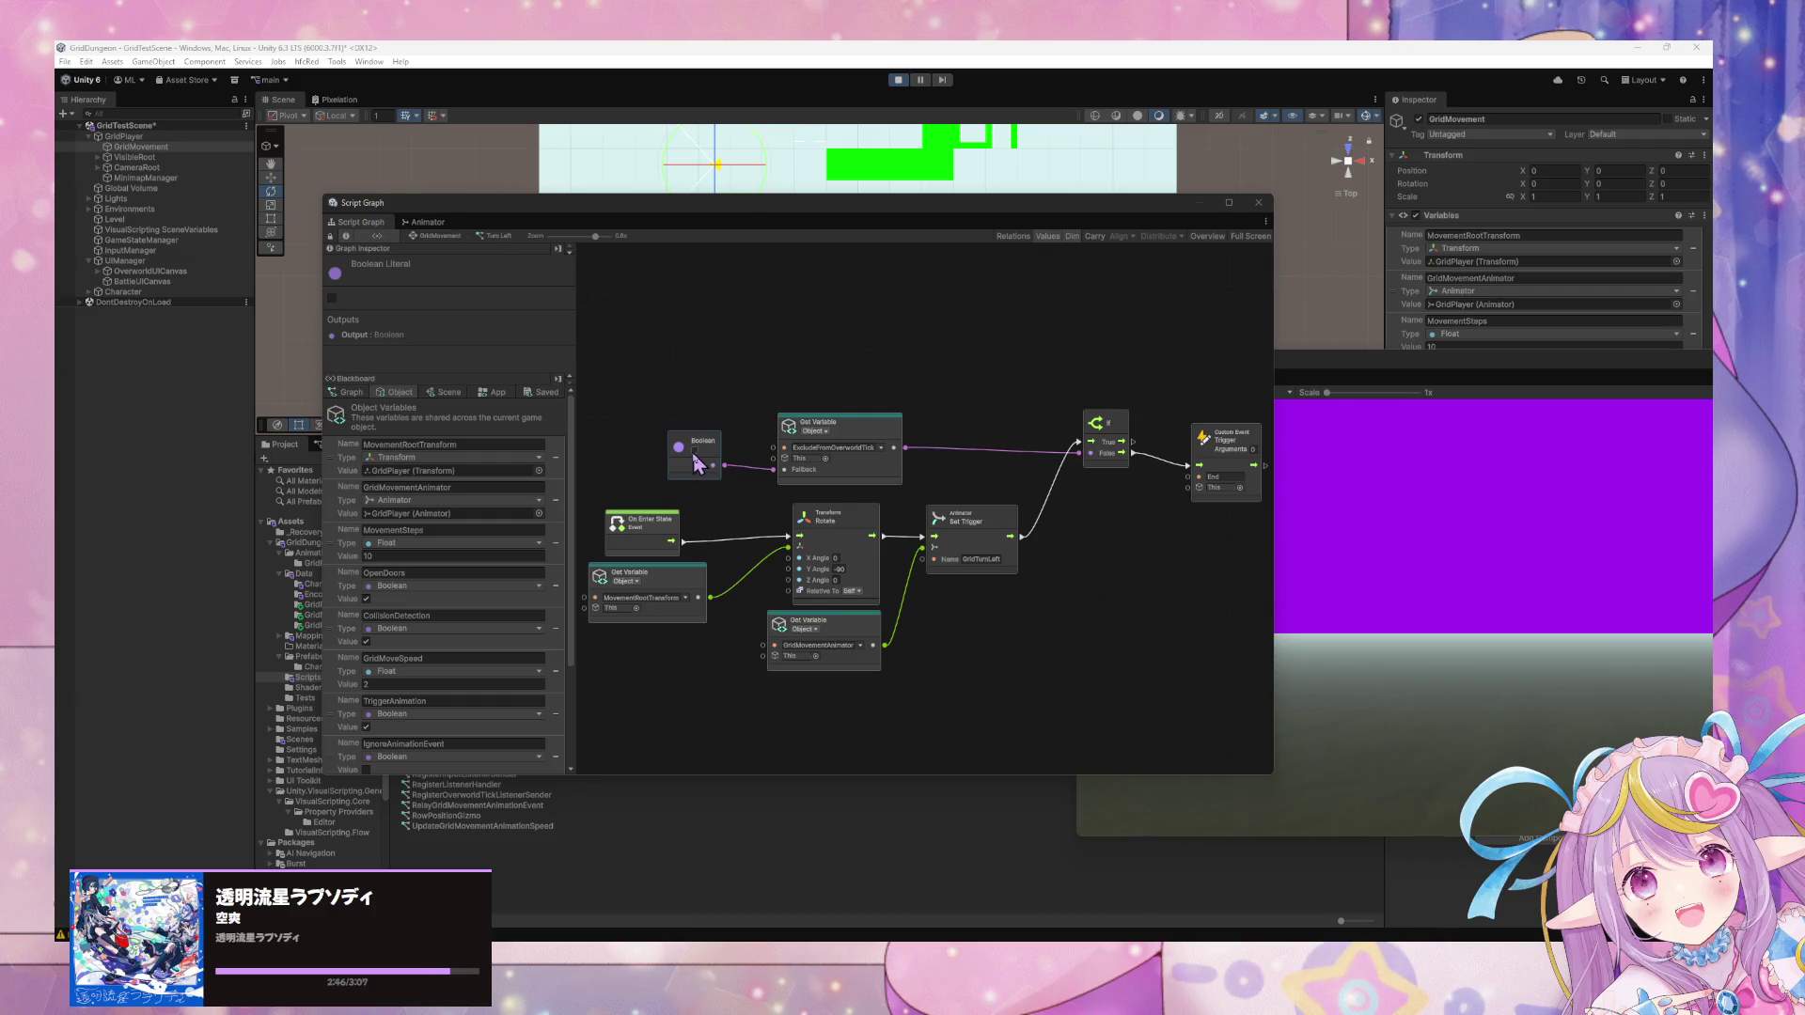
pyautogui.click(816, 402)
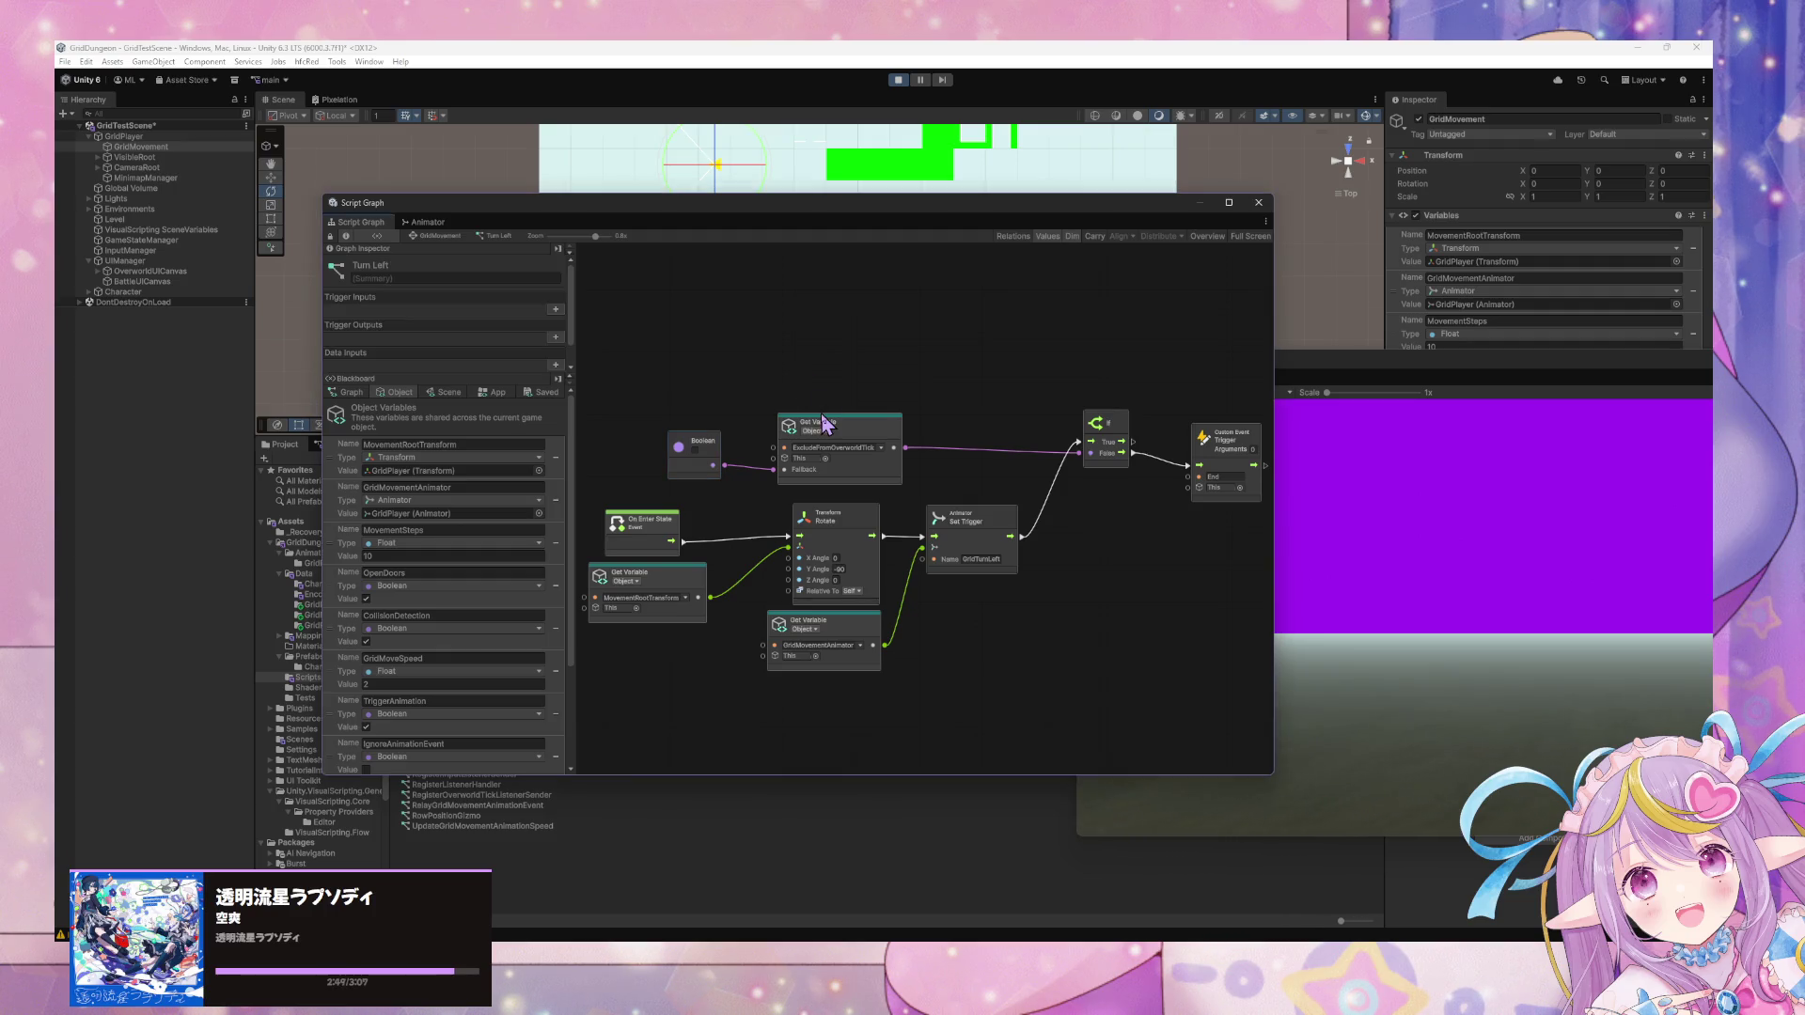
# Return to the GridMovement state graph and test the Q and E turn keys in play mode.
pyautogui.click(421, 241)
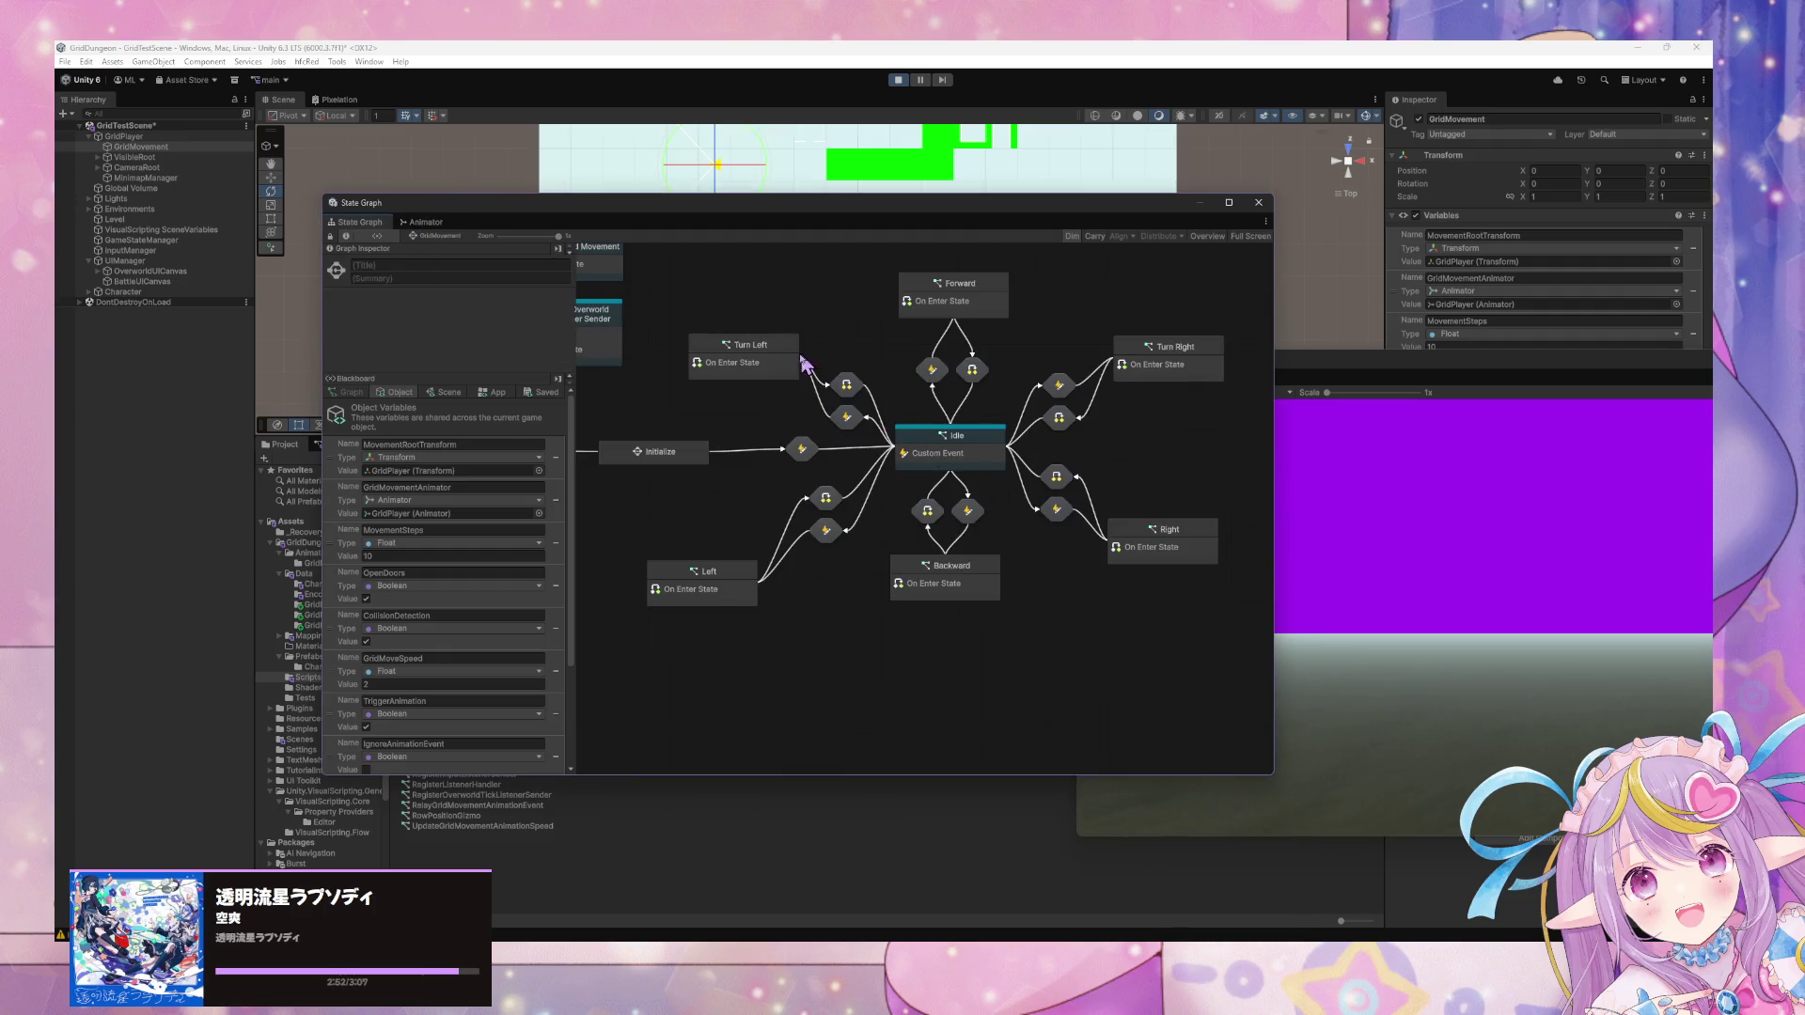
pyautogui.click(1528, 657)
pyautogui.press('q')
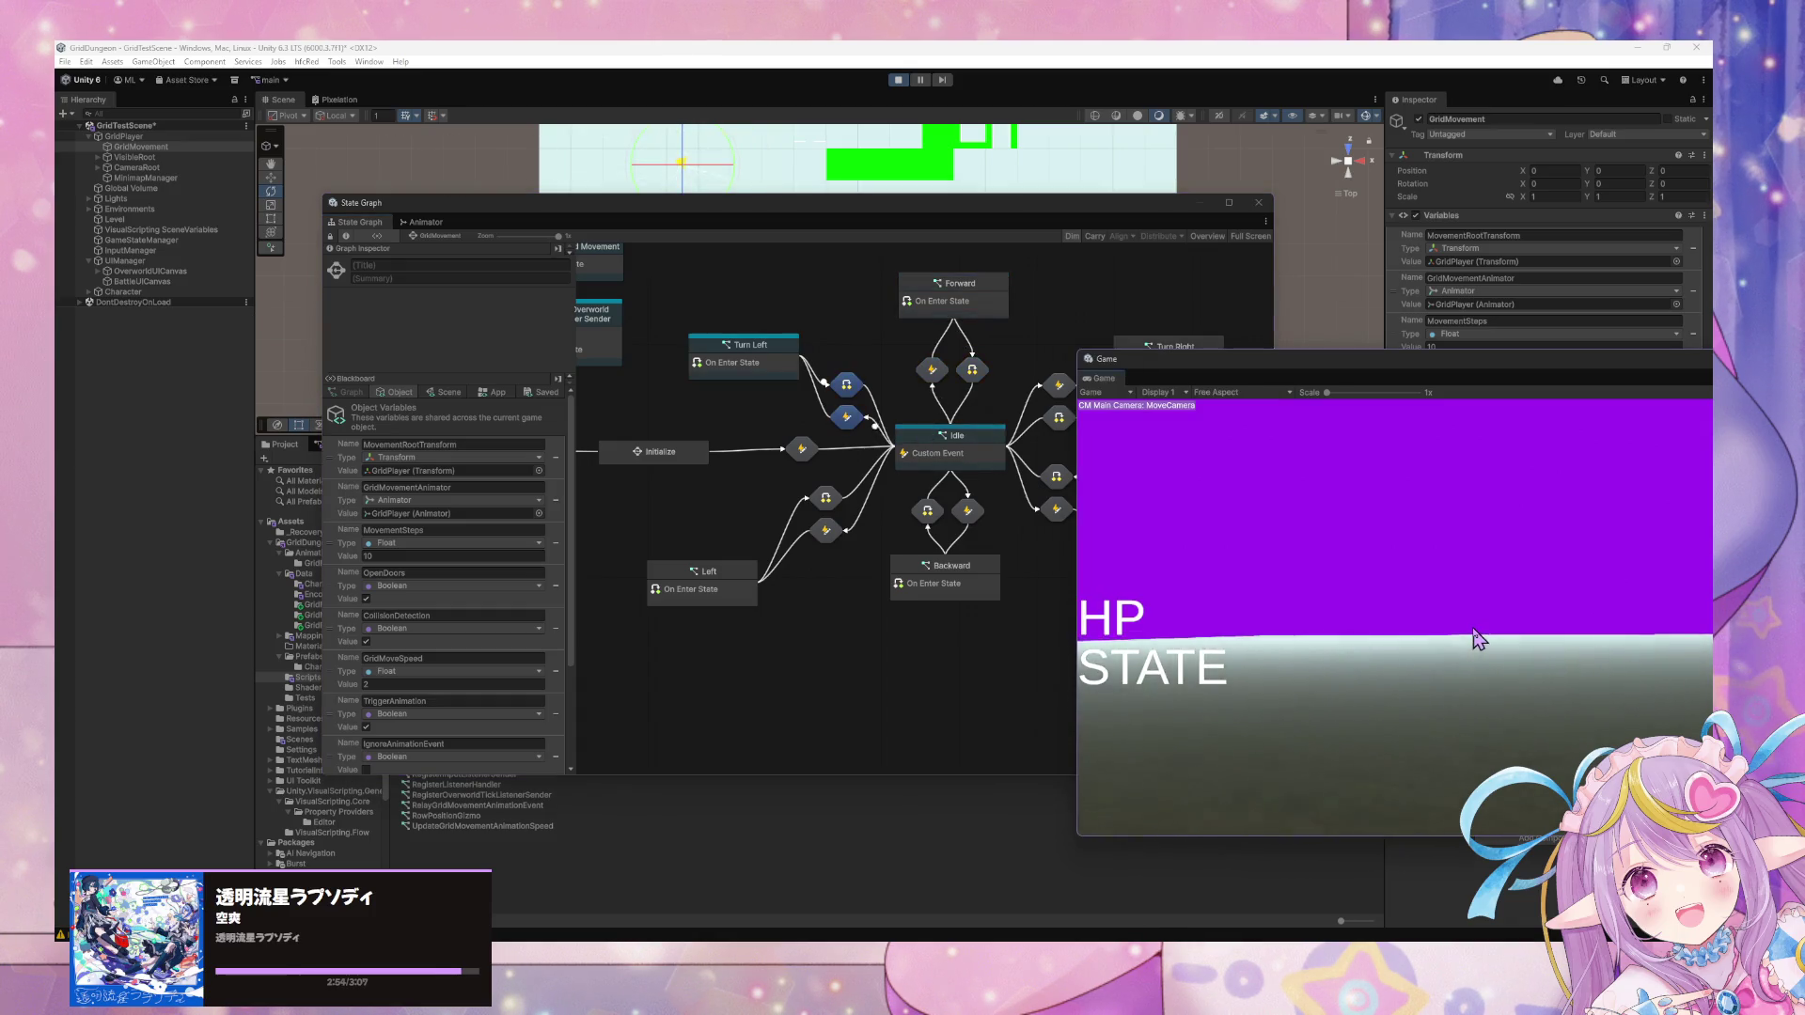
pyautogui.press('q')
pyautogui.press('e')
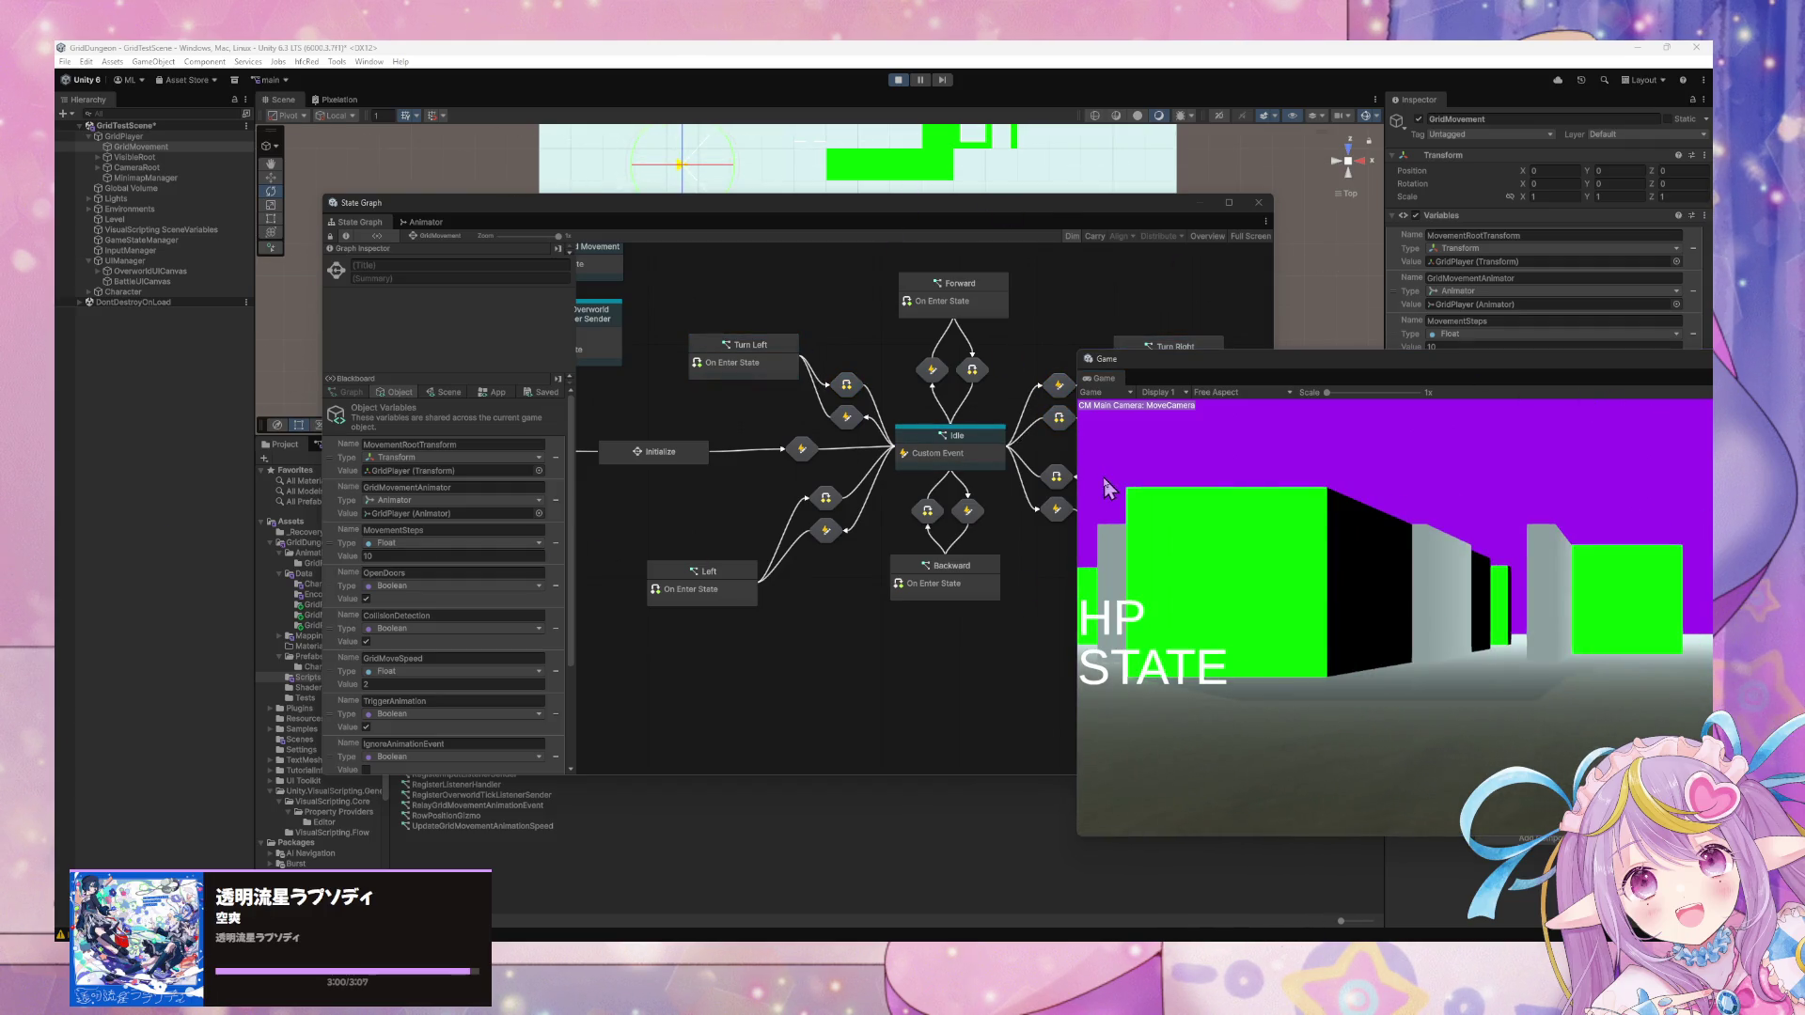
# Select the Left state and pan to show the Standby and Register states.
pyautogui.click(703, 573)
pyautogui.moveTo(715, 336); pyautogui.dragTo(826, 403)
pyautogui.hscroll(-3, 884, 423)
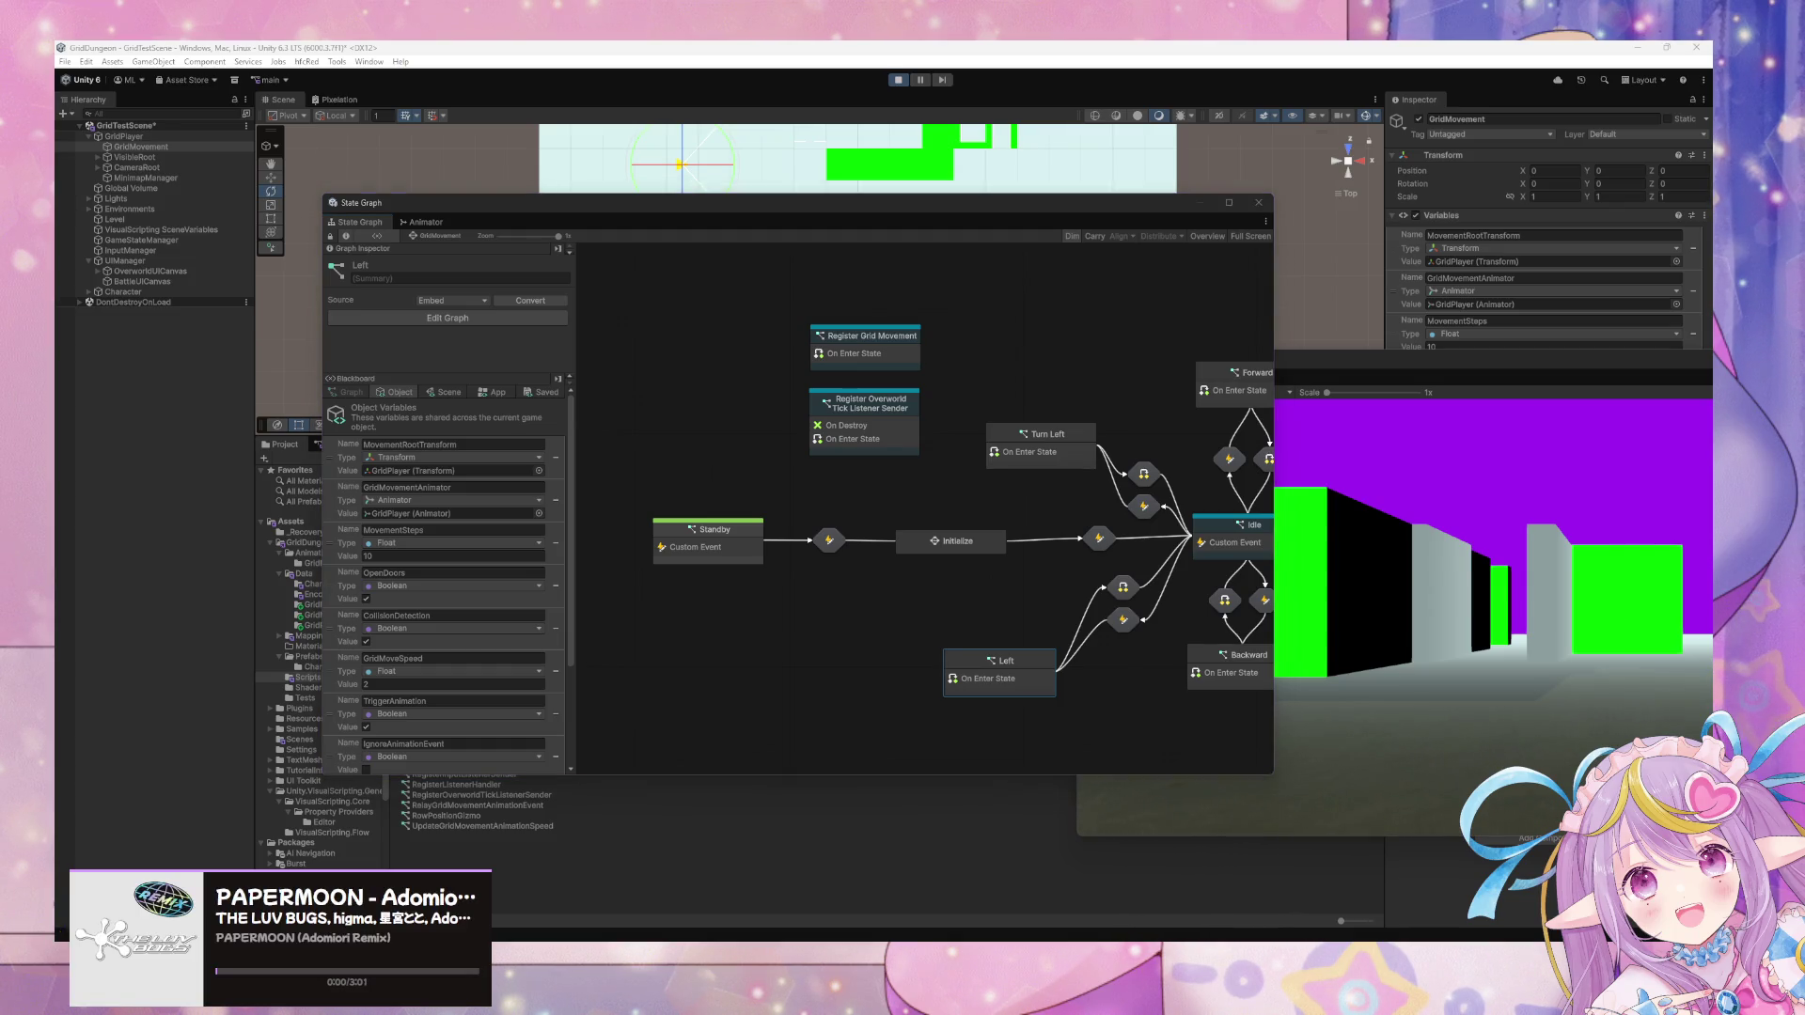
# Stop play mode, reselect GridMovement in the Hierarchy, and open its Idle state's script graph.
pyautogui.hscroll(2, 710, 534)
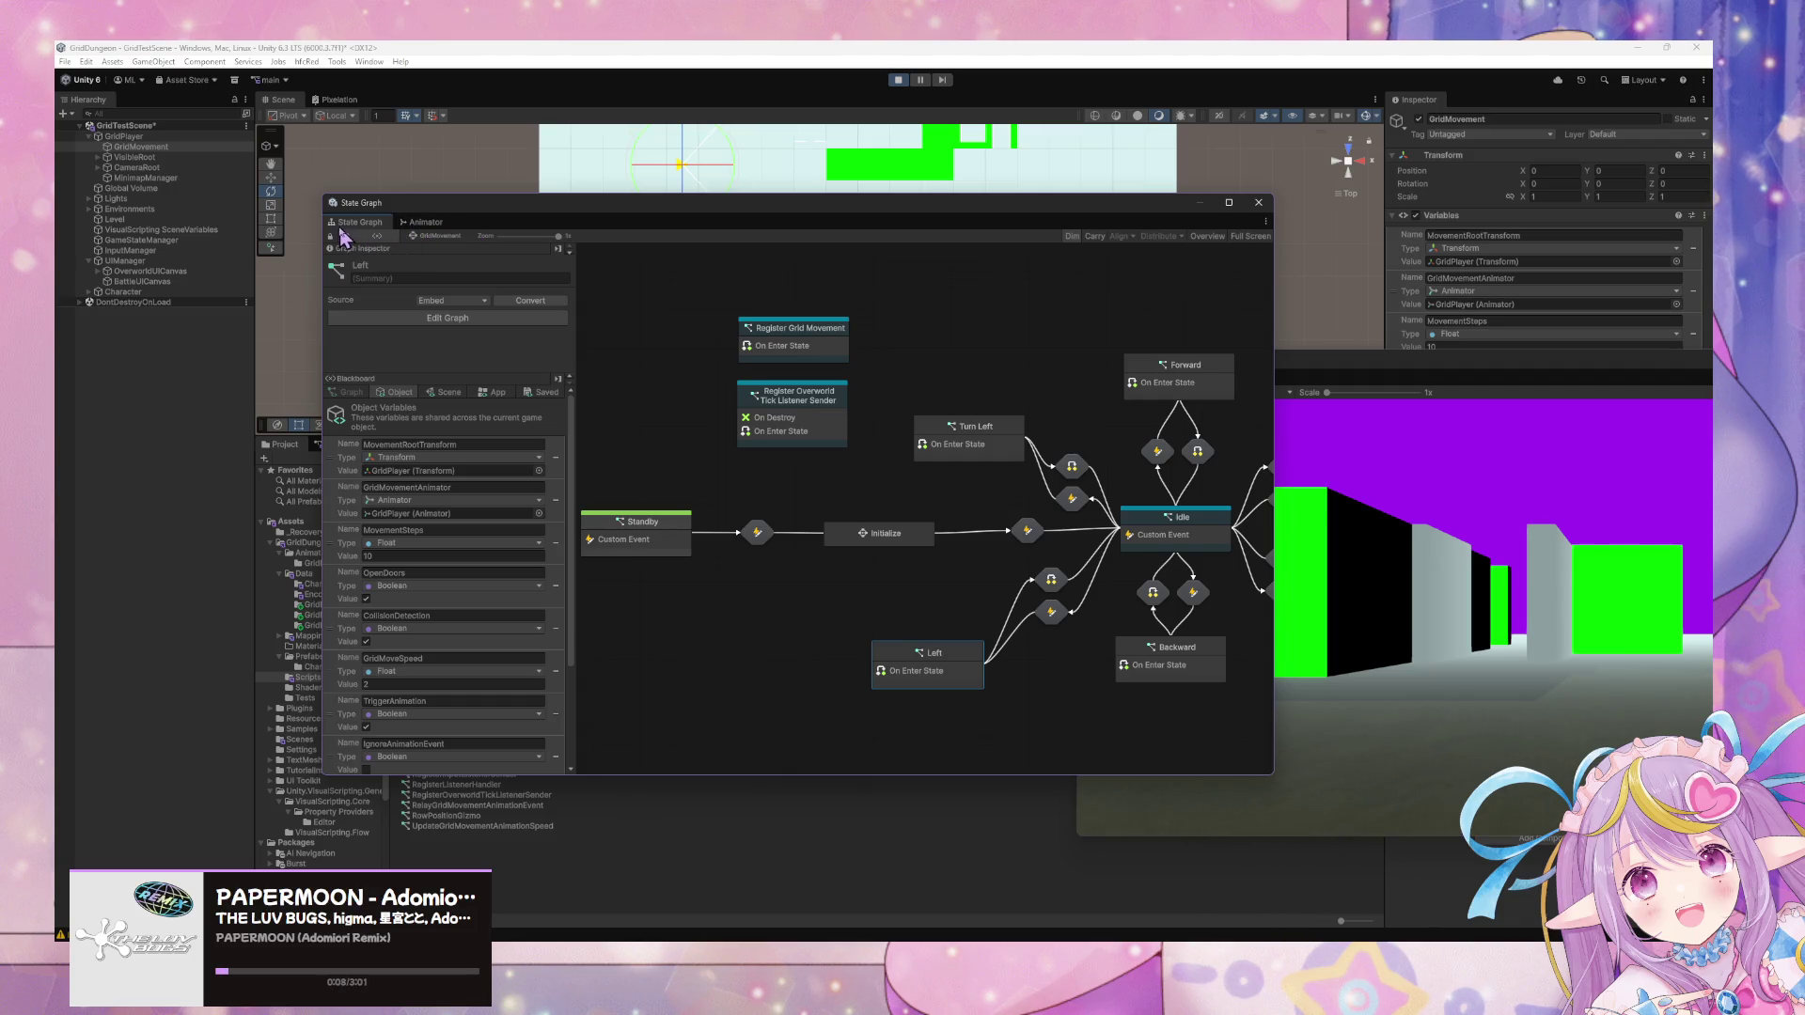
pyautogui.click(898, 79)
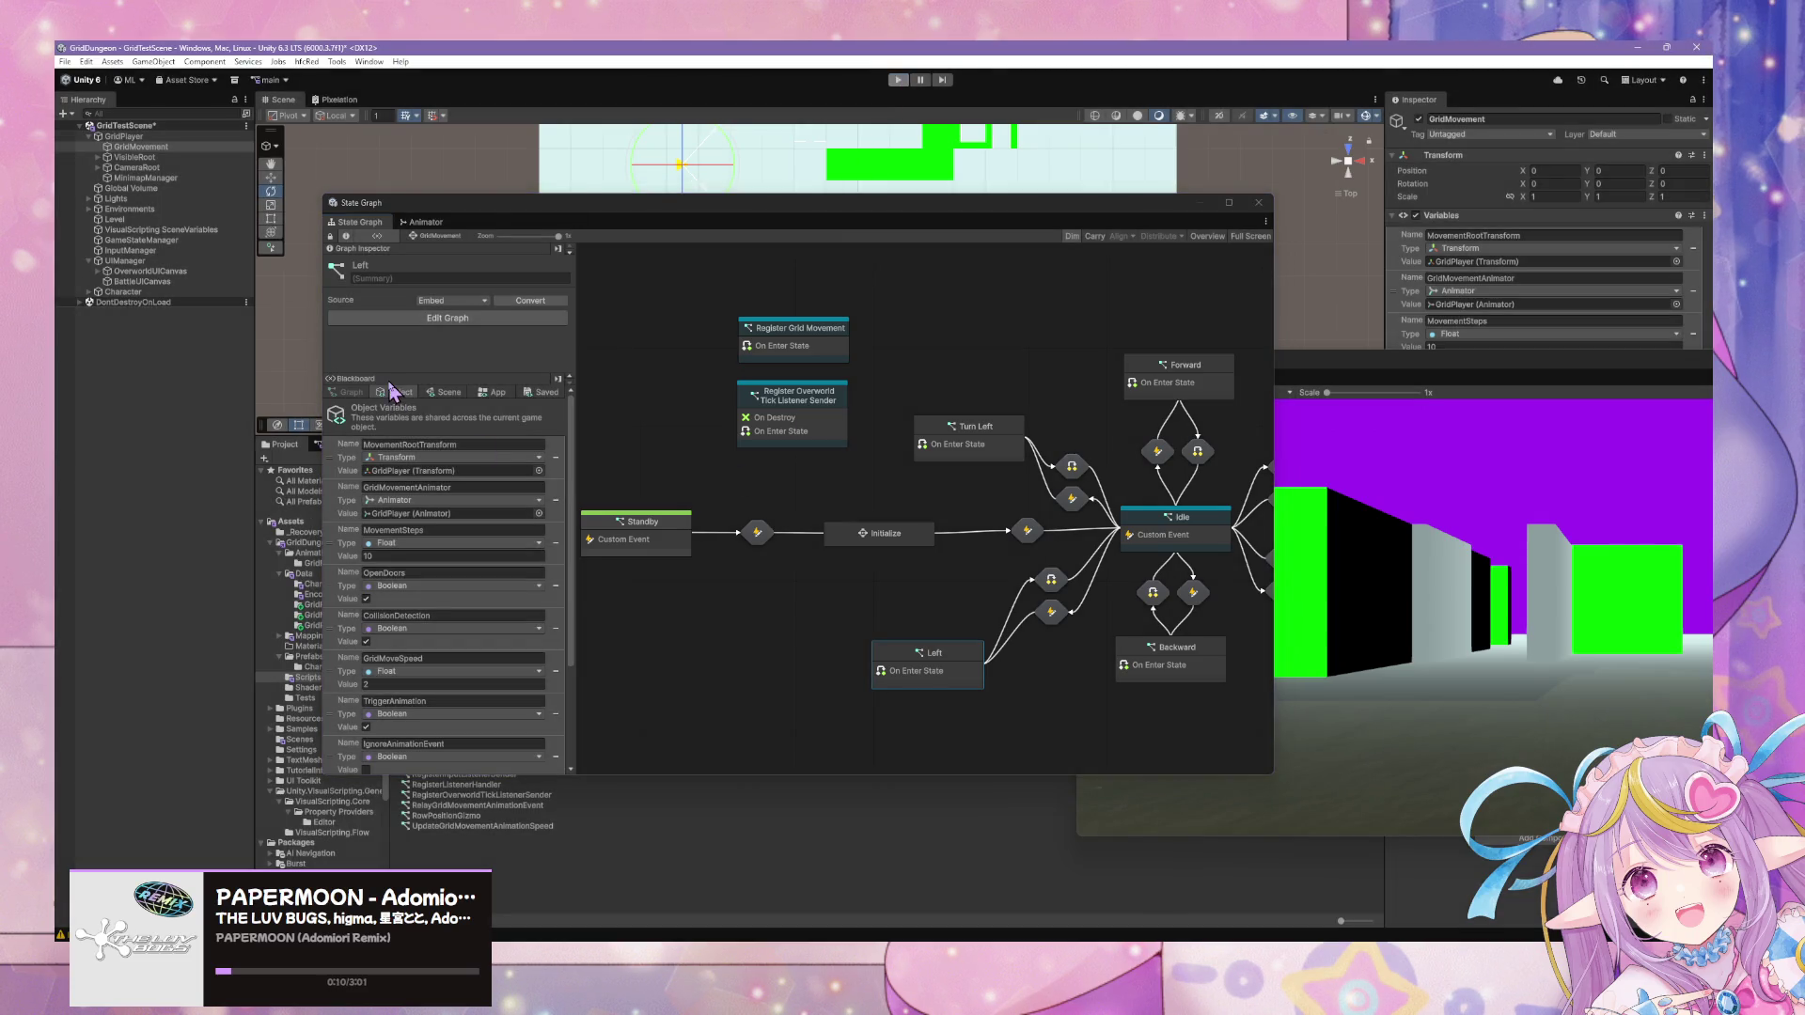
pyautogui.click(141, 147)
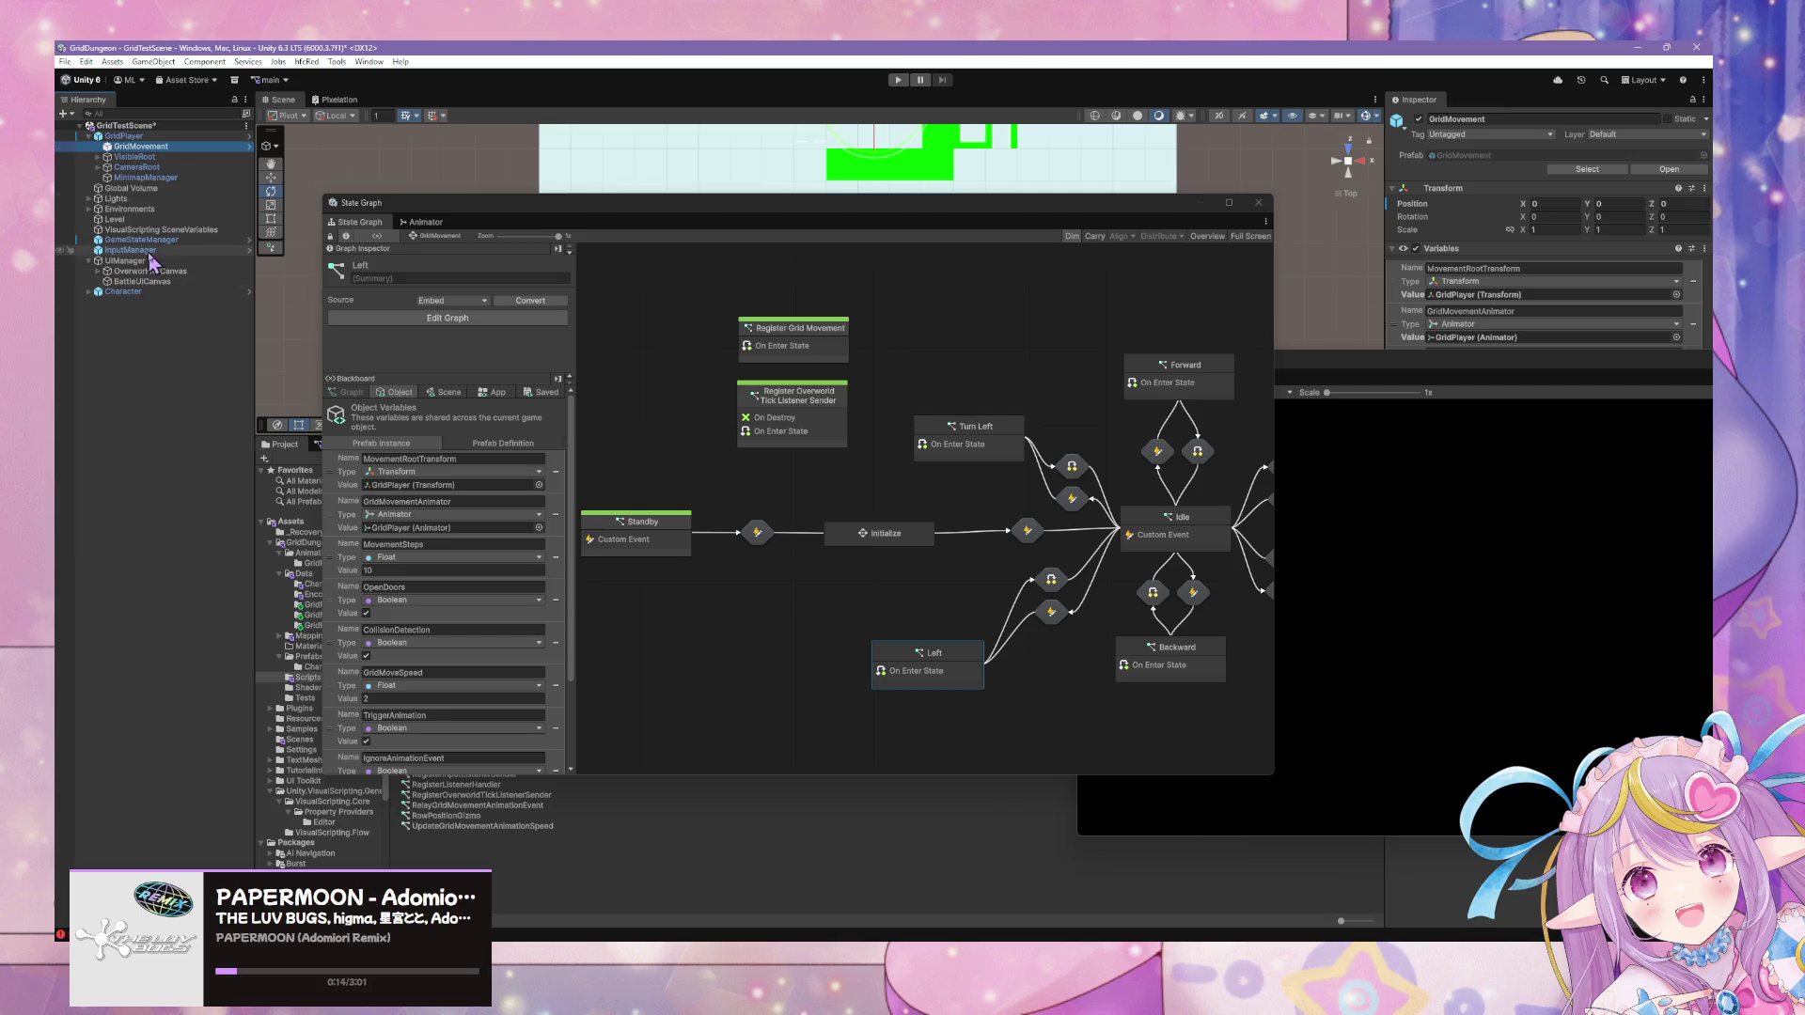
pyautogui.click(200, 168)
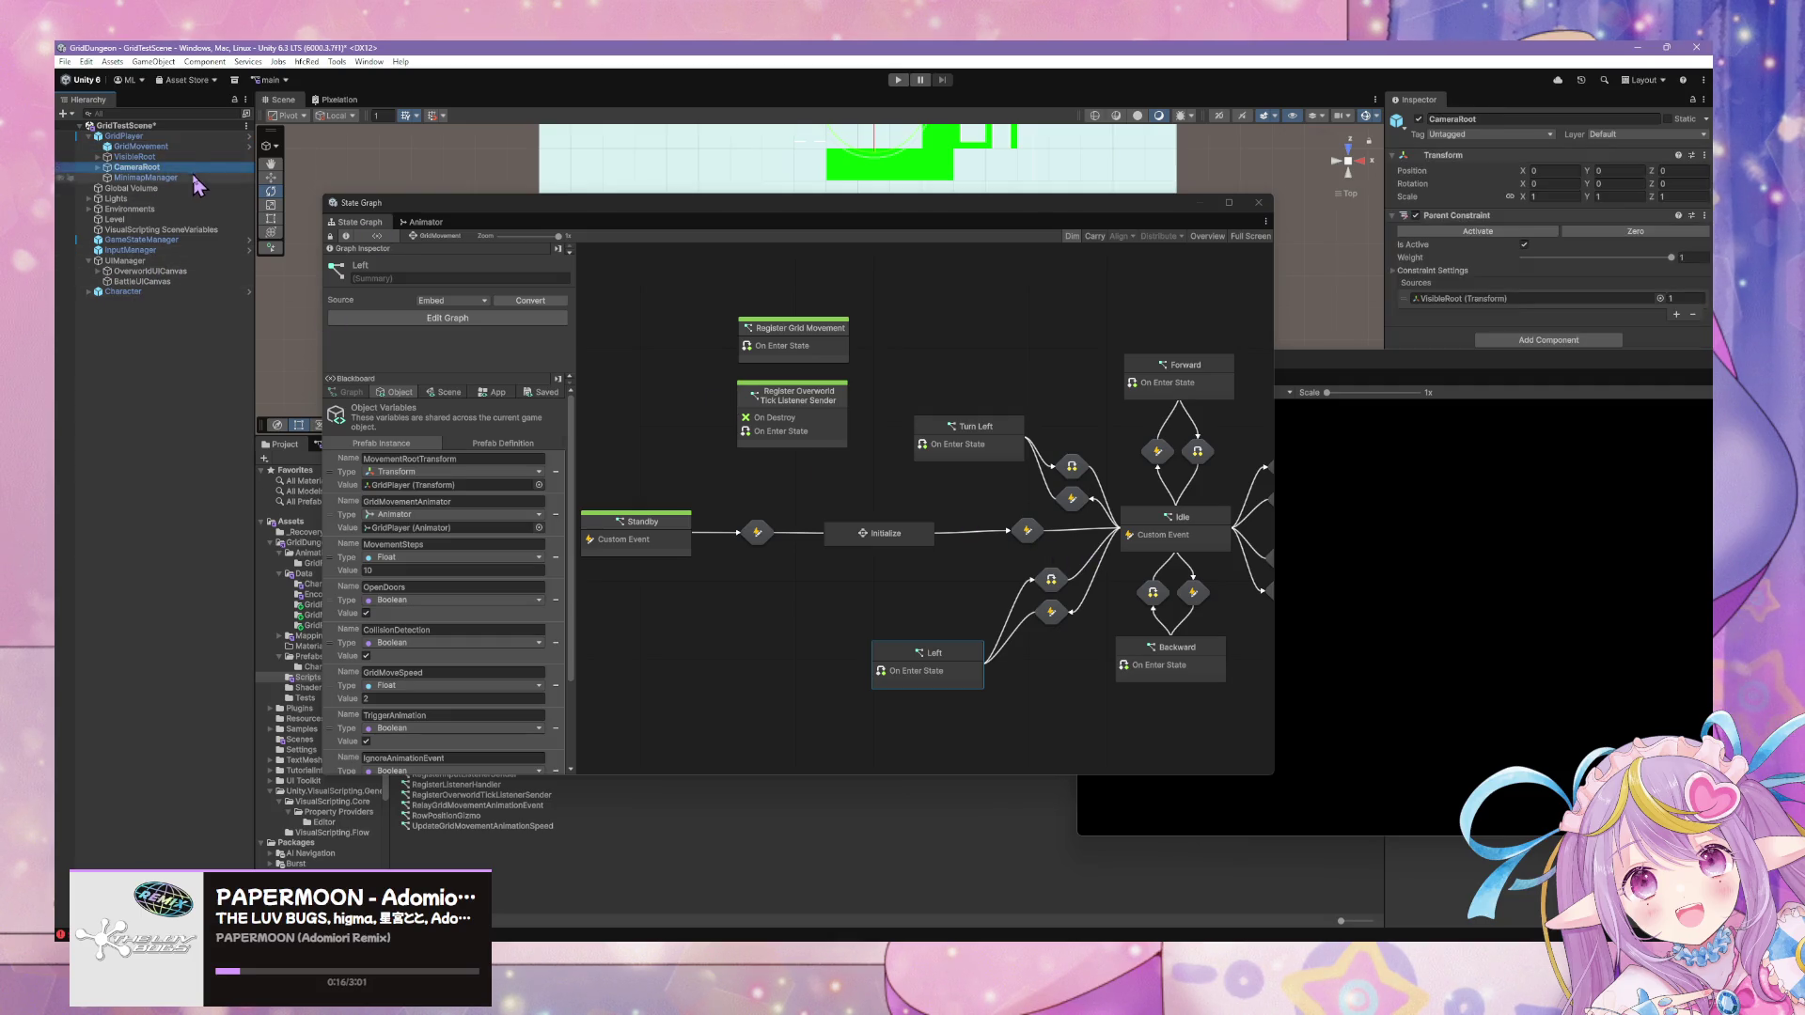
pyautogui.click(190, 148)
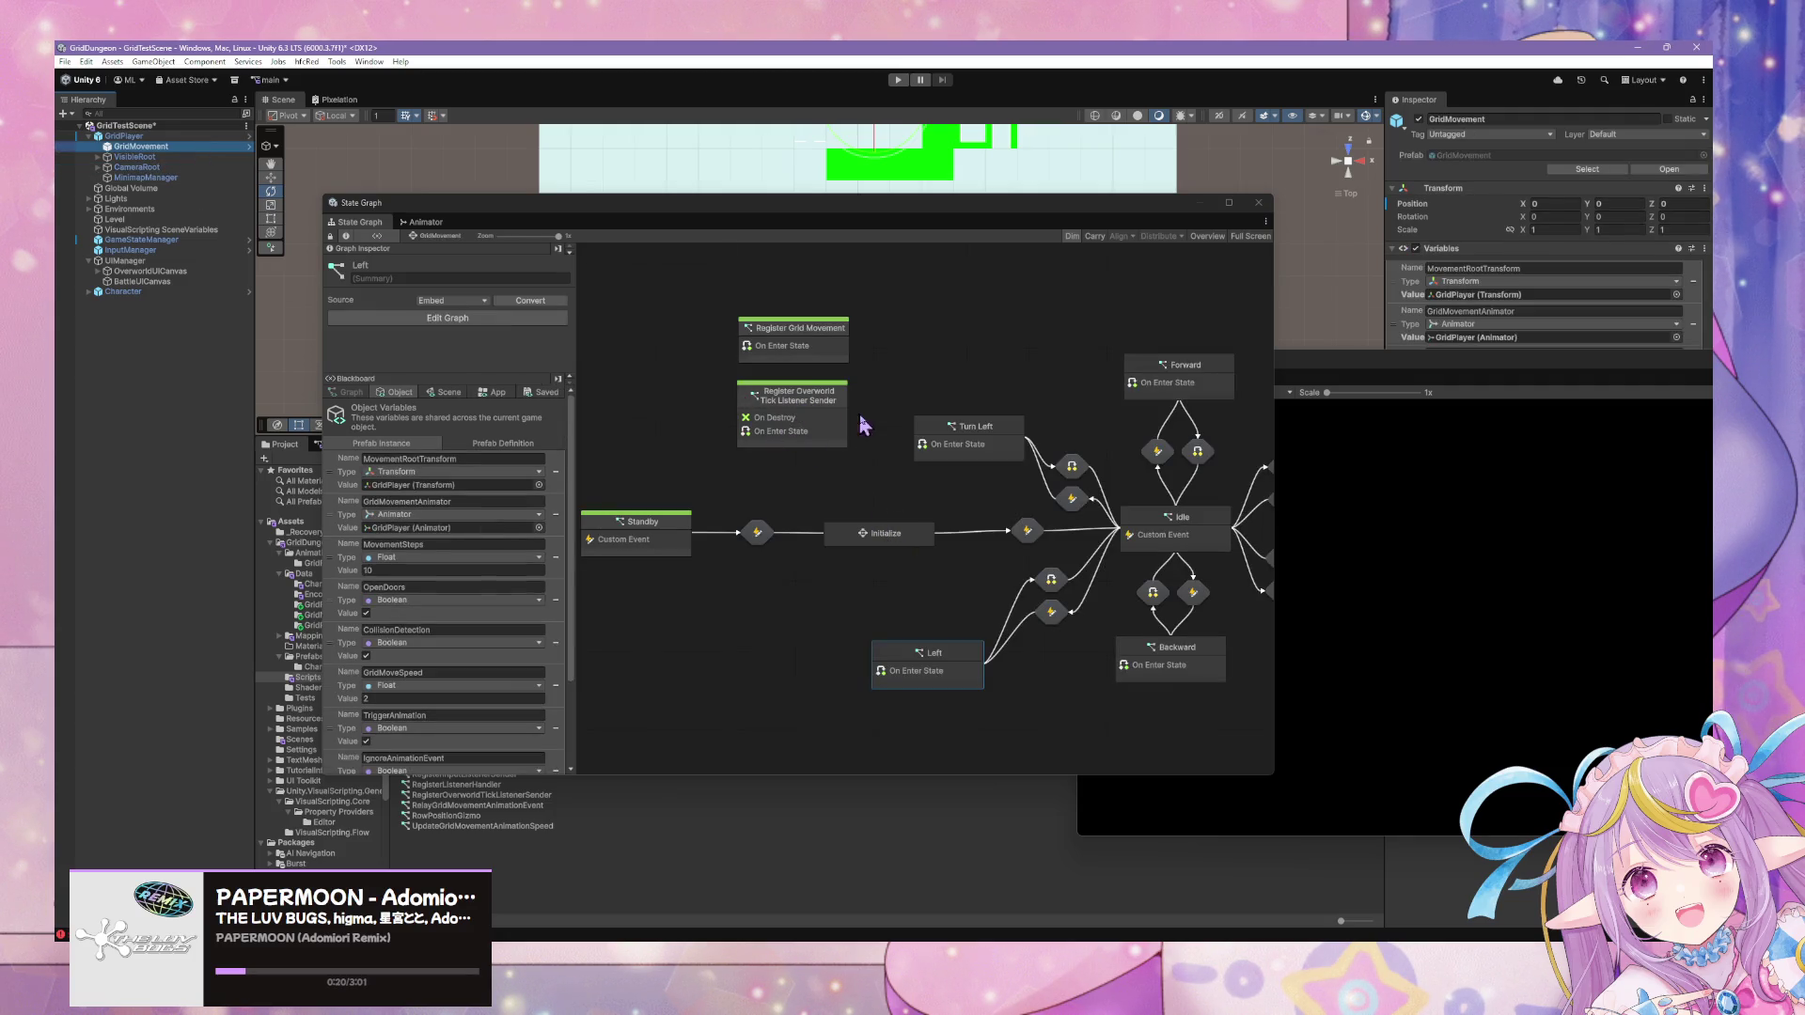
pyautogui.hscroll(-2, 729, 488)
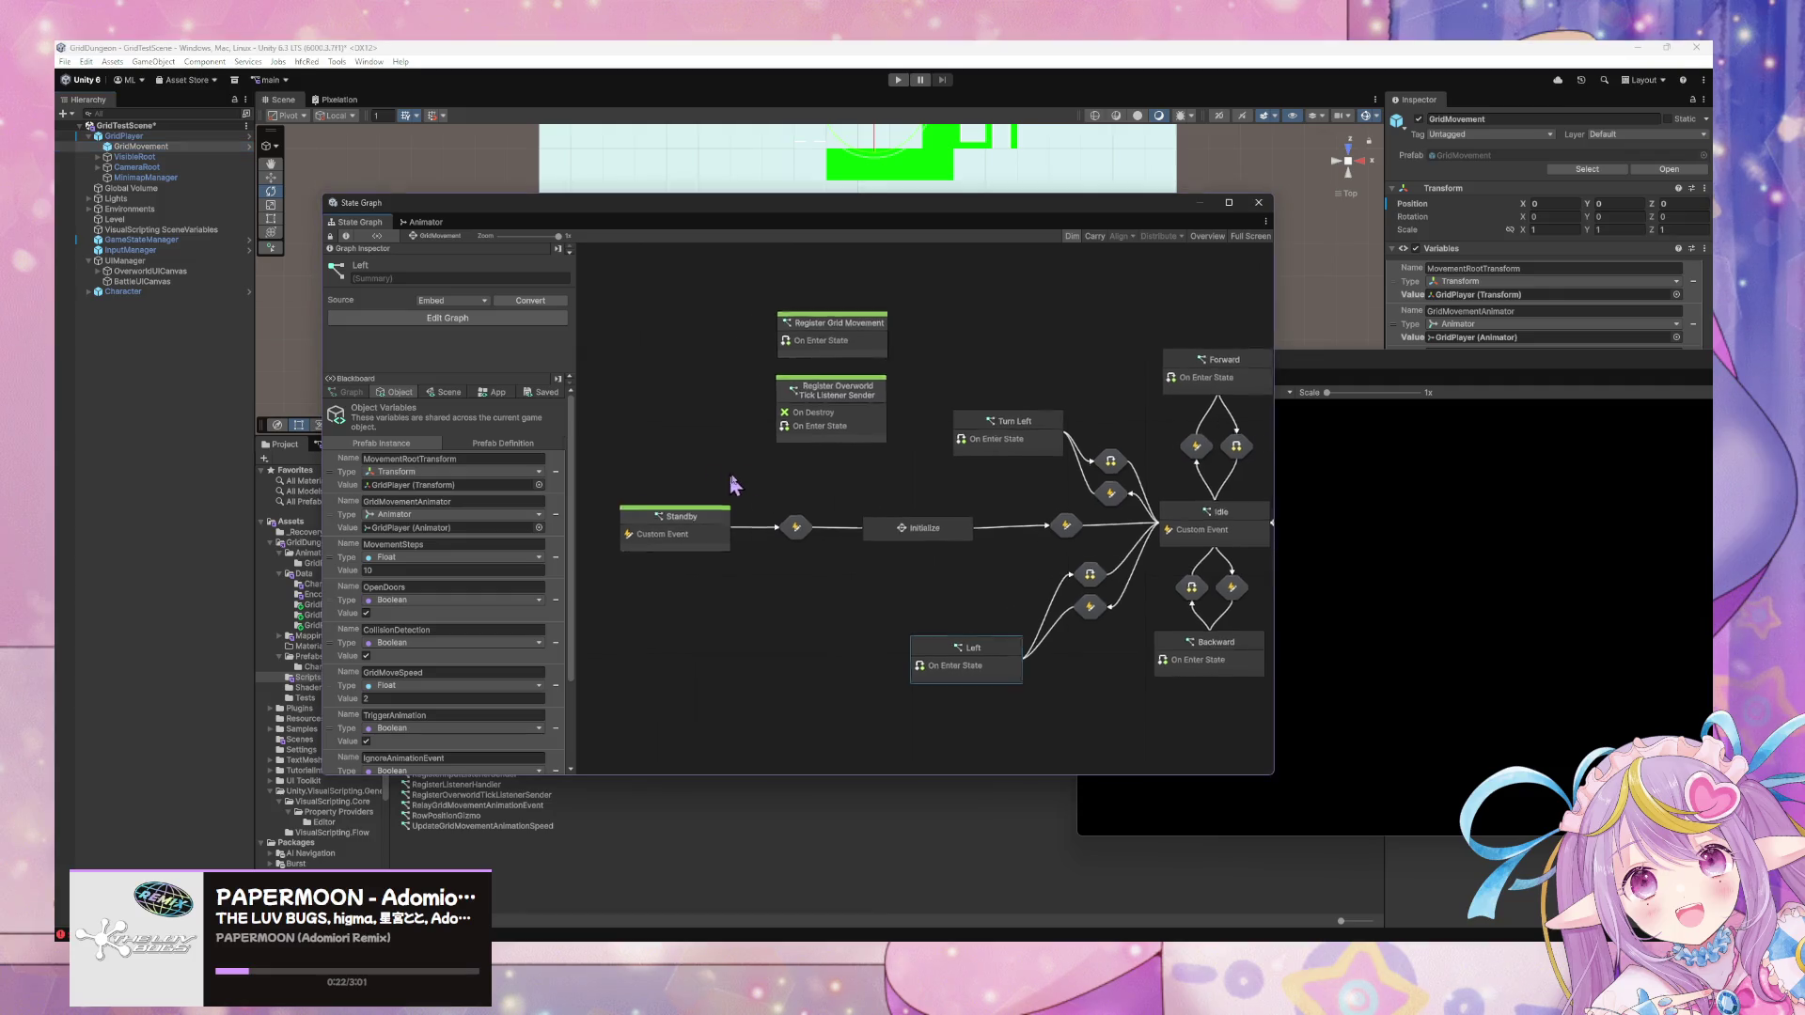
pyautogui.hscroll(4, 912, 512)
pyautogui.doubleClick(1075, 526)
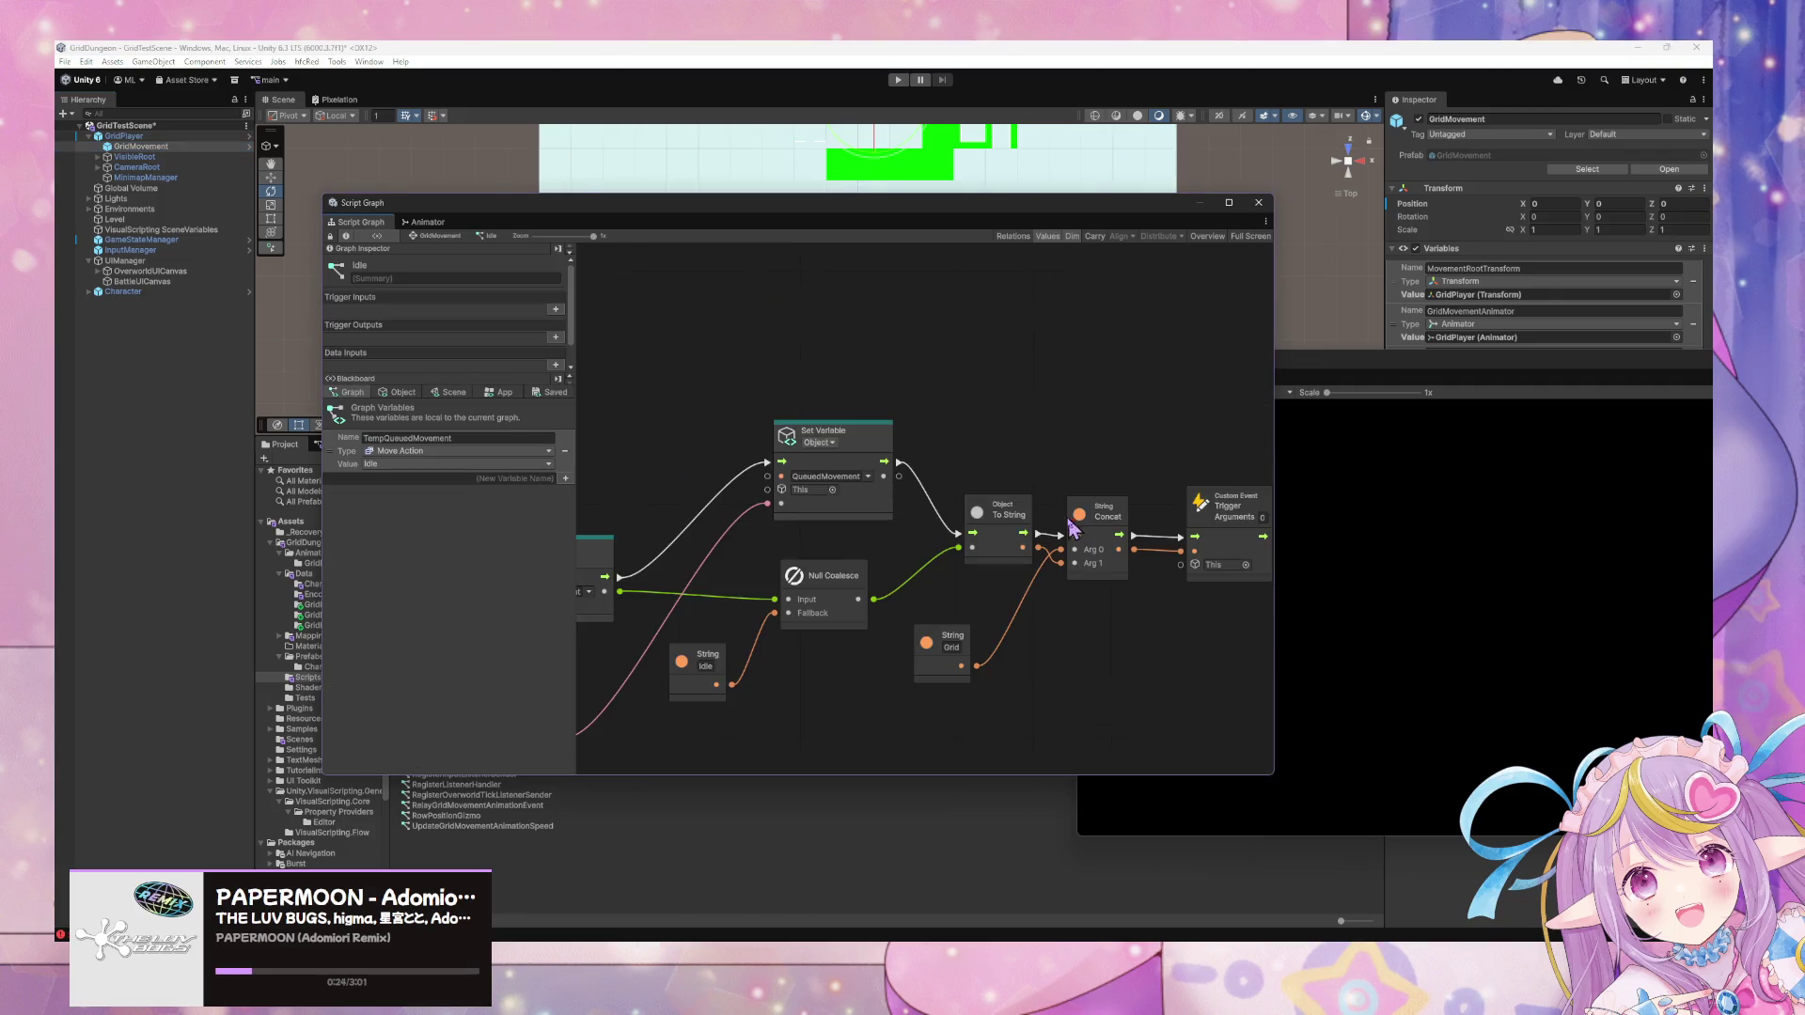
# Review the Idle graph's Has Variable check, then open the GridMovement prefab and its Idle graph.
pyautogui.scroll(3, 940, 550)
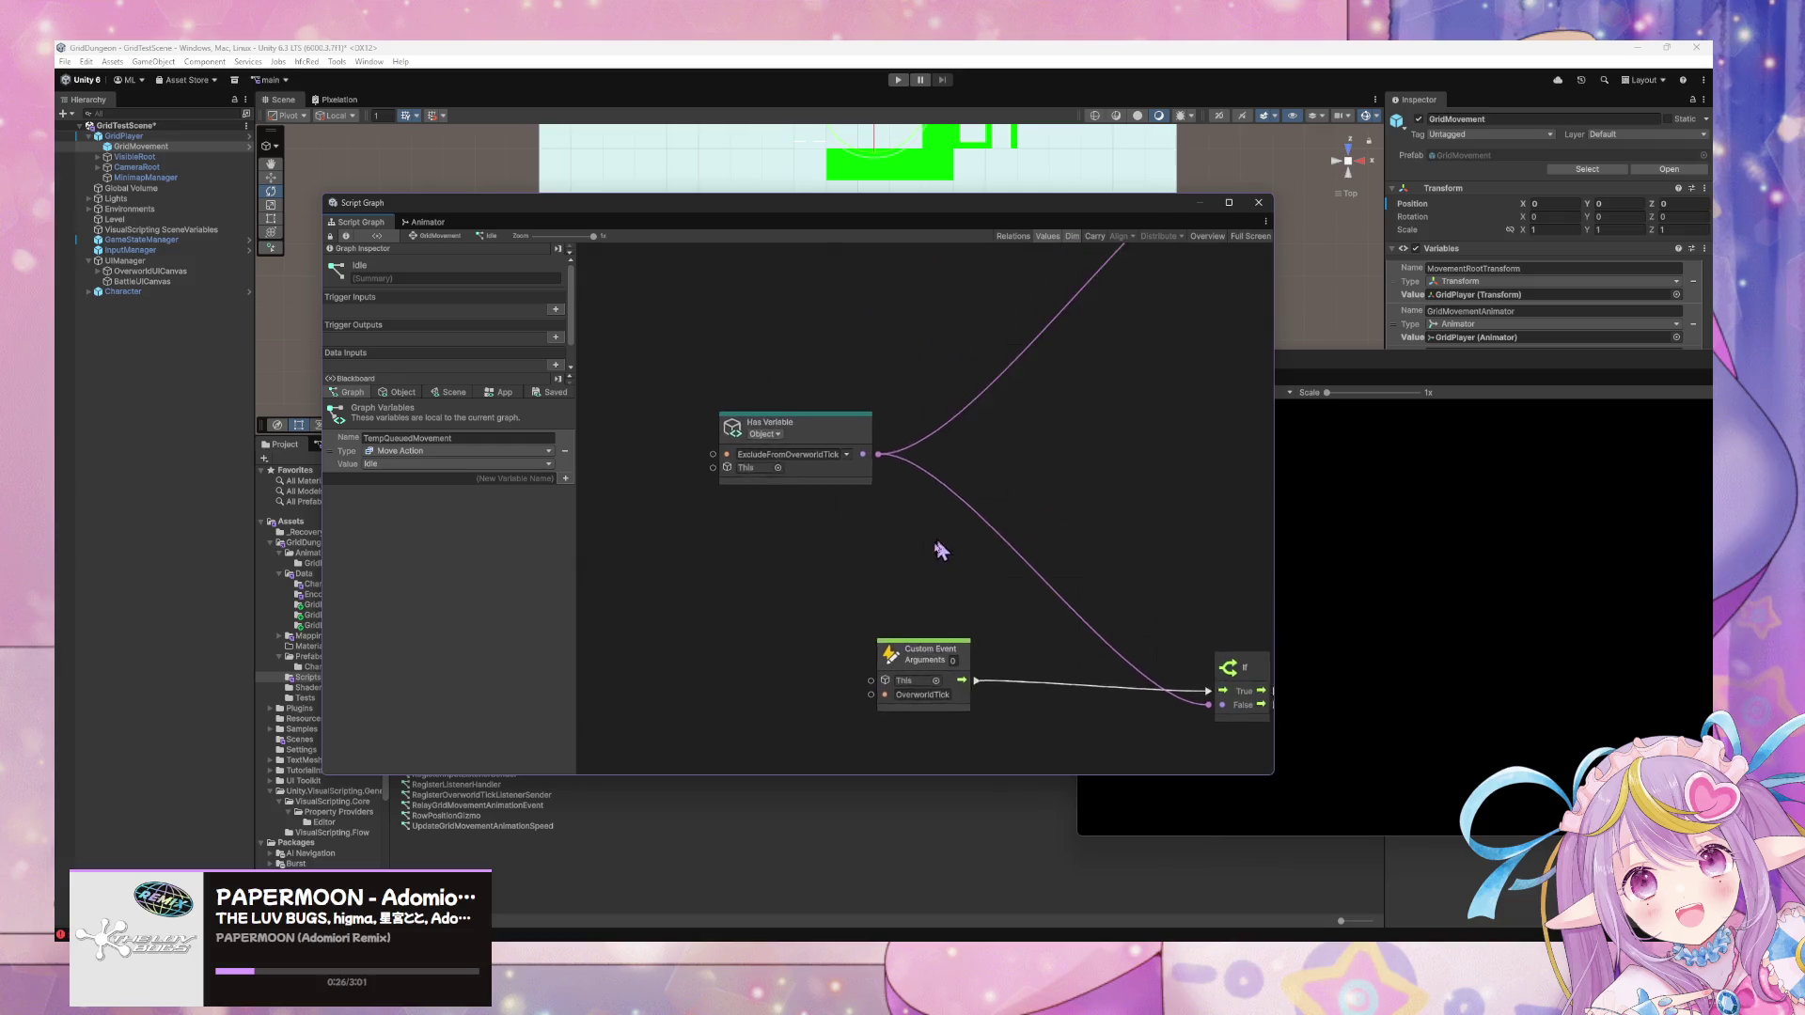
pyautogui.scroll(3, 987, 536)
pyautogui.moveTo(1043, 587)
pyautogui.mouseDown()
pyautogui.moveTo(980, 536)
pyautogui.moveTo(893, 360)
pyautogui.moveTo(975, 483)
pyautogui.mouseUp()
pyautogui.rightClick(976, 481)
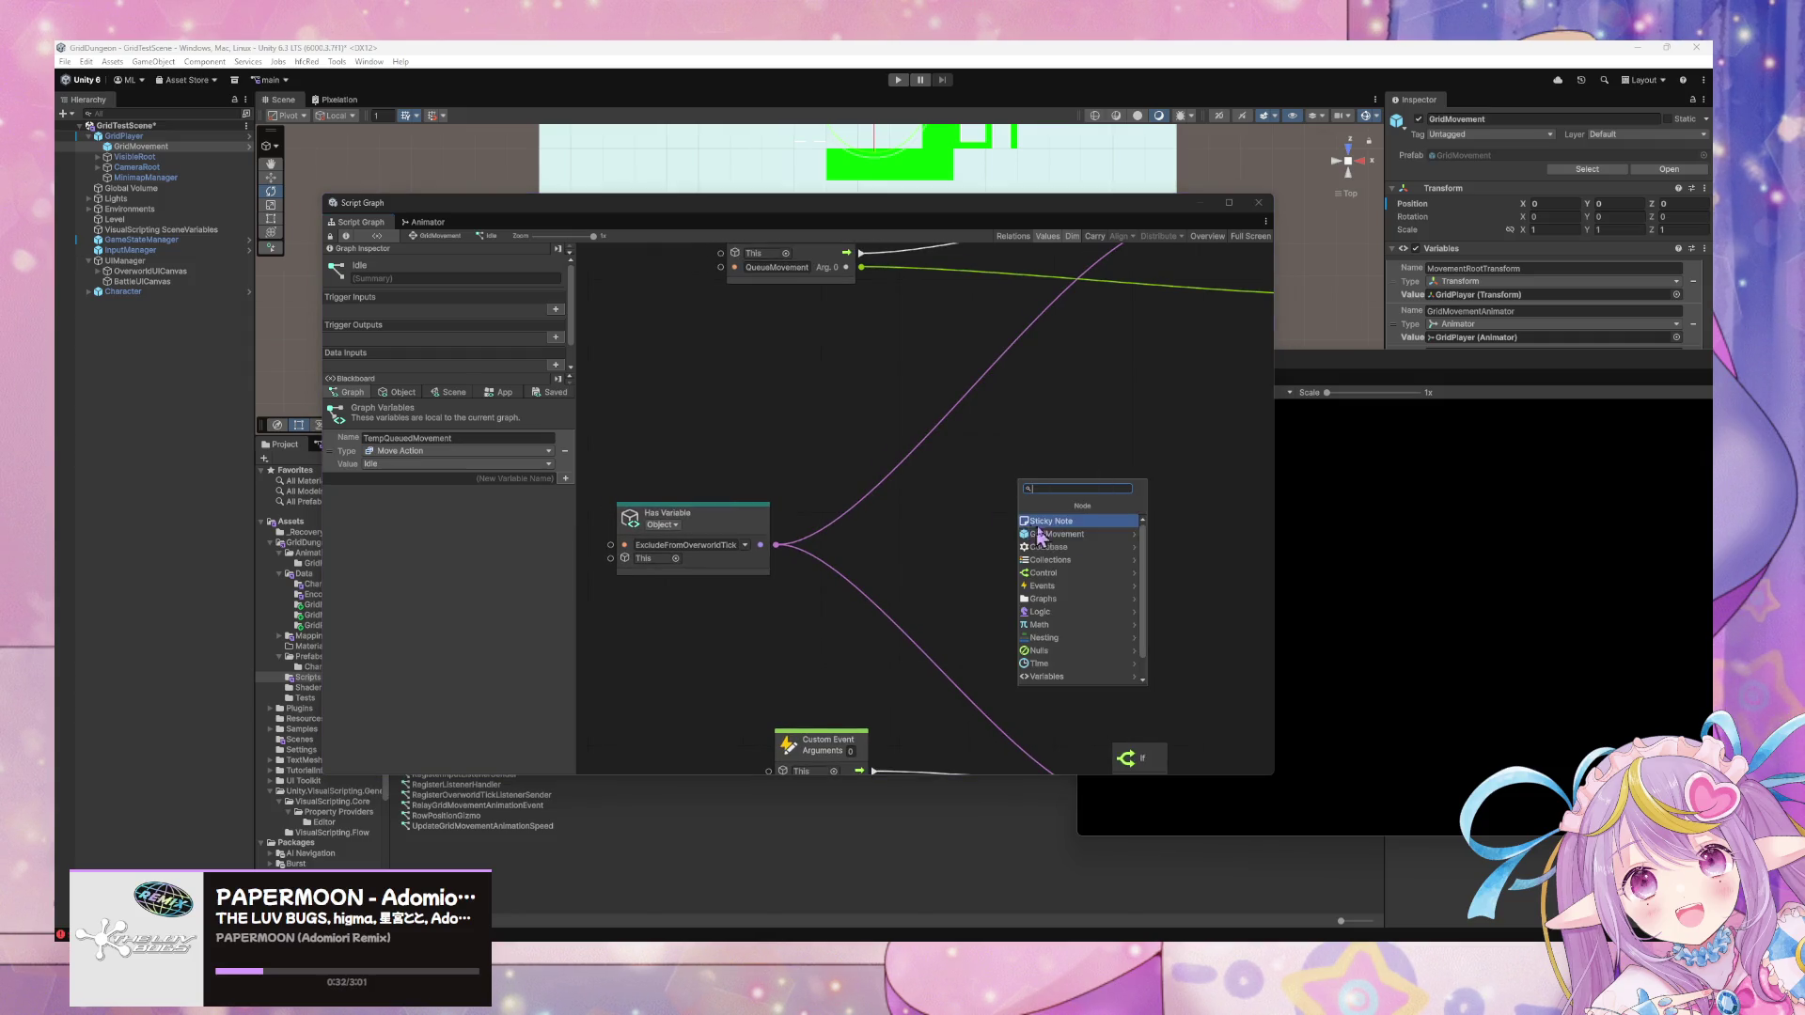
pyautogui.click(757, 524)
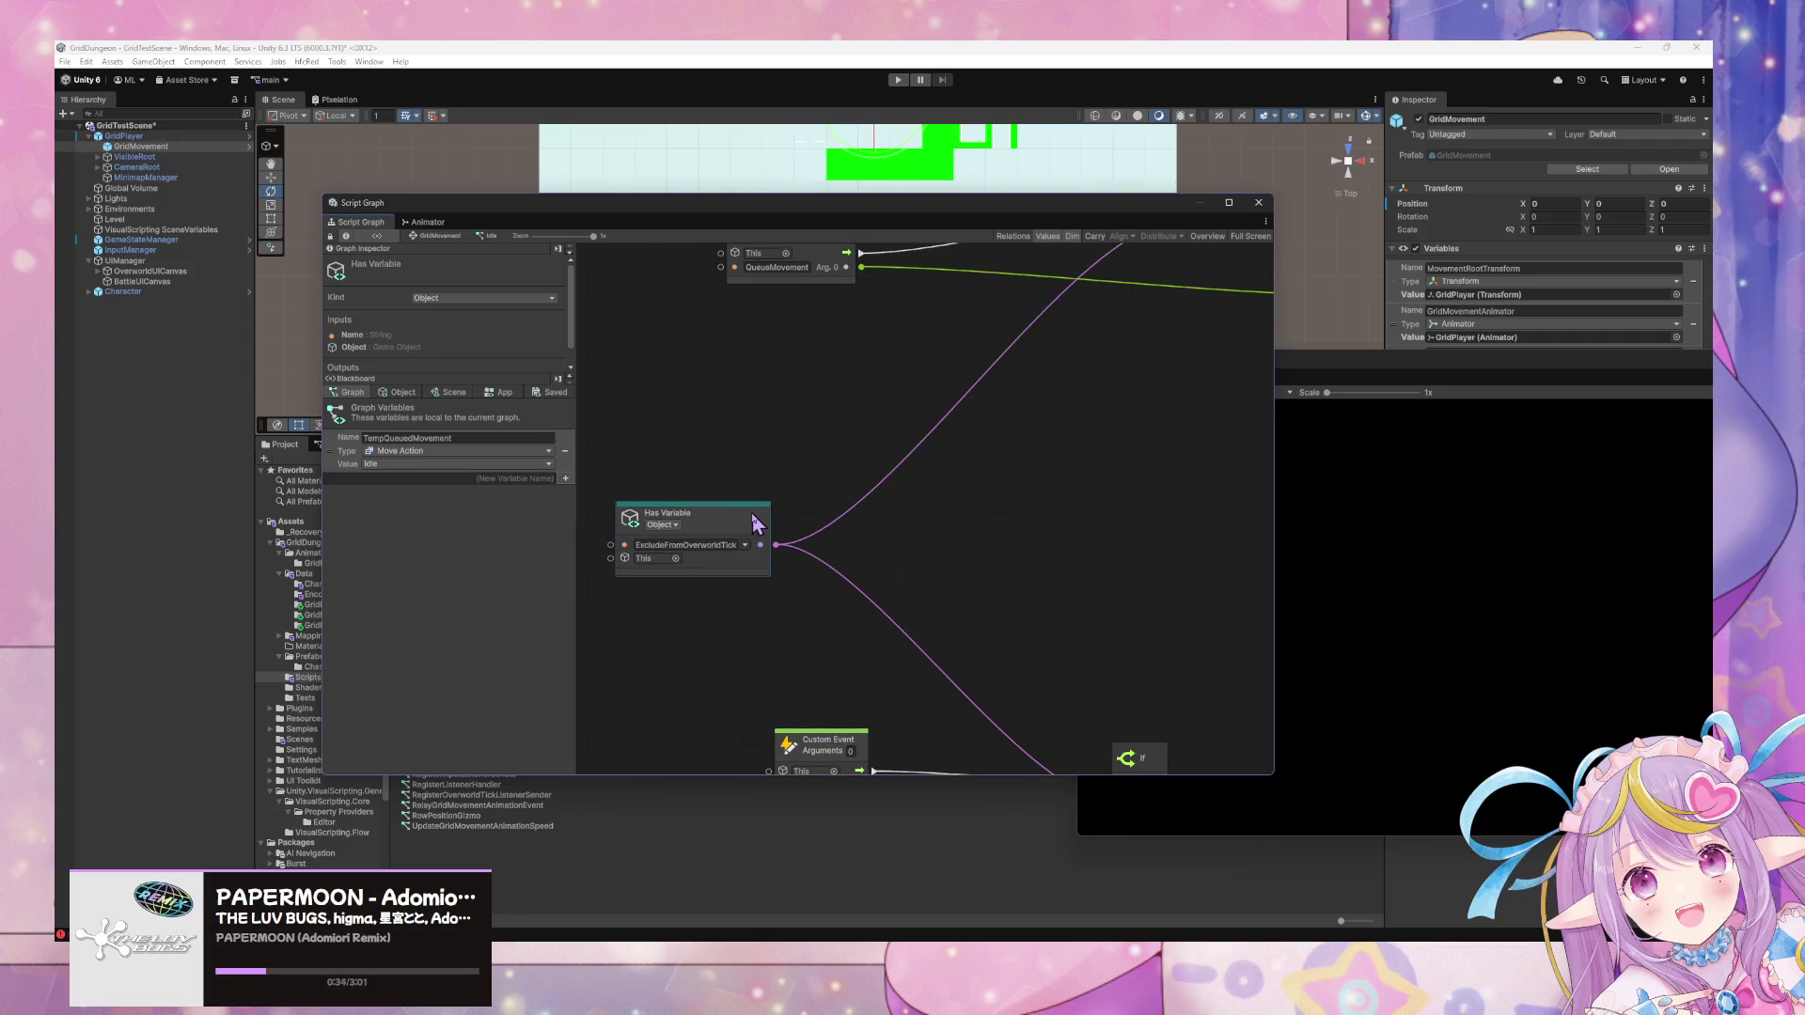
pyautogui.rightClick(834, 515)
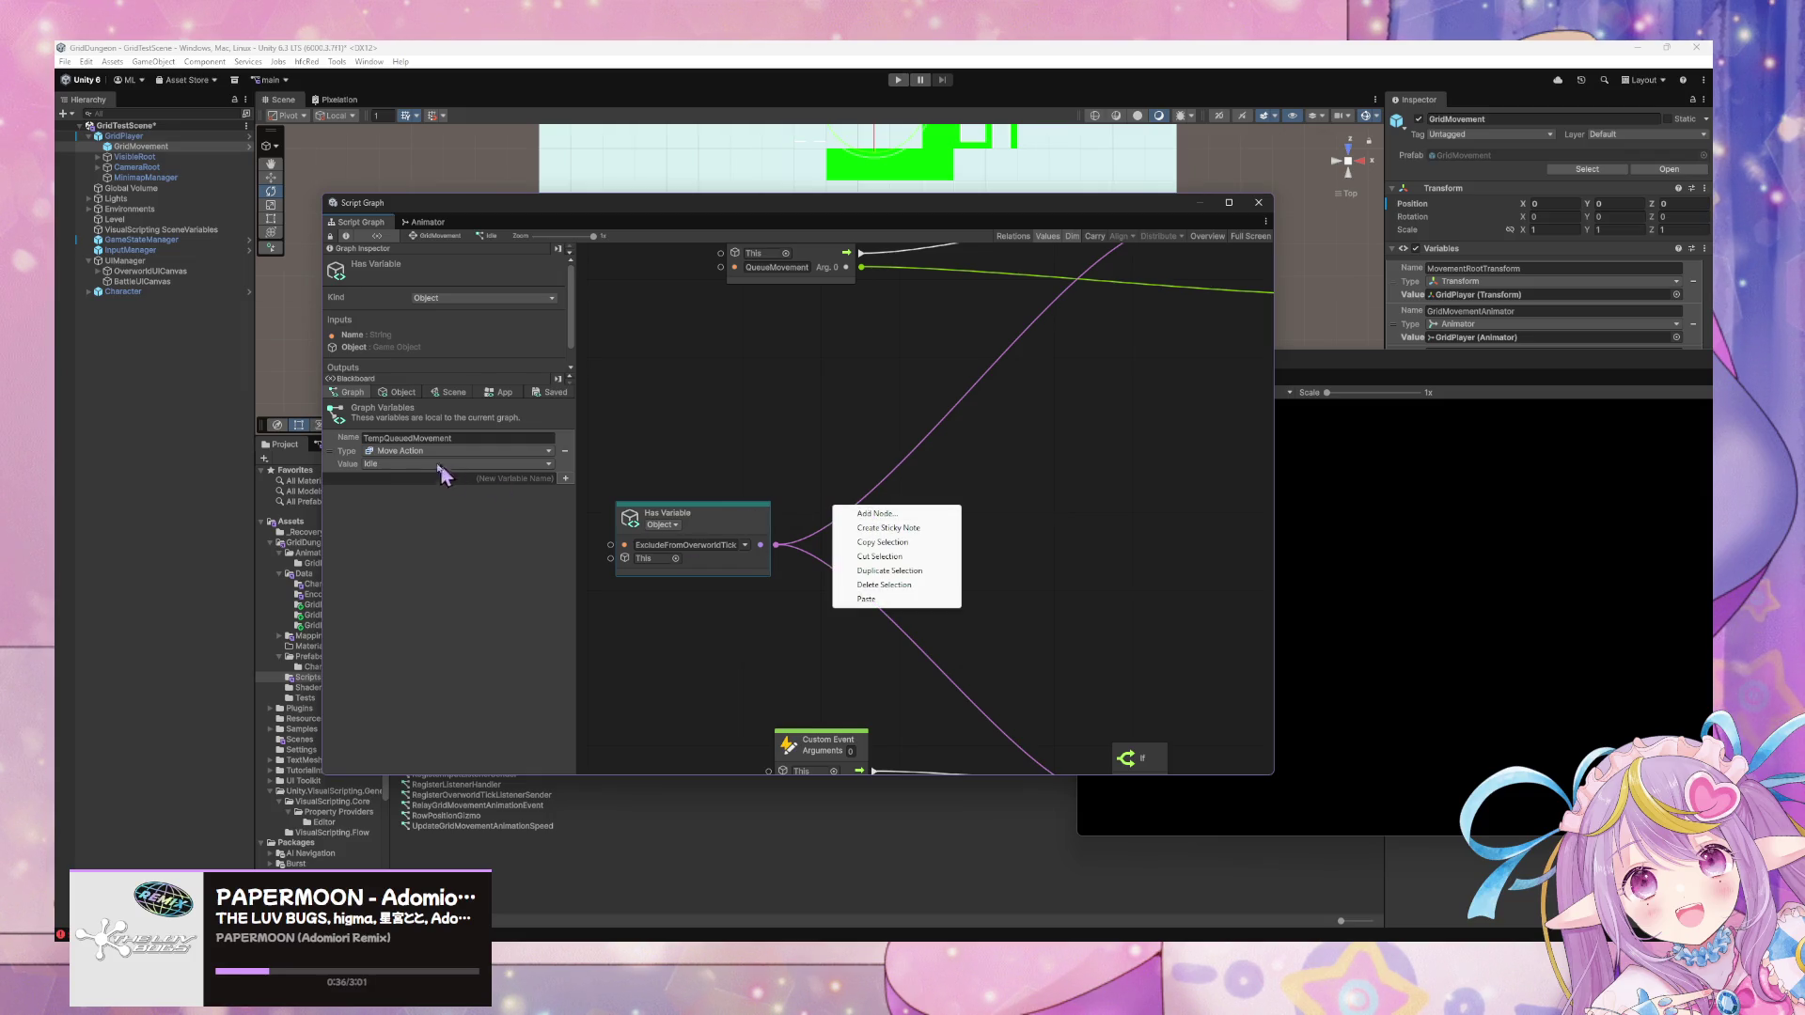
pyautogui.click(399, 392)
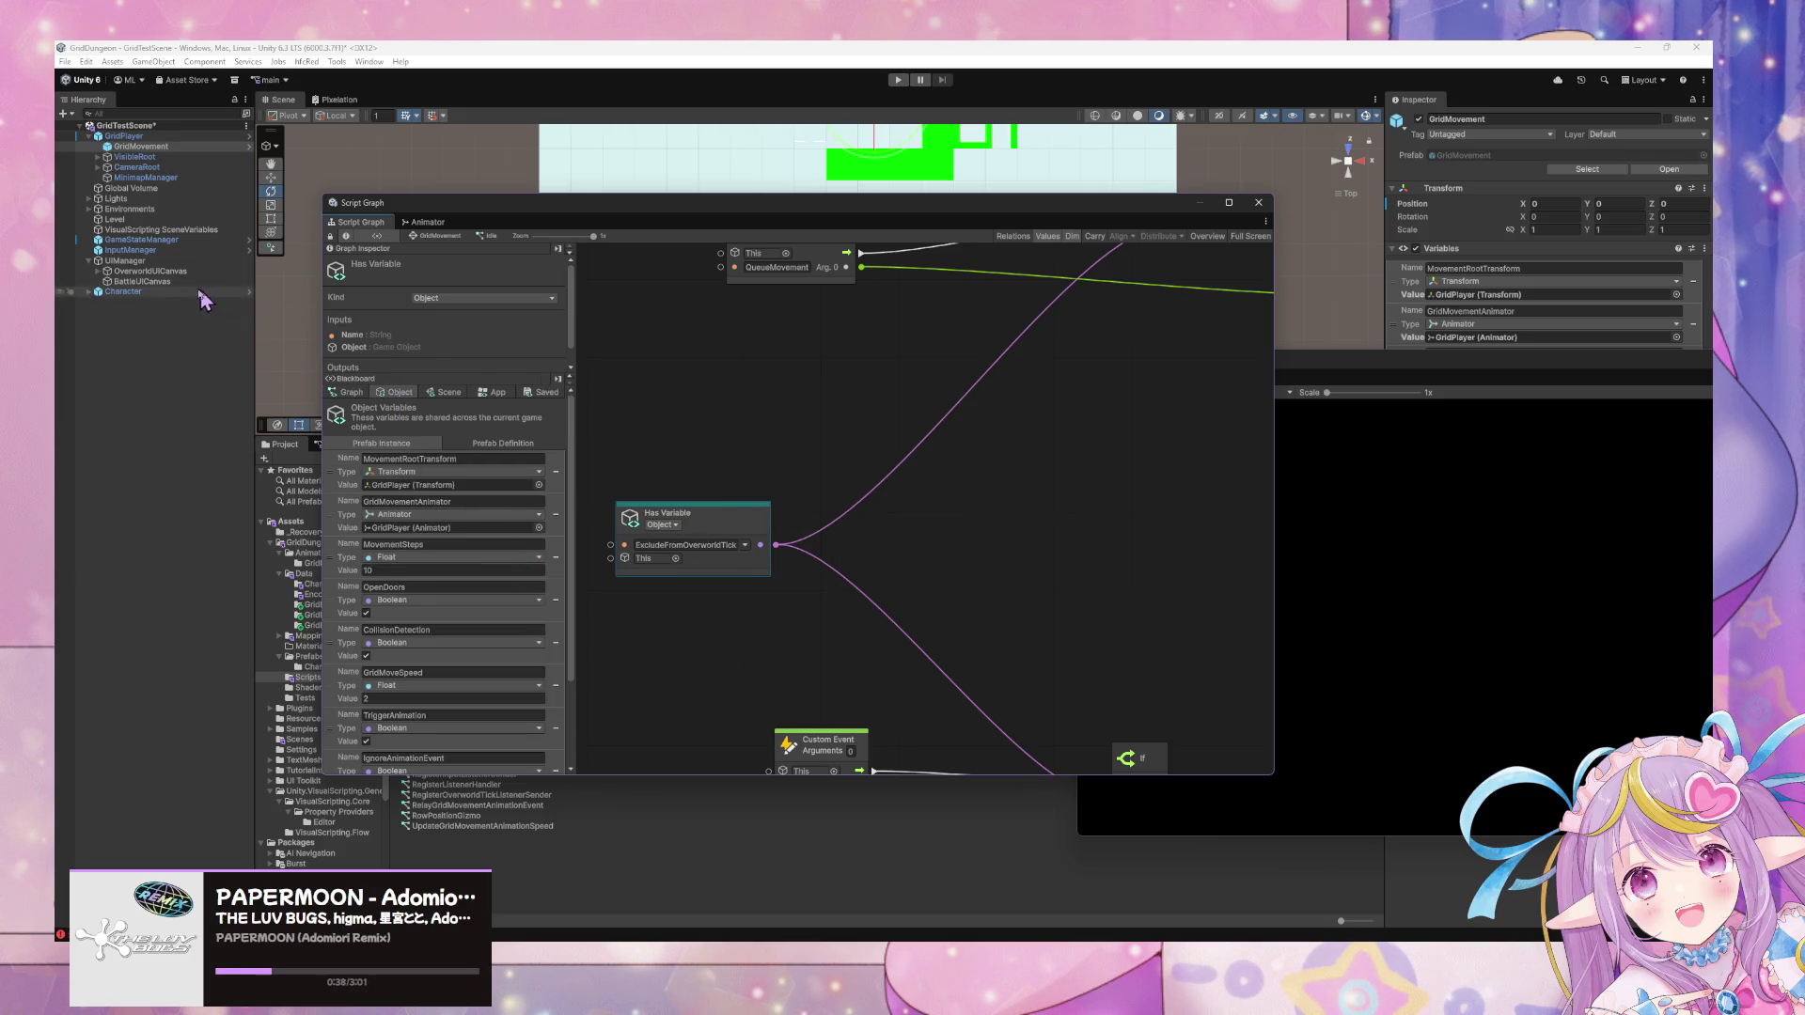
pyautogui.click(1669, 169)
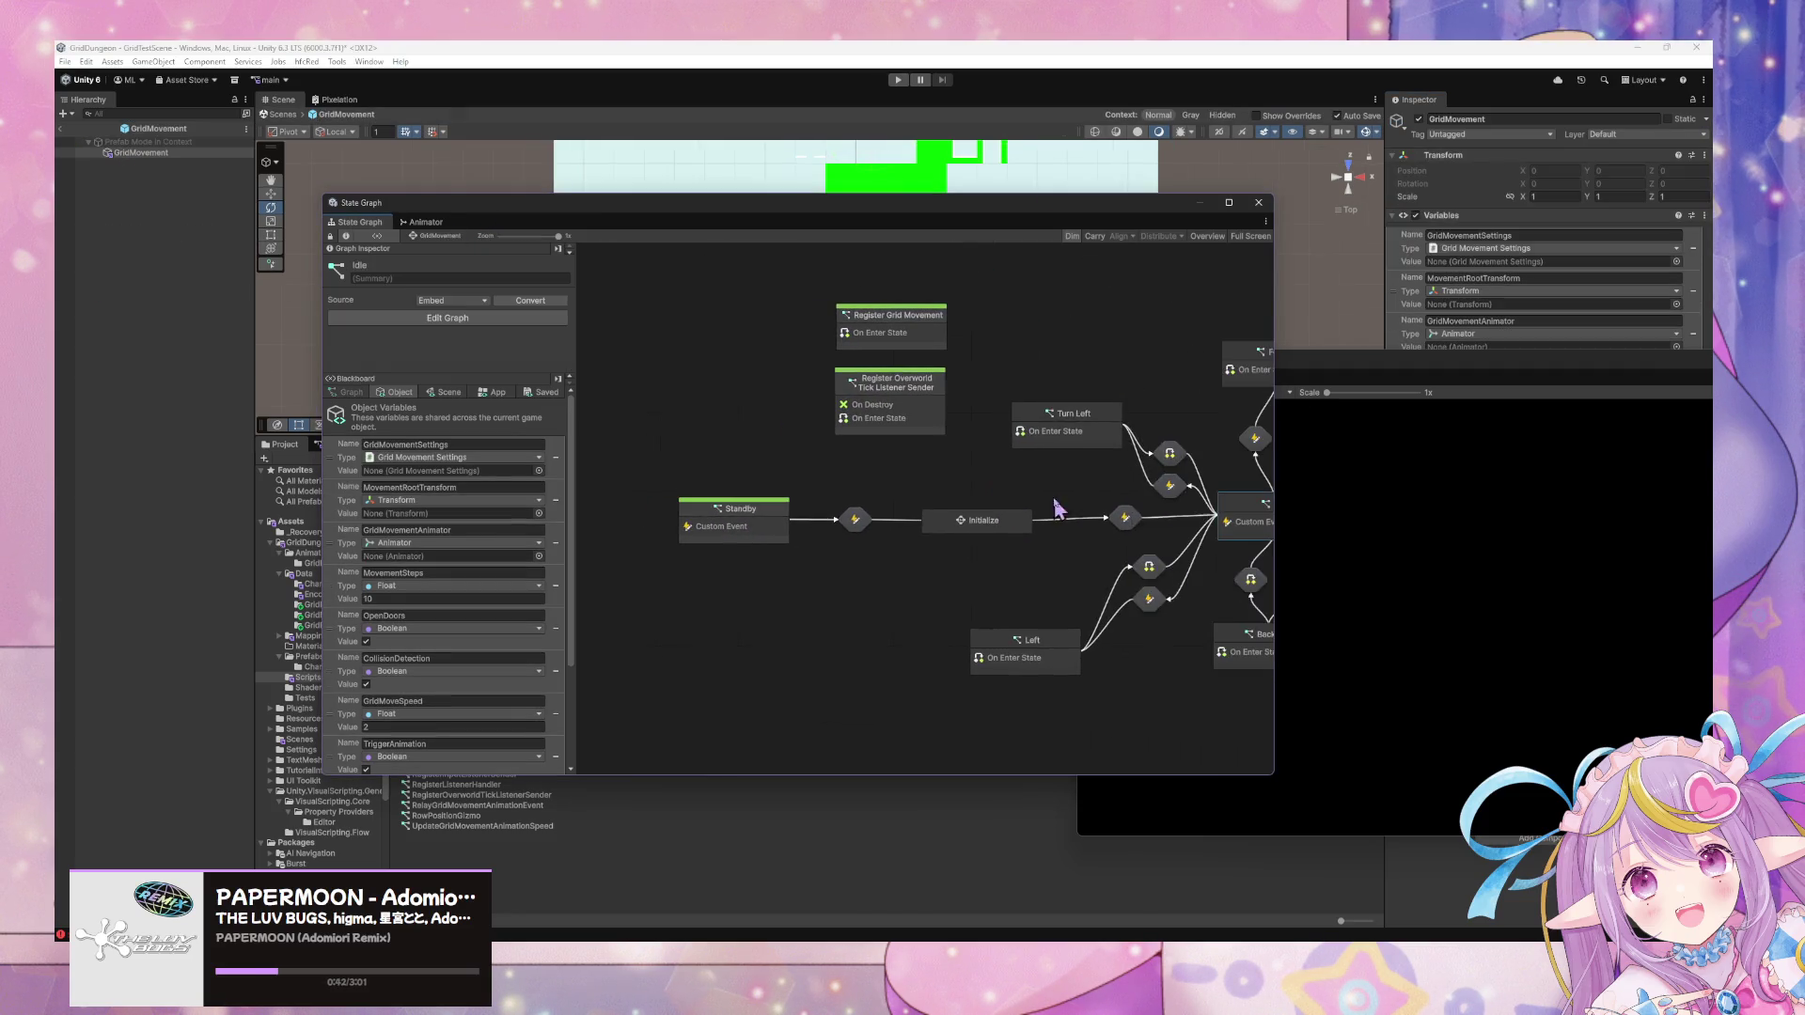
pyautogui.doubleClick(1260, 529)
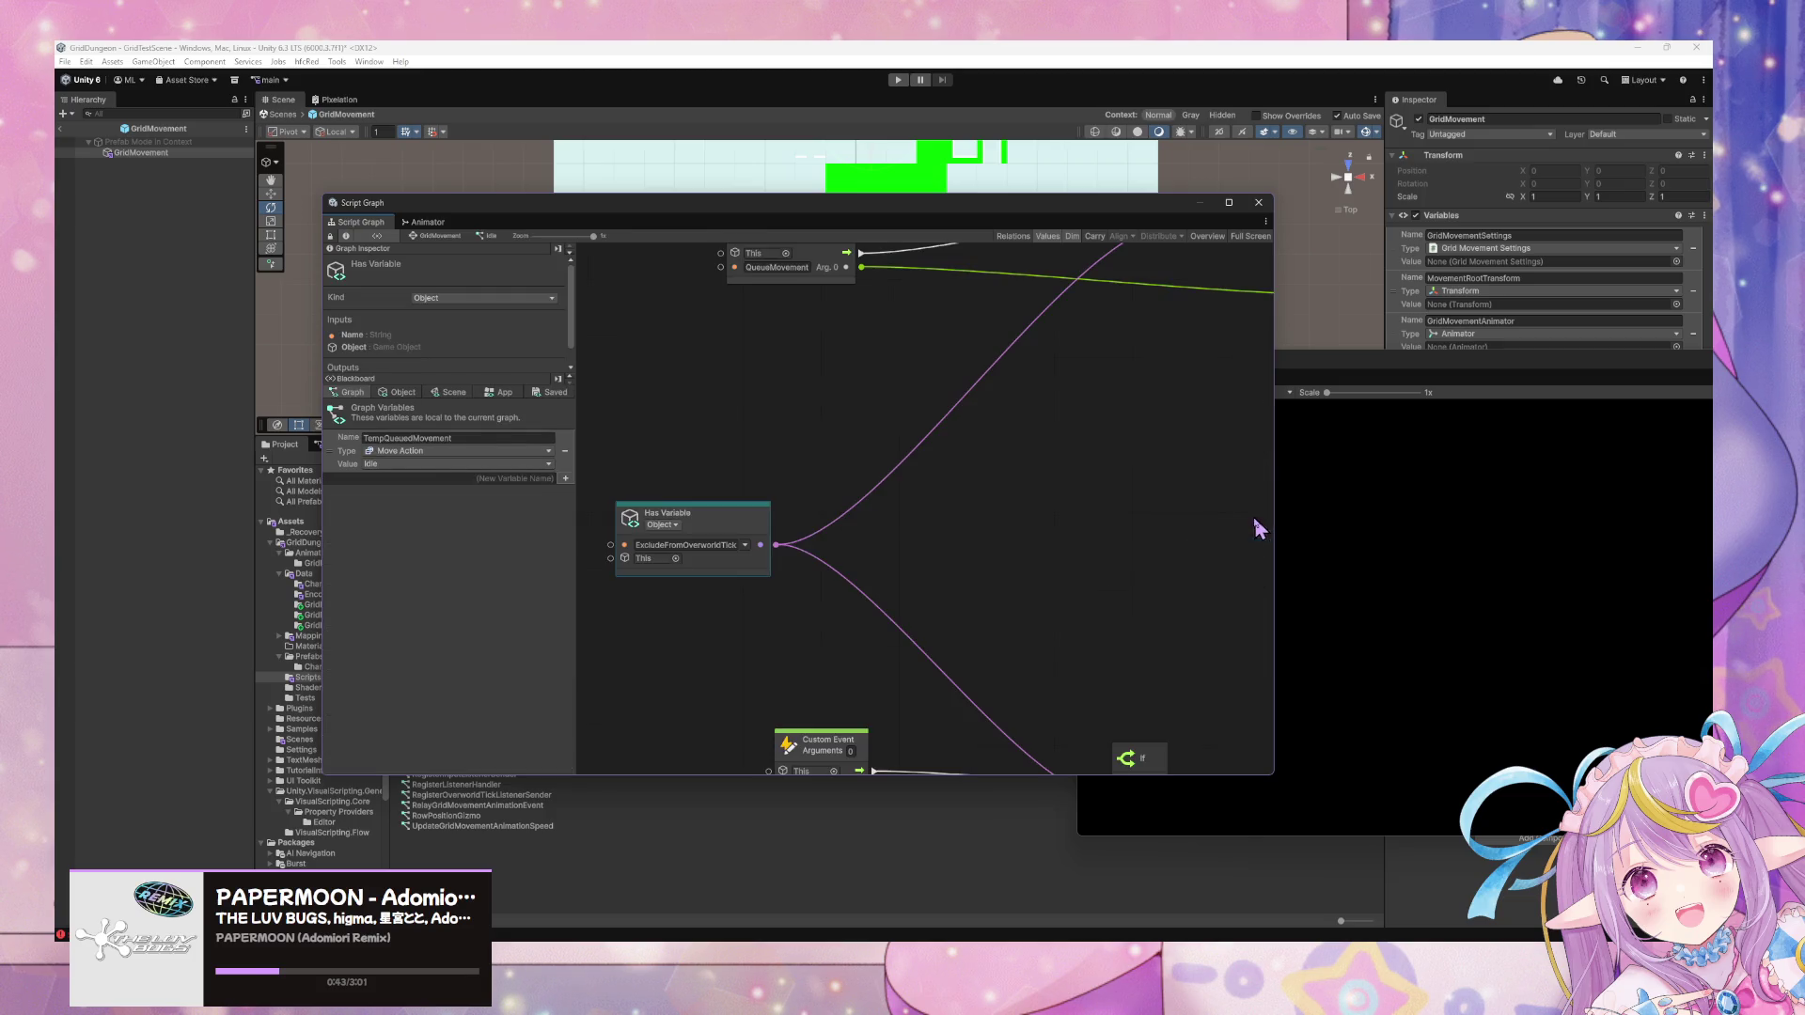
# Add an ExcludeFromOverworldTick Get Variable with Fallback enabled and delete the Has Variable node.
pyautogui.click(402, 392)
pyautogui.scroll(-3, 442, 489)
pyautogui.moveTo(338, 748); pyautogui.dragTo(714, 438)
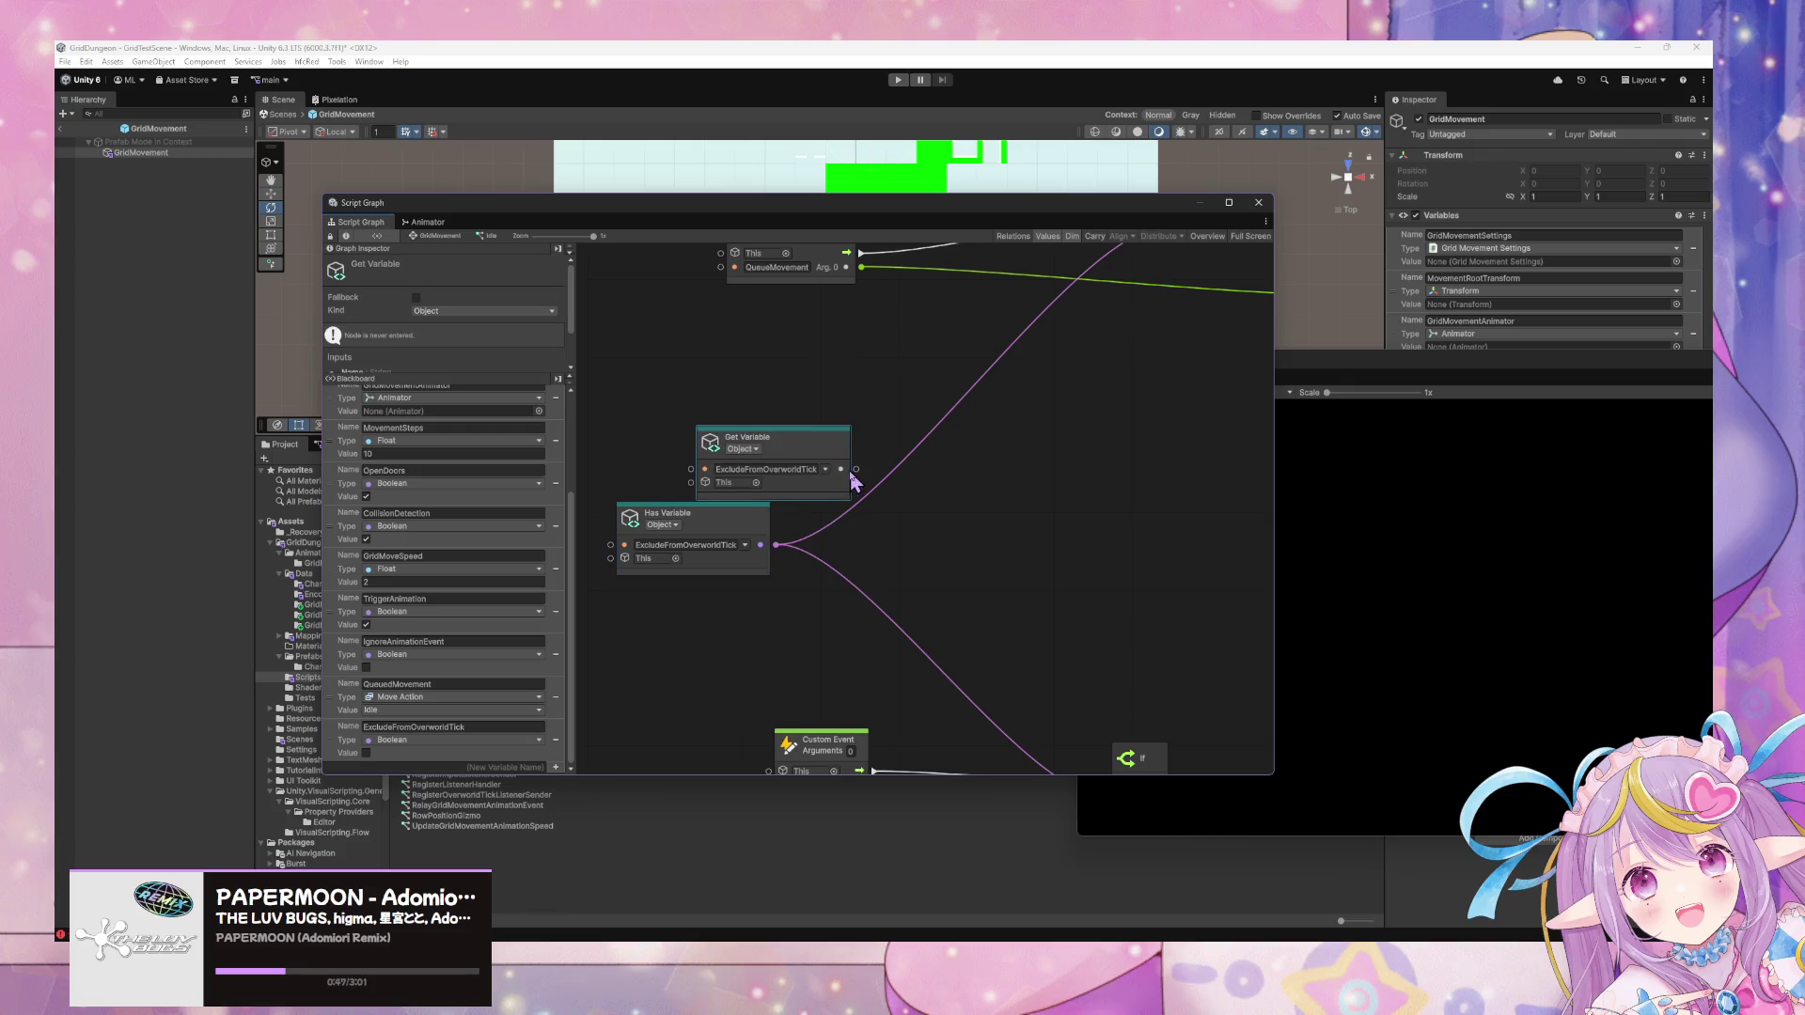
pyautogui.click(416, 299)
pyautogui.click(700, 550)
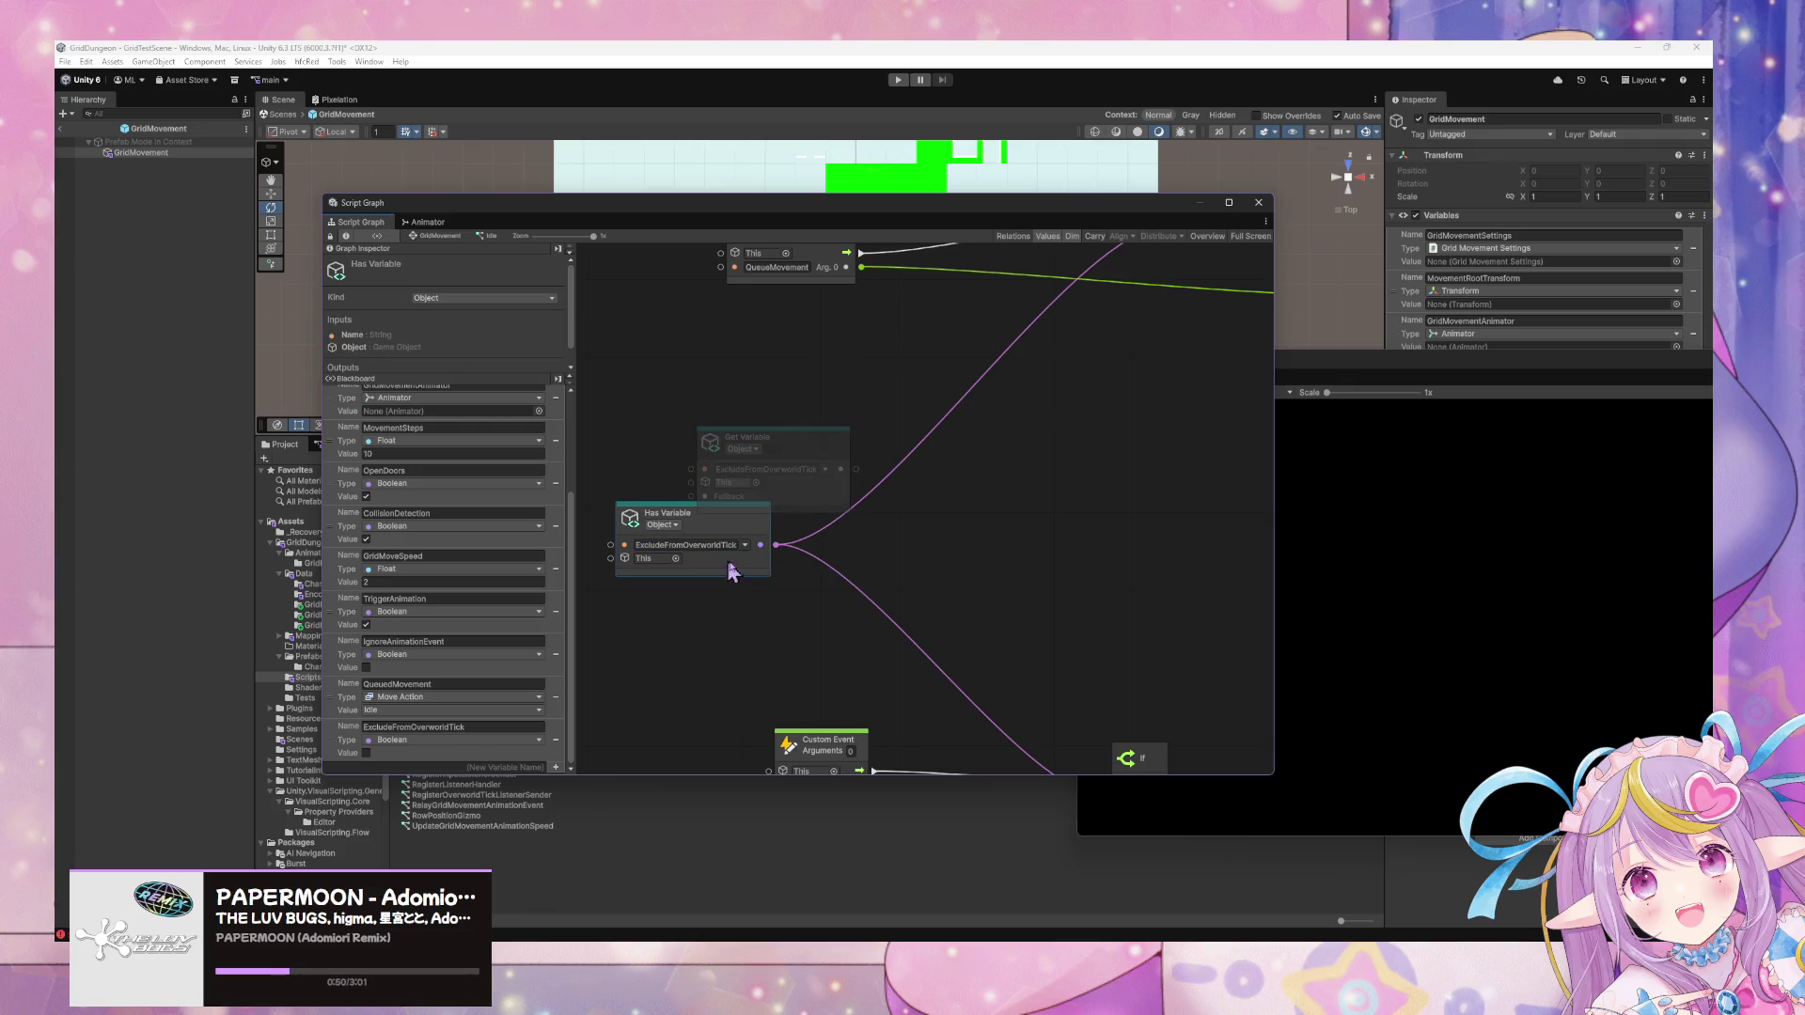
pyautogui.press('Delete')
# Remove a stray sticky note and feed a new Boolean Literal into the Get Variable fallback.
pyautogui.rightClick(664, 514)
pyautogui.click(724, 526)
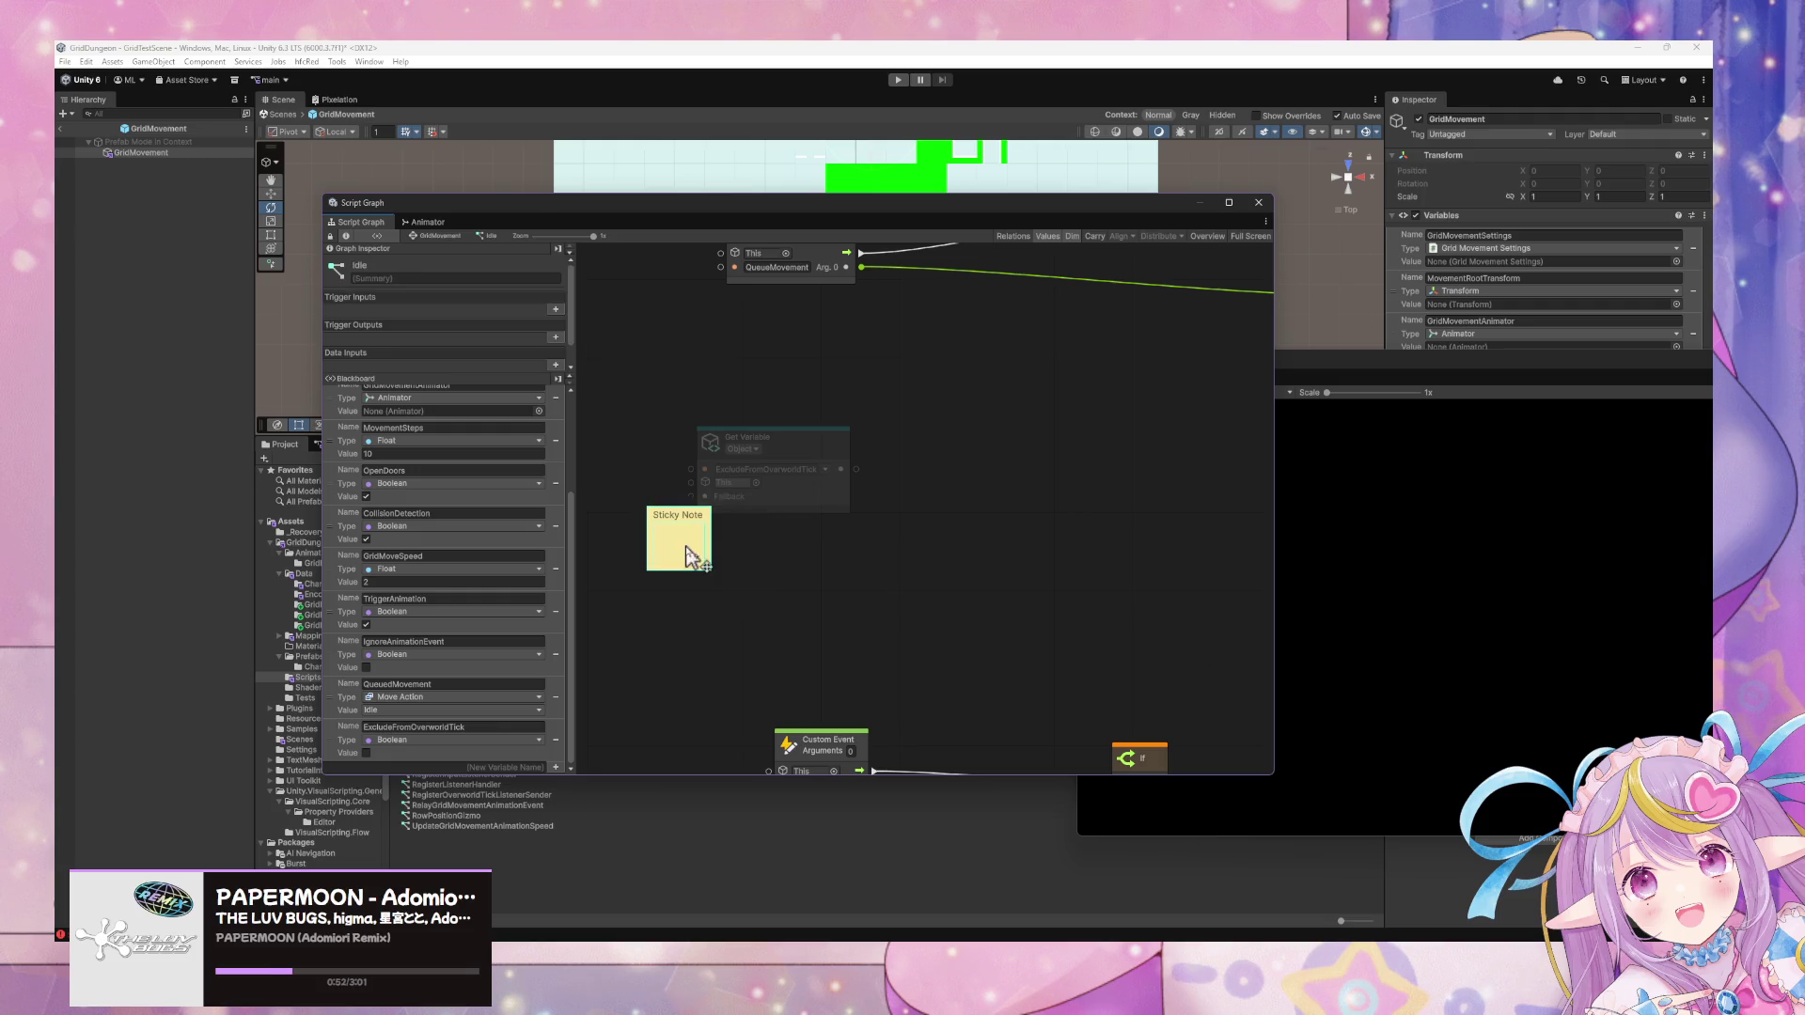
pyautogui.press('Delete')
pyautogui.rightClick(745, 563)
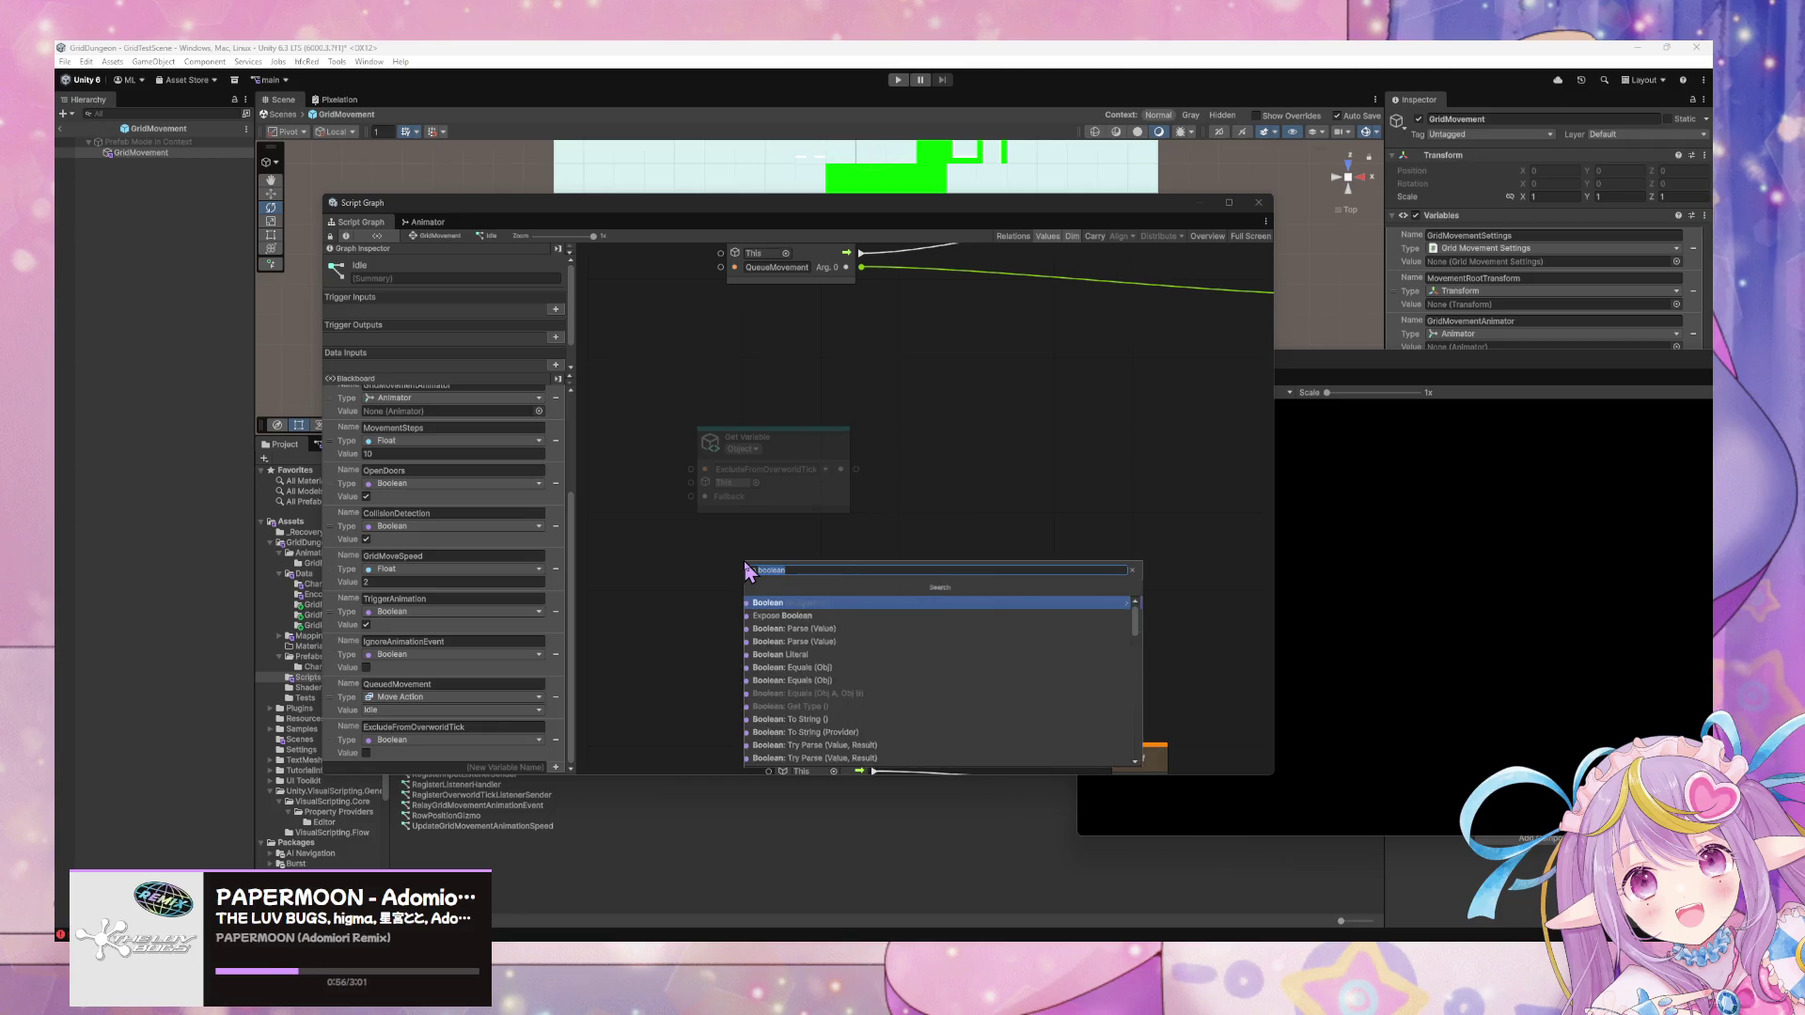
pyautogui.click(771, 609)
pyautogui.moveTo(774, 592)
pyautogui.mouseDown()
pyautogui.moveTo(692, 498)
pyautogui.moveTo(649, 552)
pyautogui.mouseUp()
# Connect Get Variable's output to the If condition, tidy the layout, and enter play mode.
pyautogui.moveTo(945, 546)
pyautogui.mouseDown()
pyautogui.moveTo(814, 593)
pyautogui.moveTo(798, 436)
pyautogui.moveTo(747, 480)
pyautogui.moveTo(1006, 262)
pyautogui.moveTo(993, 284)
pyautogui.mouseUp()
pyautogui.scroll(-1, 810, 536)
pyautogui.moveTo(747, 417); pyautogui.dragTo(973, 694)
pyautogui.moveTo(605, 508)
pyautogui.mouseDown()
pyautogui.moveTo(717, 592)
pyautogui.moveTo(607, 506)
pyautogui.mouseUp()
pyautogui.moveTo(1077, 575); pyautogui.dragTo(668, 406)
pyautogui.scroll(-3, 991, 515)
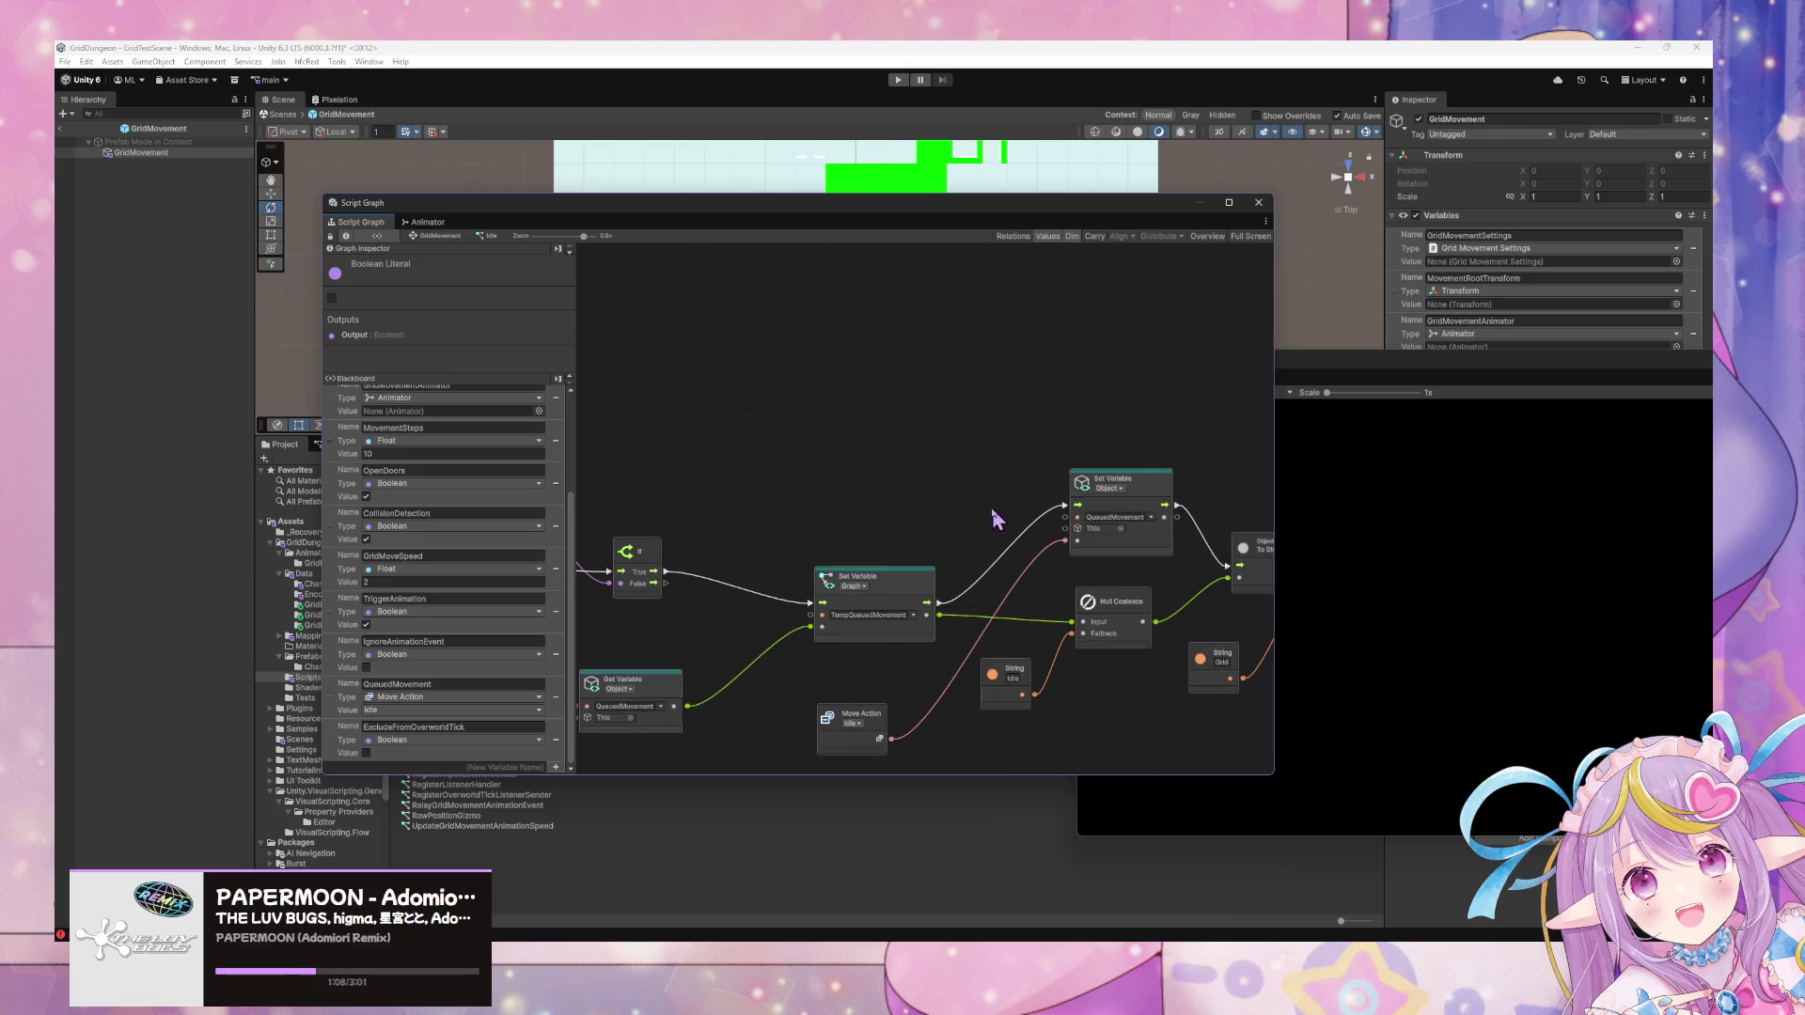
pyautogui.moveTo(831, 464); pyautogui.dragTo(1062, 462)
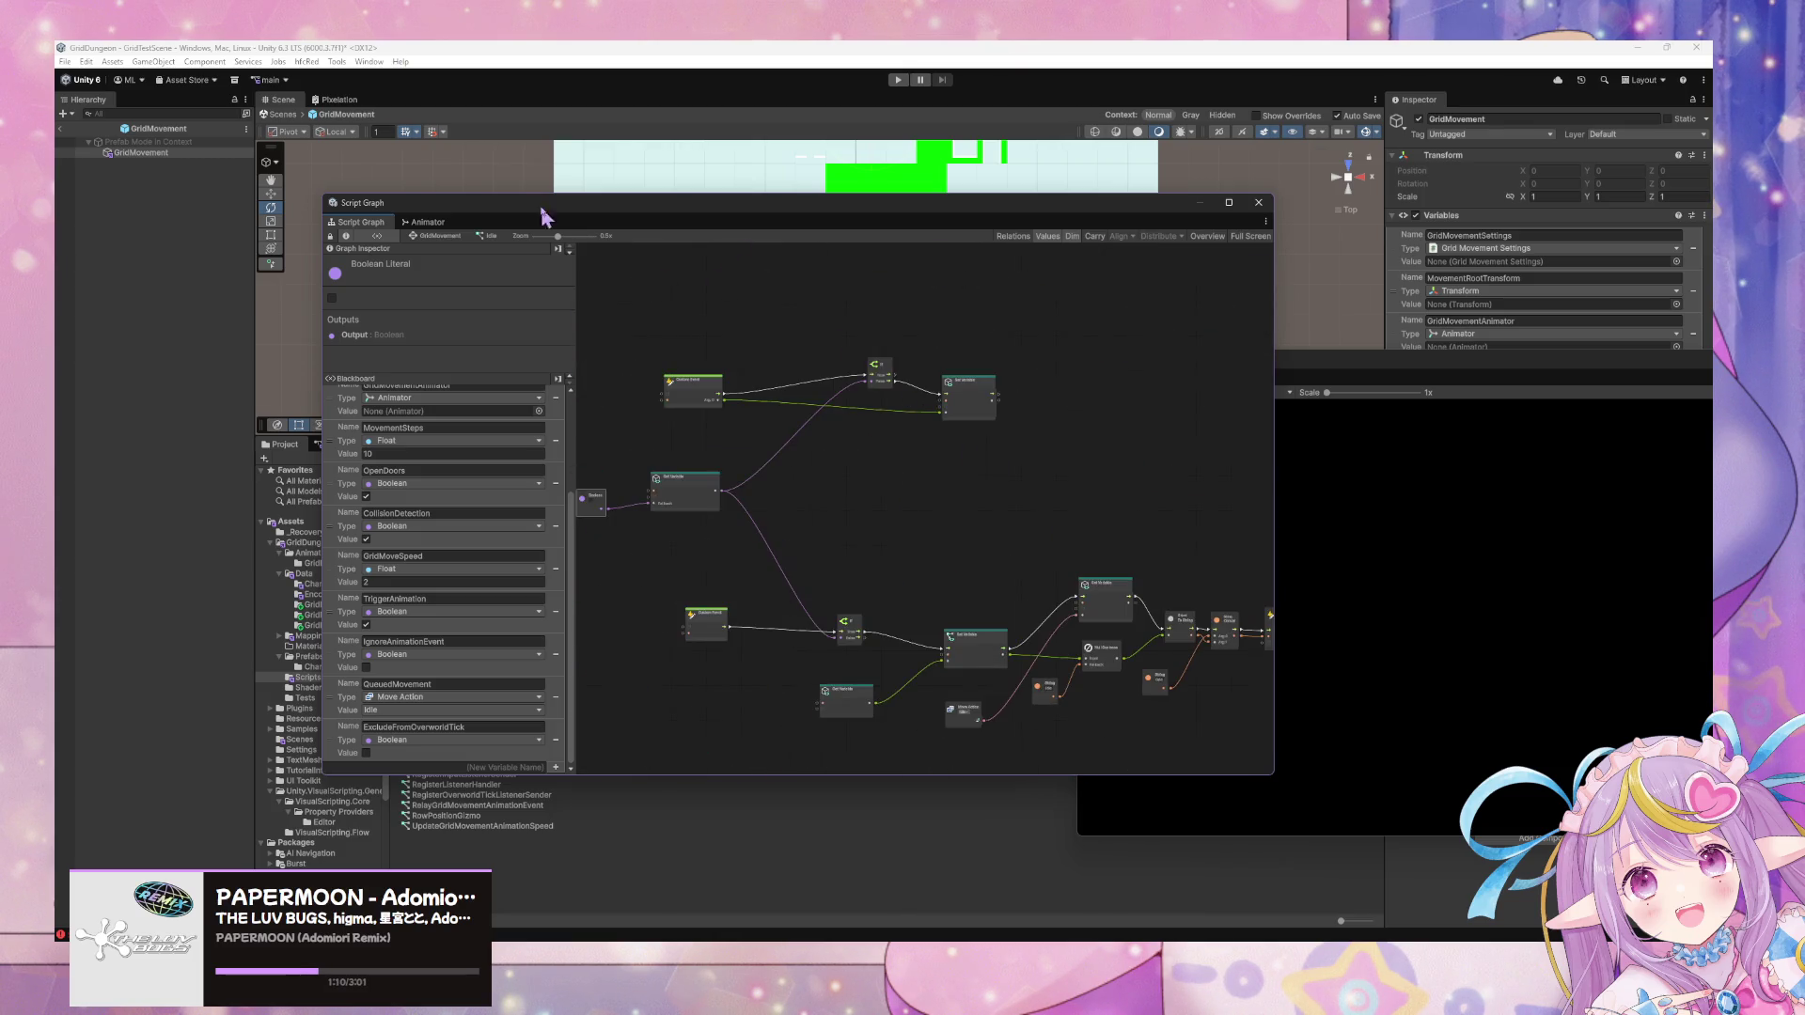
pyautogui.click(897, 79)
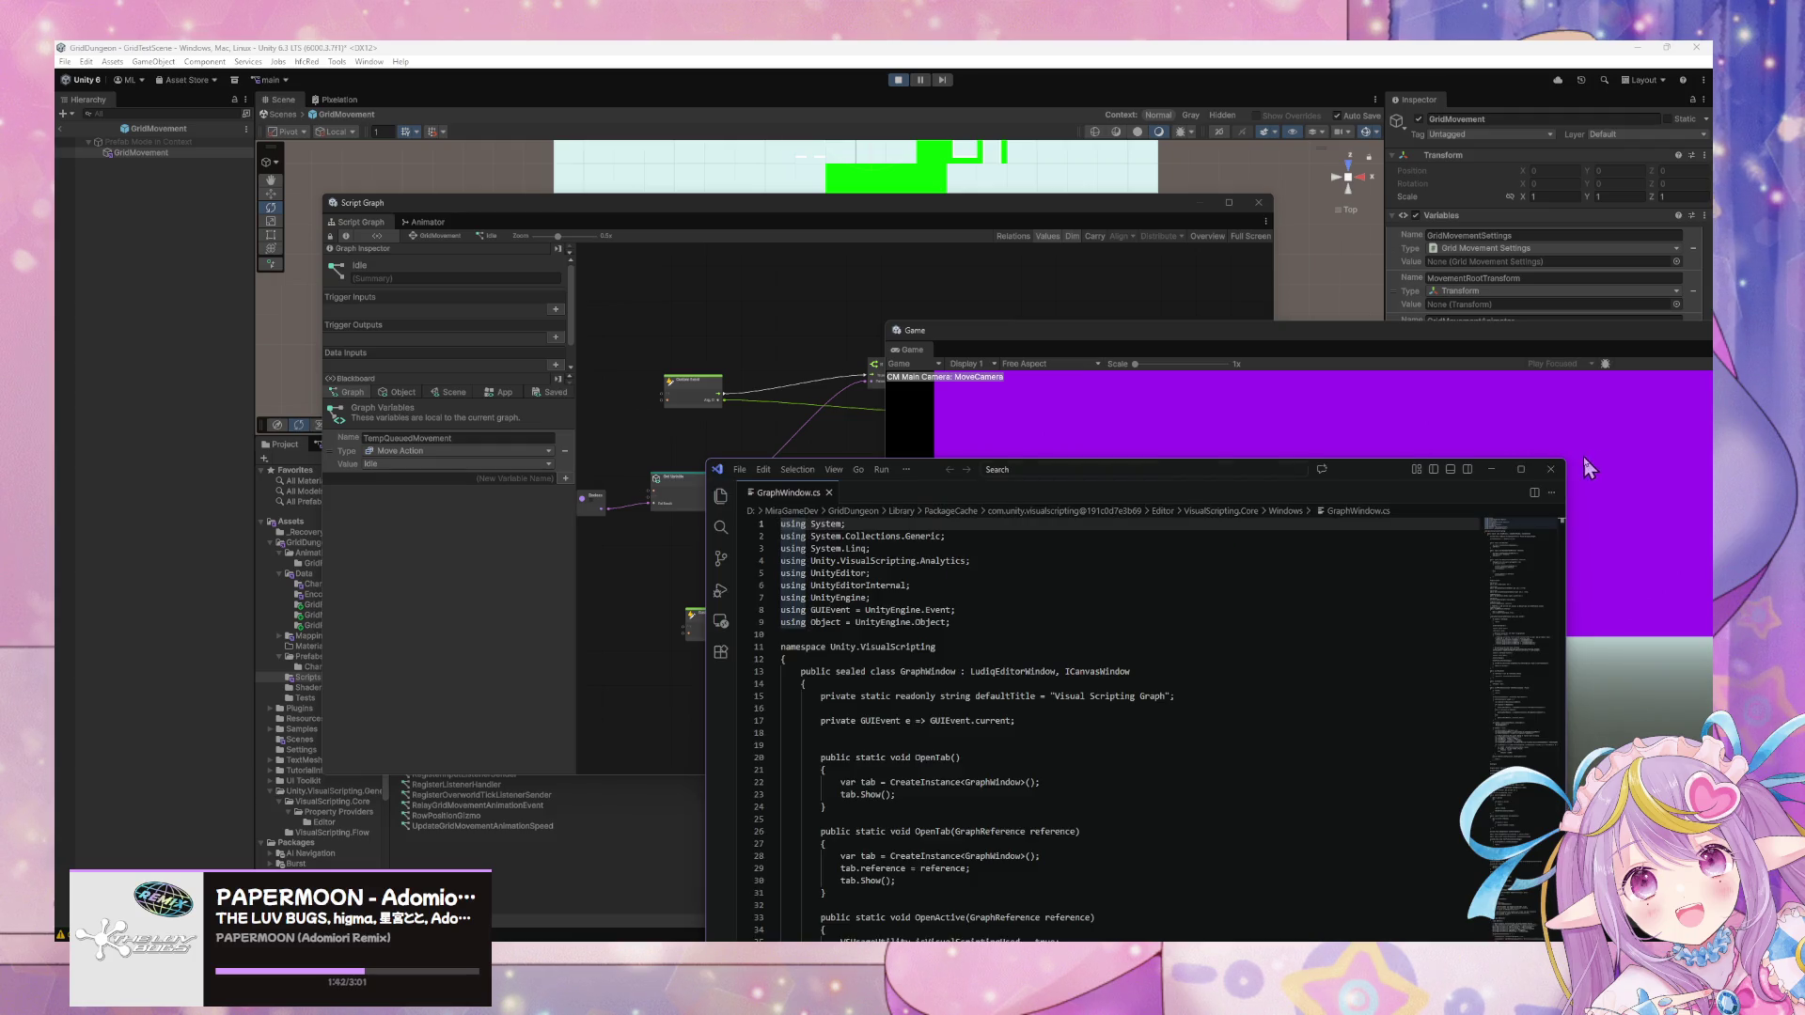
# Close the GraphWindow.cs code editor to bring the running game back to the front.
pyautogui.click(1552, 469)
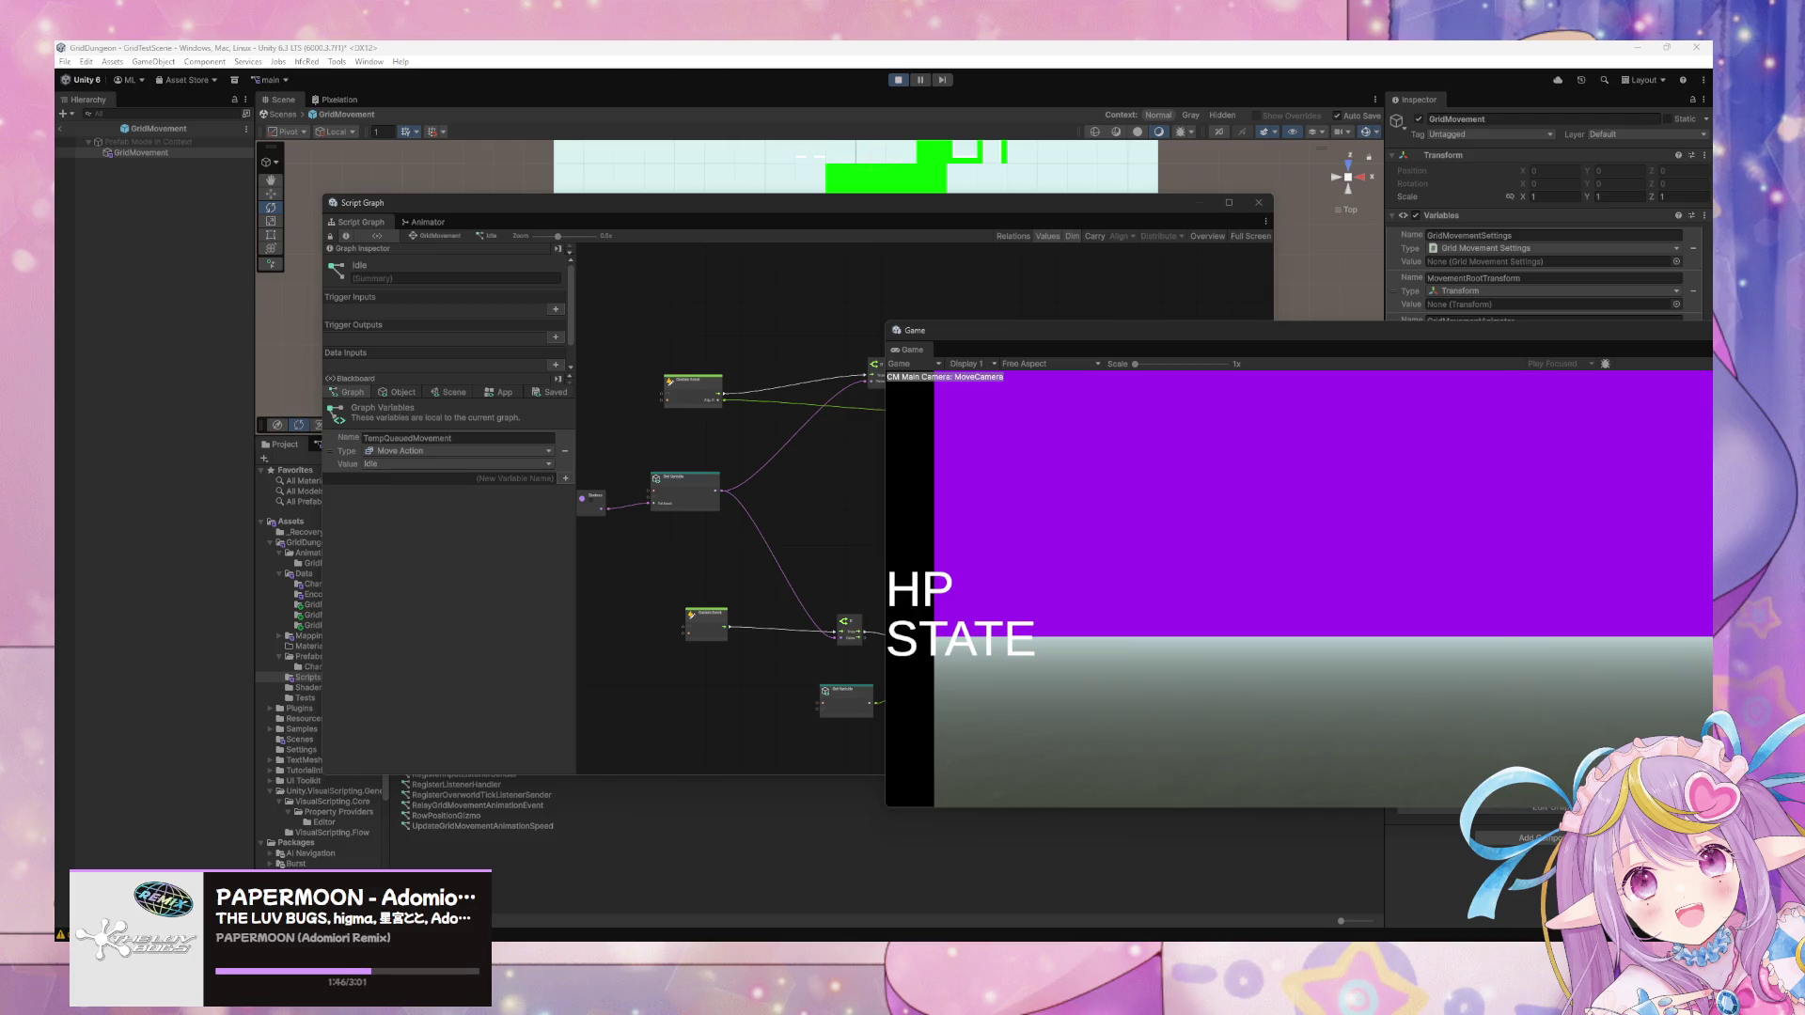
# Turn the player left and right in the running Game view with the A, D and Q keys.
pyautogui.click(1216, 630)
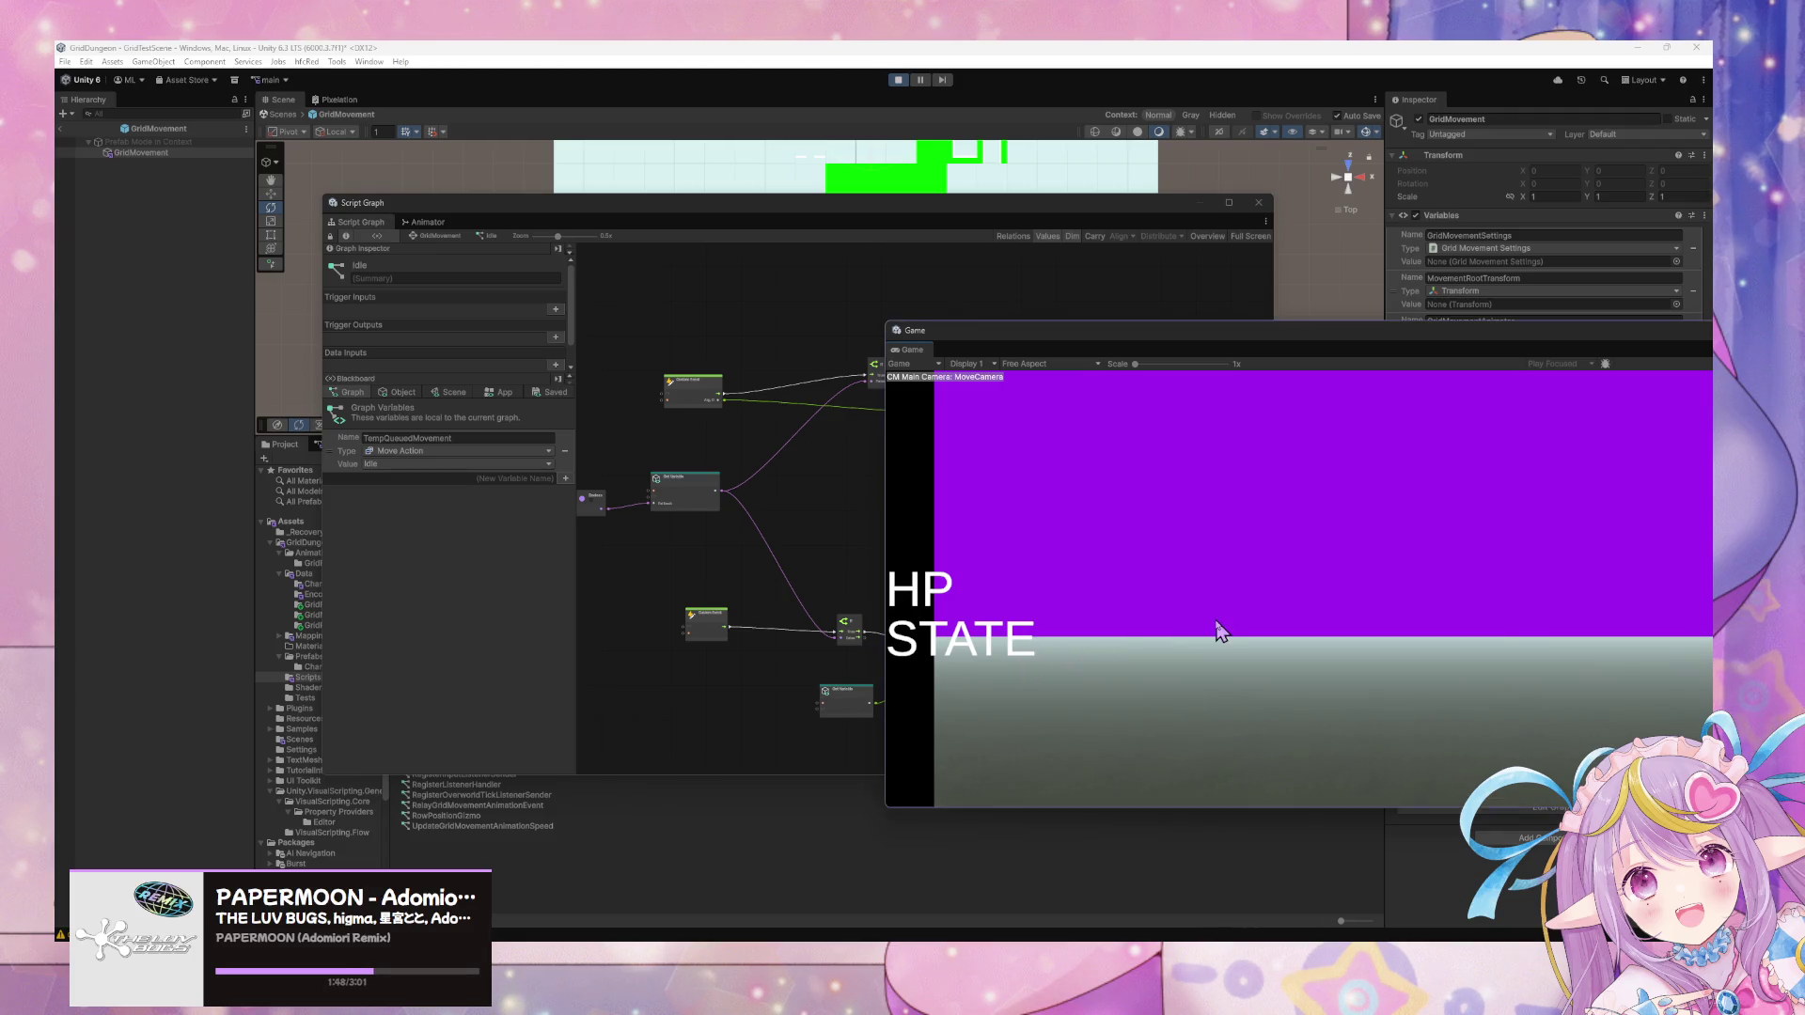
pyautogui.press('a')
pyautogui.press('a')
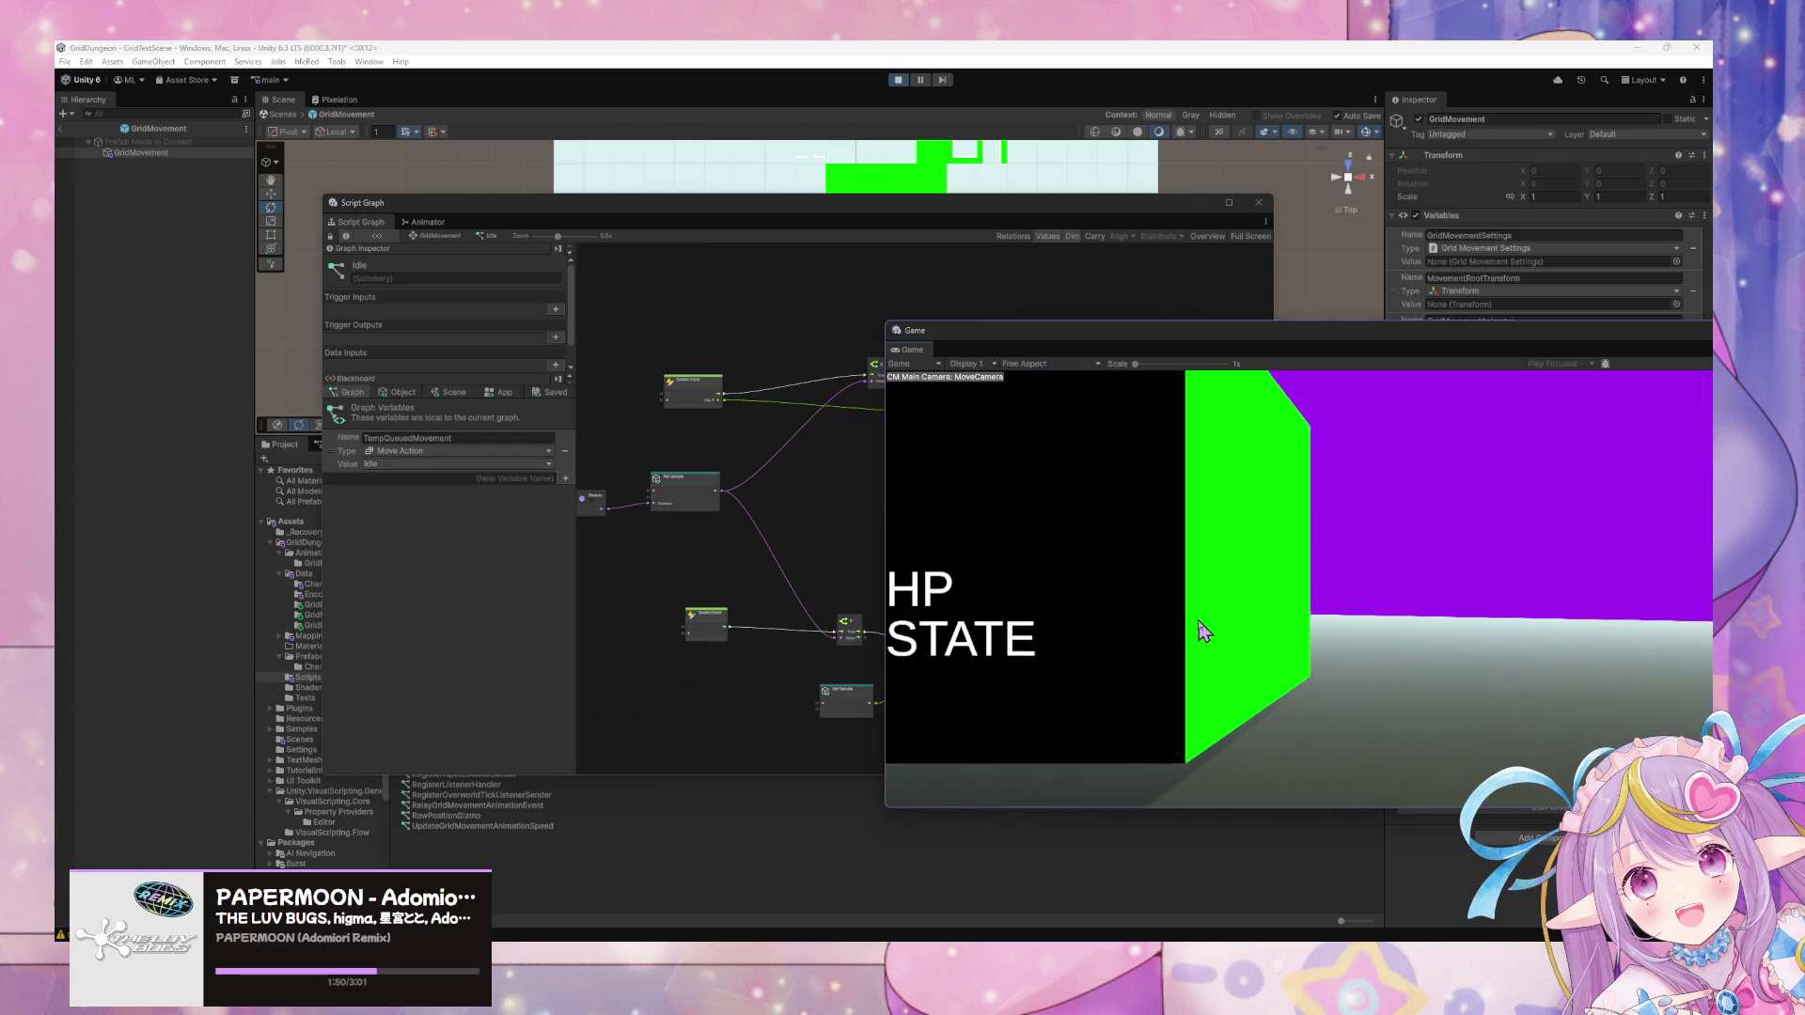
pyautogui.press('d')
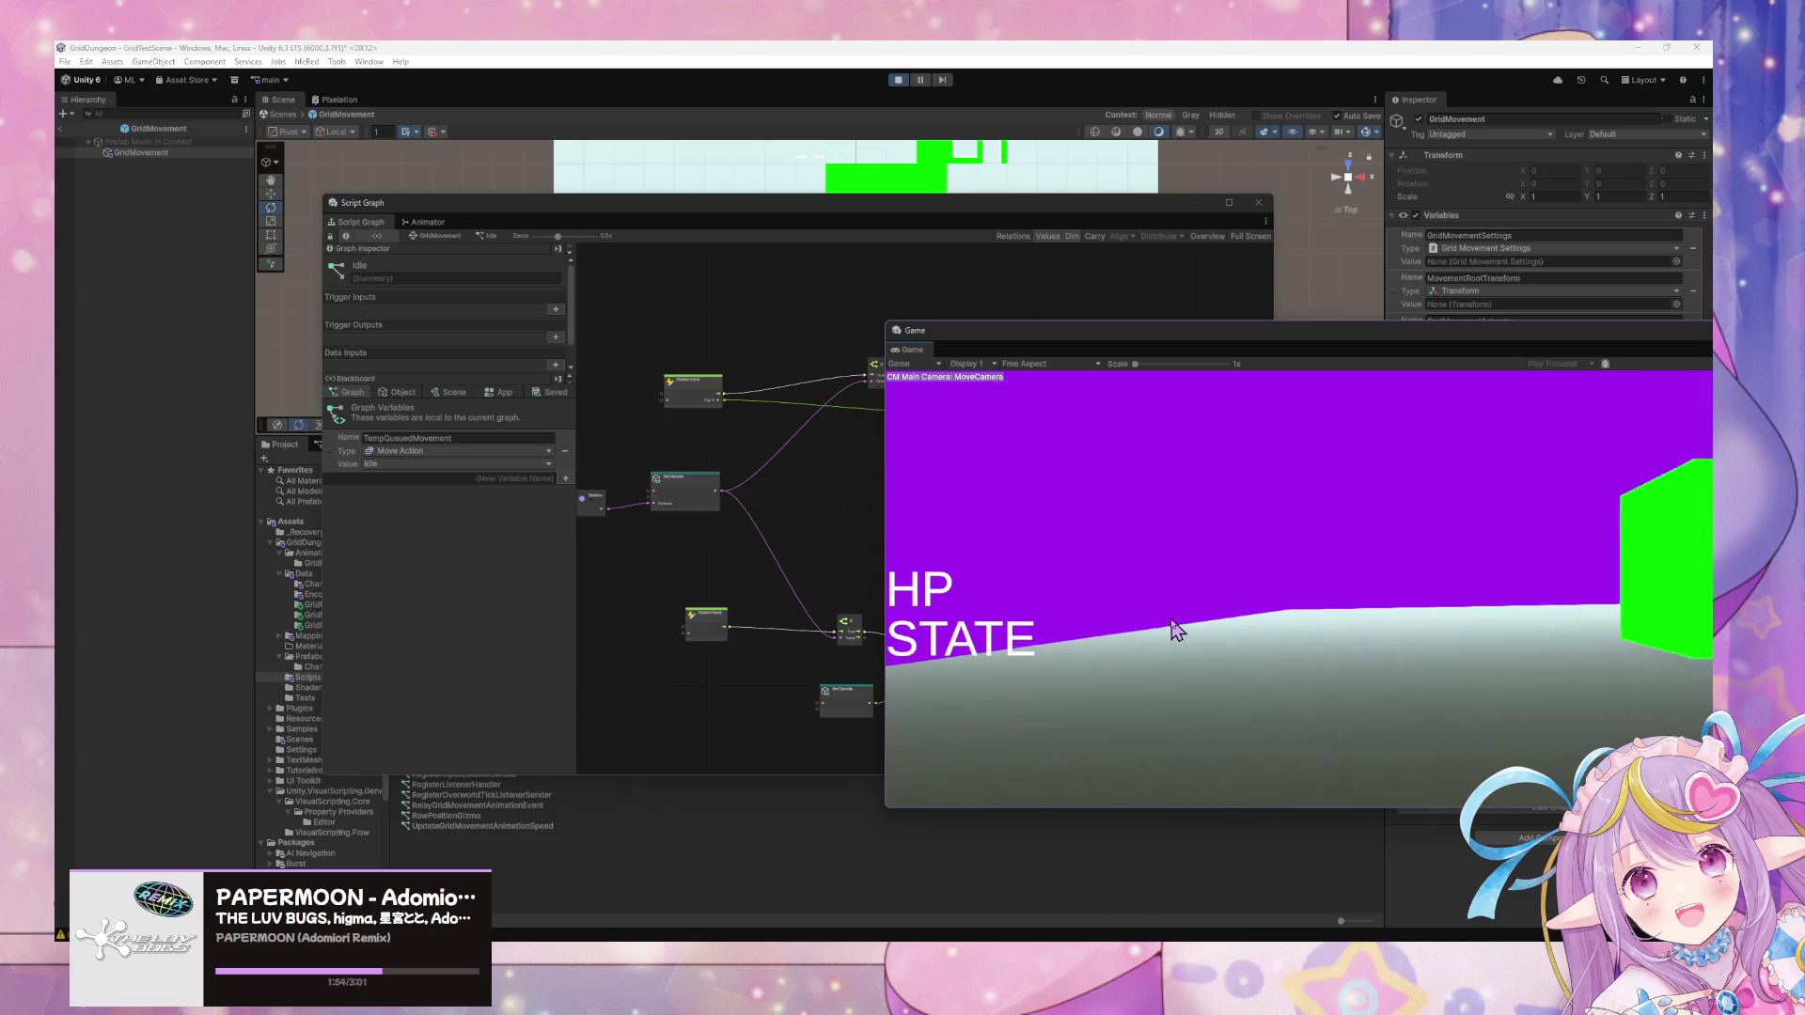
pyautogui.press('d')
pyautogui.press('d')
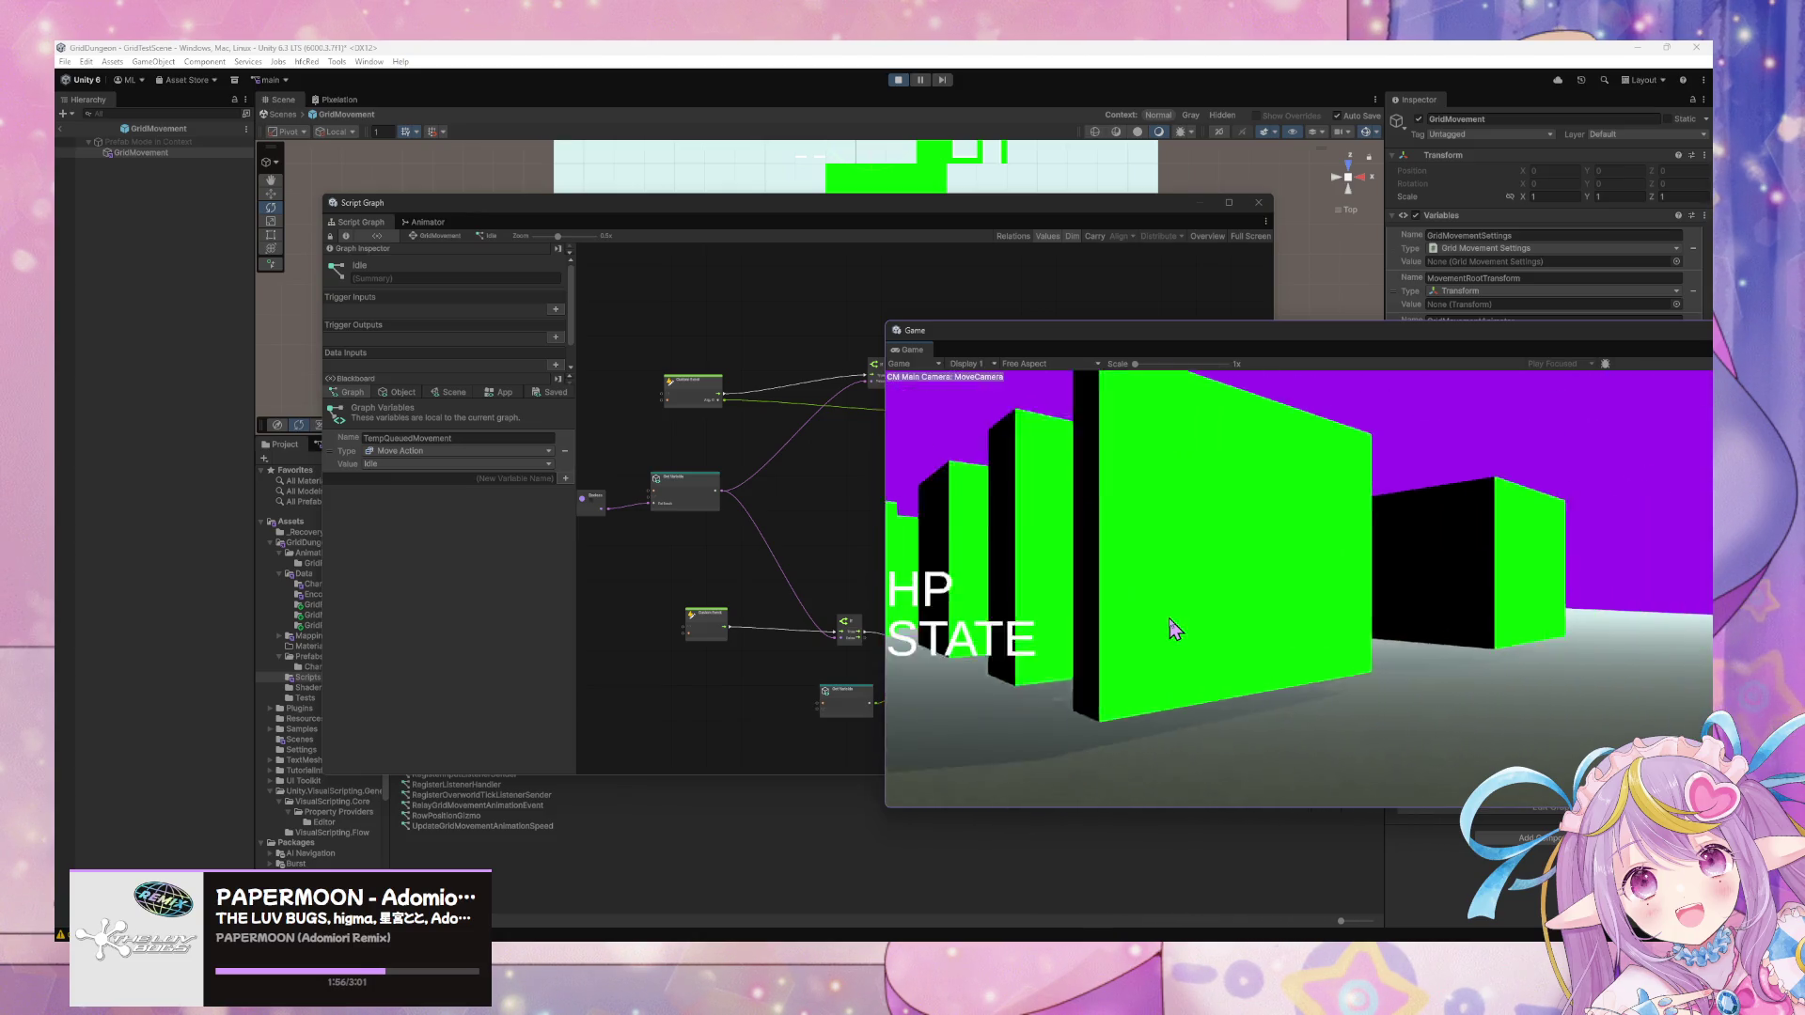
pyautogui.press('q')
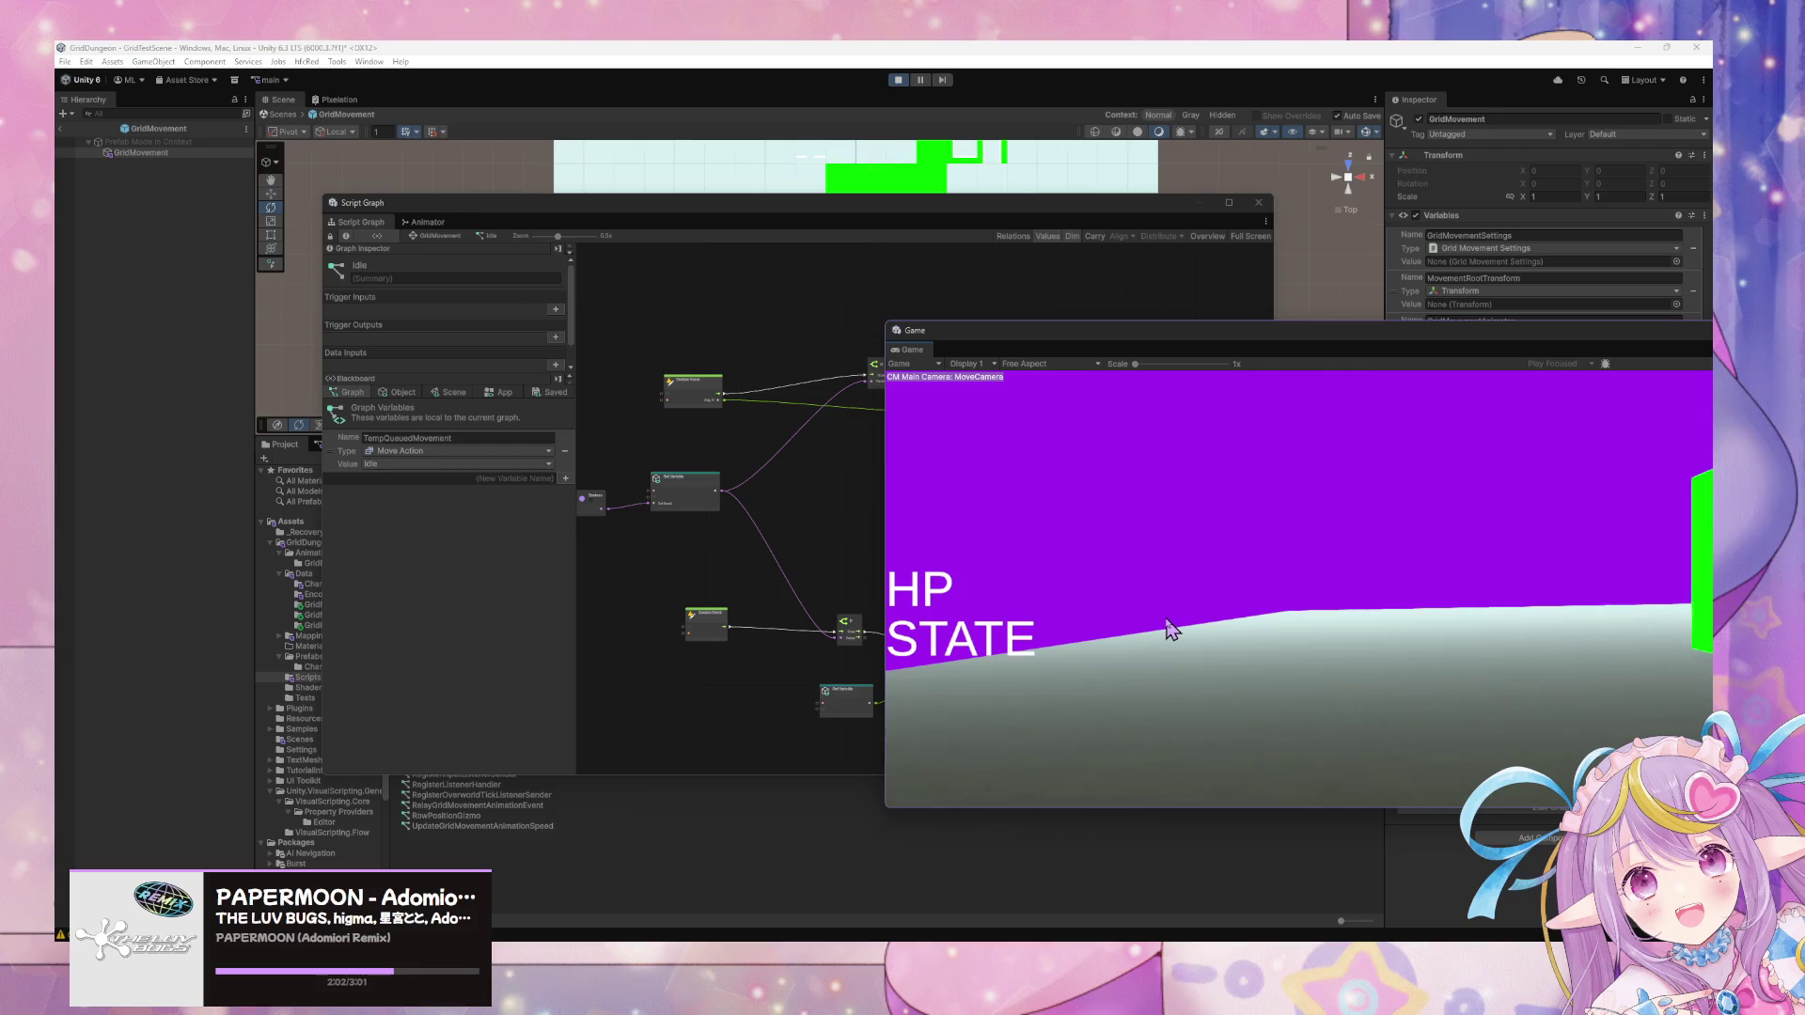
# Leave Prefab Mode, stop play mode, and deactivate the GridMovement object in the scene.
pyautogui.click(281, 114)
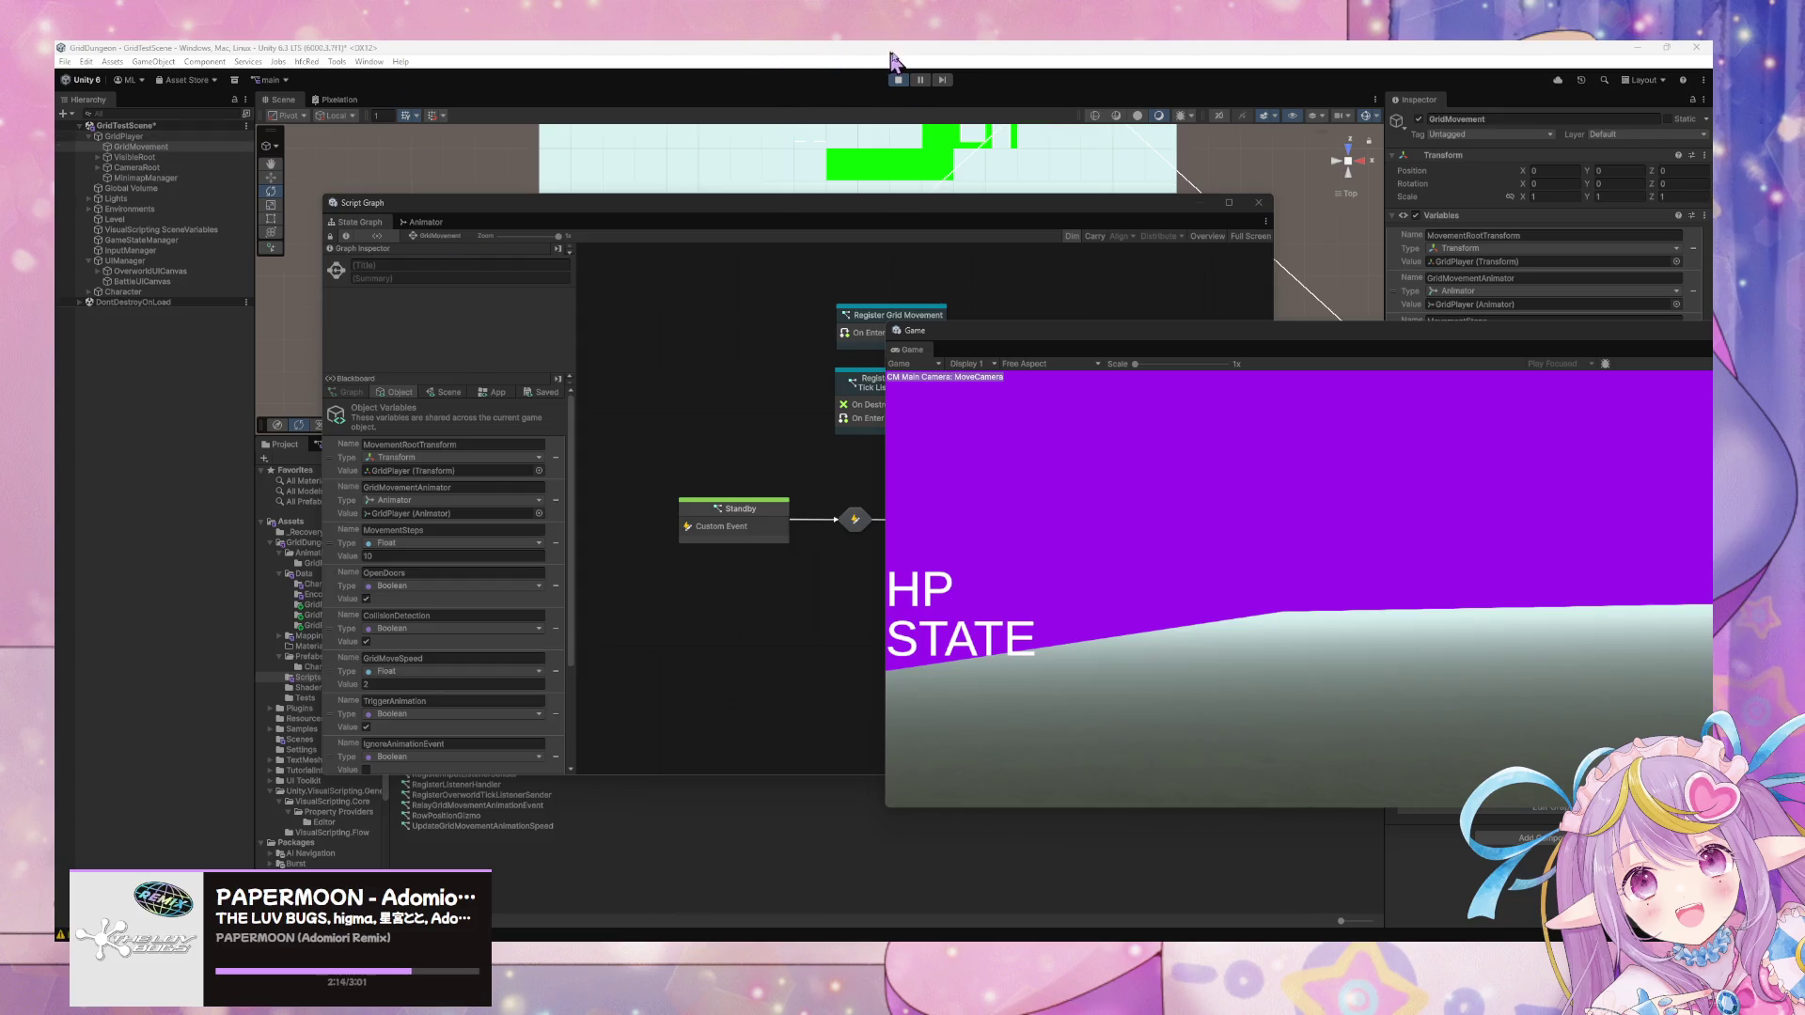
pyautogui.click(896, 80)
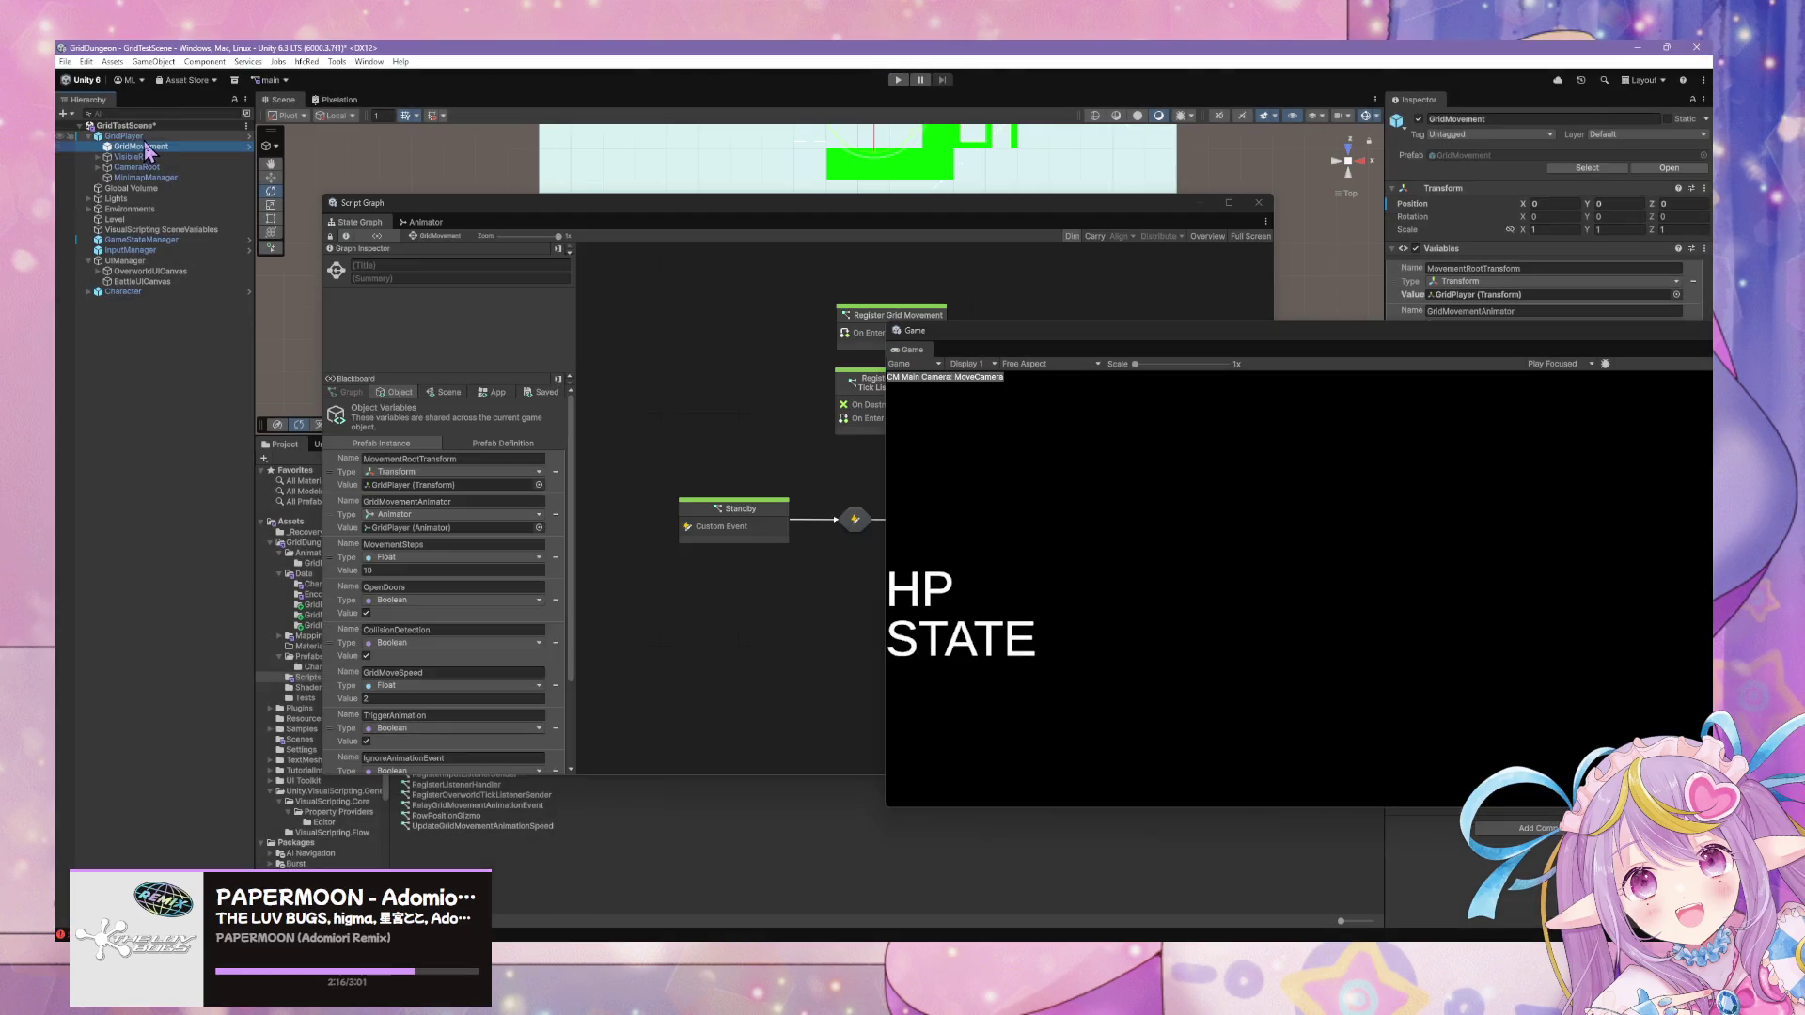
pyautogui.click(141, 147)
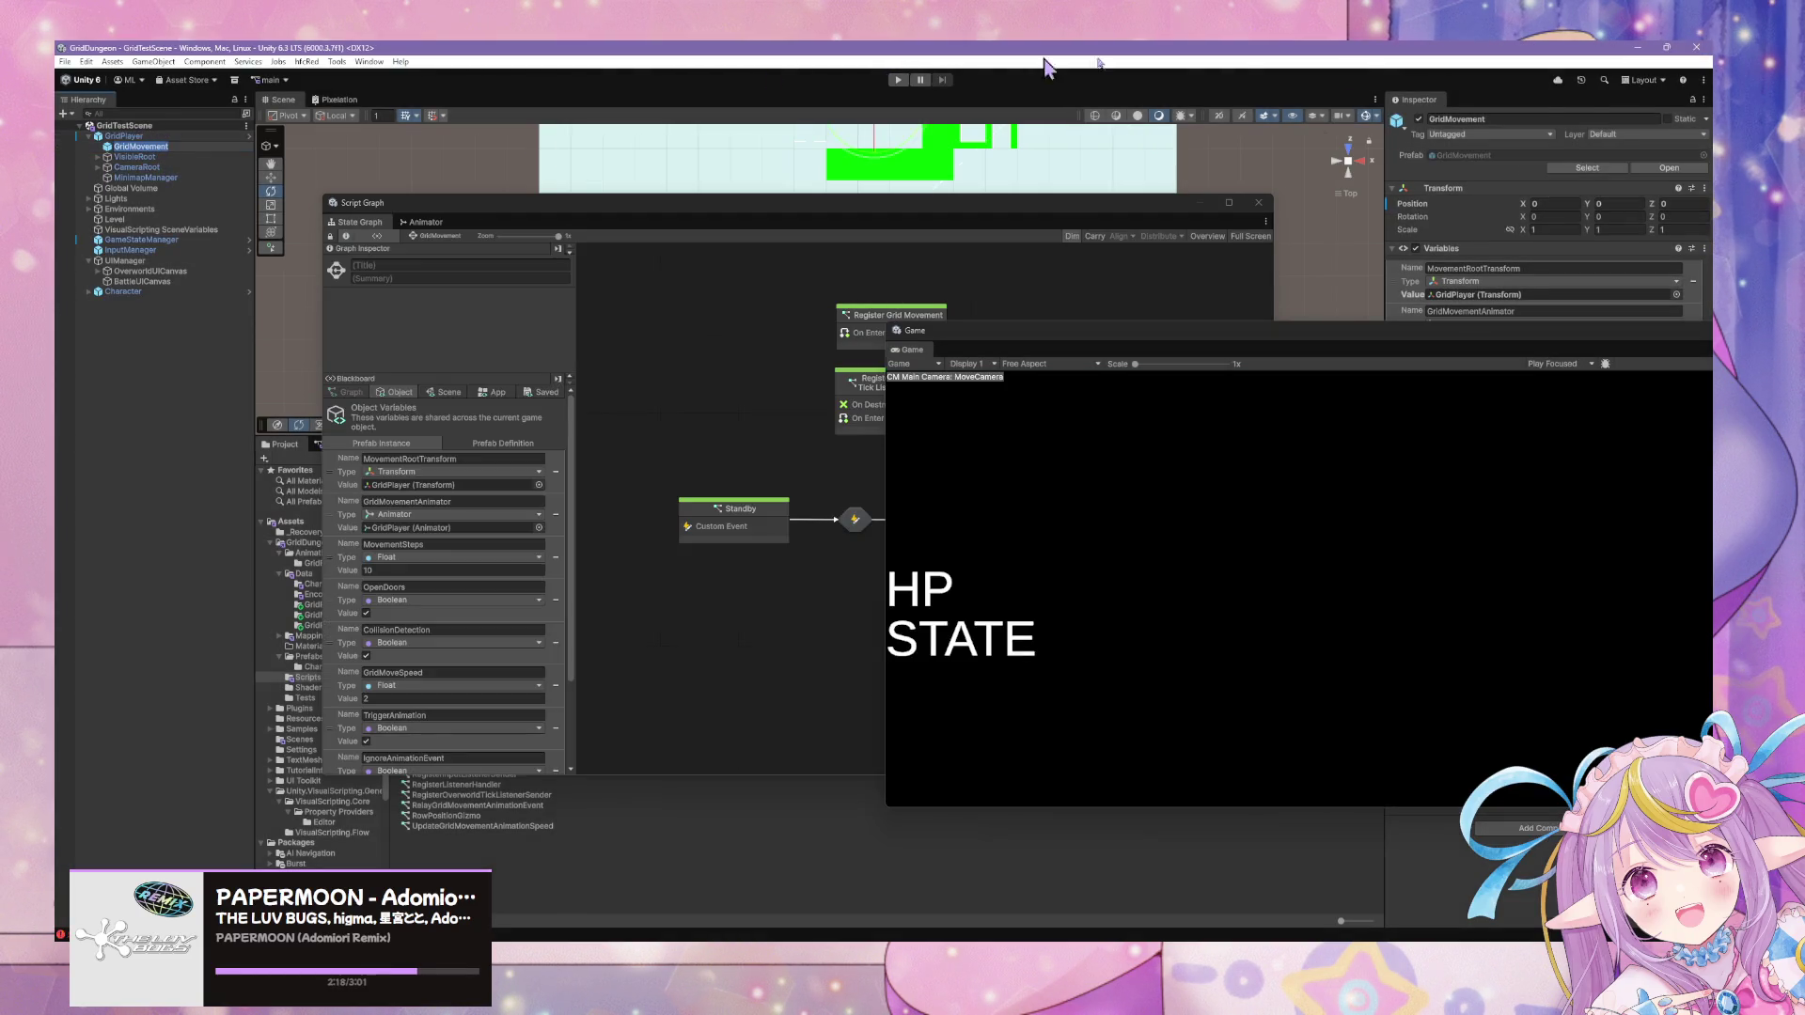
pyautogui.click(1419, 119)
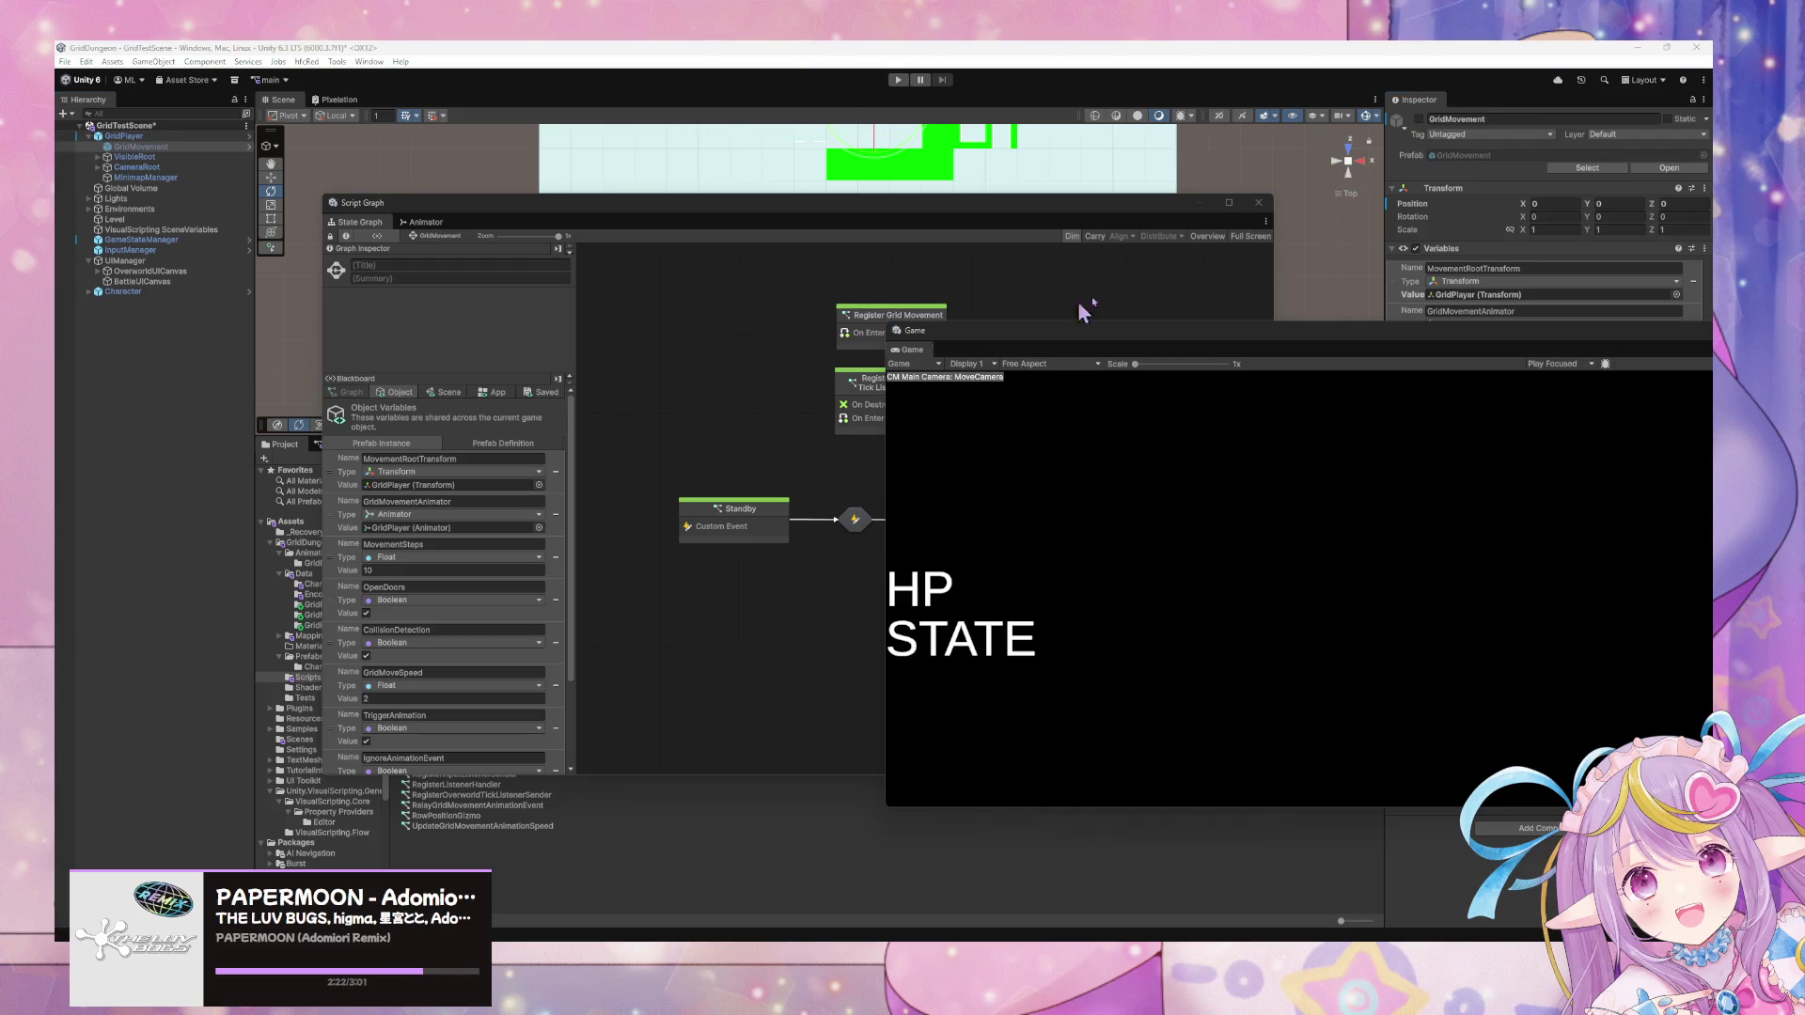
# Restart play mode, move the Game view aside to check variables, then select GridPlayer.
pyautogui.click(897, 80)
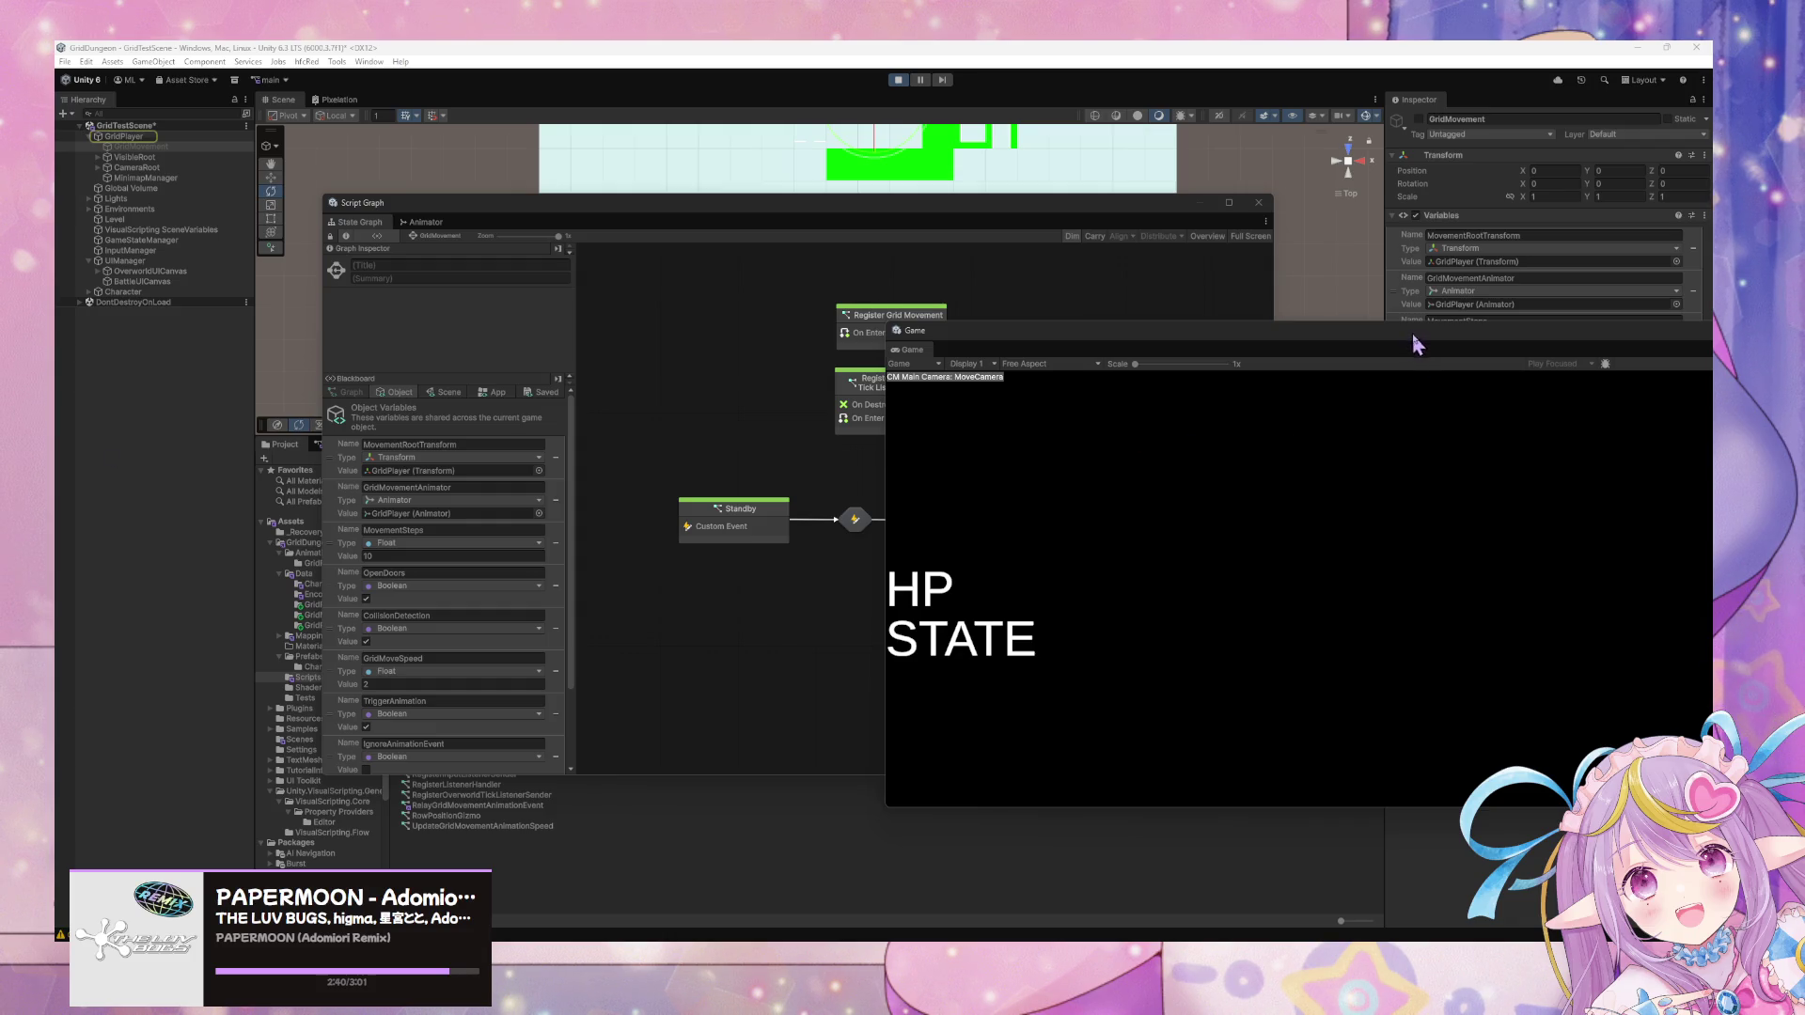
pyautogui.moveTo(1411, 342); pyautogui.dragTo(693, 504)
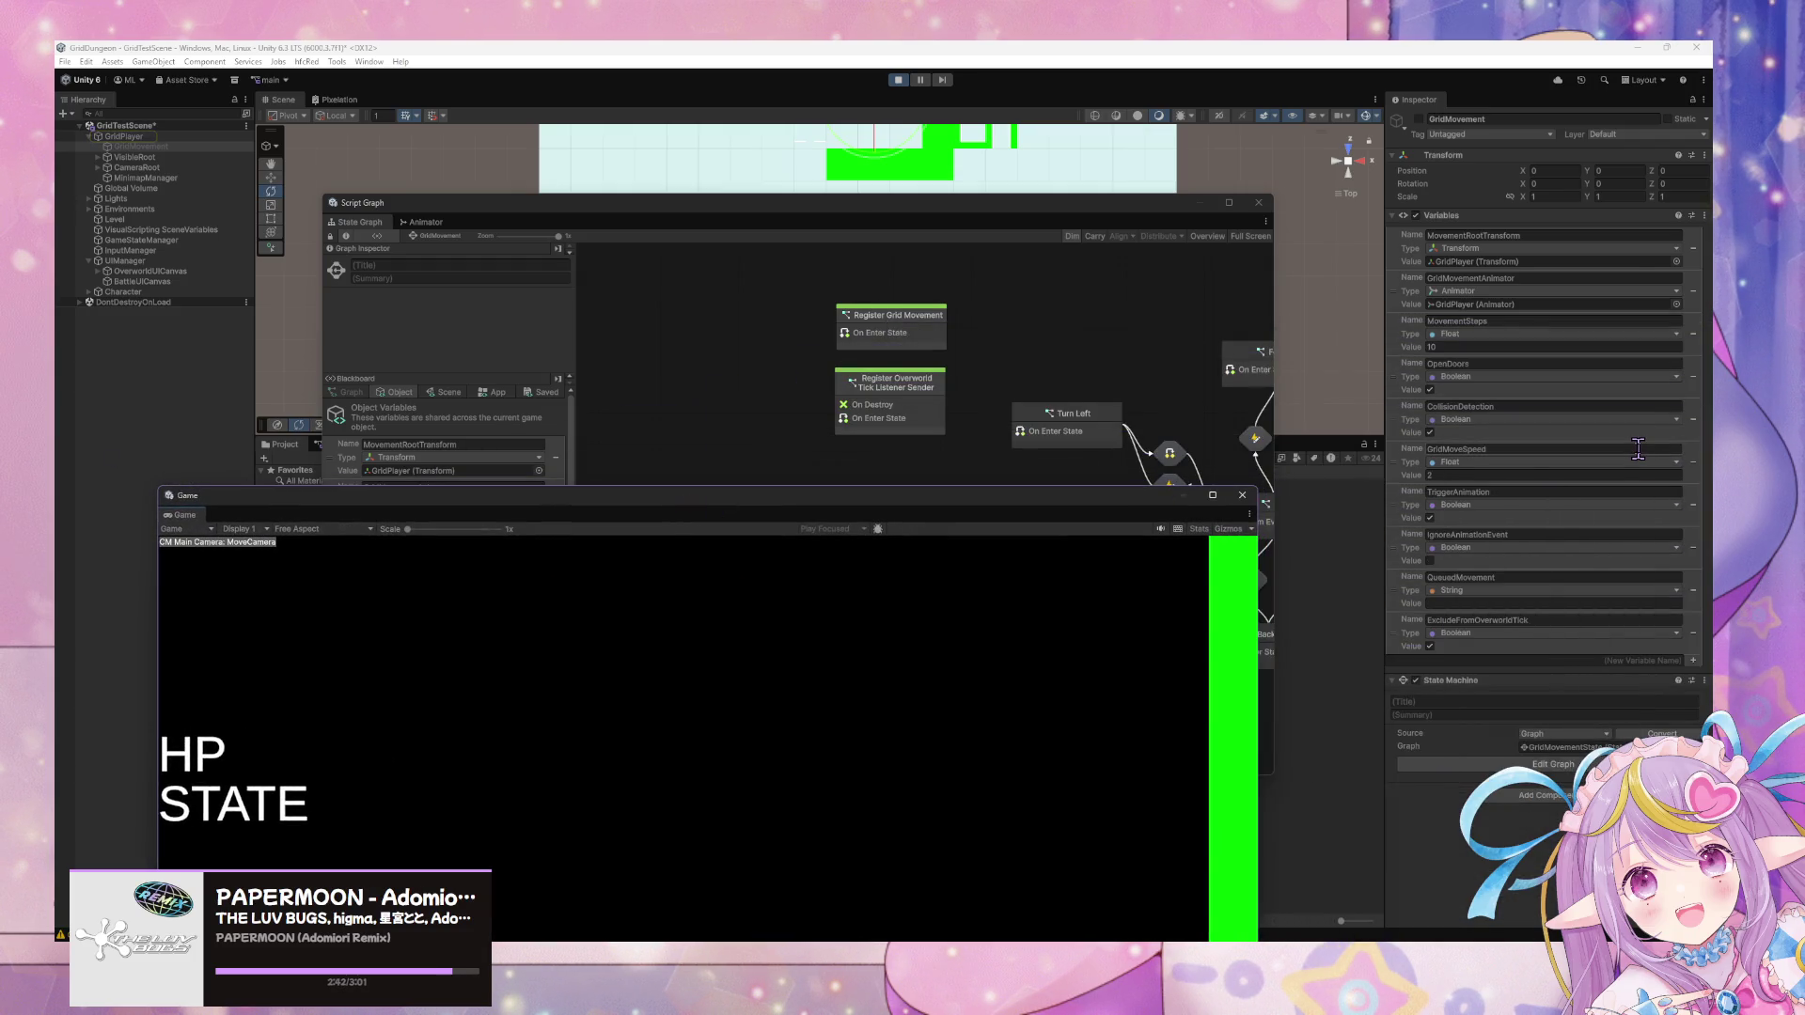
pyautogui.moveTo(951, 498)
pyautogui.mouseDown()
pyautogui.moveTo(1059, 278)
pyautogui.moveTo(1101, 374)
pyautogui.mouseUp()
pyautogui.click(154, 138)
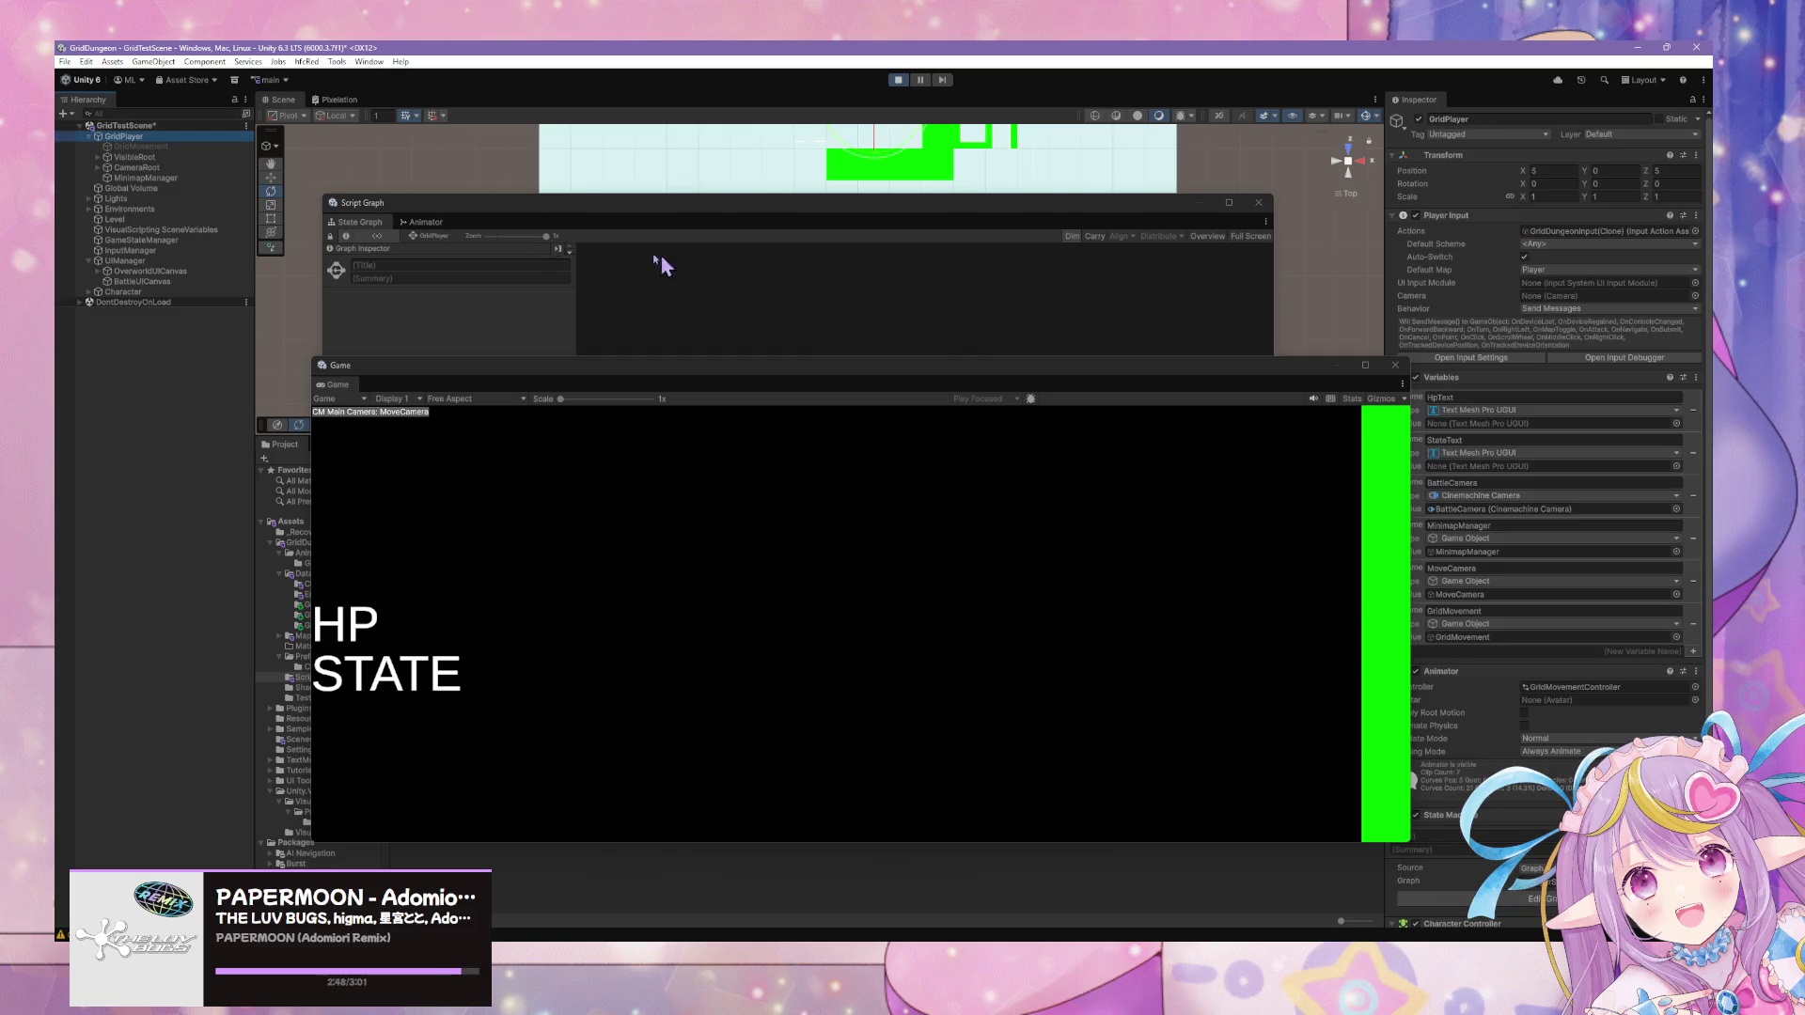
# Review GridPlayer's Relay Grid Movement and Initialize script graphs, then select GridMovement.
pyautogui.click(378, 222)
pyautogui.doubleClick(733, 565)
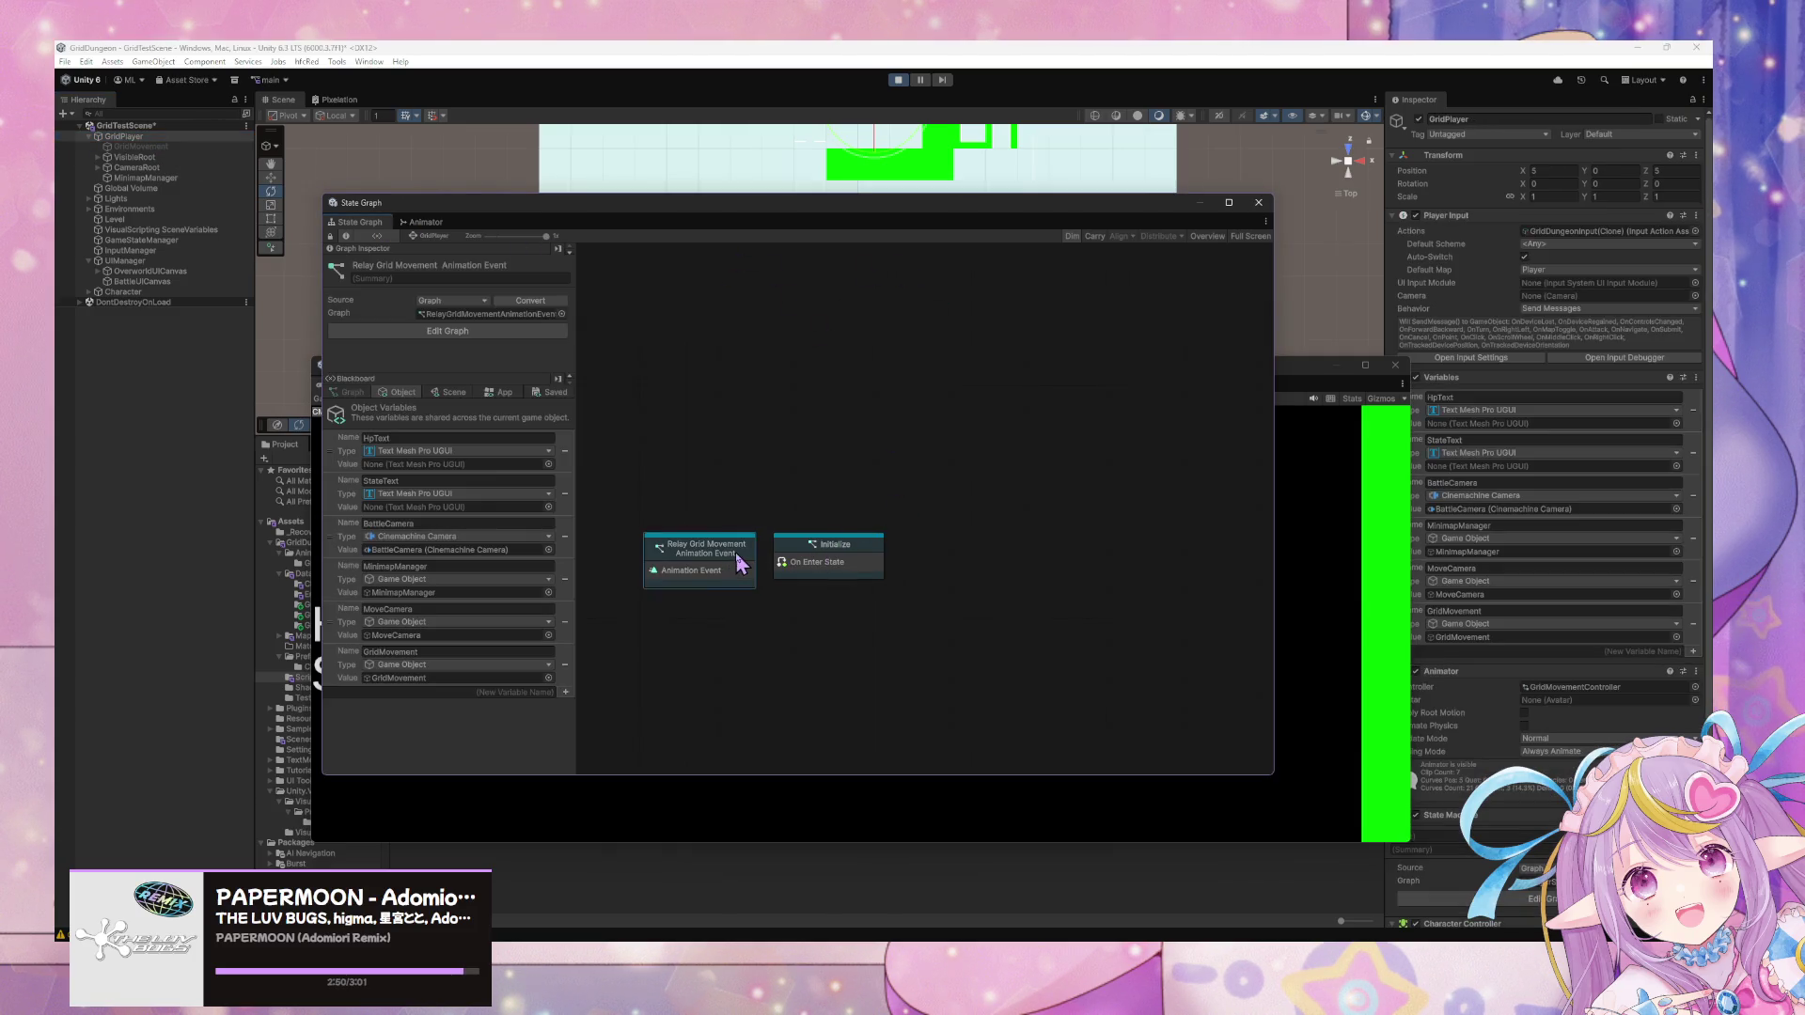
pyautogui.click(433, 247)
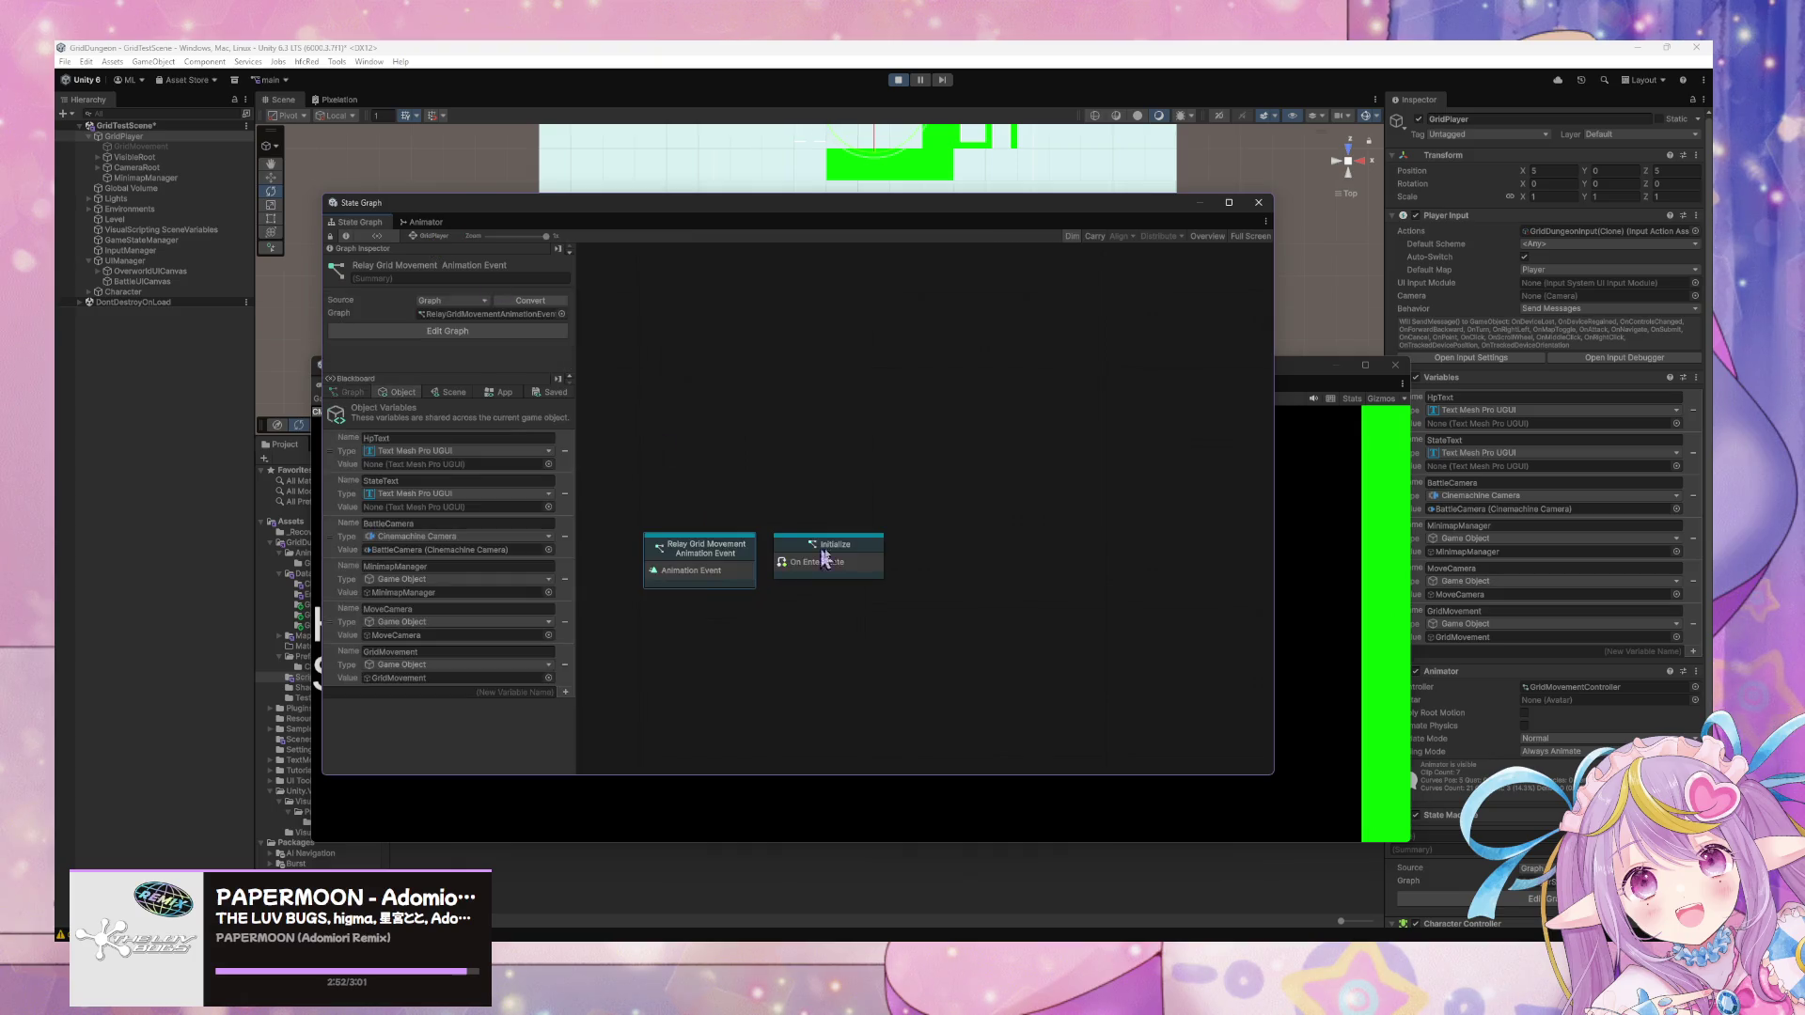
pyautogui.doubleClick(835, 558)
pyautogui.moveTo(729, 436); pyautogui.dragTo(791, 510)
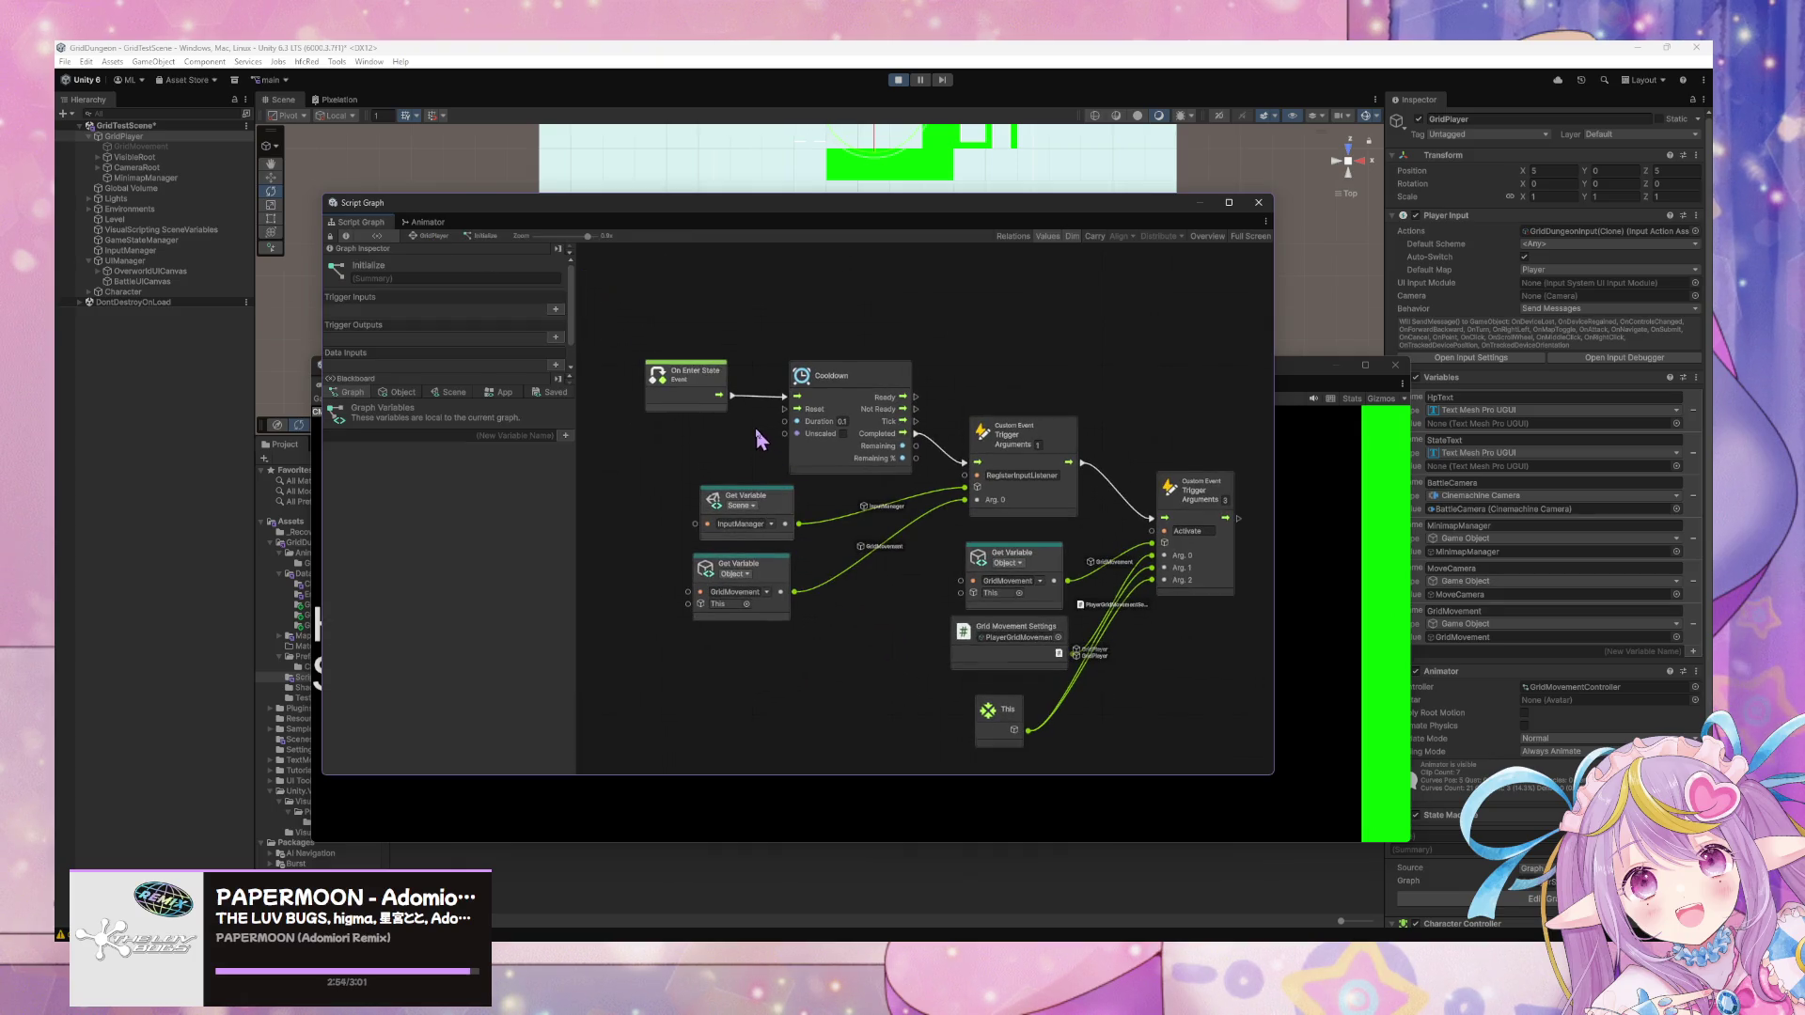
pyautogui.scroll(1, 757, 434)
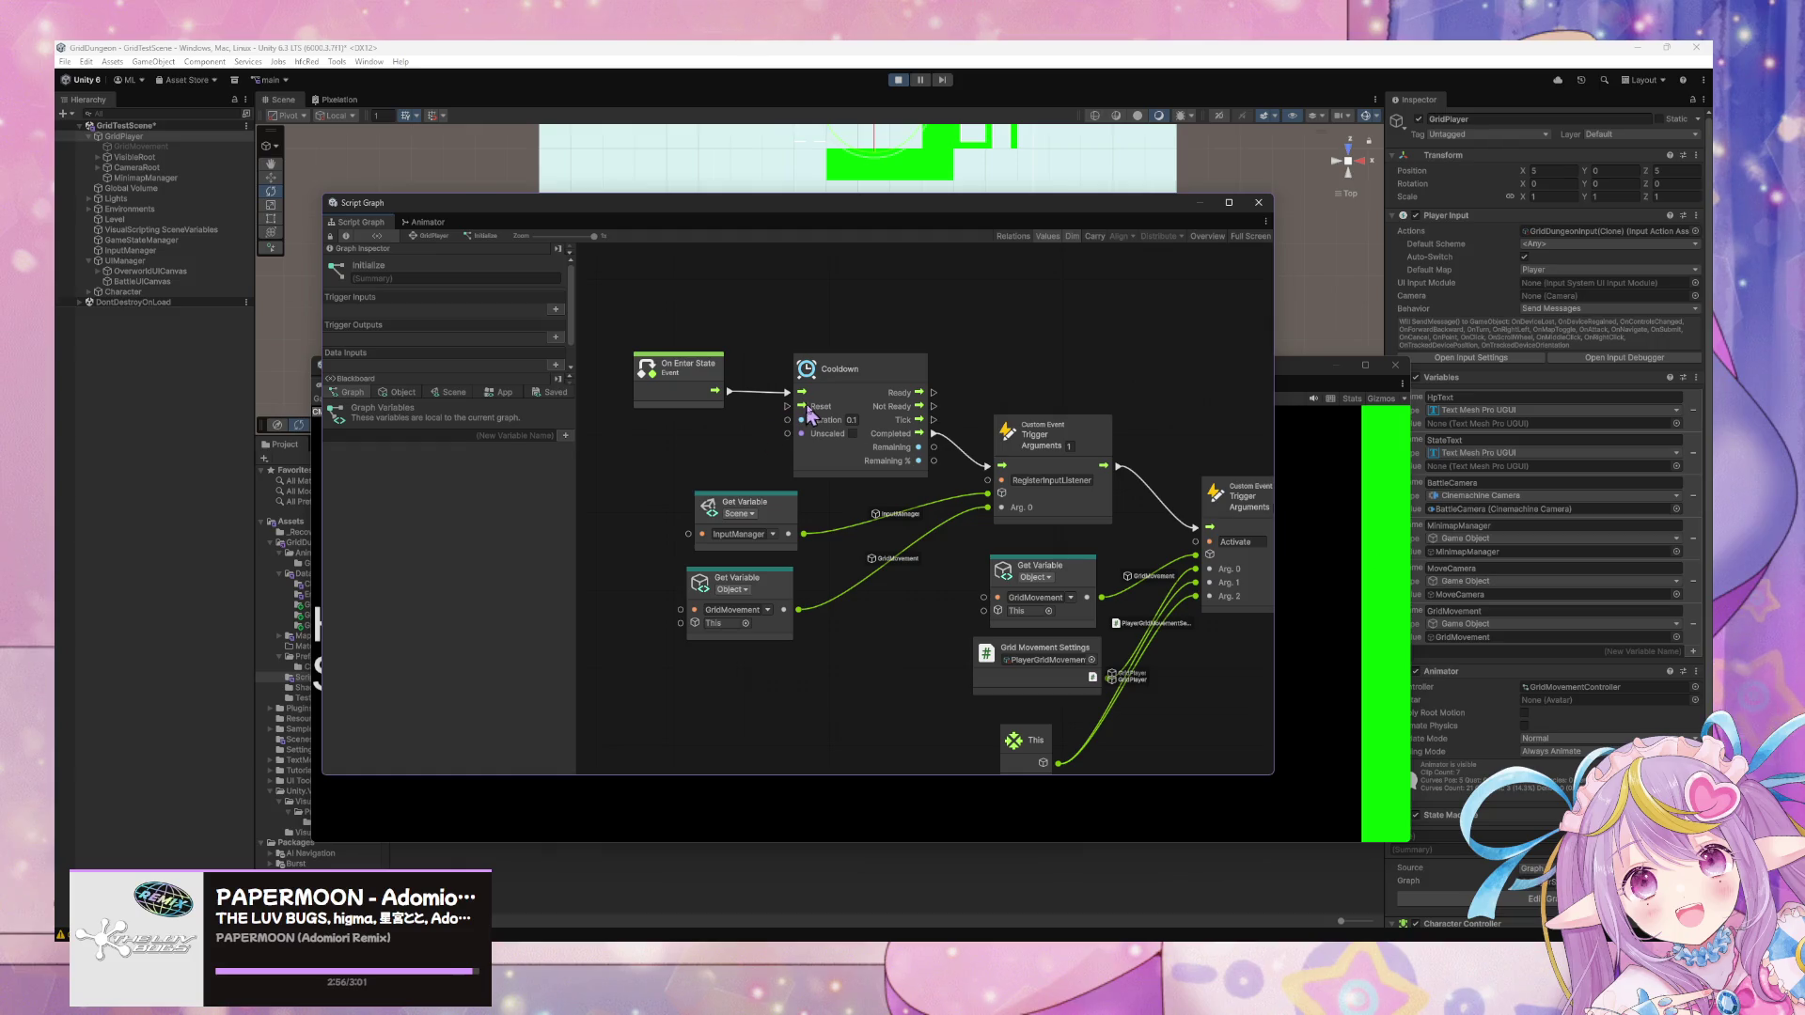
pyautogui.moveTo(811, 413); pyautogui.dragTo(630, 418)
pyautogui.scroll(-5, 677, 413)
pyautogui.scroll(5, 684, 409)
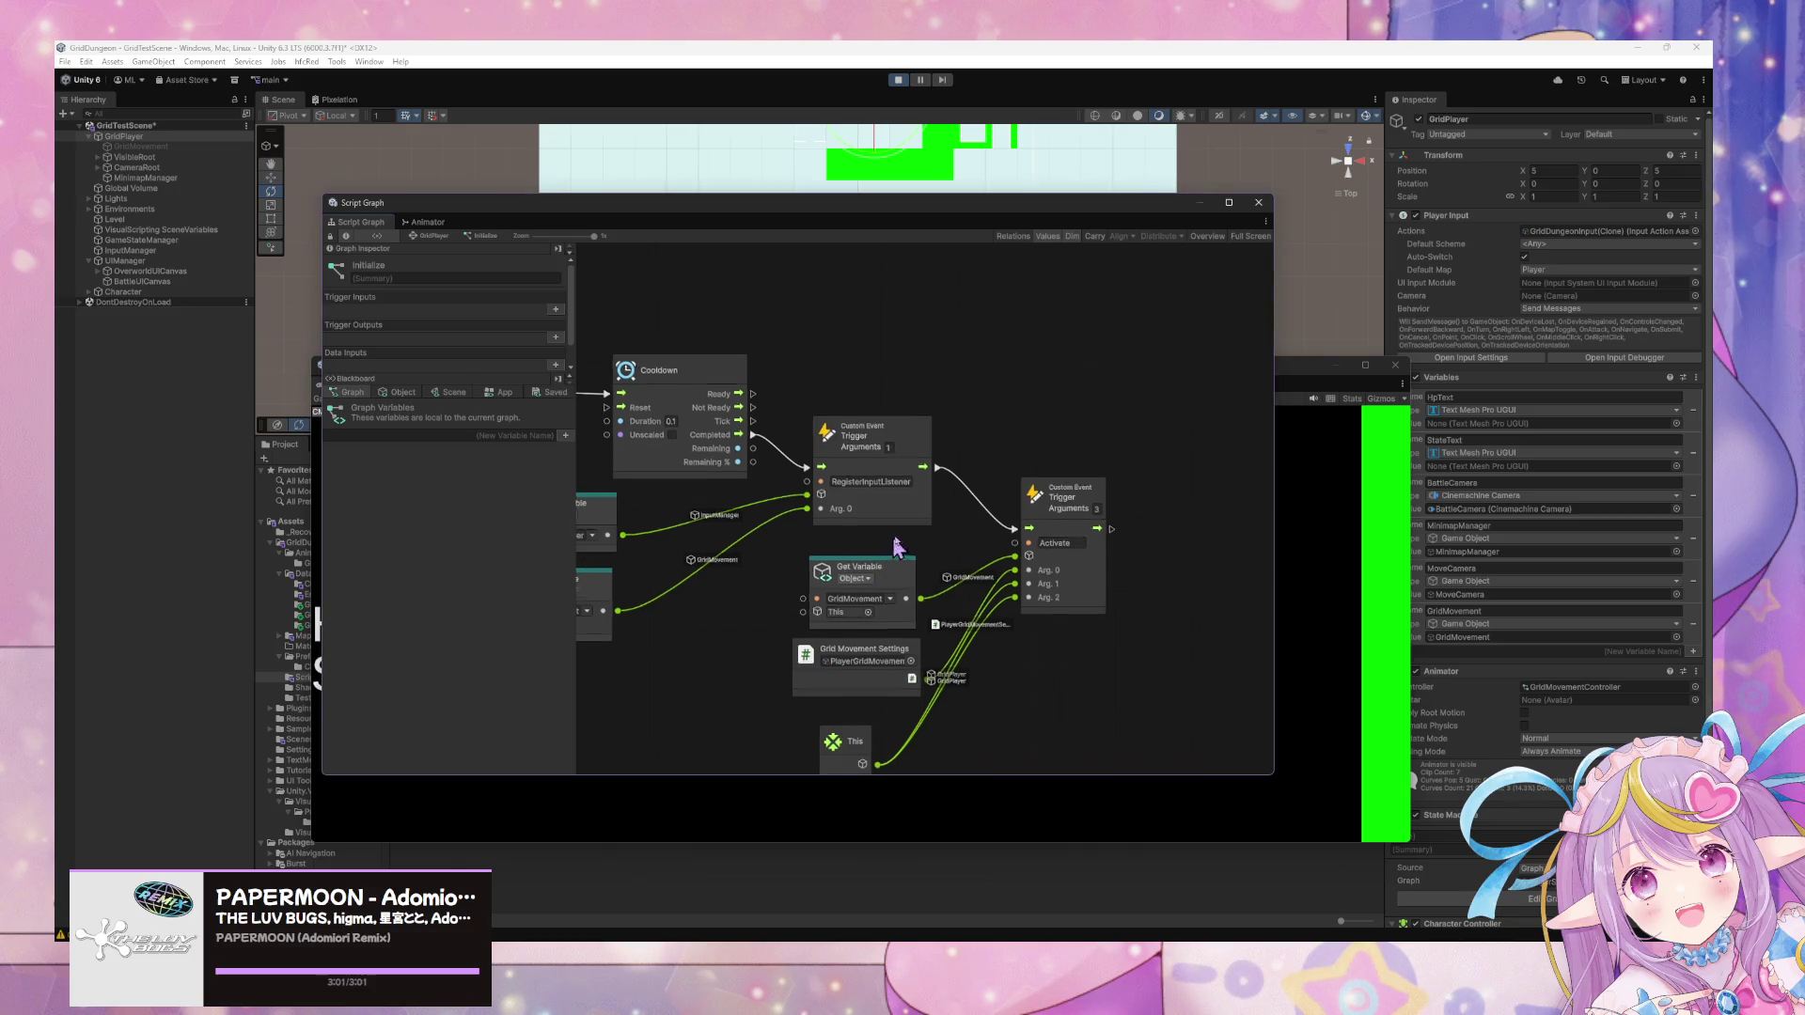
pyautogui.click(889, 569)
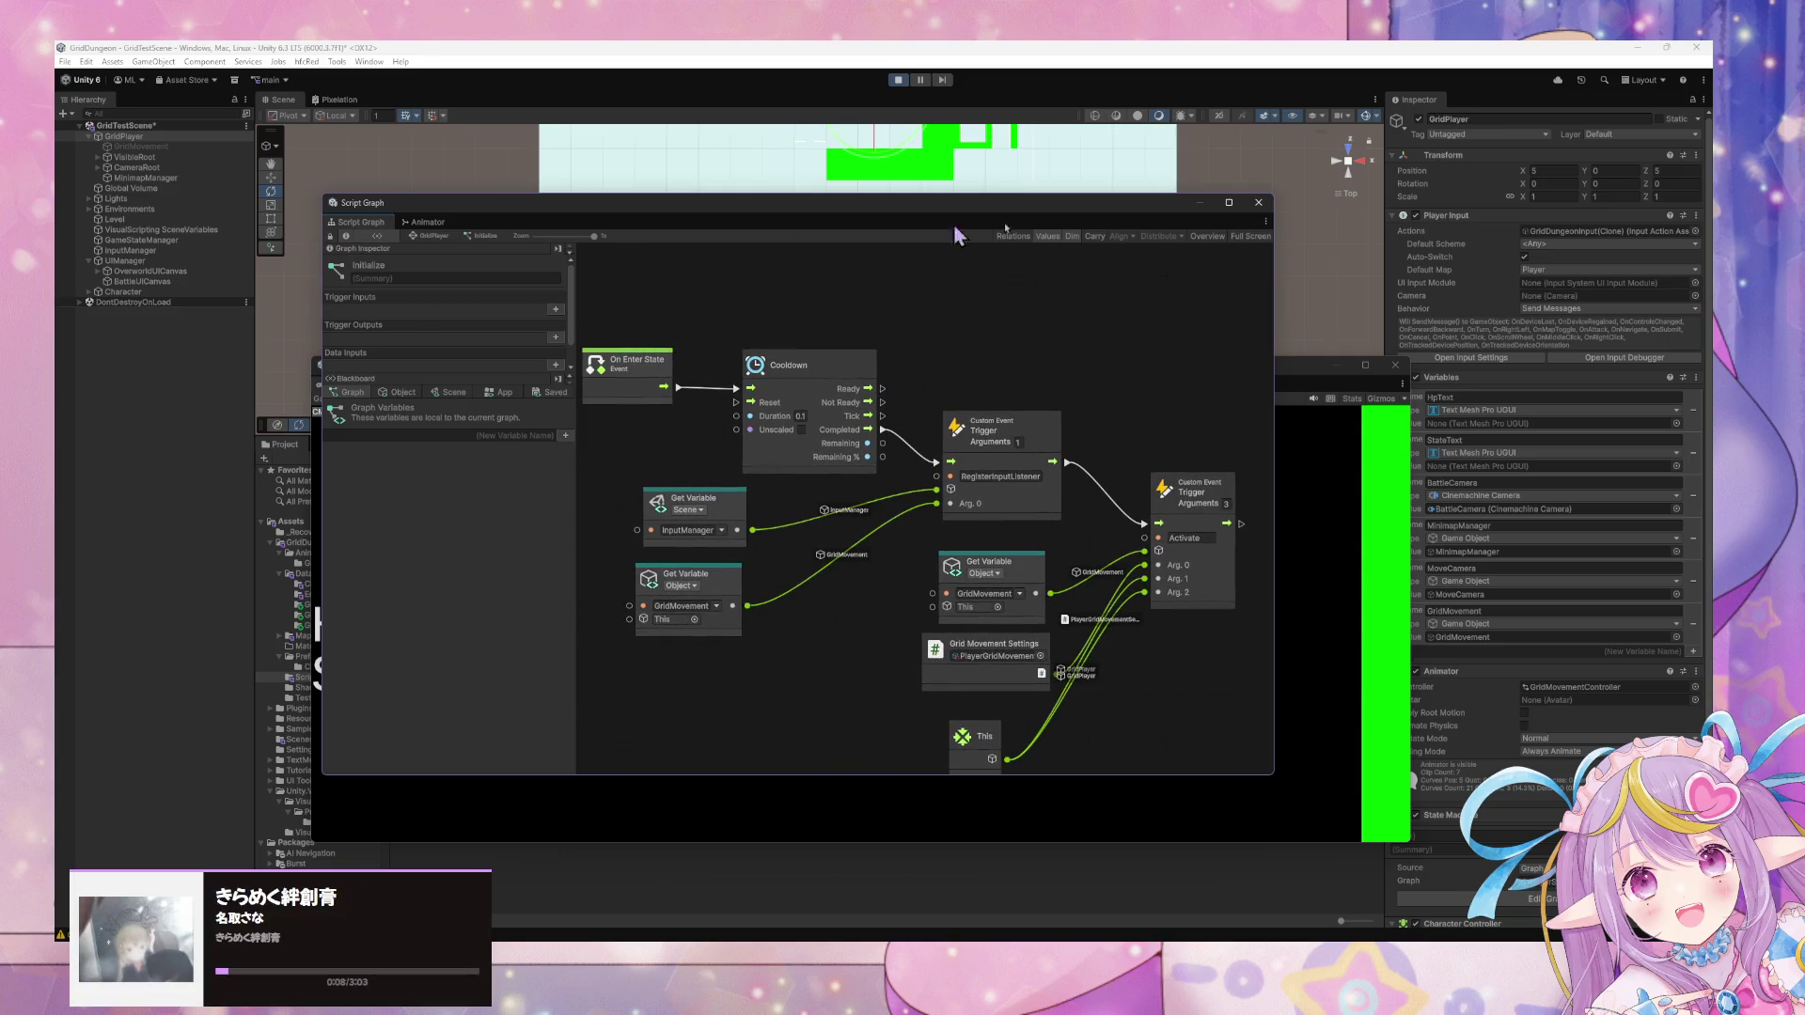
pyautogui.click(179, 149)
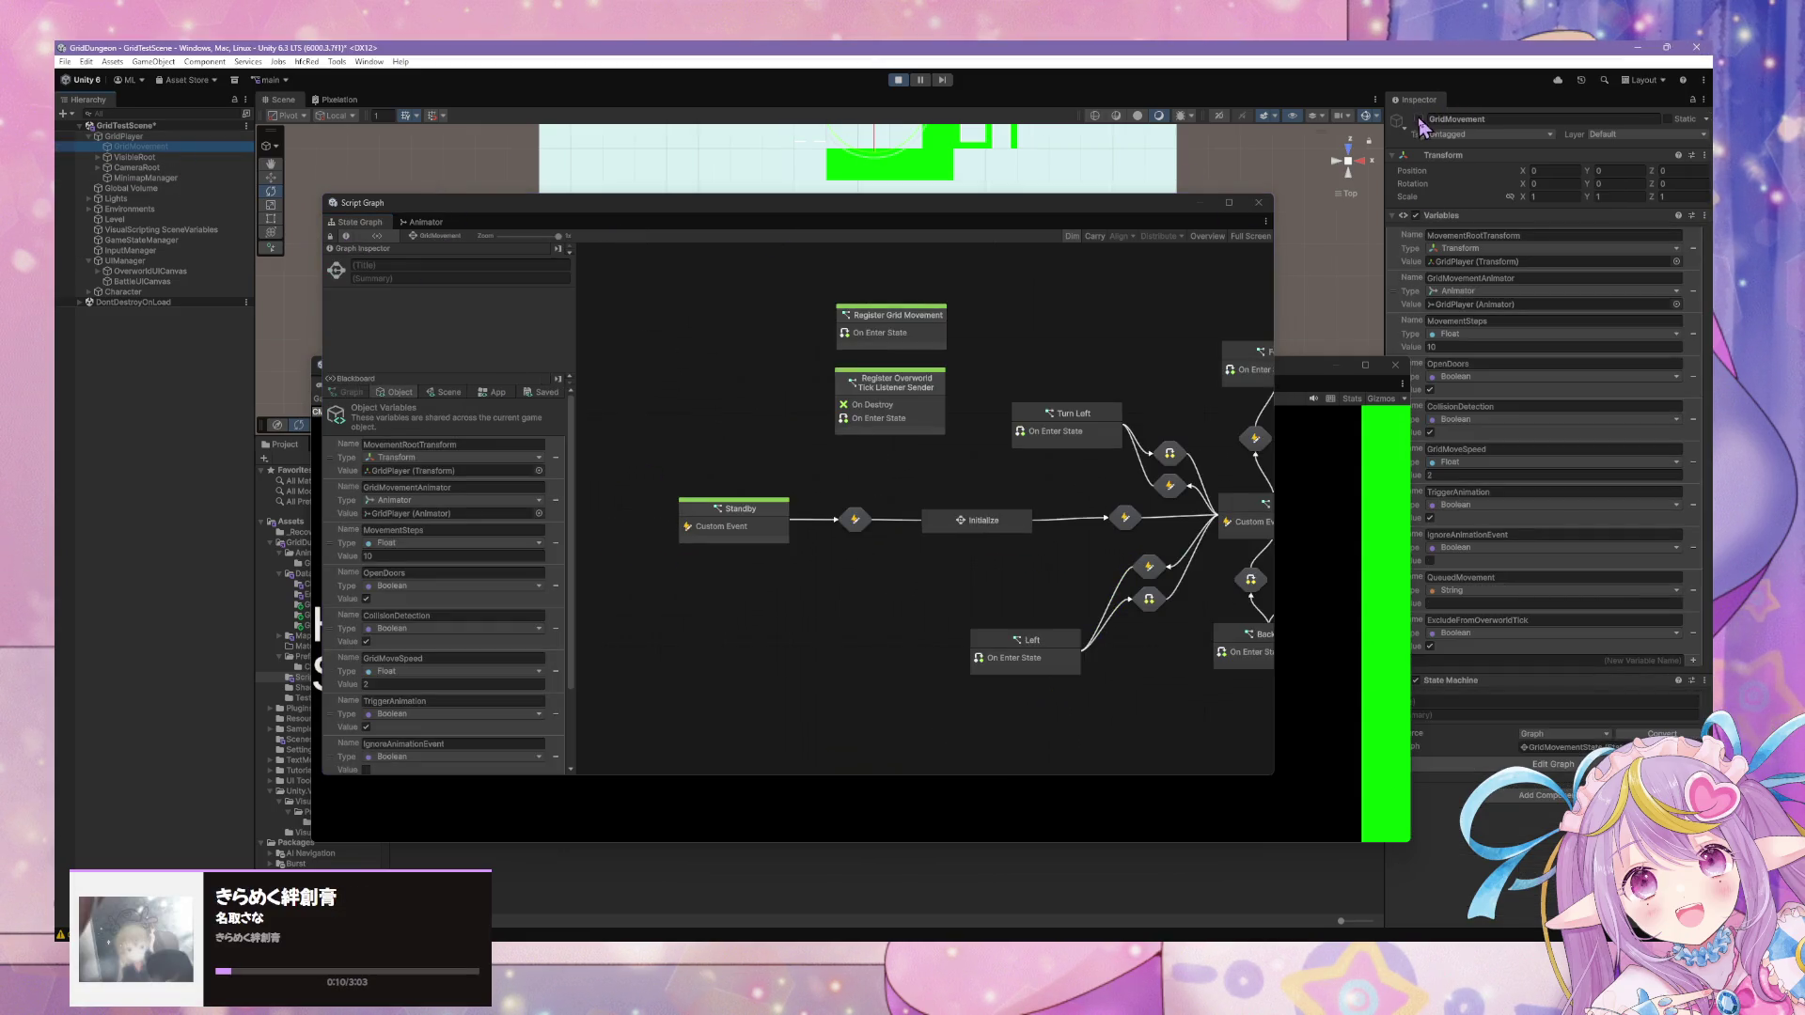
# Toggle Register Overworld off and back on as a start state in GridMovement's graph.
pyautogui.click(1283, 480)
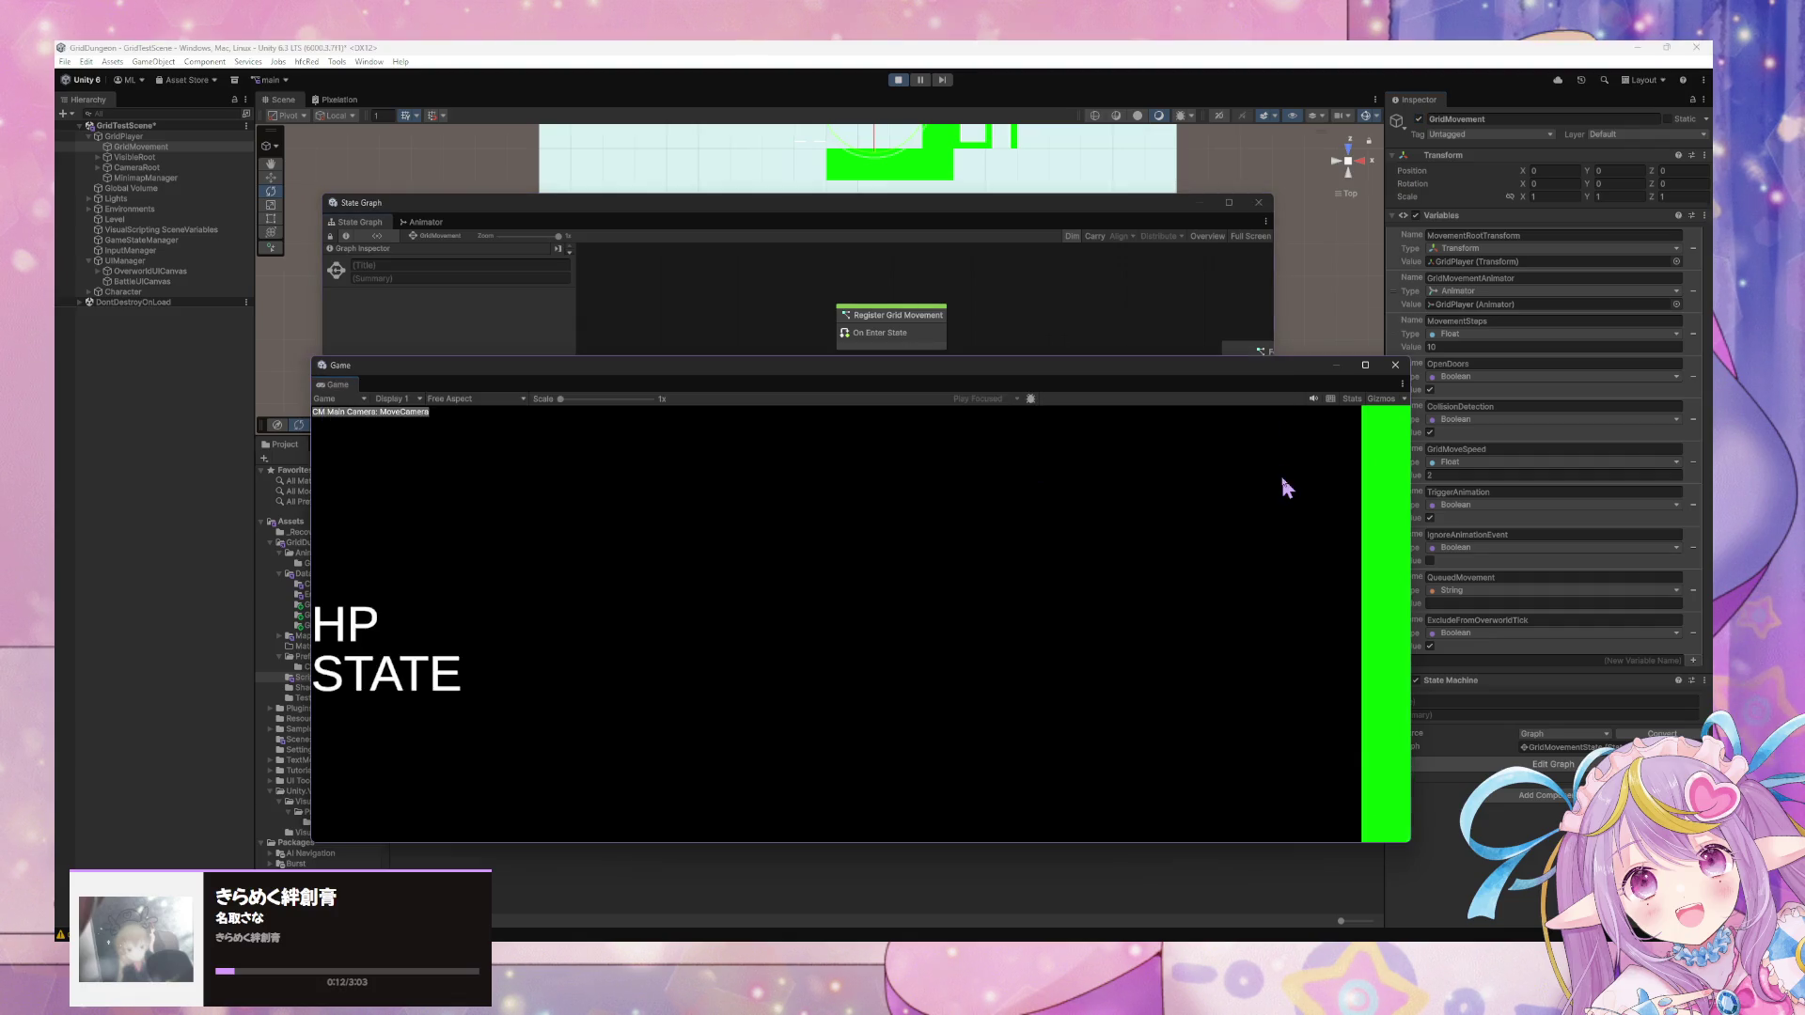
pyautogui.click(1036, 268)
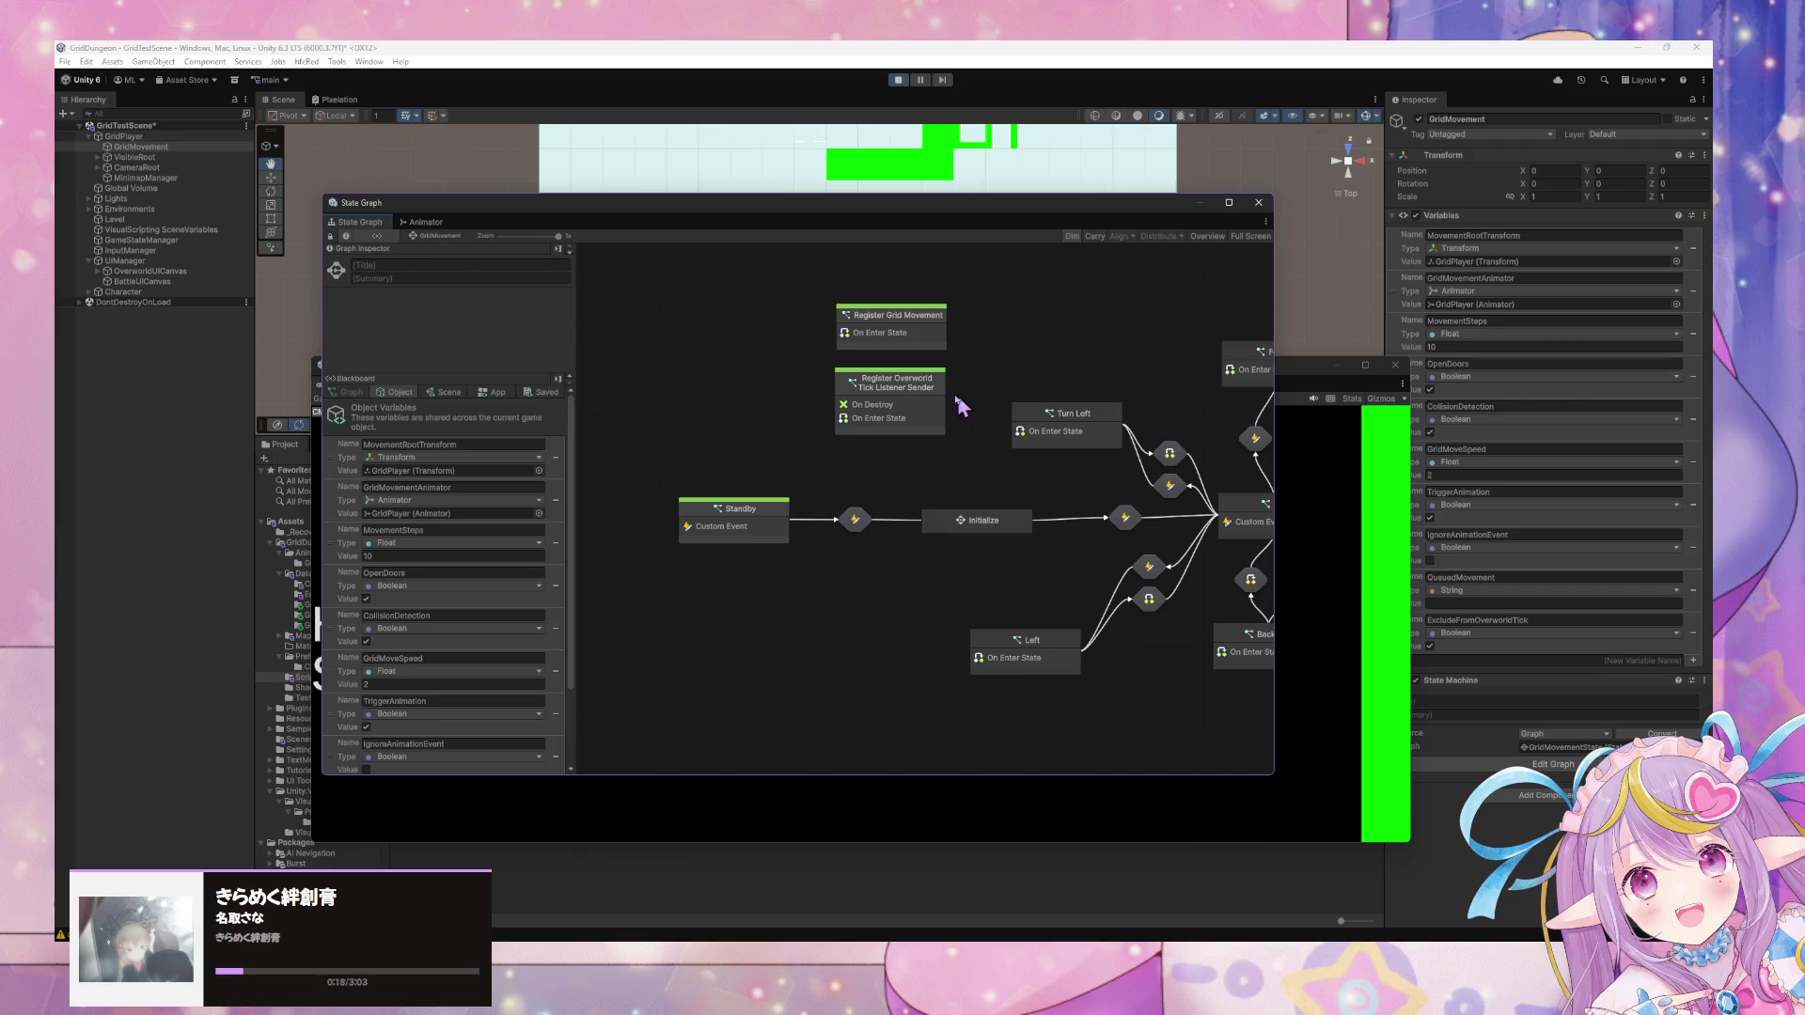
pyautogui.moveTo(1024, 352); pyautogui.dragTo(936, 360)
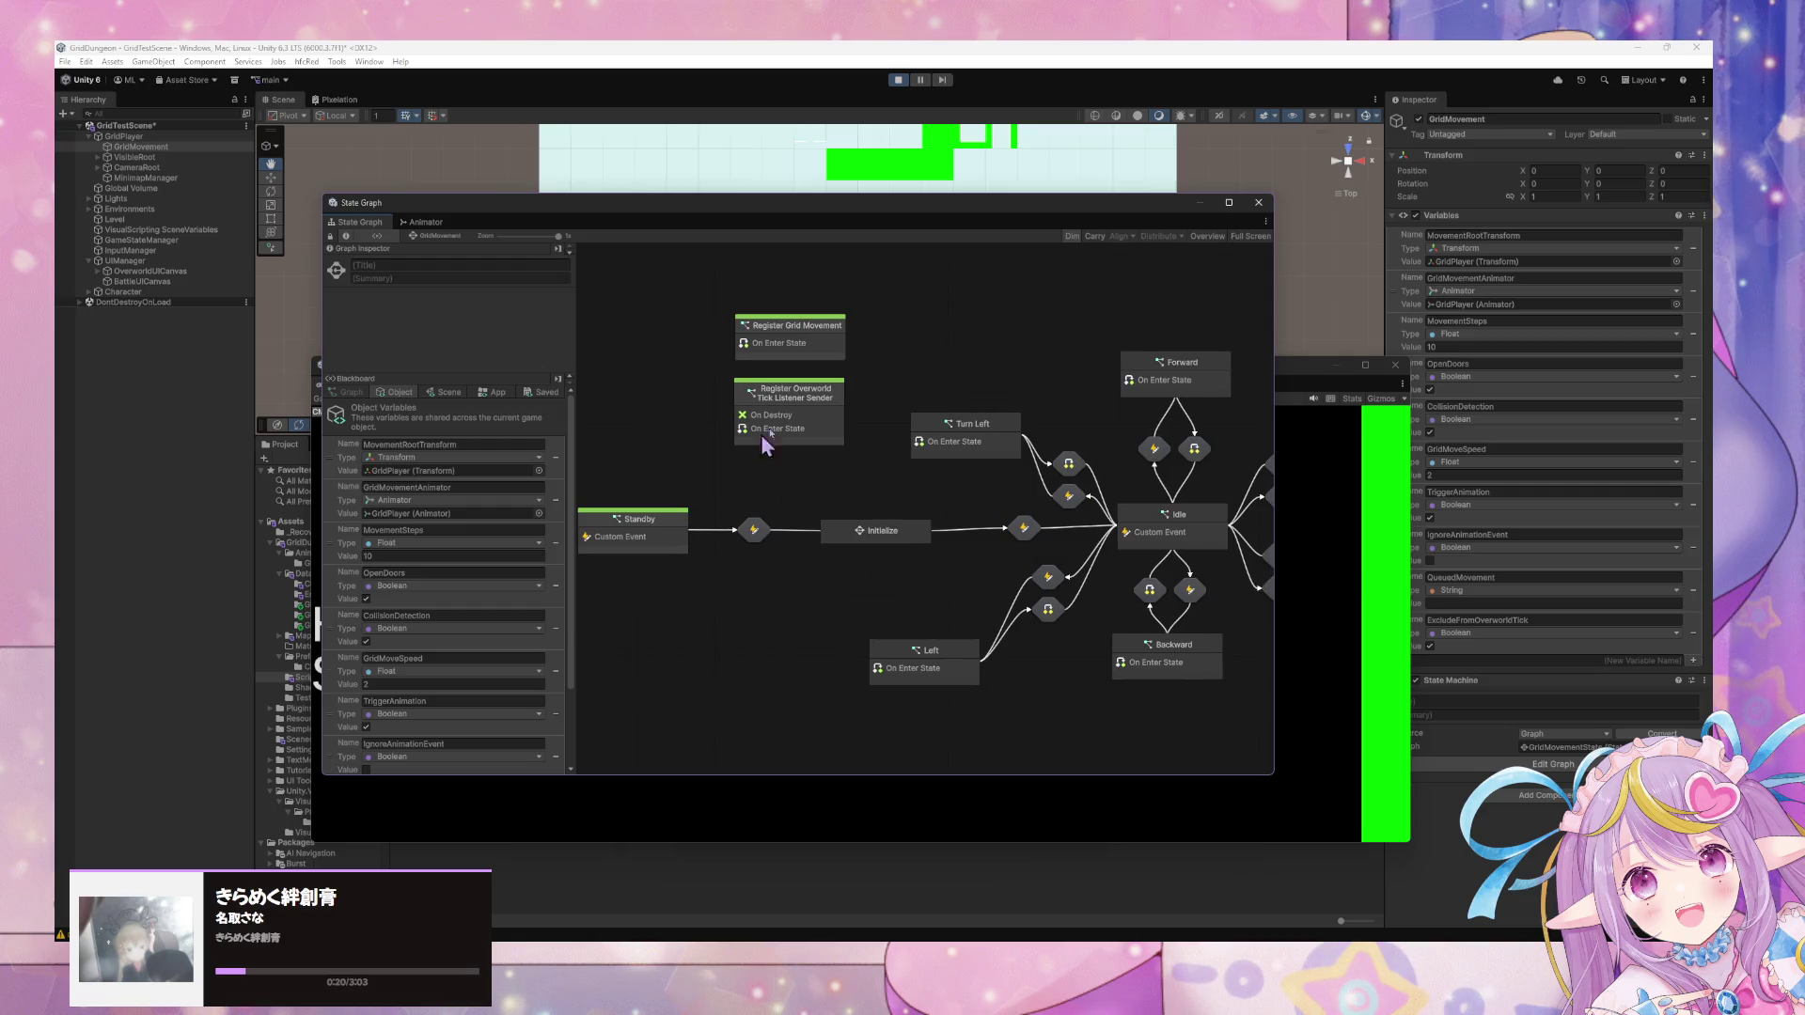
pyautogui.rightClick(810, 414)
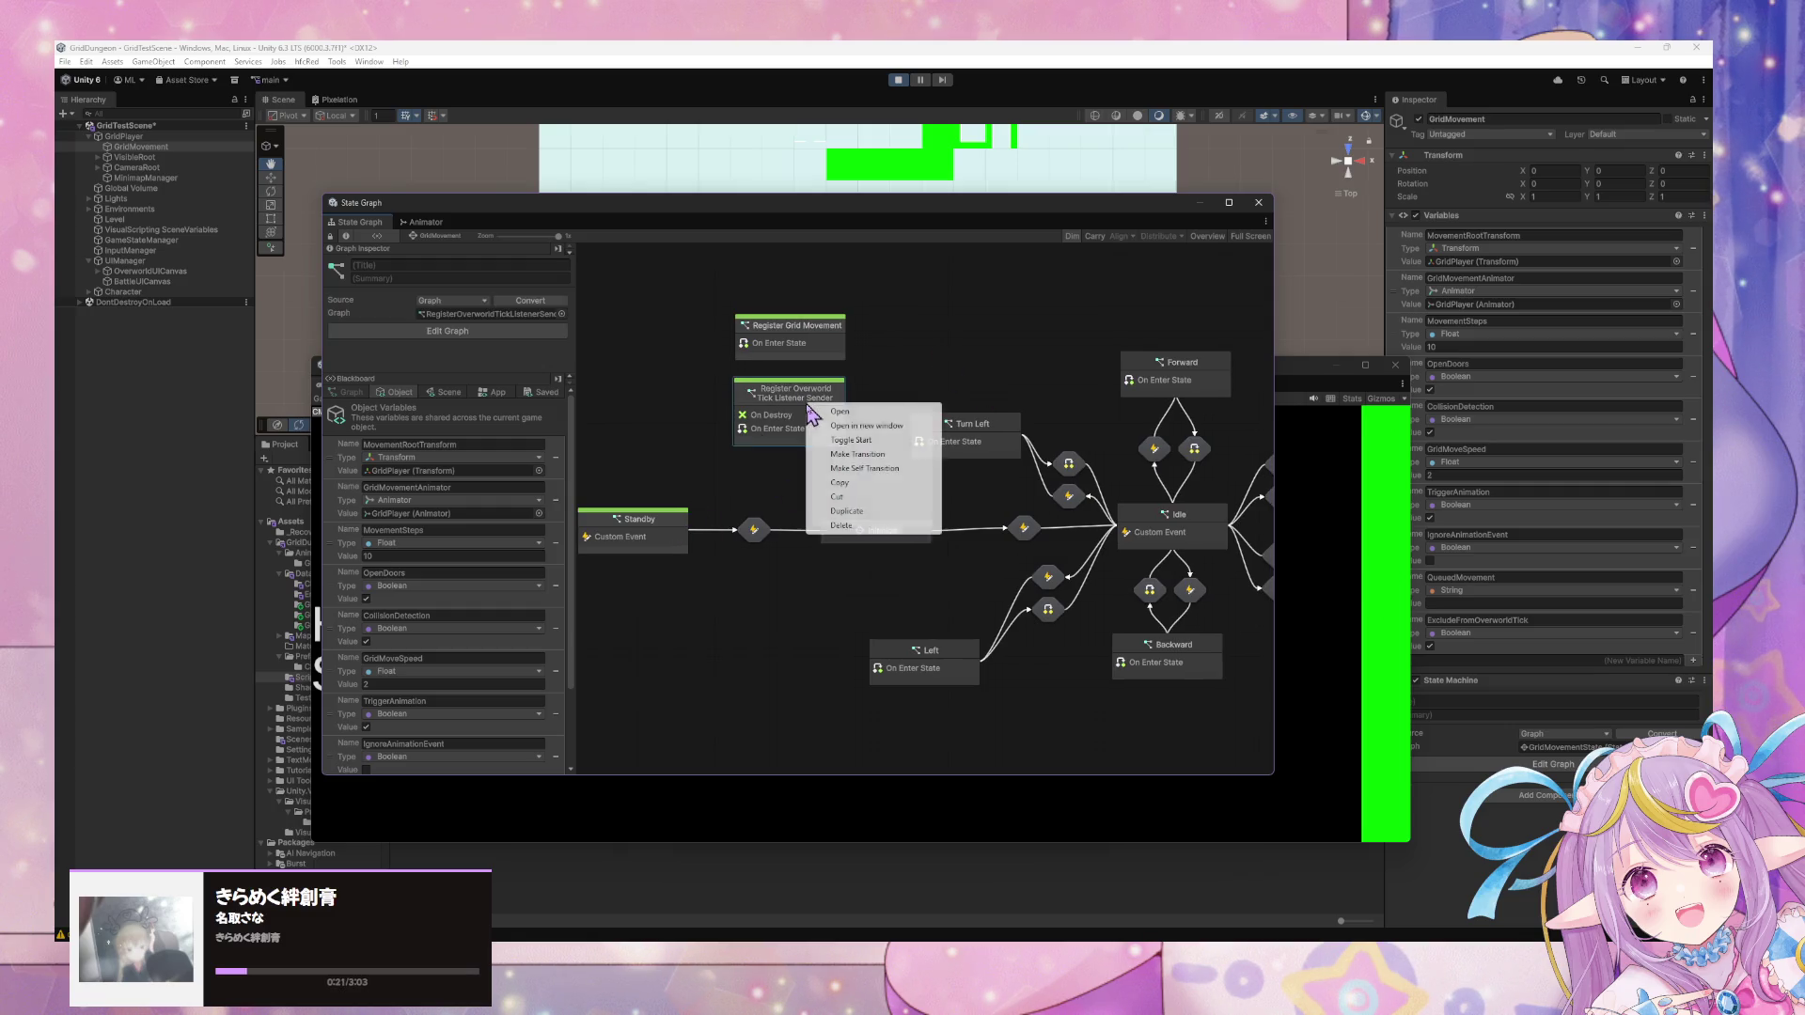
pyautogui.click(889, 442)
pyautogui.rightClick(809, 413)
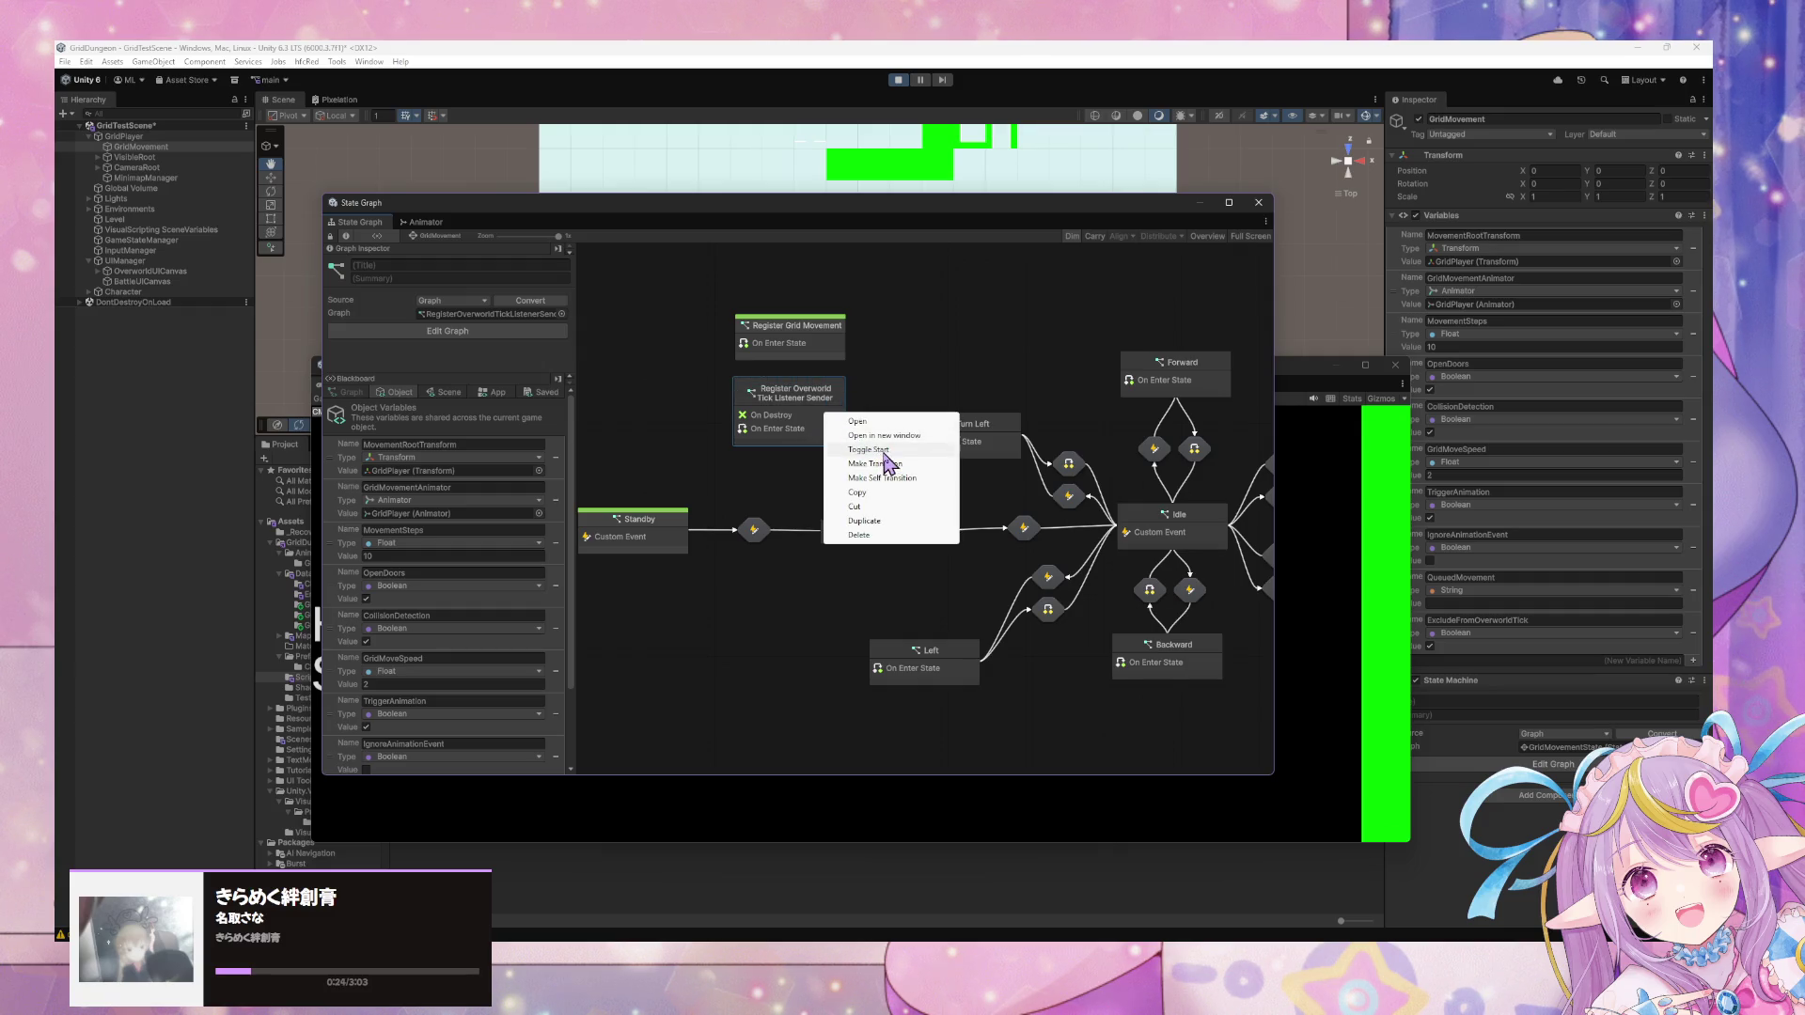
pyautogui.click(884, 451)
# Toggle Register Grid Movement and Standby off and back on as start states, then select GridPlayer.
pyautogui.rightClick(814, 341)
pyautogui.click(858, 377)
pyautogui.rightClick(814, 341)
pyautogui.click(859, 377)
pyautogui.rightClick(651, 524)
pyautogui.click(696, 559)
pyautogui.rightClick(658, 545)
pyautogui.click(696, 563)
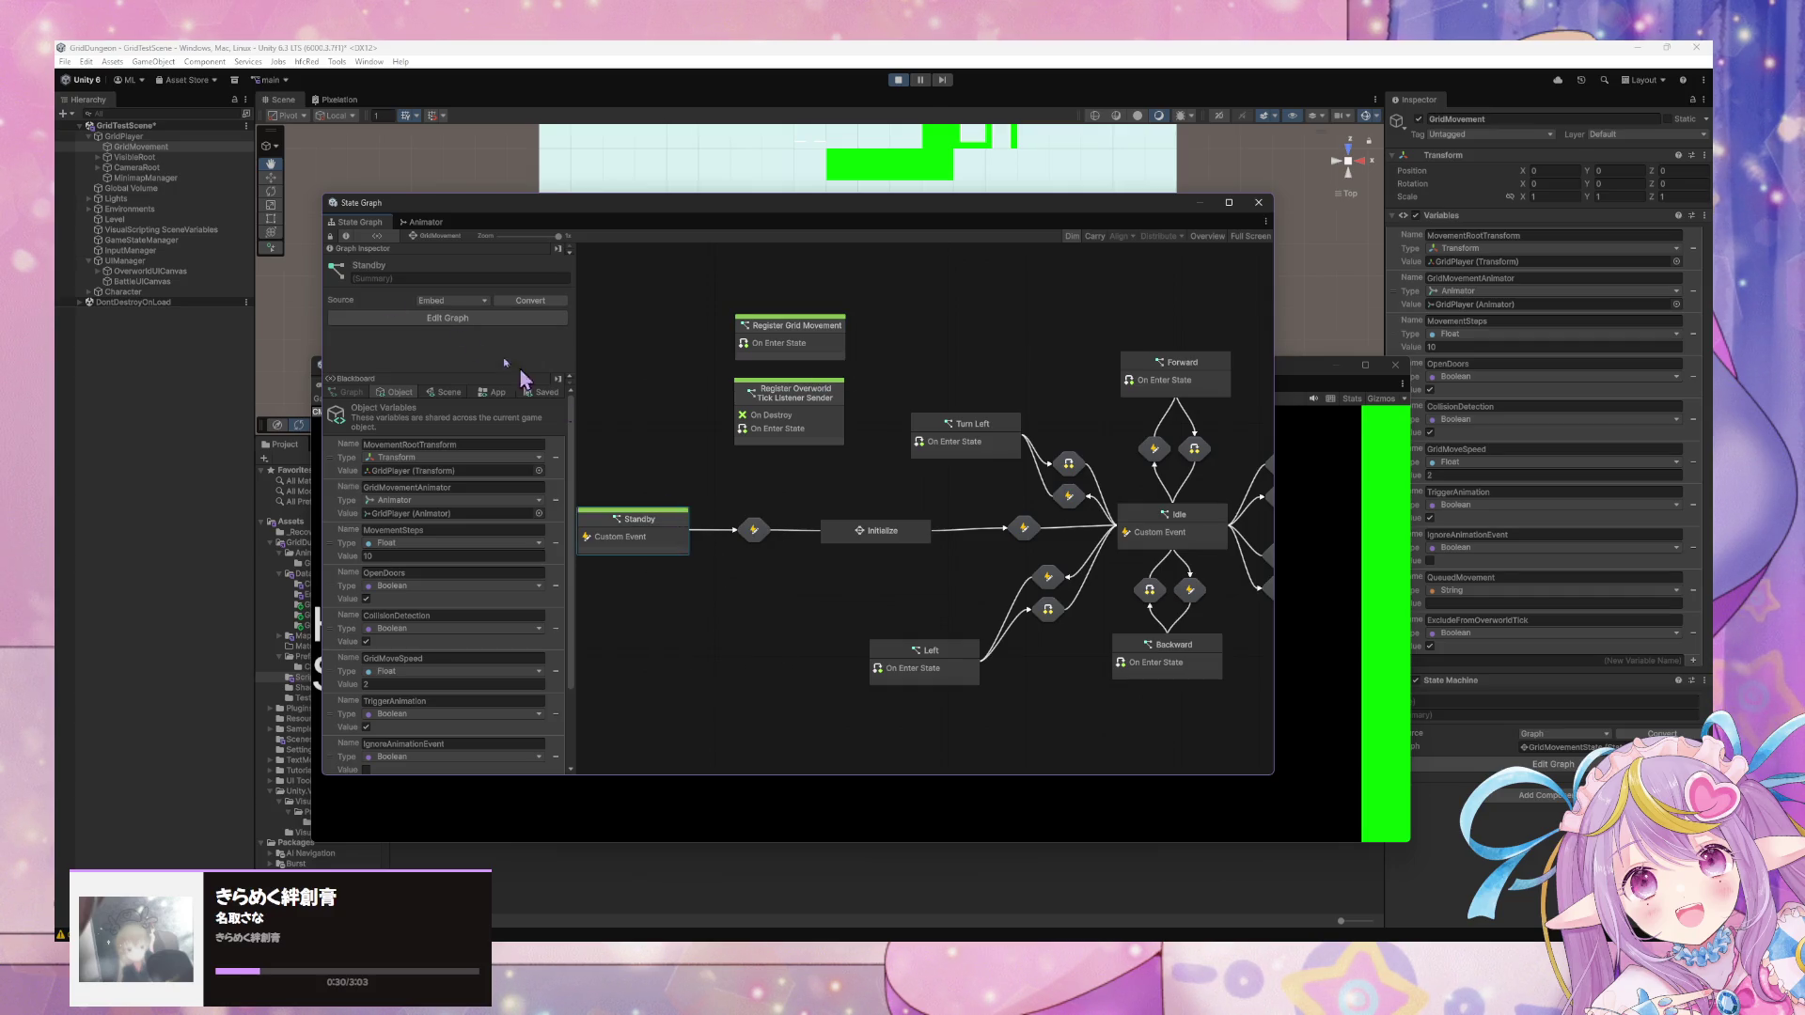
pyautogui.click(123, 137)
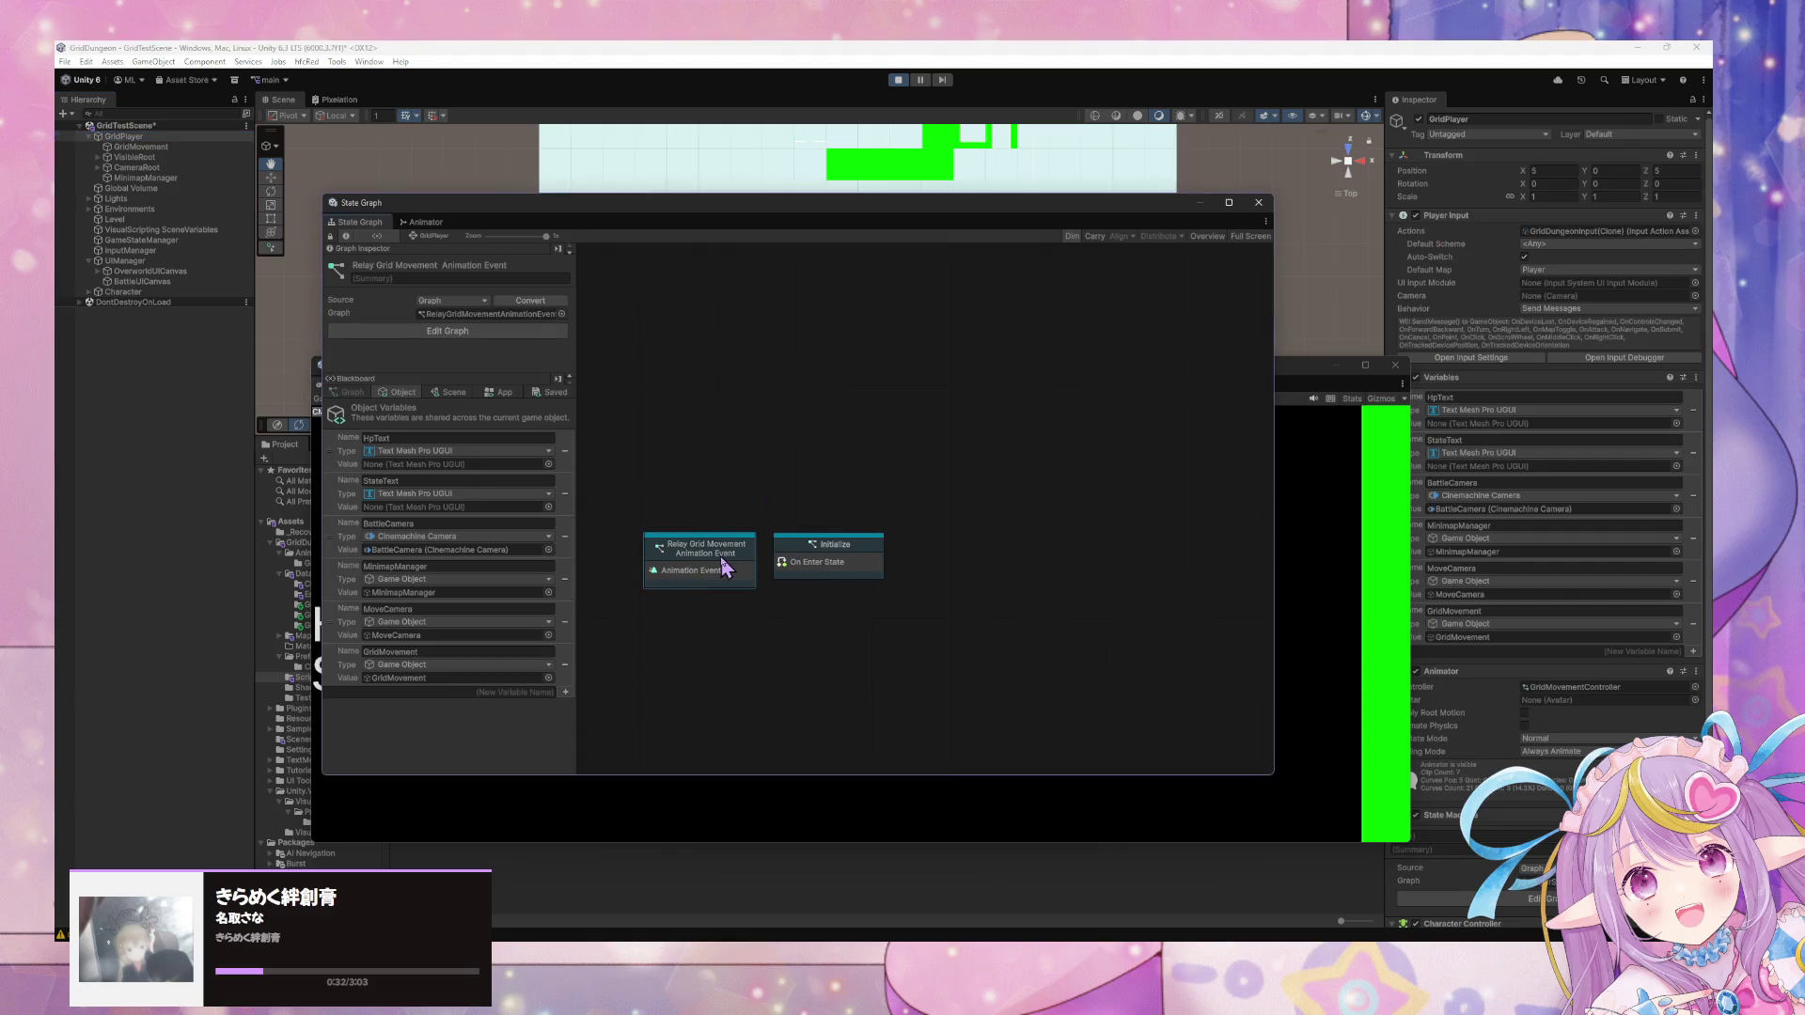
# Force Enter GridPlayer's Initialize state, check the error in its script graph, and stop play.
pyautogui.doubleClick(815, 558)
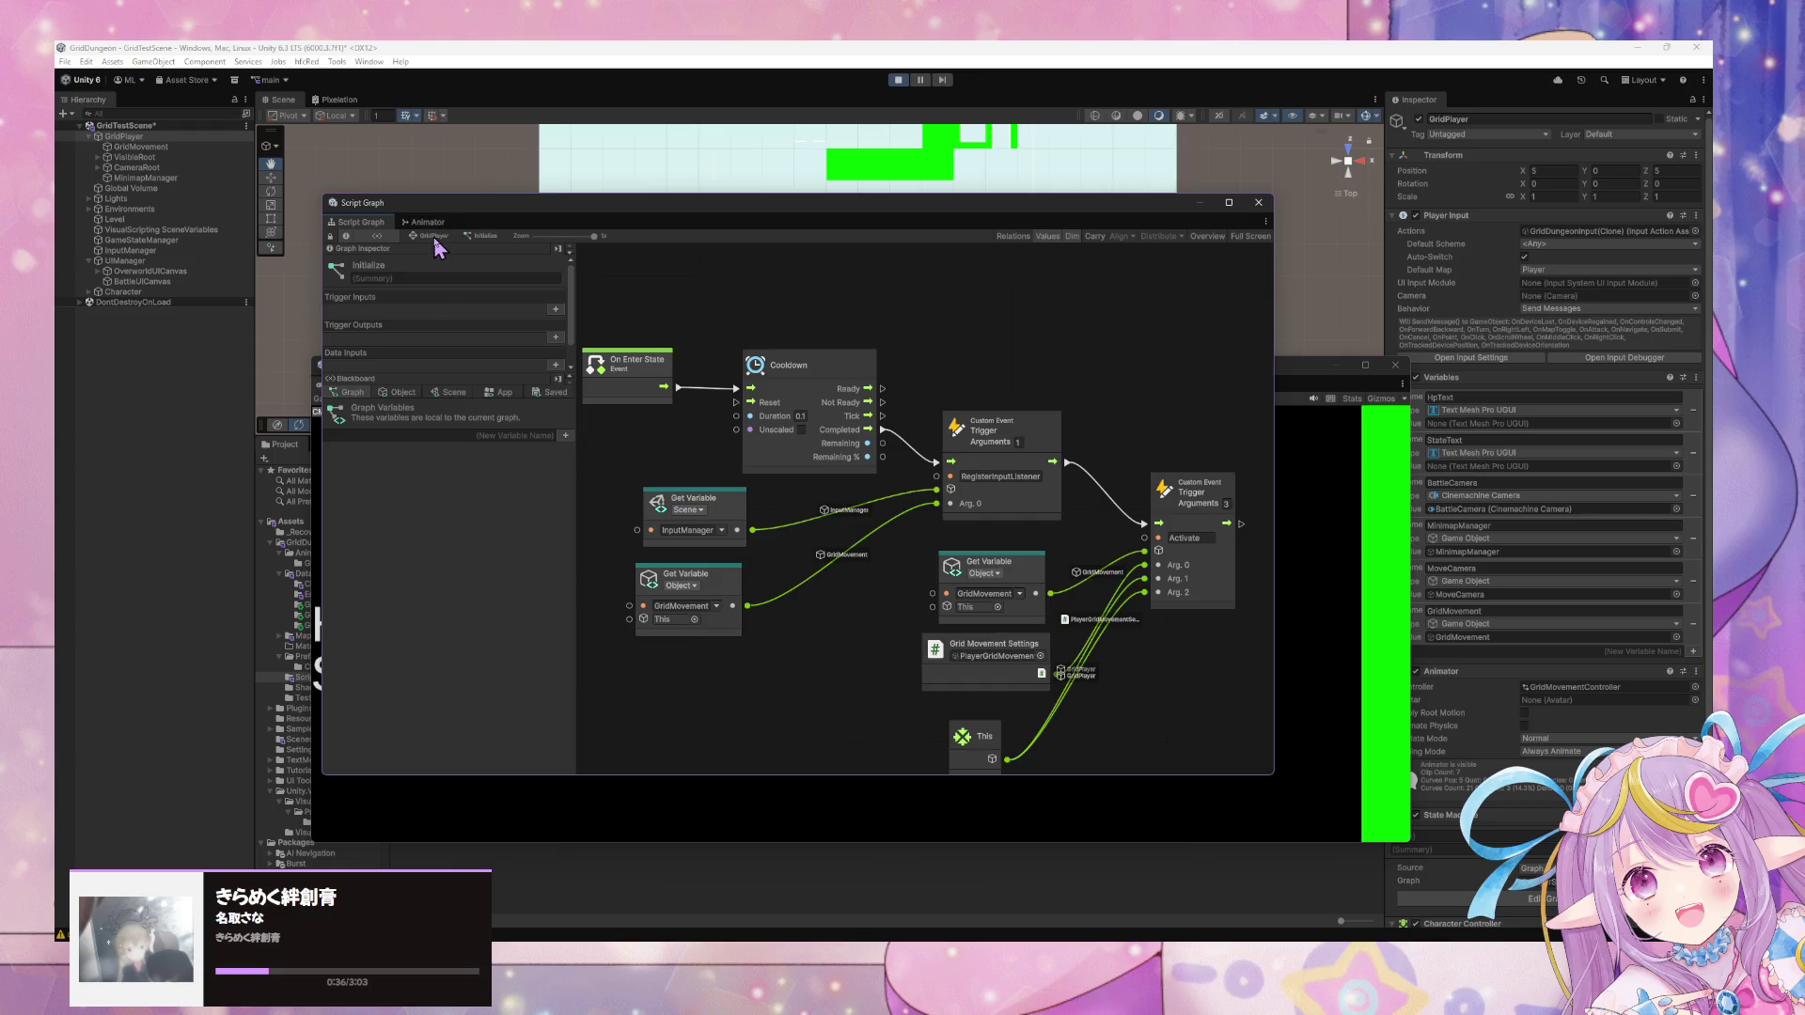
pyautogui.click(430, 236)
pyautogui.rightClick(866, 563)
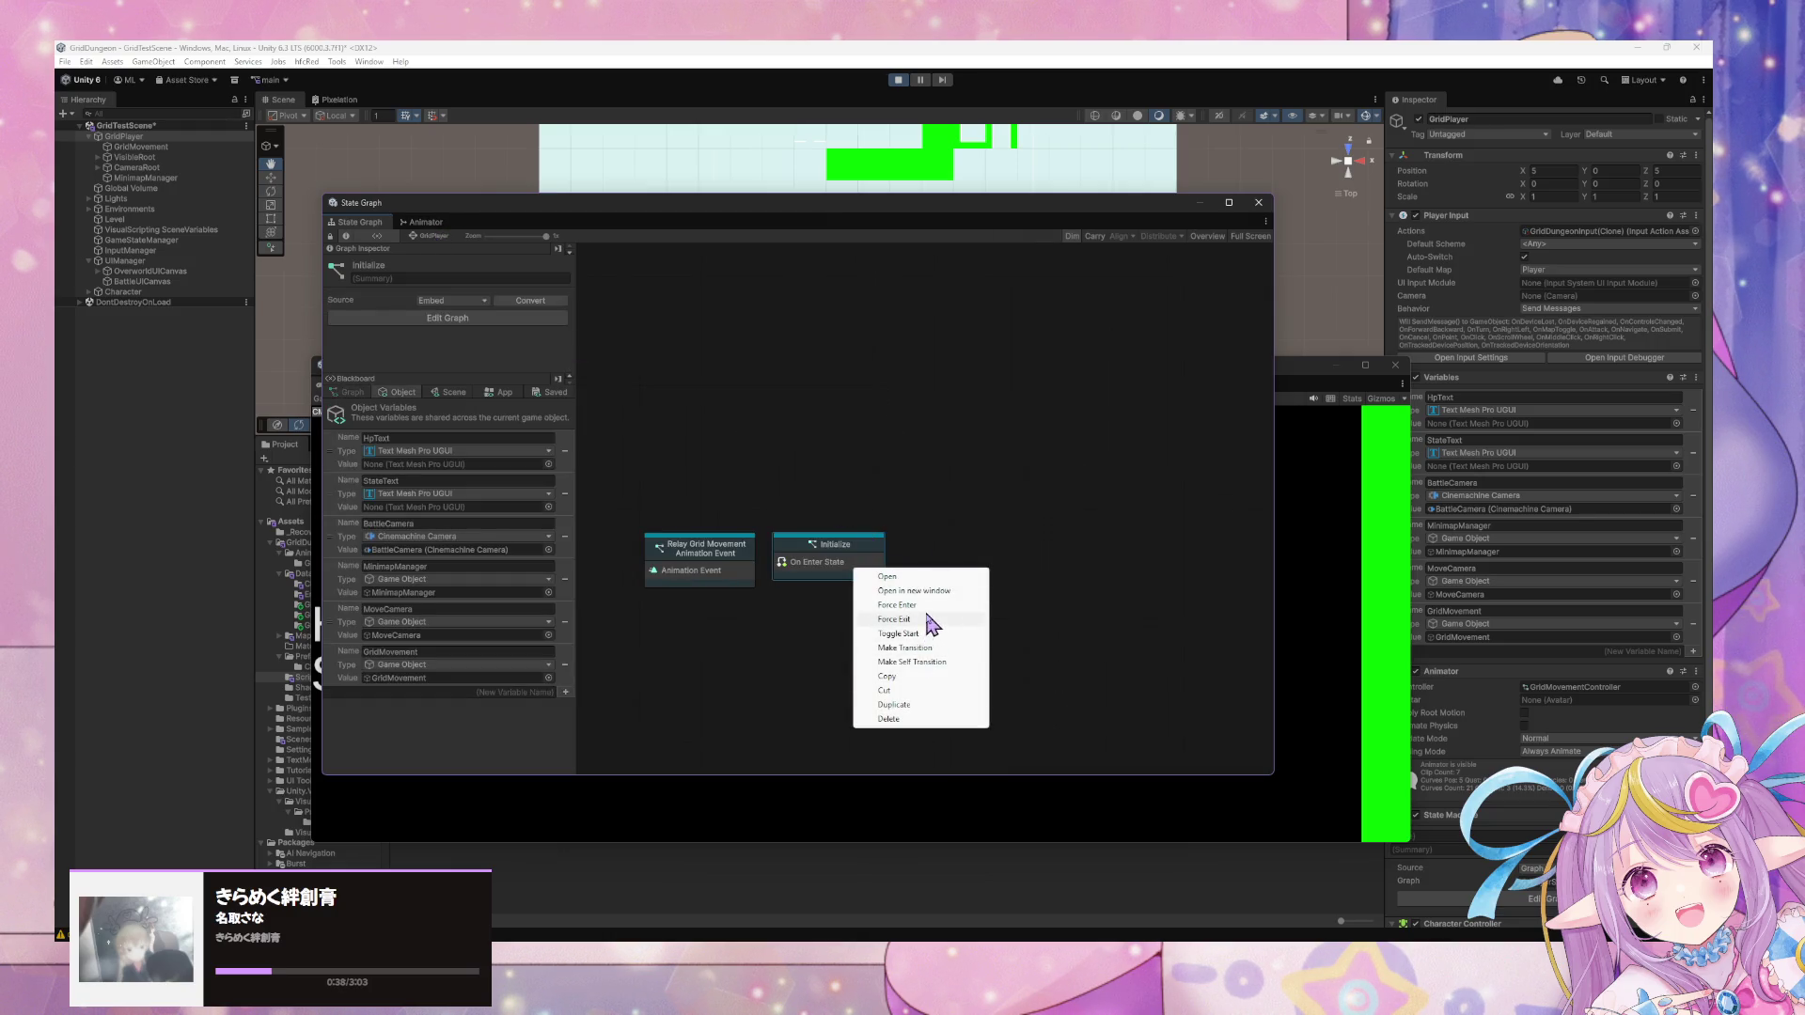
pyautogui.rightClick(862, 581)
pyautogui.click(827, 559)
pyautogui.rightClick(827, 556)
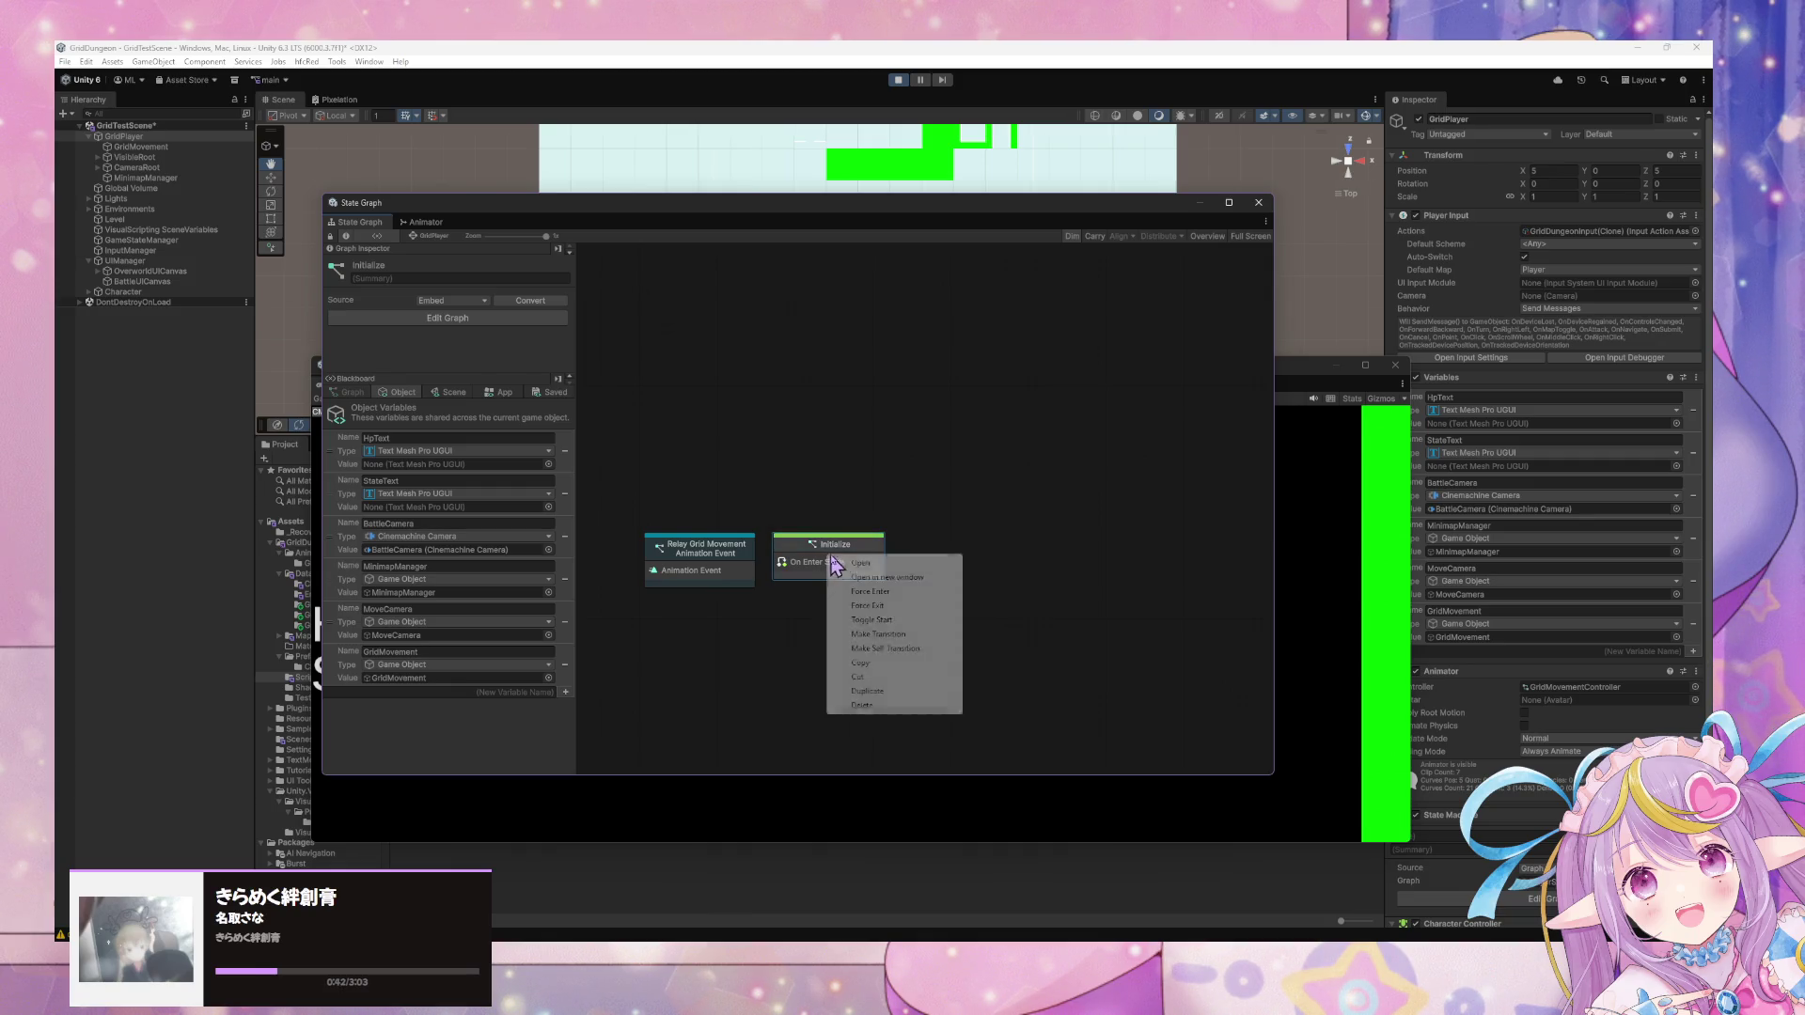
pyautogui.click(893, 594)
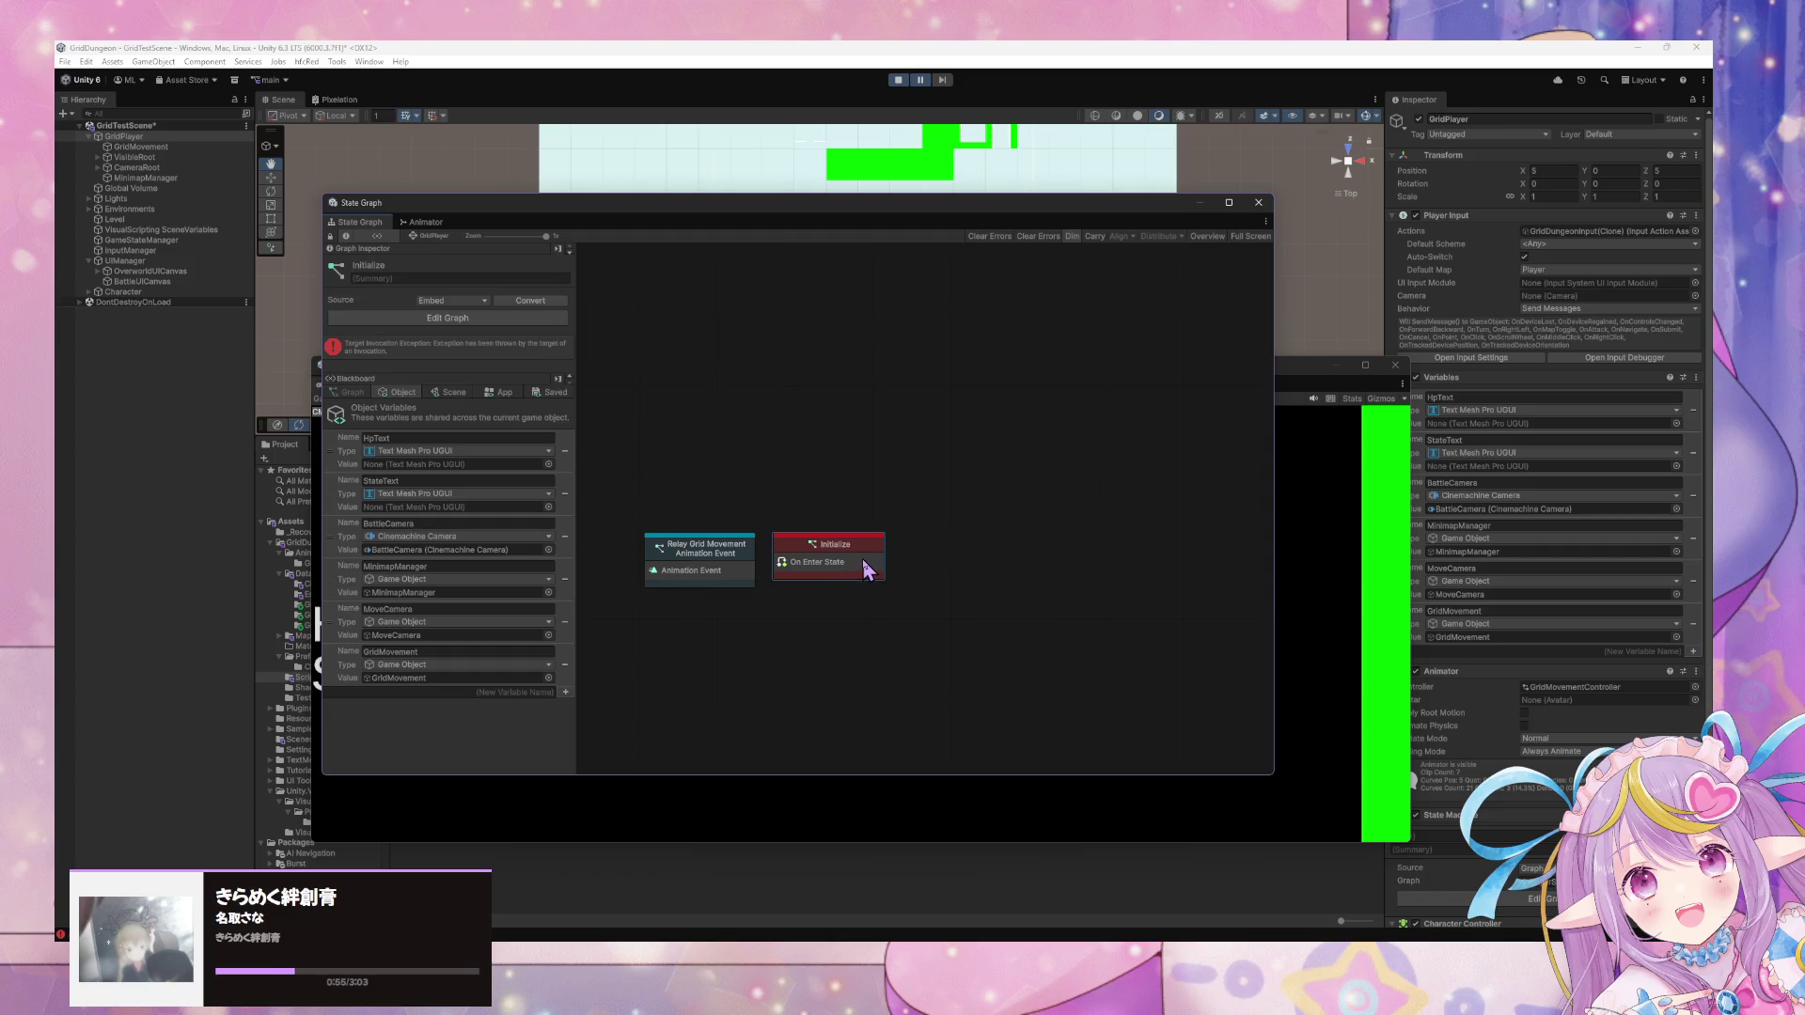
pyautogui.doubleClick(861, 558)
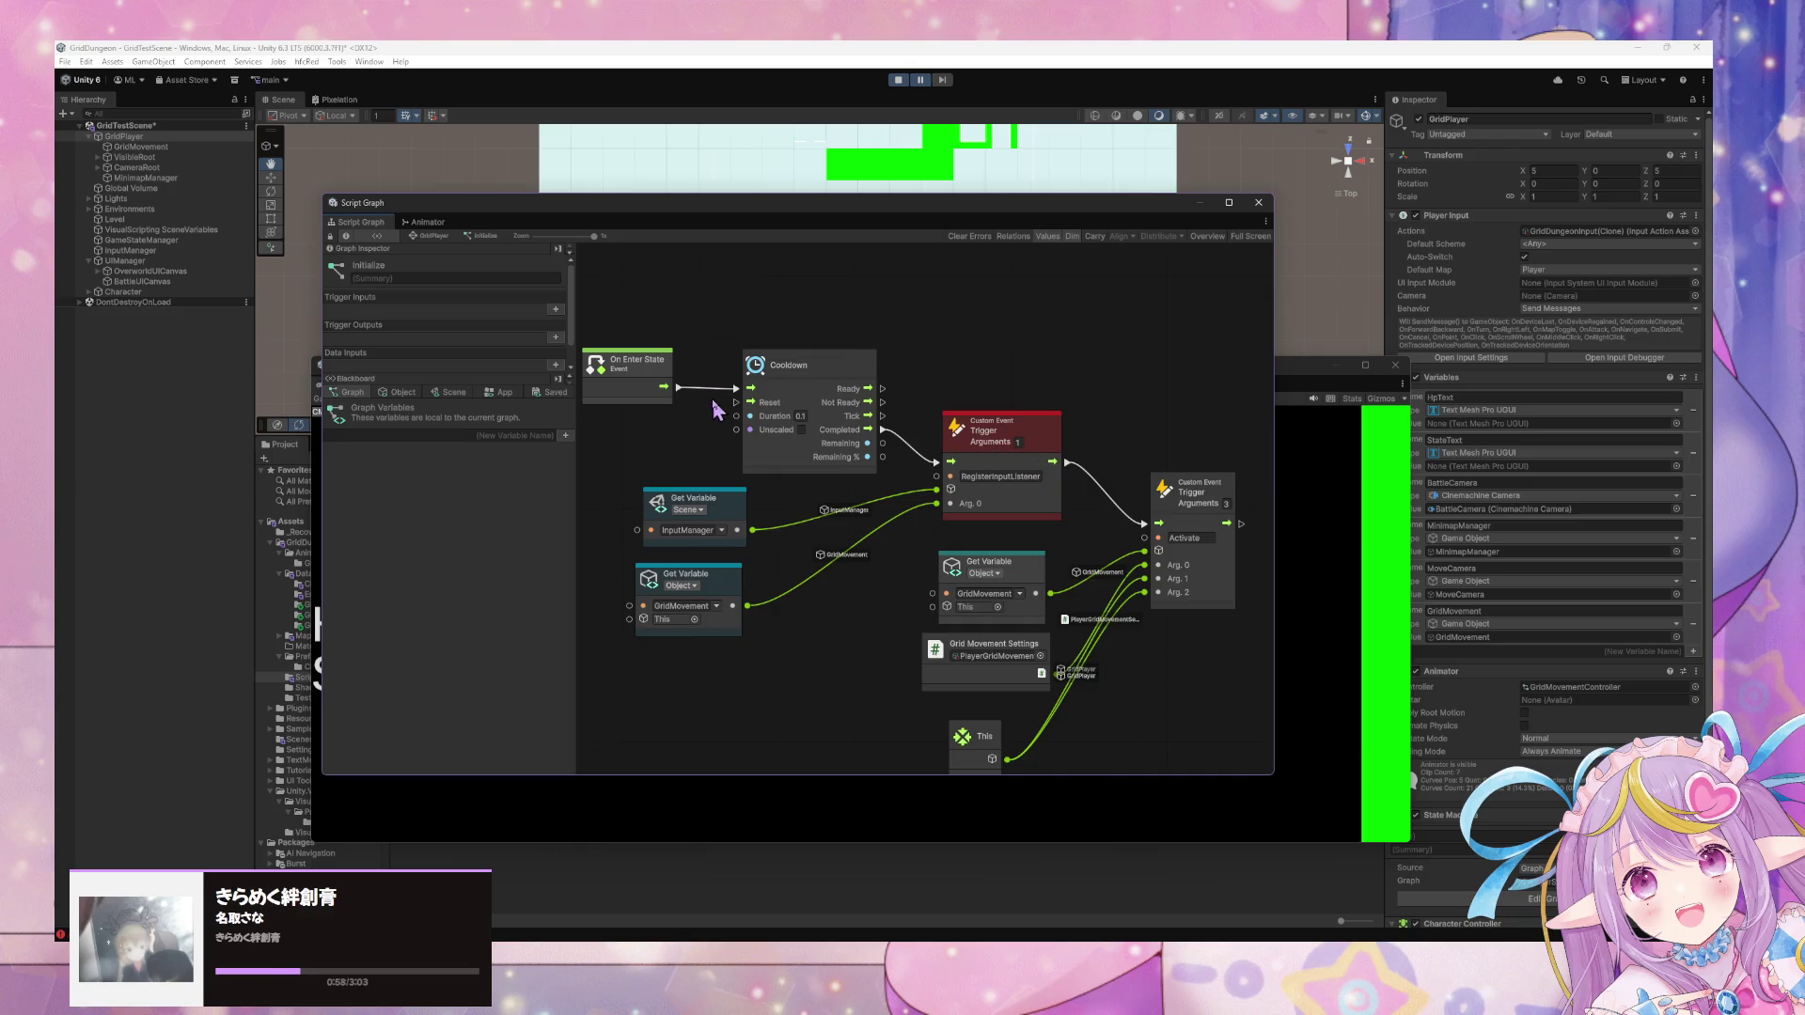
pyautogui.click(900, 81)
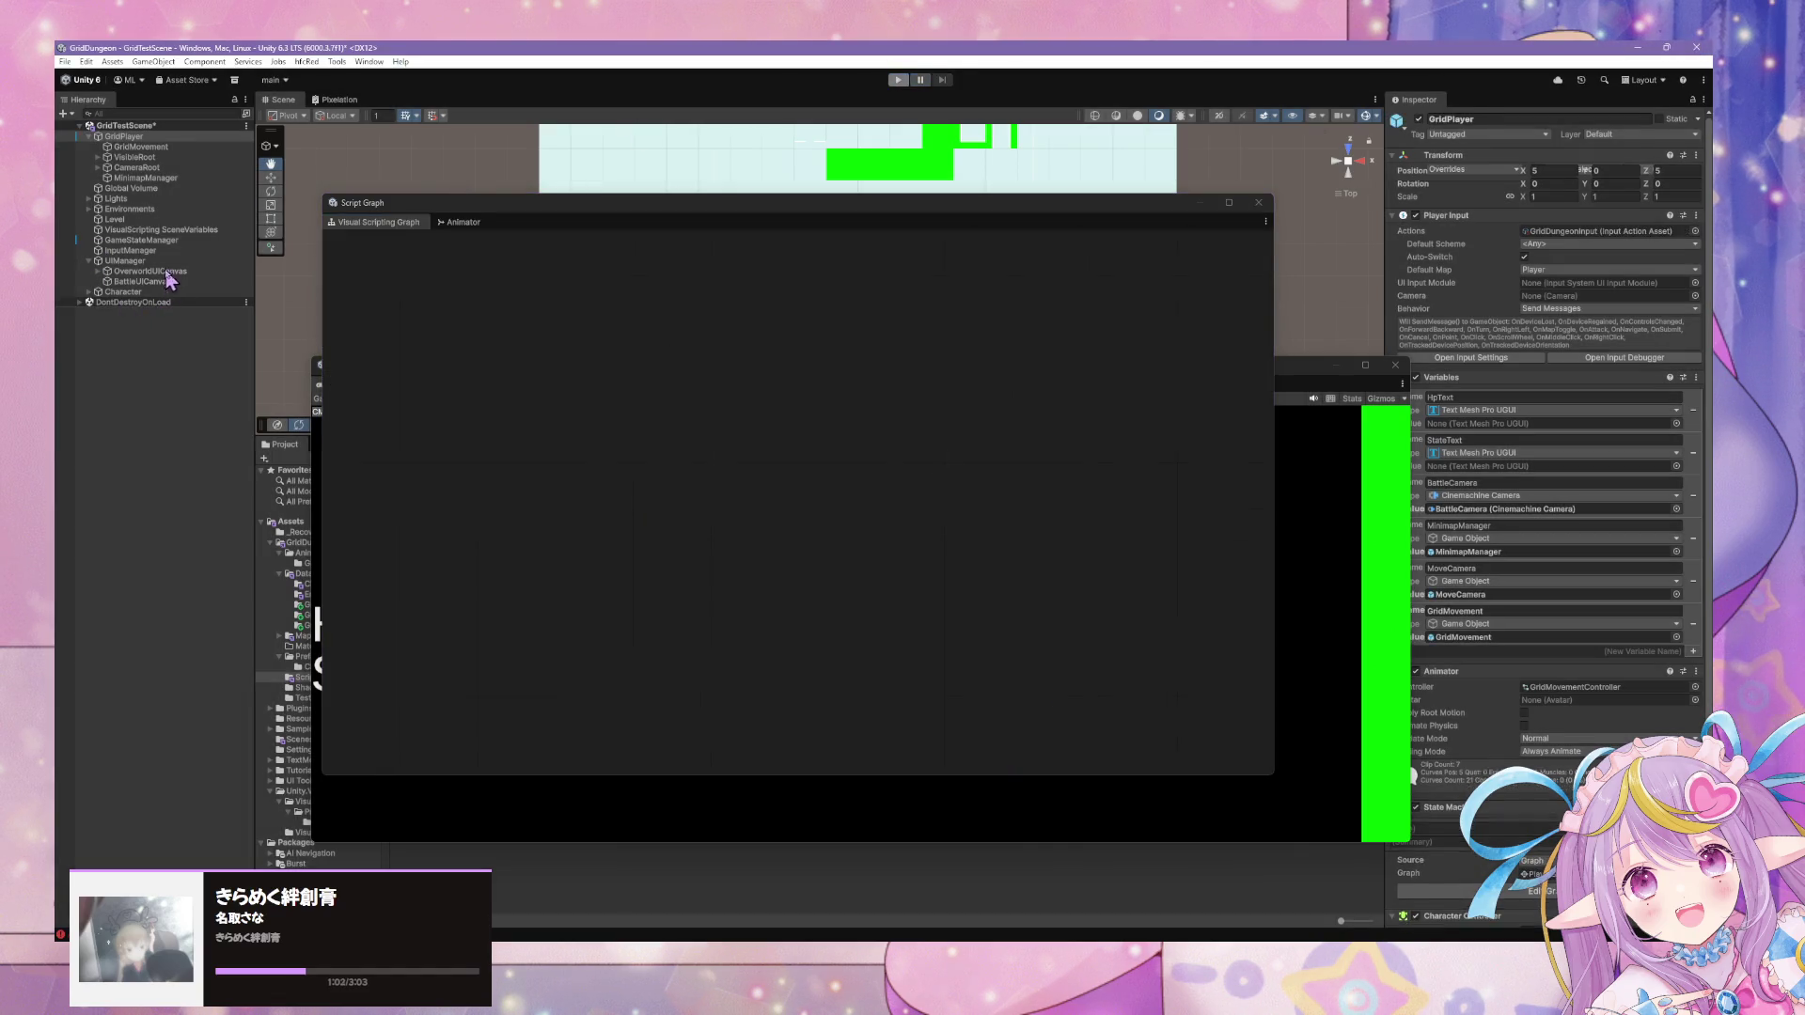
# From InputManager's Listeners state, open the Register Listener Handler subgraph and inspect its dictionary Add node.
pyautogui.click(154, 252)
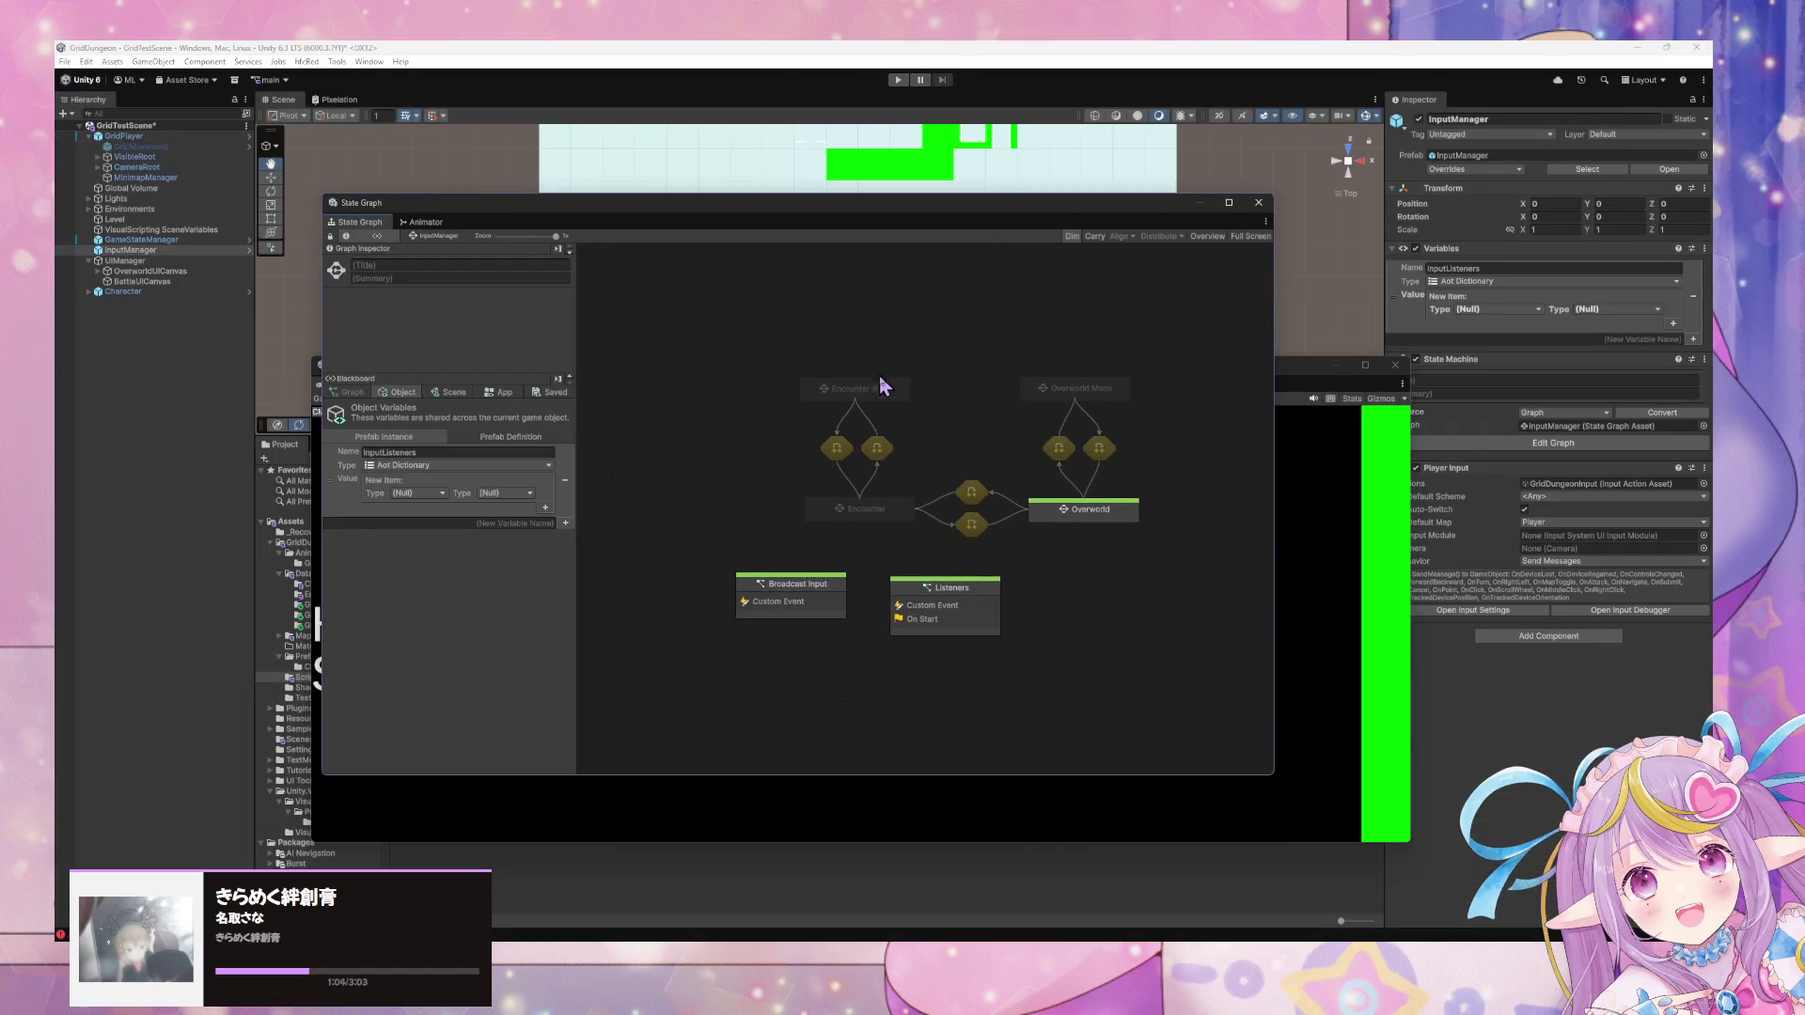
pyautogui.doubleClick(816, 606)
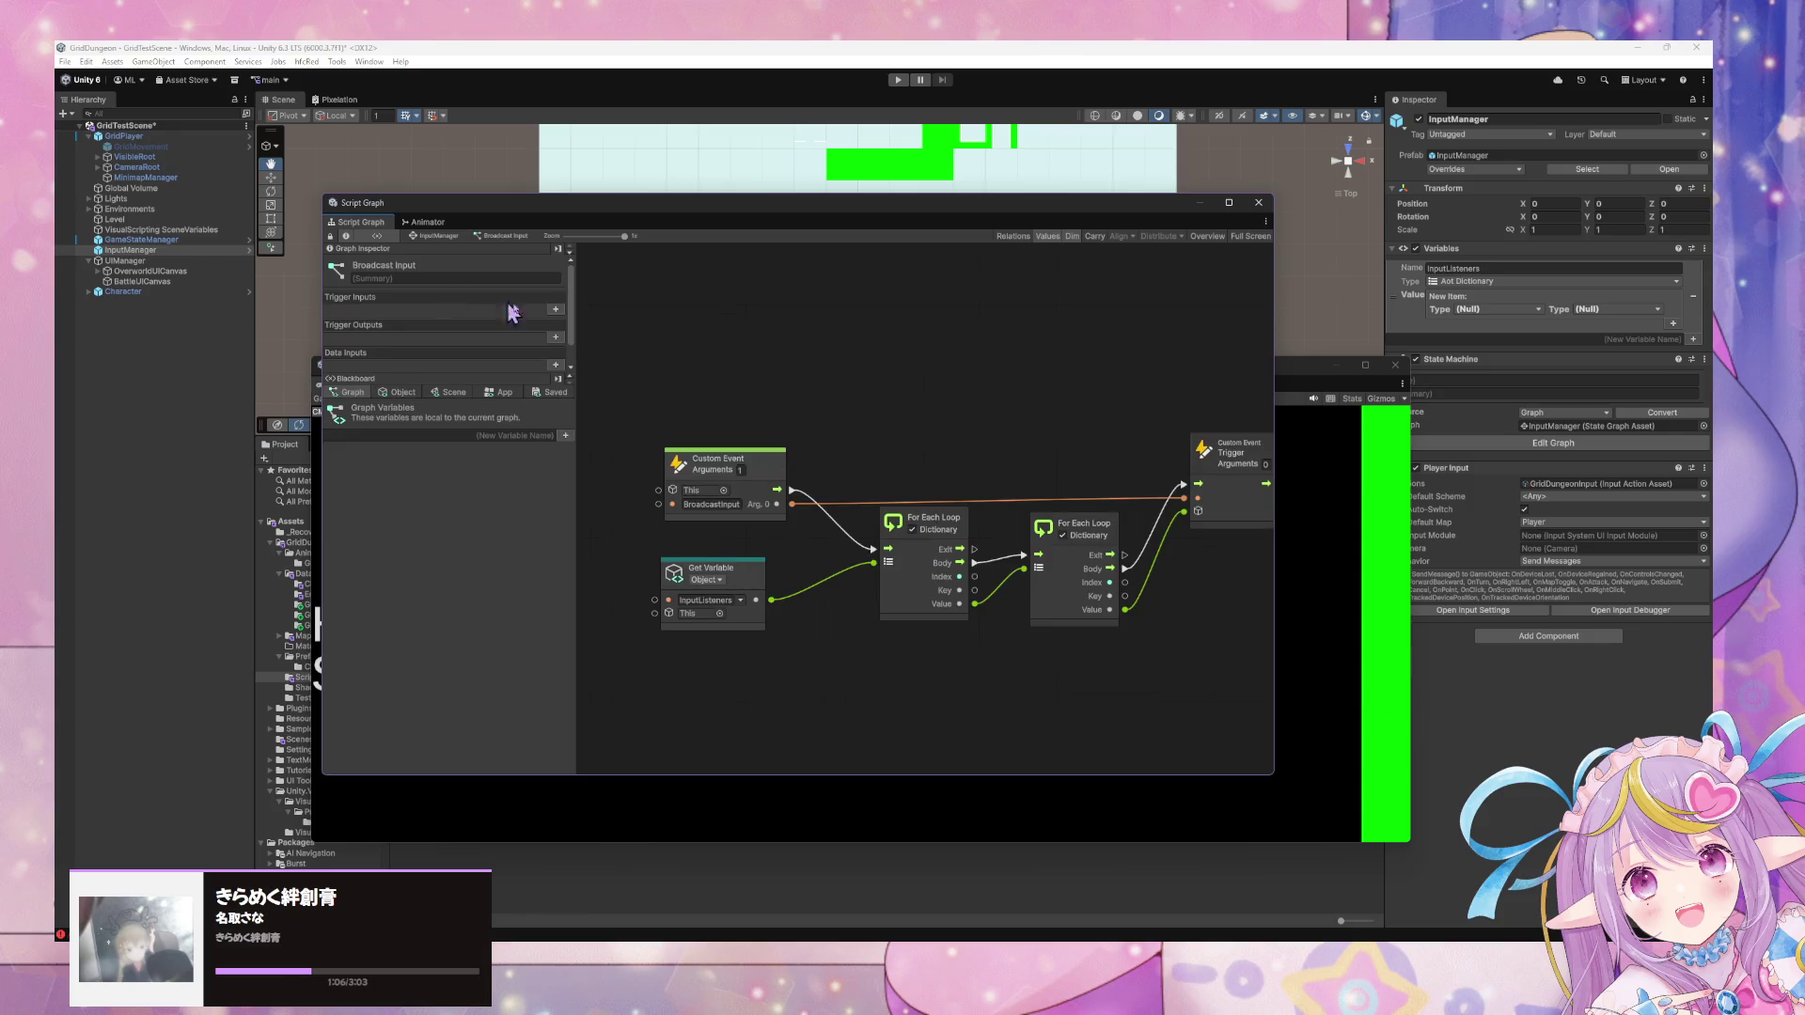
pyautogui.click(428, 237)
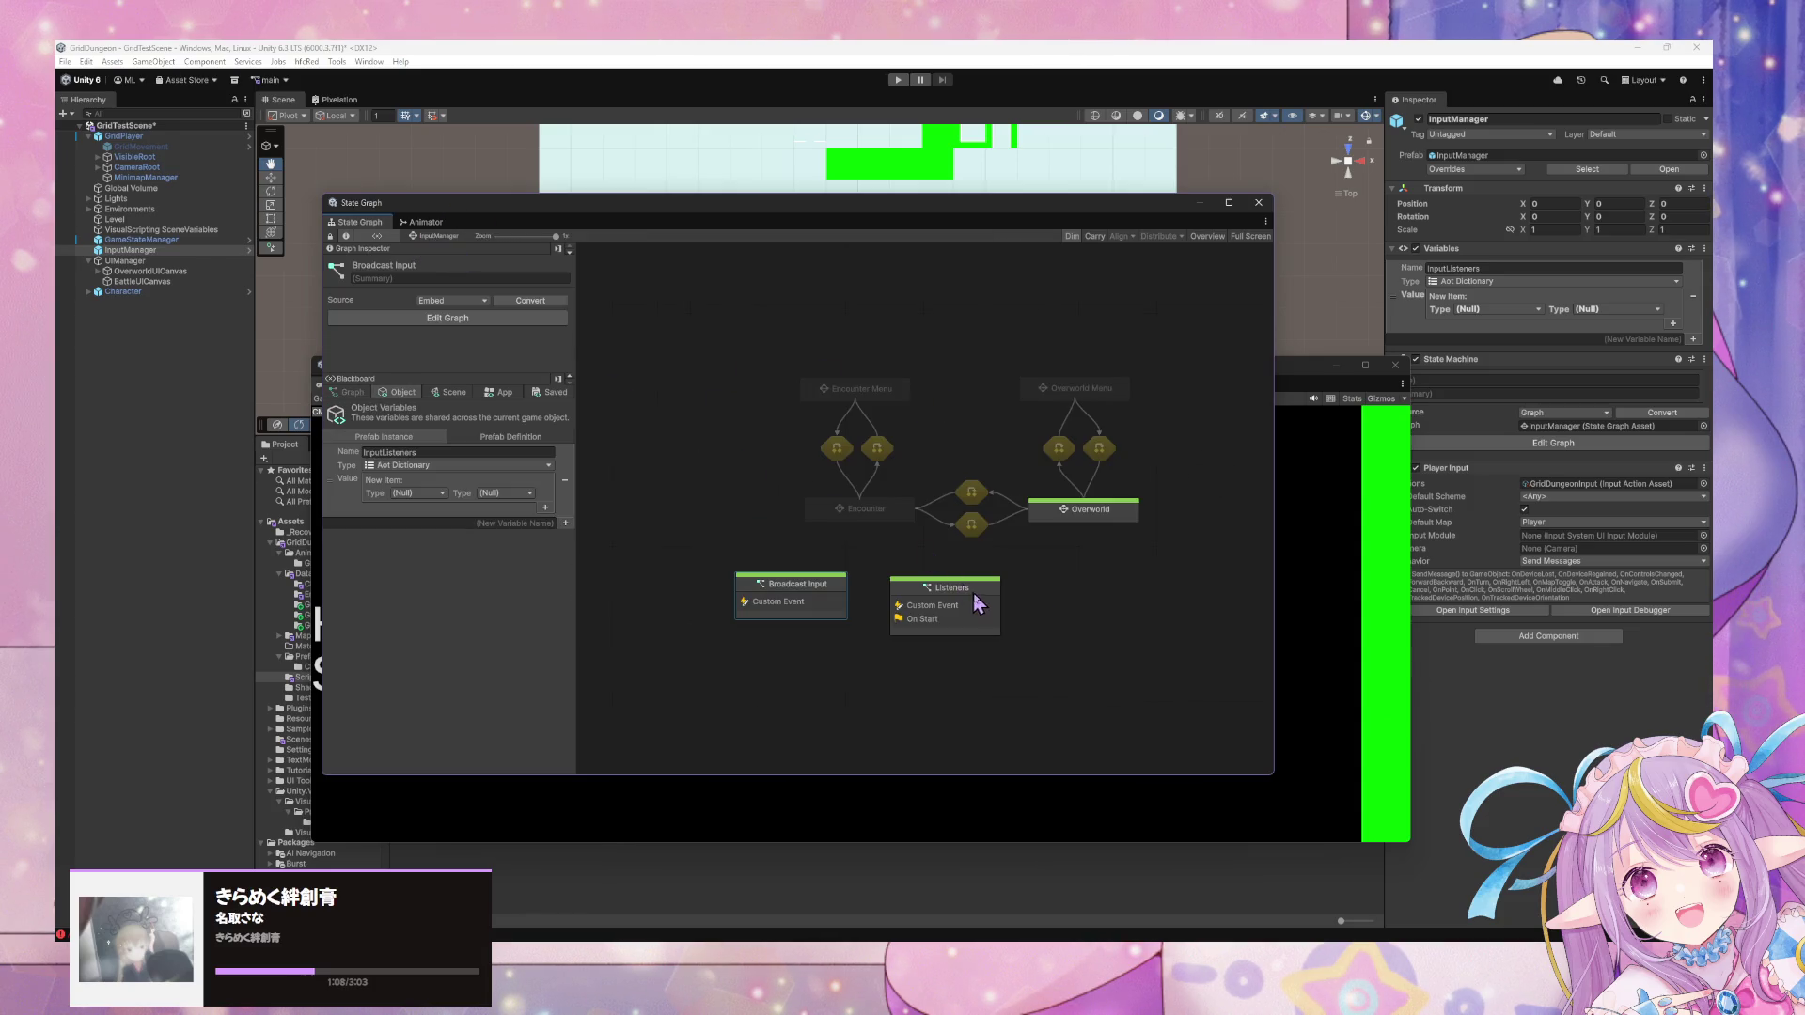
pyautogui.doubleClick(807, 598)
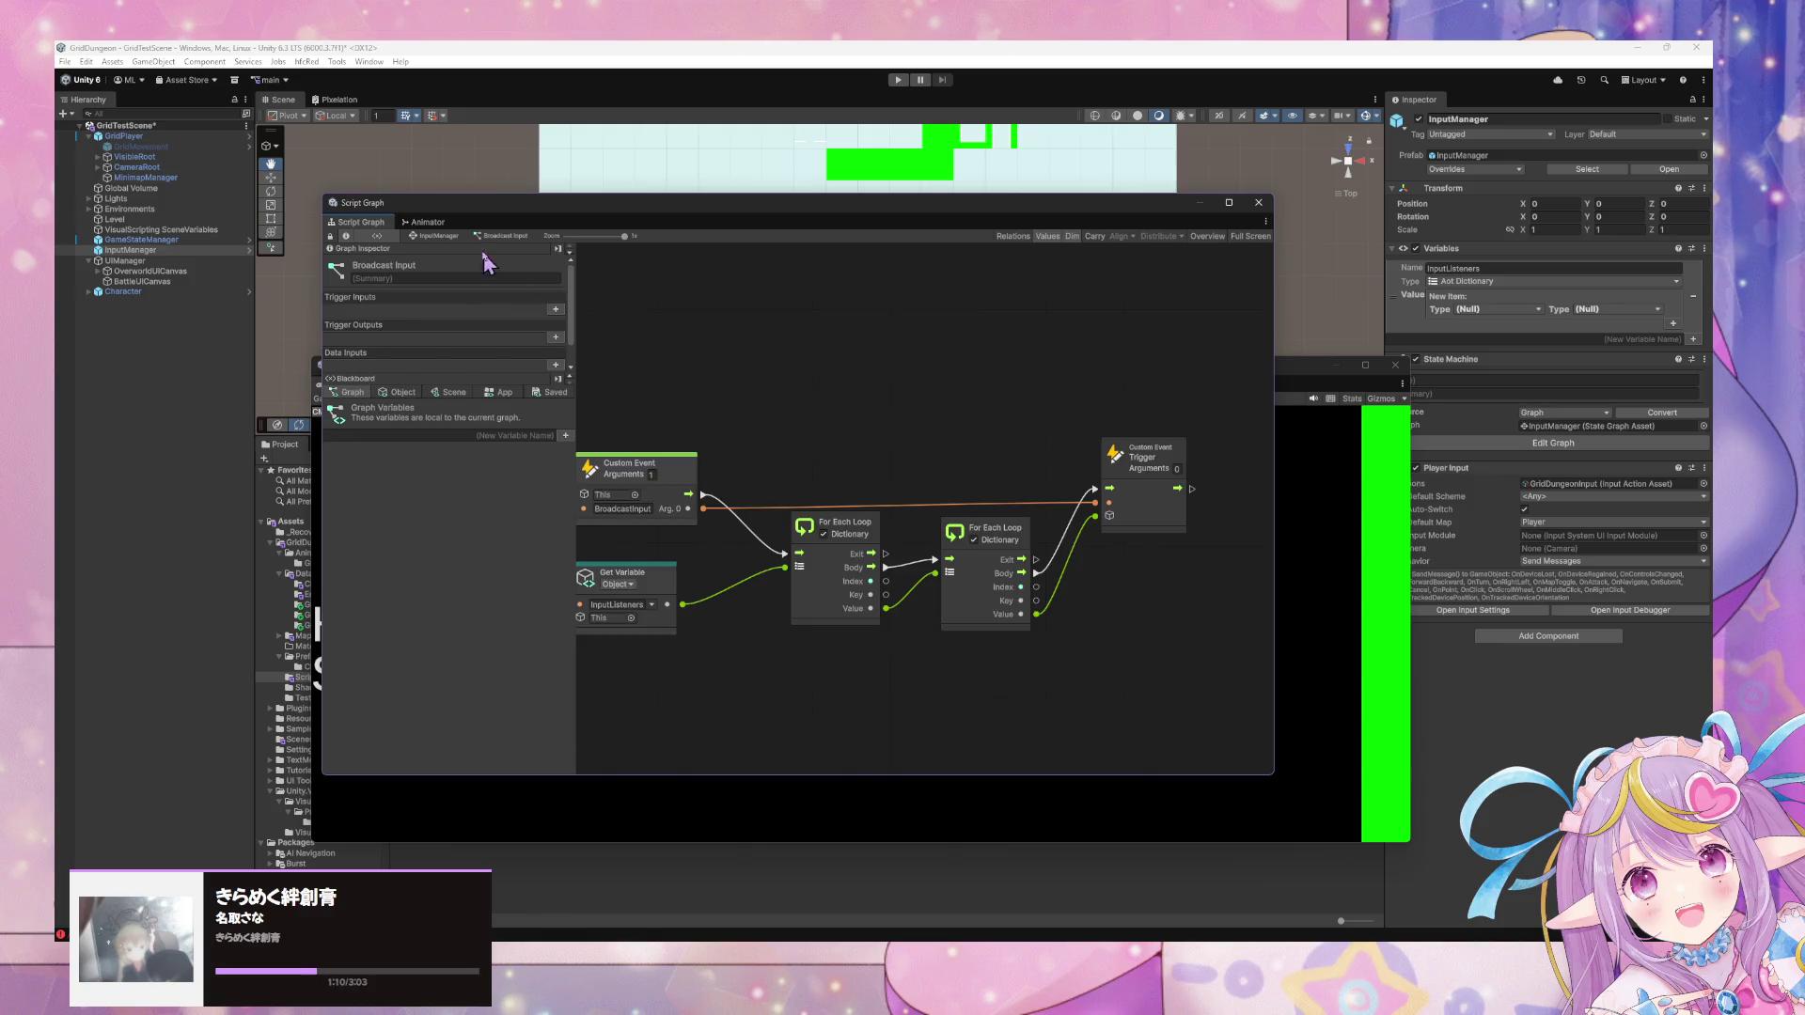
pyautogui.click(440, 238)
pyautogui.doubleClick(974, 630)
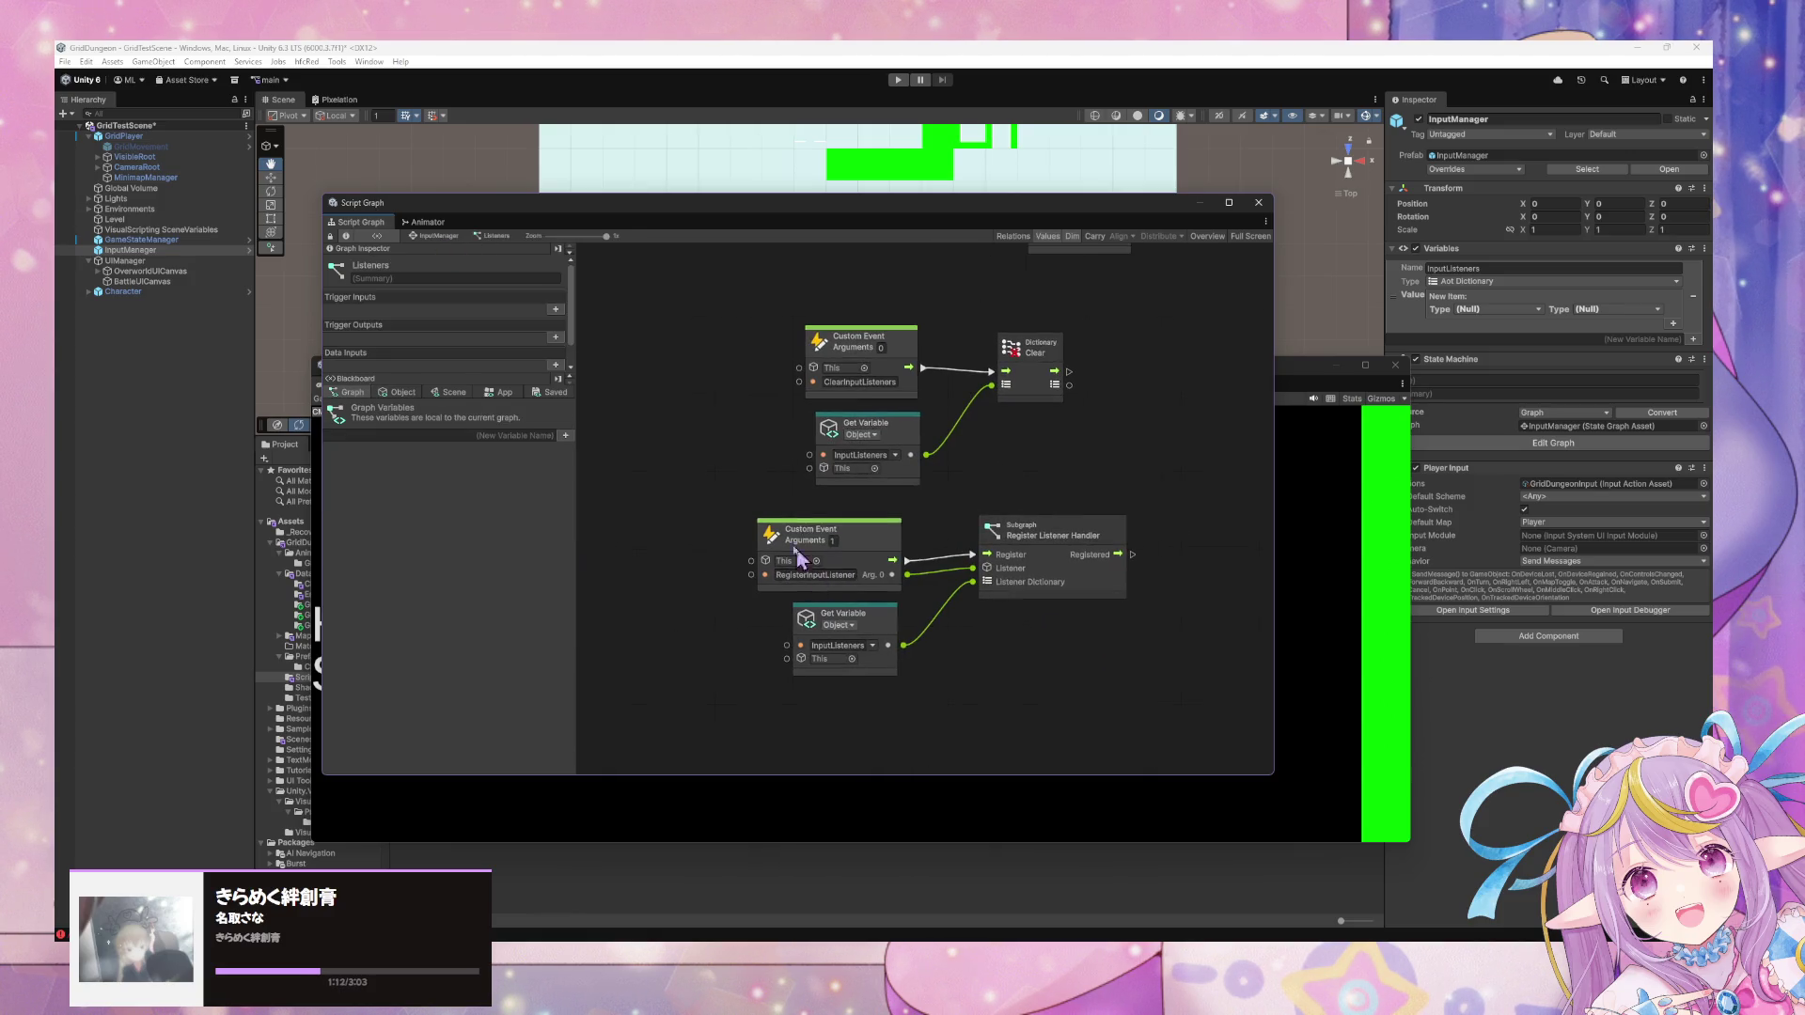
pyautogui.moveTo(1133, 497)
pyautogui.mouseDown()
pyautogui.moveTo(1032, 604)
pyautogui.moveTo(987, 717)
pyautogui.moveTo(1025, 485)
pyautogui.mouseUp()
pyautogui.doubleClick(973, 685)
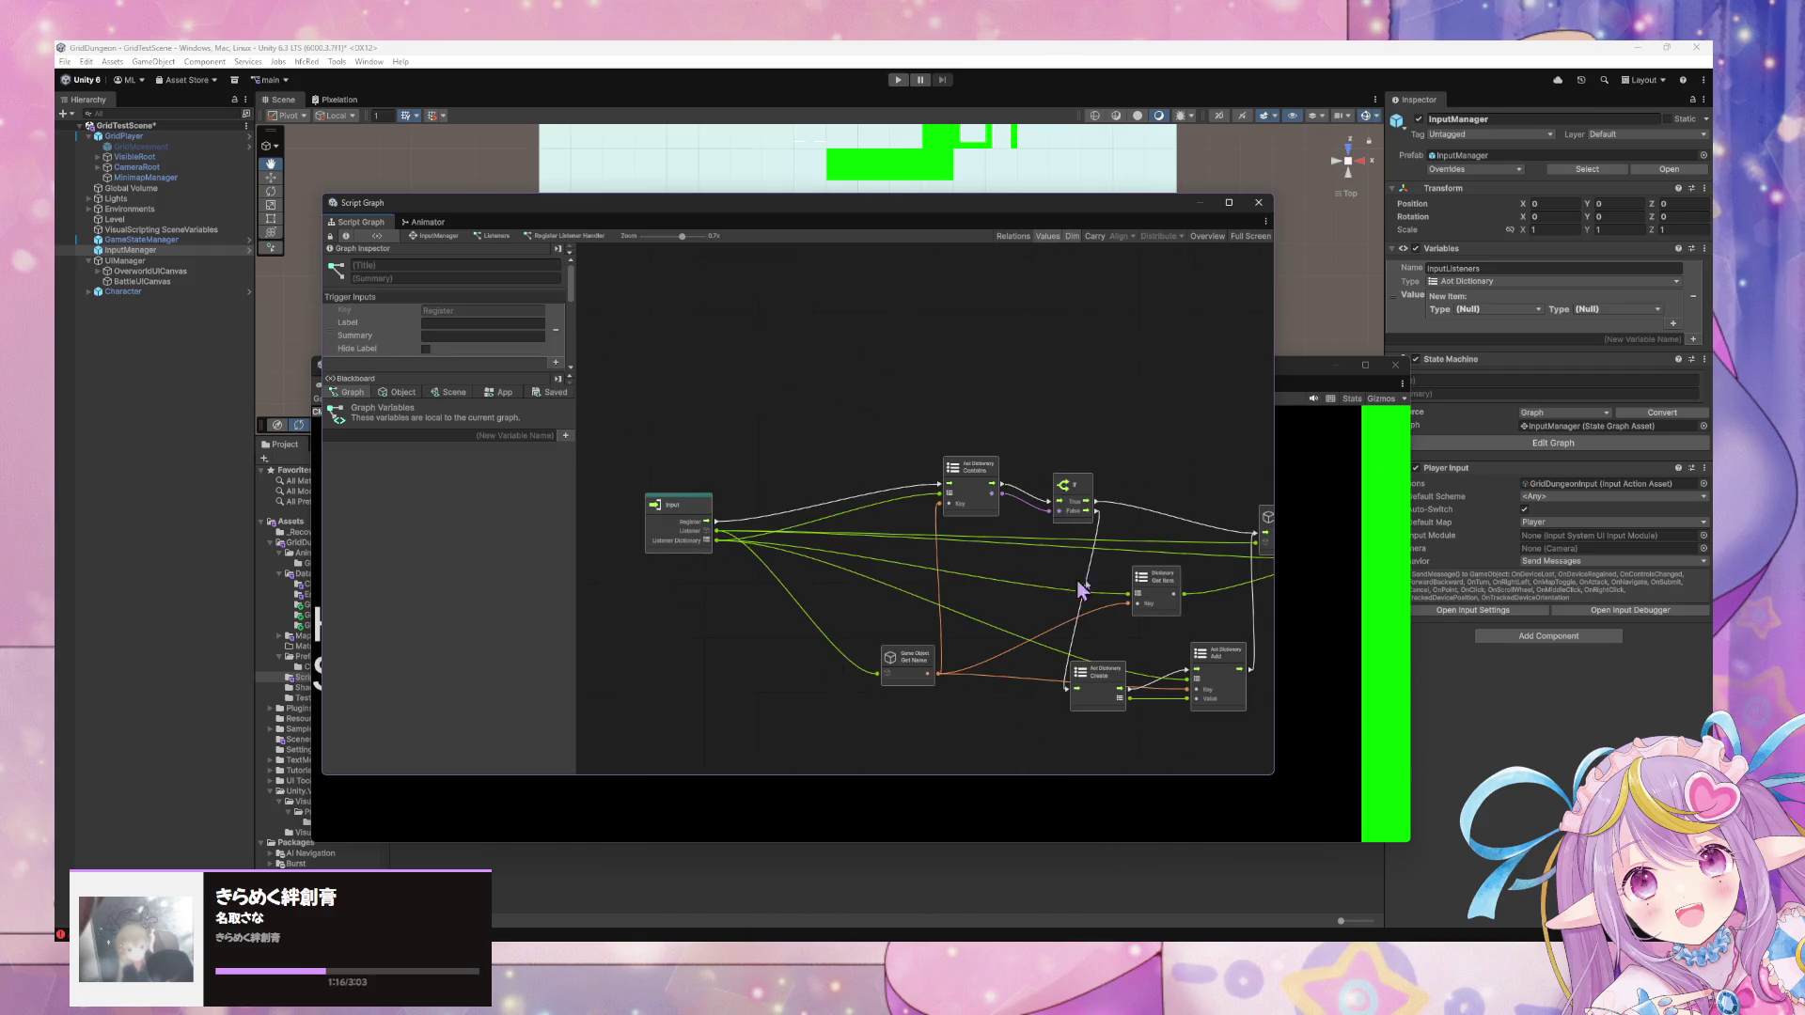
pyautogui.scroll(3, 1039, 510)
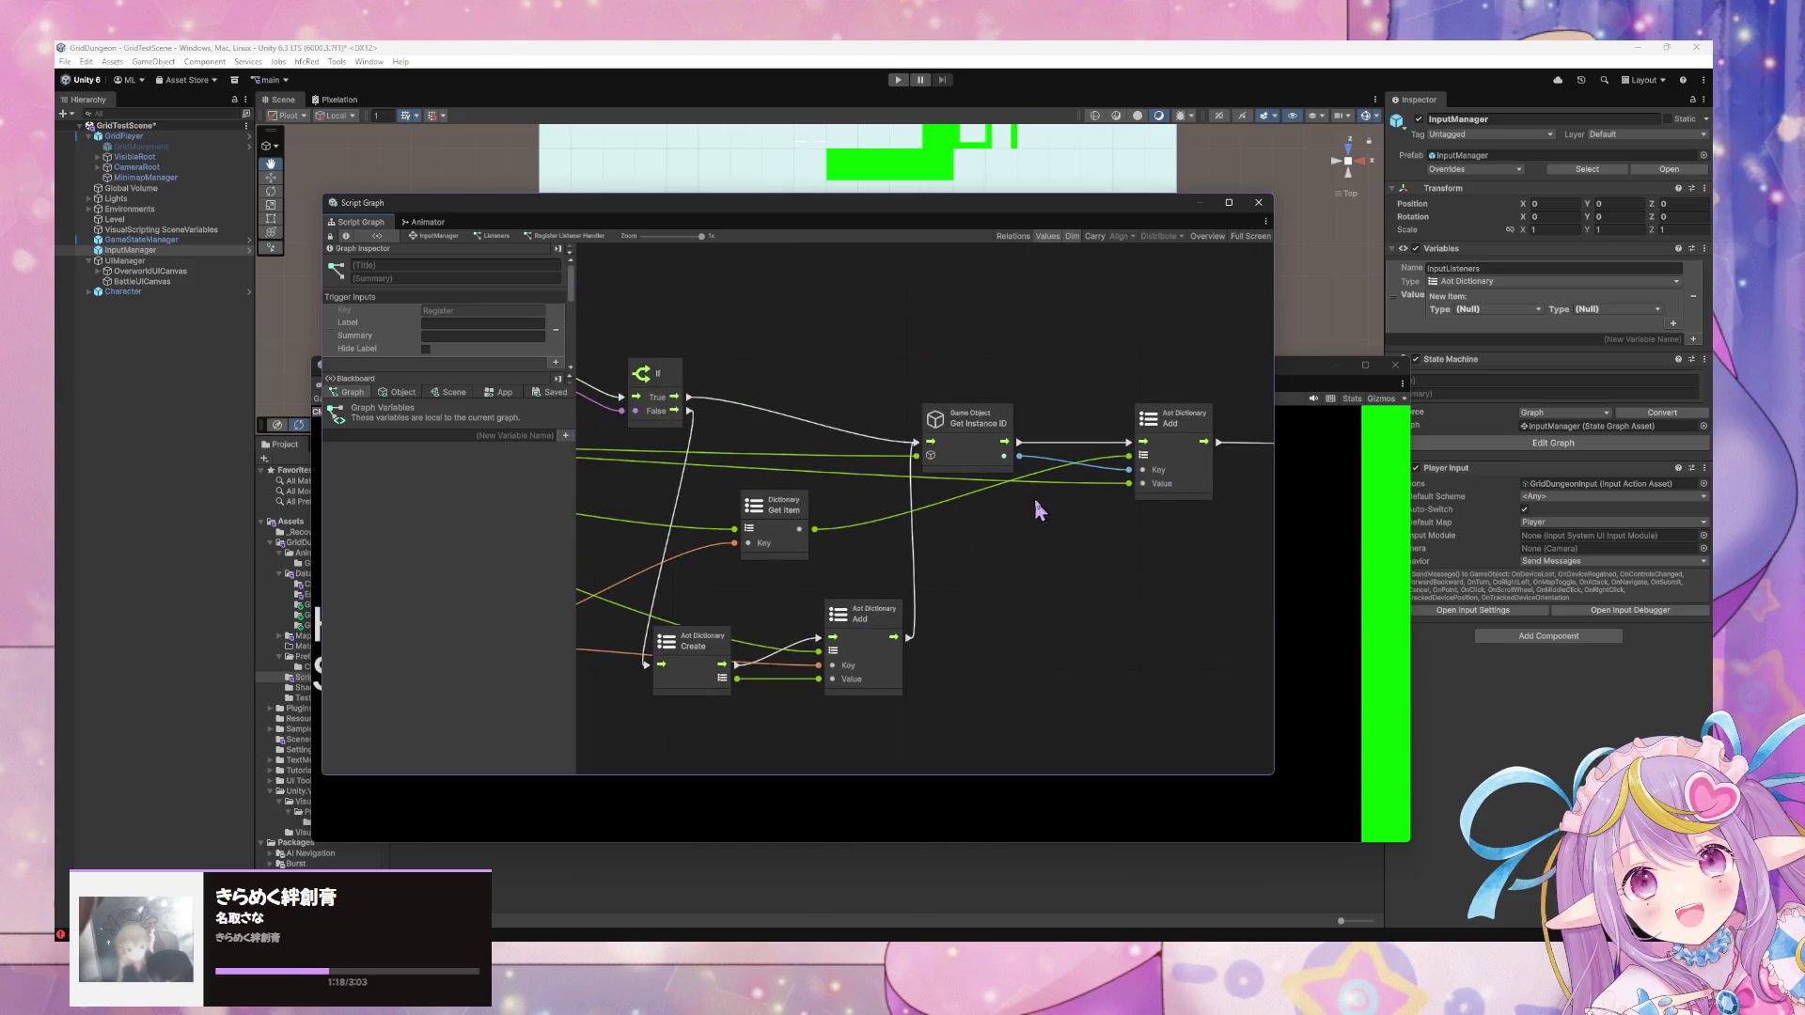
pyautogui.moveTo(1128, 516); pyautogui.dragTo(1011, 563)
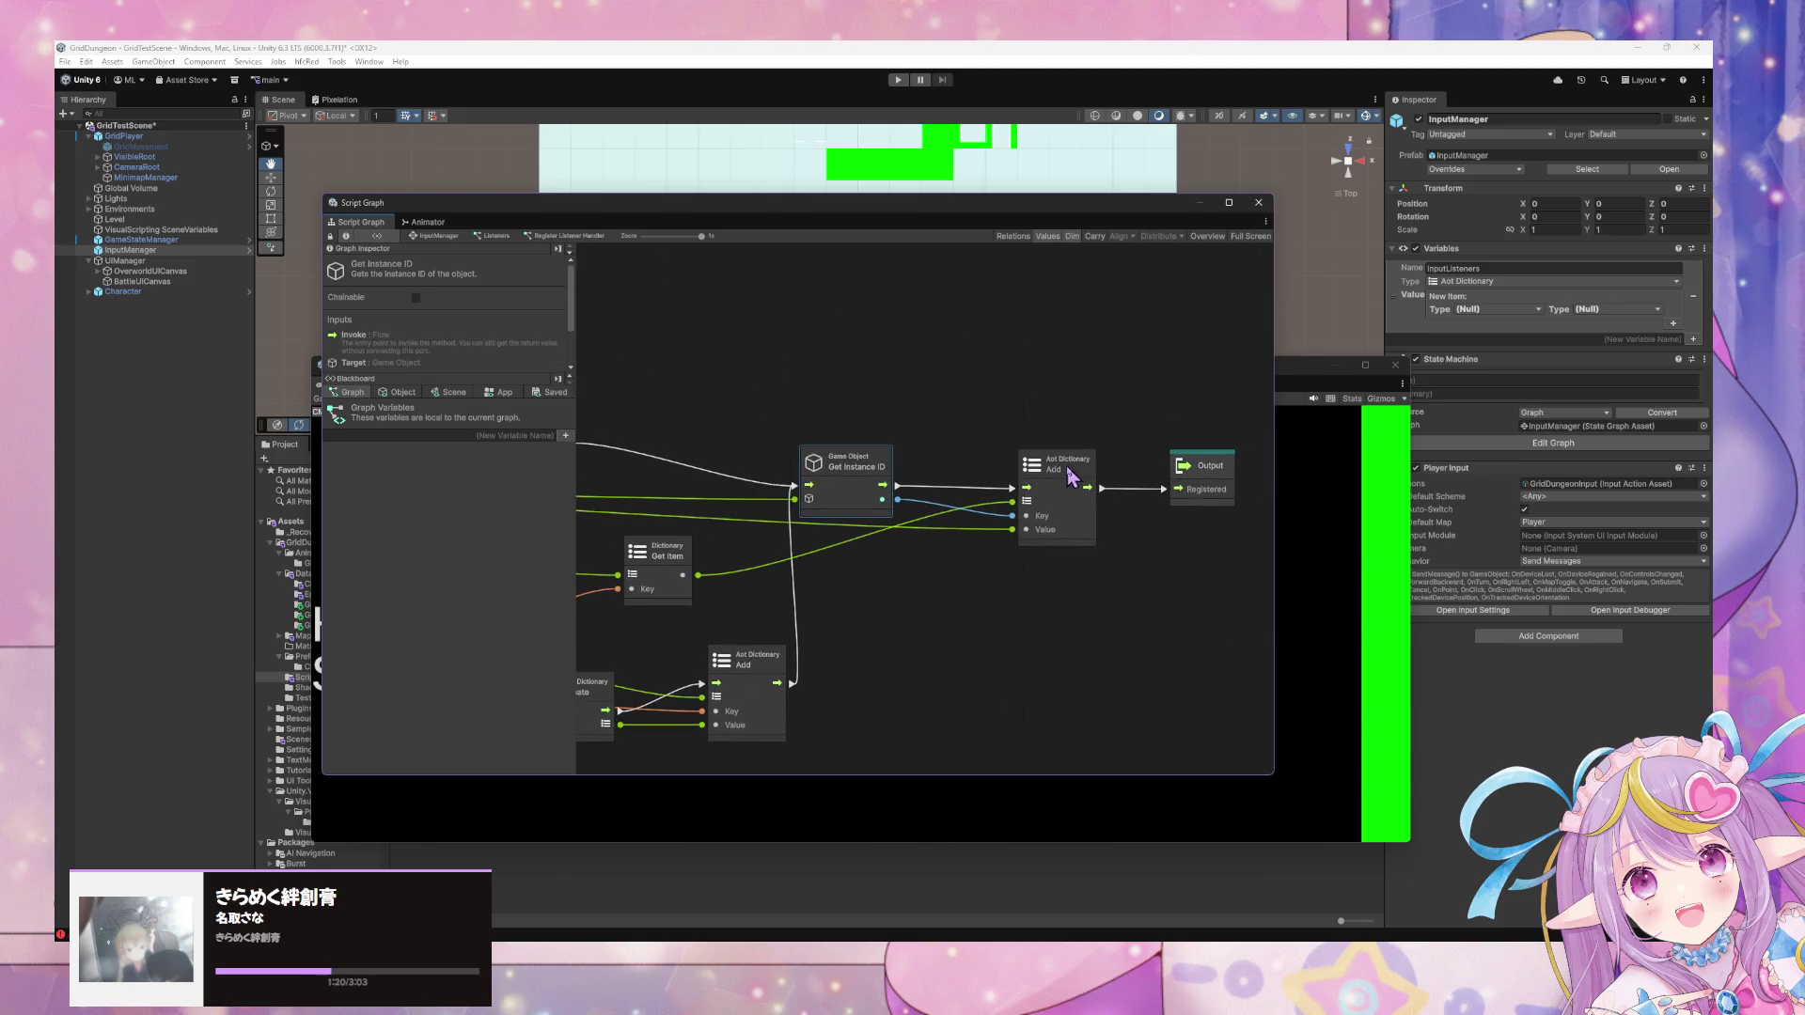
pyautogui.click(1086, 489)
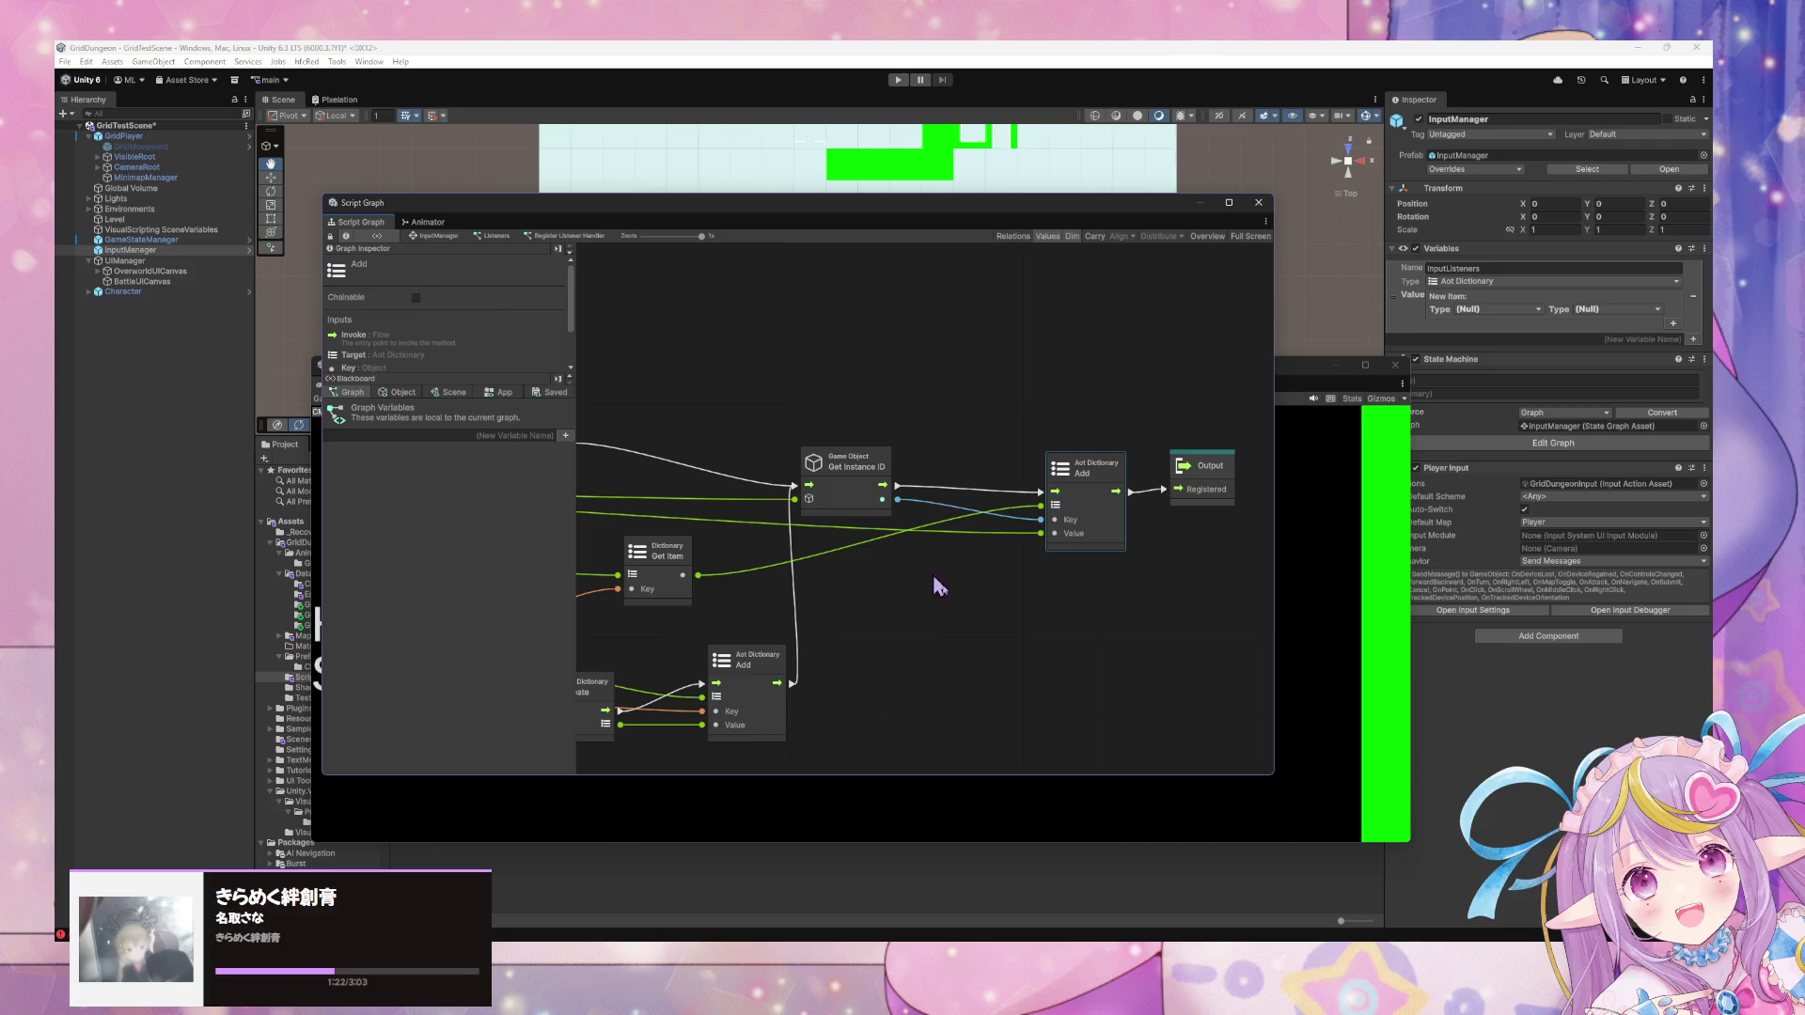
# Add a Dictionary Contains Key node to the Register Listener Handler subgraph.
pyautogui.rightClick(975, 591)
pyautogui.click(1058, 594)
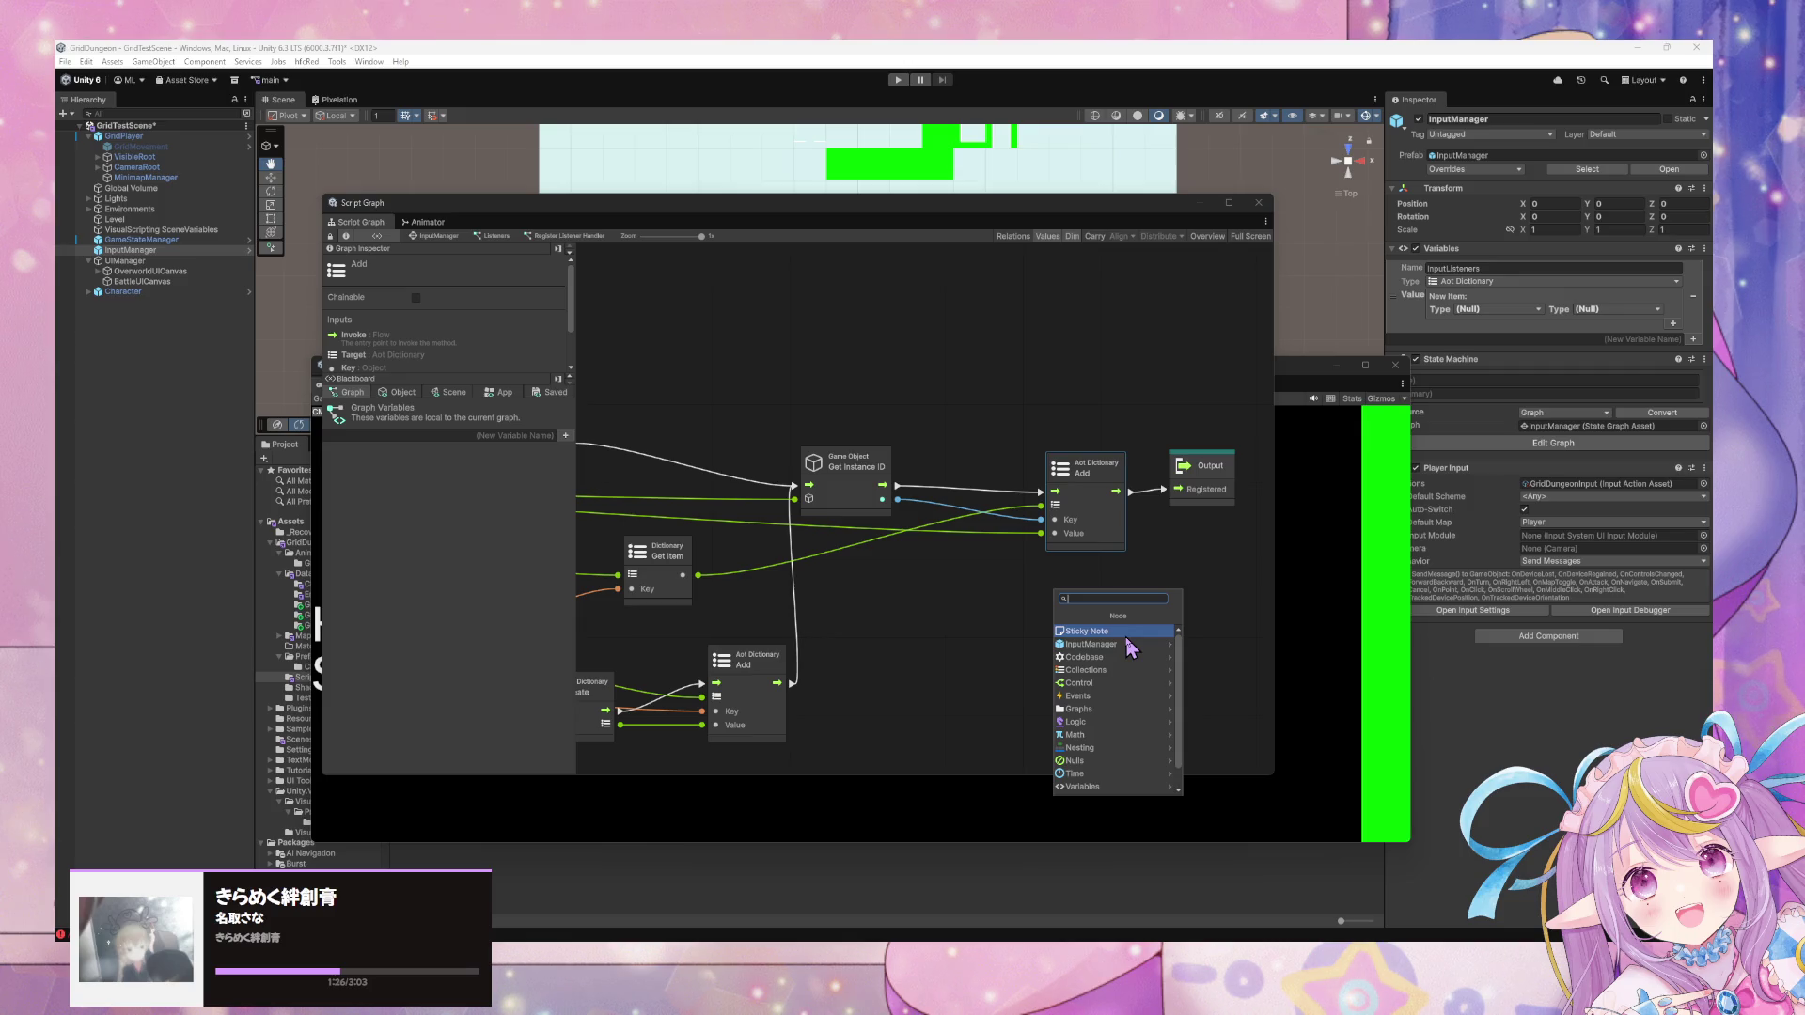
pyautogui.write('has Item')
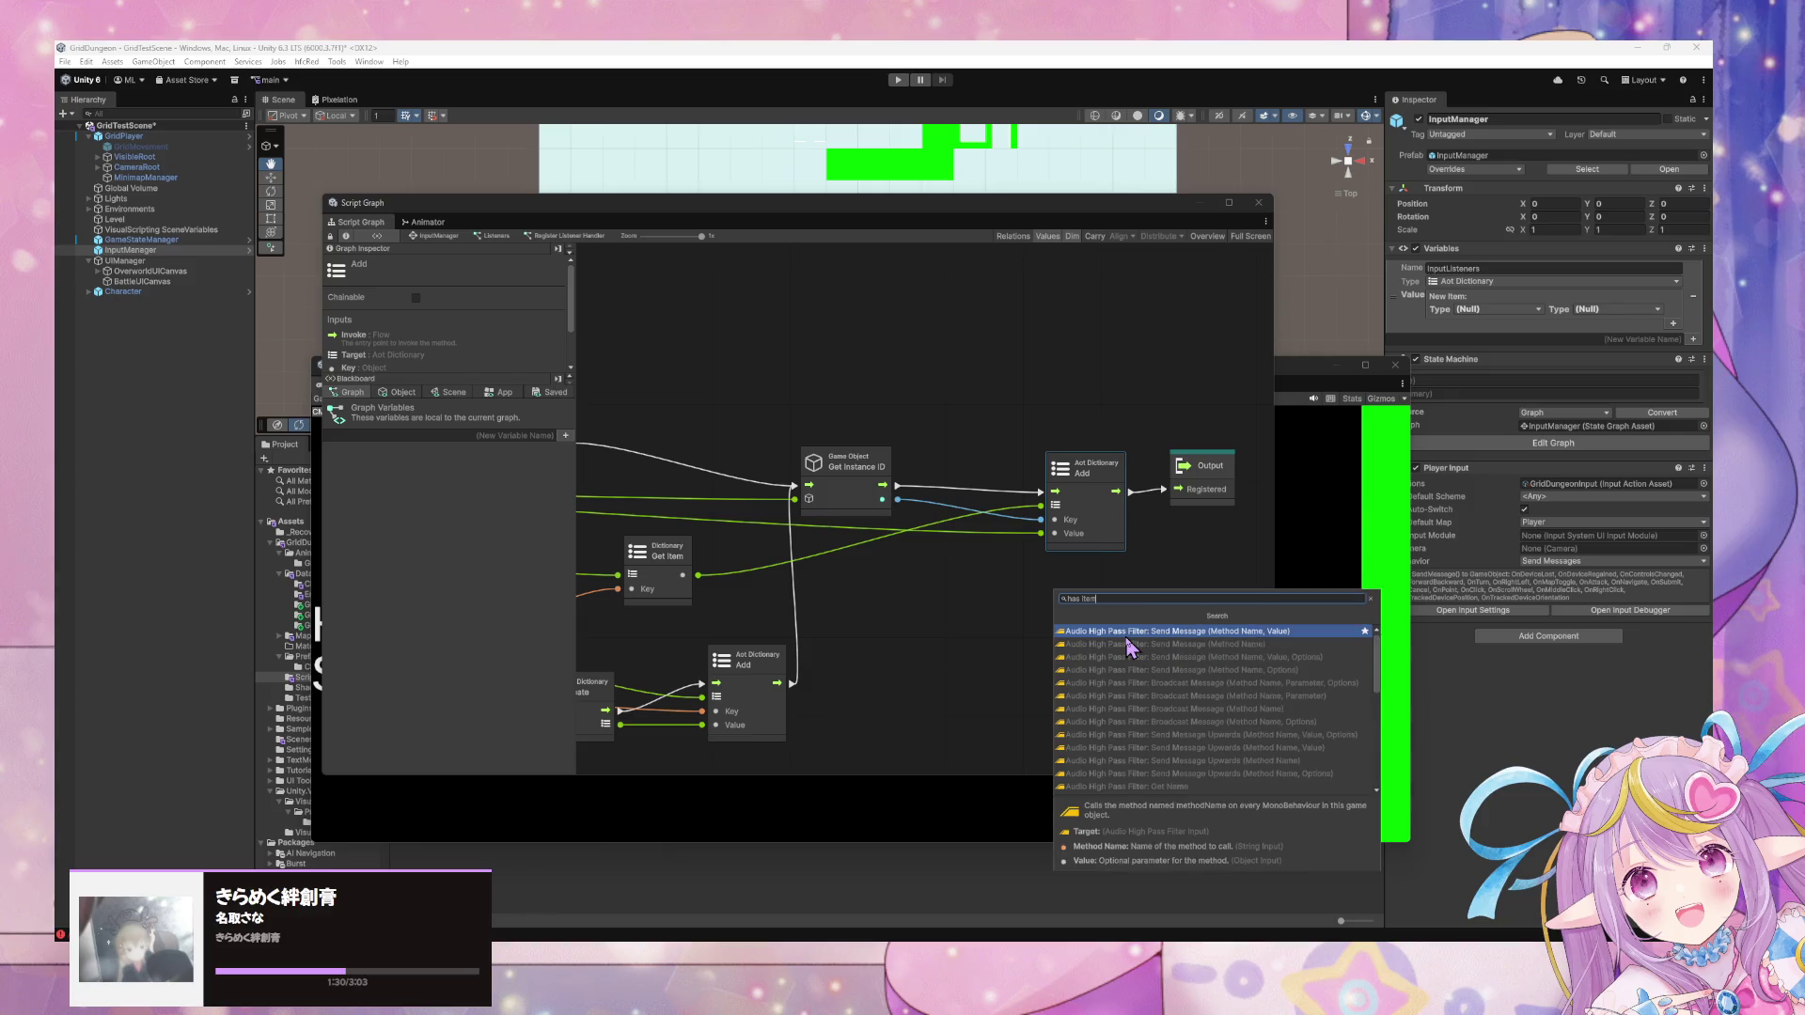
pyautogui.press('BackSpace')
pyautogui.press('BackSpace')
pyautogui.press('BackSpace')
pyautogui.press('BackSpace')
pyautogui.write('dictionary')
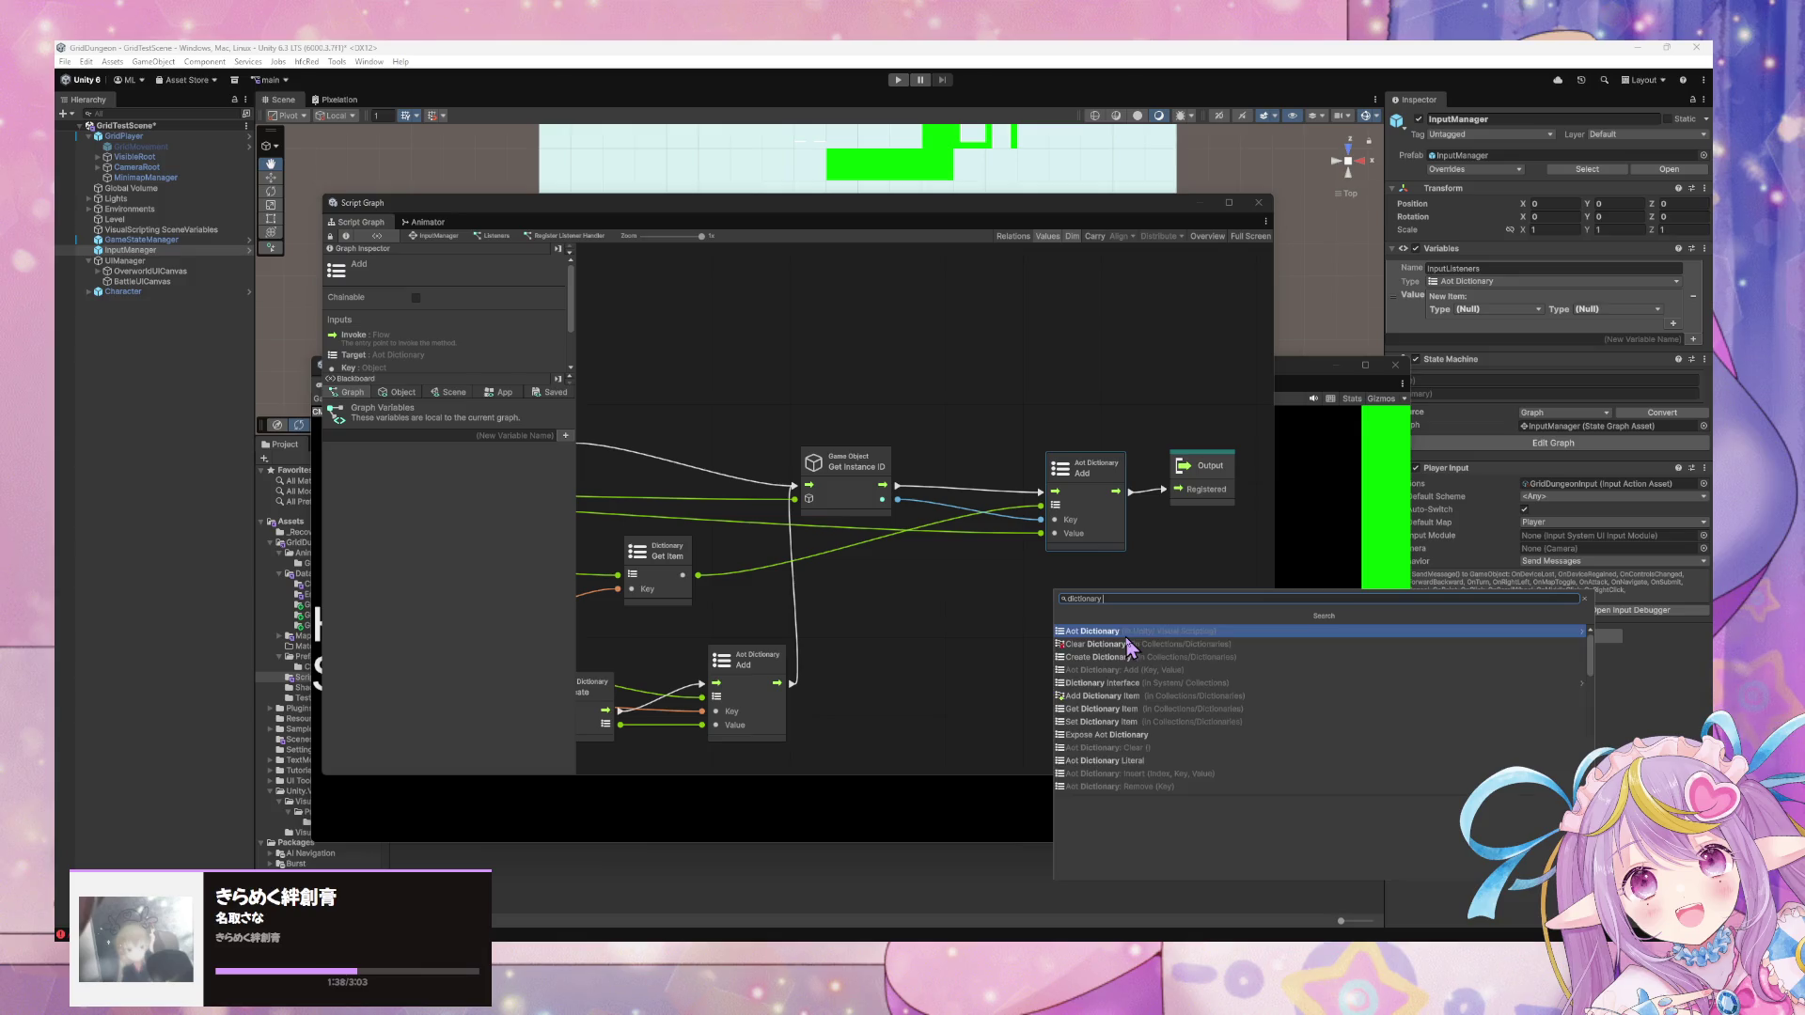
pyautogui.hotkey('ctrl', 'a')
pyautogui.press('BackSpace')
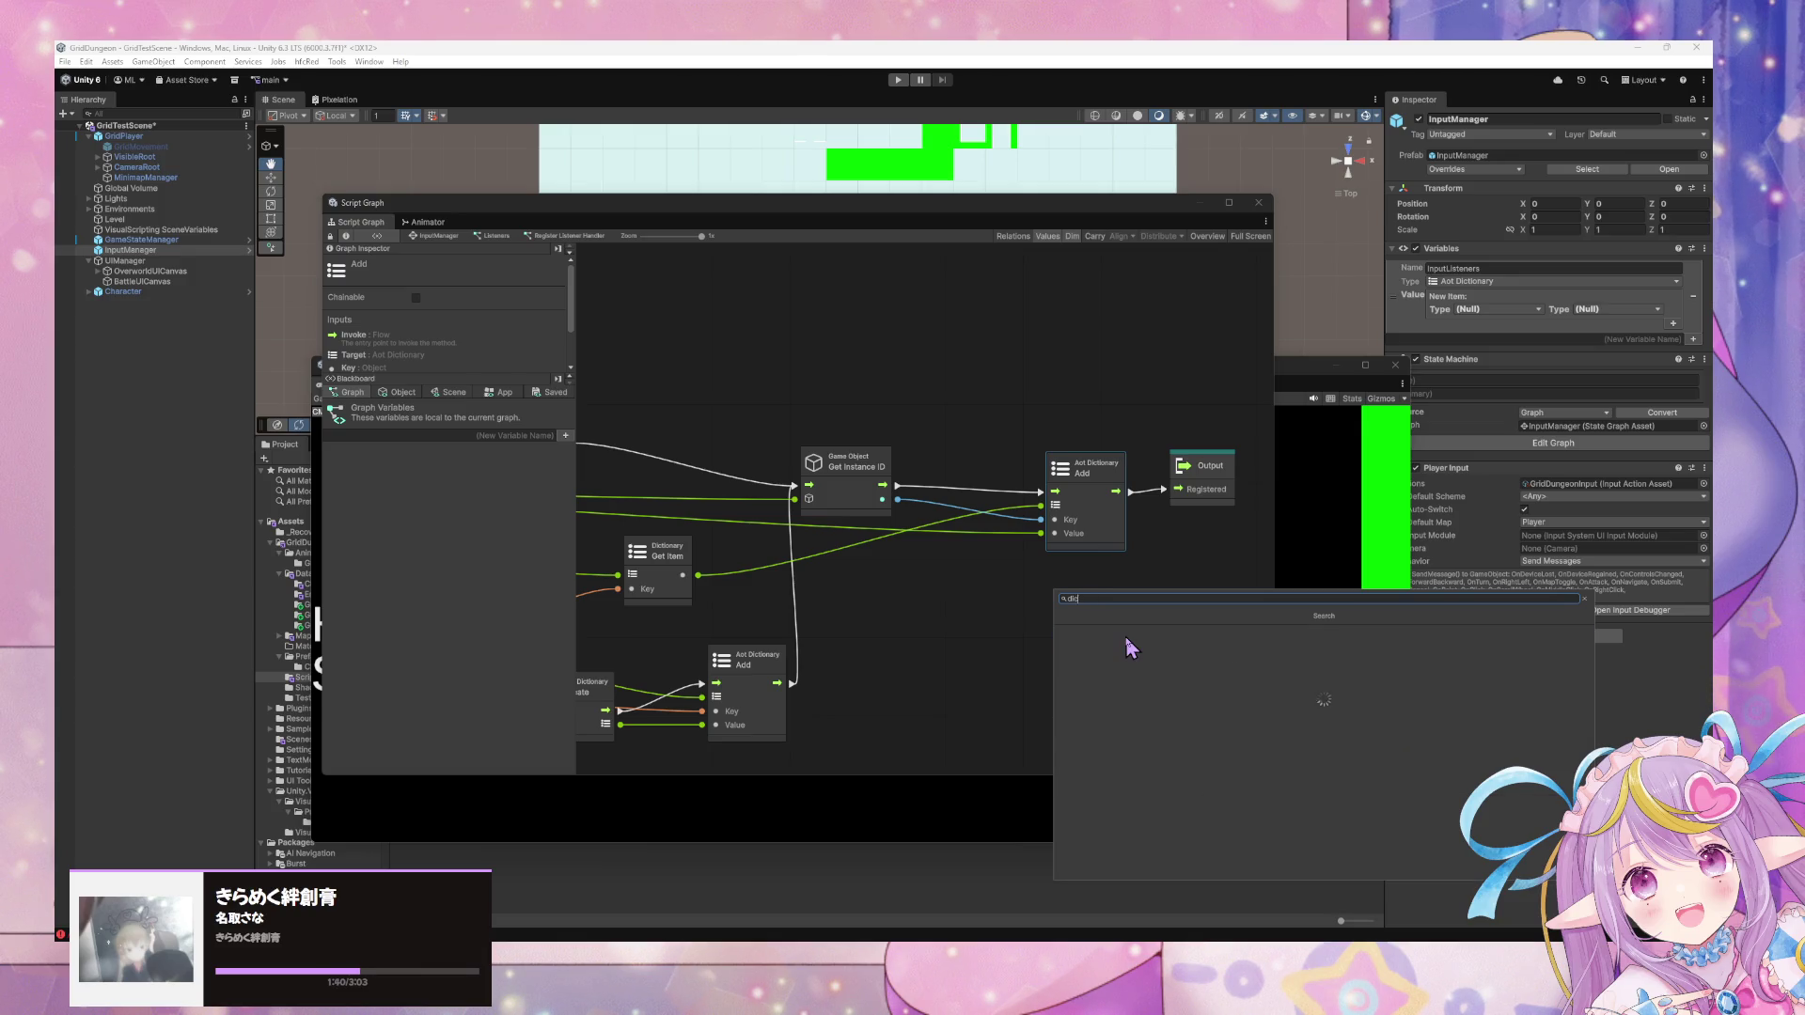
pyautogui.press('Up')
pyautogui.press('Right')
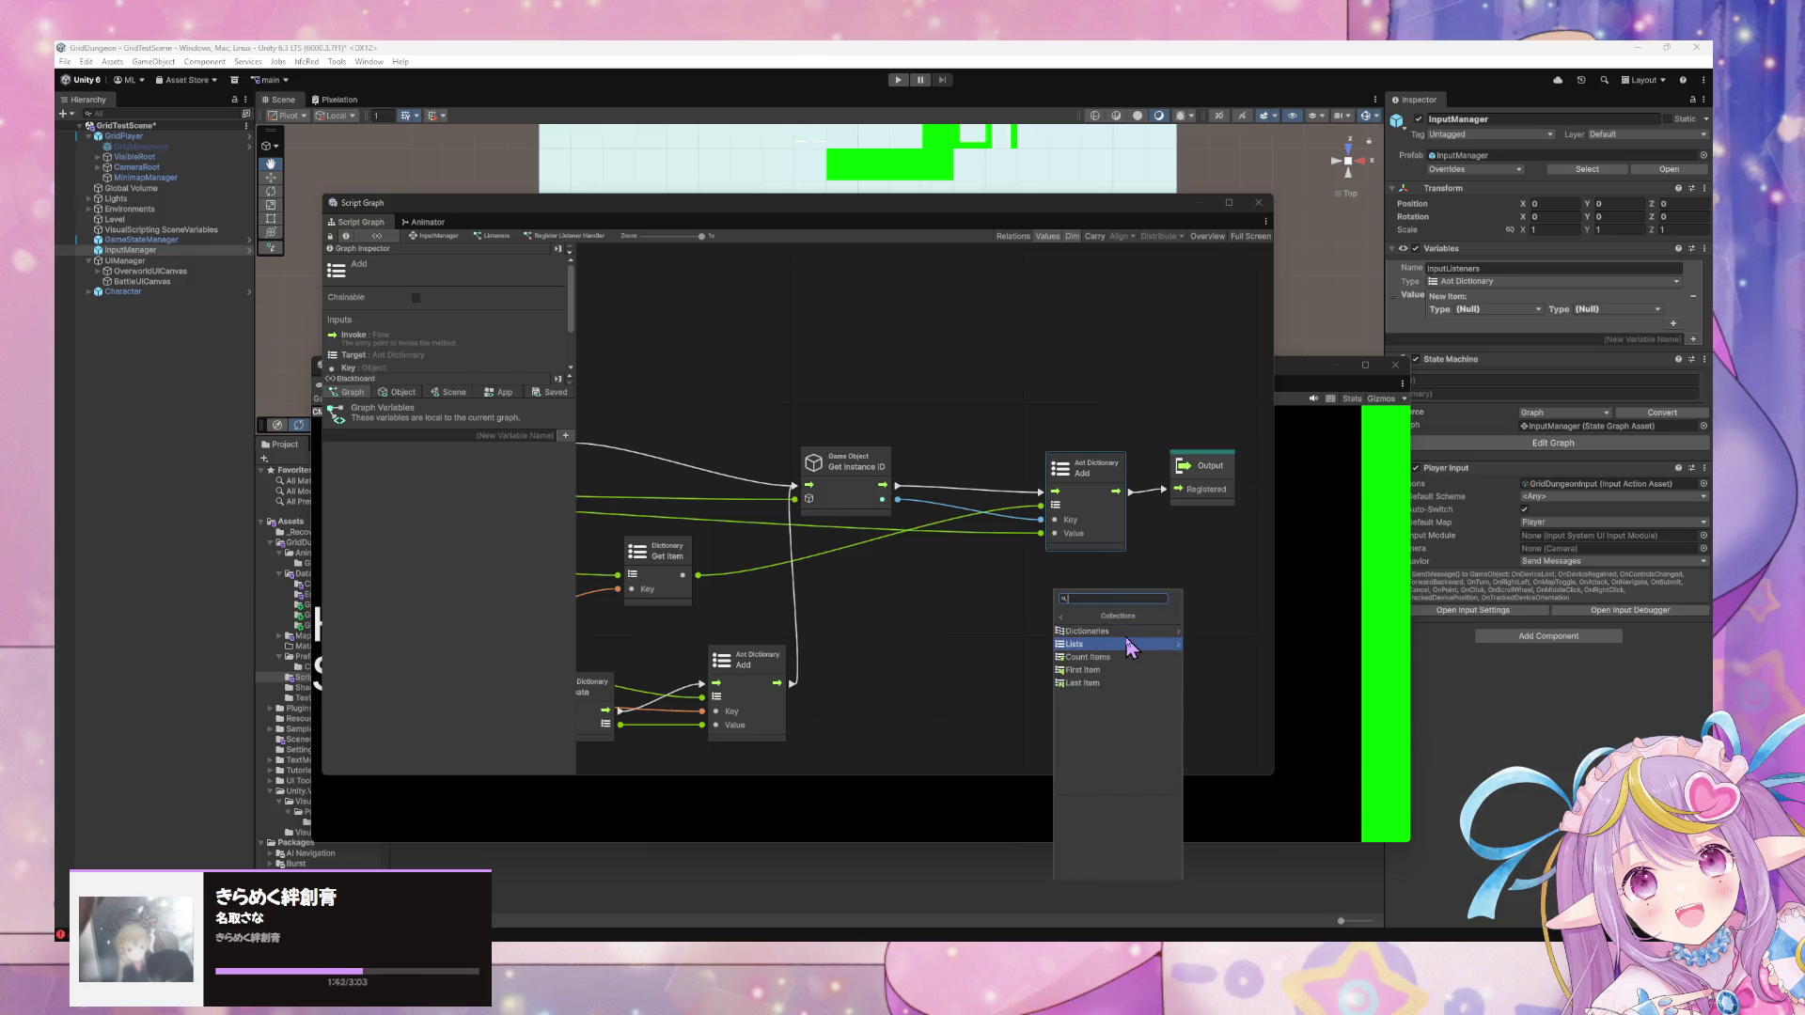
pyautogui.press('Right')
pyautogui.press('Down')
pyautogui.press('Down')
pyautogui.press('Down')
pyautogui.press('Down')
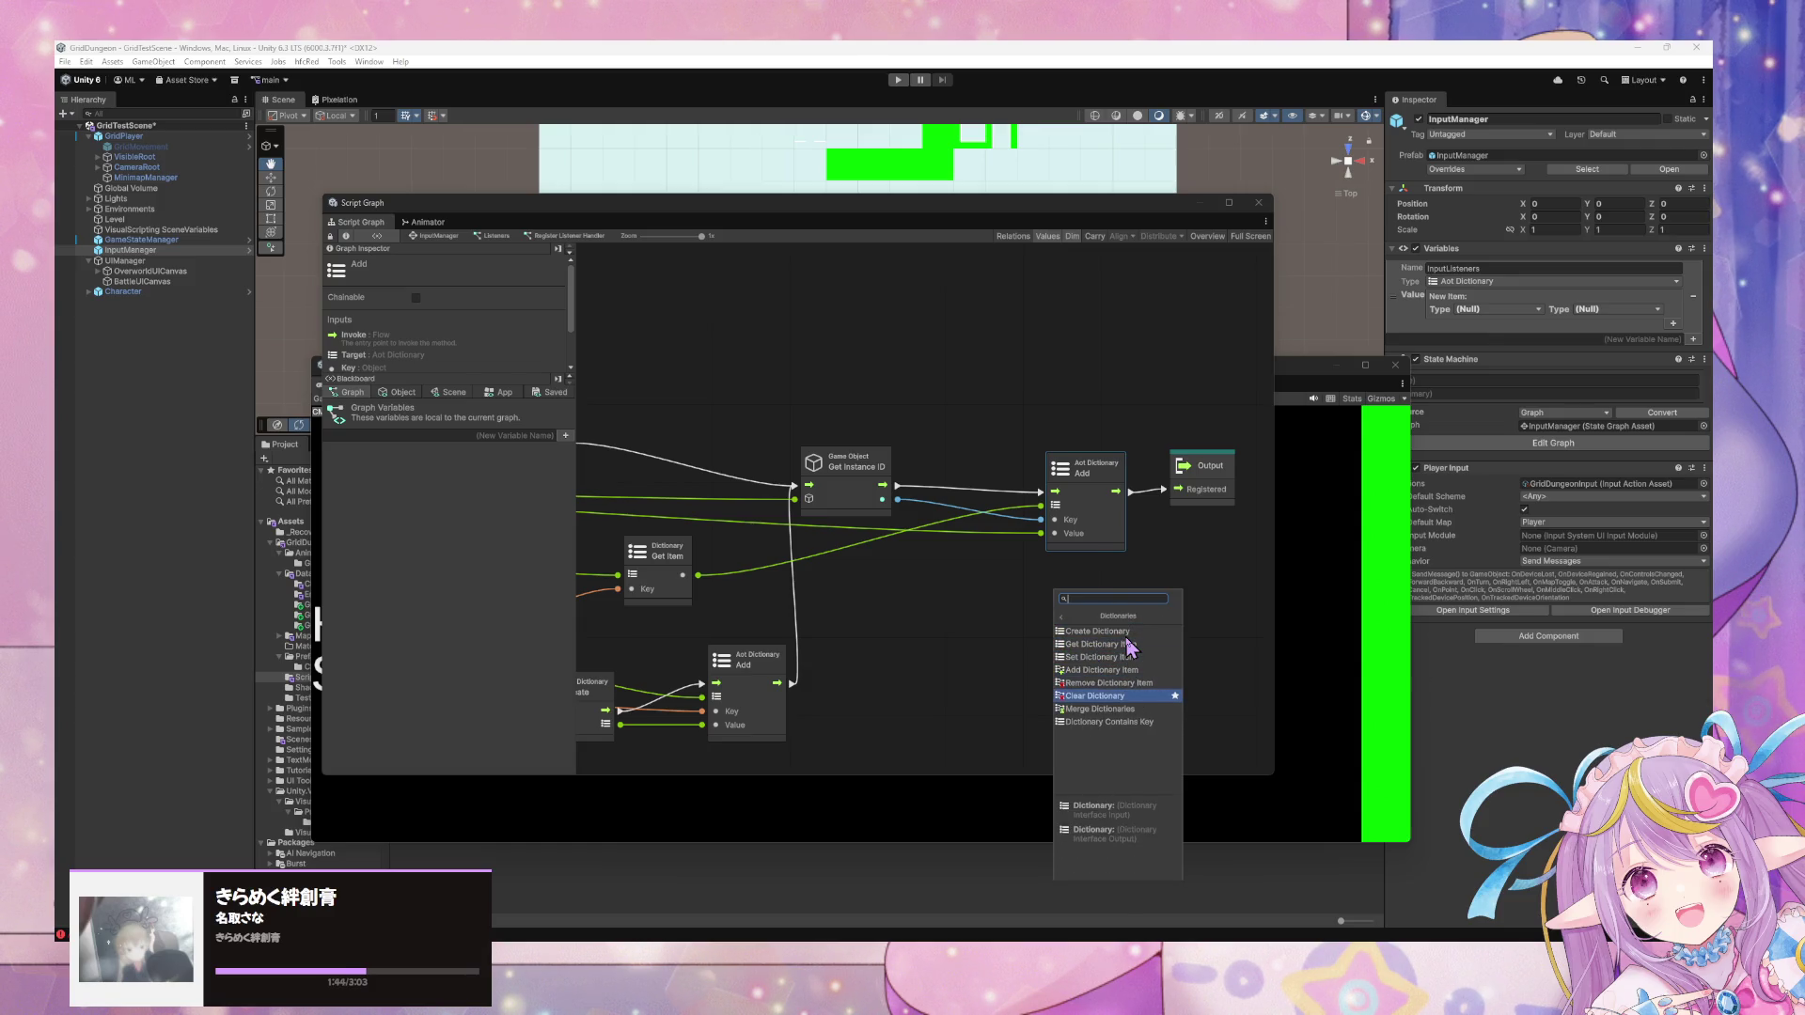
pyautogui.press('Return')
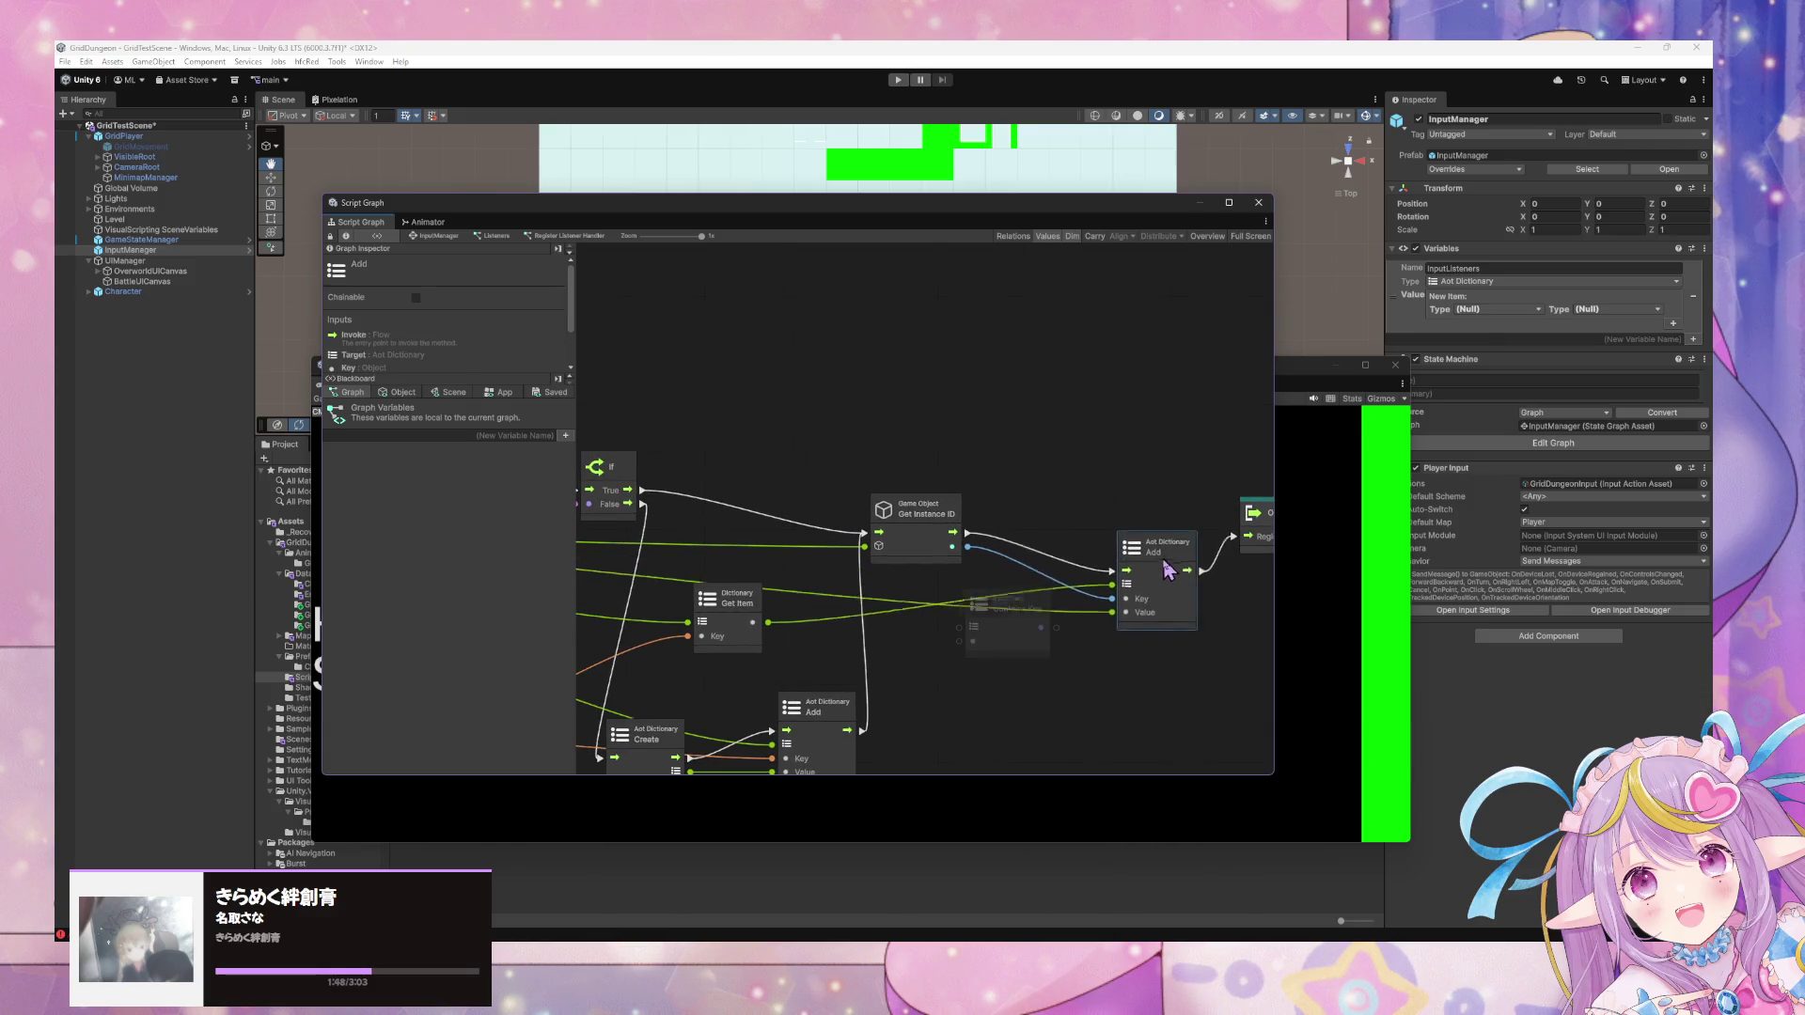
# Place Contains Key beside Get Instance ID and wire the instance ID into its Key.
pyautogui.moveTo(1036, 625)
pyautogui.mouseDown()
pyautogui.moveTo(1090, 527)
pyautogui.moveTo(1075, 457)
pyautogui.mouseUp()
pyautogui.moveTo(1090, 395); pyautogui.dragTo(1062, 541)
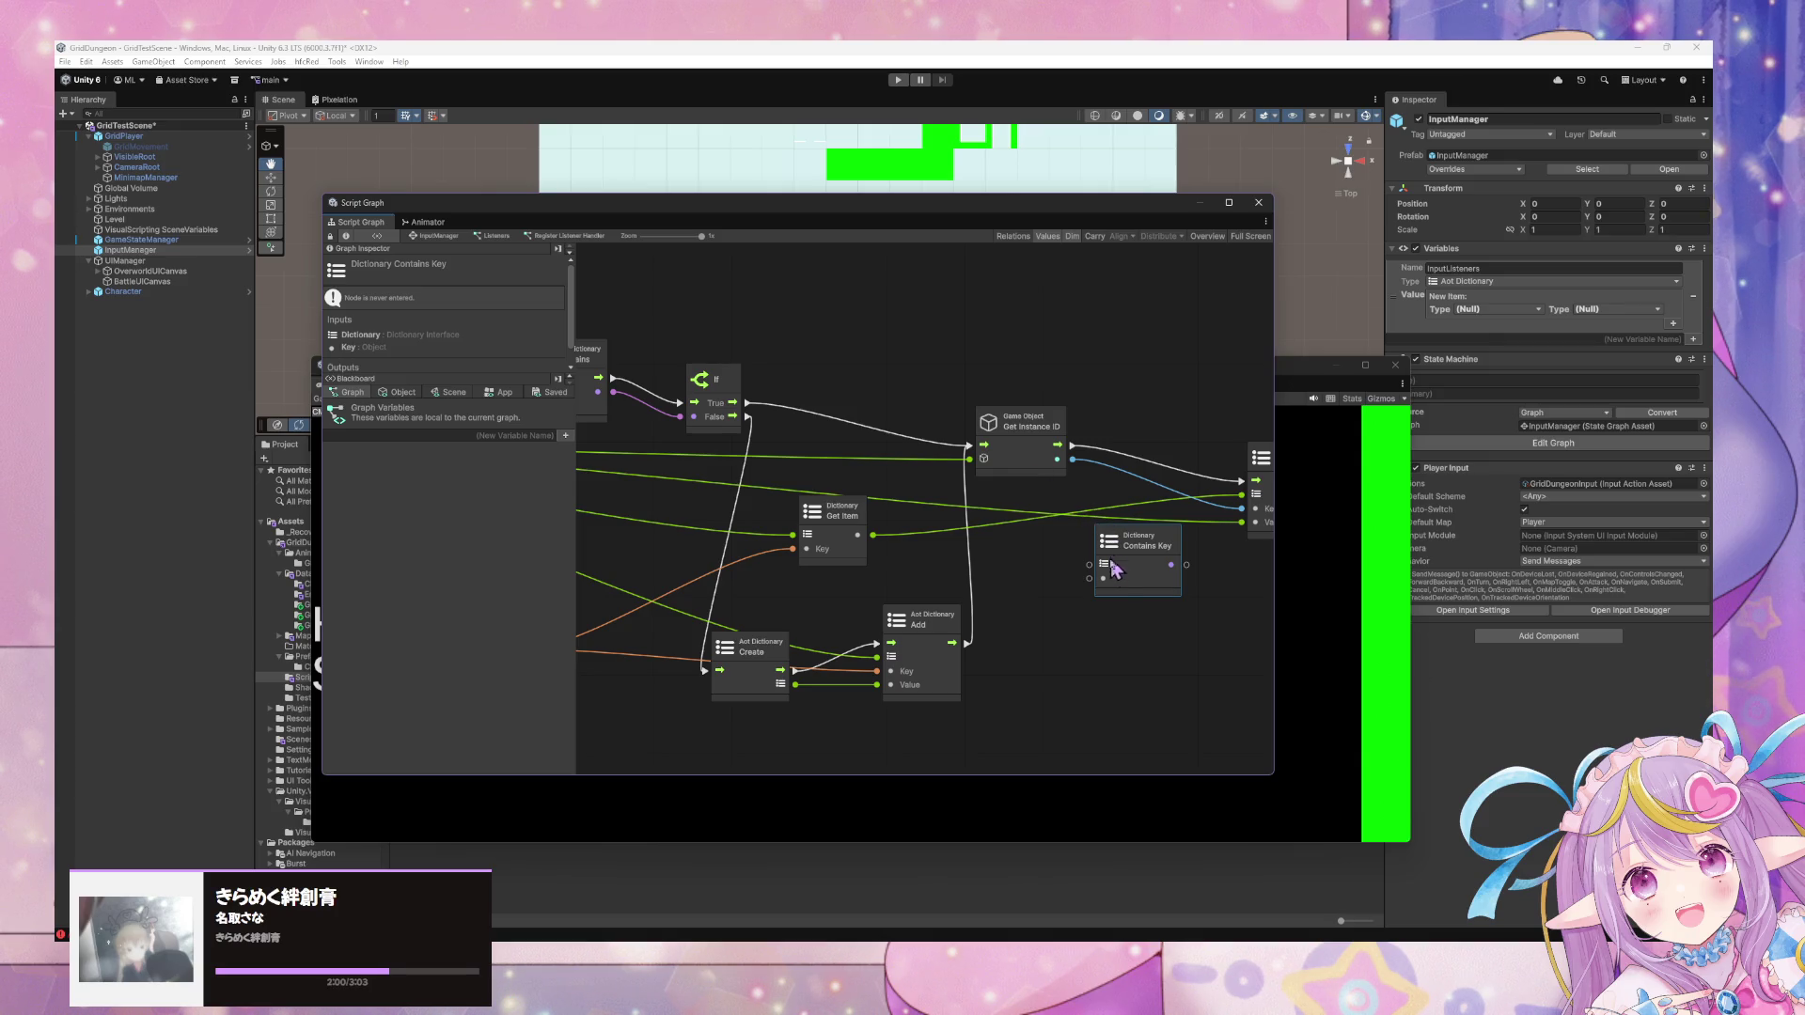
pyautogui.moveTo(1166, 570)
pyautogui.mouseDown()
pyautogui.moveTo(999, 588)
pyautogui.moveTo(1028, 499)
pyautogui.moveTo(973, 593)
pyautogui.moveTo(1010, 450)
pyautogui.mouseUp()
pyautogui.moveTo(715, 556)
pyautogui.mouseDown()
pyautogui.moveTo(935, 513)
pyautogui.moveTo(966, 484)
pyautogui.moveTo(996, 579)
pyautogui.mouseUp()
pyautogui.moveTo(915, 480)
pyautogui.mouseDown()
pyautogui.moveTo(961, 594)
pyautogui.moveTo(1004, 545)
pyautogui.moveTo(981, 593)
pyautogui.mouseUp()
# Add an If node fed by the Contains Key result, route its branches to Add and Output.
pyautogui.rightClick(1110, 596)
pyautogui.write('if')
pyautogui.press('Return')
pyautogui.moveTo(1042, 442); pyautogui.dragTo(1005, 395)
pyautogui.moveTo(914, 466); pyautogui.dragTo(993, 434)
pyautogui.moveTo(1034, 605)
pyautogui.mouseDown()
pyautogui.moveTo(994, 448)
pyautogui.moveTo(1084, 502)
pyautogui.mouseUp()
pyautogui.moveTo(1060, 433)
pyautogui.mouseDown()
pyautogui.moveTo(1186, 472)
pyautogui.moveTo(1129, 517)
pyautogui.mouseUp()
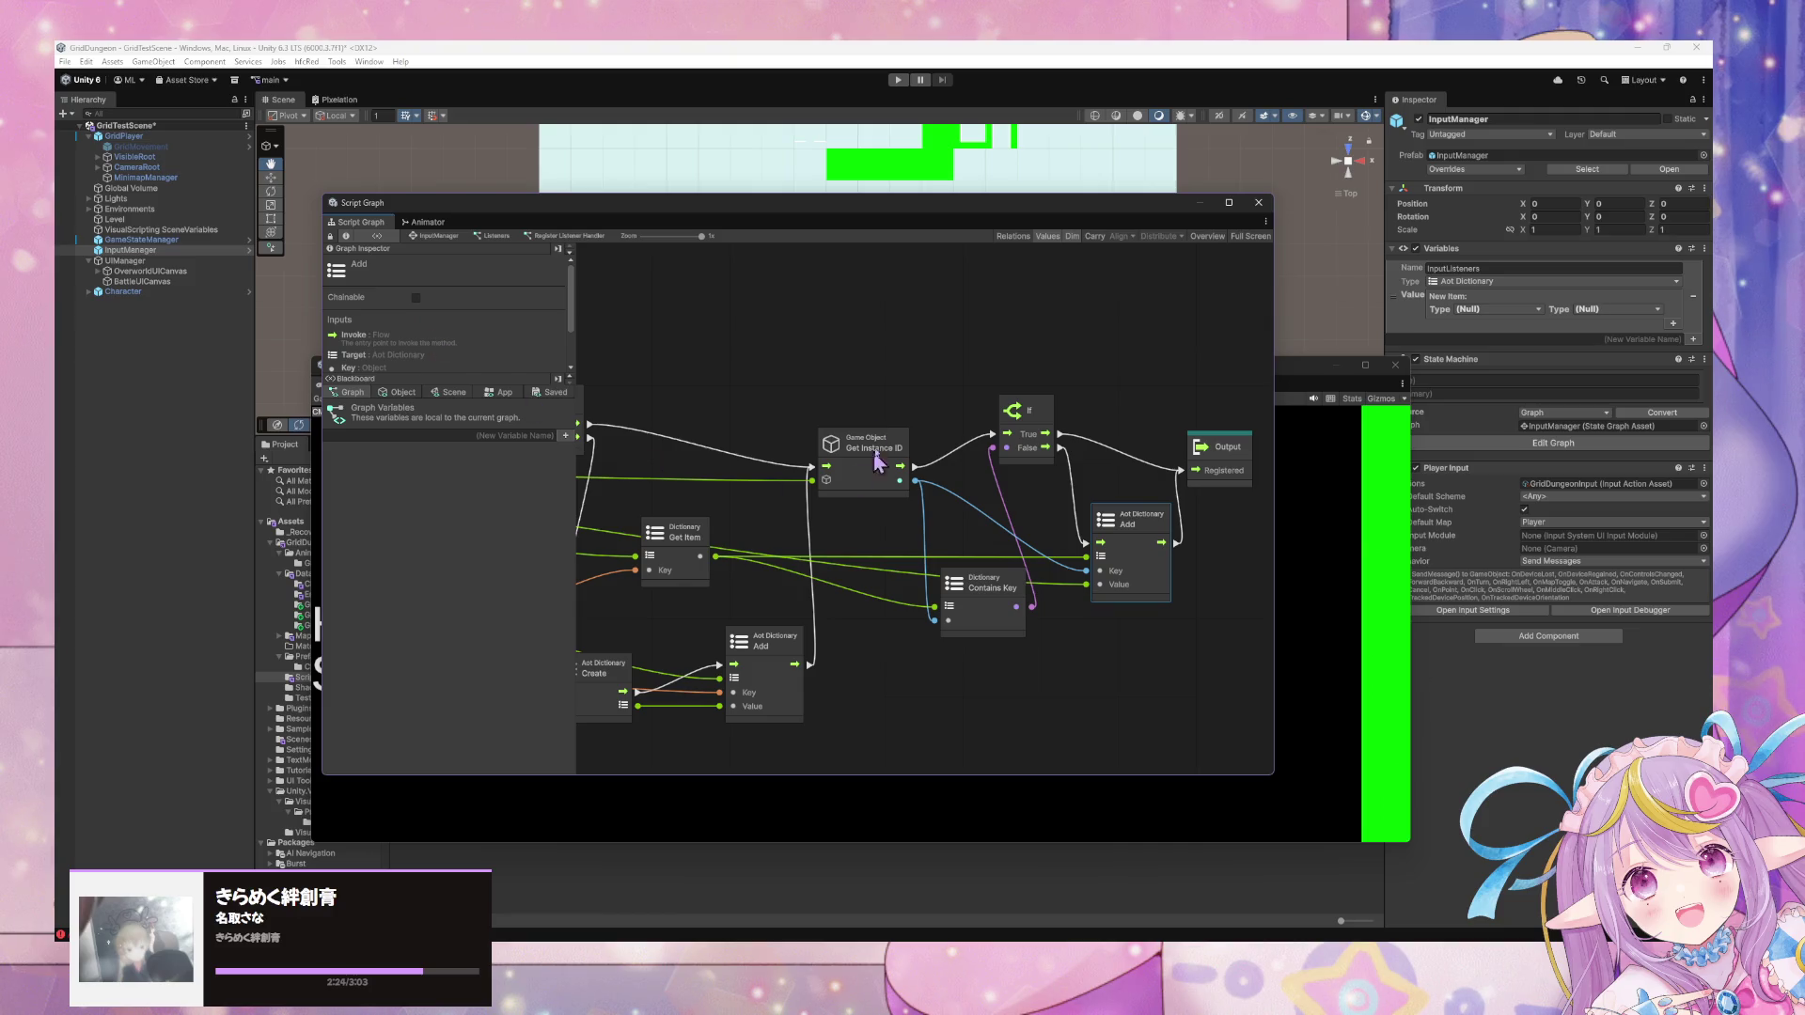
pyautogui.click(497, 235)
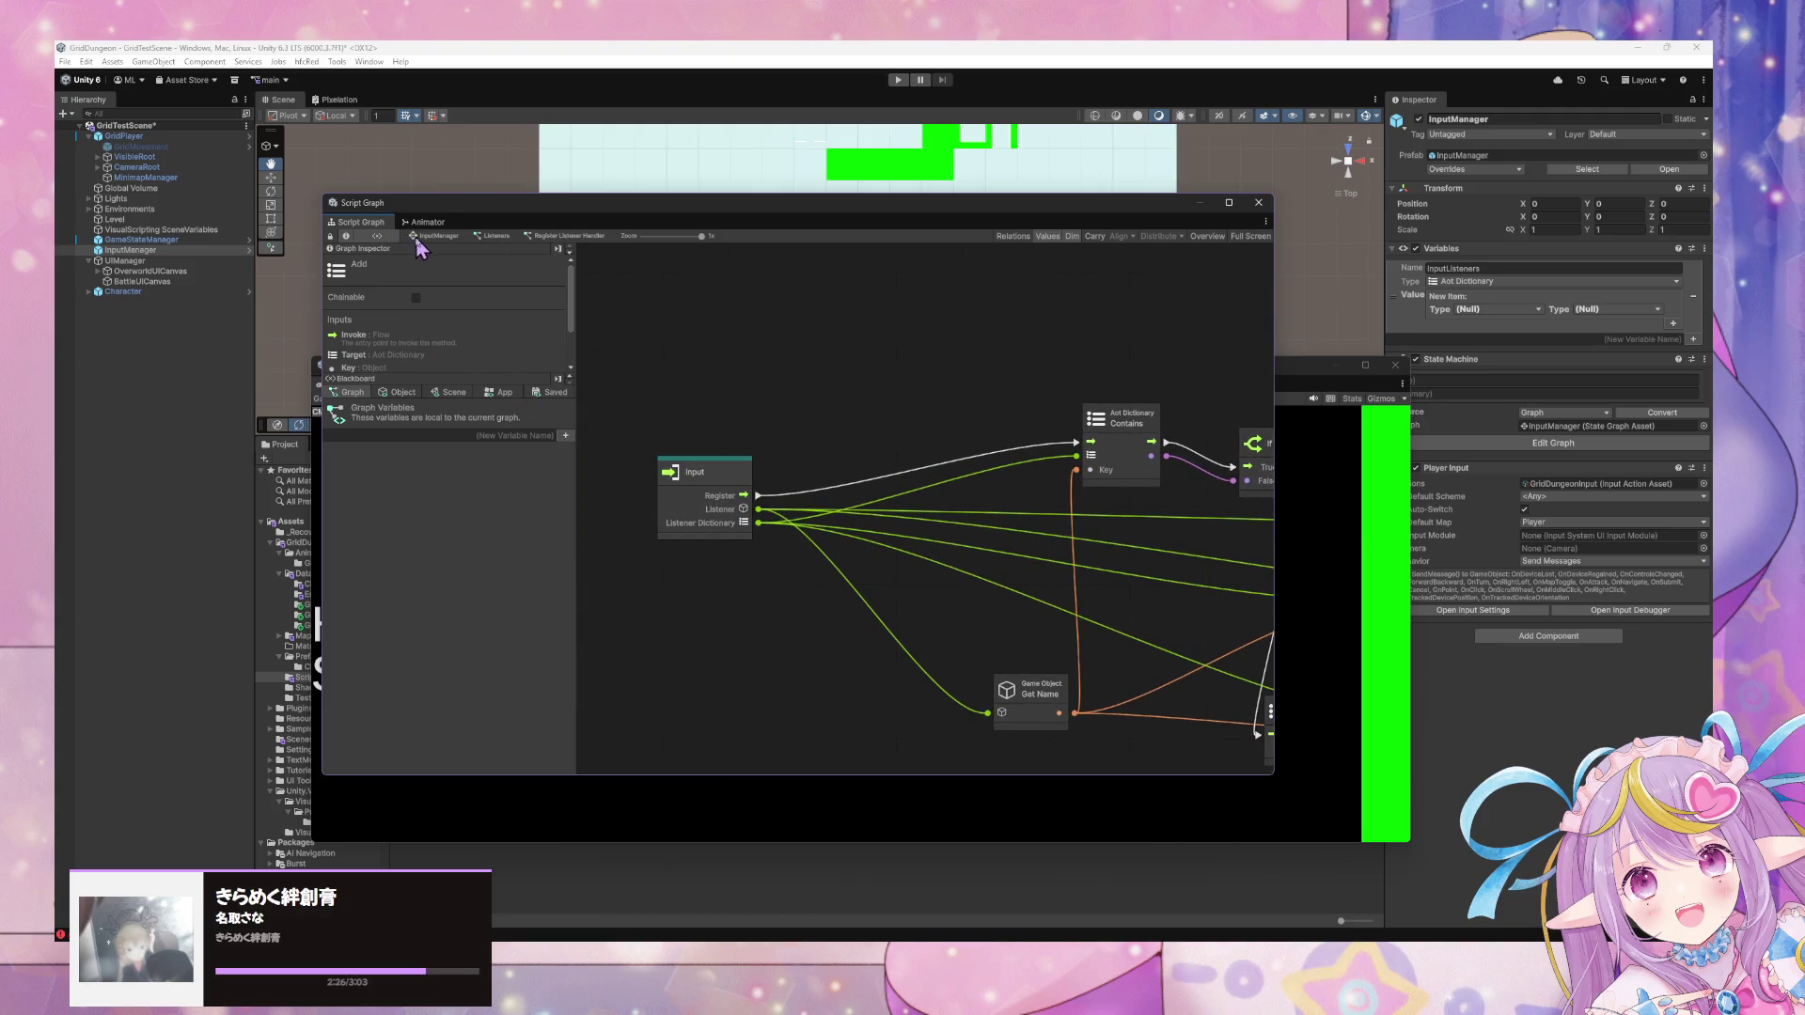
pyautogui.click(423, 237)
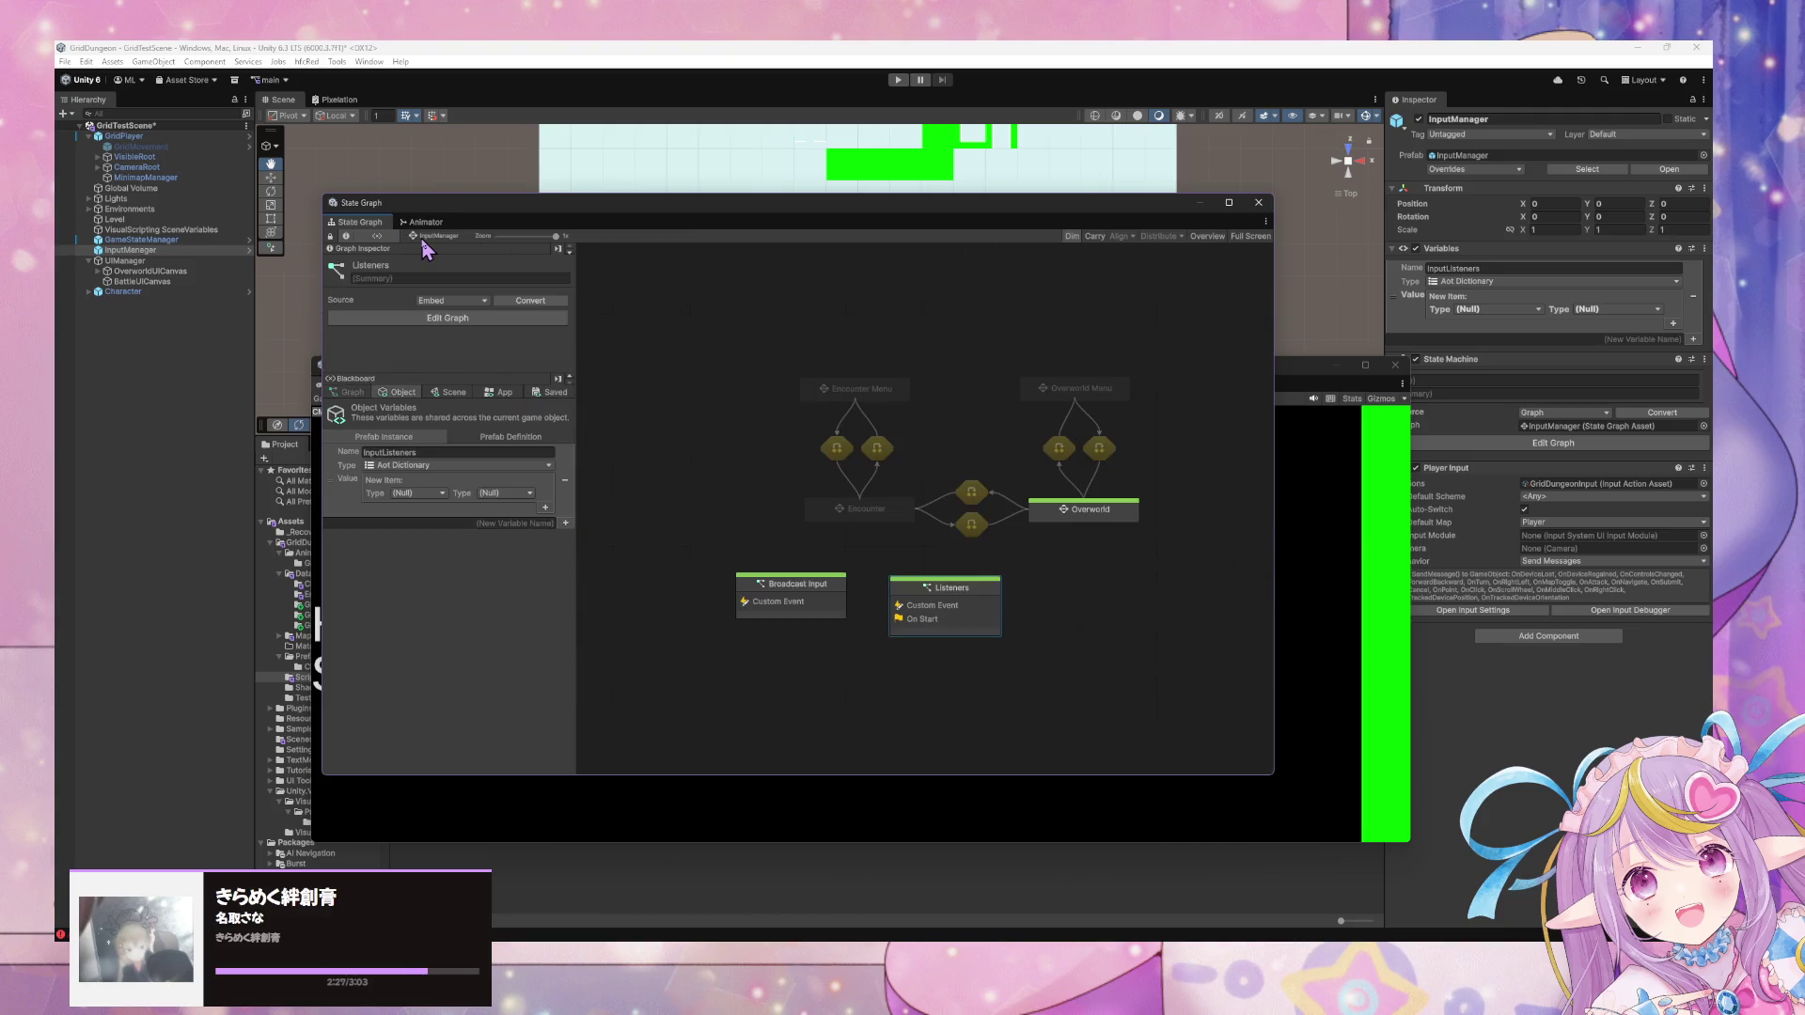
# Select GridMovement and start play mode.
pyautogui.click(901, 83)
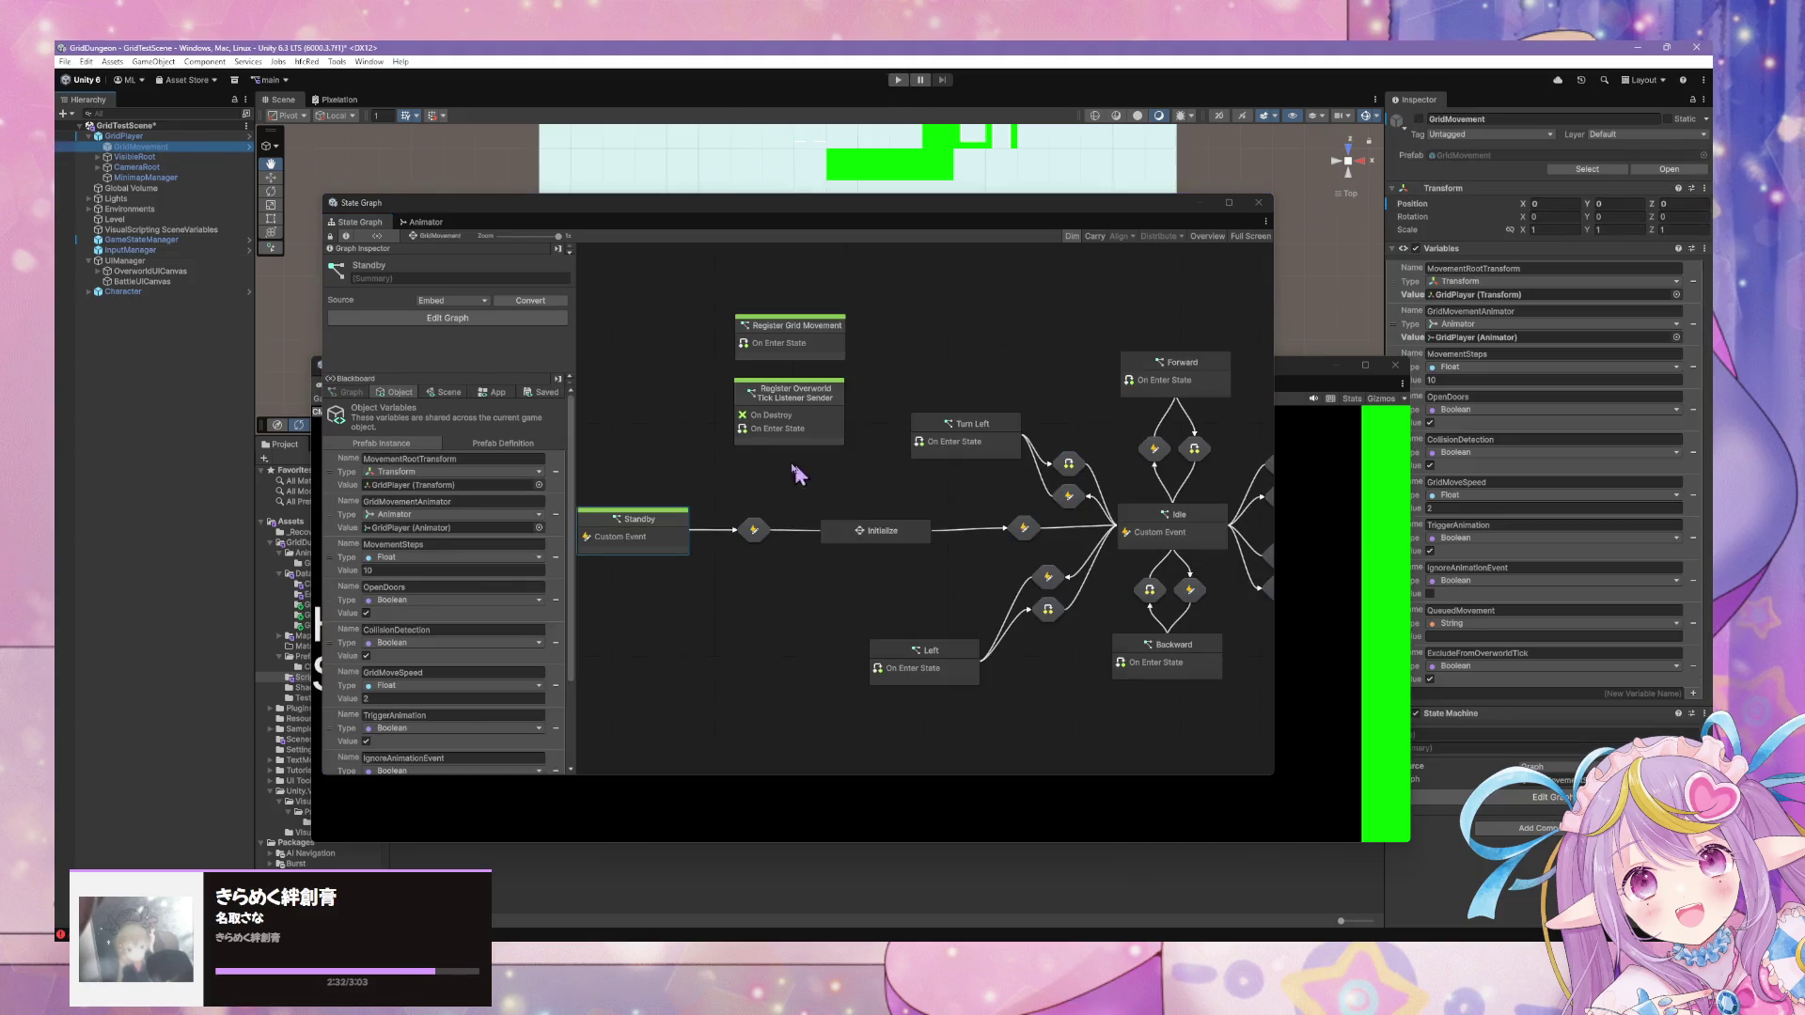
pyautogui.click(146, 149)
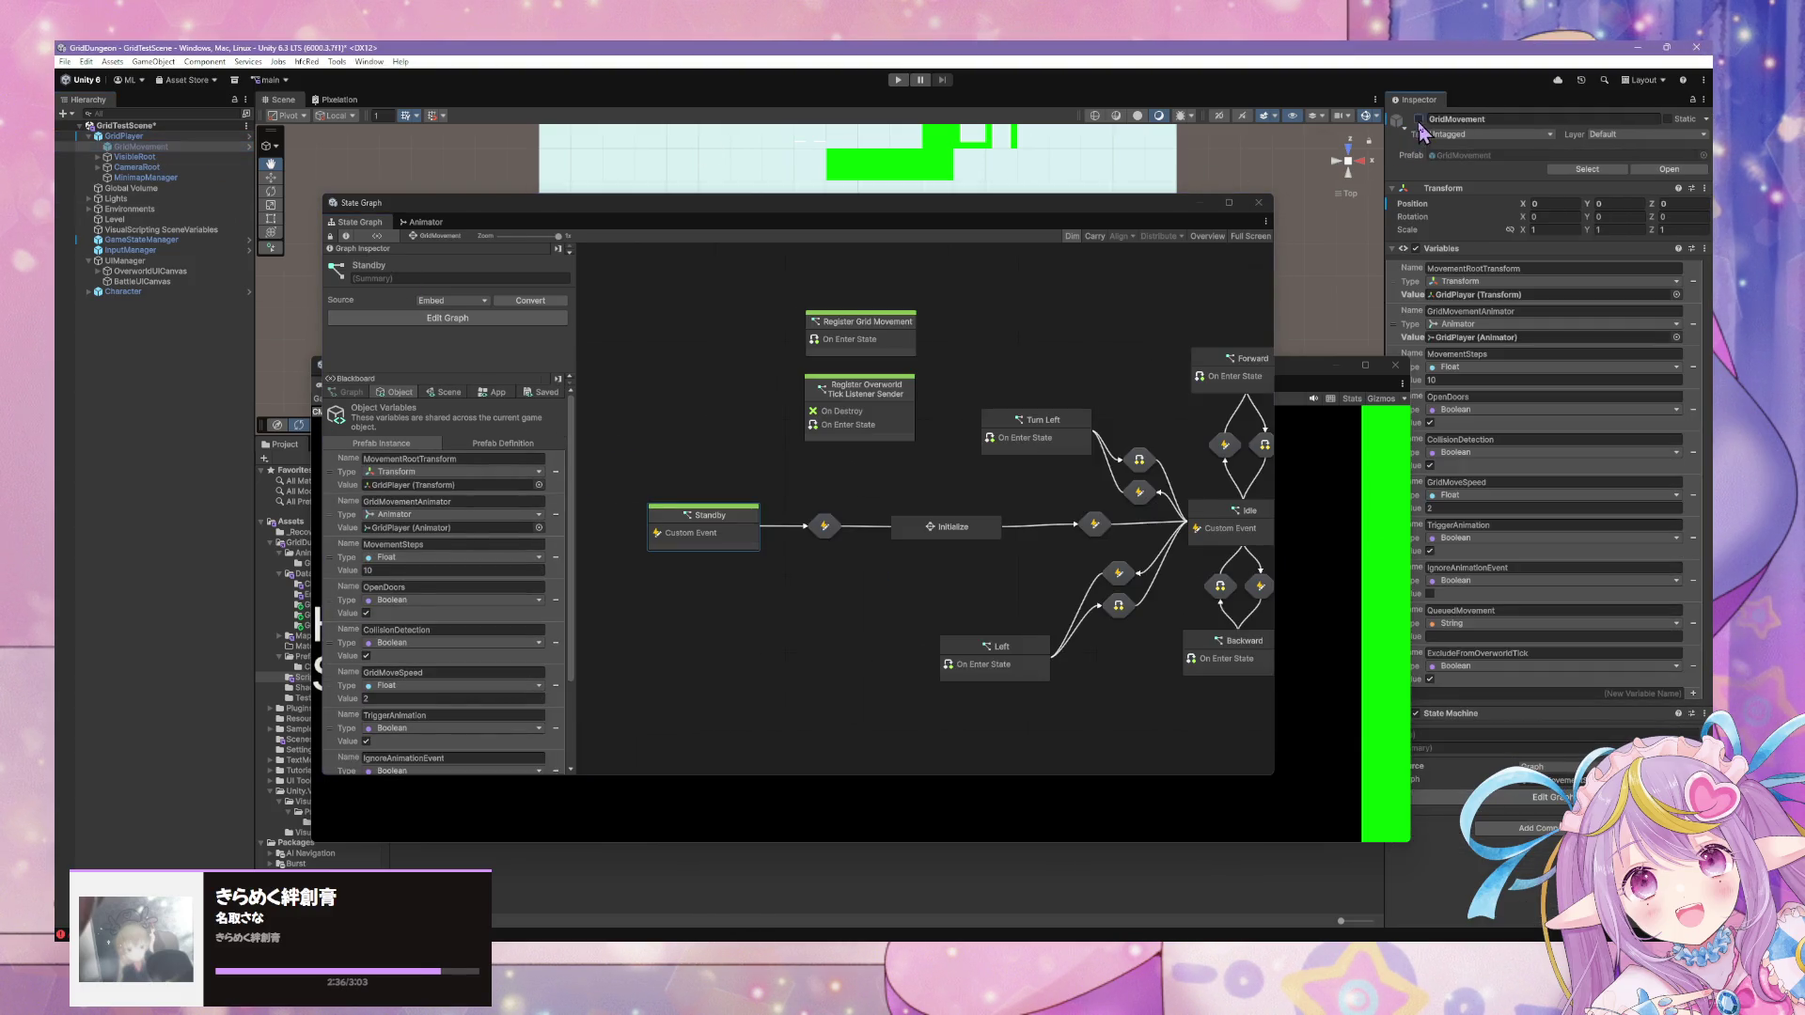
pyautogui.click(898, 81)
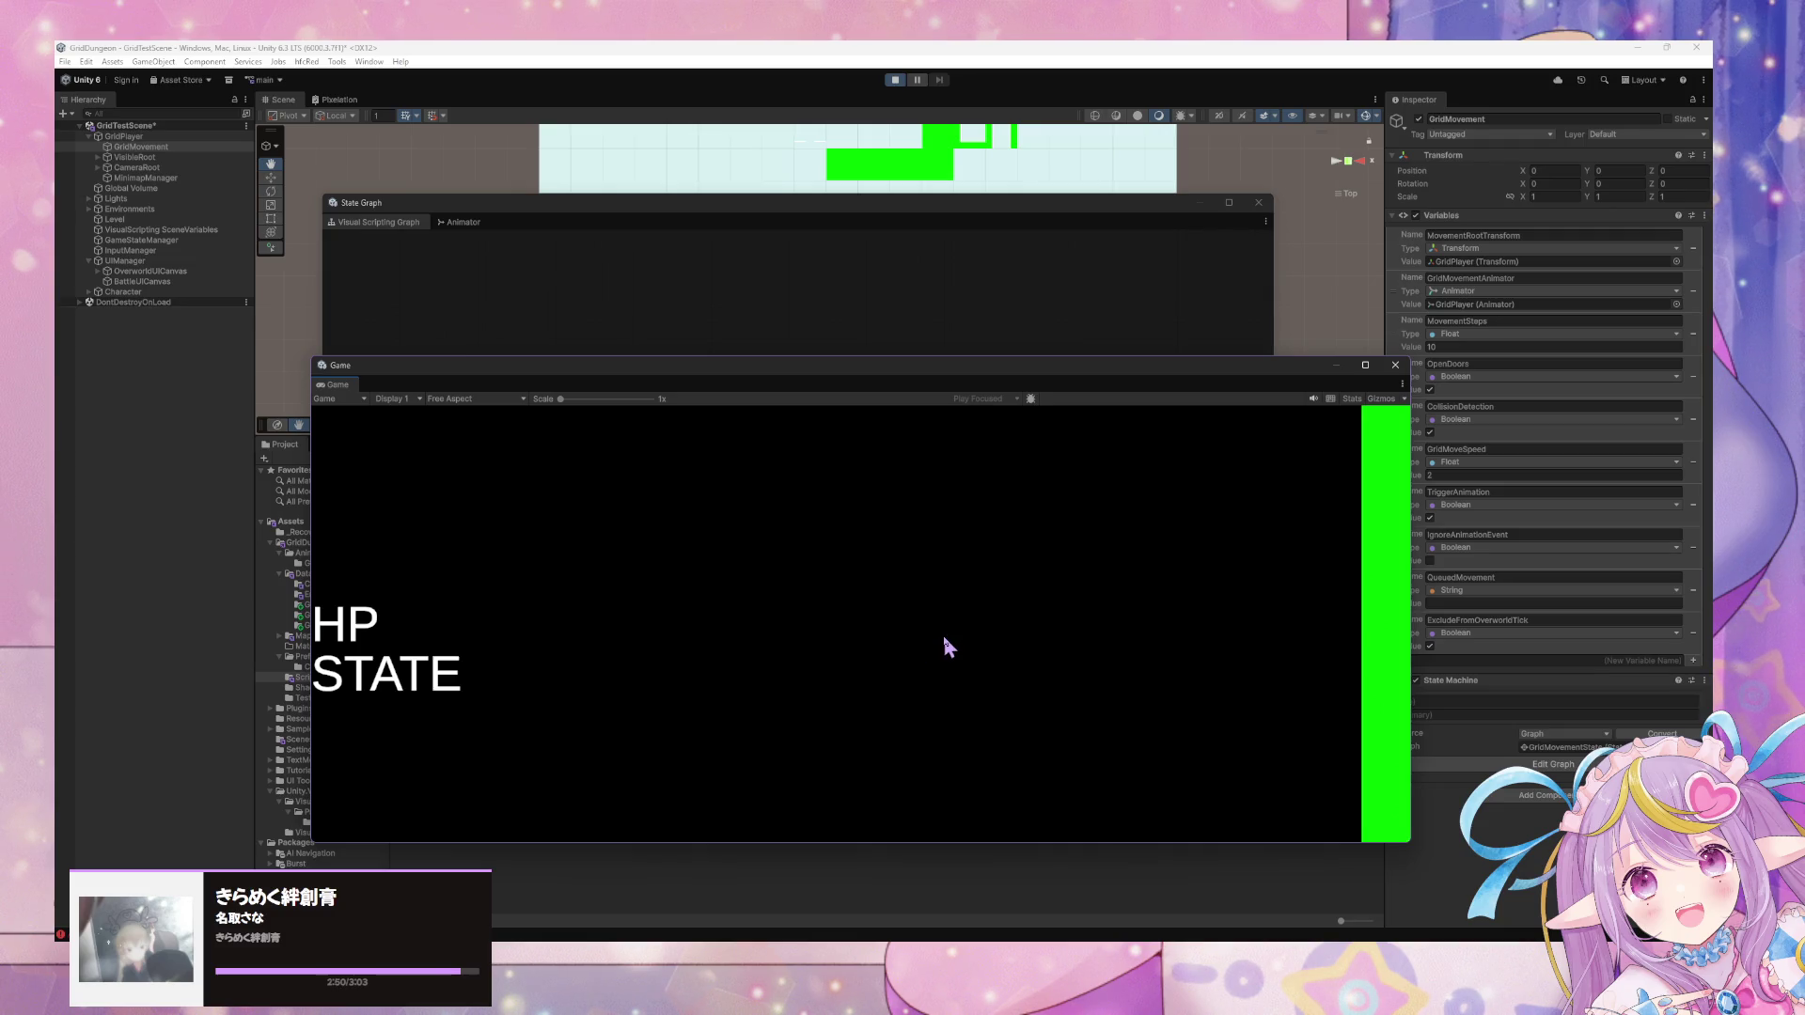
# Walk the player through the dungeon corridors with W, A and D to the black square.
pyautogui.press('w')
pyautogui.press('w')
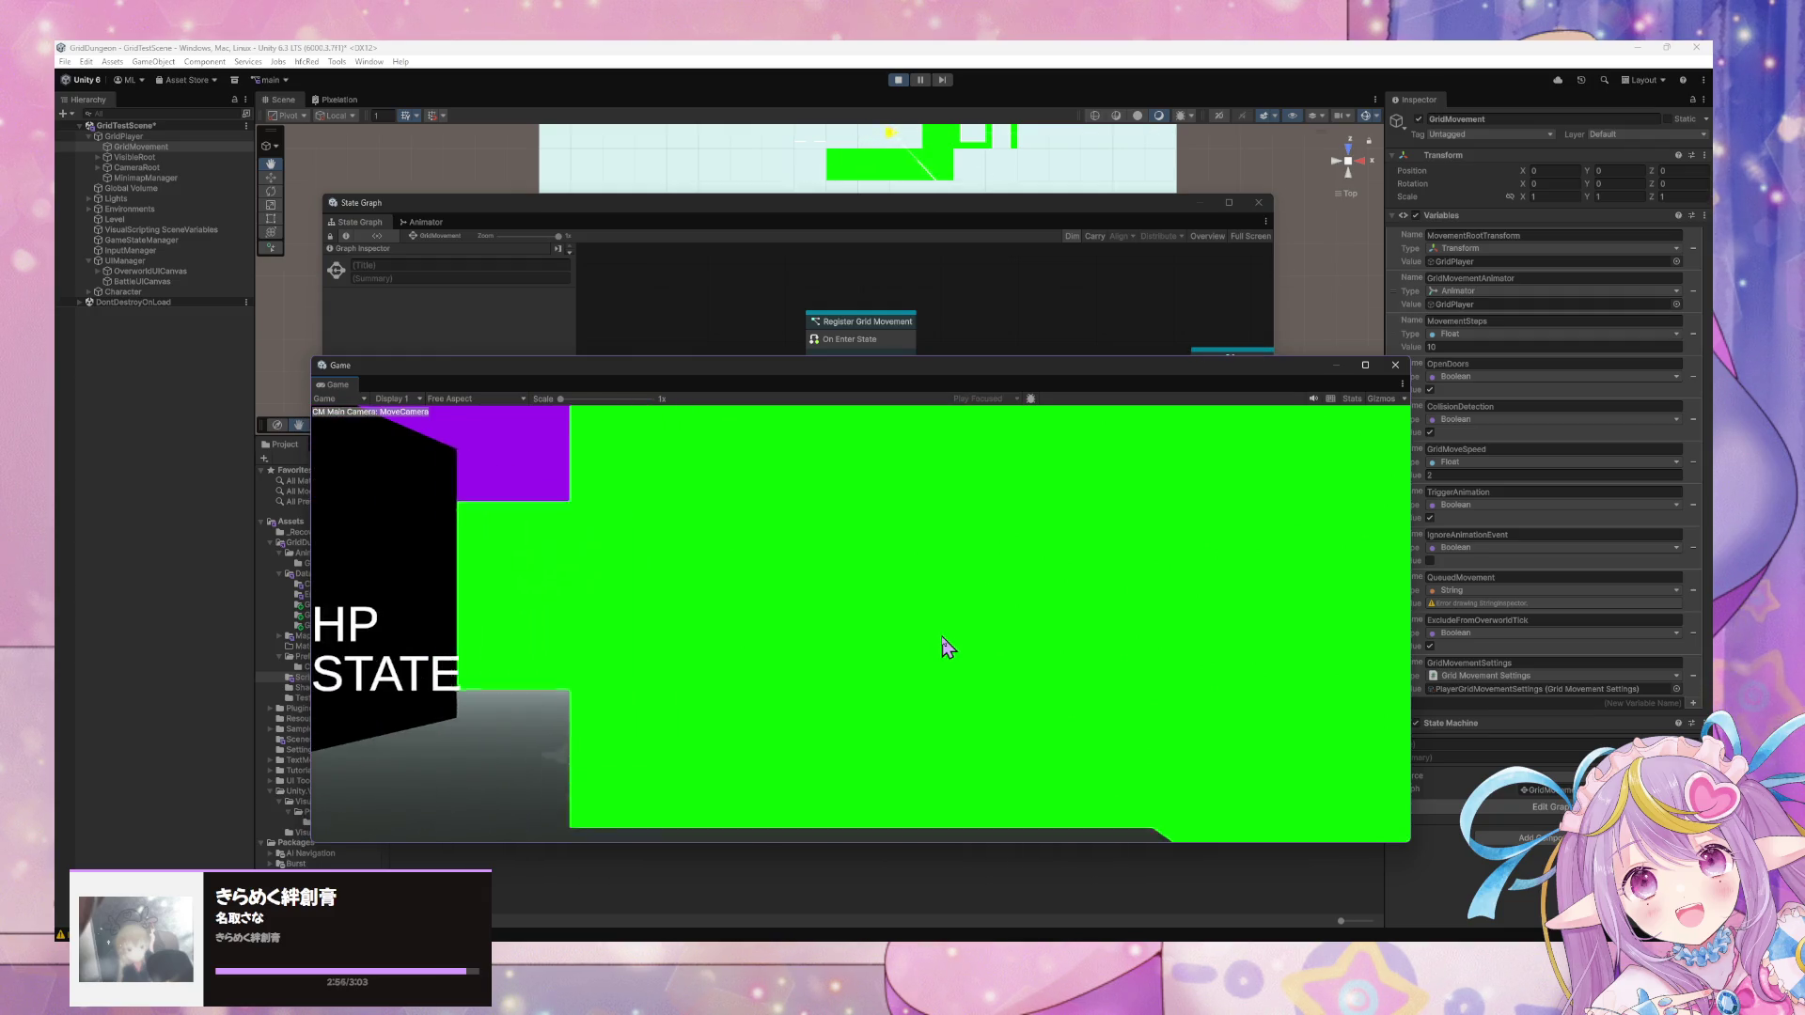
pyautogui.press('a')
pyautogui.press('w')
pyautogui.press('w')
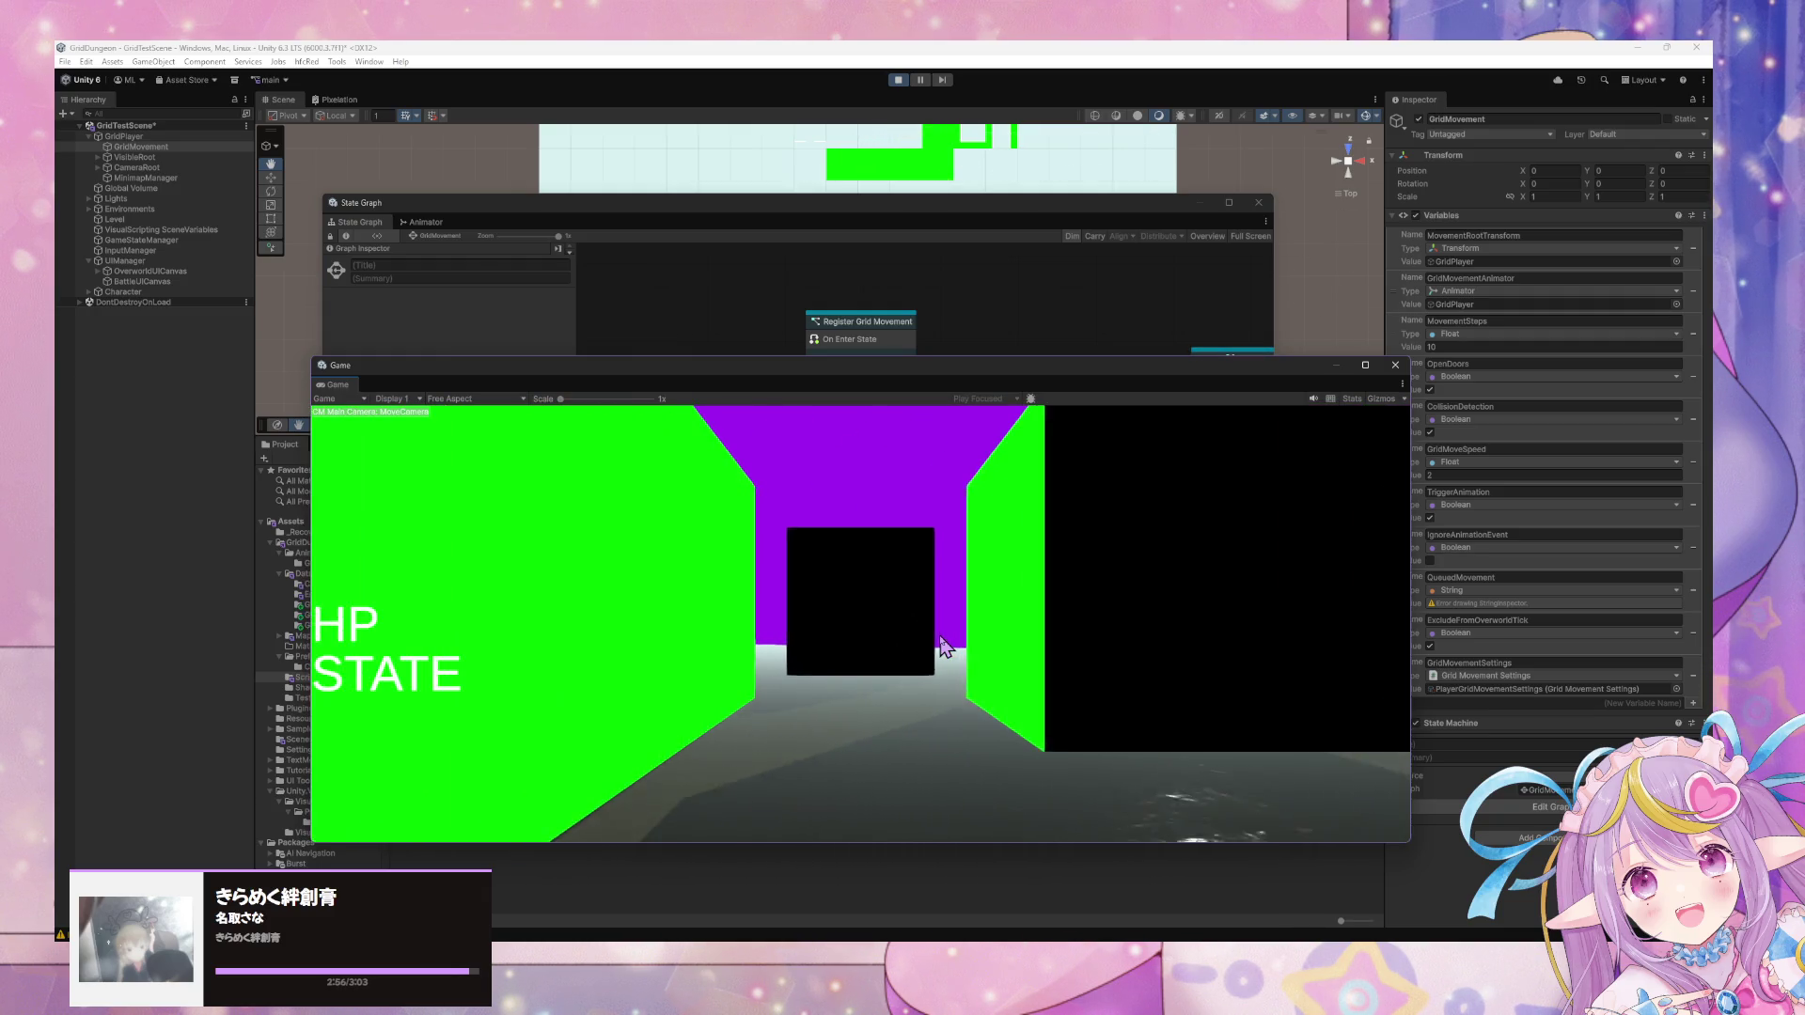
pyautogui.press('w')
pyautogui.press('d')
pyautogui.press('w')
pyautogui.press('d')
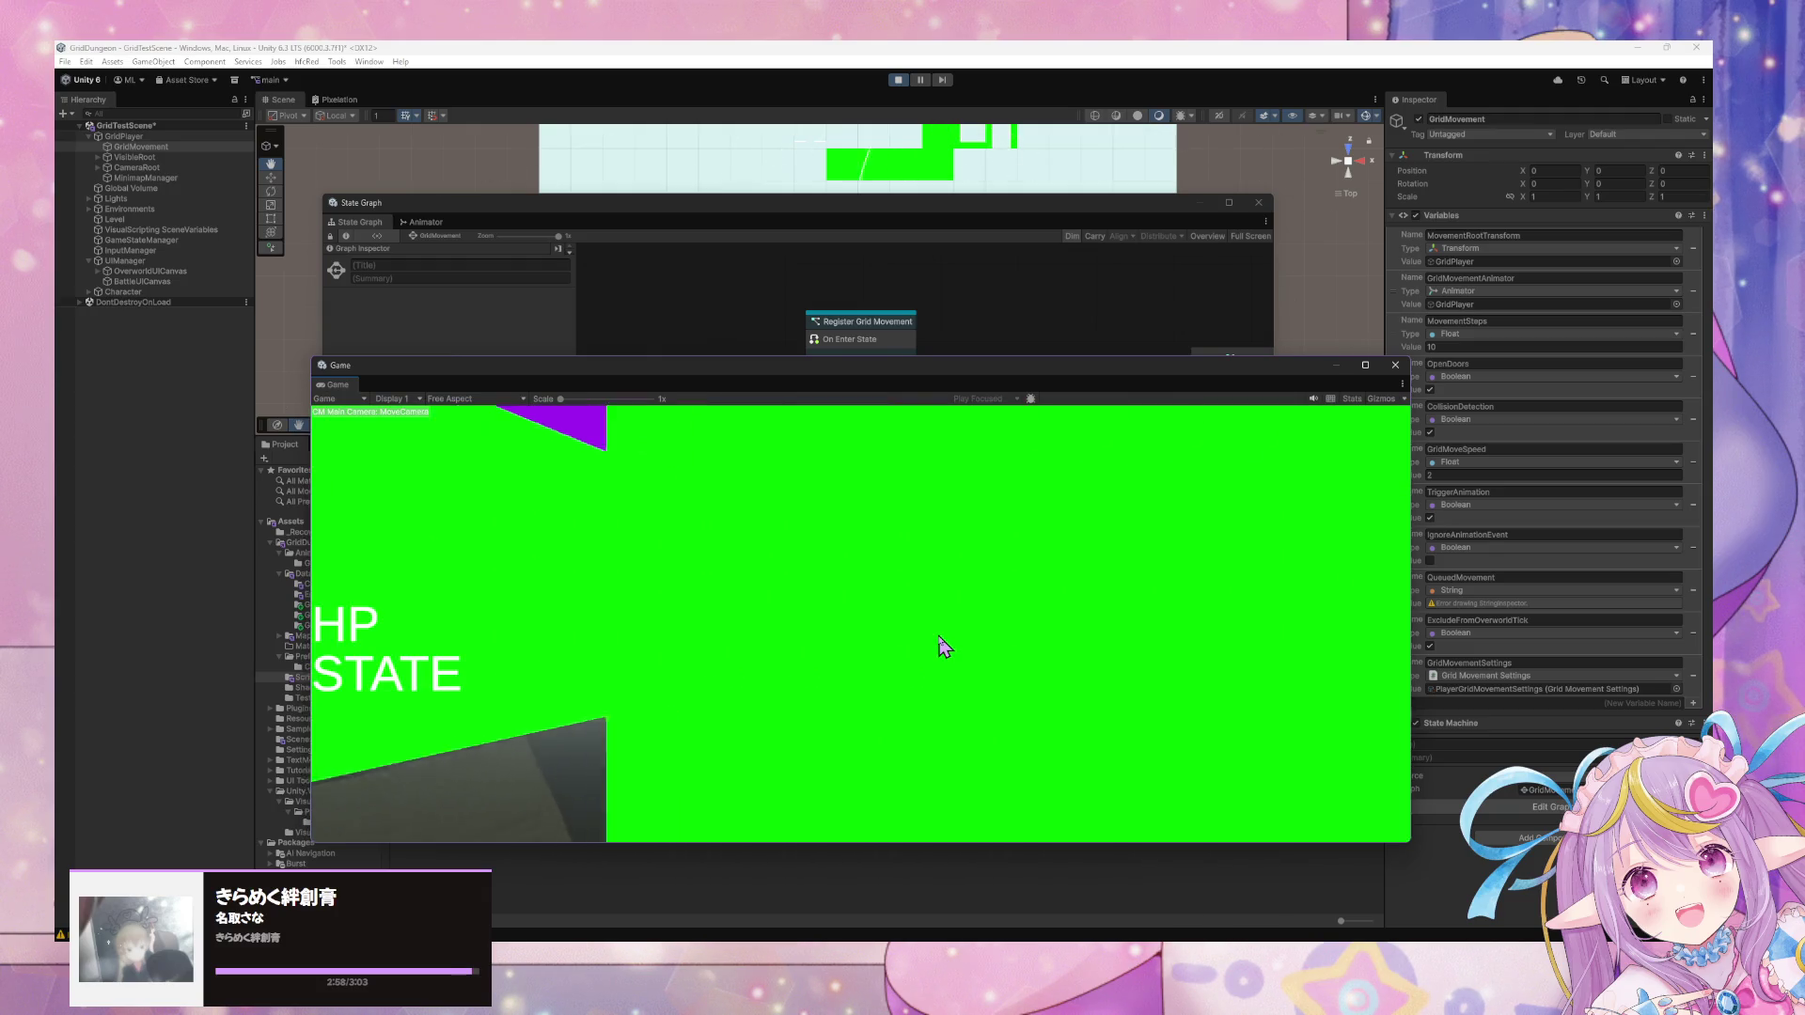
pyautogui.press('d')
pyautogui.press('d')
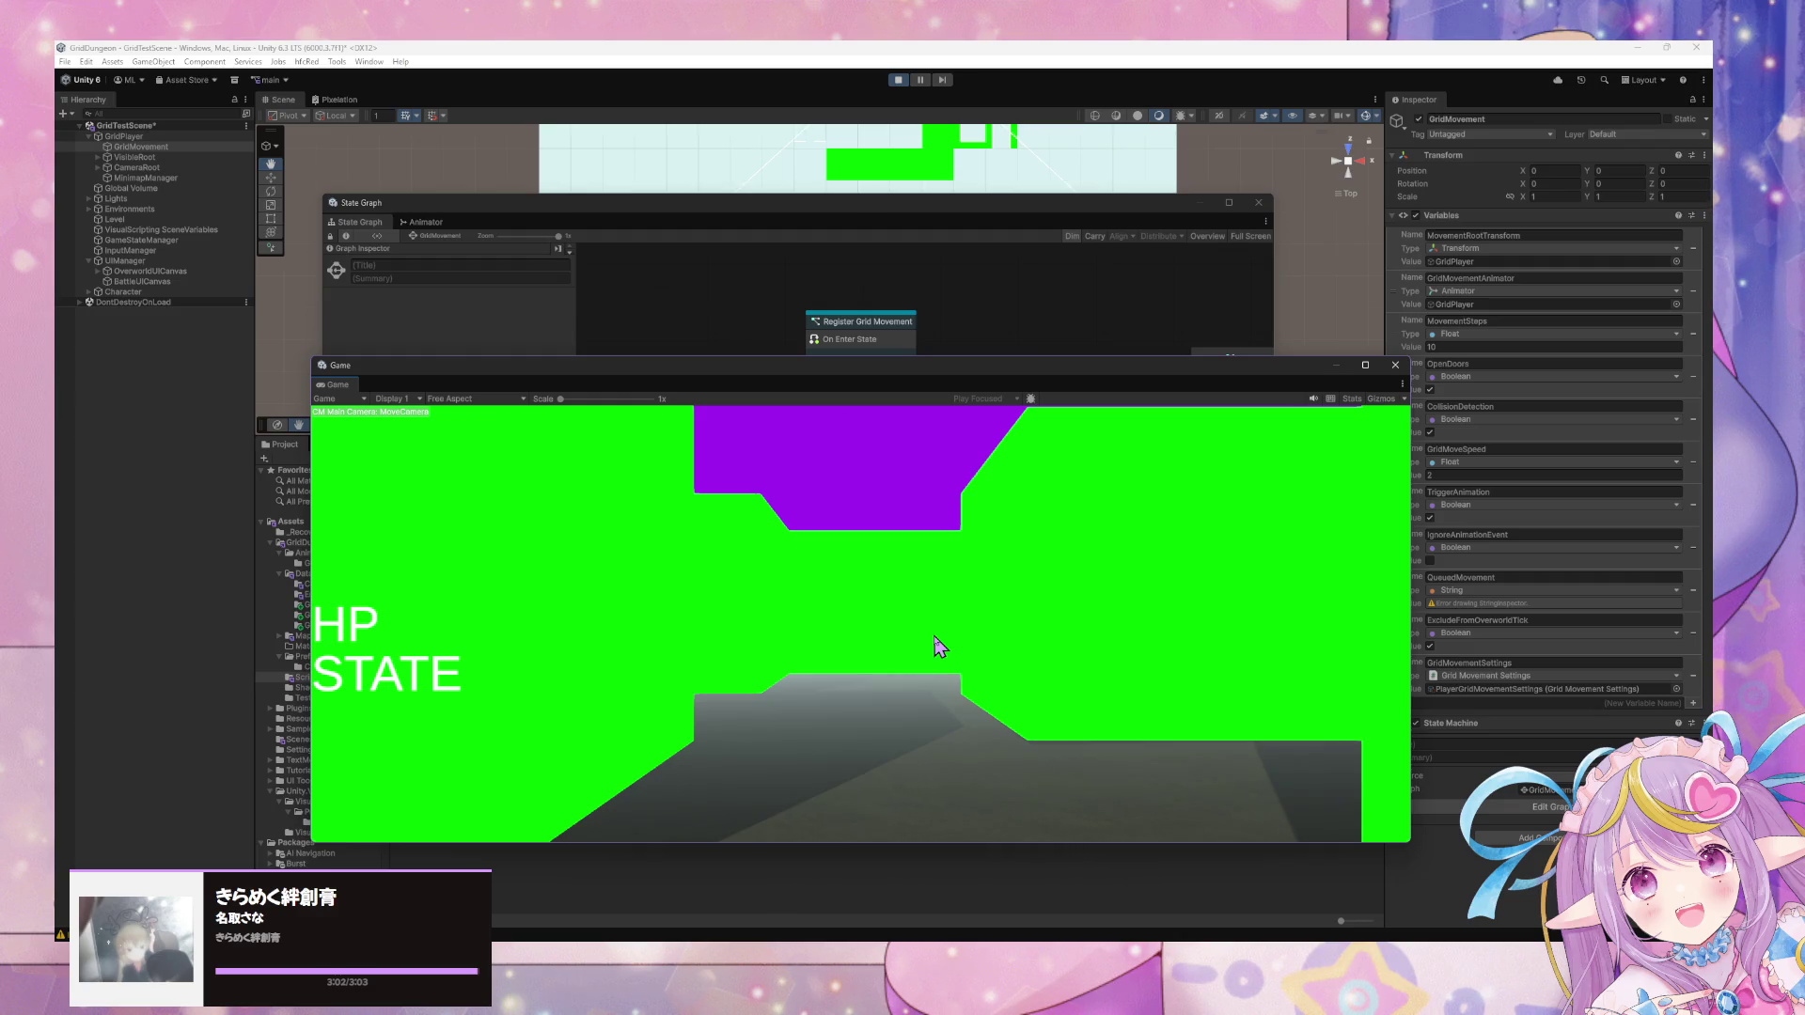
pyautogui.press('w')
pyautogui.press('d')
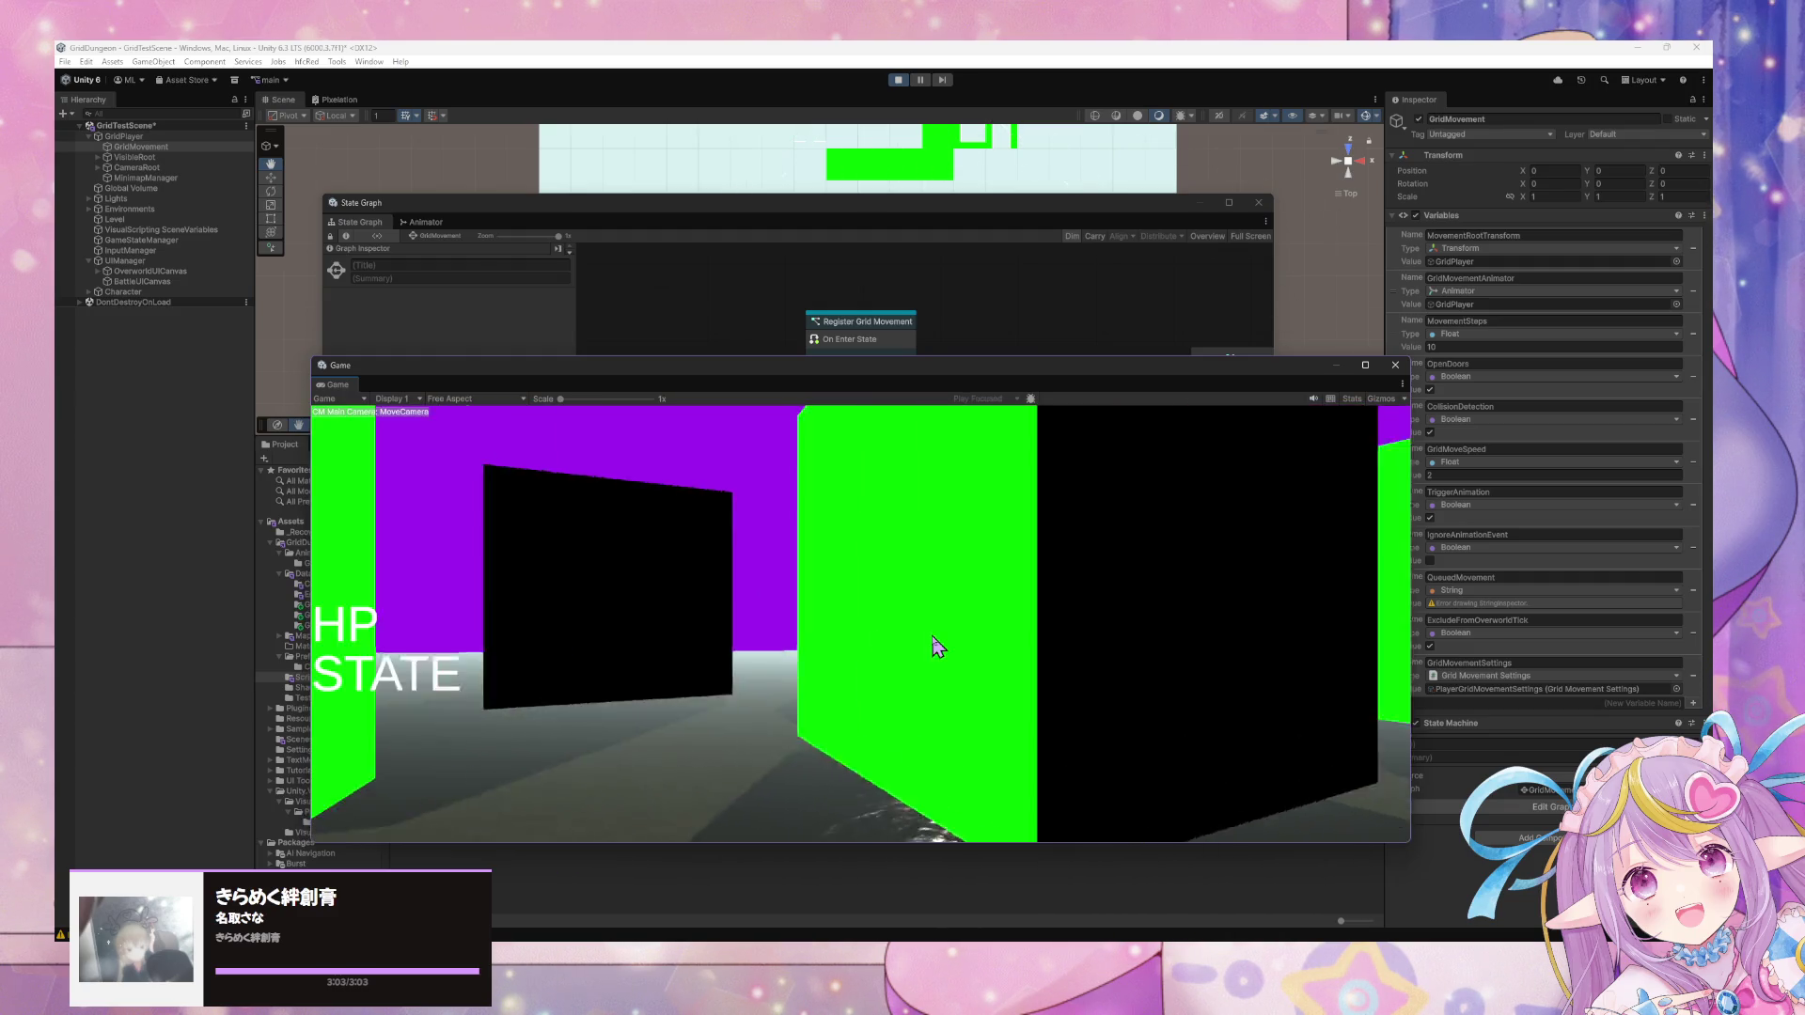
pyautogui.press('a')
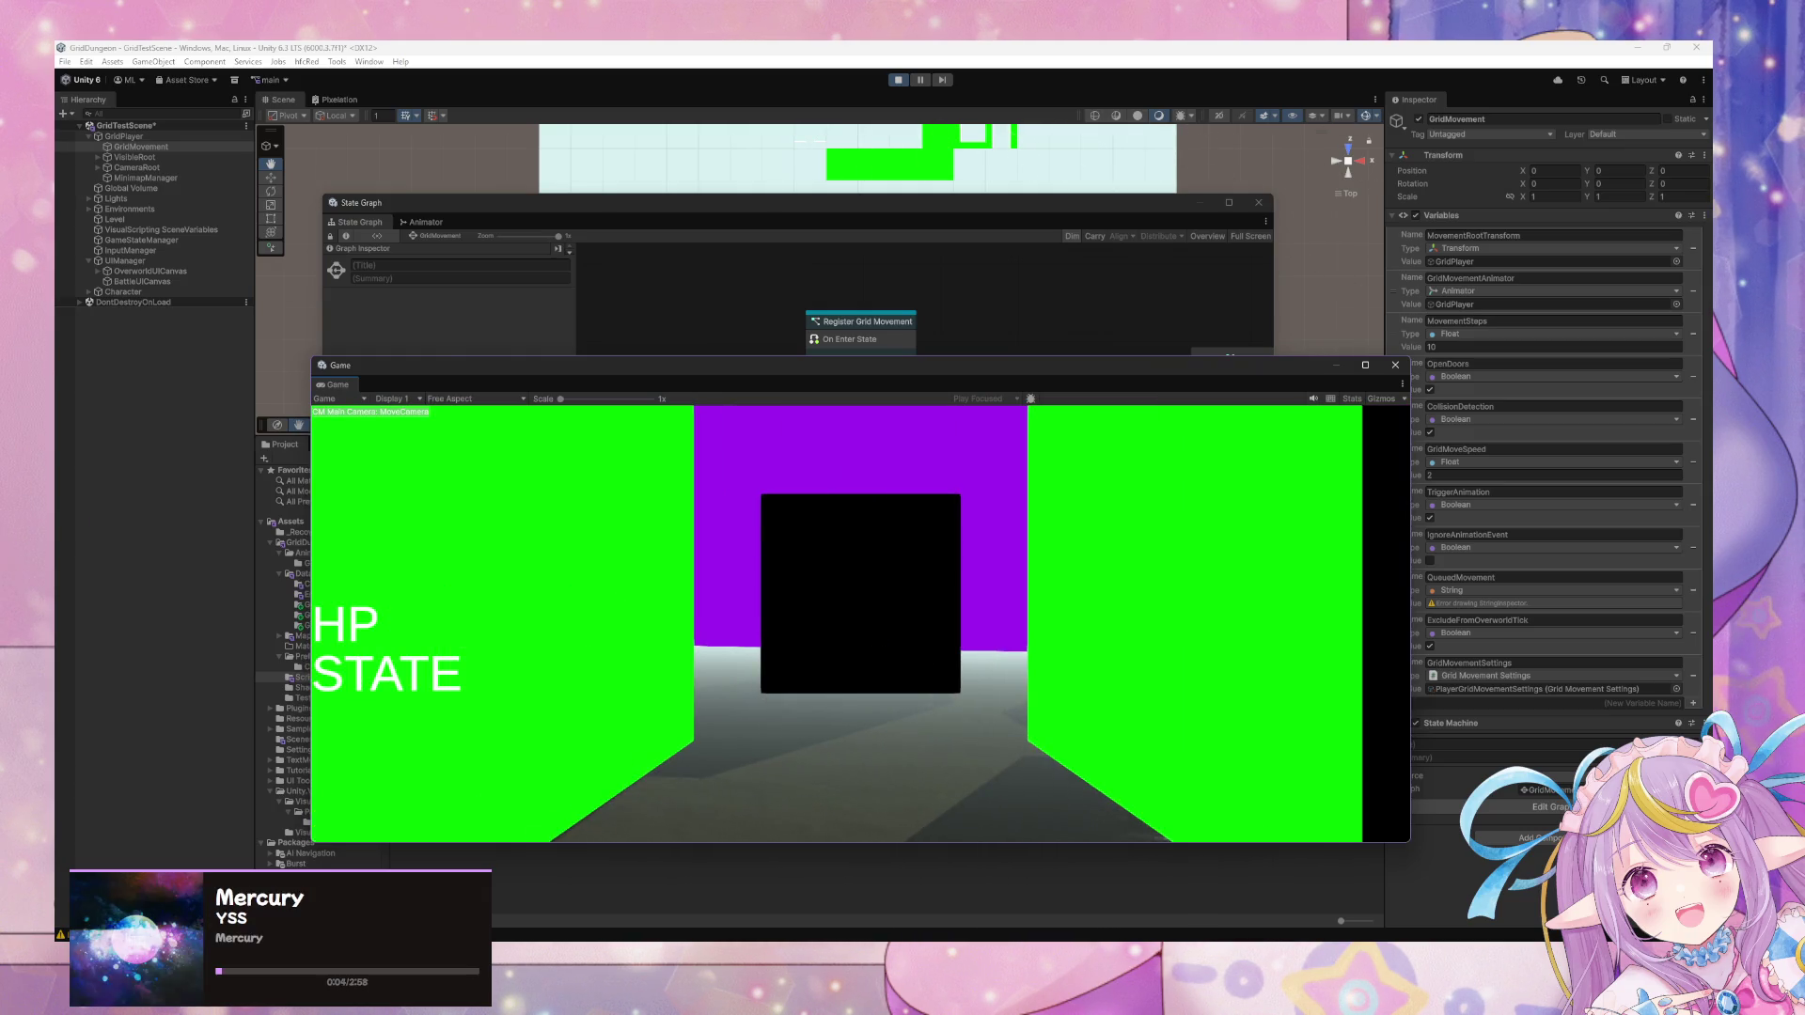
pyautogui.press('w')
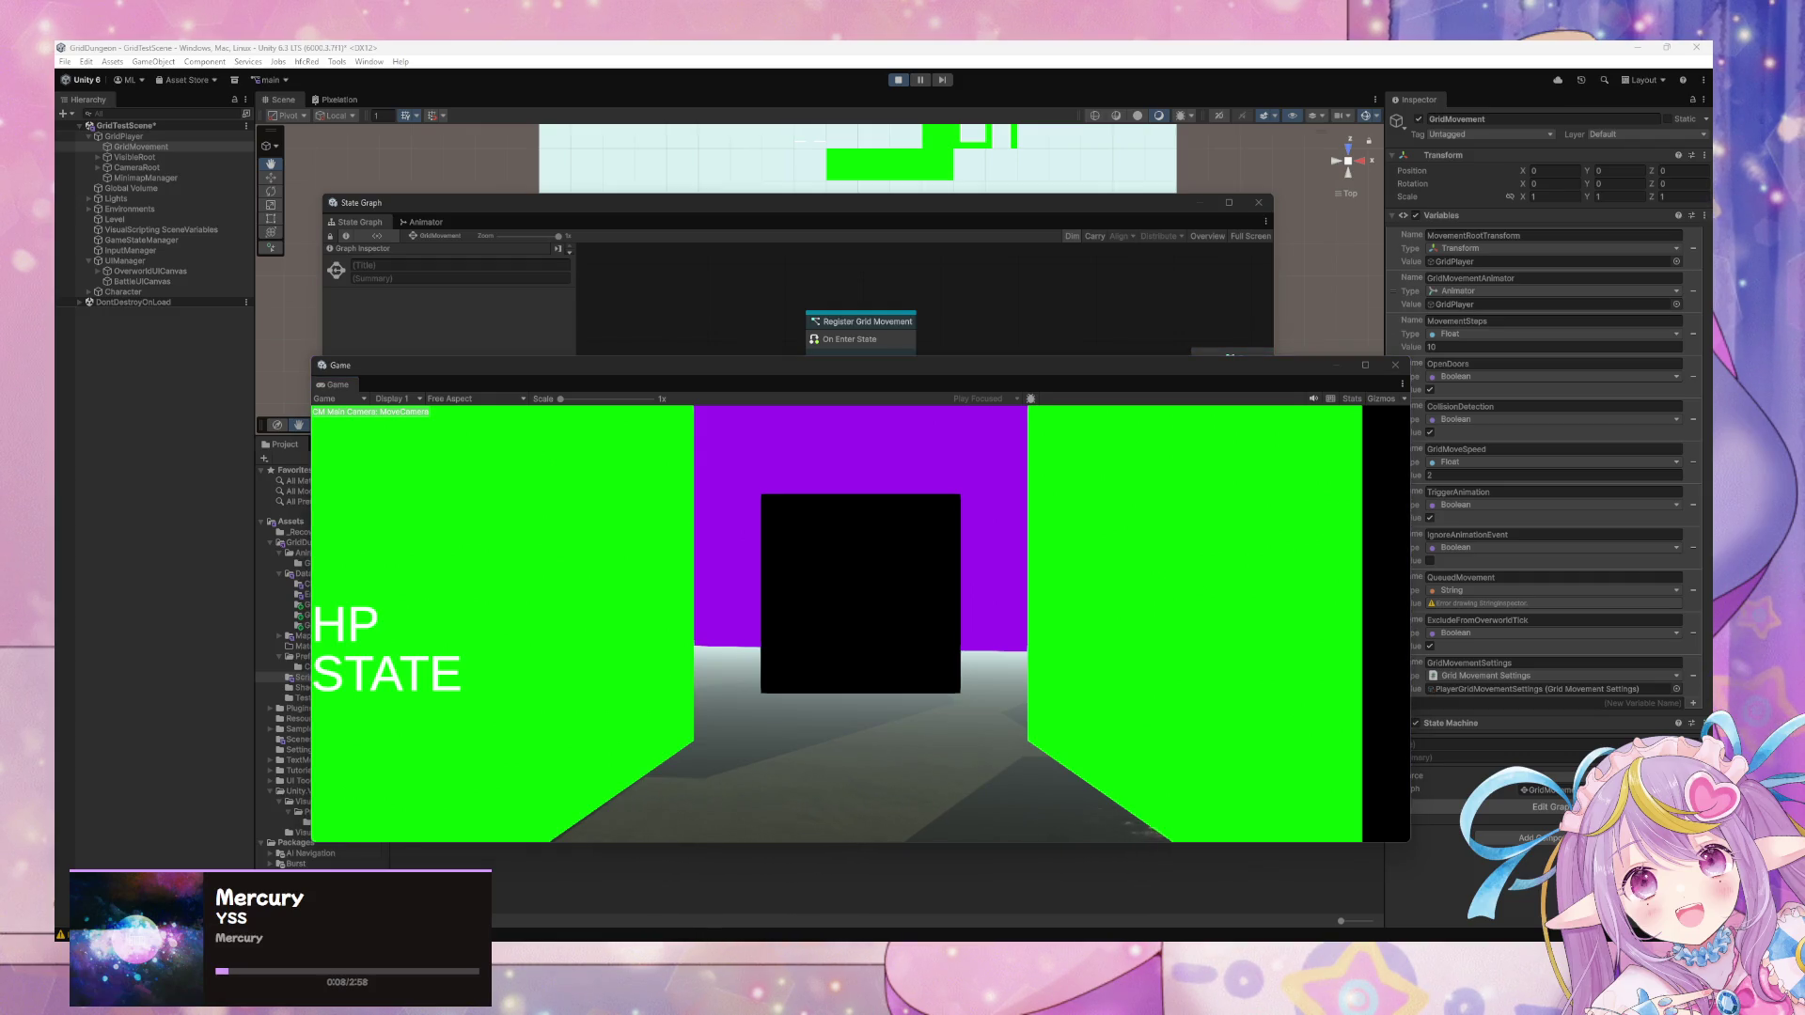
pyautogui.click(840, 342)
# Inspect GridMovement's Standby script graph and the Idle state's options.
pyautogui.press('f')
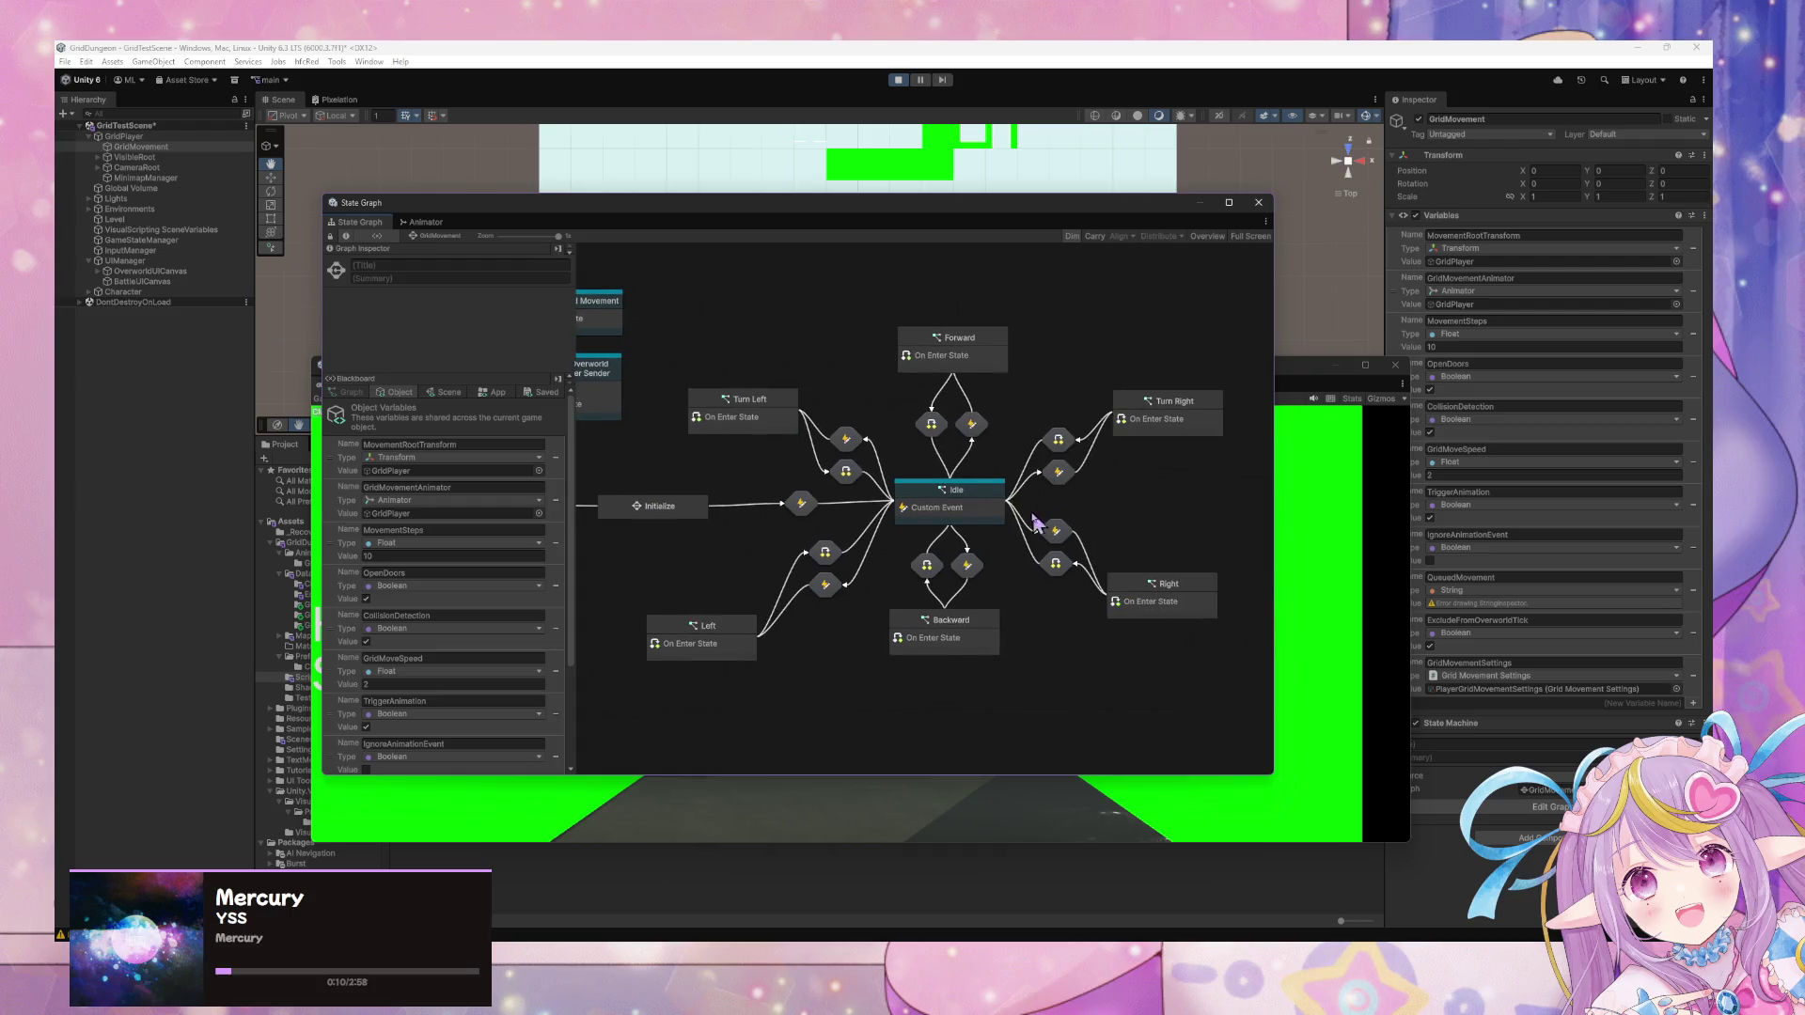
pyautogui.doubleClick(741, 491)
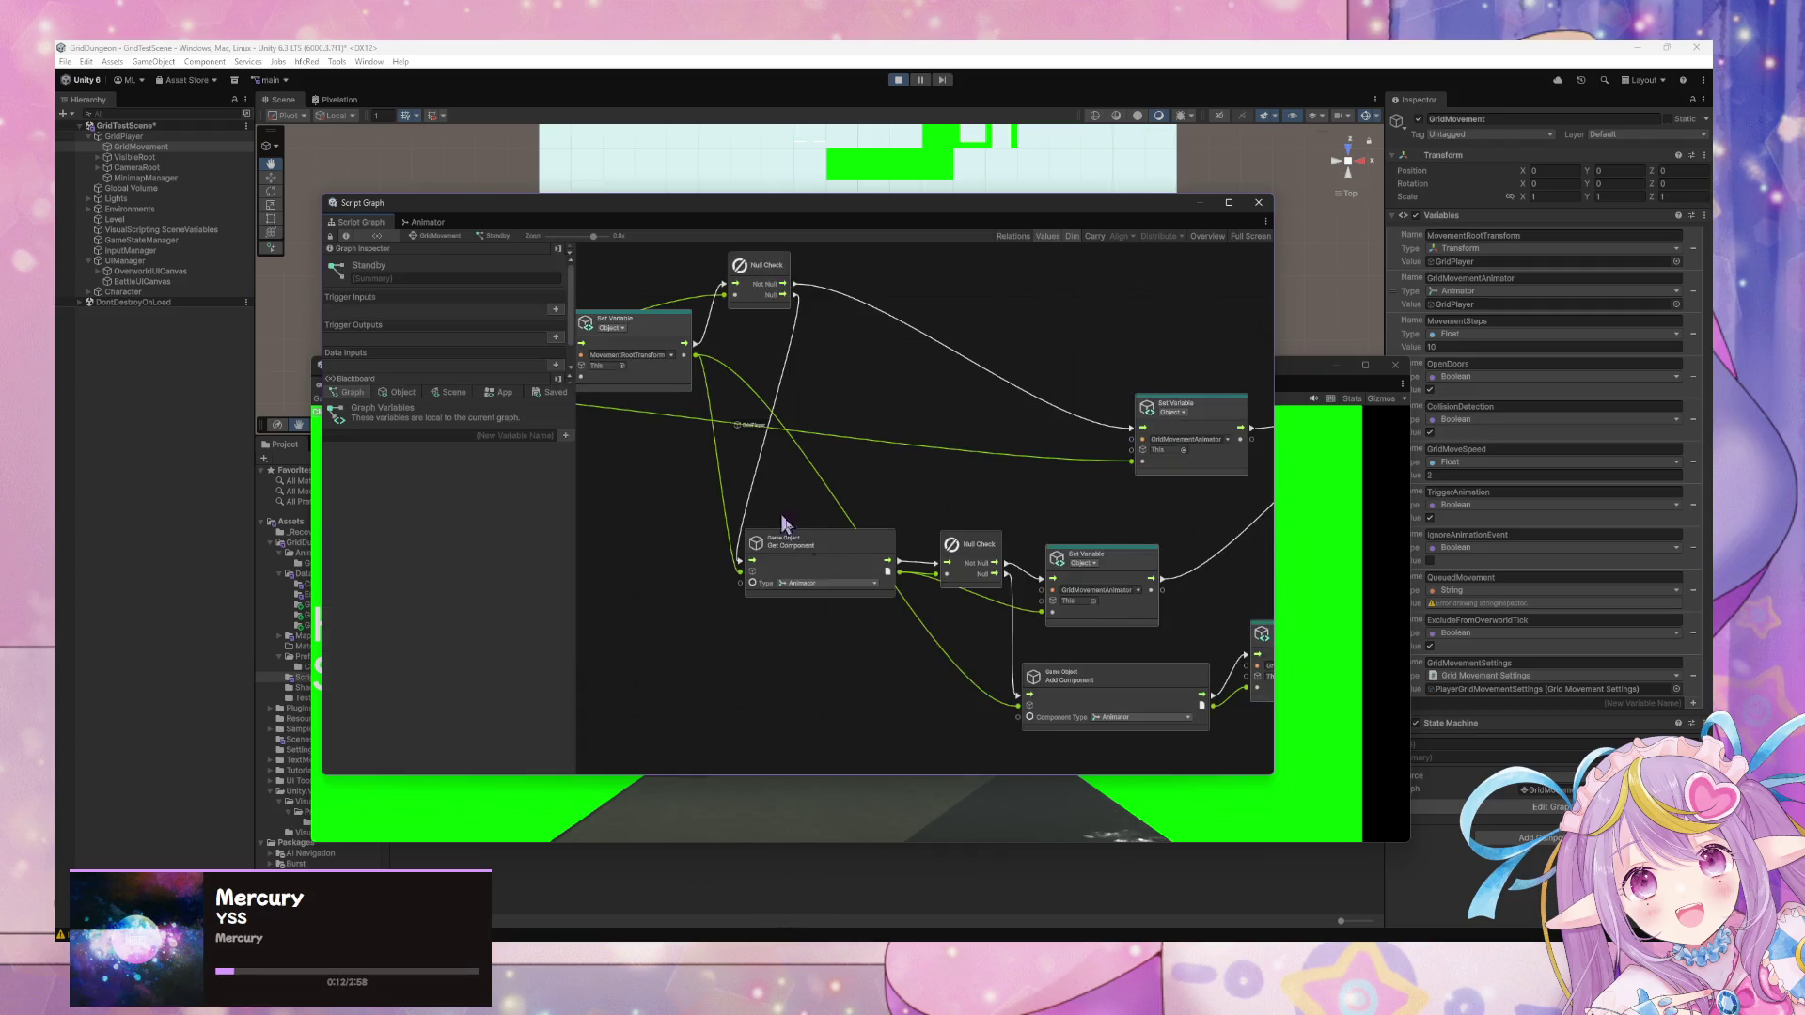
pyautogui.click(441, 236)
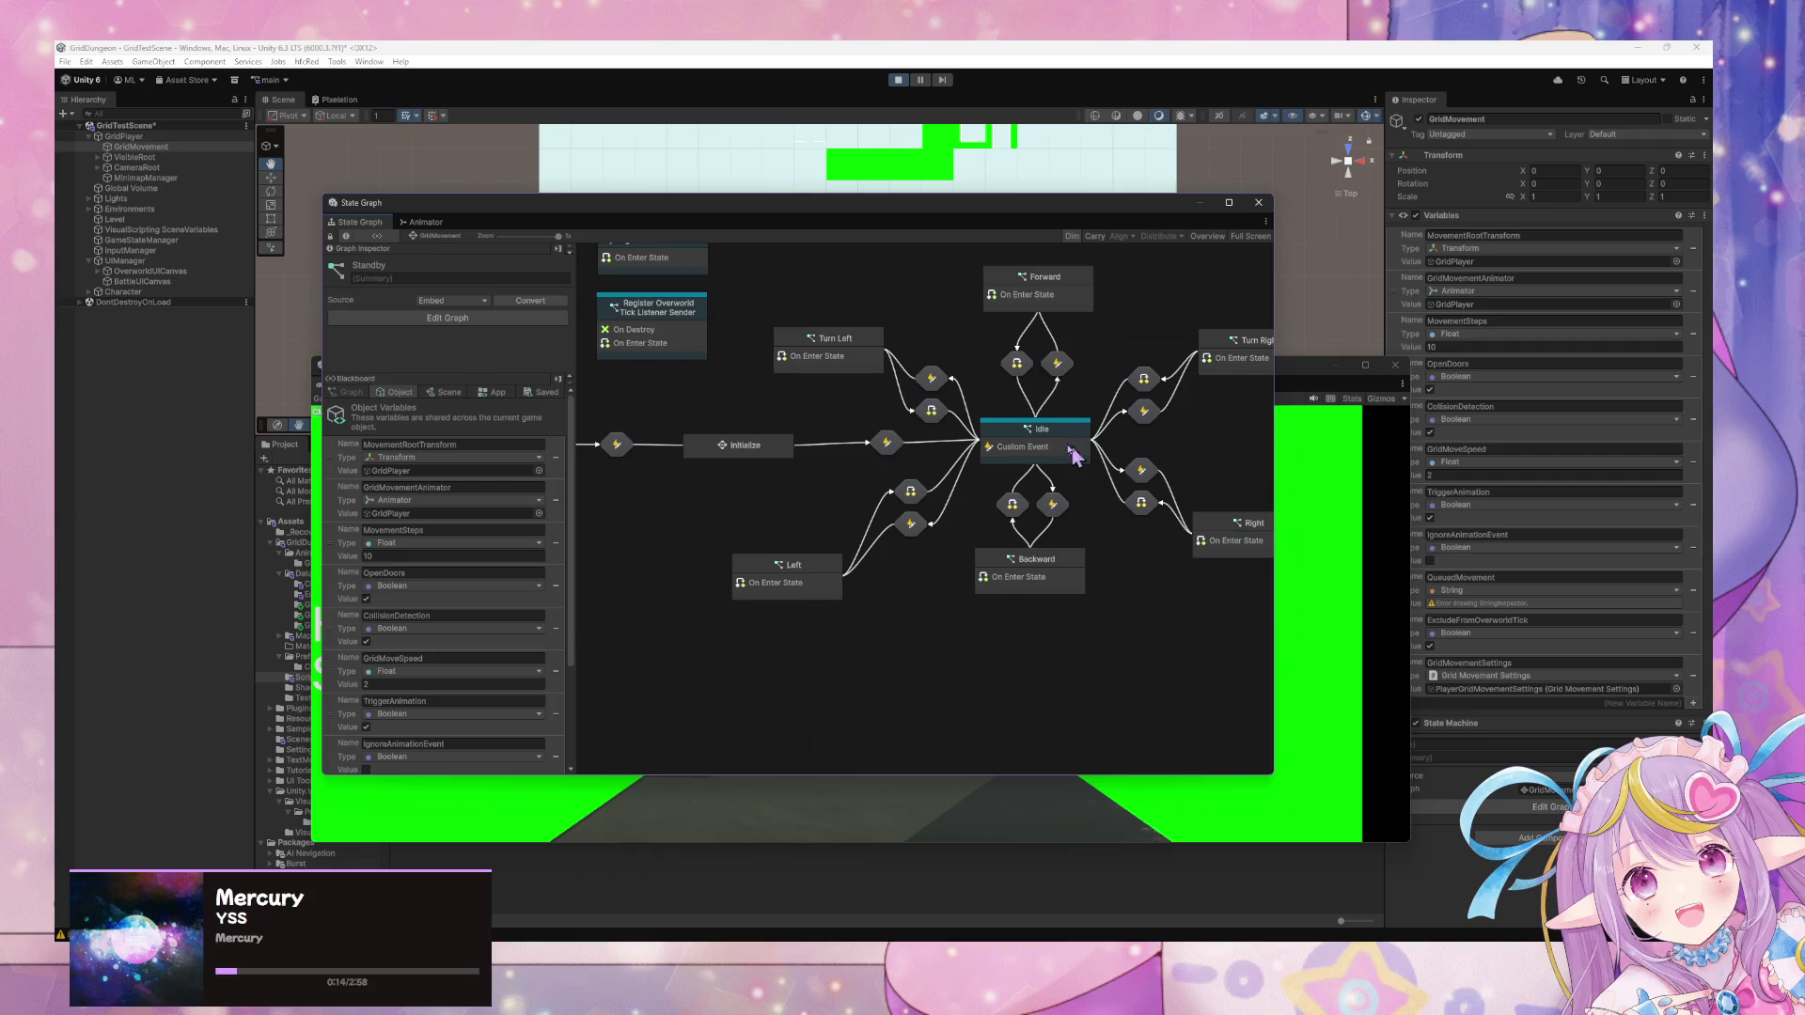
pyautogui.rightClick(1025, 445)
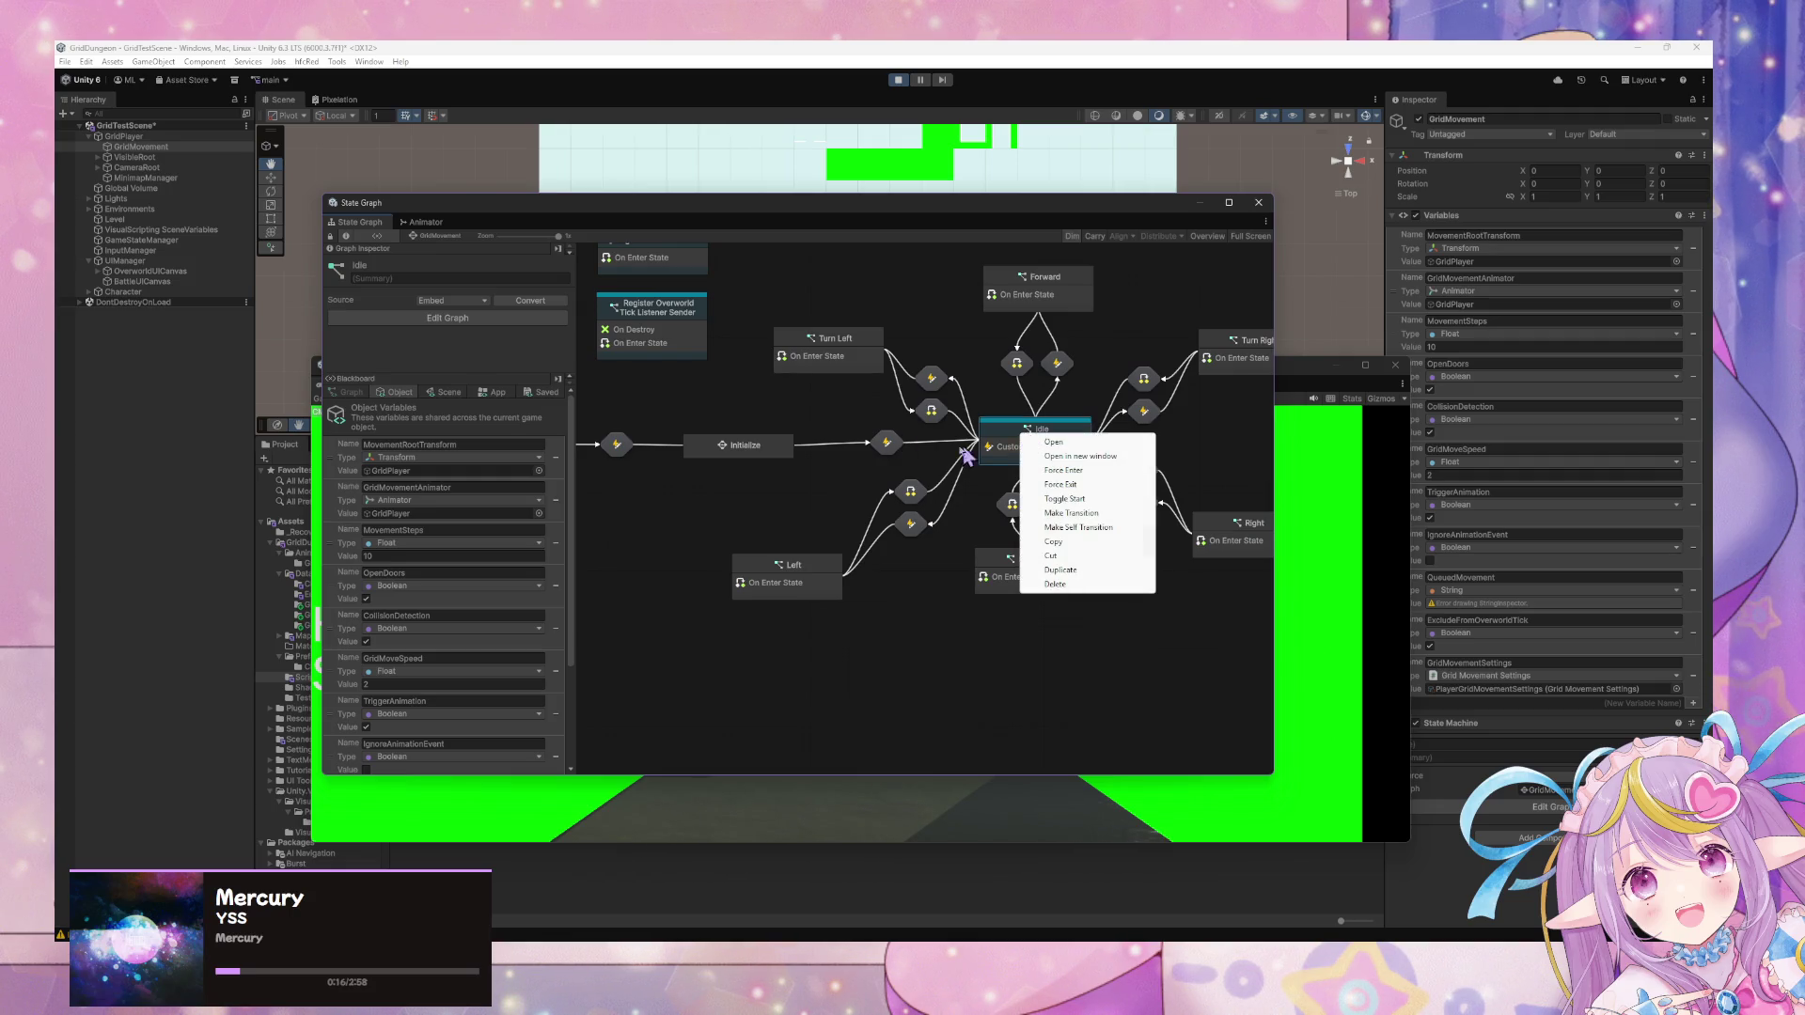
pyautogui.press('Escape')
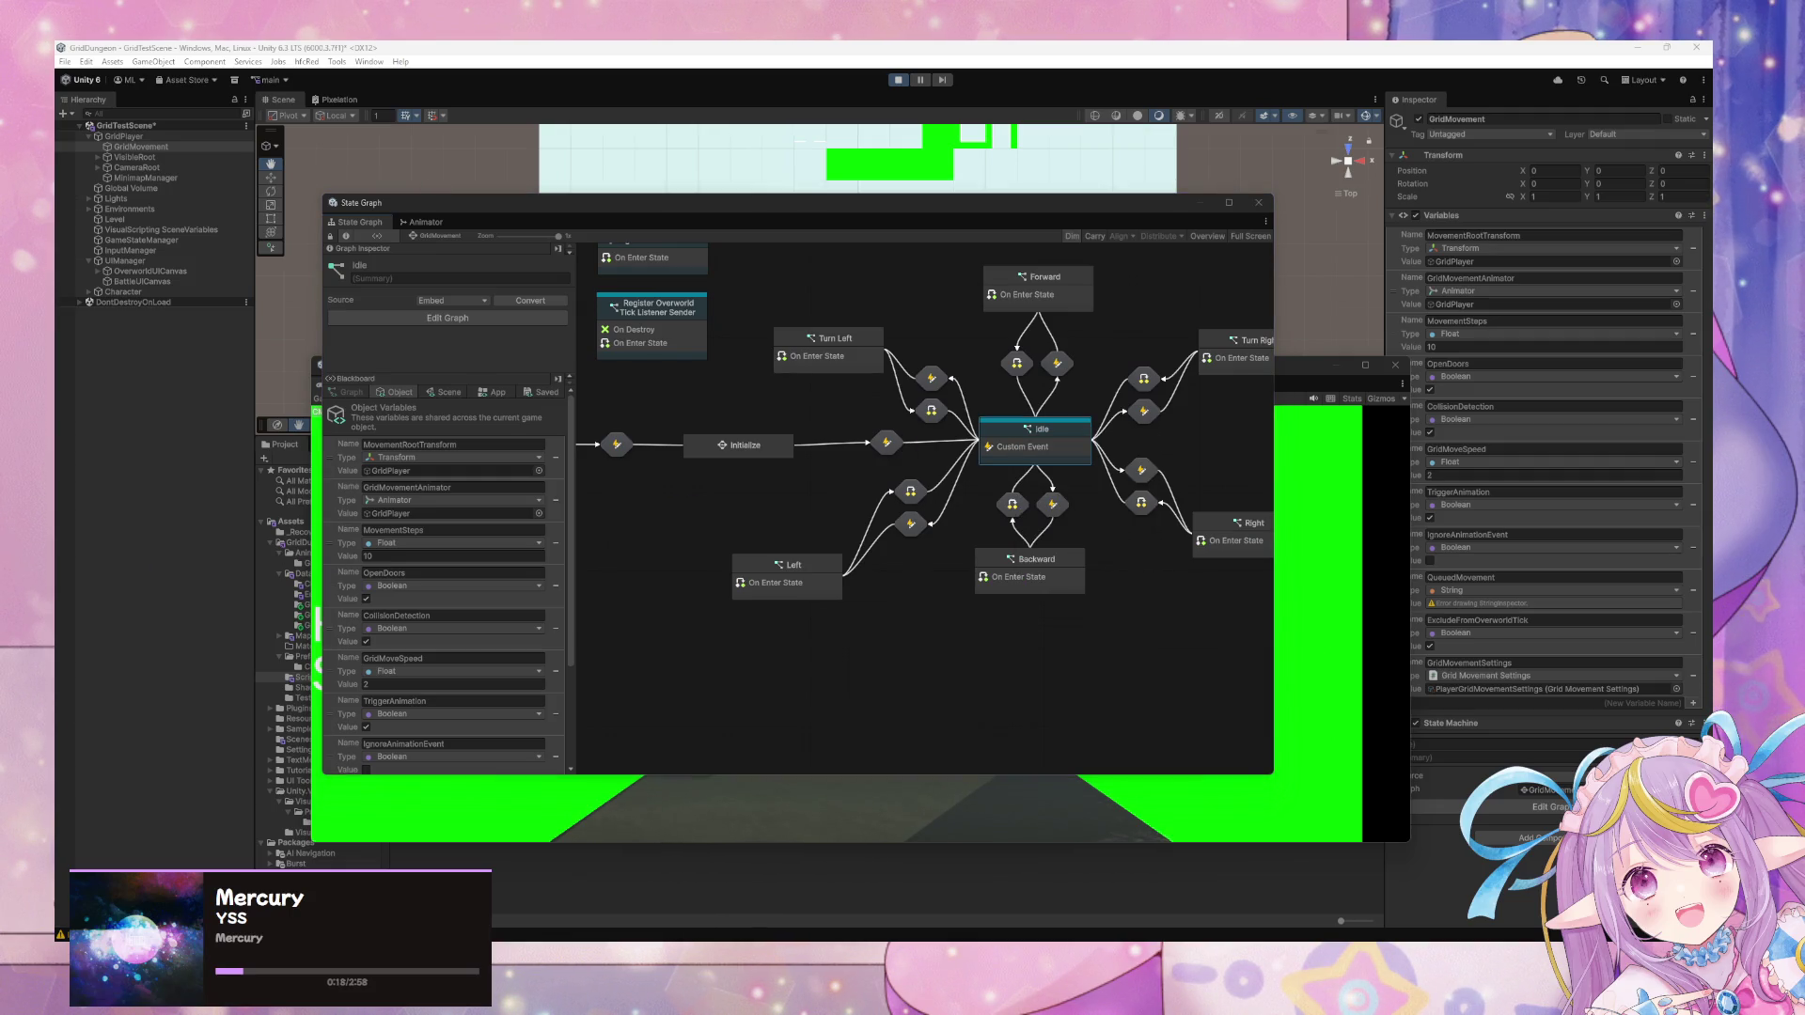
# Open the Console, clear its metadata-mismatch warnings, and select InputManager to show its graph.
pyautogui.hotkey('ctrl', 'shift', 'c')
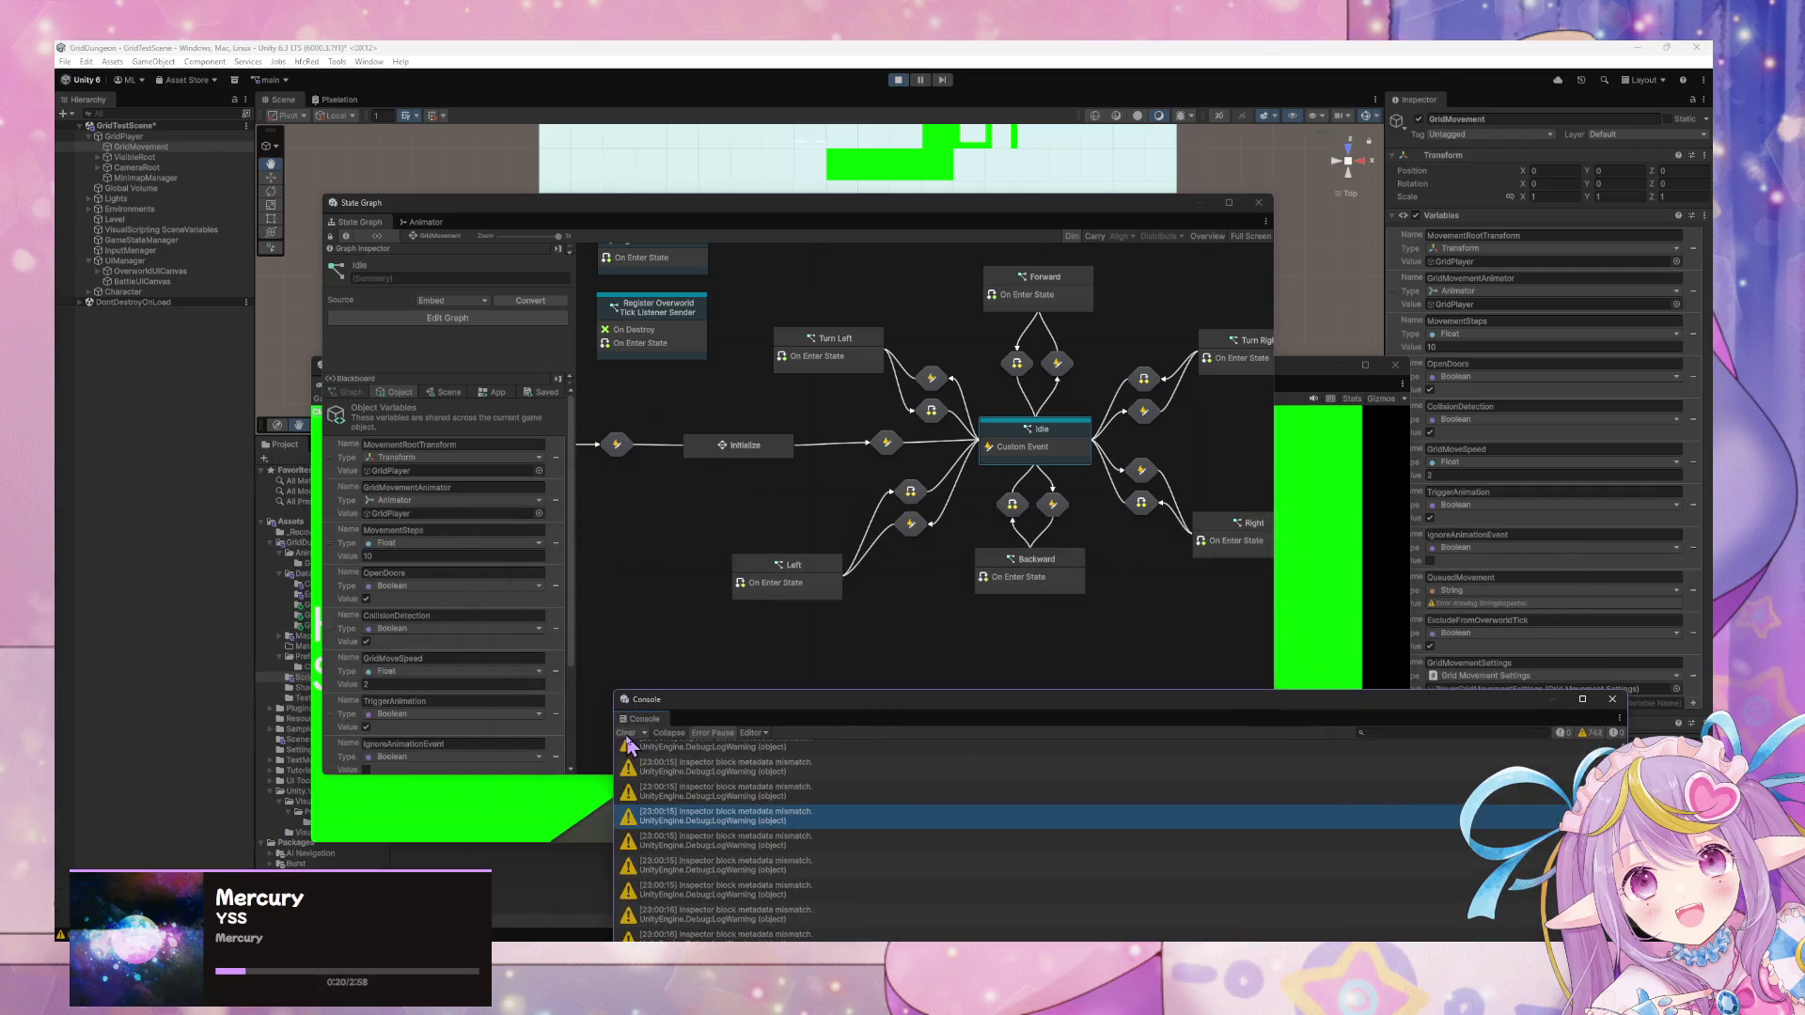
pyautogui.click(626, 734)
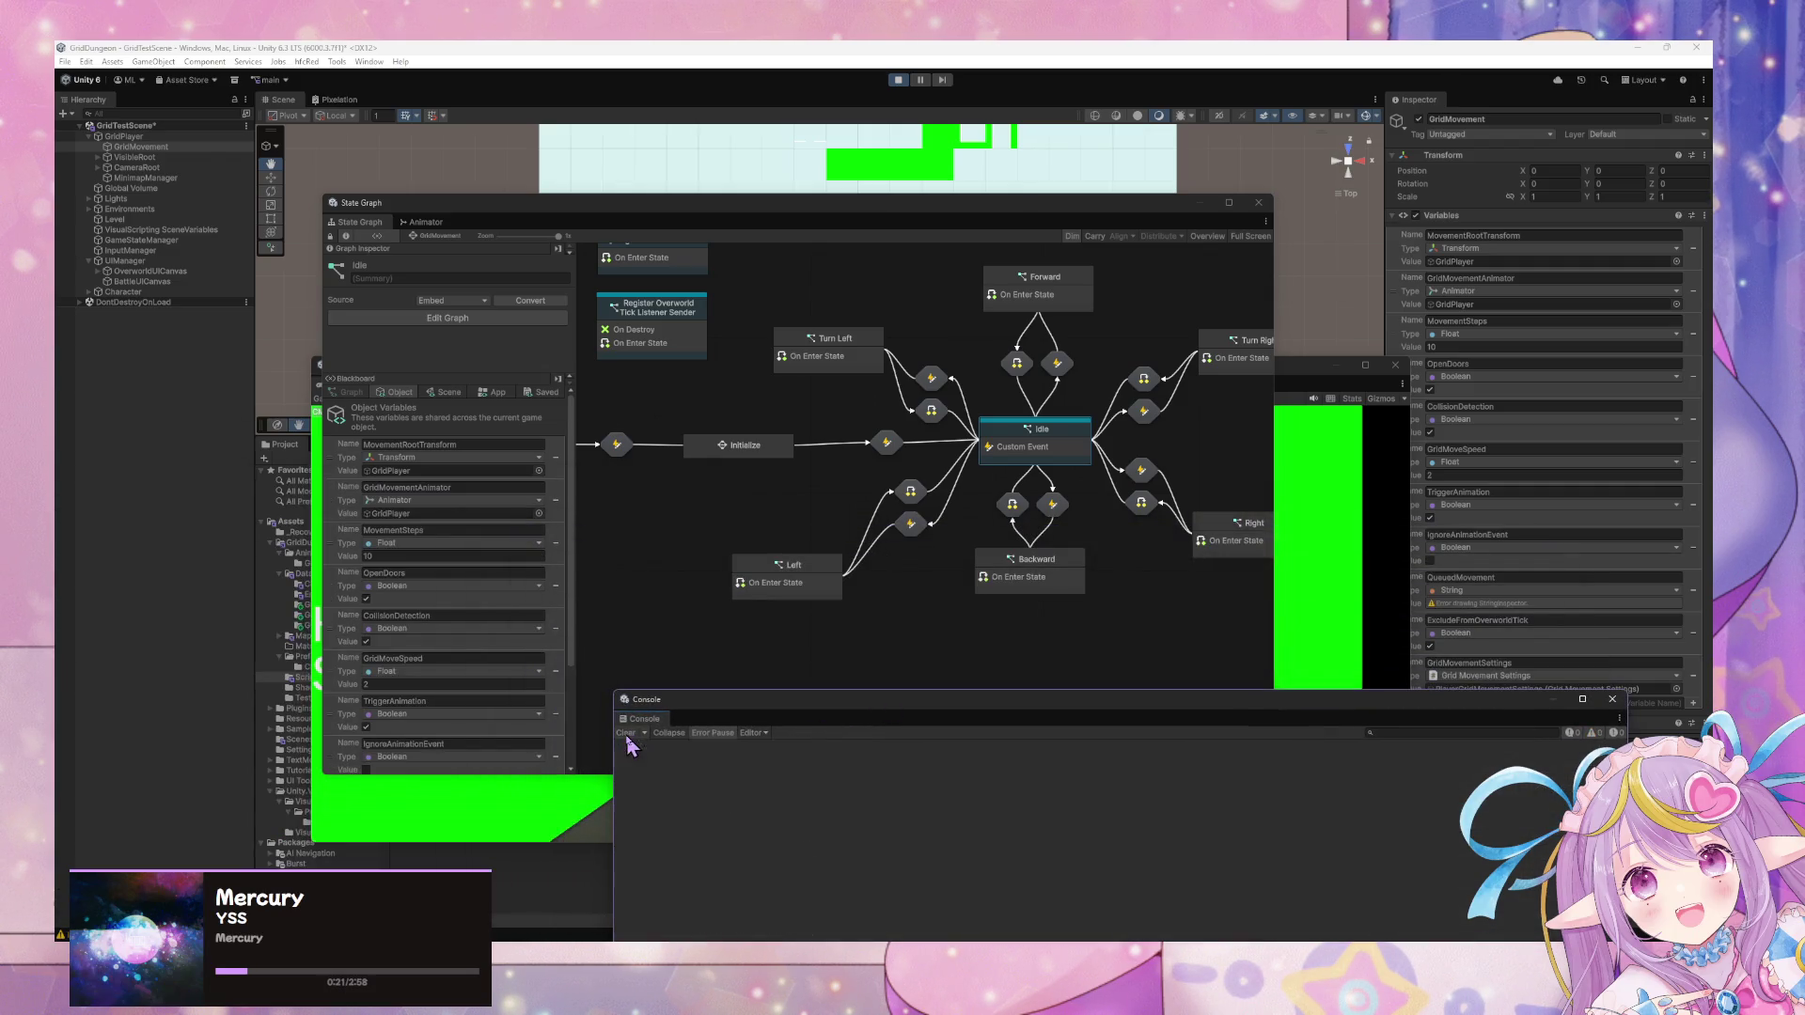
pyautogui.rightClick(1015, 456)
pyautogui.click(742, 863)
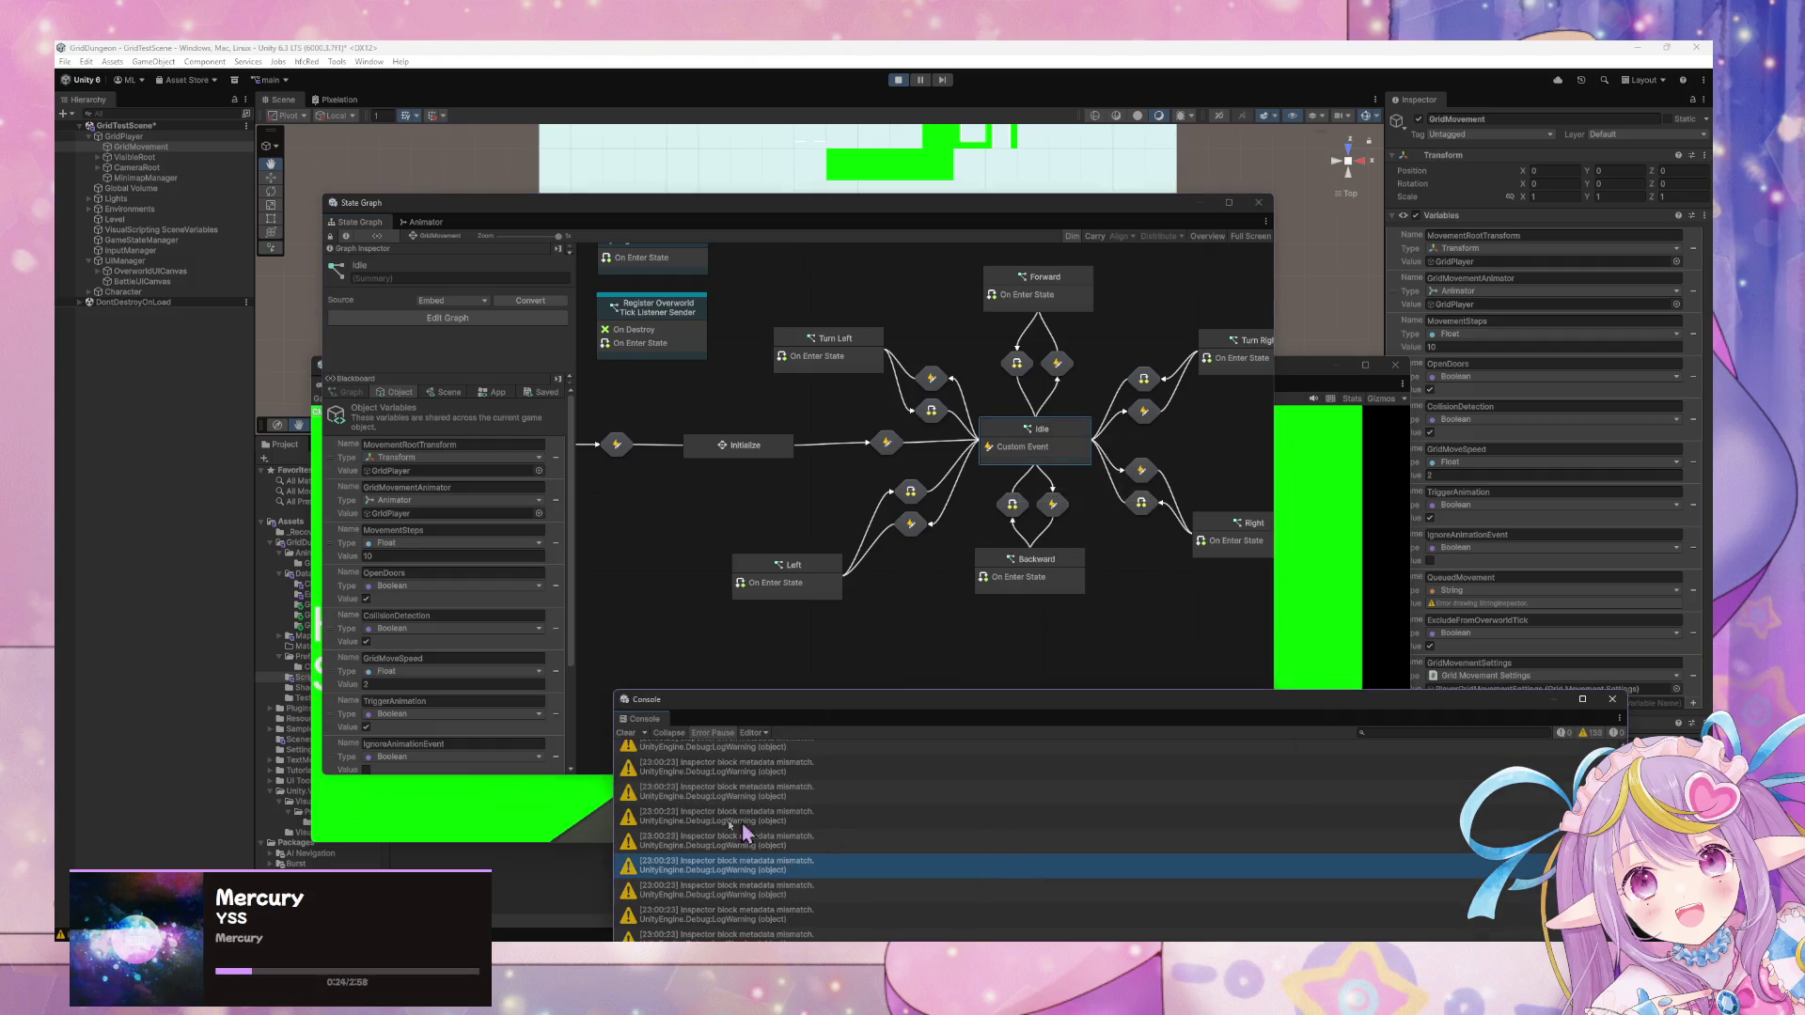
pyautogui.click(625, 734)
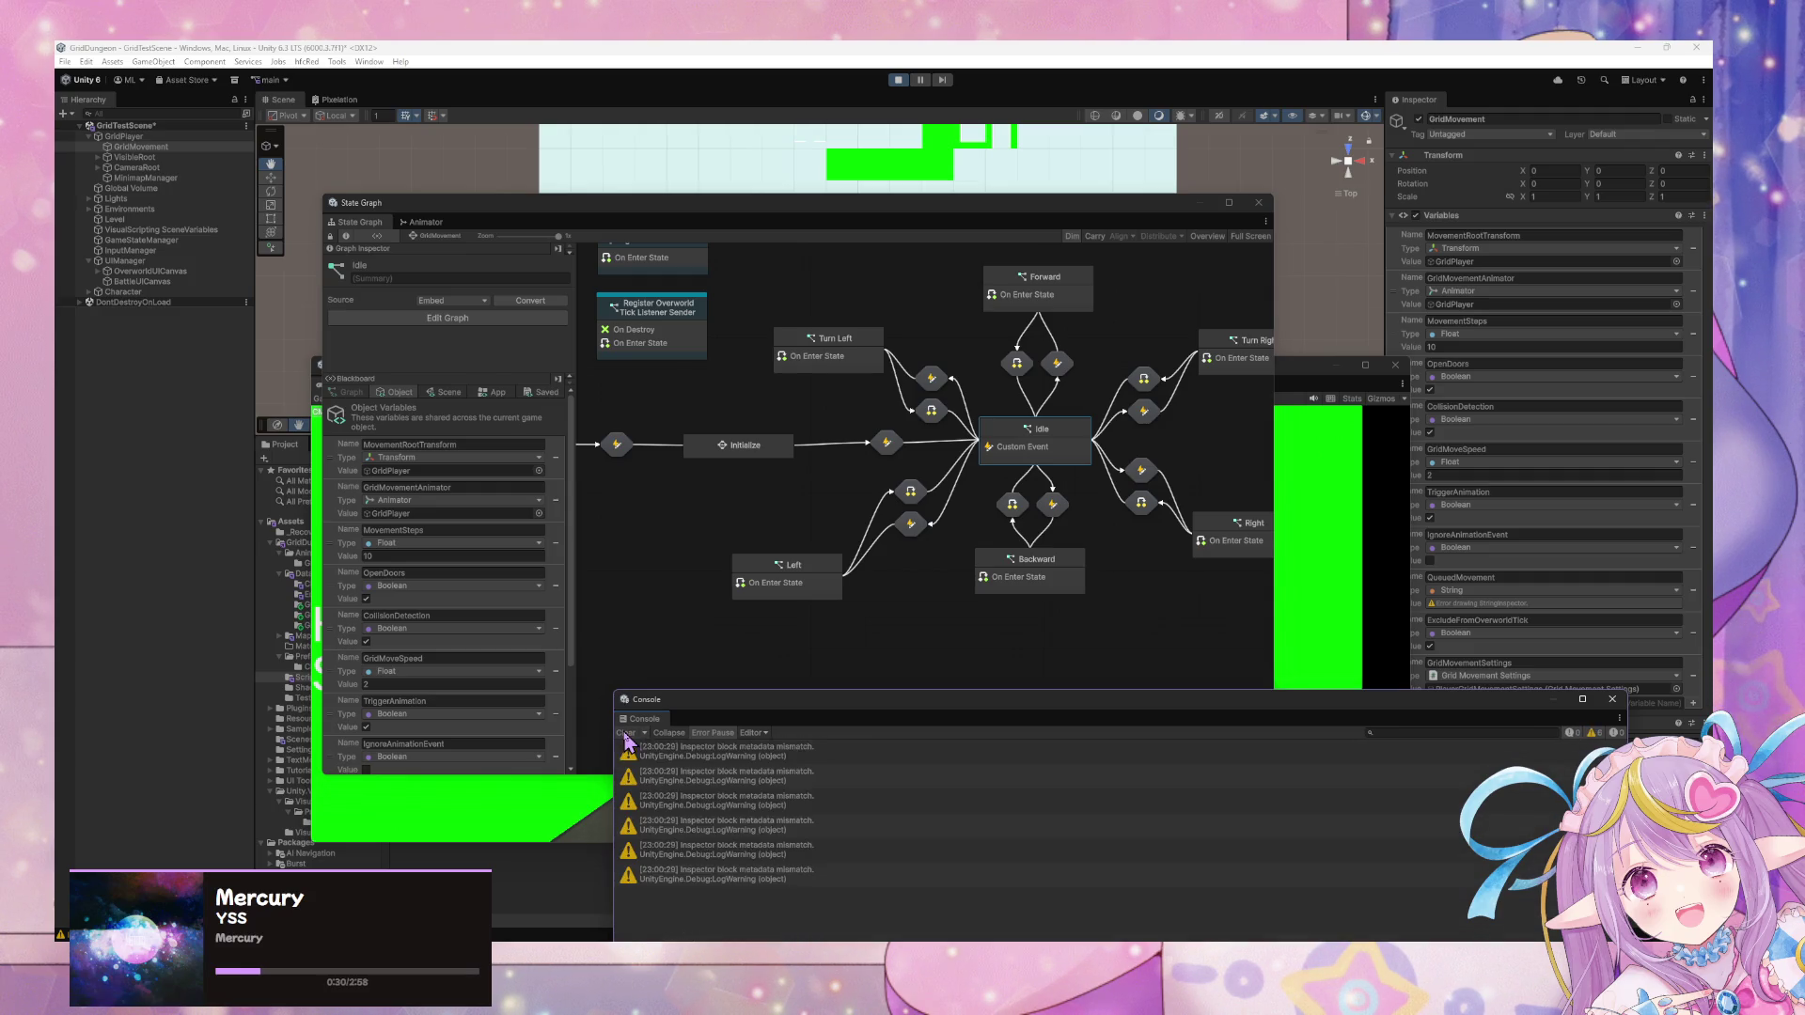
pyautogui.click(625, 735)
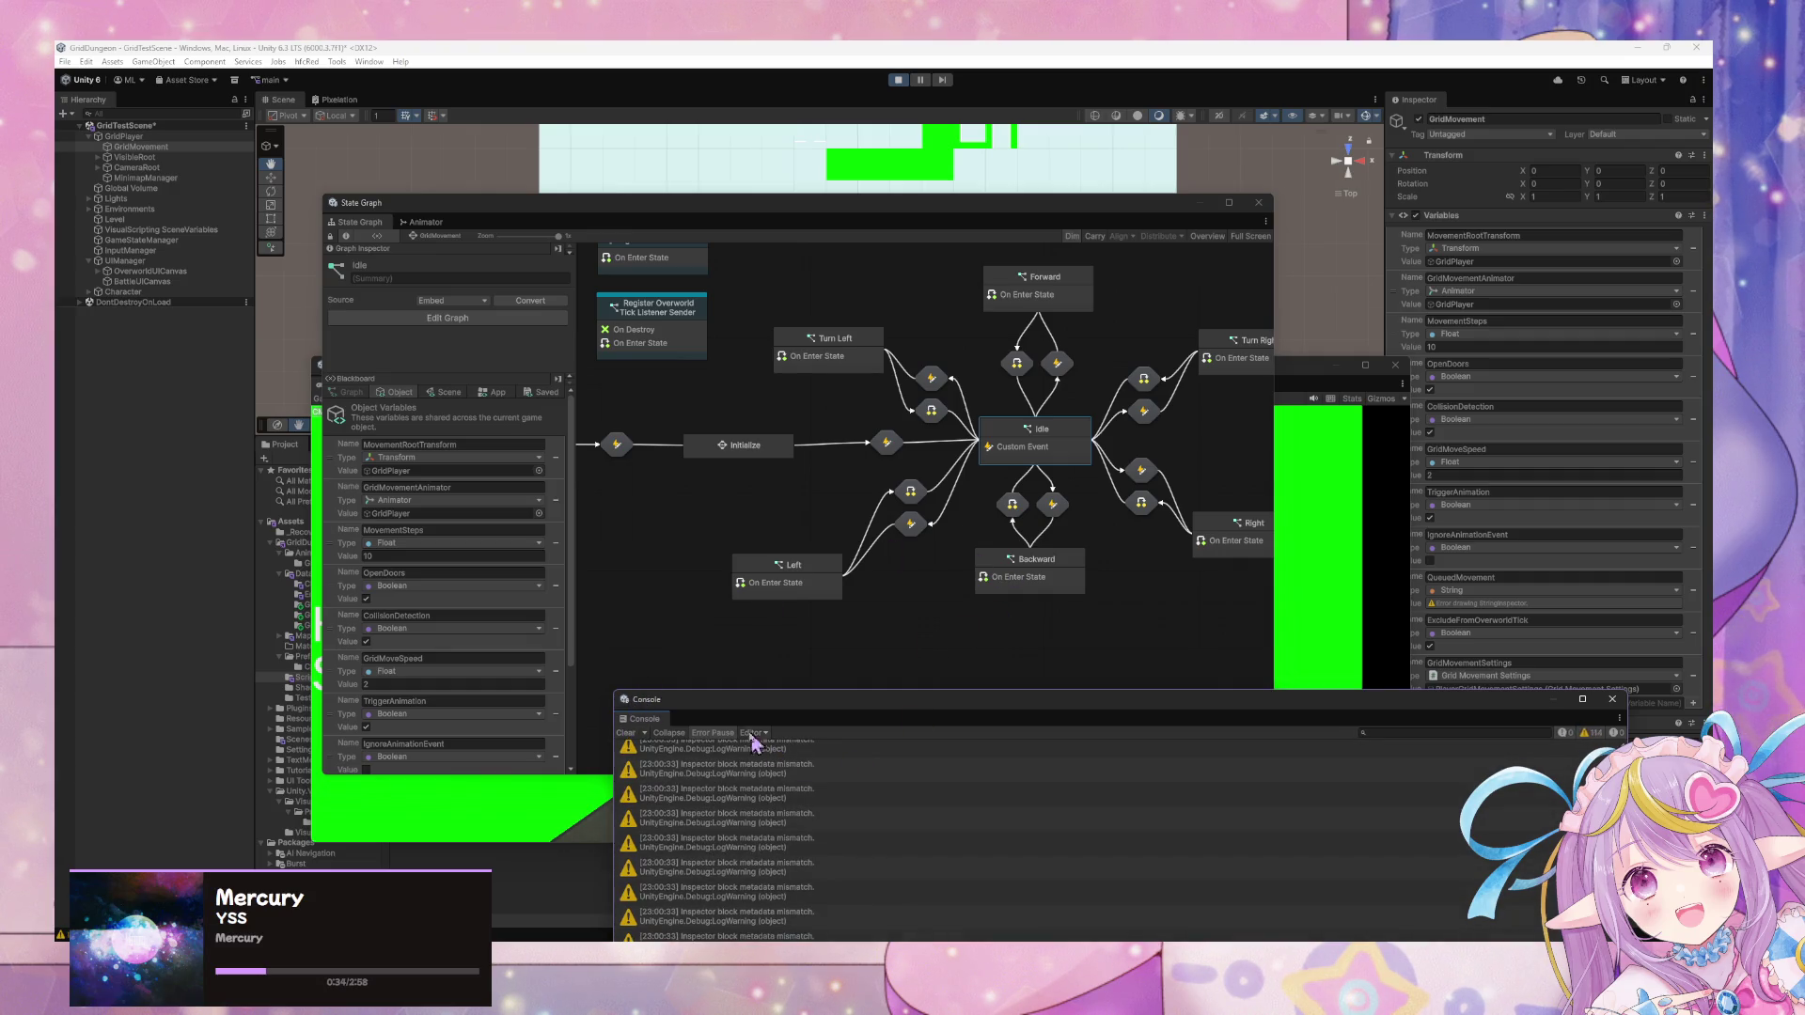
pyautogui.click(626, 734)
pyautogui.click(130, 250)
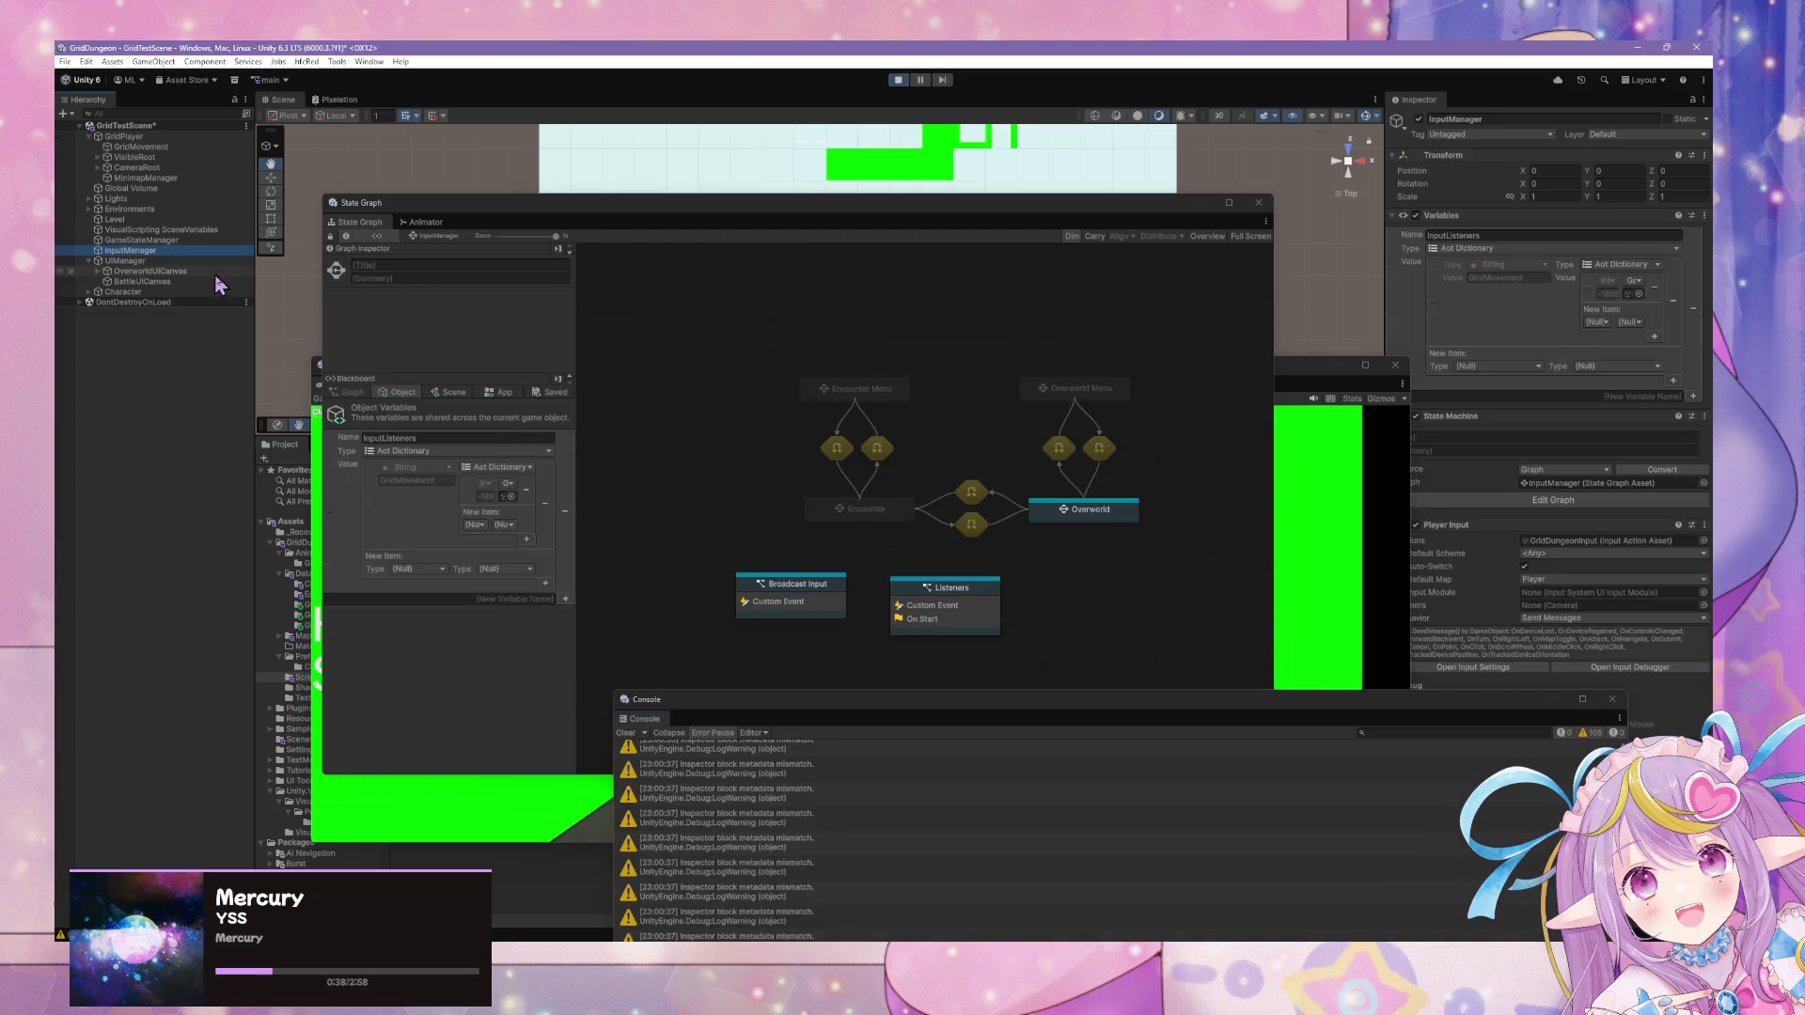
# Open a Console warning's source in VS Code, close it, clear the Console, and select GridMovement.
pyautogui.click(808, 607)
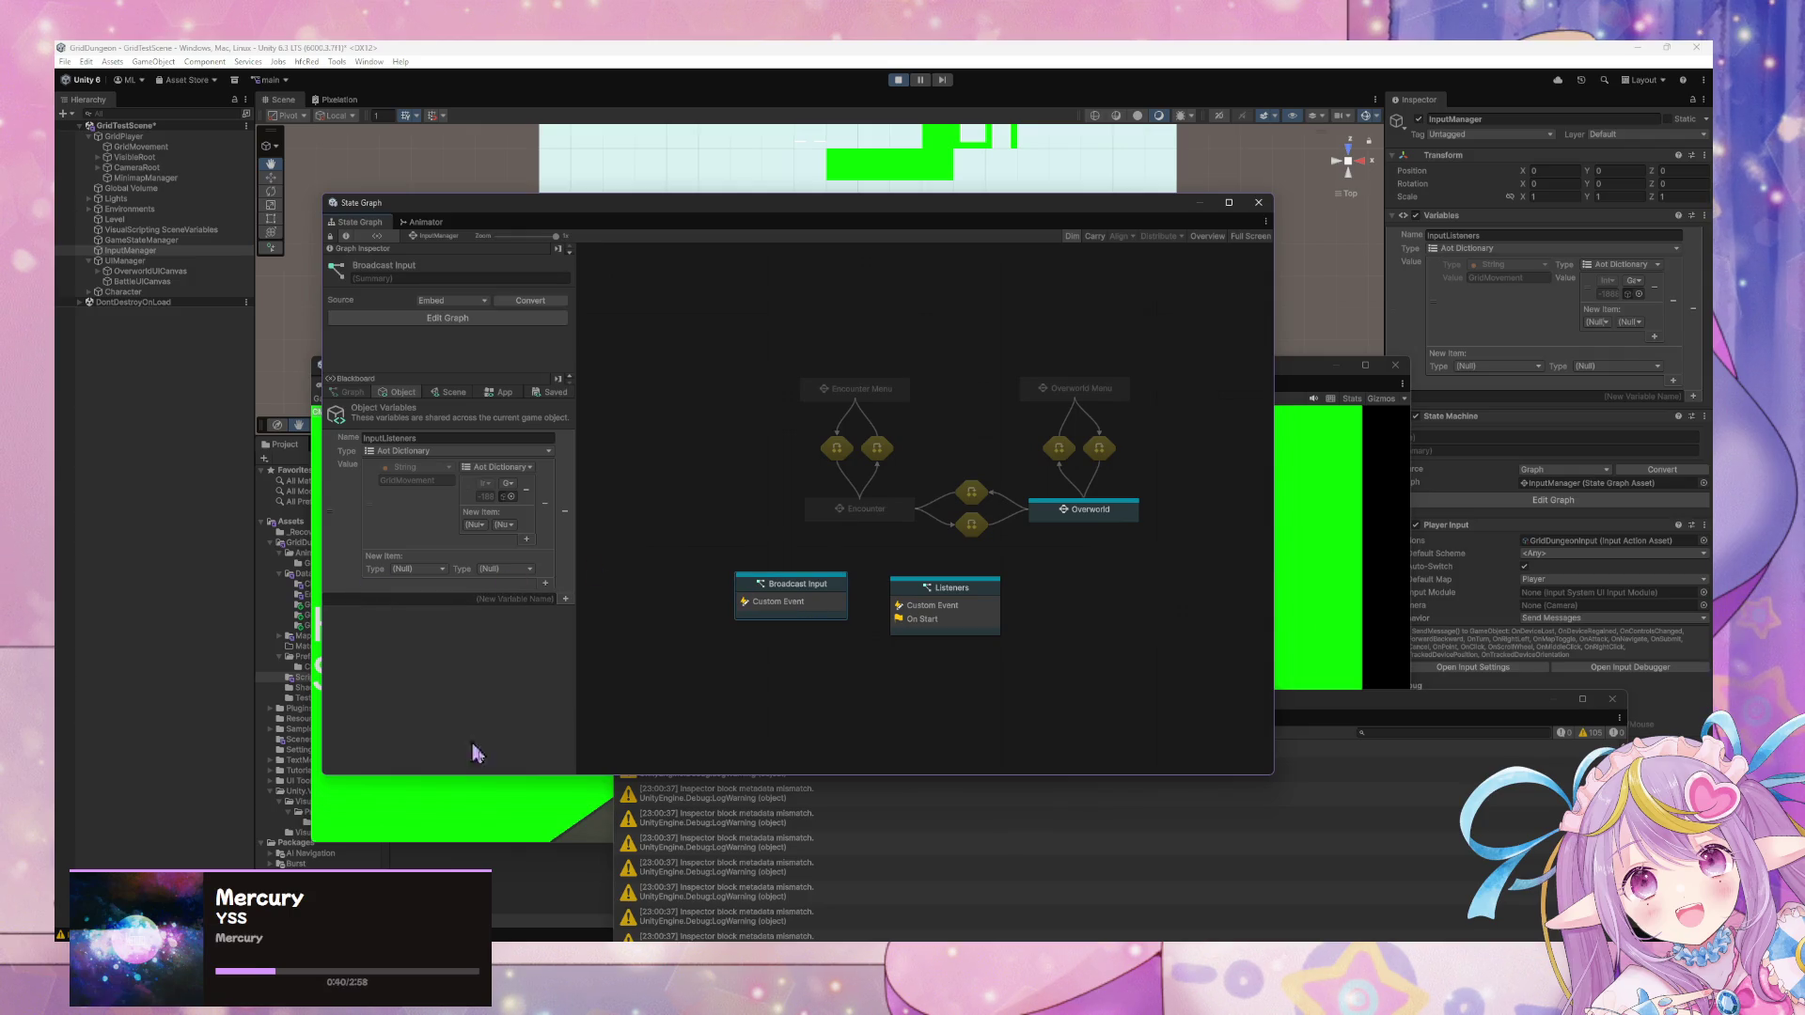
pyautogui.doubleClick(734, 851)
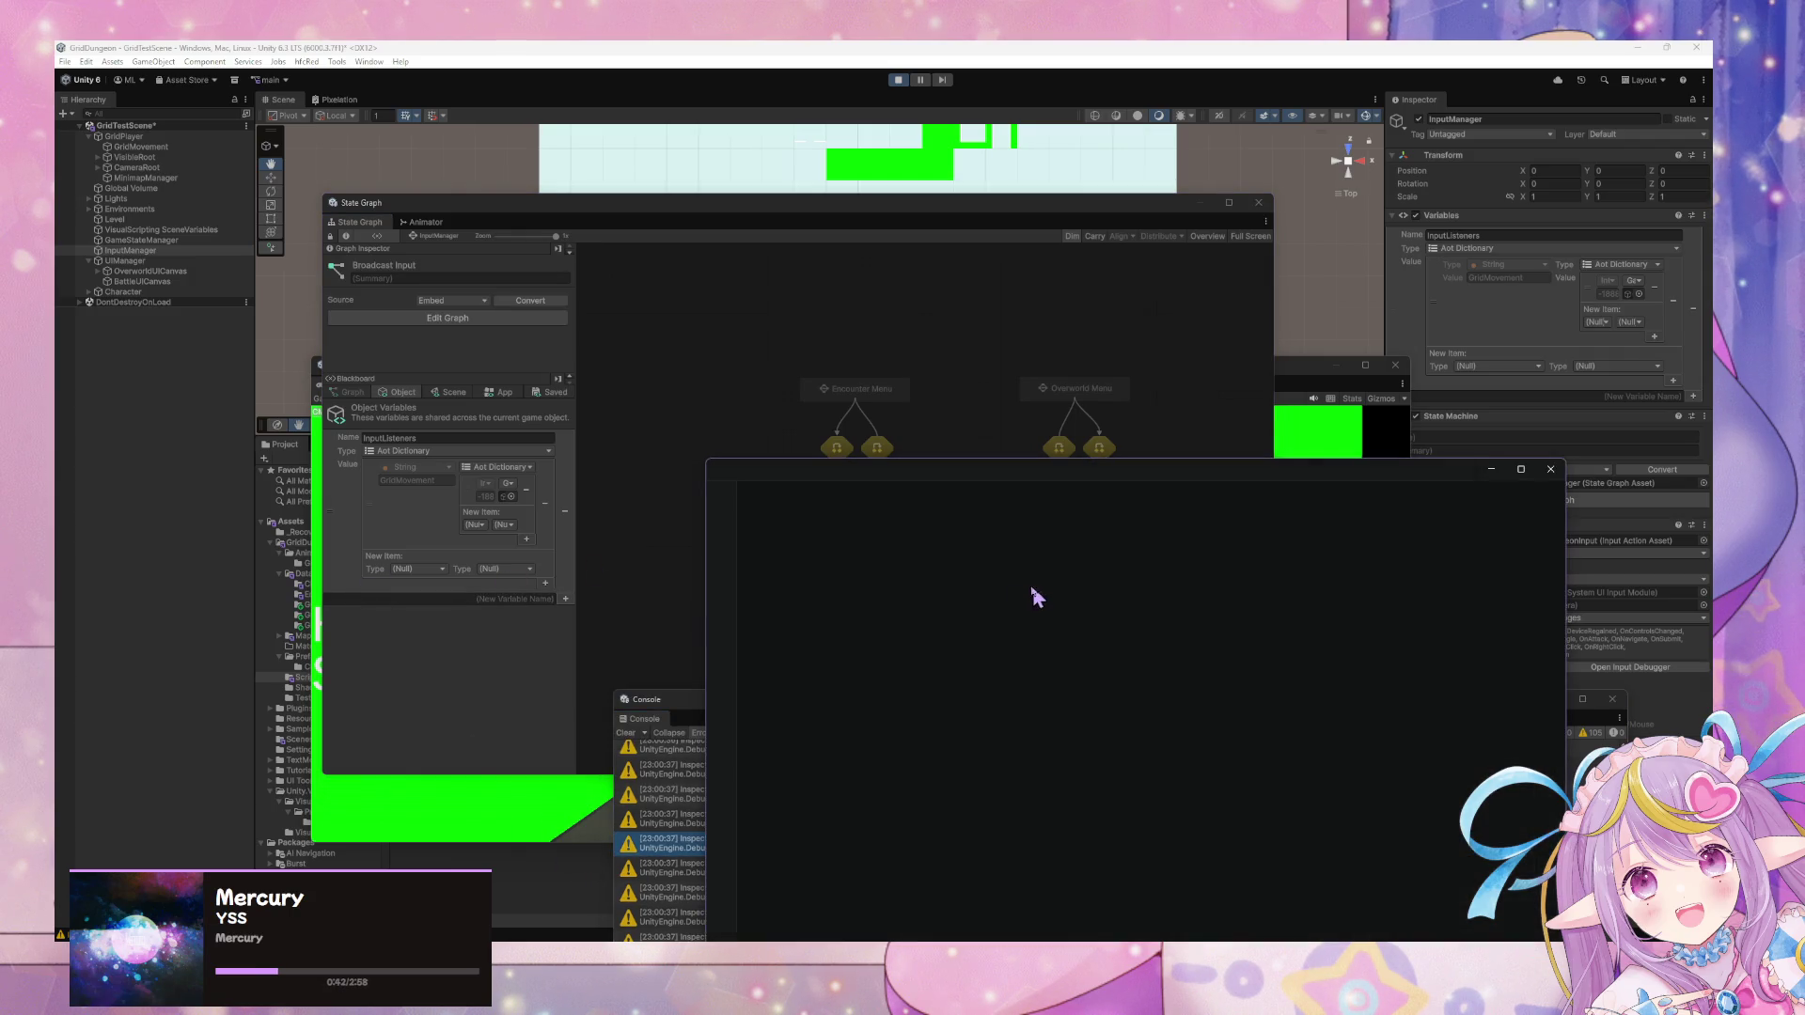
pyautogui.click(1491, 468)
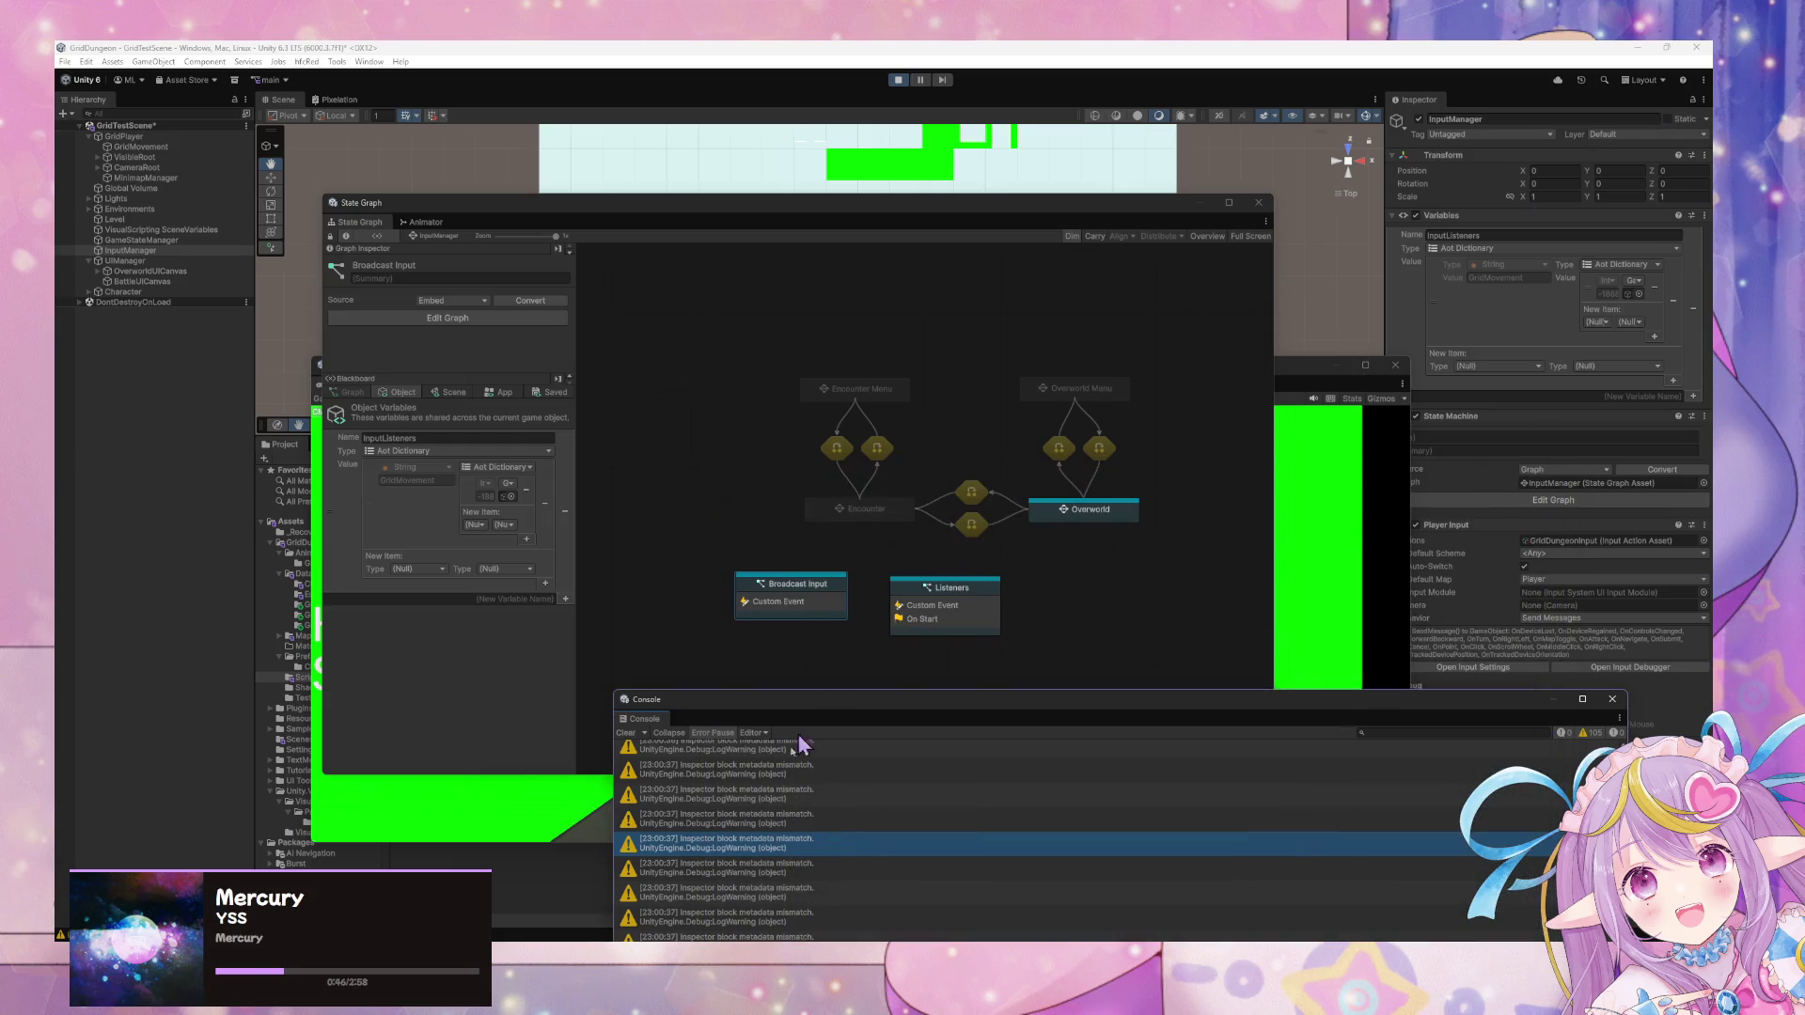
pyautogui.click(766, 825)
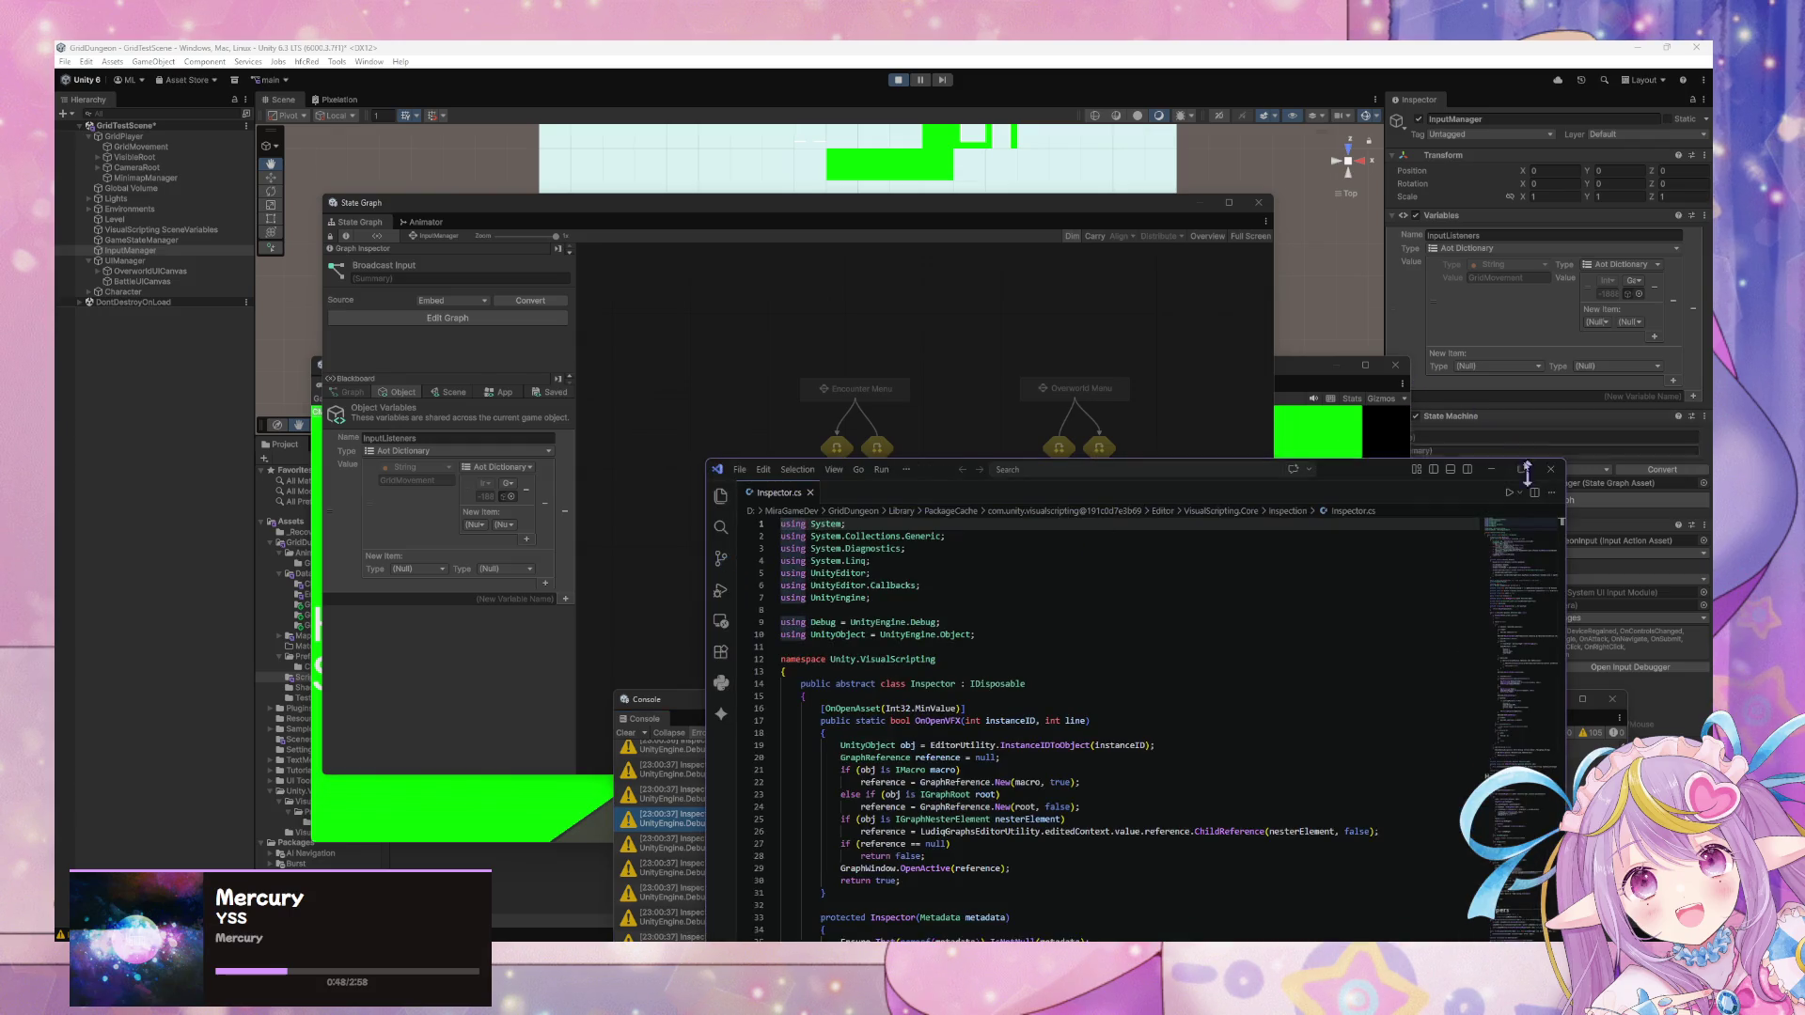
pyautogui.click(1551, 470)
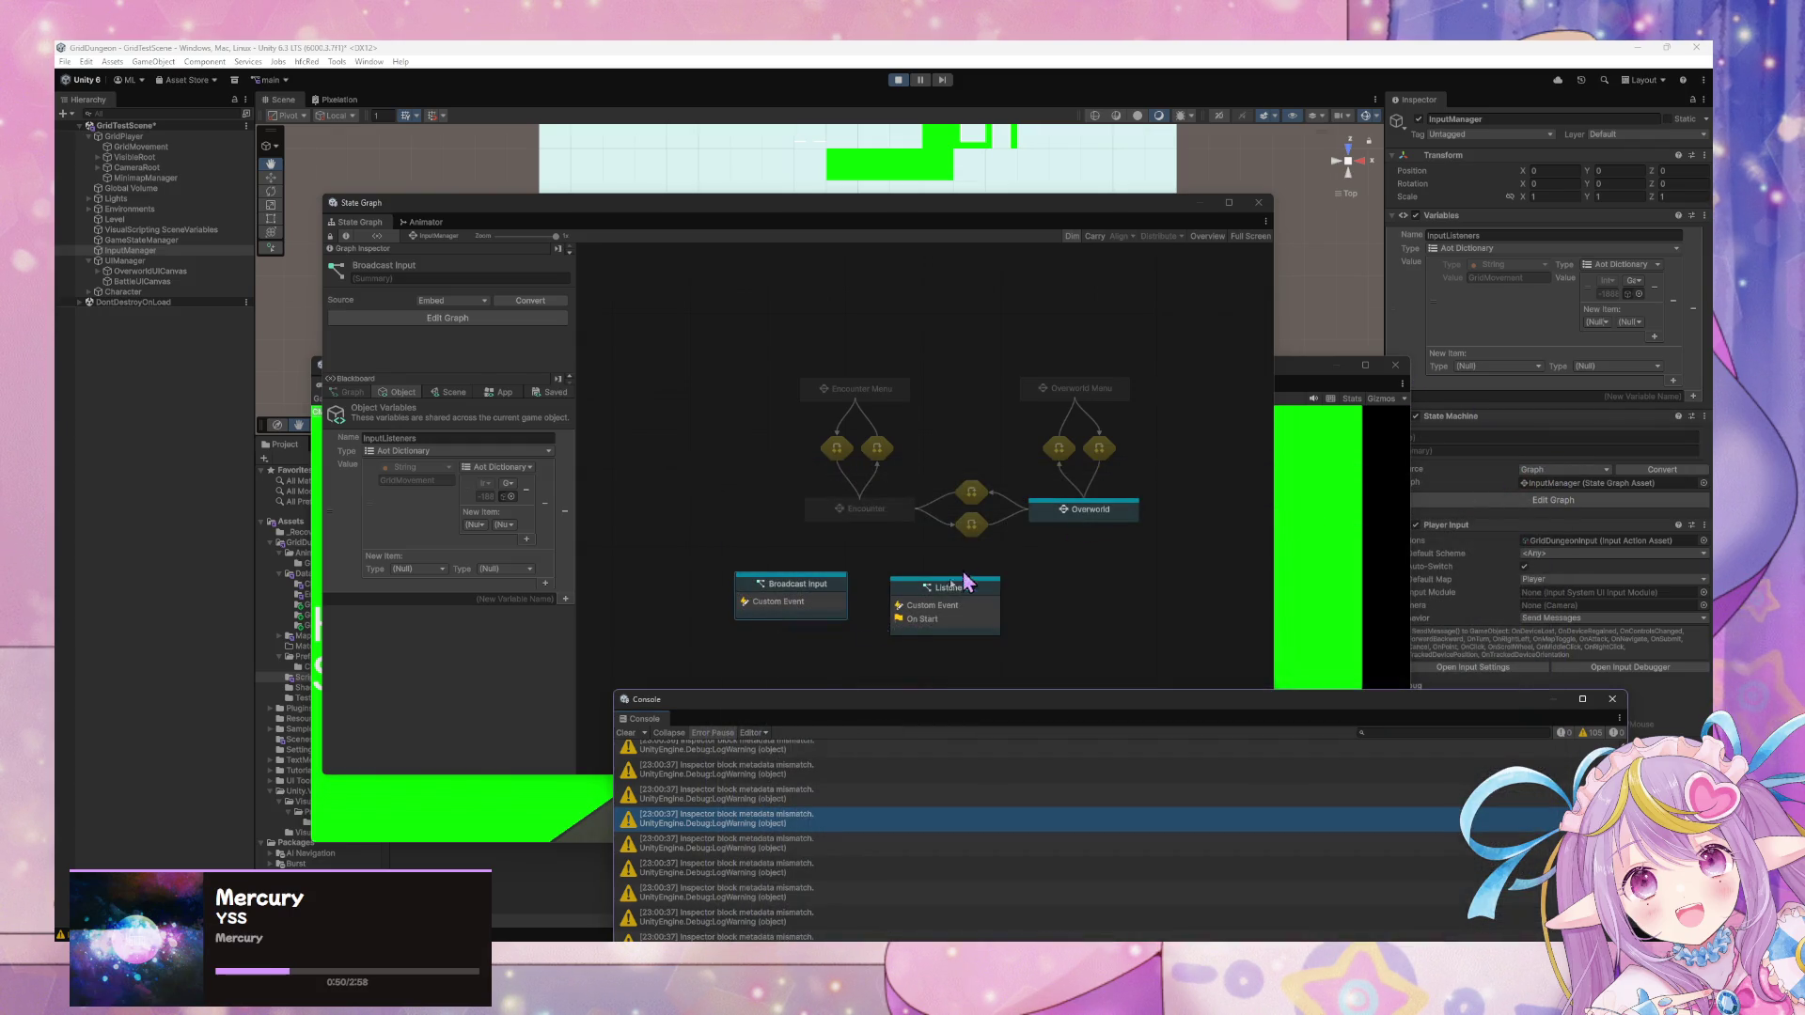
pyautogui.click(625, 733)
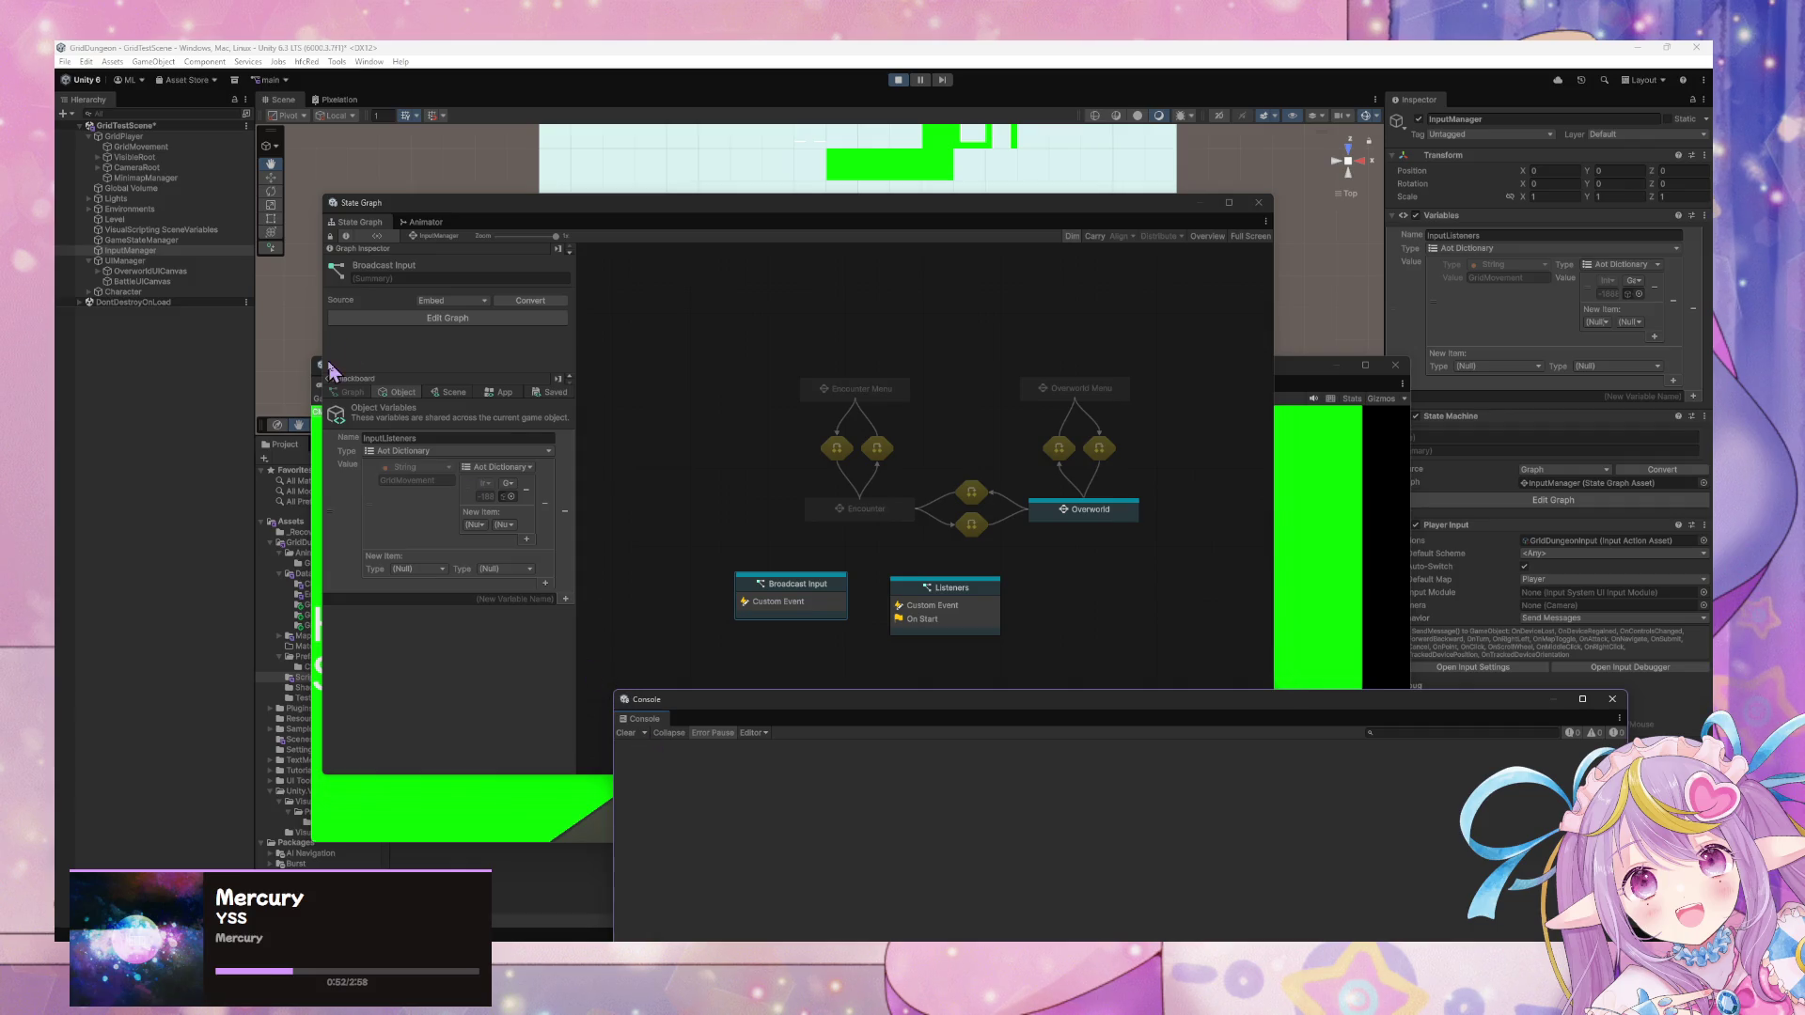
pyautogui.click(131, 136)
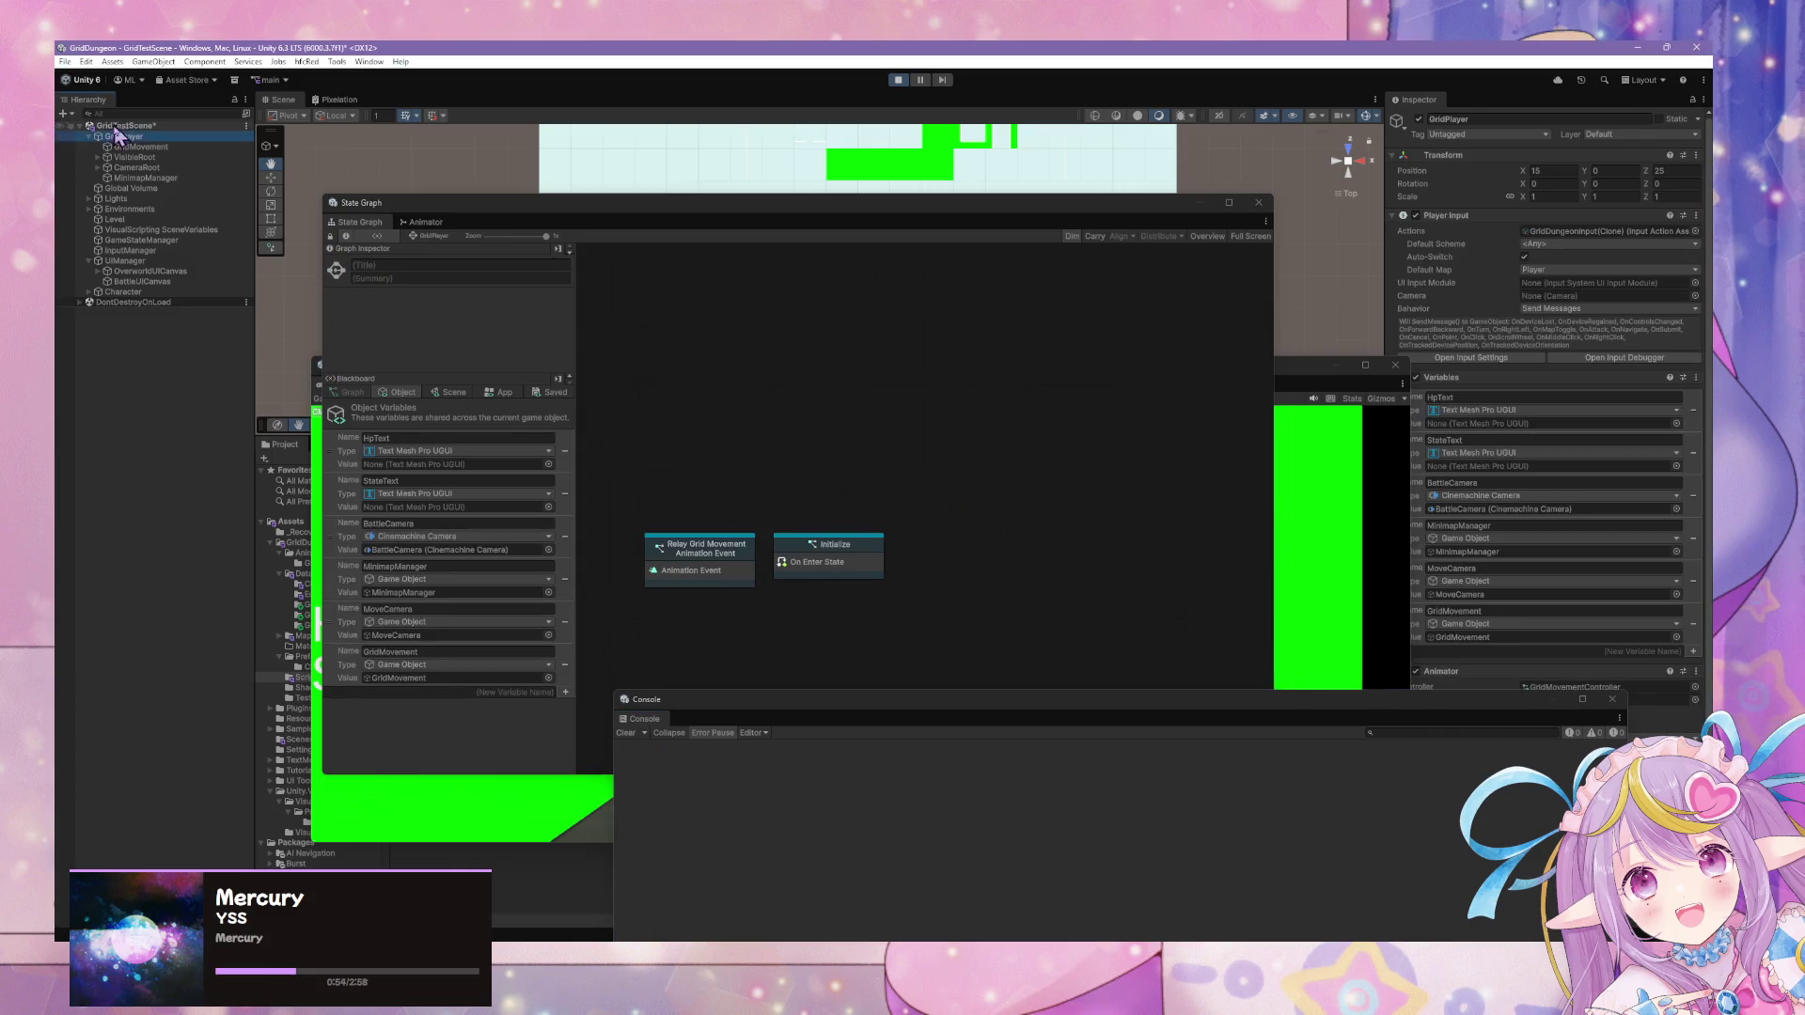
pyautogui.click(141, 147)
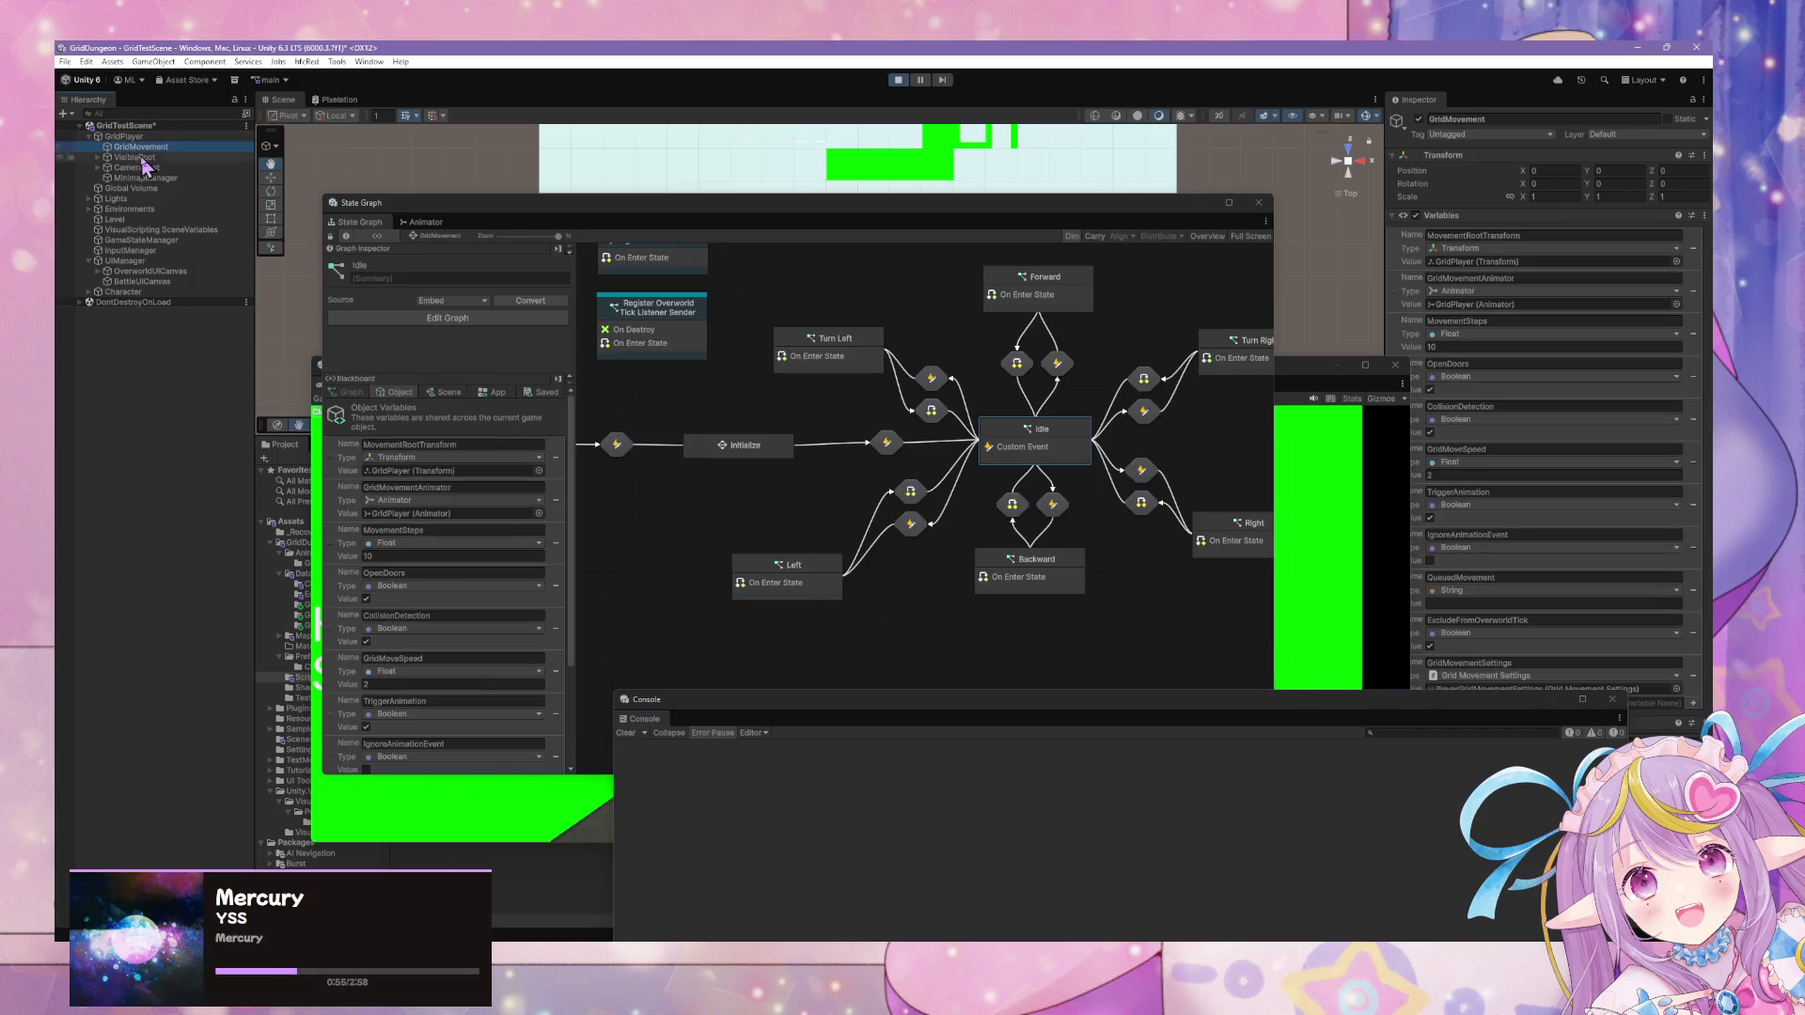
# Open the Idle state's script graph from the GridMovement state graph.
pyautogui.doubleClick(1057, 438)
pyautogui.scroll(5, 705, 483)
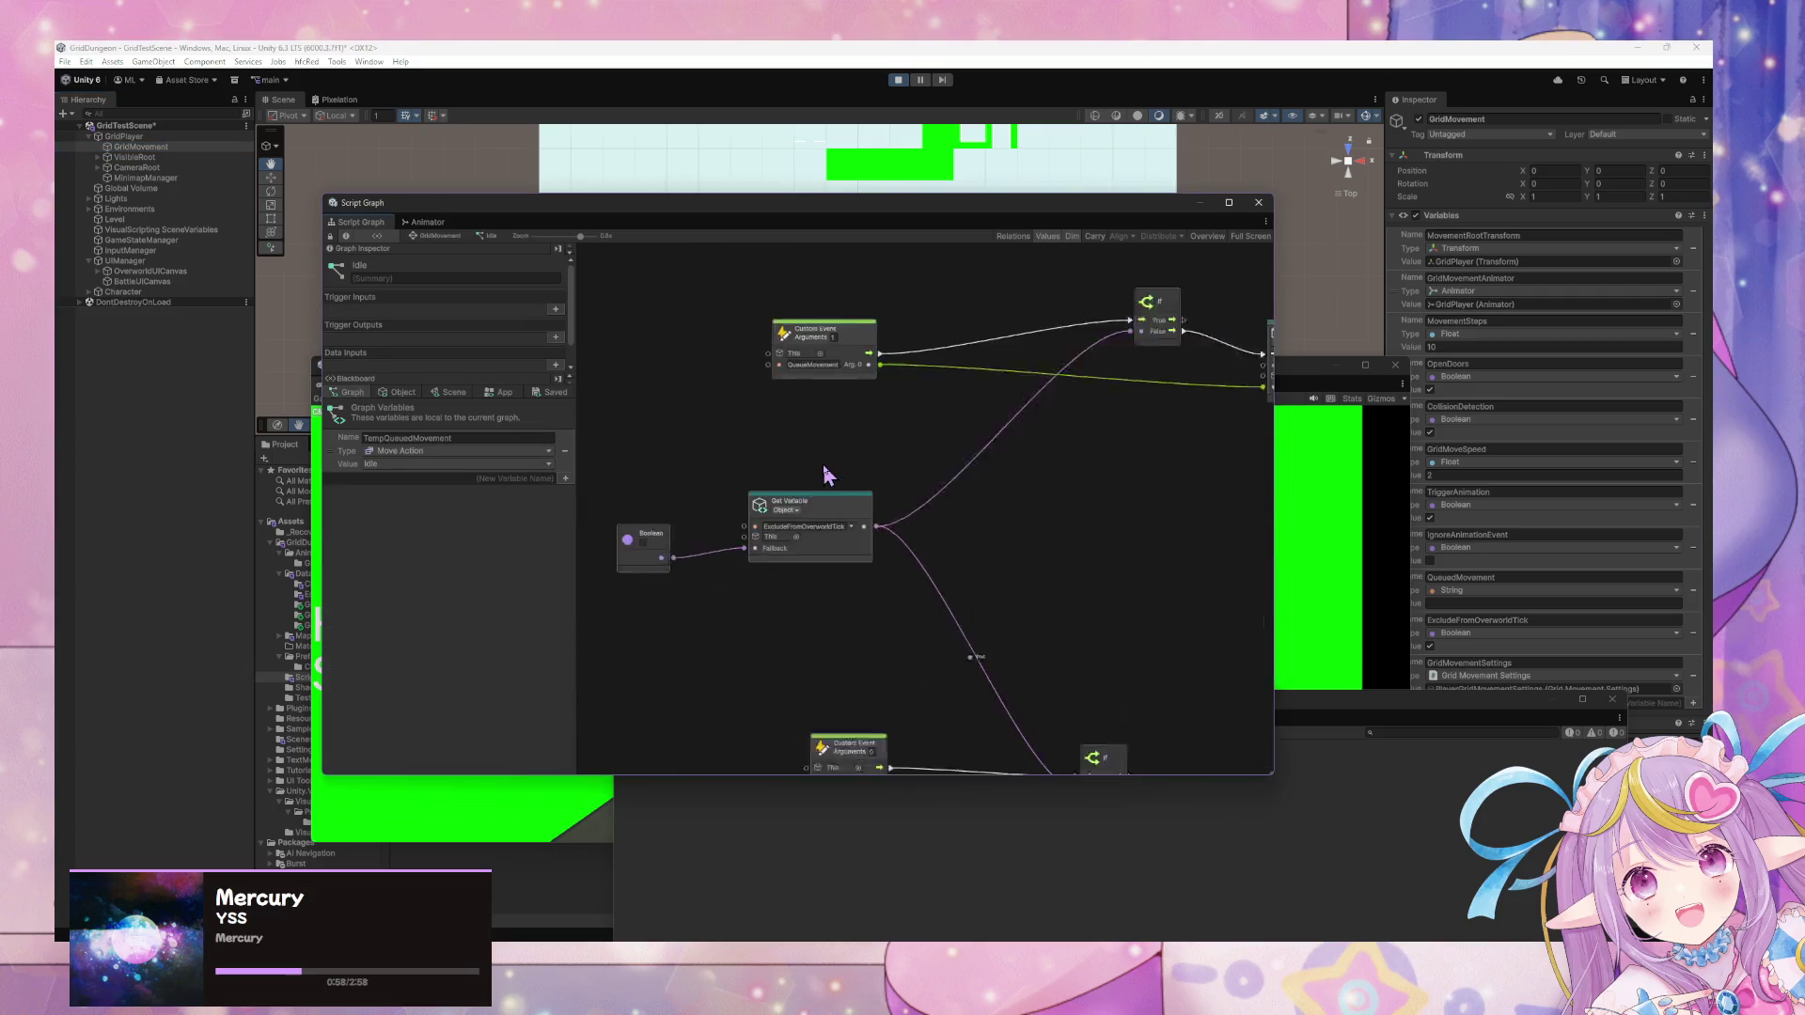
pyautogui.scroll(-2, 839, 476)
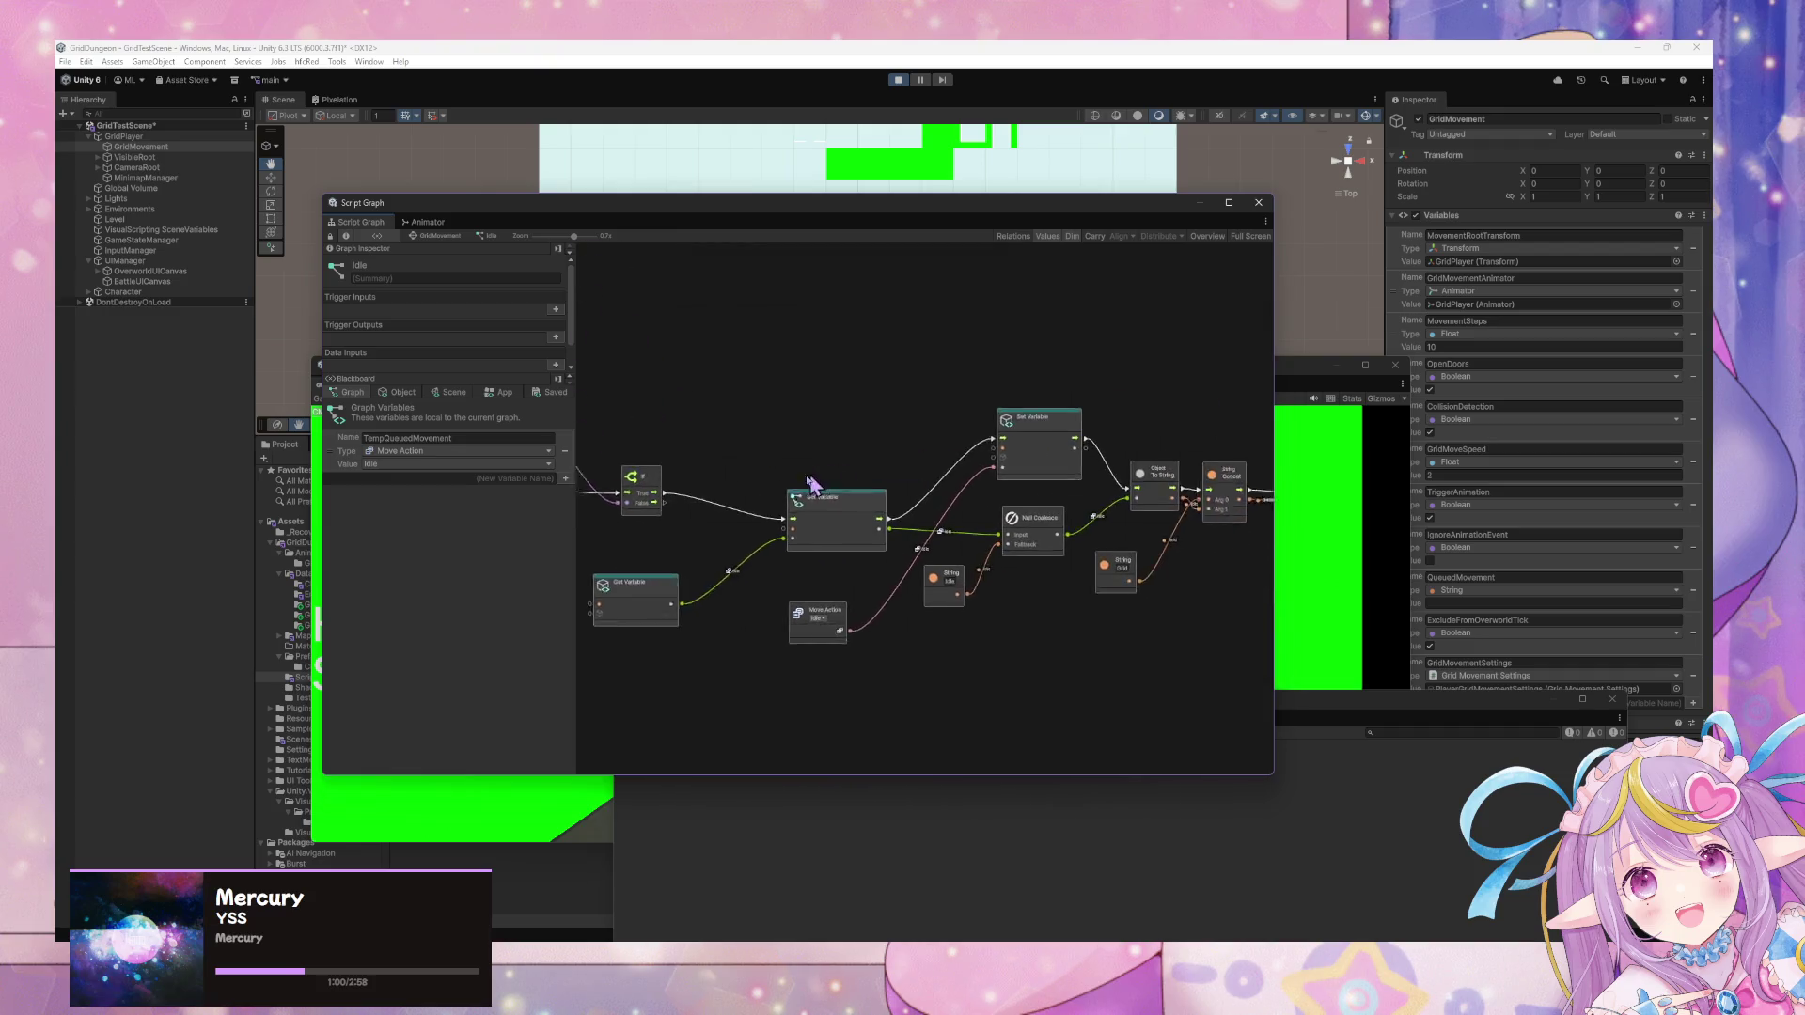
pyautogui.scroll(4, 810, 483)
pyautogui.scroll(-3, 1218, 588)
pyautogui.scroll(3, 1068, 544)
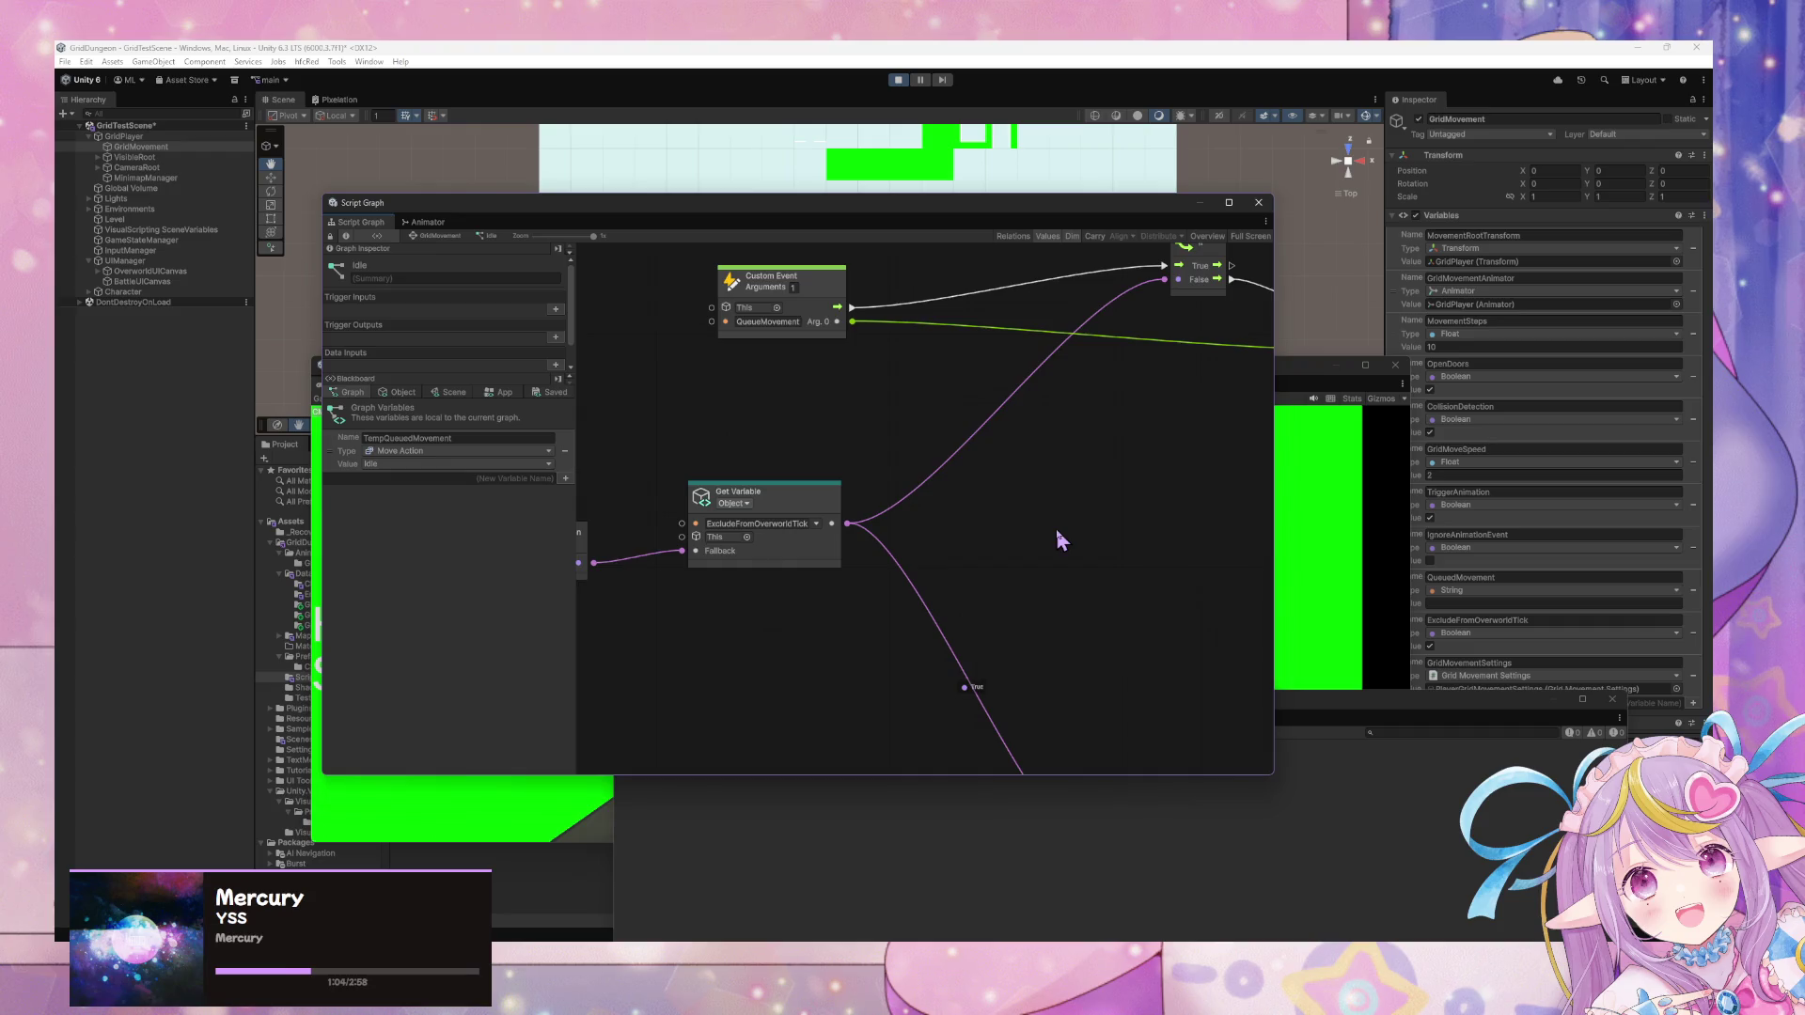
pyautogui.scroll(-3, 963, 363)
pyautogui.scroll(3, 996, 523)
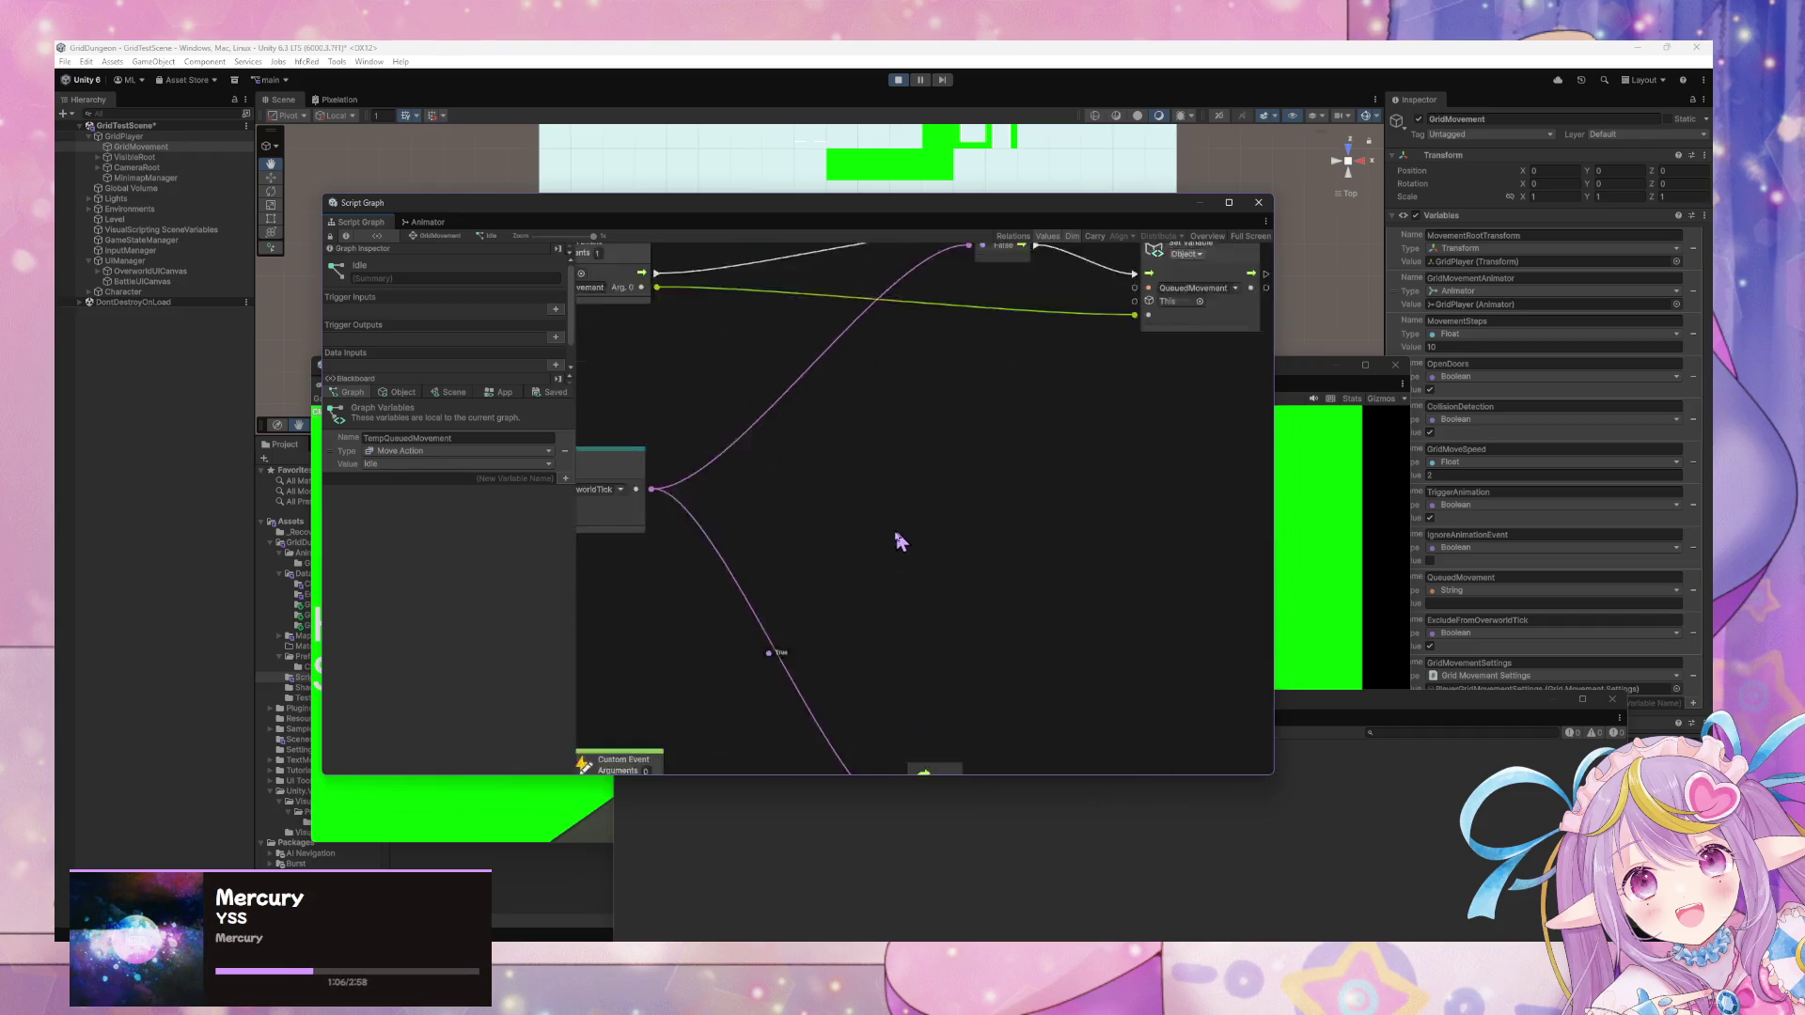
pyautogui.scroll(-3, 898, 545)
pyautogui.scroll(3, 937, 416)
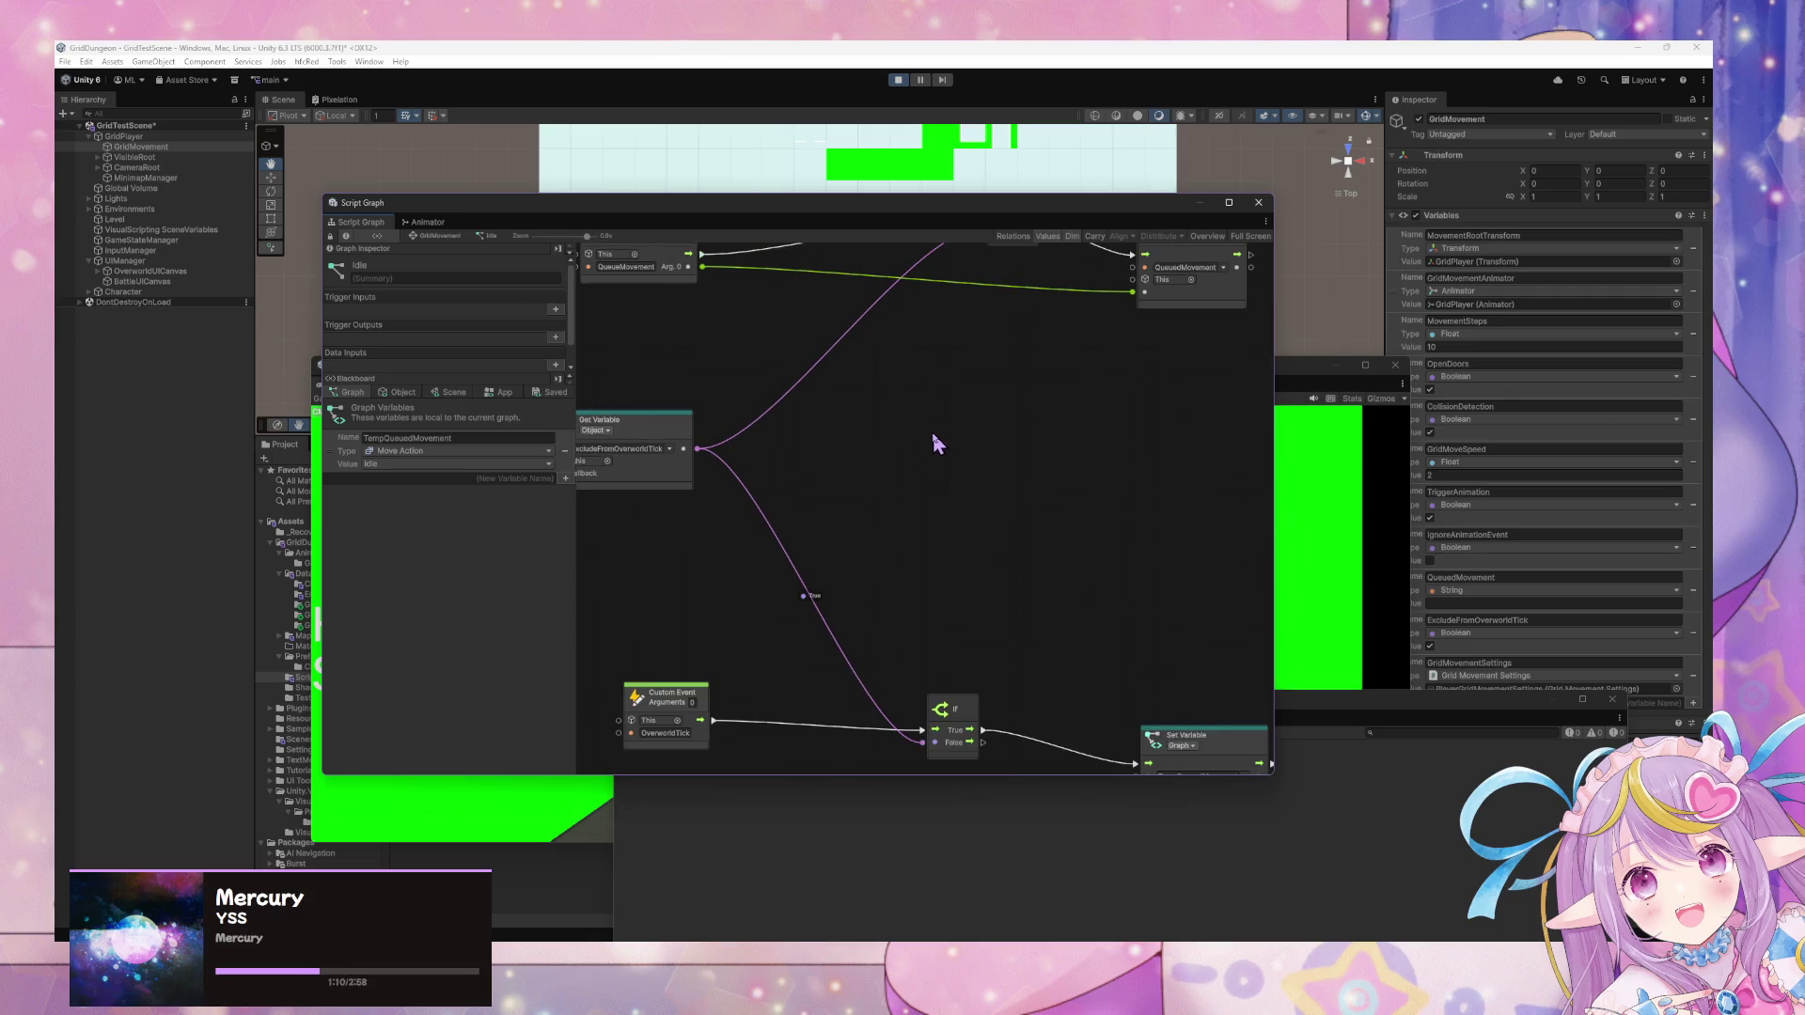
pyautogui.scroll(-3, 930, 429)
pyautogui.scroll(3, 987, 481)
pyautogui.scroll(-3, 951, 421)
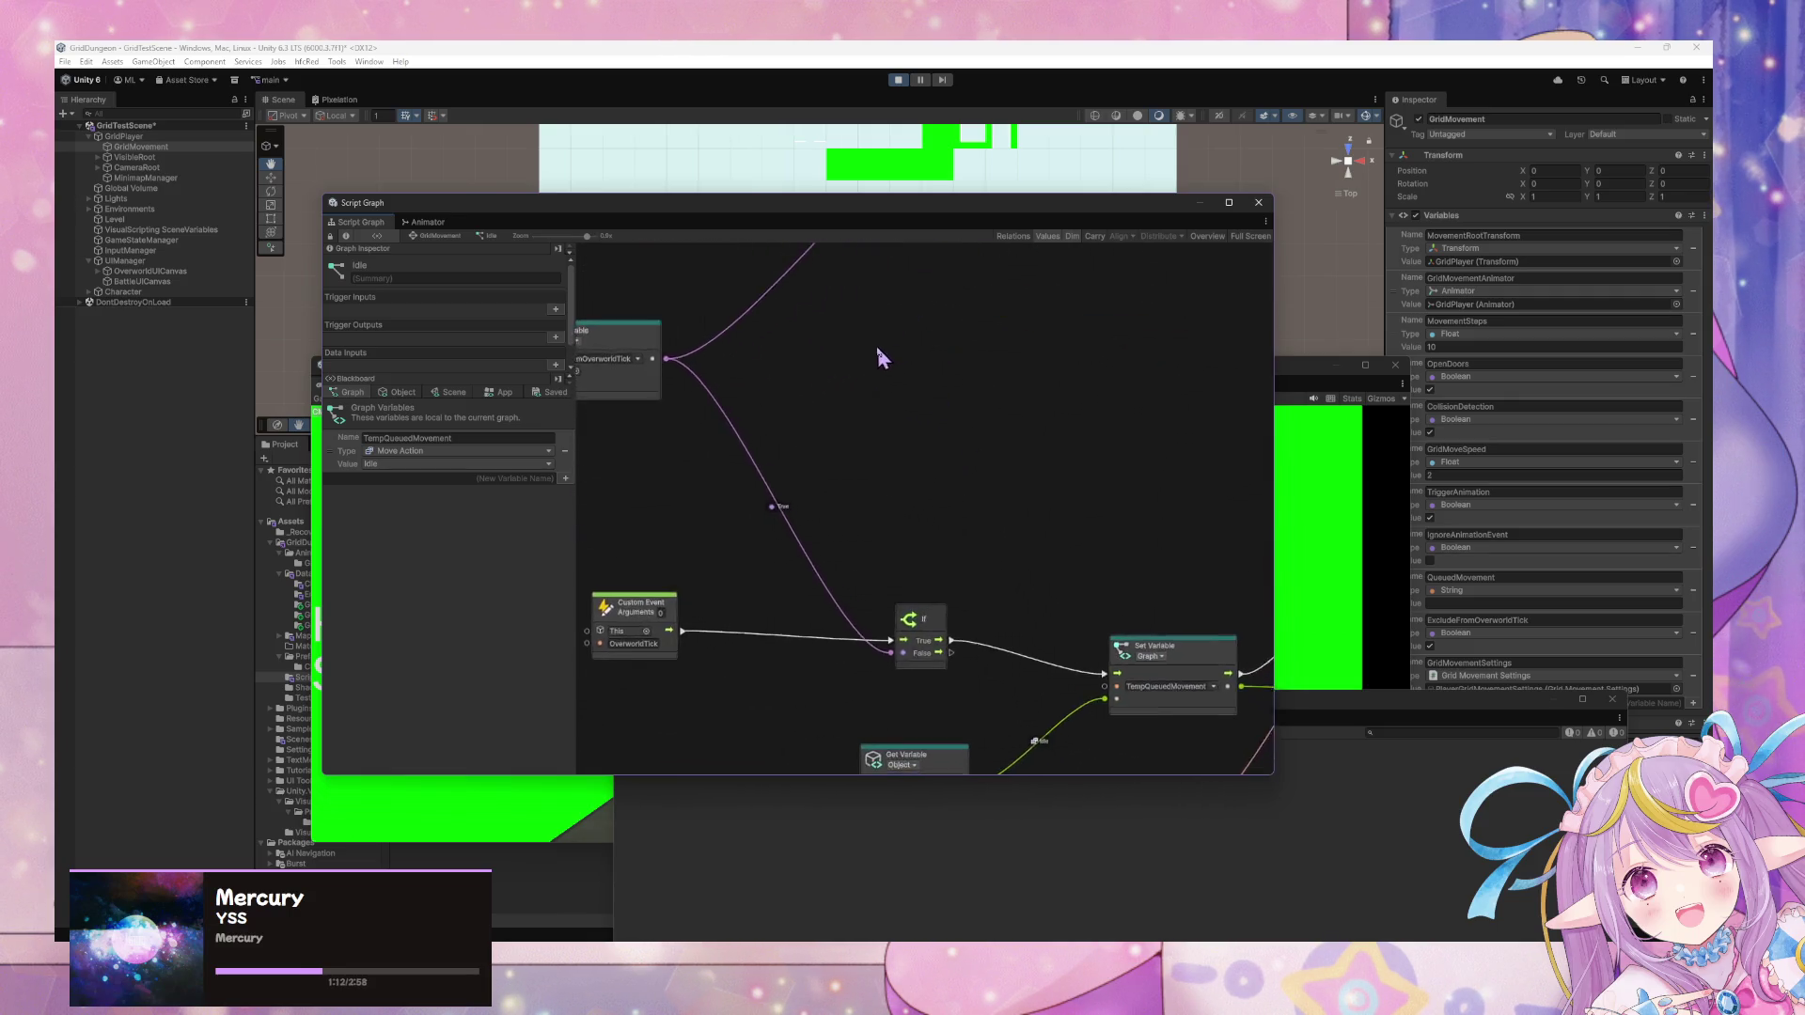
pyautogui.scroll(3, 709, 336)
# Center the If and Set Variable nodes and drag a new connection off the If condition.
pyautogui.moveTo(1171, 530)
pyautogui.mouseDown()
pyautogui.moveTo(1032, 493)
pyautogui.moveTo(1020, 526)
pyautogui.mouseUp()
pyautogui.scroll(-3, 914, 524)
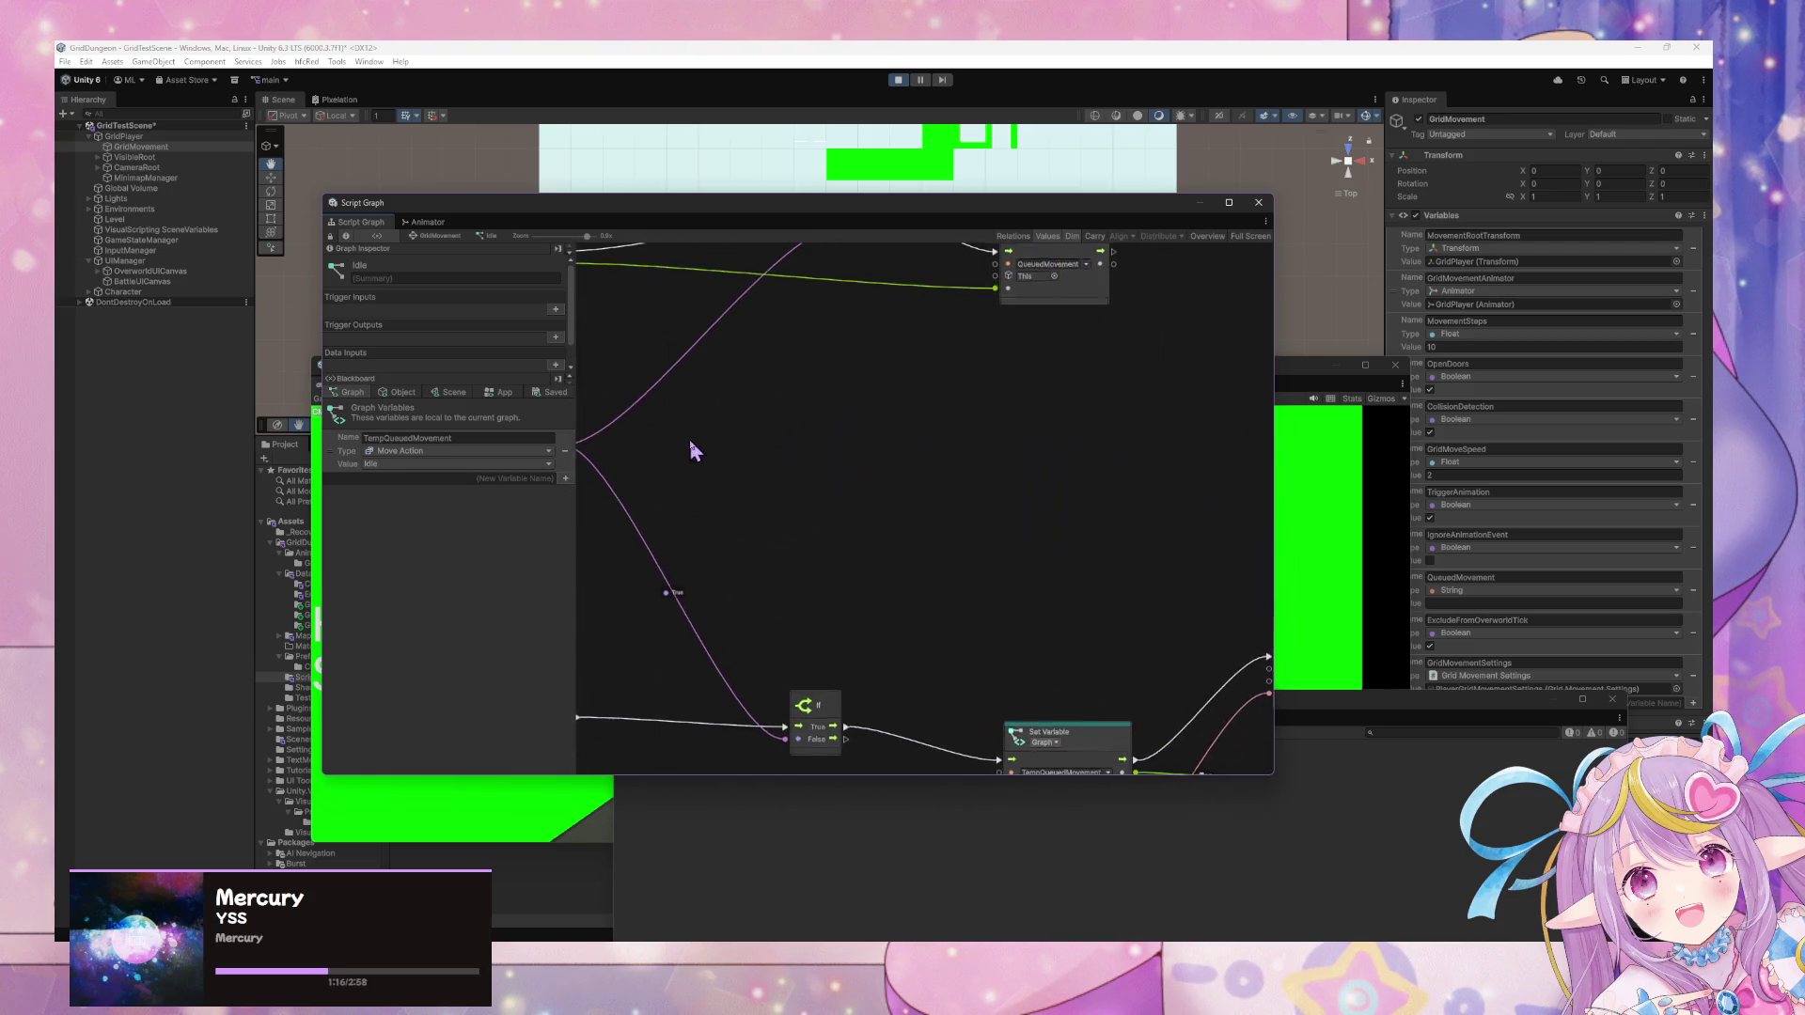
pyautogui.scroll(3, 1020, 562)
pyautogui.moveTo(1018, 563)
pyautogui.mouseDown()
pyautogui.moveTo(931, 483)
pyautogui.moveTo(814, 435)
pyautogui.mouseUp()
pyautogui.scroll(-2, 902, 467)
pyautogui.scroll(2, 925, 468)
pyautogui.moveTo(926, 470); pyautogui.dragTo(1019, 500)
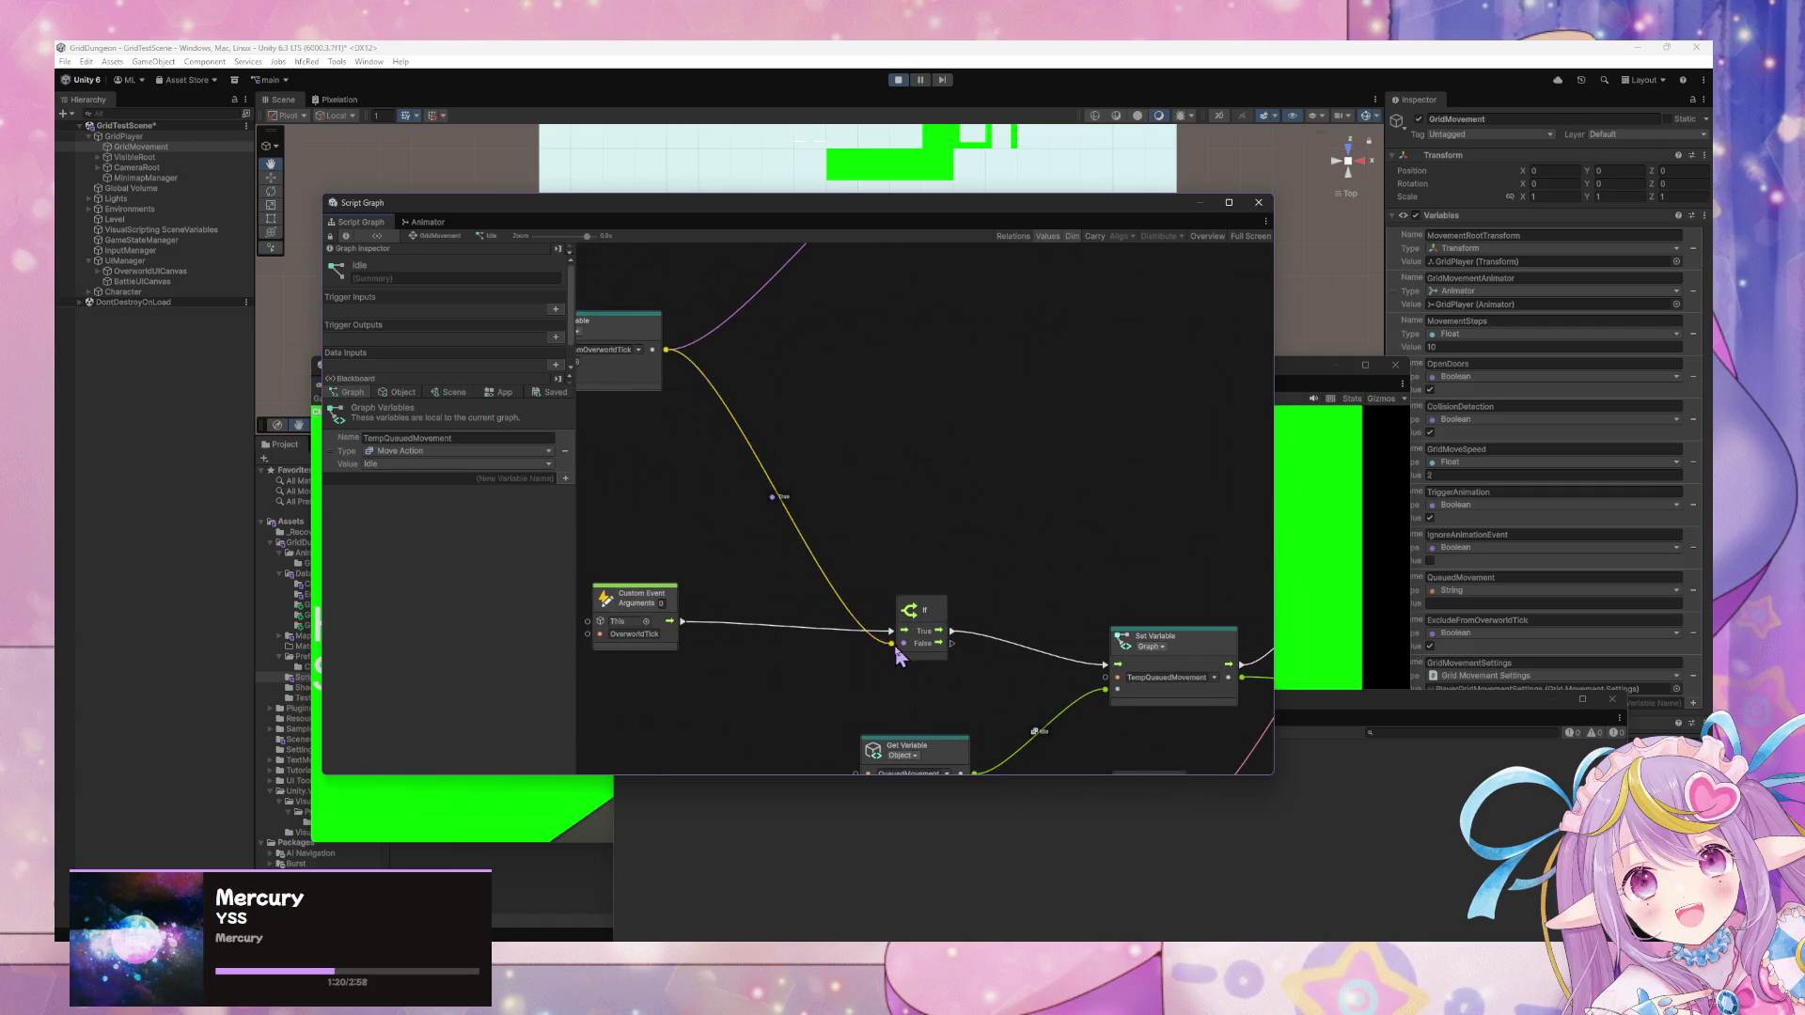
pyautogui.click(982, 860)
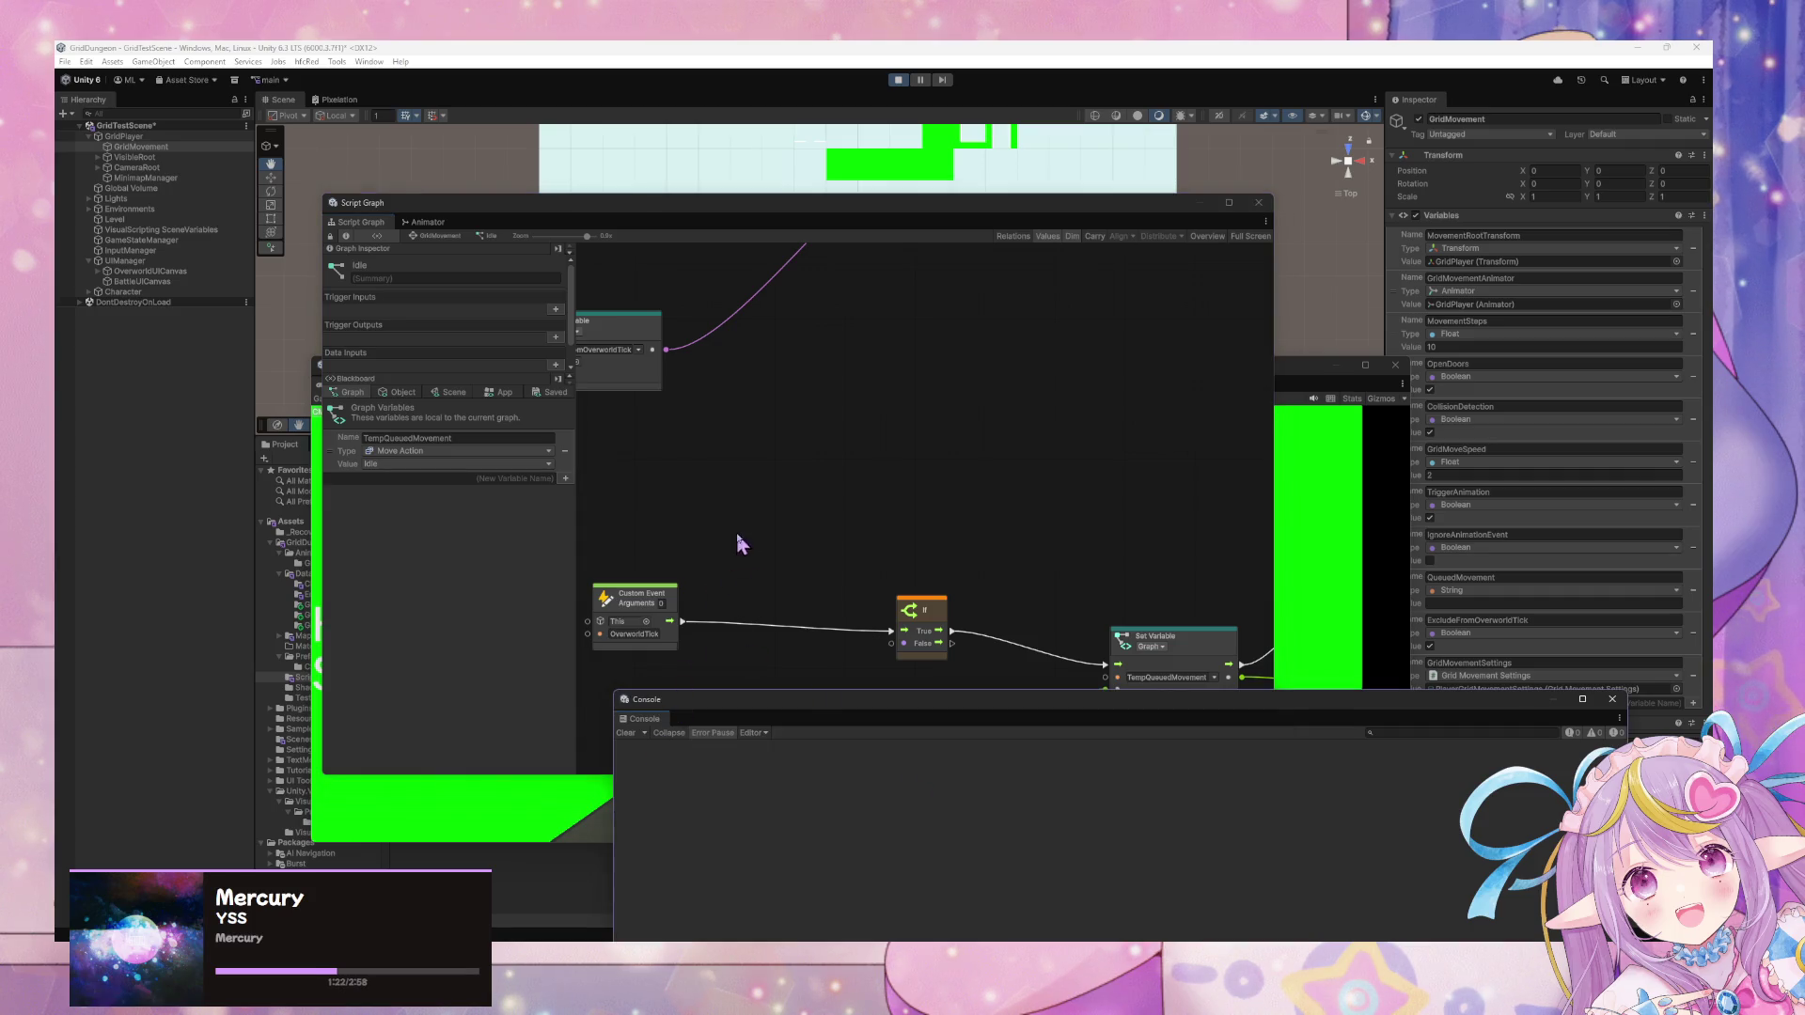
pyautogui.moveTo(891, 647); pyautogui.dragTo(802, 510)
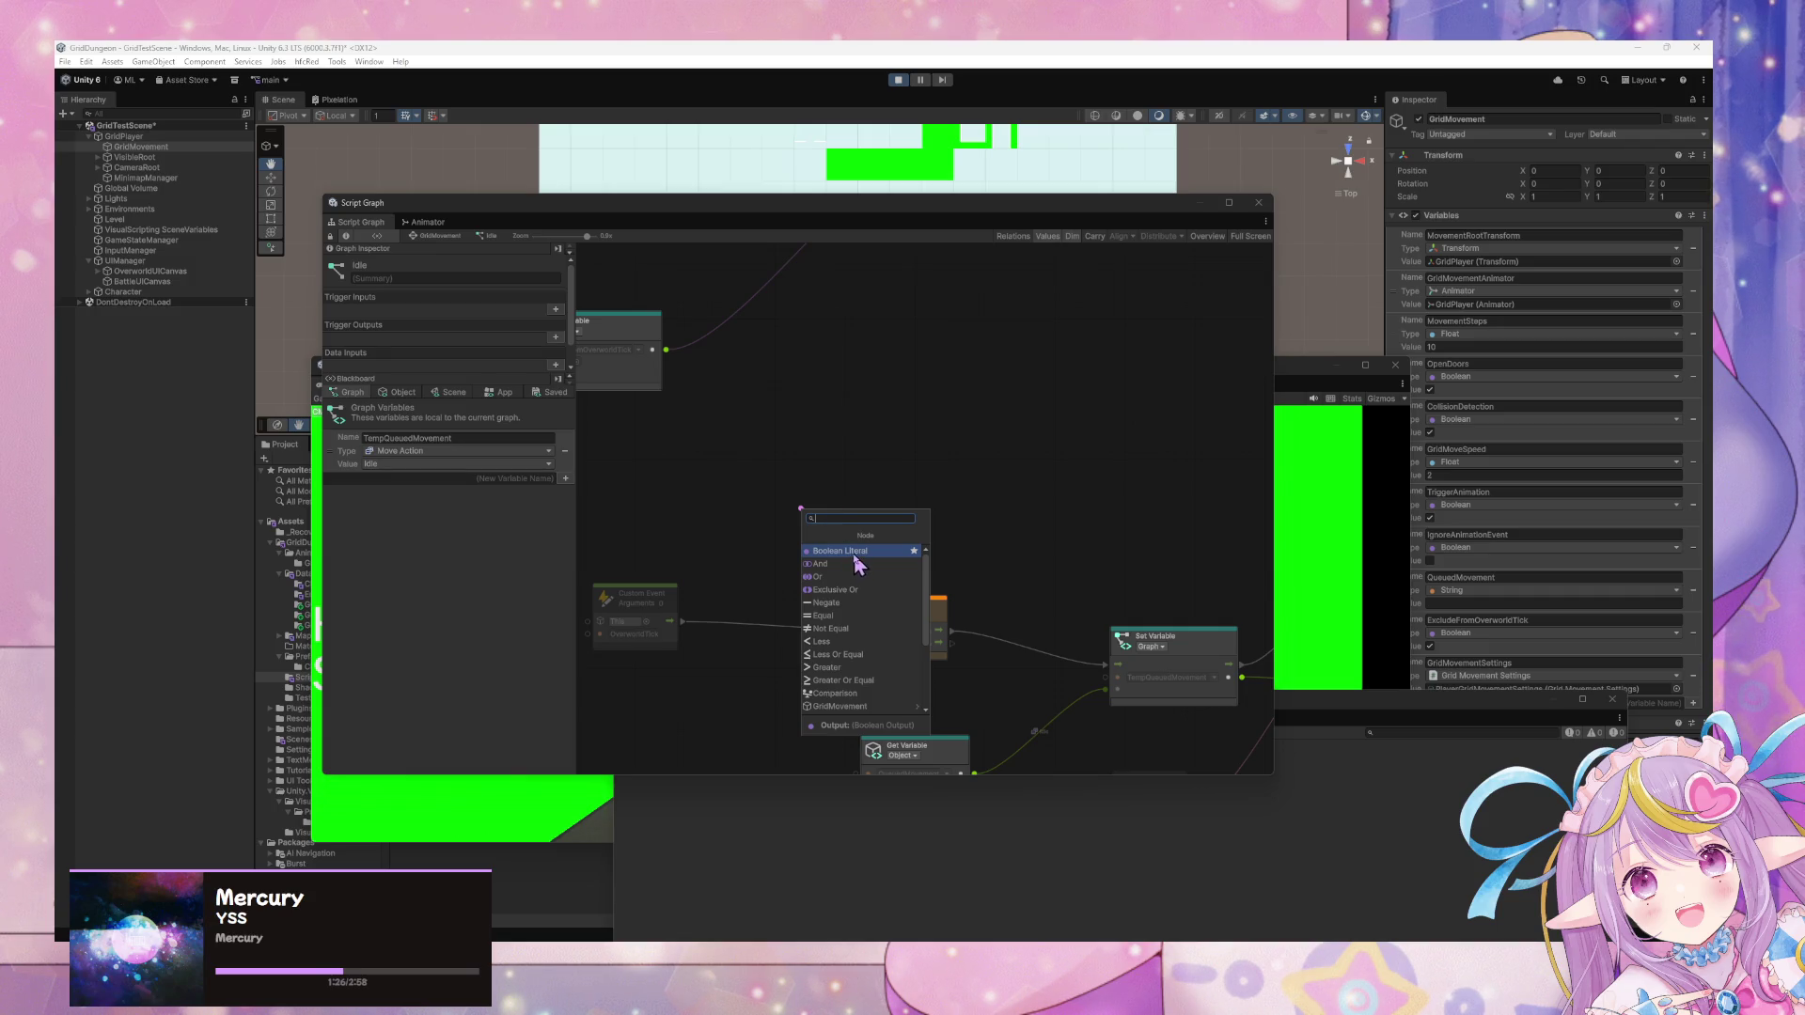
# Feed a Boolean Literal into the If condition, then force the Idle state to enter and exit.
pyautogui.click(854, 554)
pyautogui.click(1028, 576)
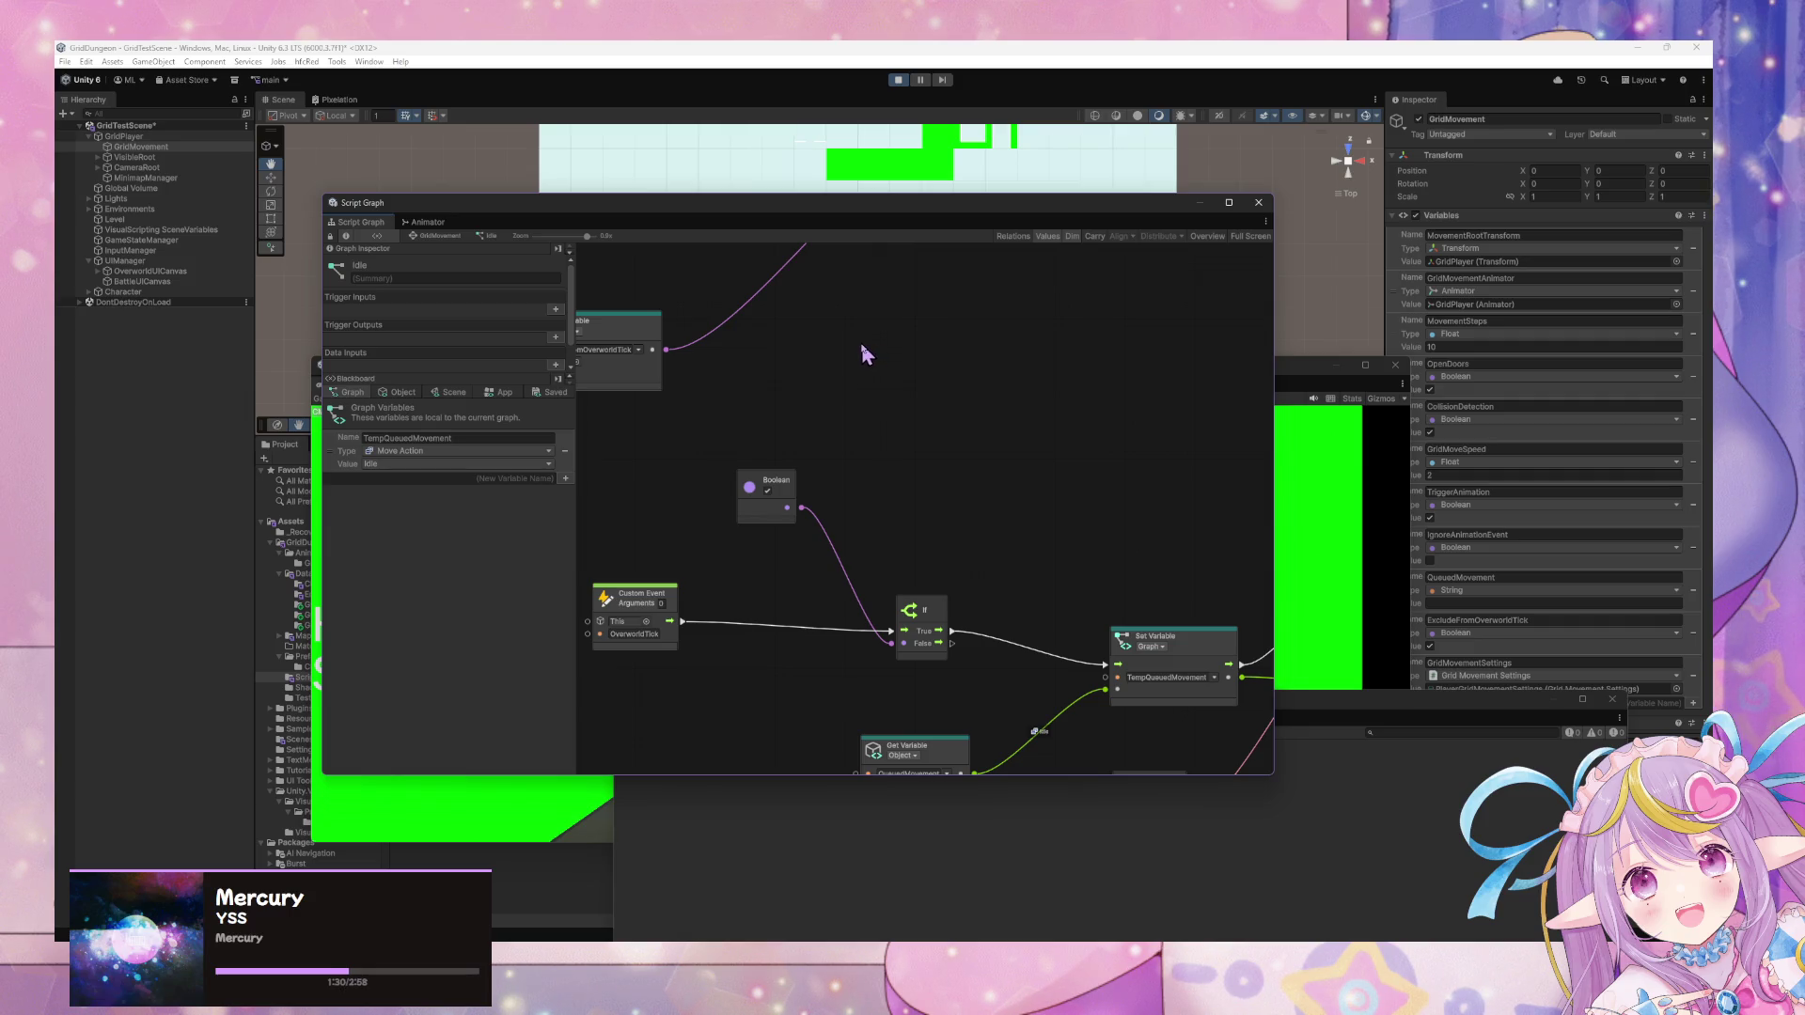
pyautogui.click(439, 237)
pyautogui.rightClick(1040, 442)
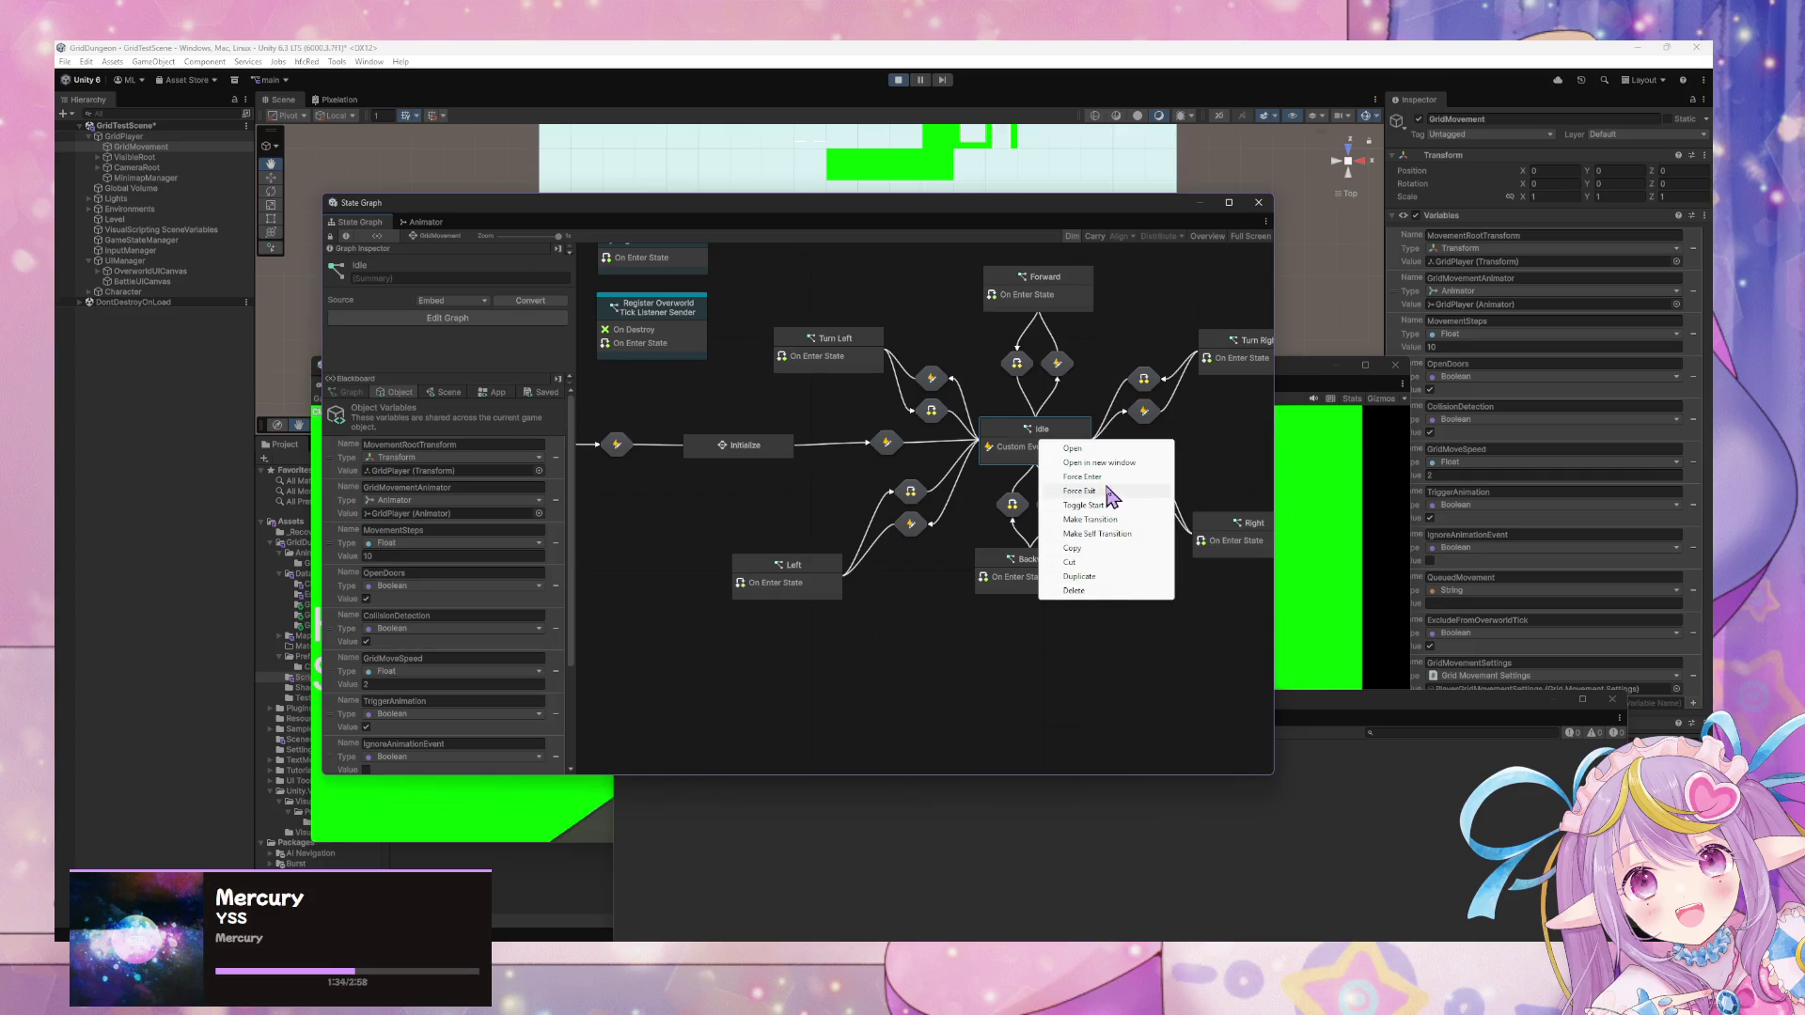
pyautogui.click(1109, 478)
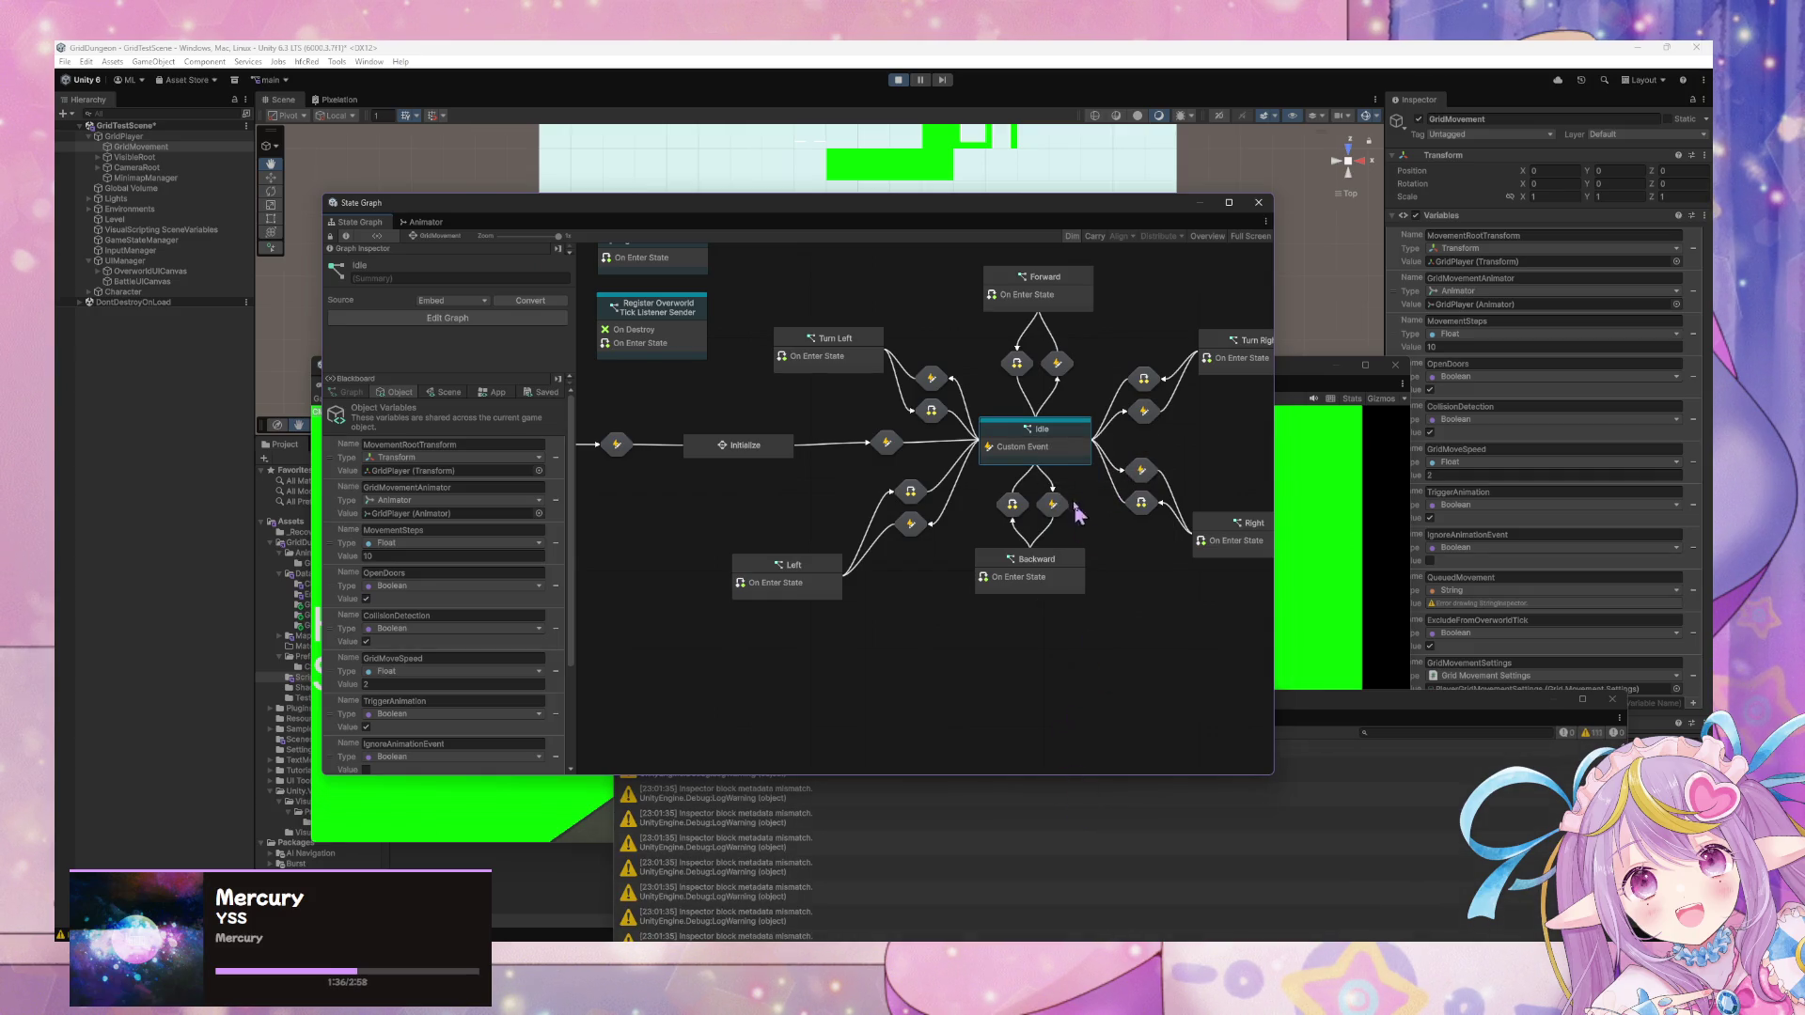
pyautogui.rightClick(1055, 456)
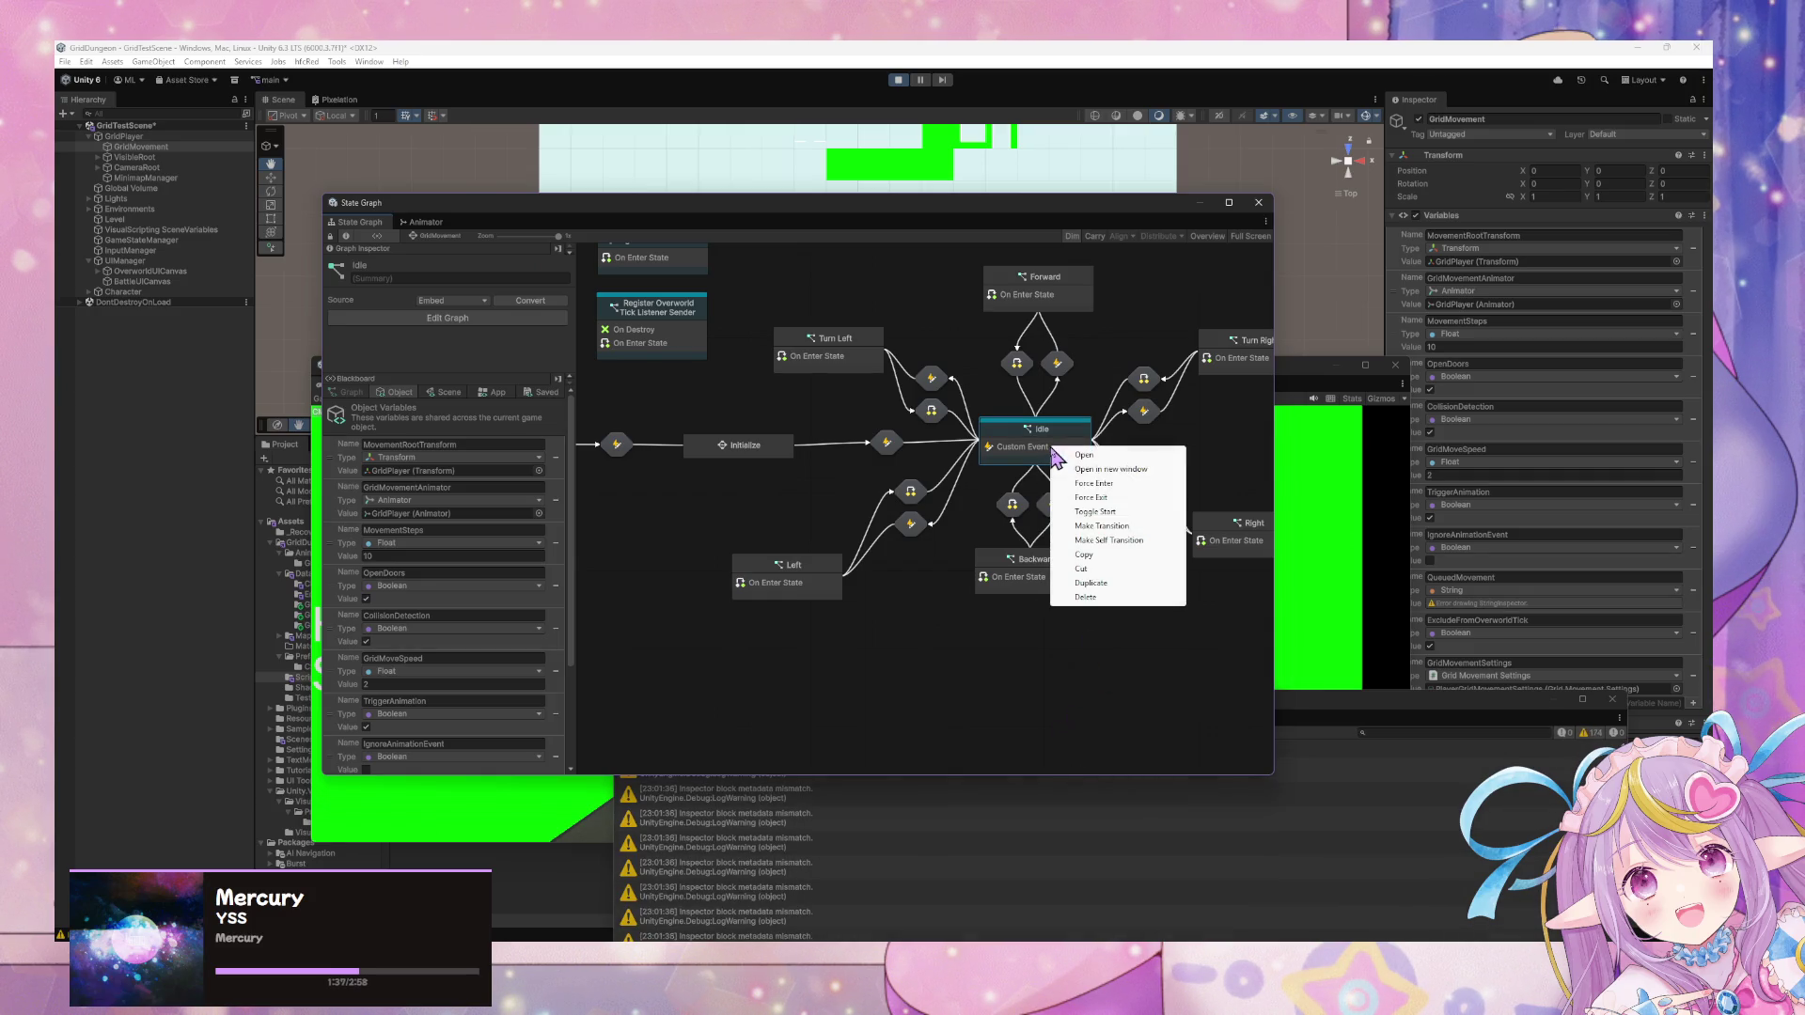
pyautogui.click(1121, 513)
# Reopen Idle's graph, clear console warnings, and delete the If node's True link to Set Variable.
pyautogui.doubleClick(1068, 457)
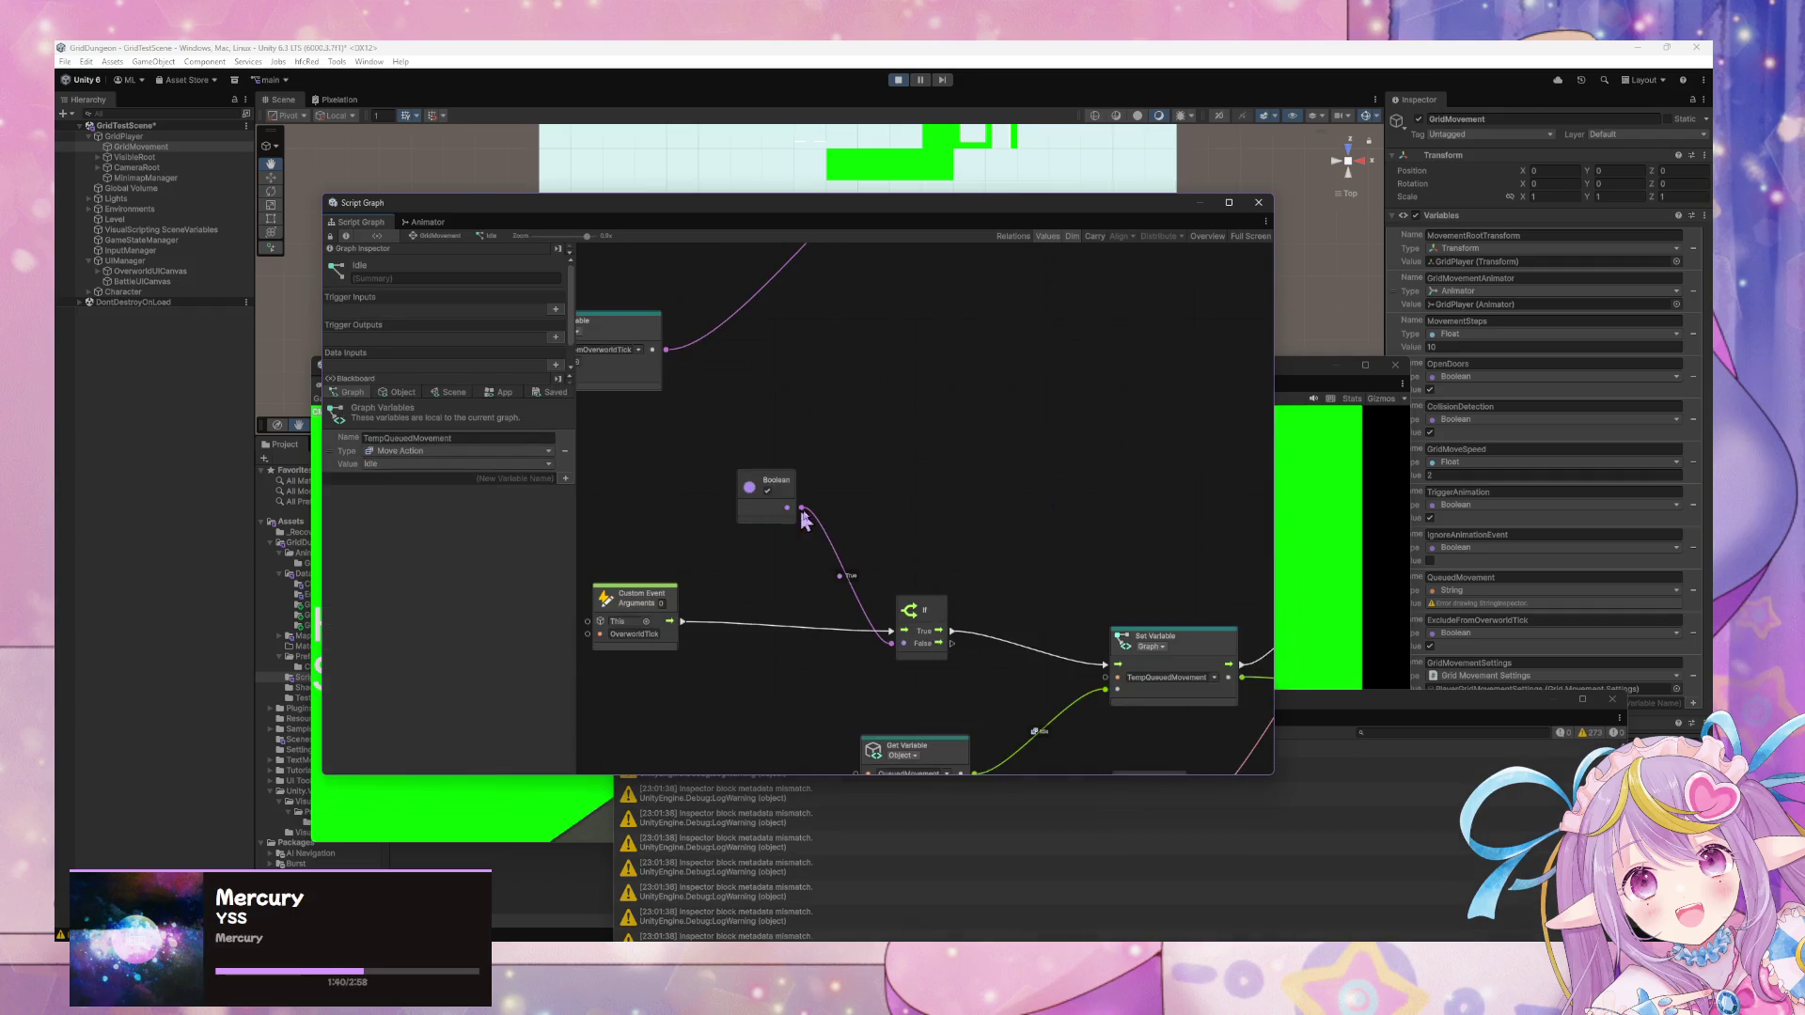
pyautogui.scroll(-3, 923, 492)
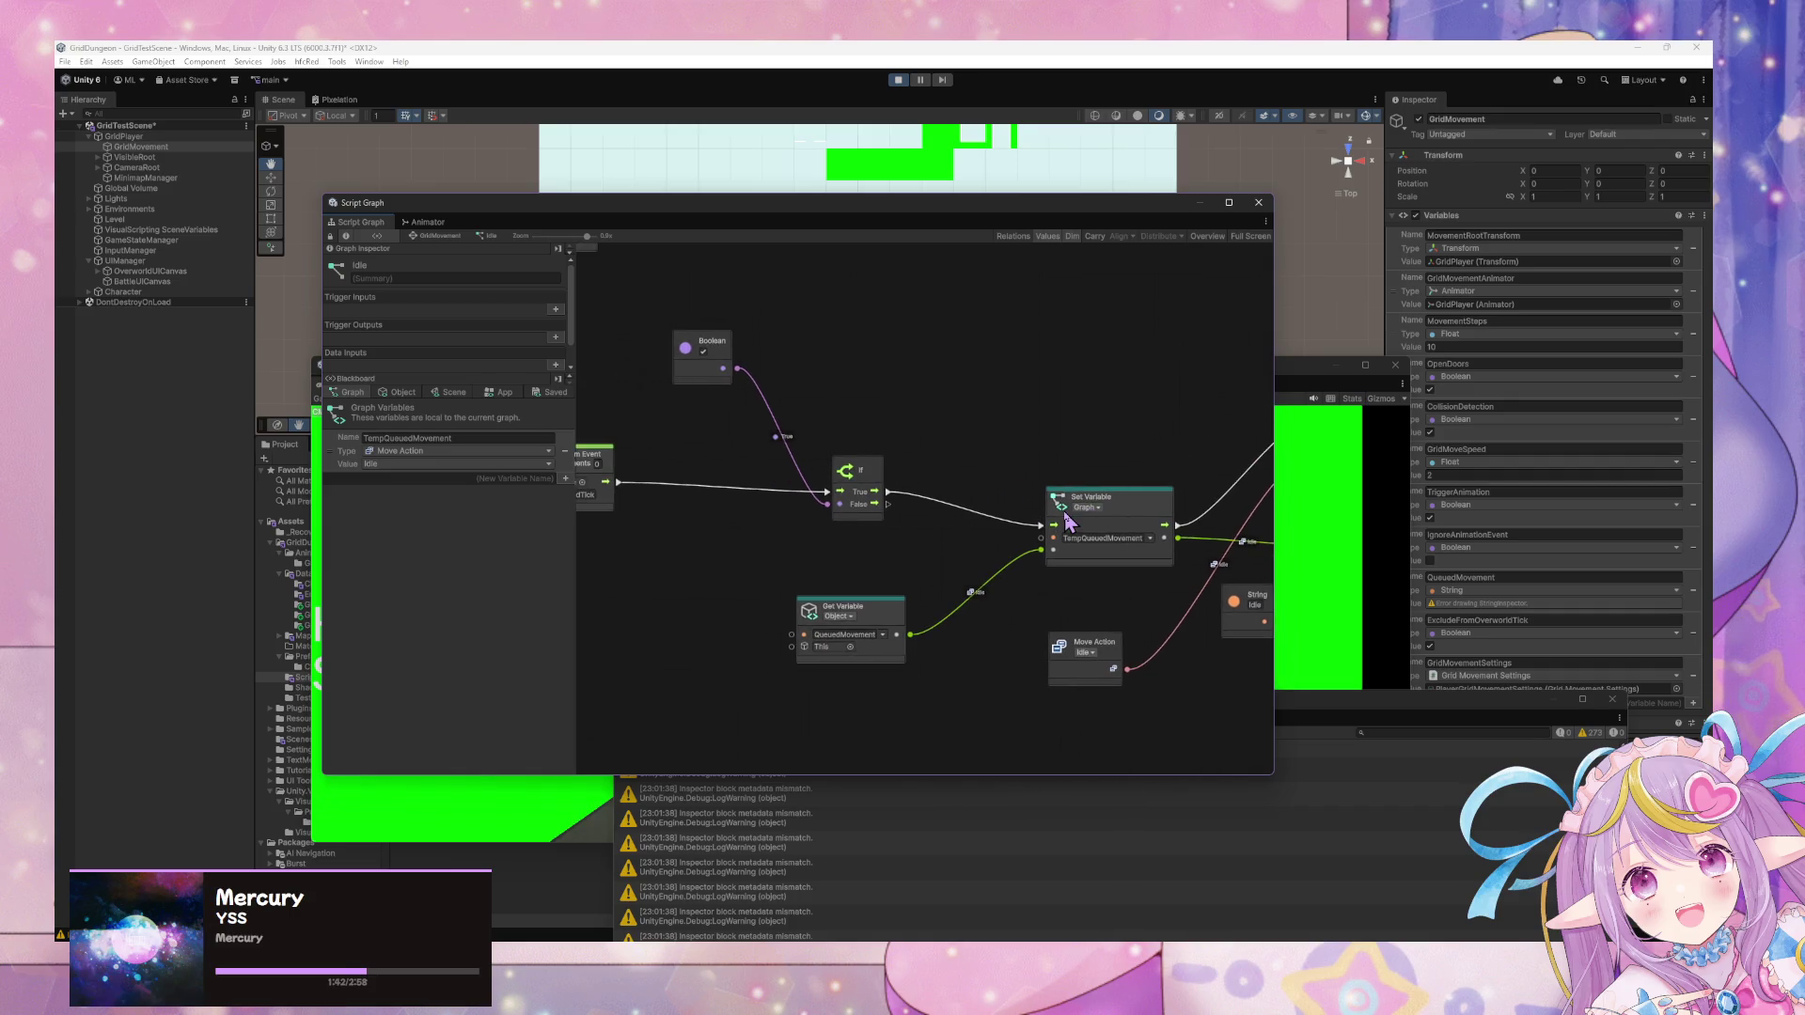
pyautogui.moveTo(1068, 521); pyautogui.dragTo(1075, 526)
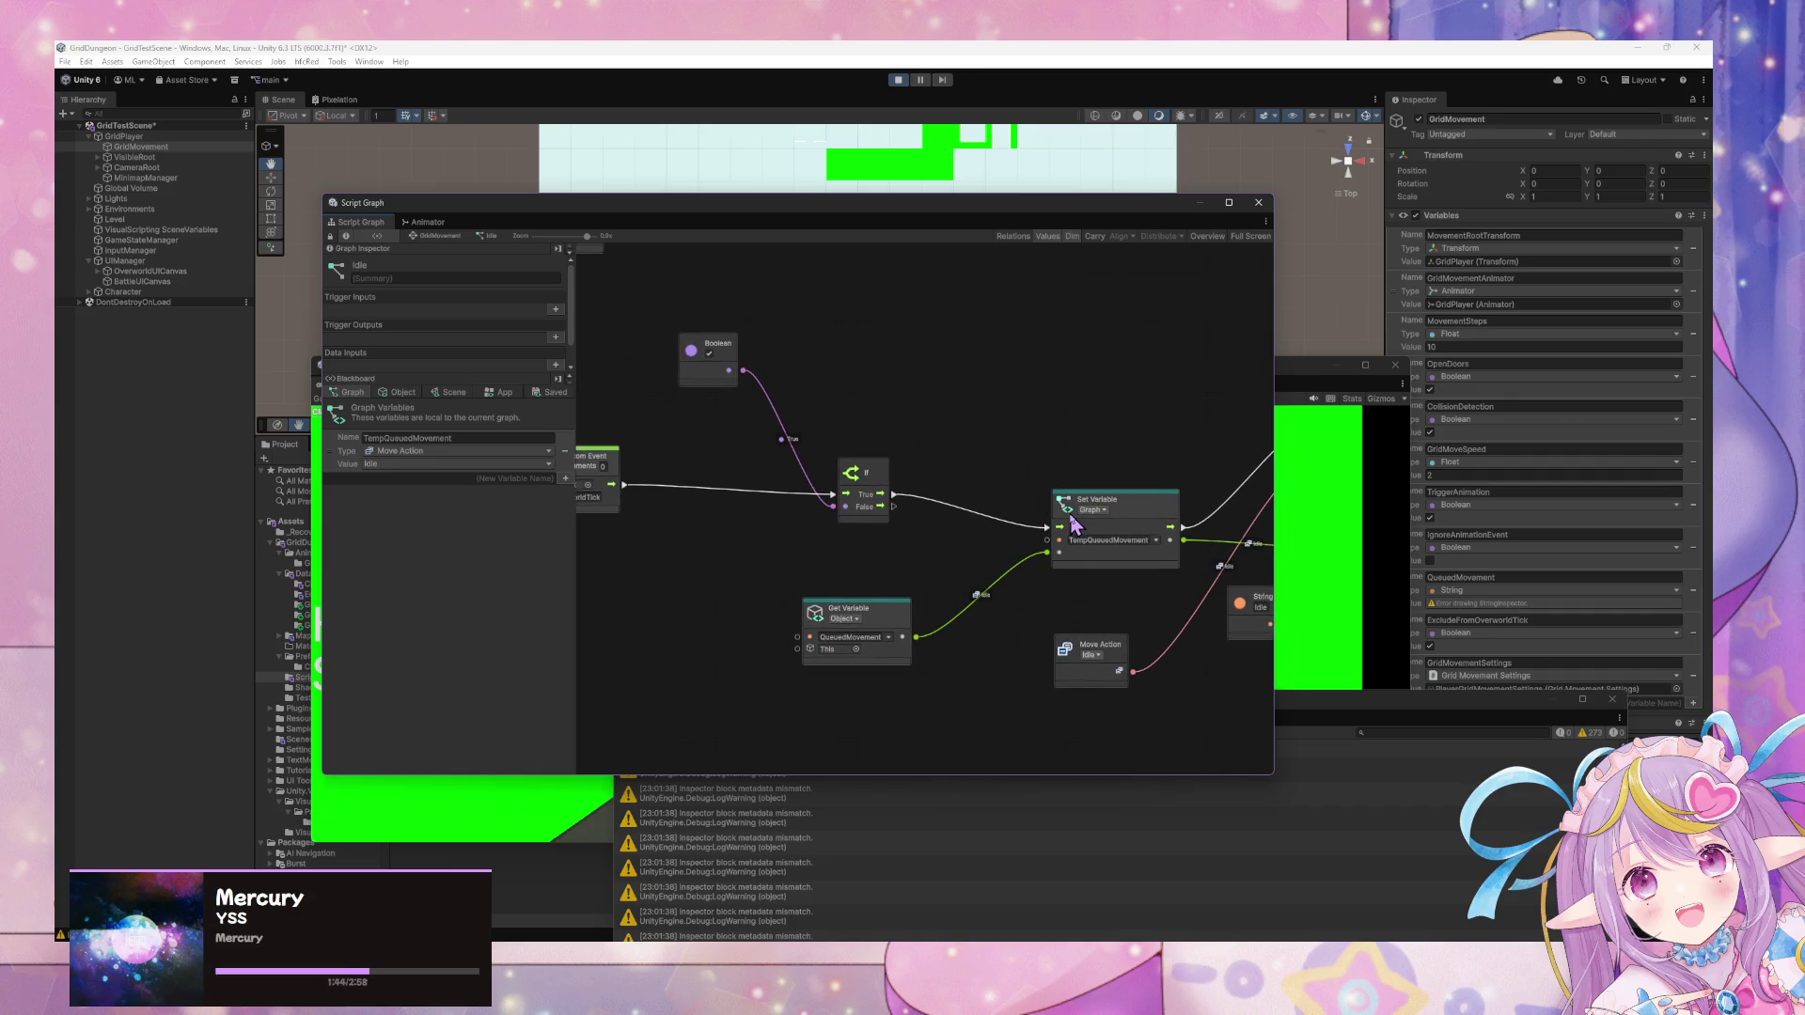
pyautogui.click(950, 839)
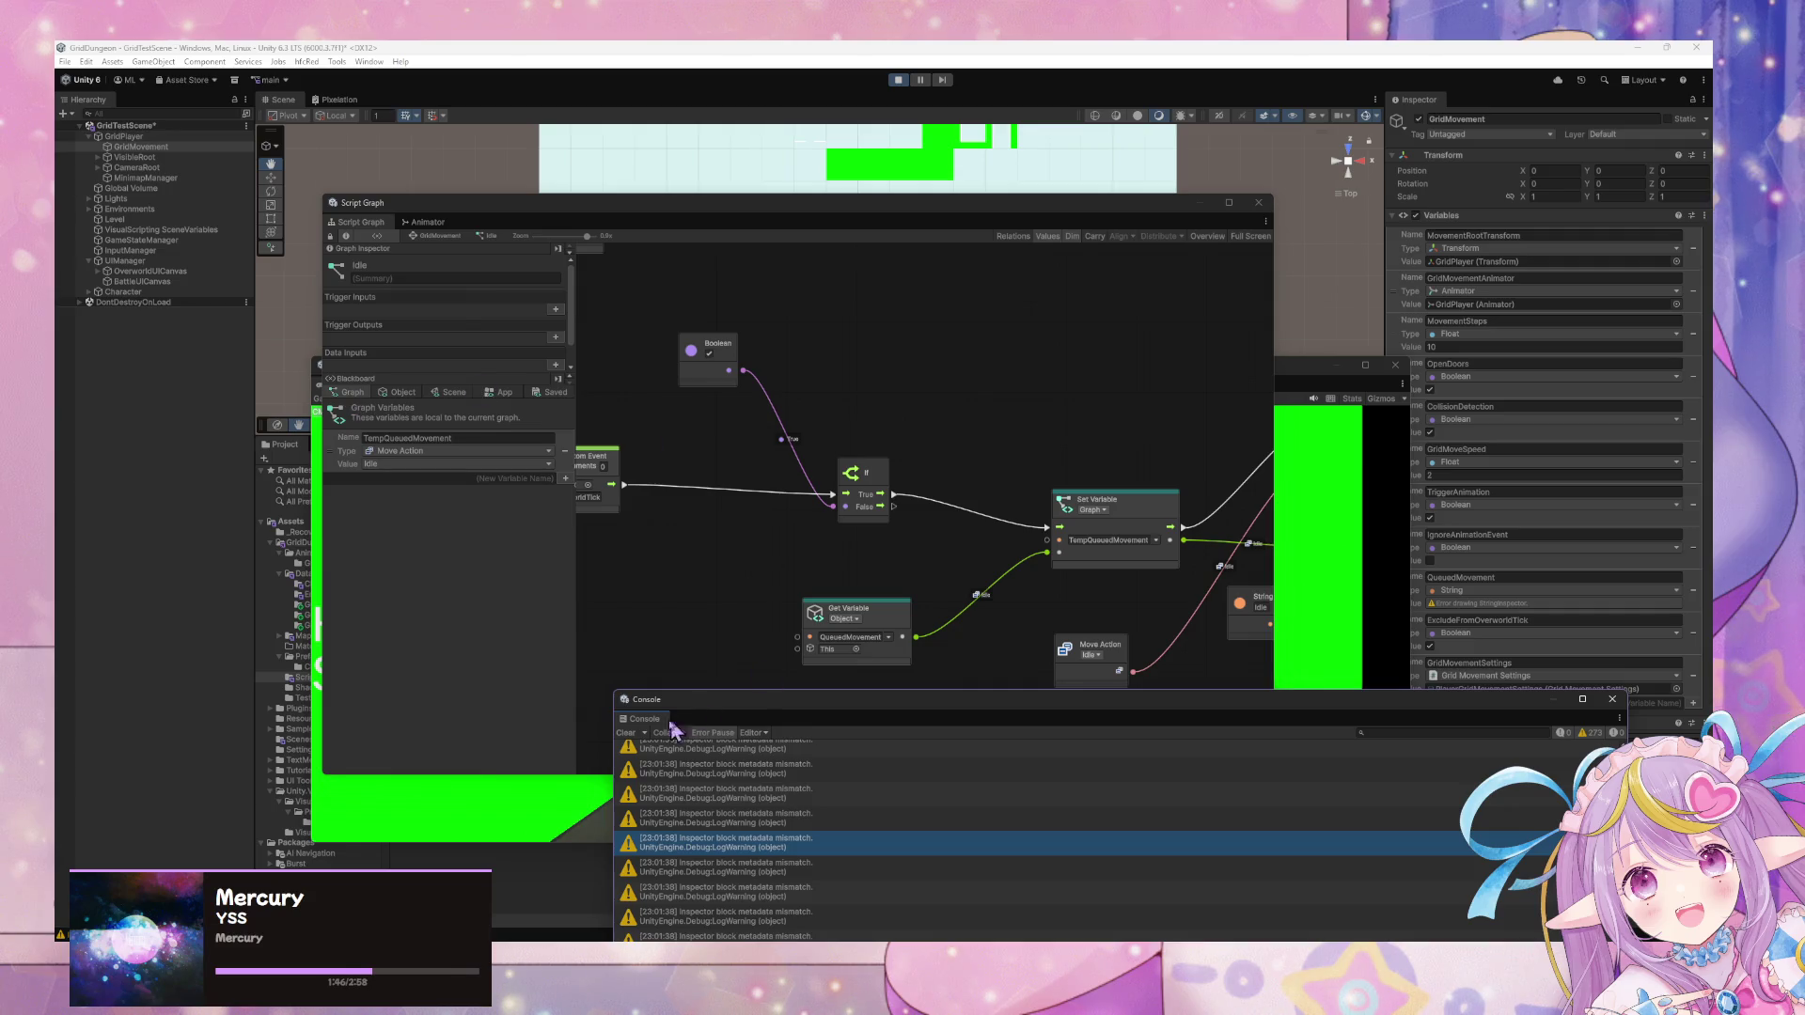
pyautogui.click(626, 734)
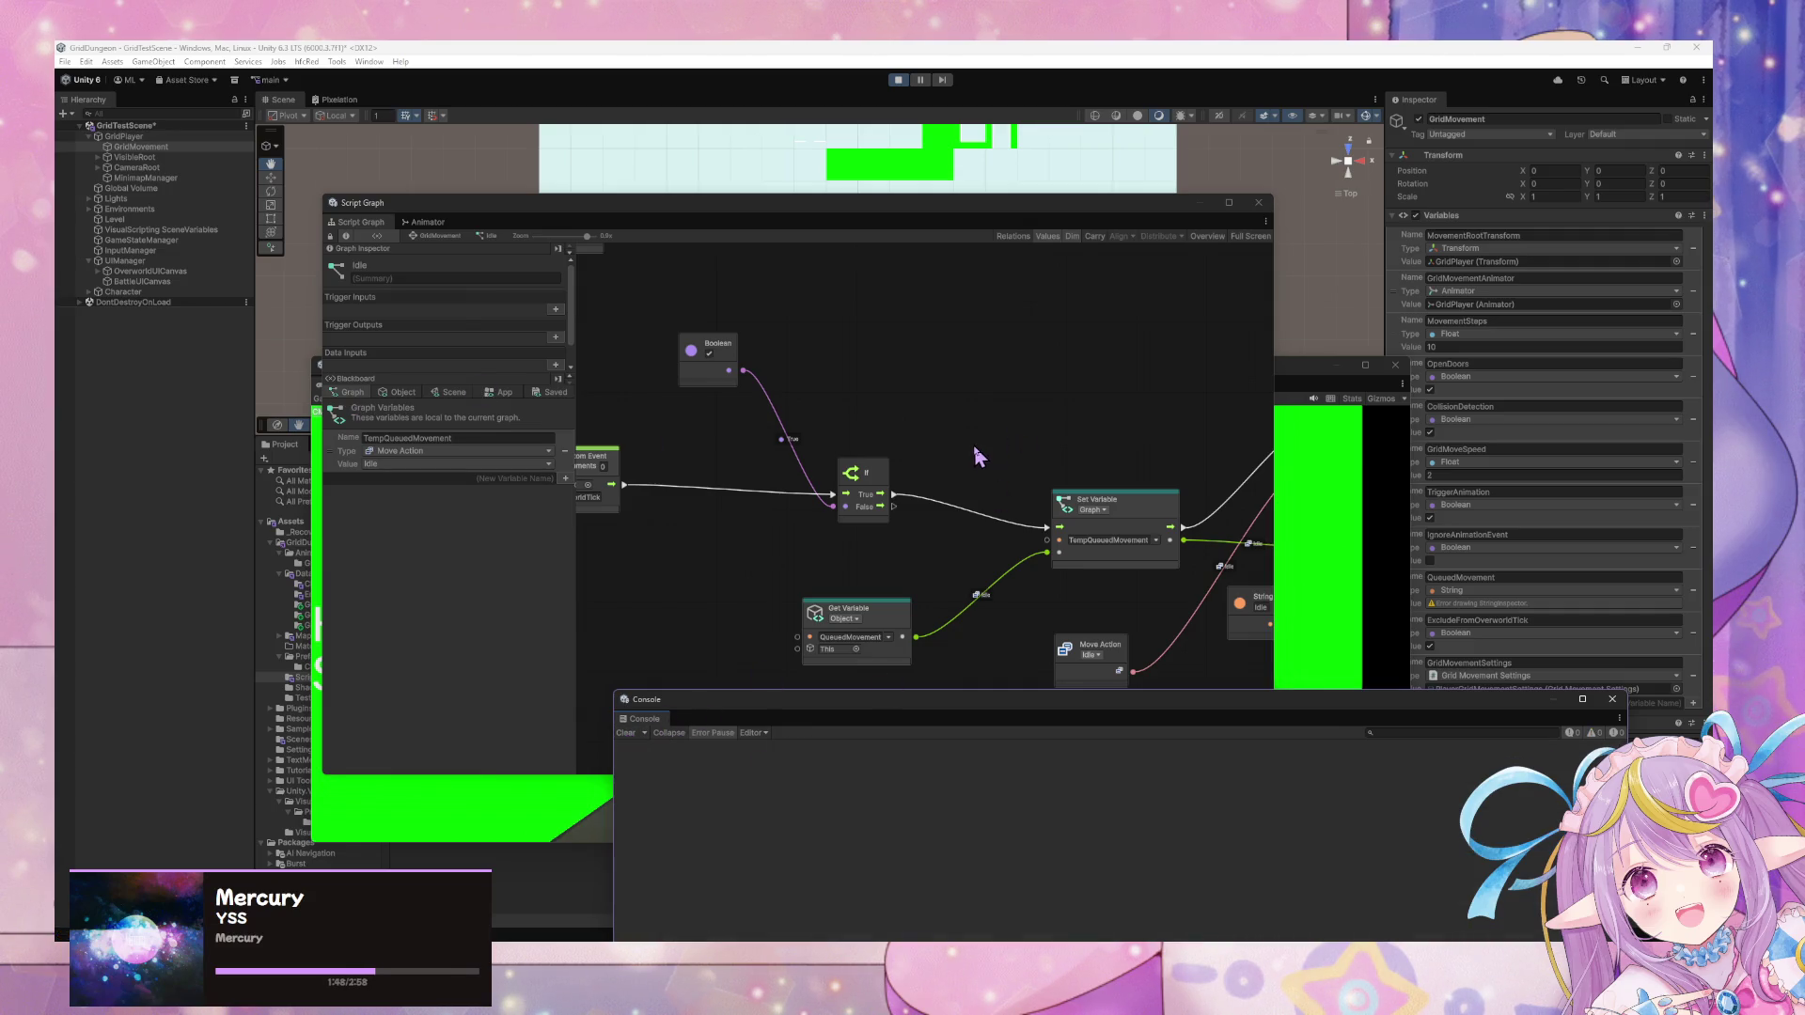
pyautogui.moveTo(738, 420)
pyautogui.mouseDown()
pyautogui.moveTo(897, 376)
pyautogui.moveTo(806, 374)
pyautogui.mouseUp()
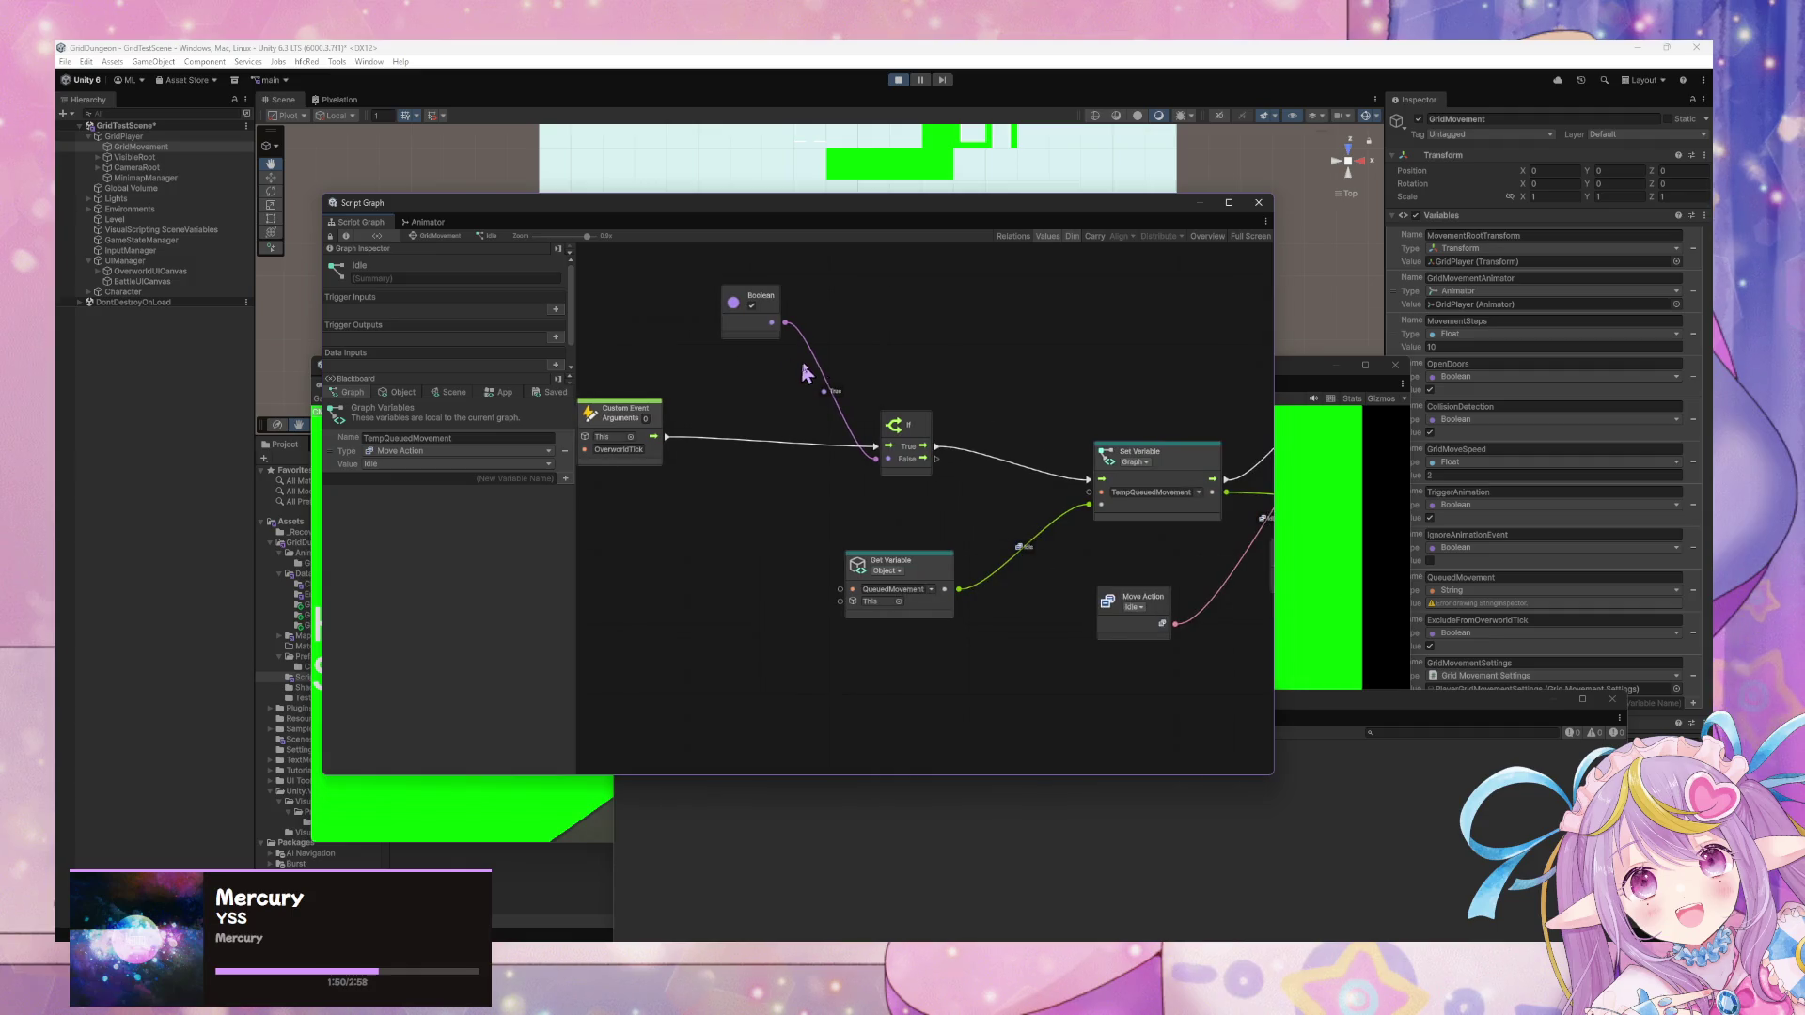
pyautogui.moveTo(1010, 376); pyautogui.dragTo(959, 373)
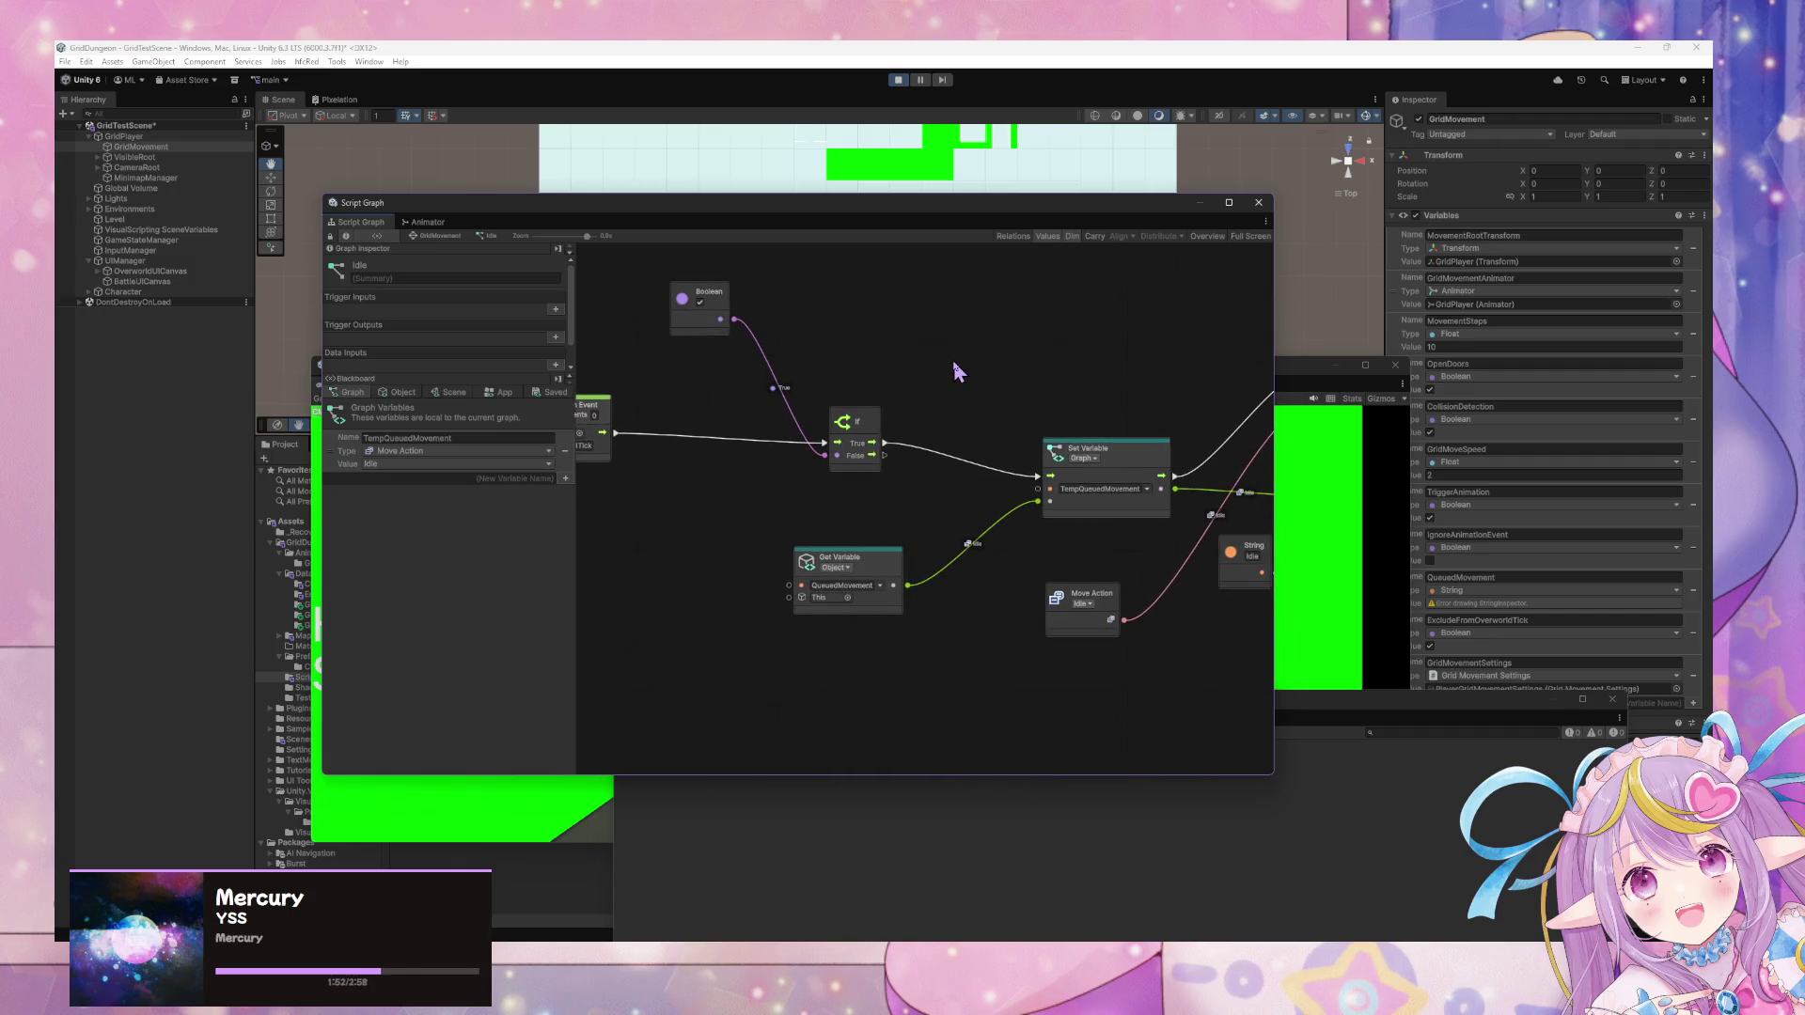
pyautogui.rightClick(885, 444)
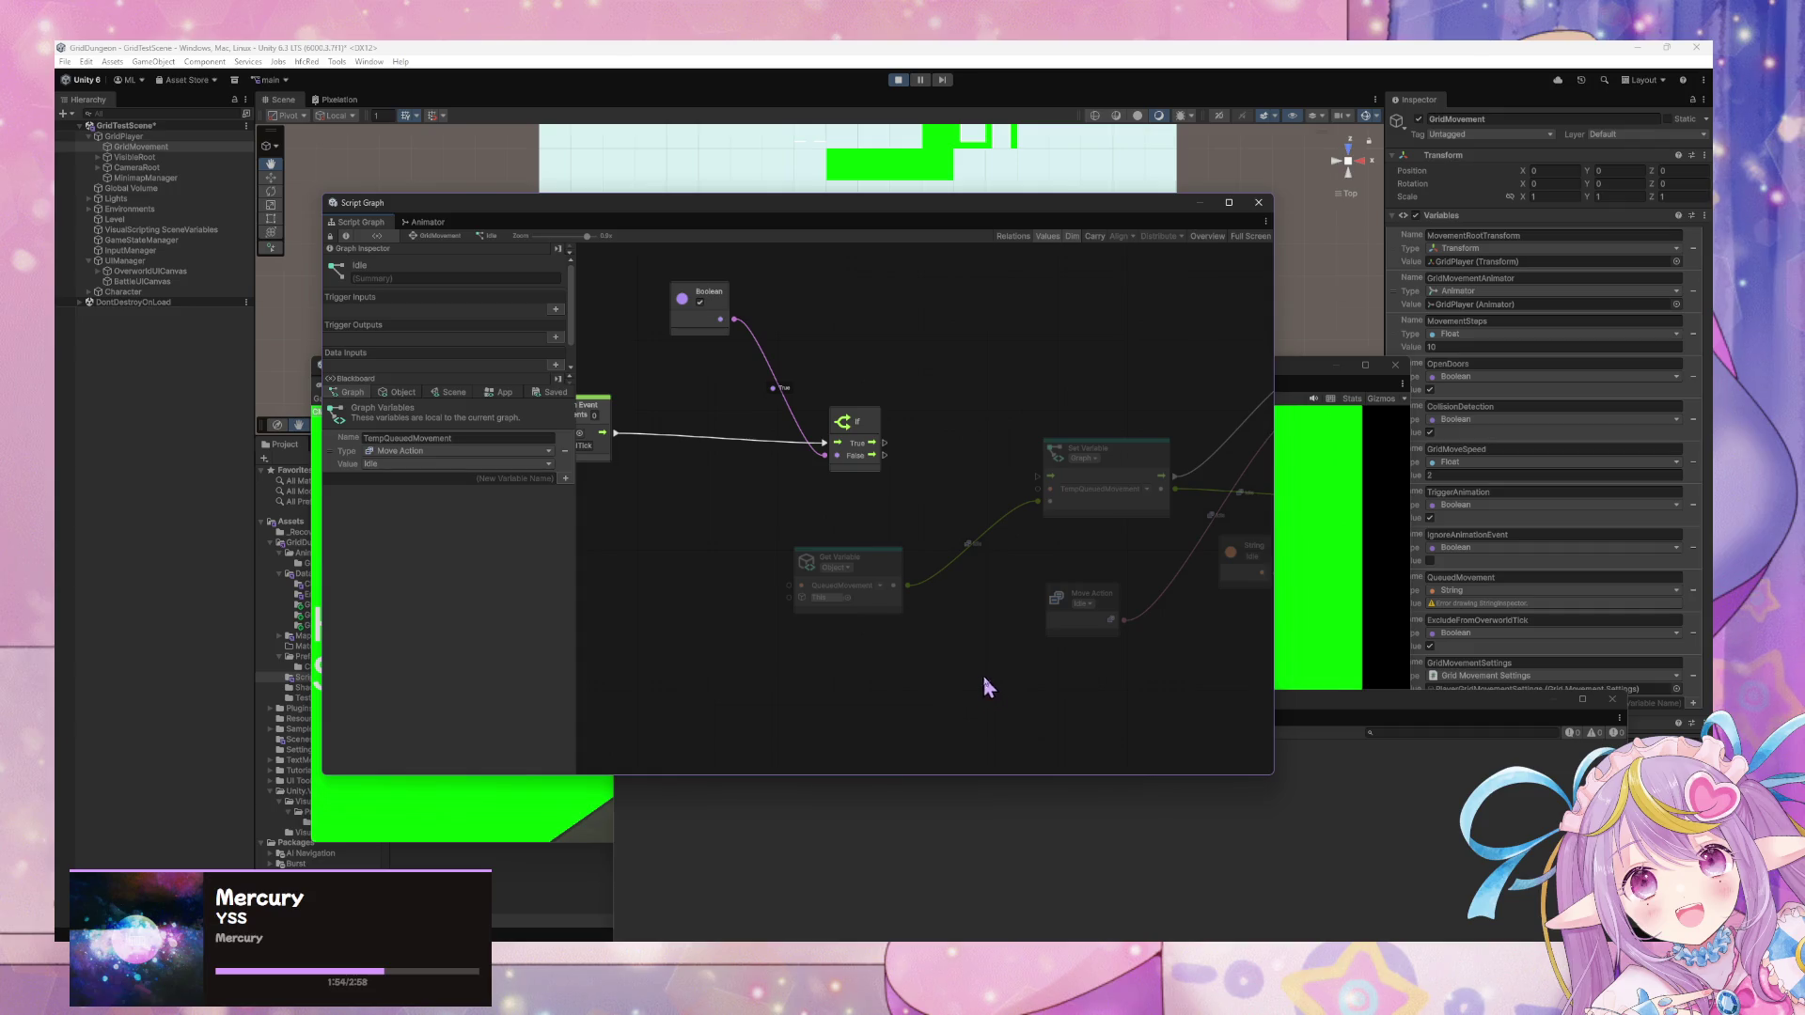
pyautogui.click(440, 235)
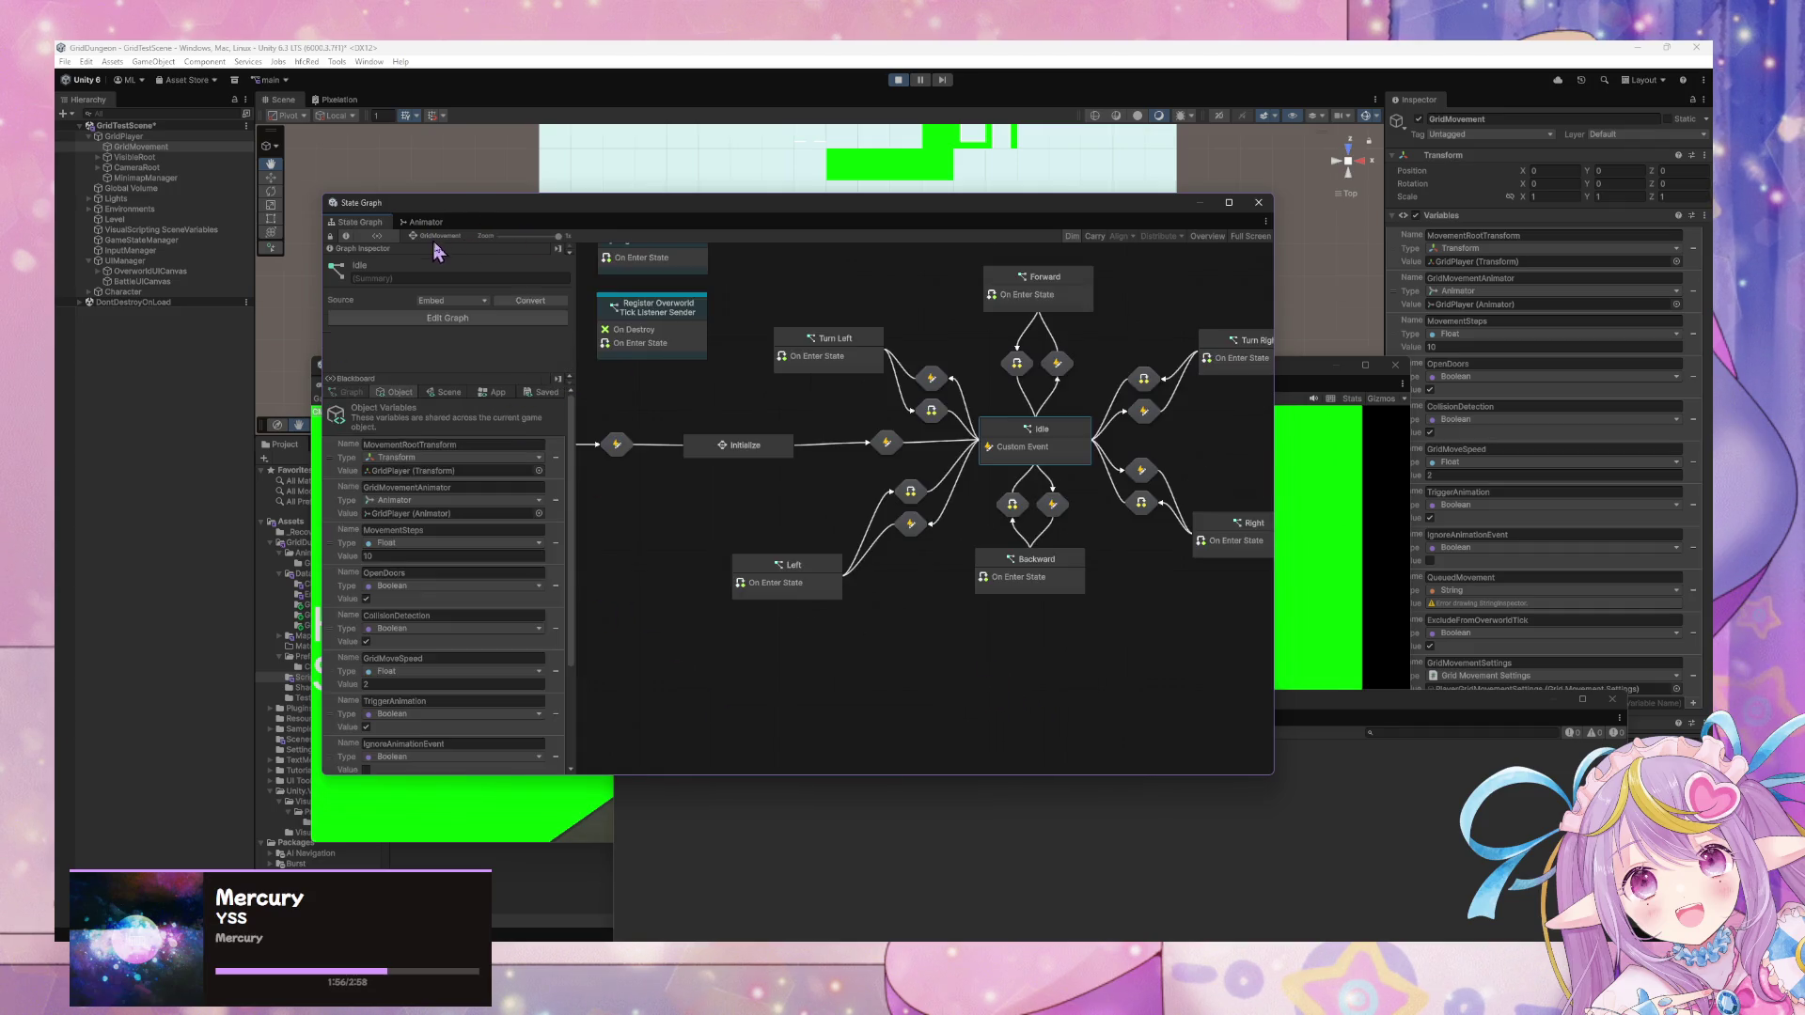
# Clear the console warnings.
pyautogui.rightClick(1031, 439)
pyautogui.click(895, 874)
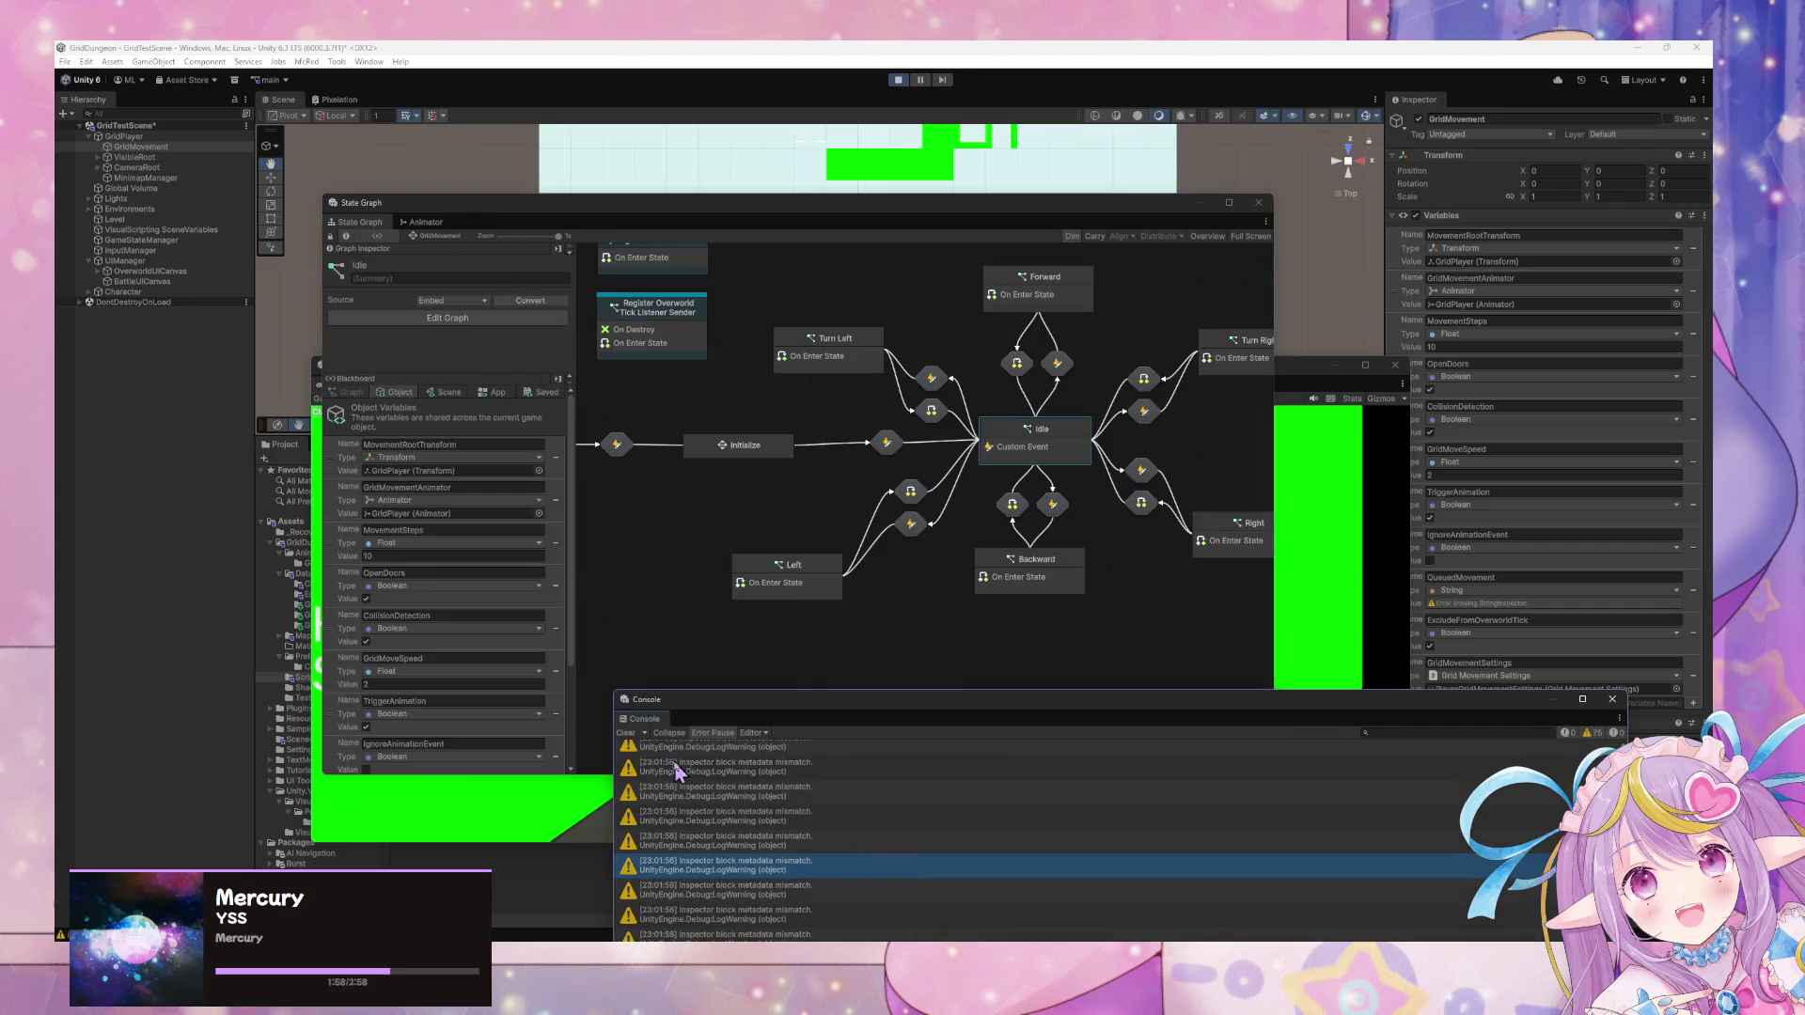
pyautogui.click(630, 735)
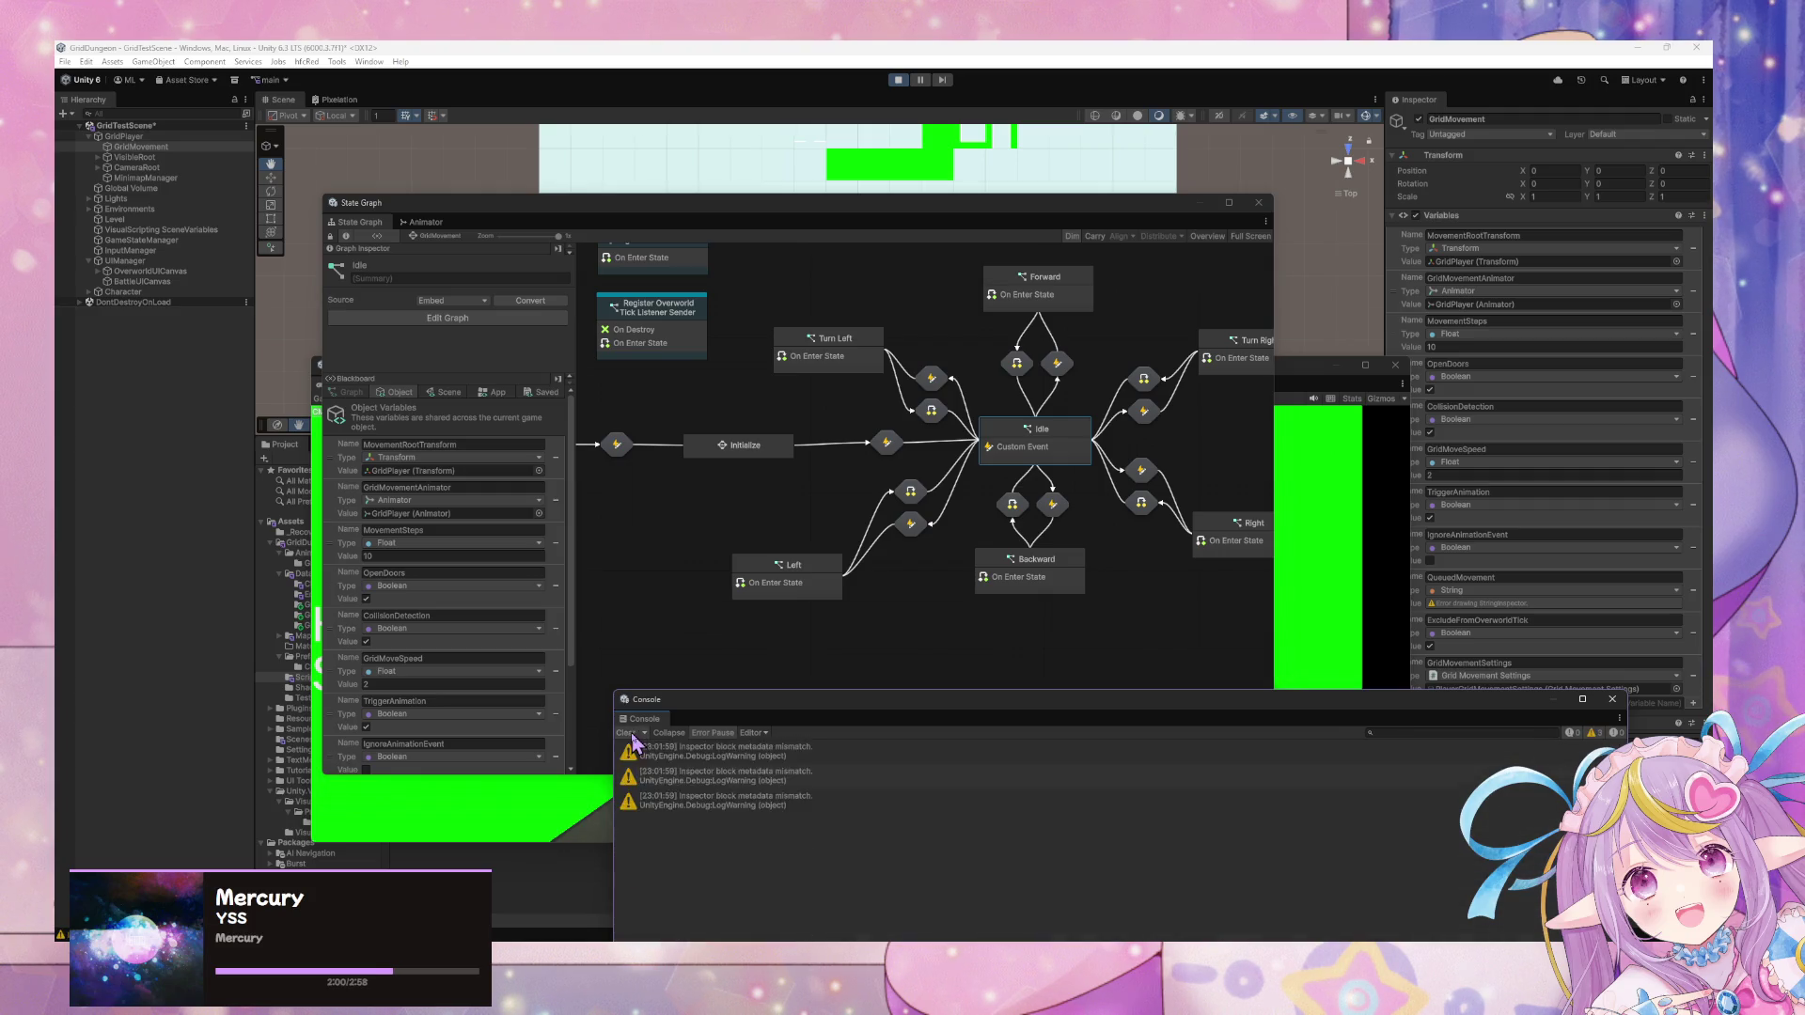
pyautogui.click(628, 733)
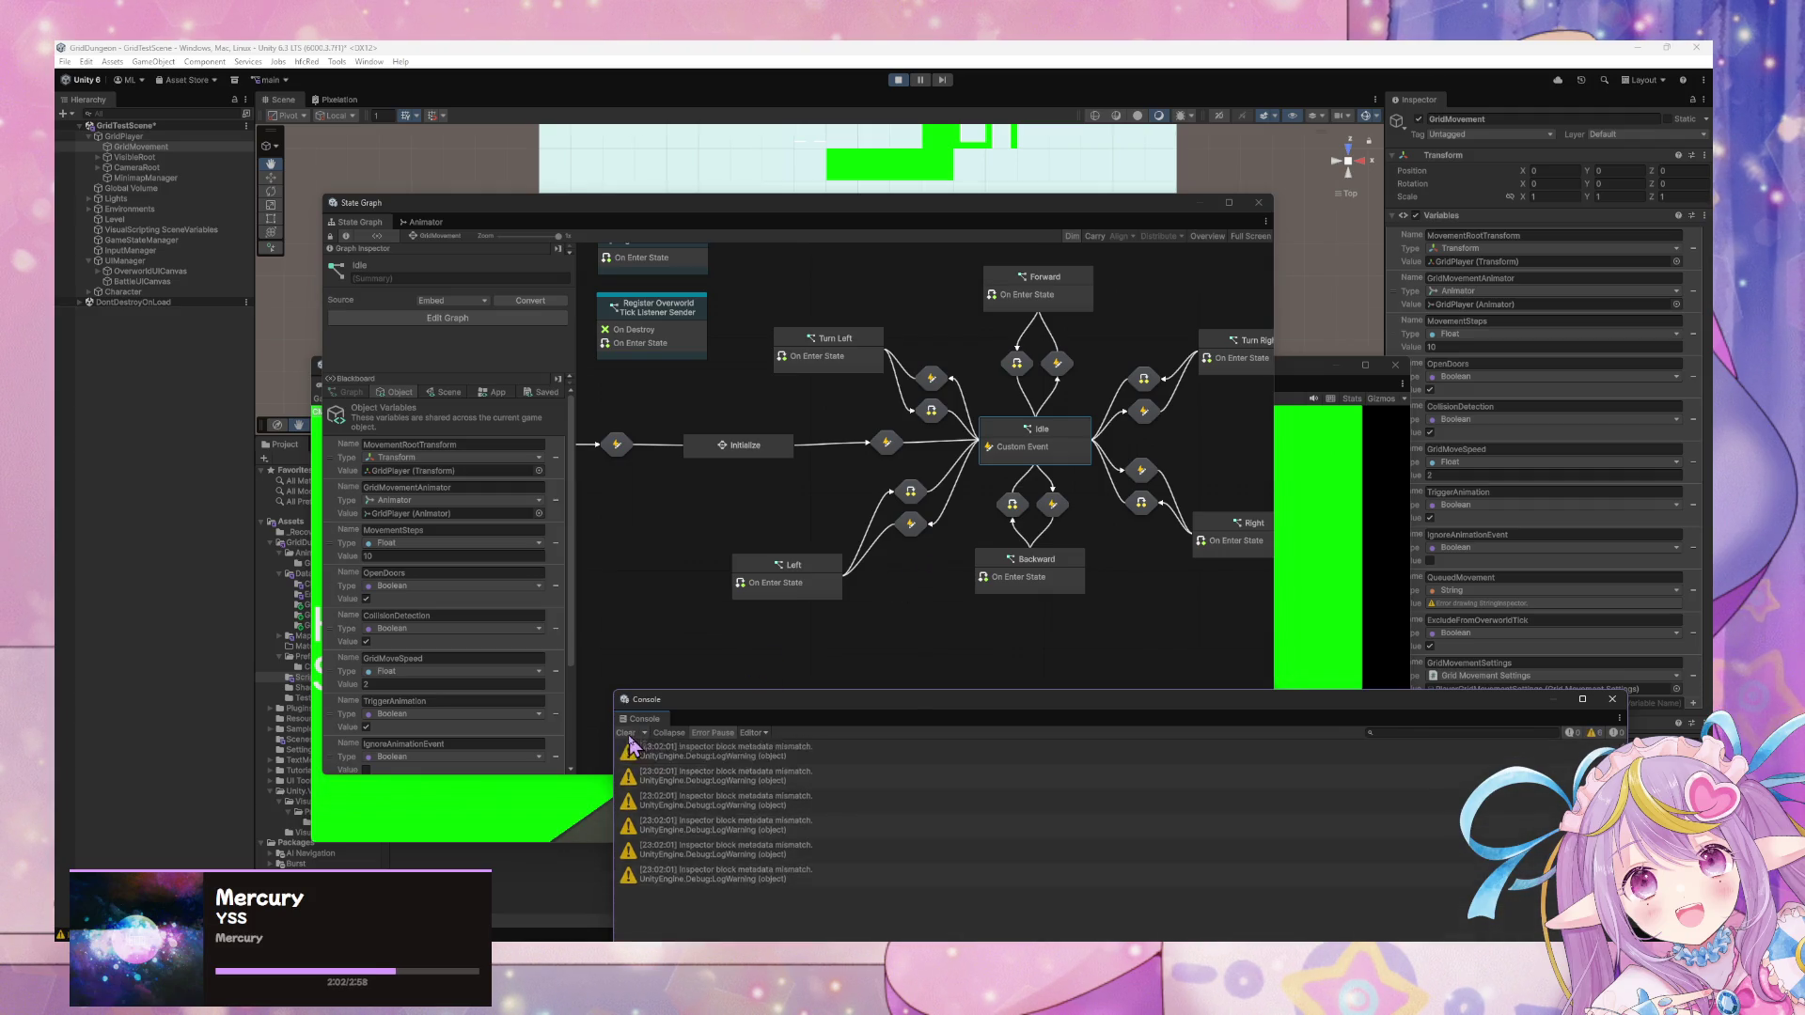
# Change QueuedMovement's type to Move Action, clear the console again, and reopen Idle's script graph.
pyautogui.scroll(-3, 524, 609)
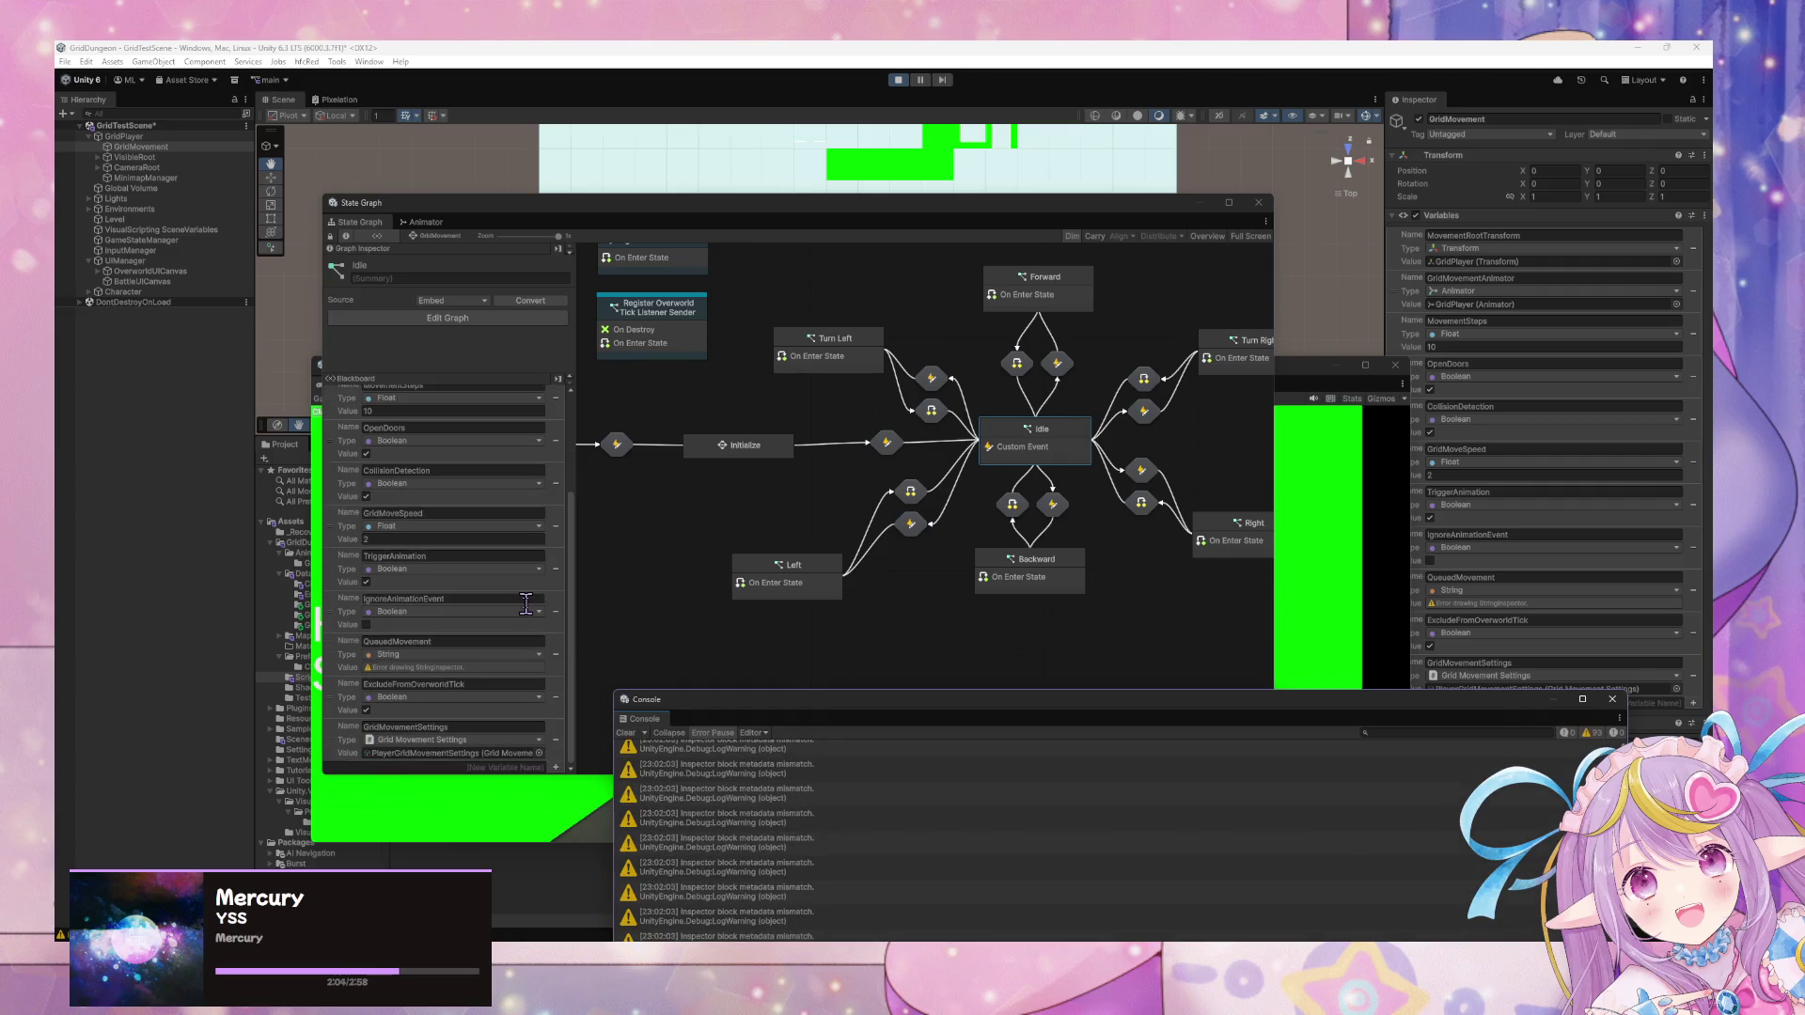
pyautogui.click(508, 665)
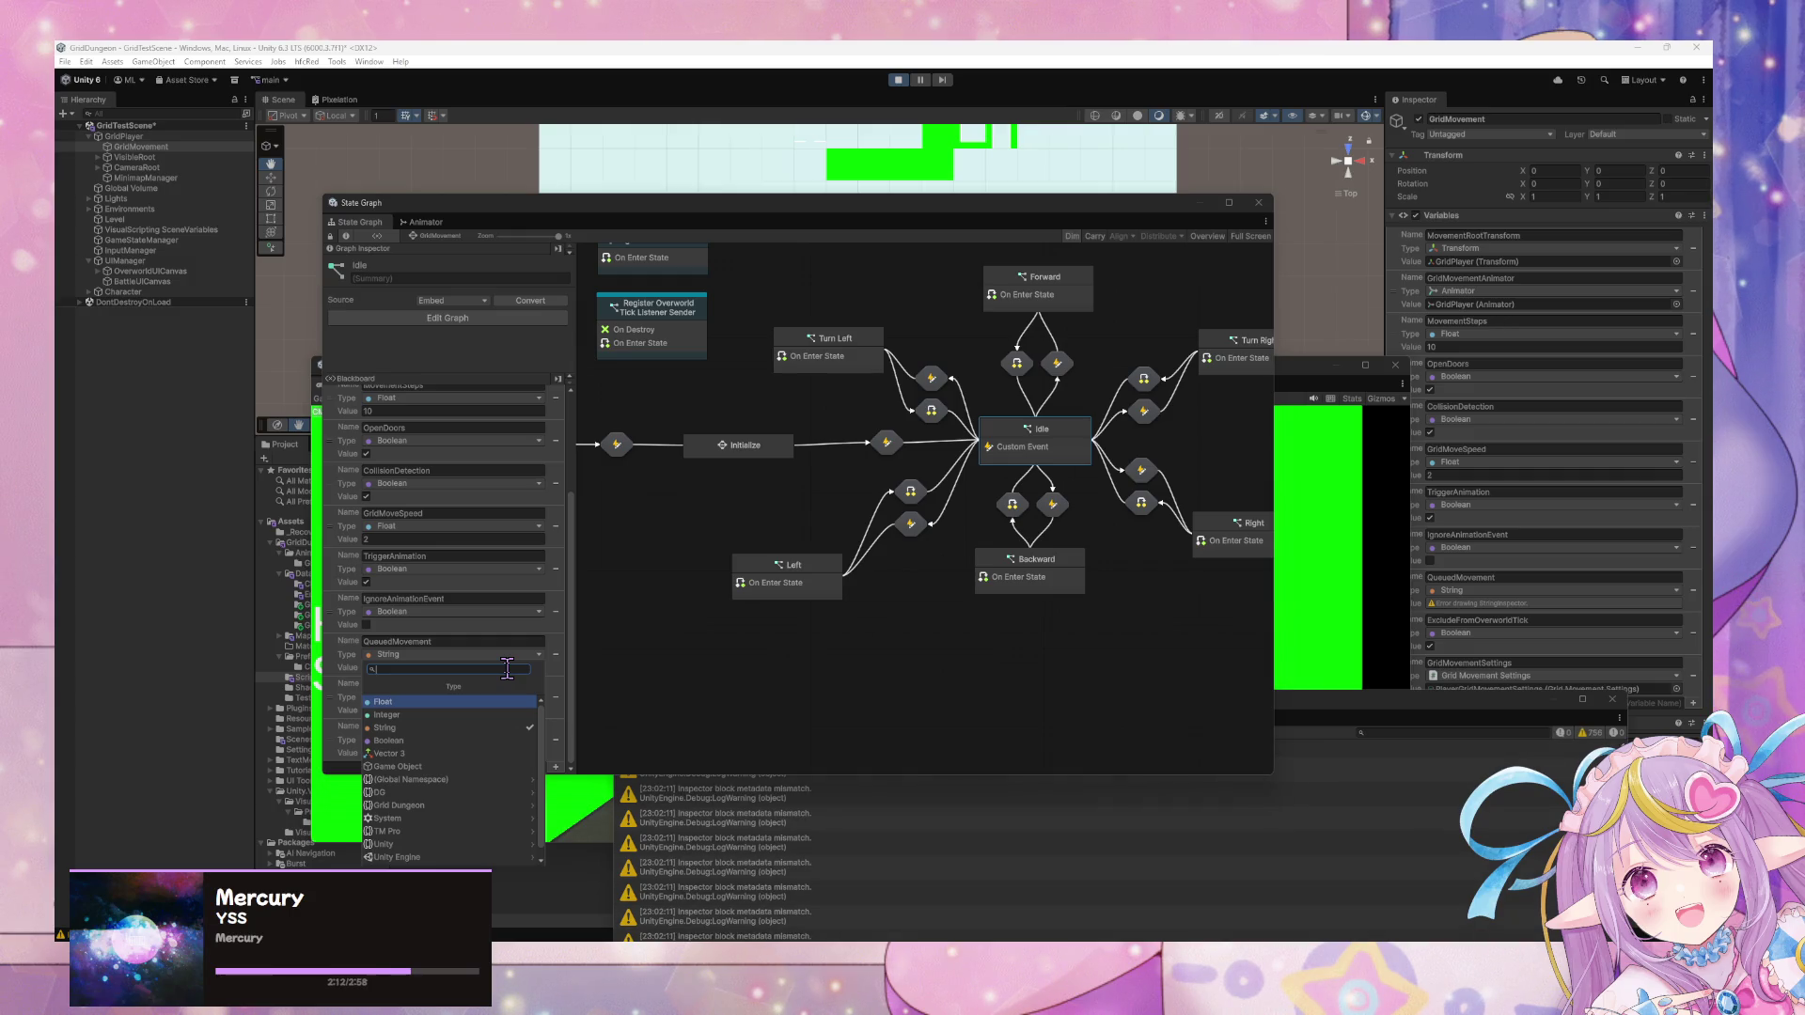
pyautogui.write('moveact')
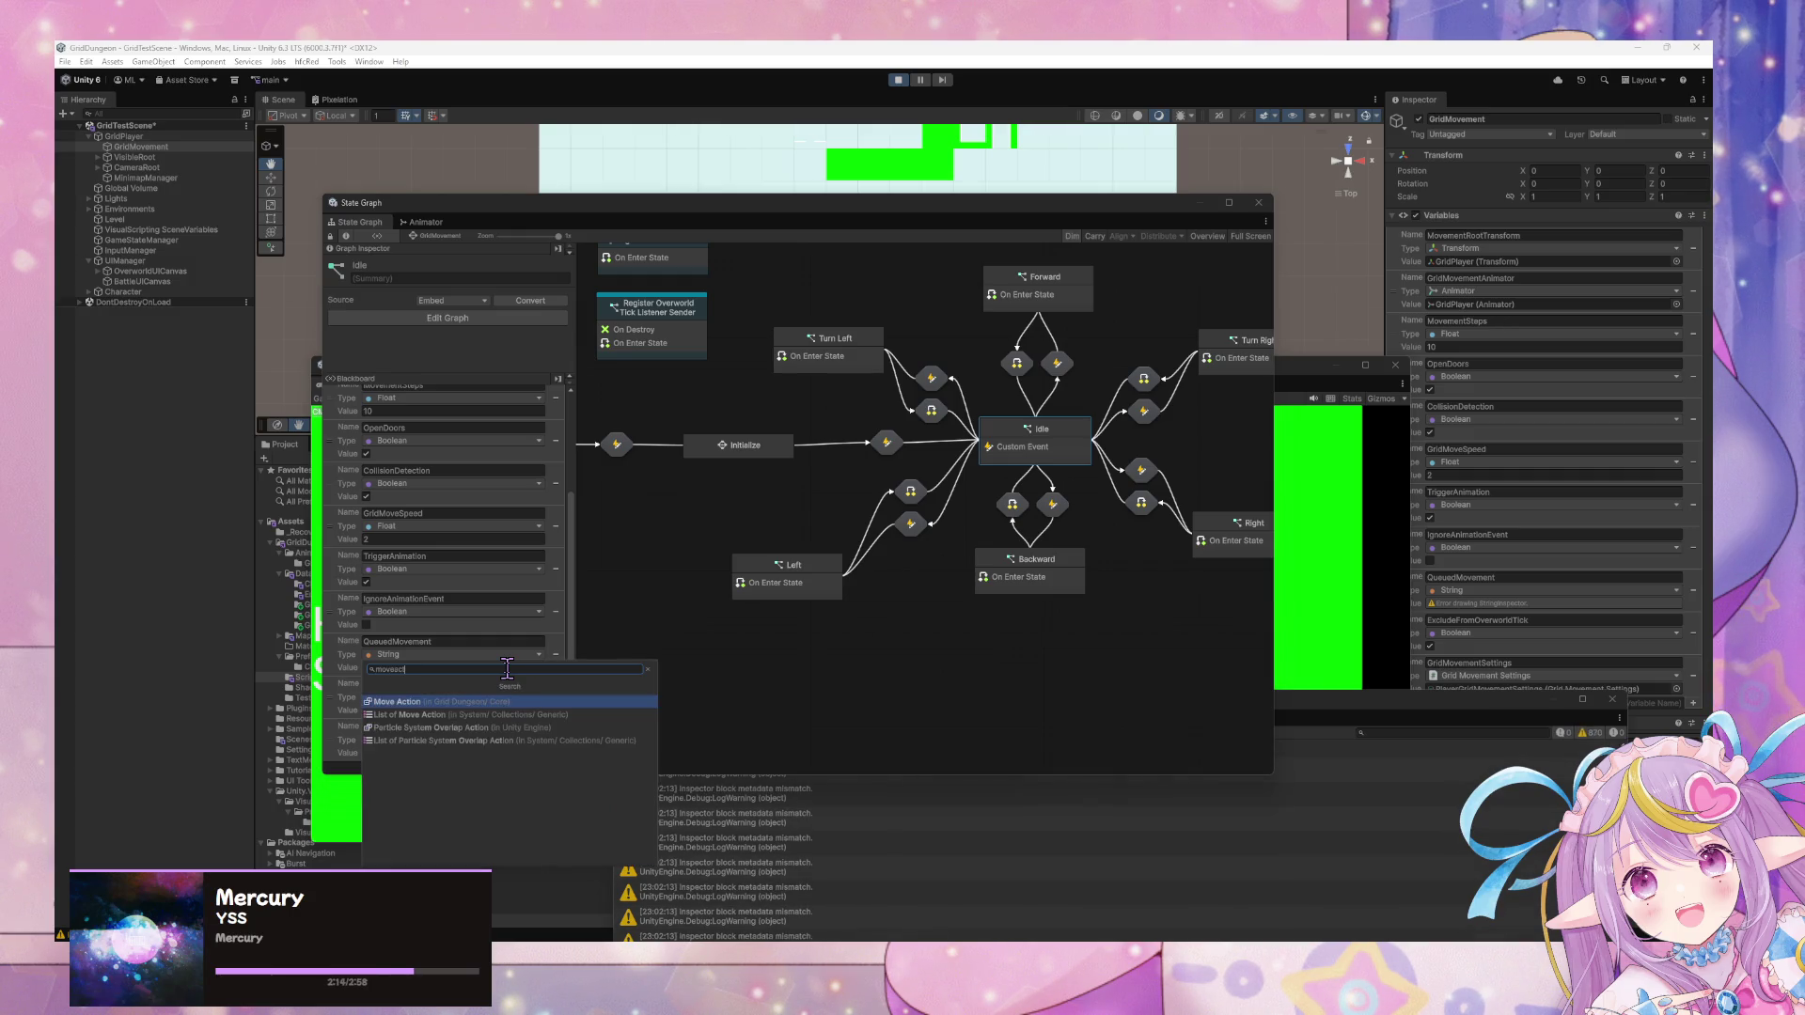
pyautogui.press('Return')
pyautogui.click(917, 837)
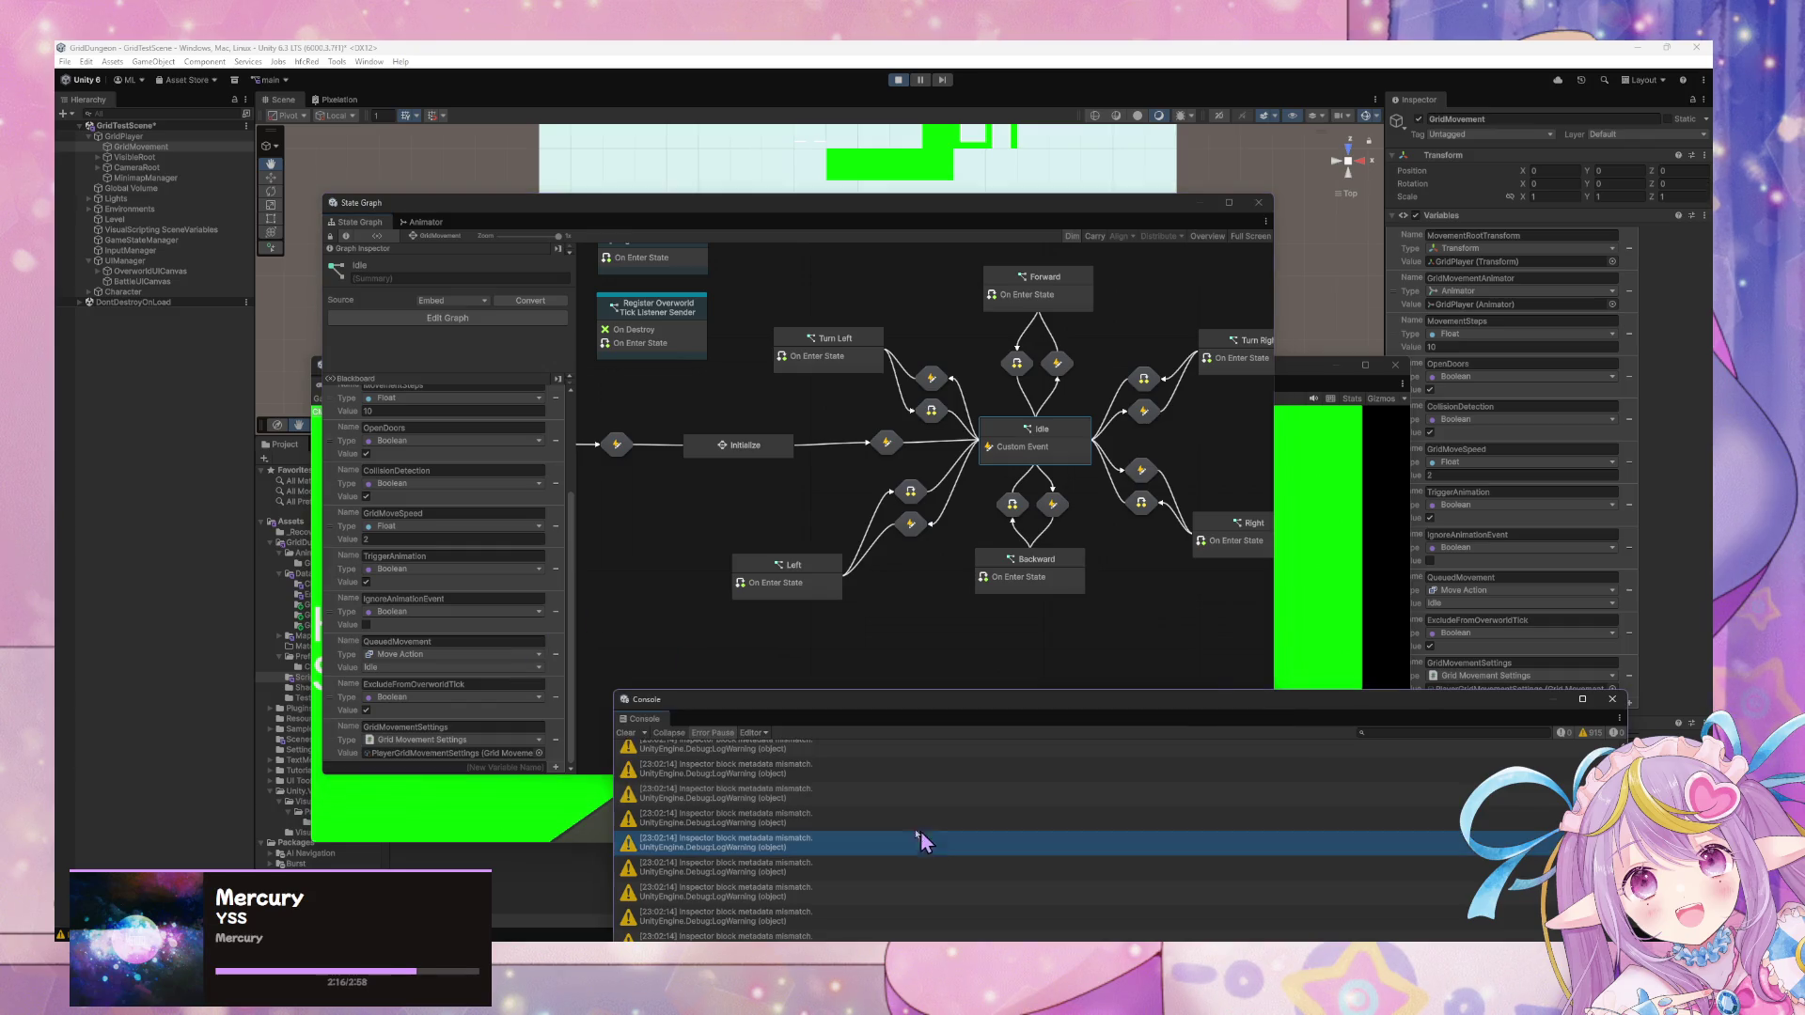
pyautogui.click(626, 733)
pyautogui.rightClick(1002, 440)
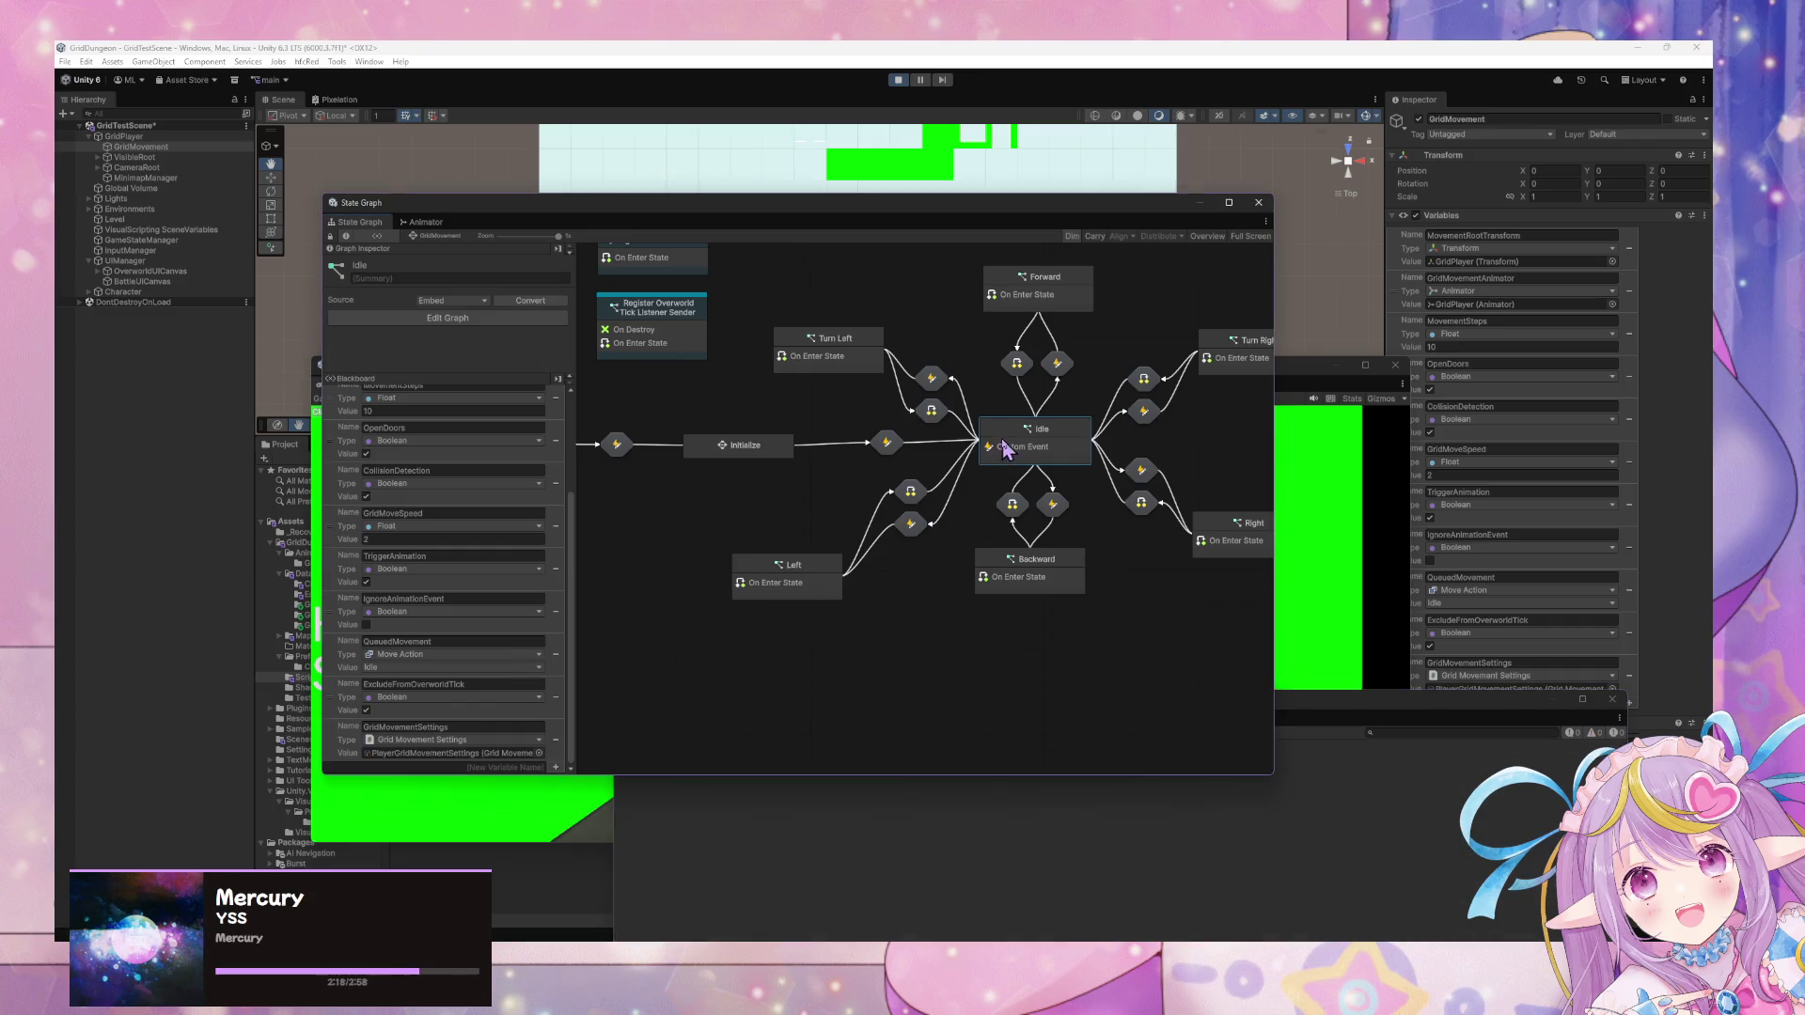
pyautogui.click(1035, 447)
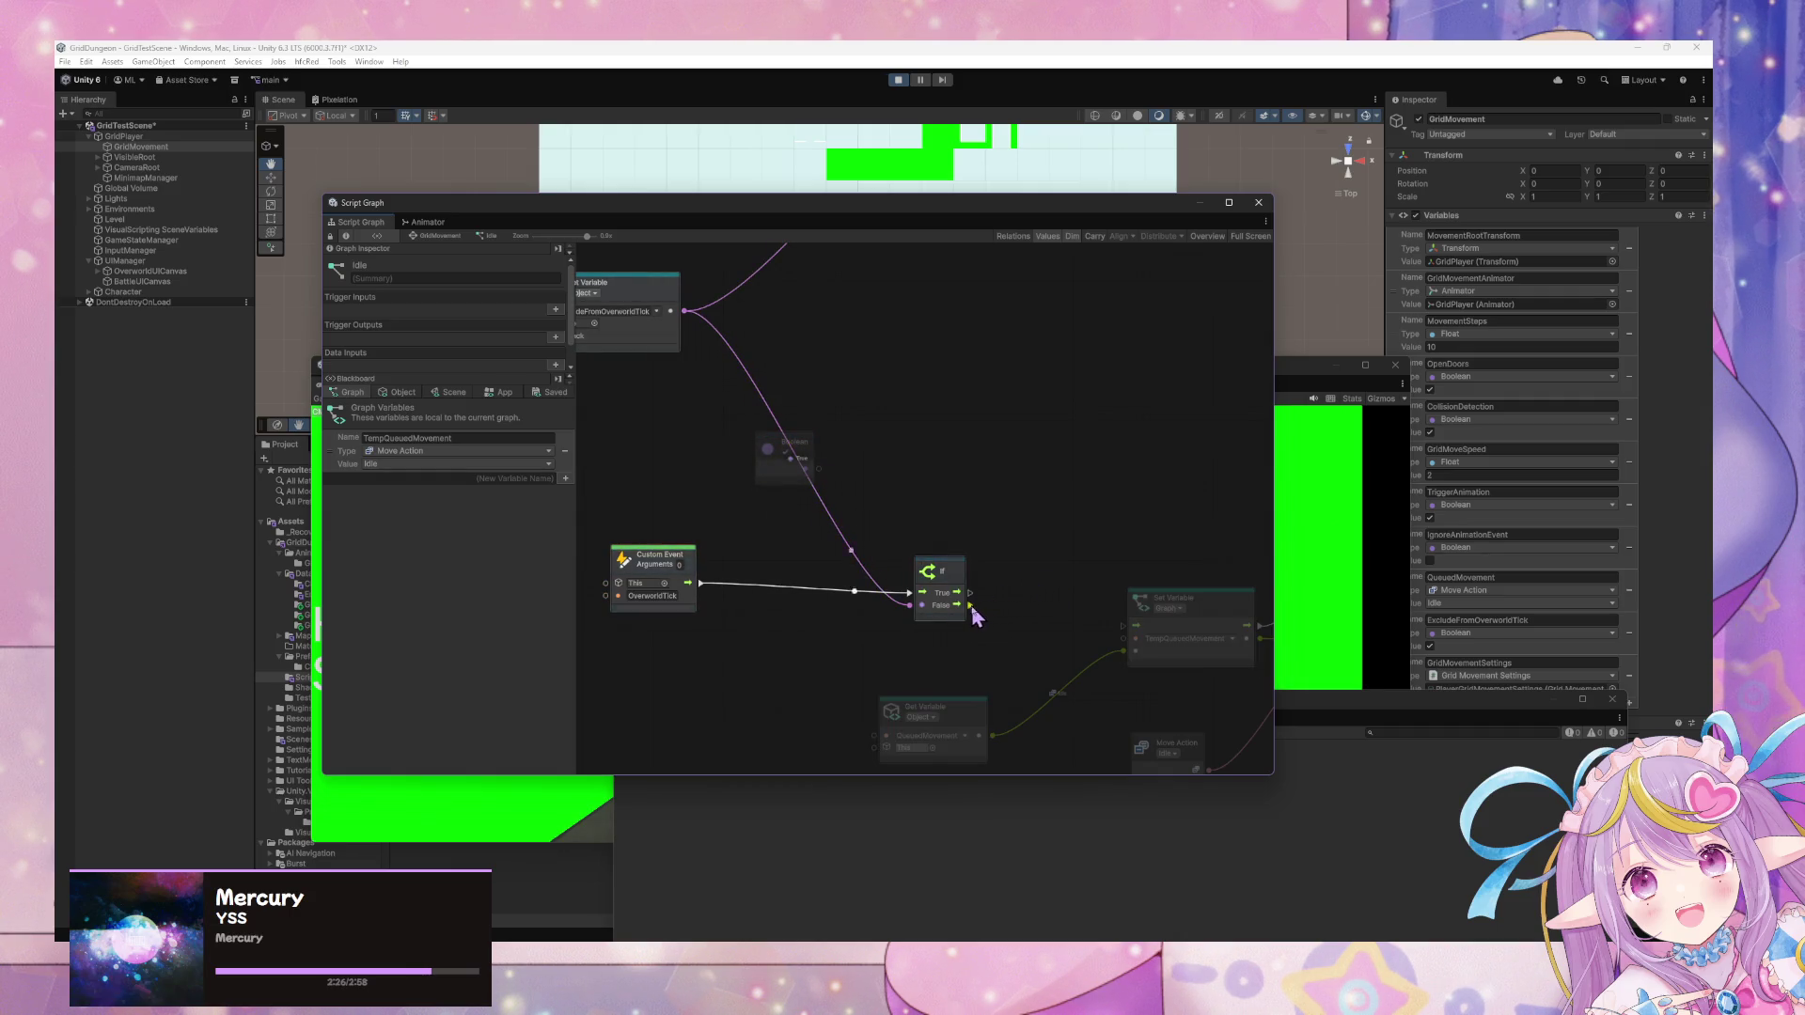
# Wire the If node's False output into the TempQueuedMovement Set Variable node.
pyautogui.moveTo(970, 606); pyautogui.dragTo(1128, 627)
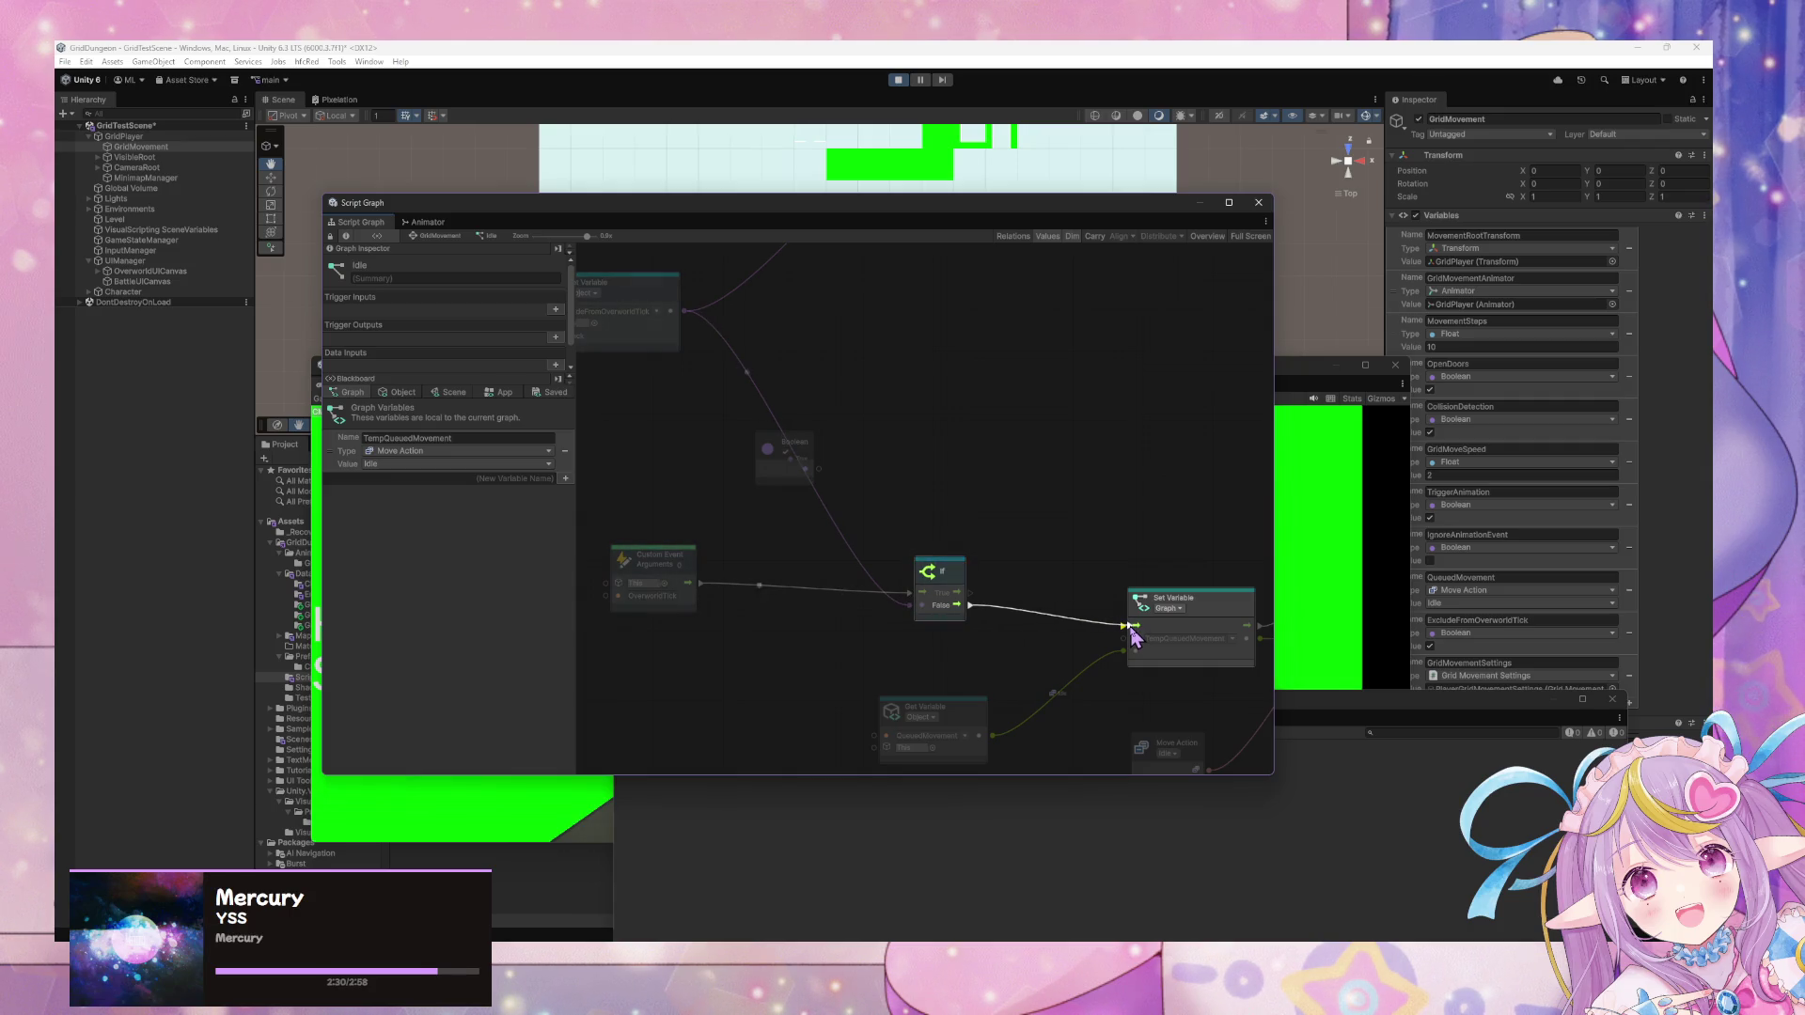
pyautogui.moveTo(1122, 632)
pyautogui.mouseDown()
pyautogui.moveTo(980, 585)
pyautogui.moveTo(1197, 632)
pyautogui.moveTo(1056, 629)
pyautogui.moveTo(1182, 643)
pyautogui.mouseUp()
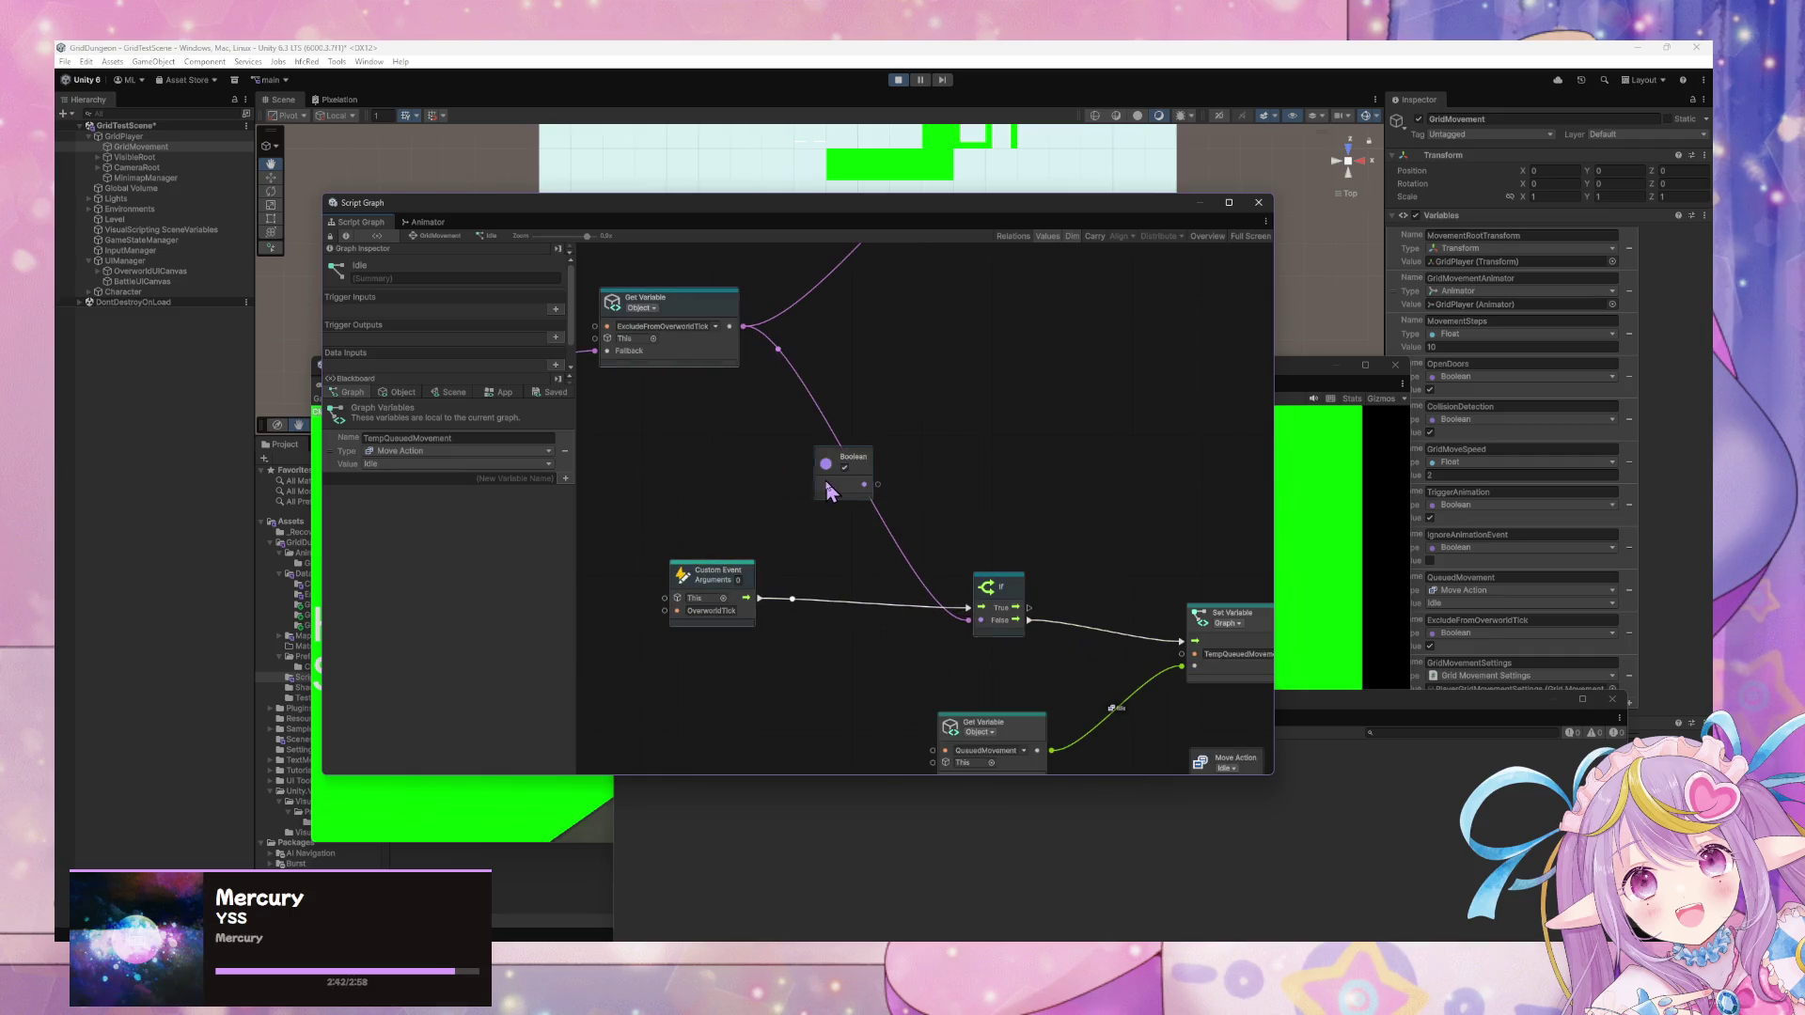
pyautogui.moveTo(829, 491)
pyautogui.mouseDown()
pyautogui.moveTo(887, 560)
pyautogui.moveTo(1109, 588)
pyautogui.moveTo(894, 580)
pyautogui.moveTo(1014, 573)
pyautogui.mouseUp()
# Play-test by walking the player forward with W, turning with A and D, then stop with Ctrl+P.
pyautogui.click(729, 475)
pyautogui.click(1340, 620)
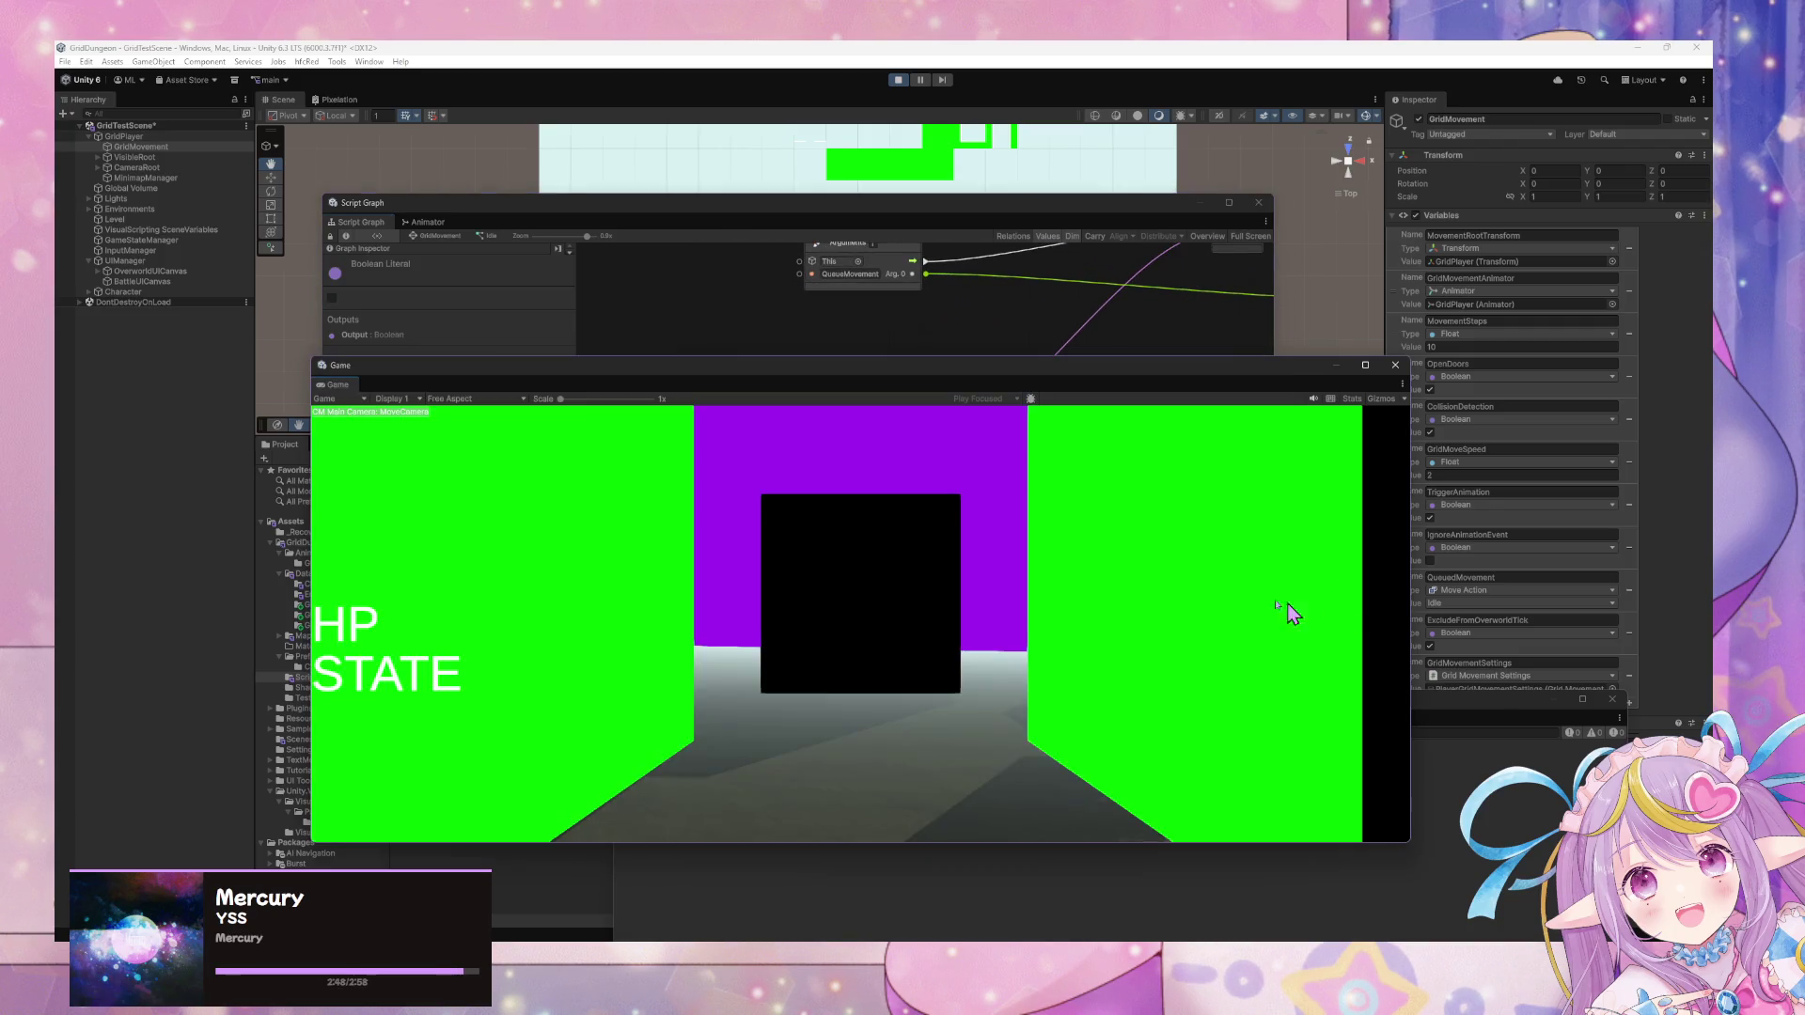
pyautogui.press('w')
pyautogui.press('a')
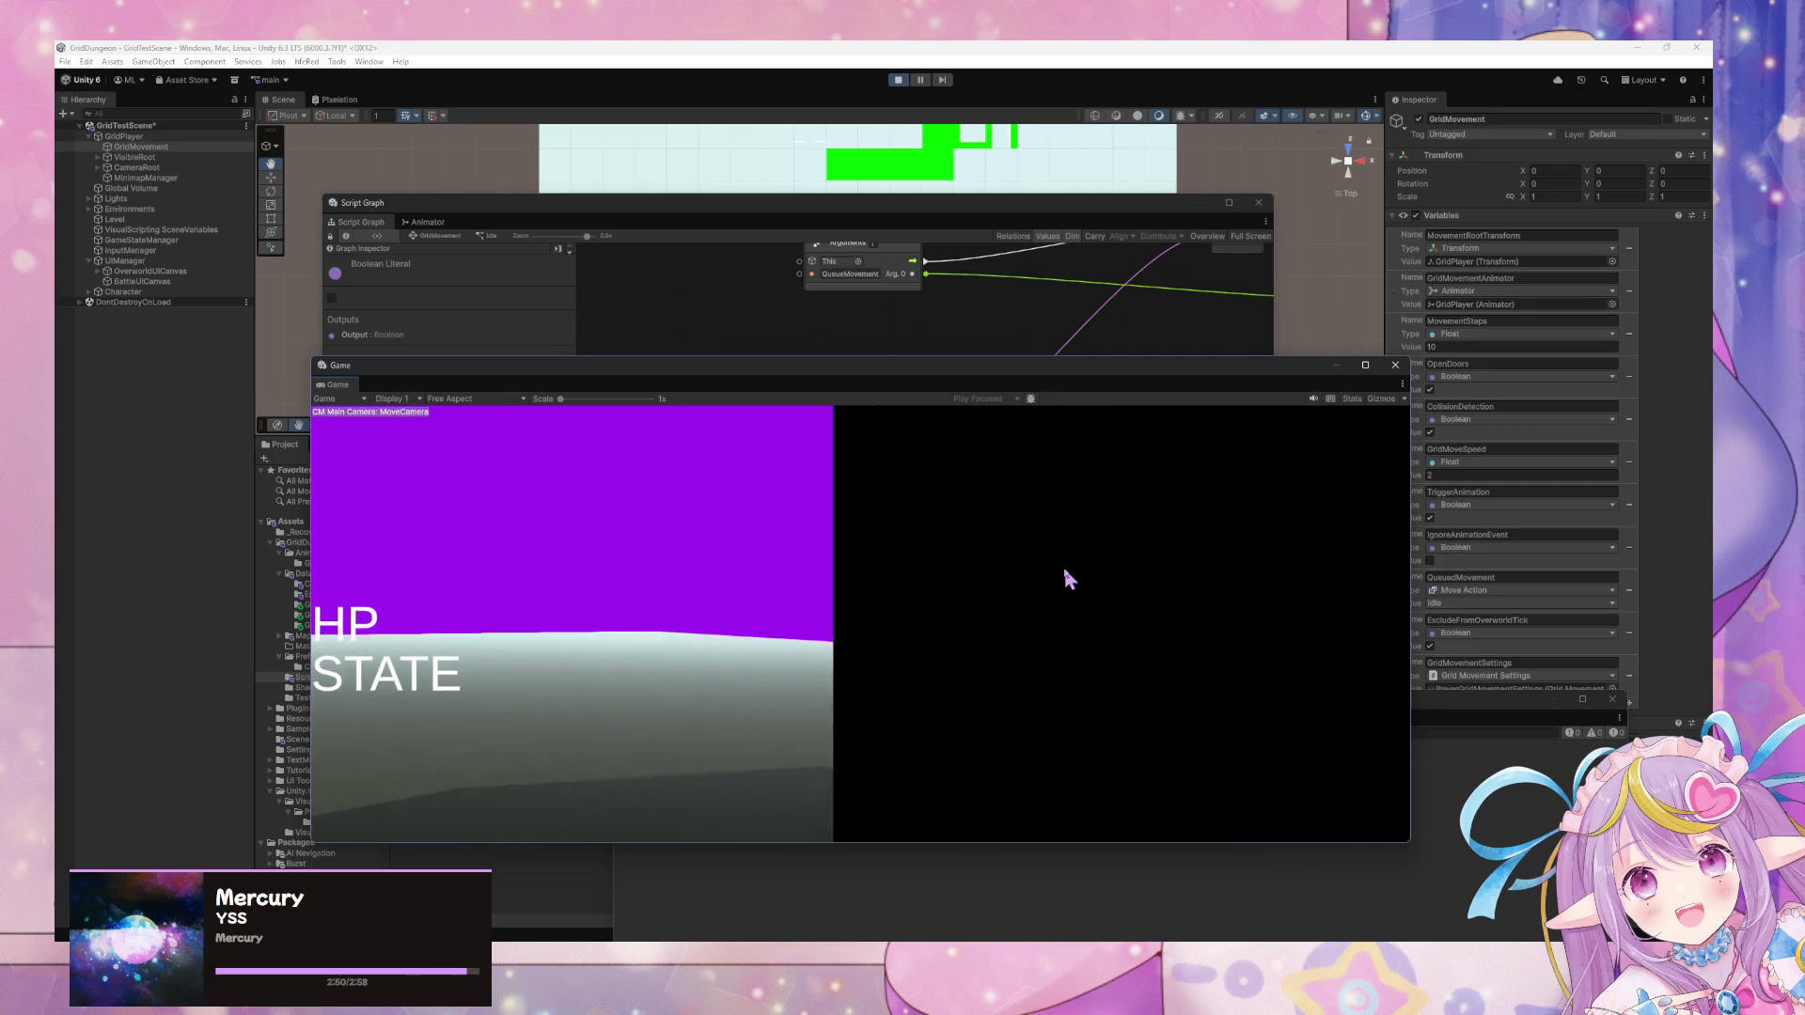
pyautogui.press('a')
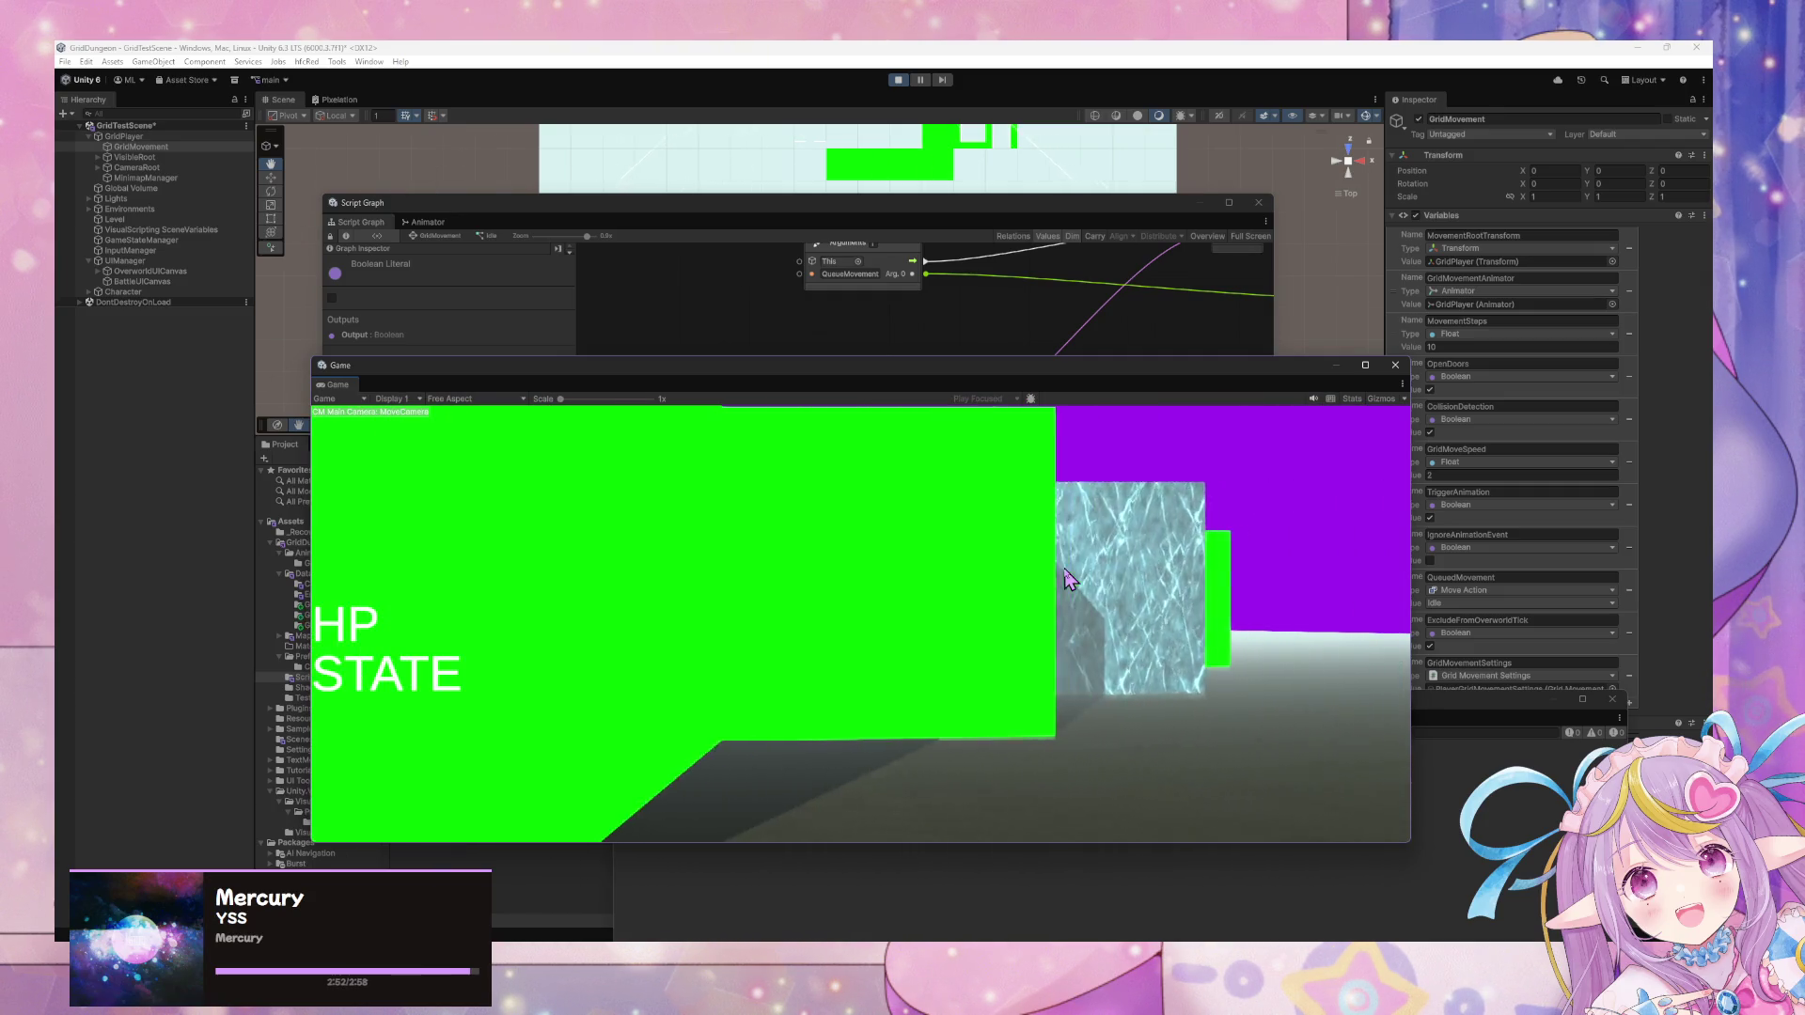
pyautogui.press('d')
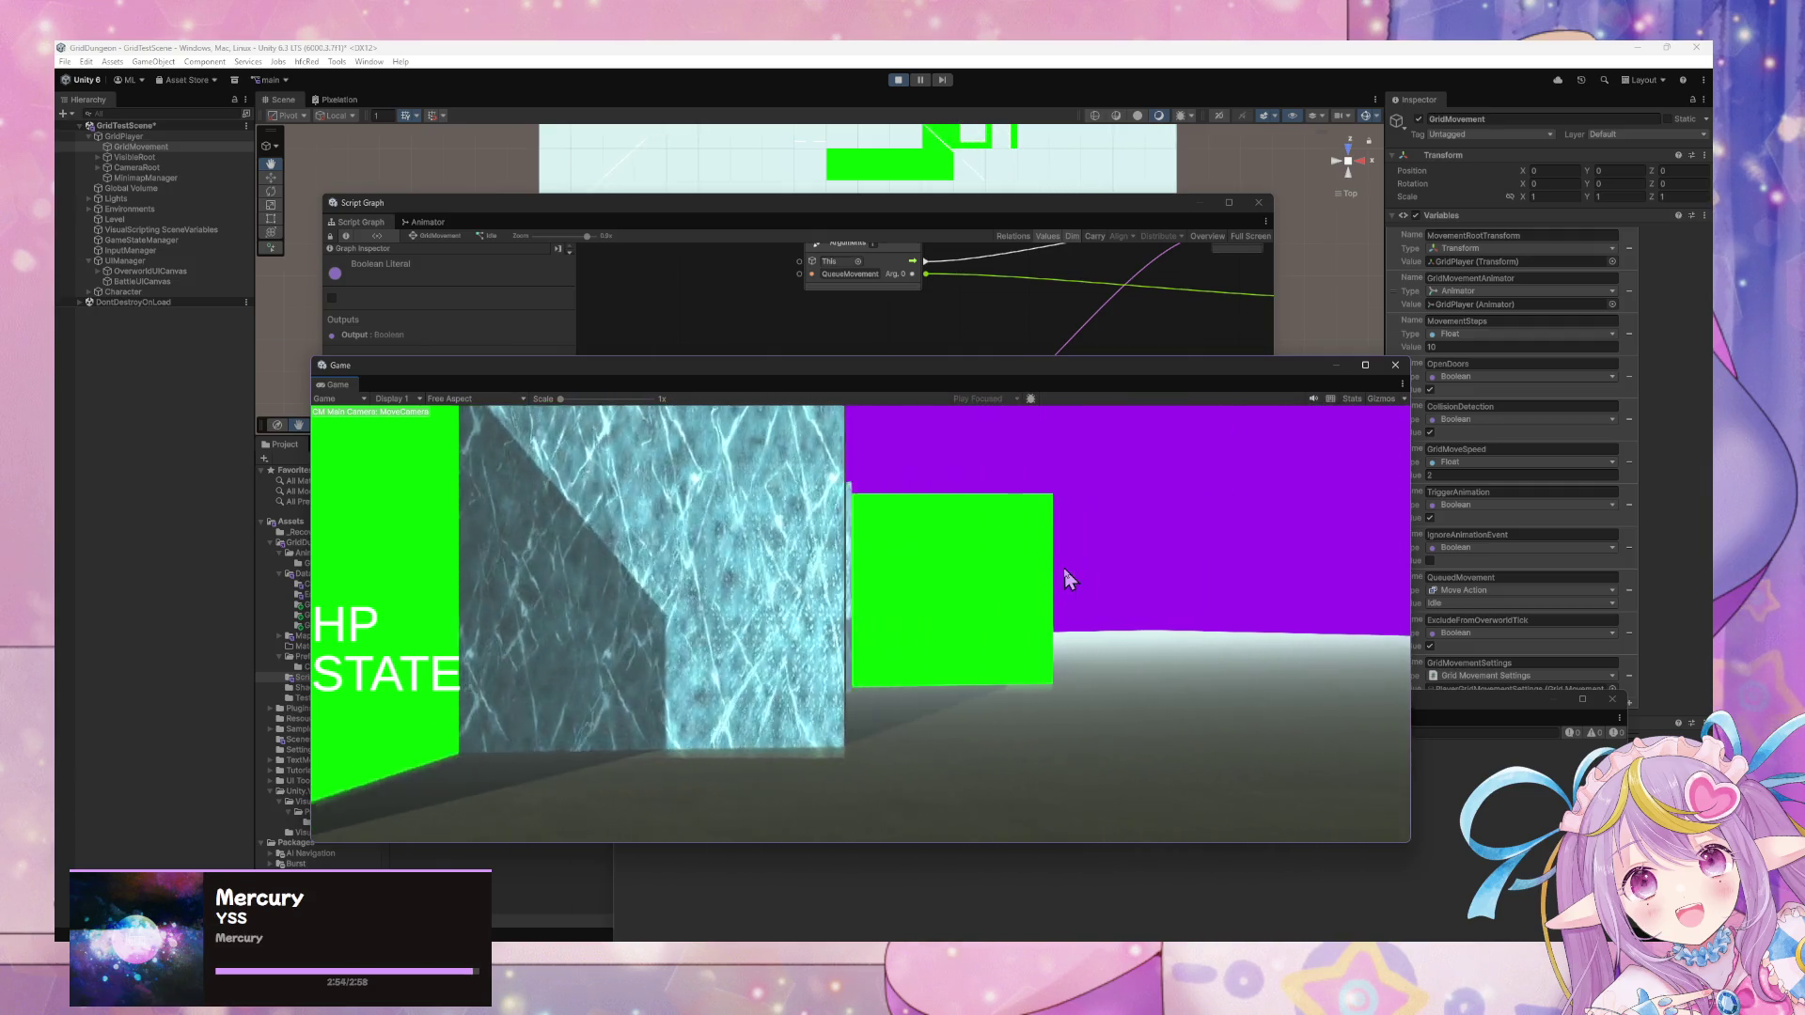
pyautogui.press('d')
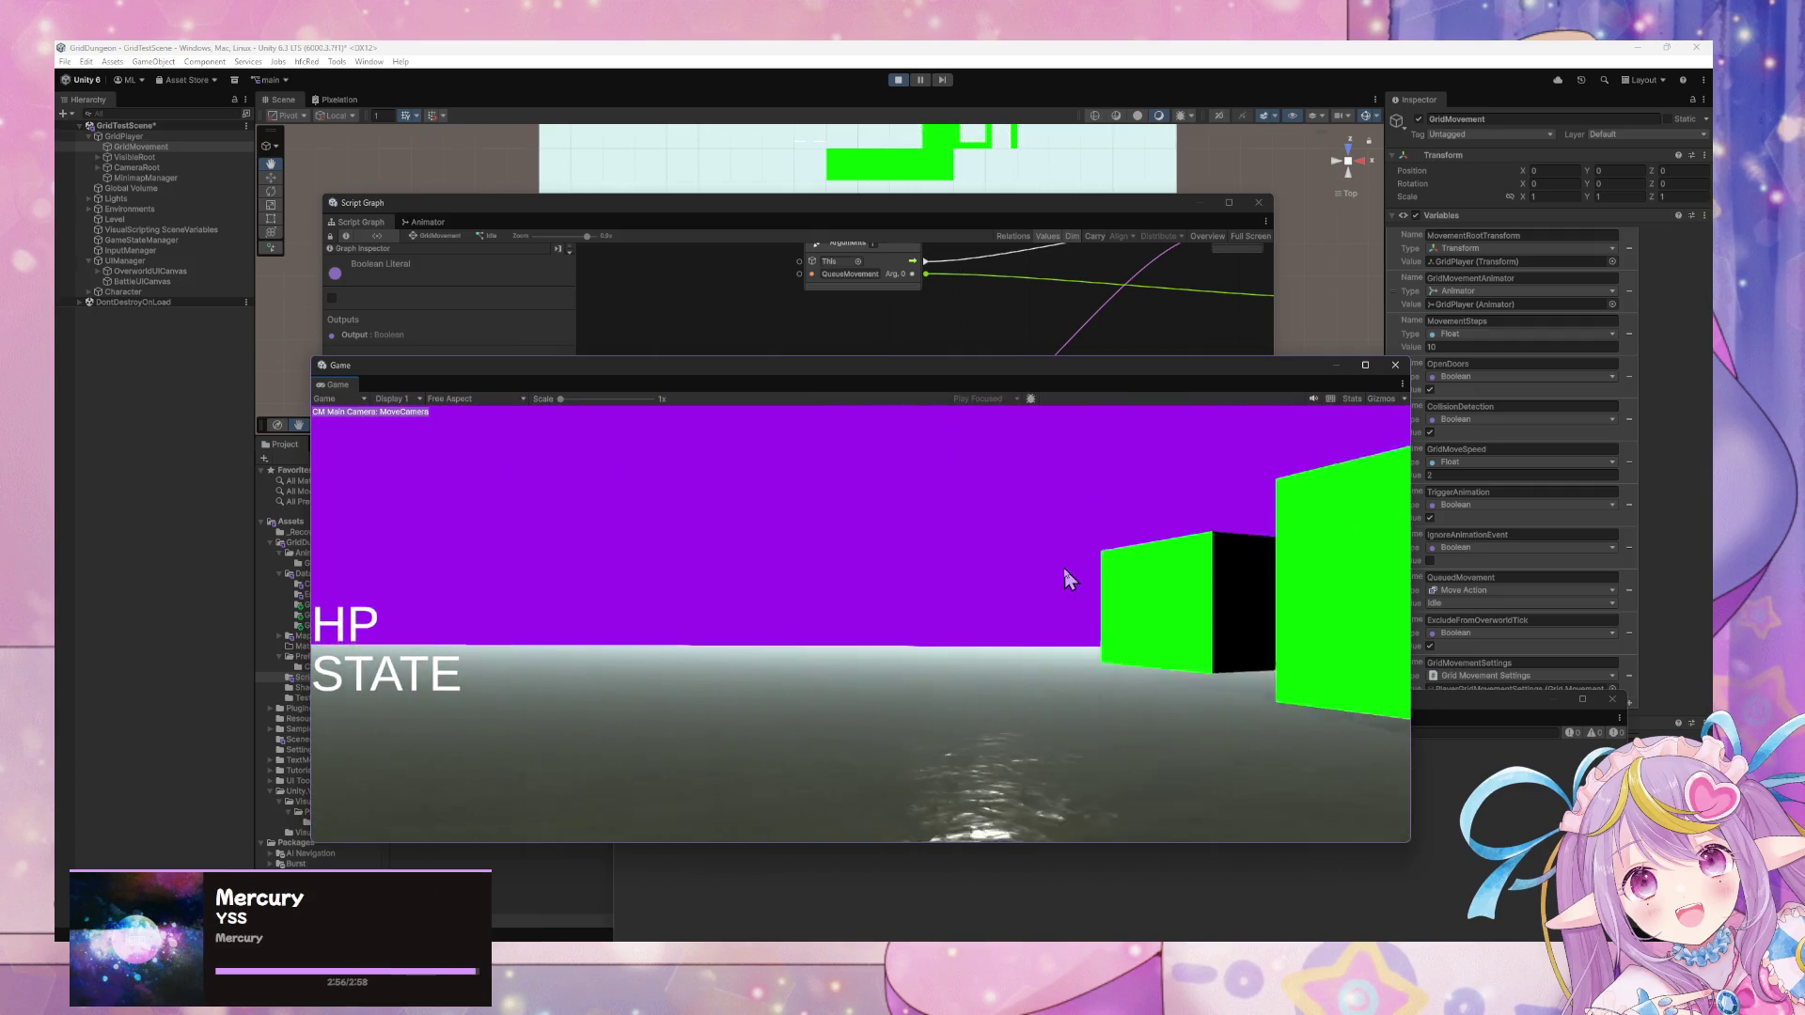
pyautogui.hotkey('ctrl', 'p')
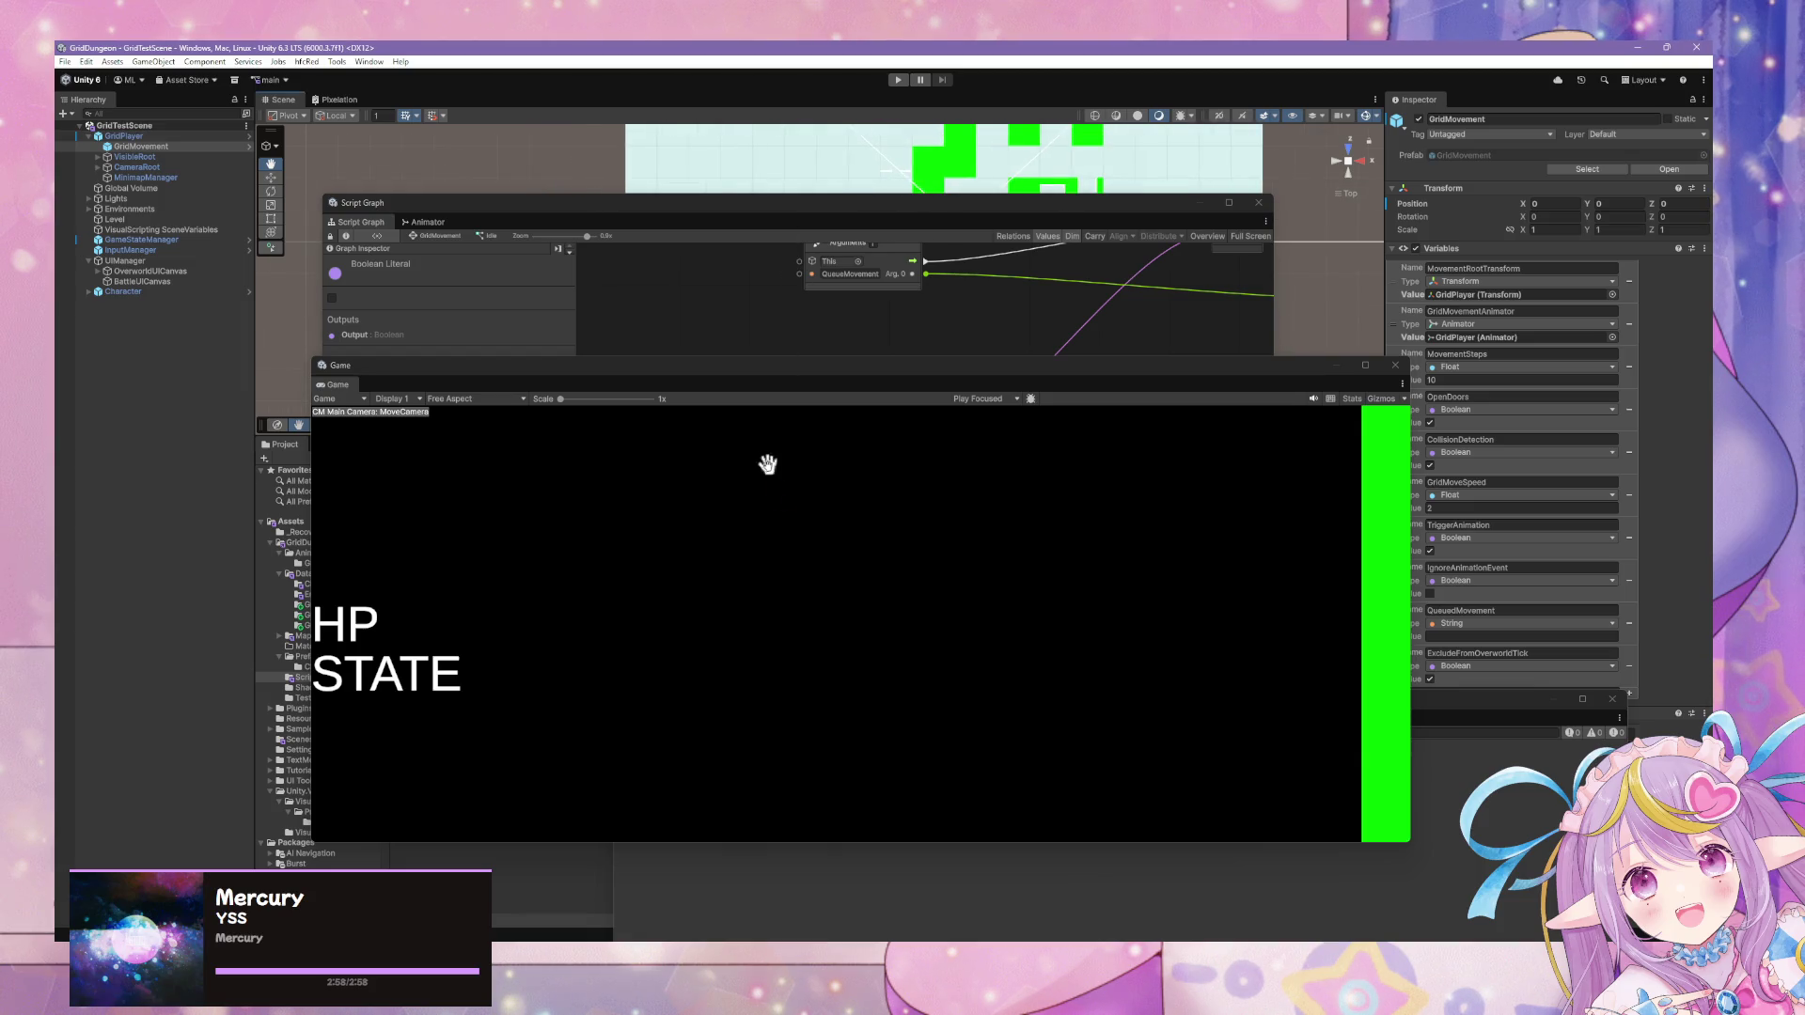
pyautogui.click(742, 870)
# Rearrange the floating graph, game and console windows and show version control pending changes.
pyautogui.moveTo(481, 222)
pyautogui.mouseDown()
pyautogui.moveTo(520, 215)
pyautogui.moveTo(954, 546)
pyautogui.mouseUp()
pyautogui.moveTo(550, 390)
pyautogui.mouseDown()
pyautogui.moveTo(1043, 556)
pyautogui.moveTo(989, 654)
pyautogui.mouseUp()
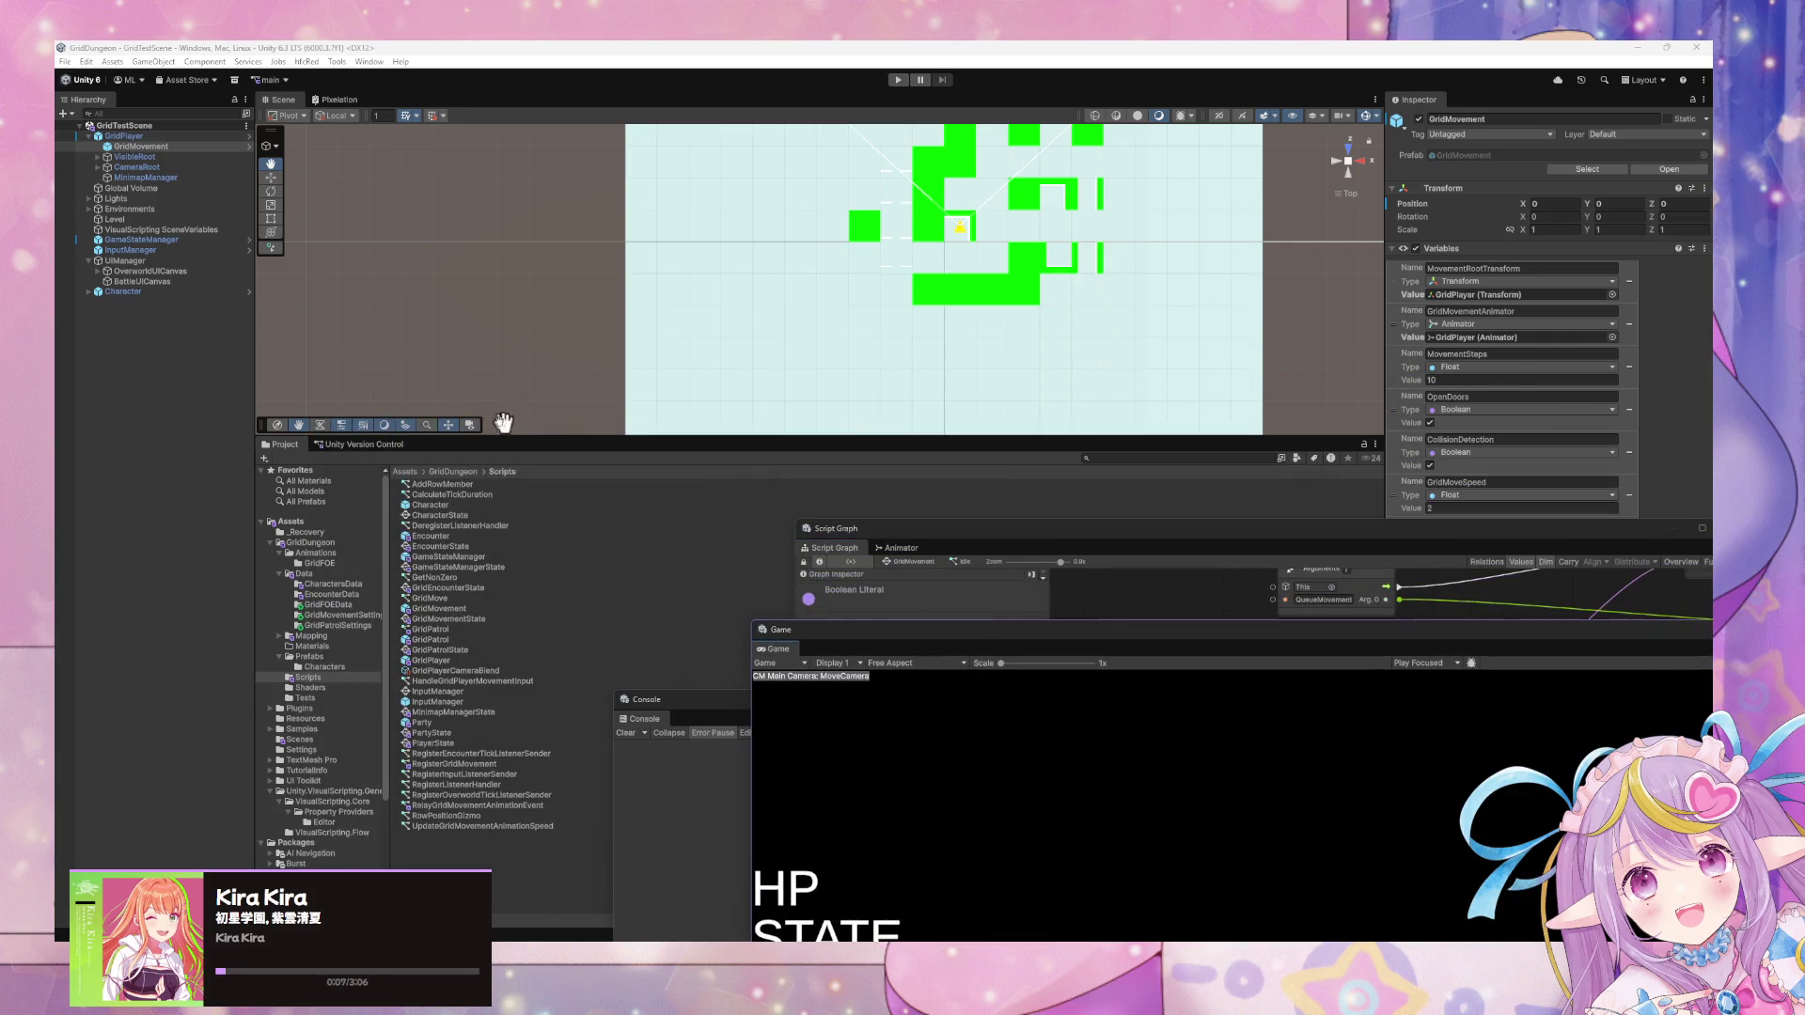
pyautogui.click(362, 444)
pyautogui.moveTo(1142, 545); pyautogui.dragTo(1280, 628)
pyautogui.click(1221, 481)
pyautogui.write('Refactor')
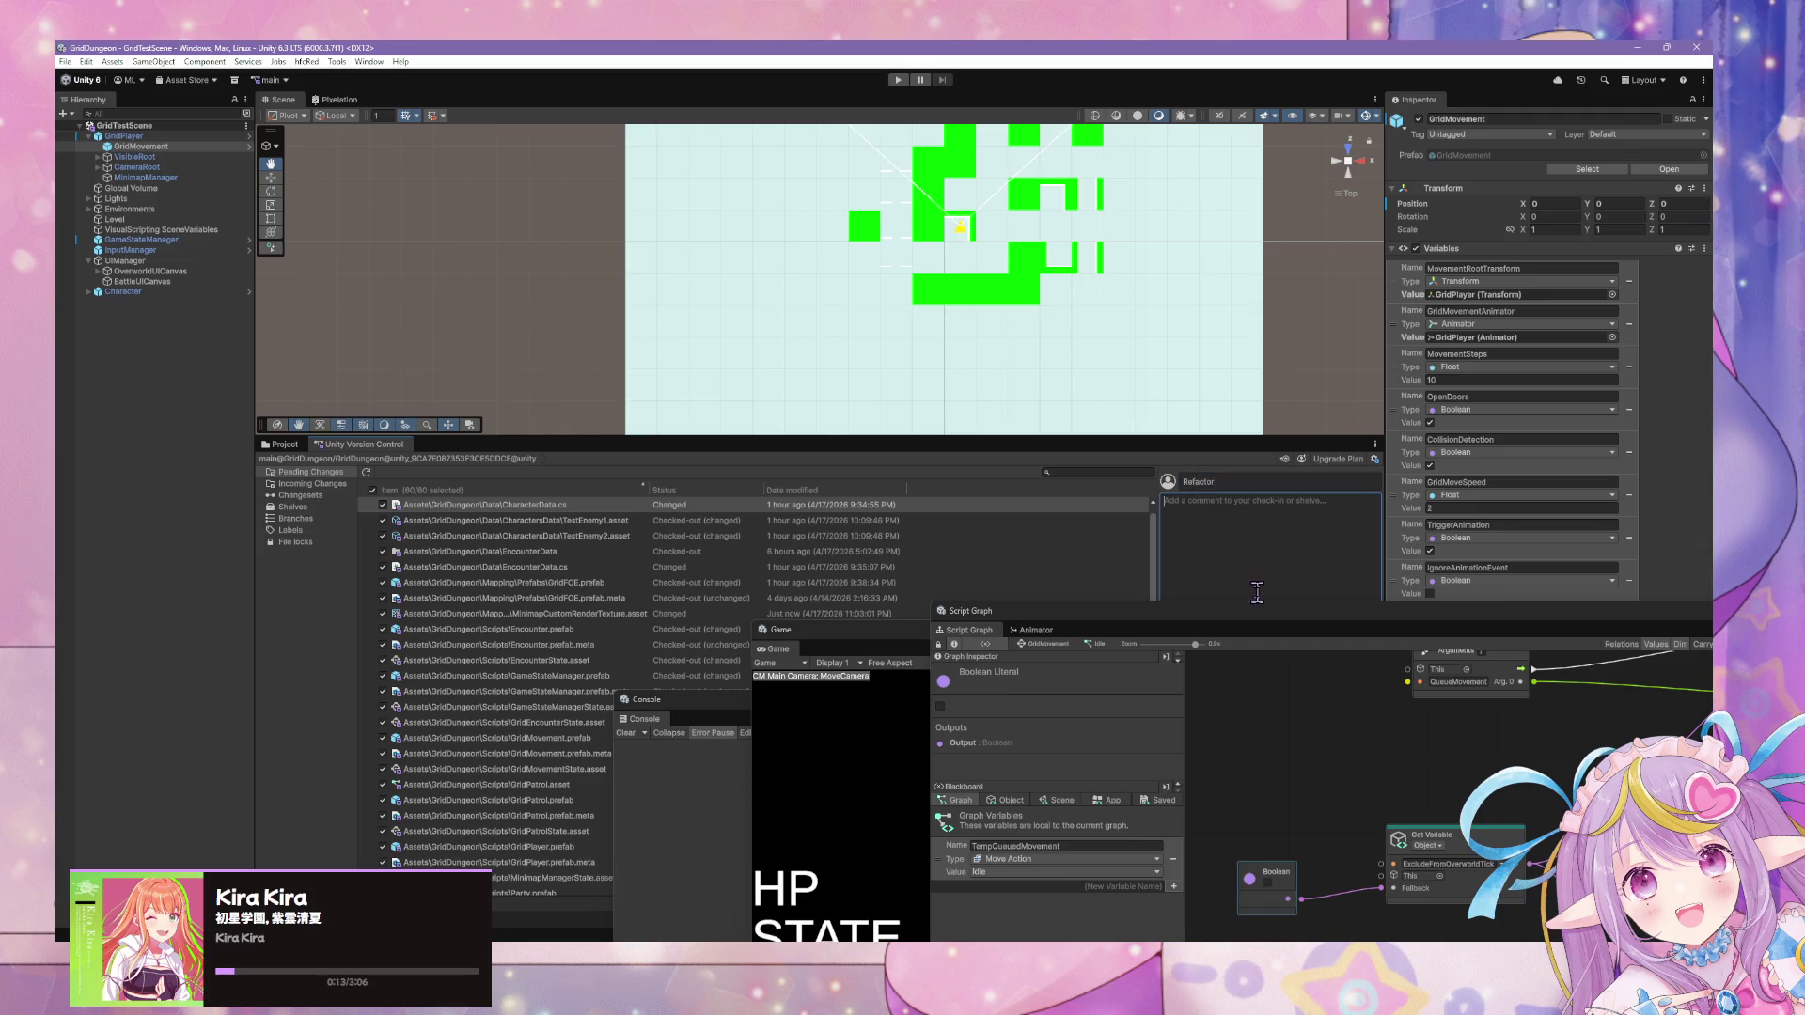
pyautogui.moveTo(1254, 621); pyautogui.dragTo(1281, 752)
pyautogui.moveTo(1304, 647); pyautogui.dragTo(1249, 846)
pyautogui.moveTo(1332, 696); pyautogui.dragTo(1134, 857)
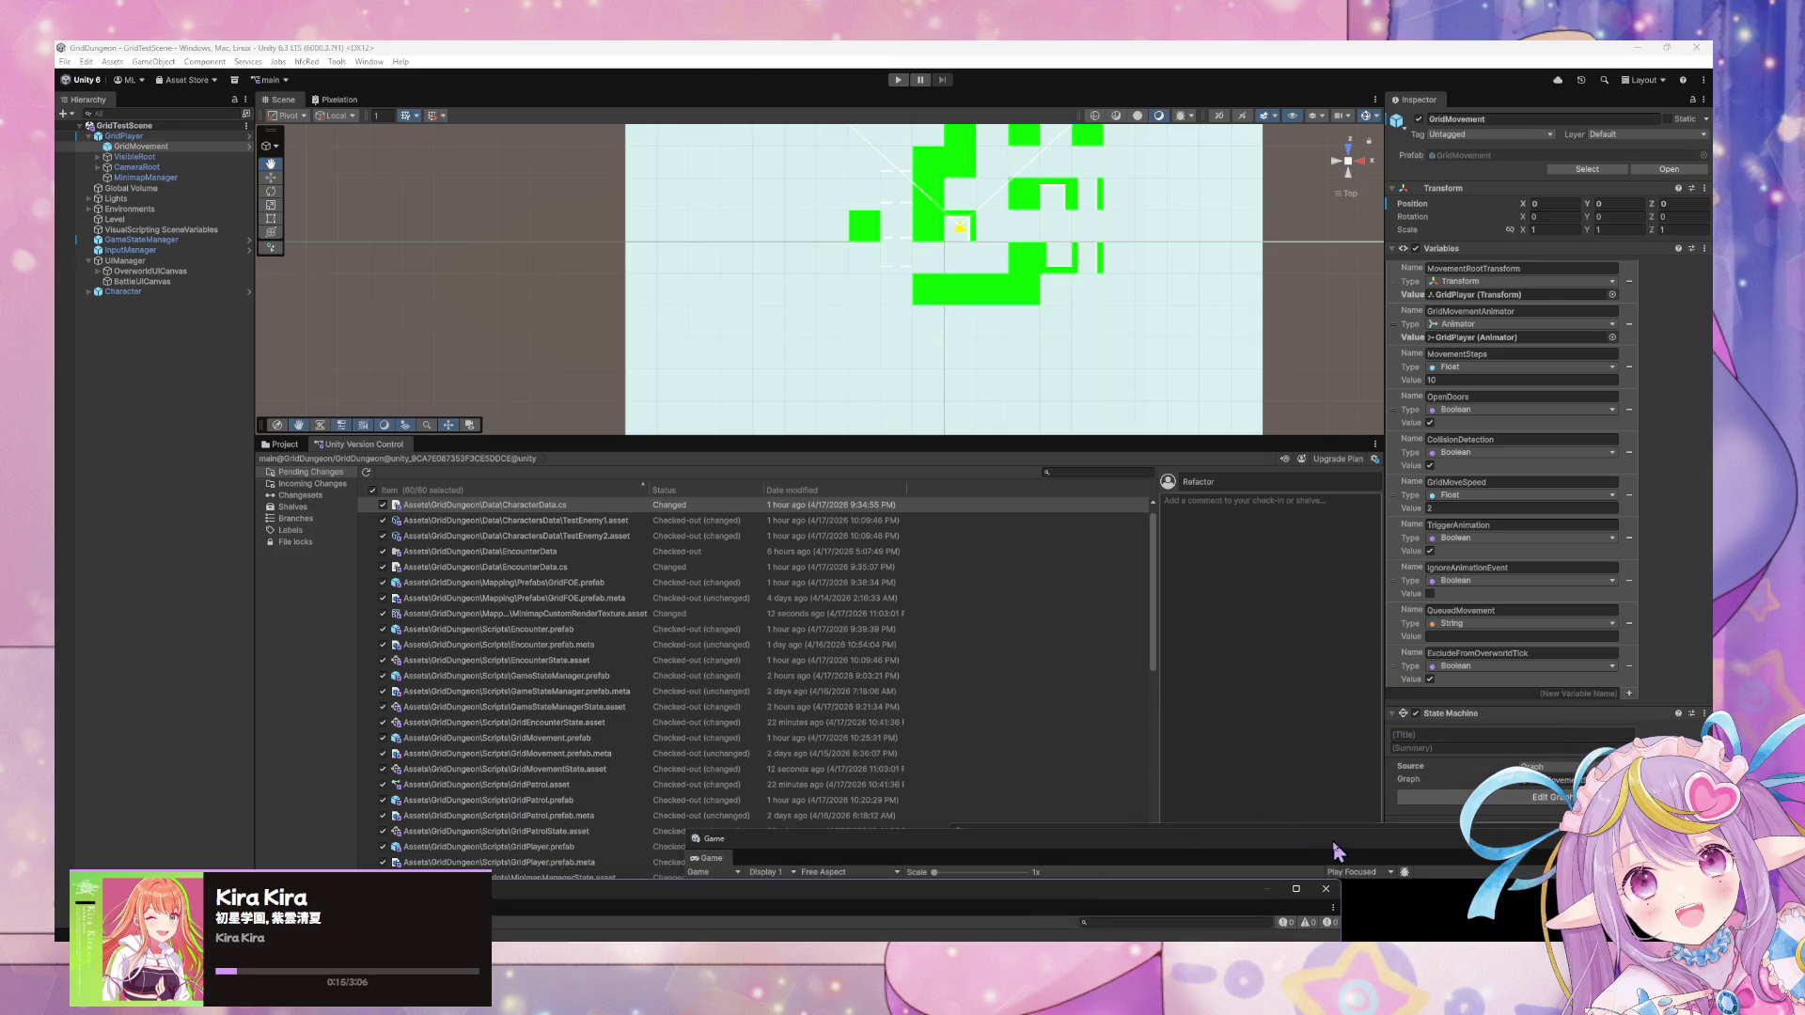
pyautogui.moveTo(1261, 846)
pyautogui.mouseDown()
pyautogui.moveTo(391, 504)
pyautogui.moveTo(380, 476)
pyautogui.mouseUp()
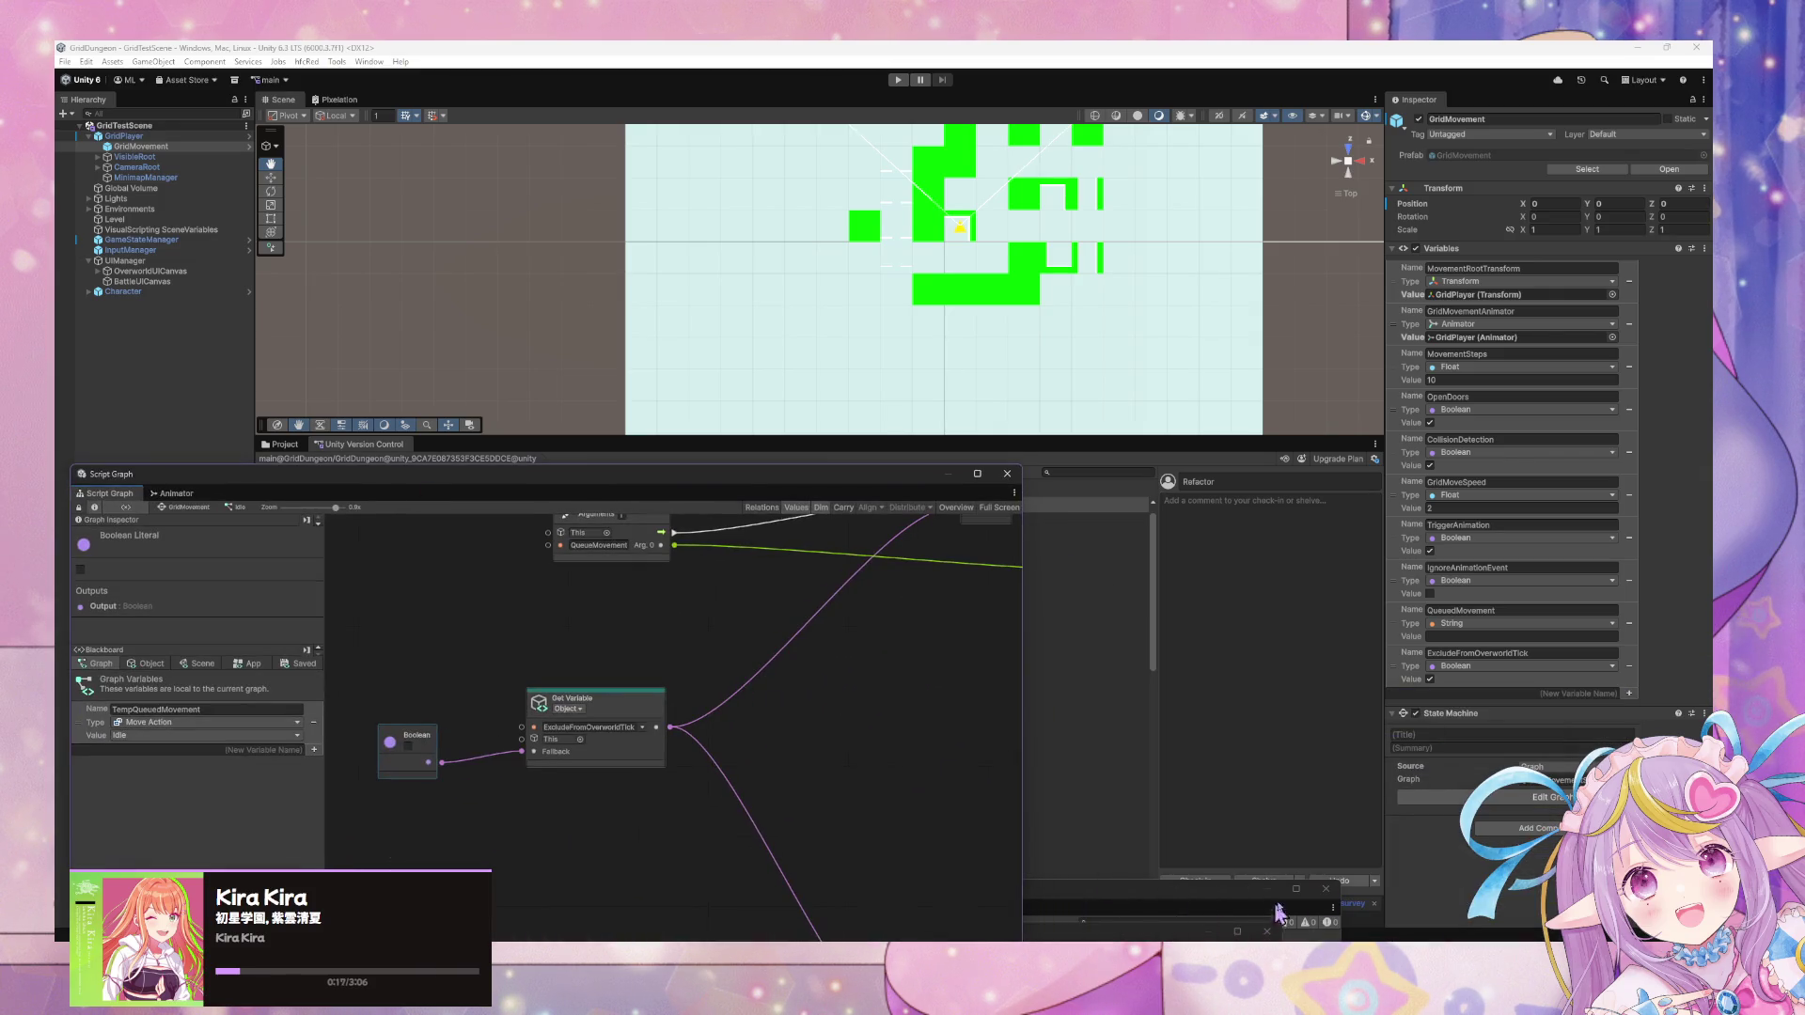
pyautogui.moveTo(1239, 898); pyautogui.dragTo(1239, 920)
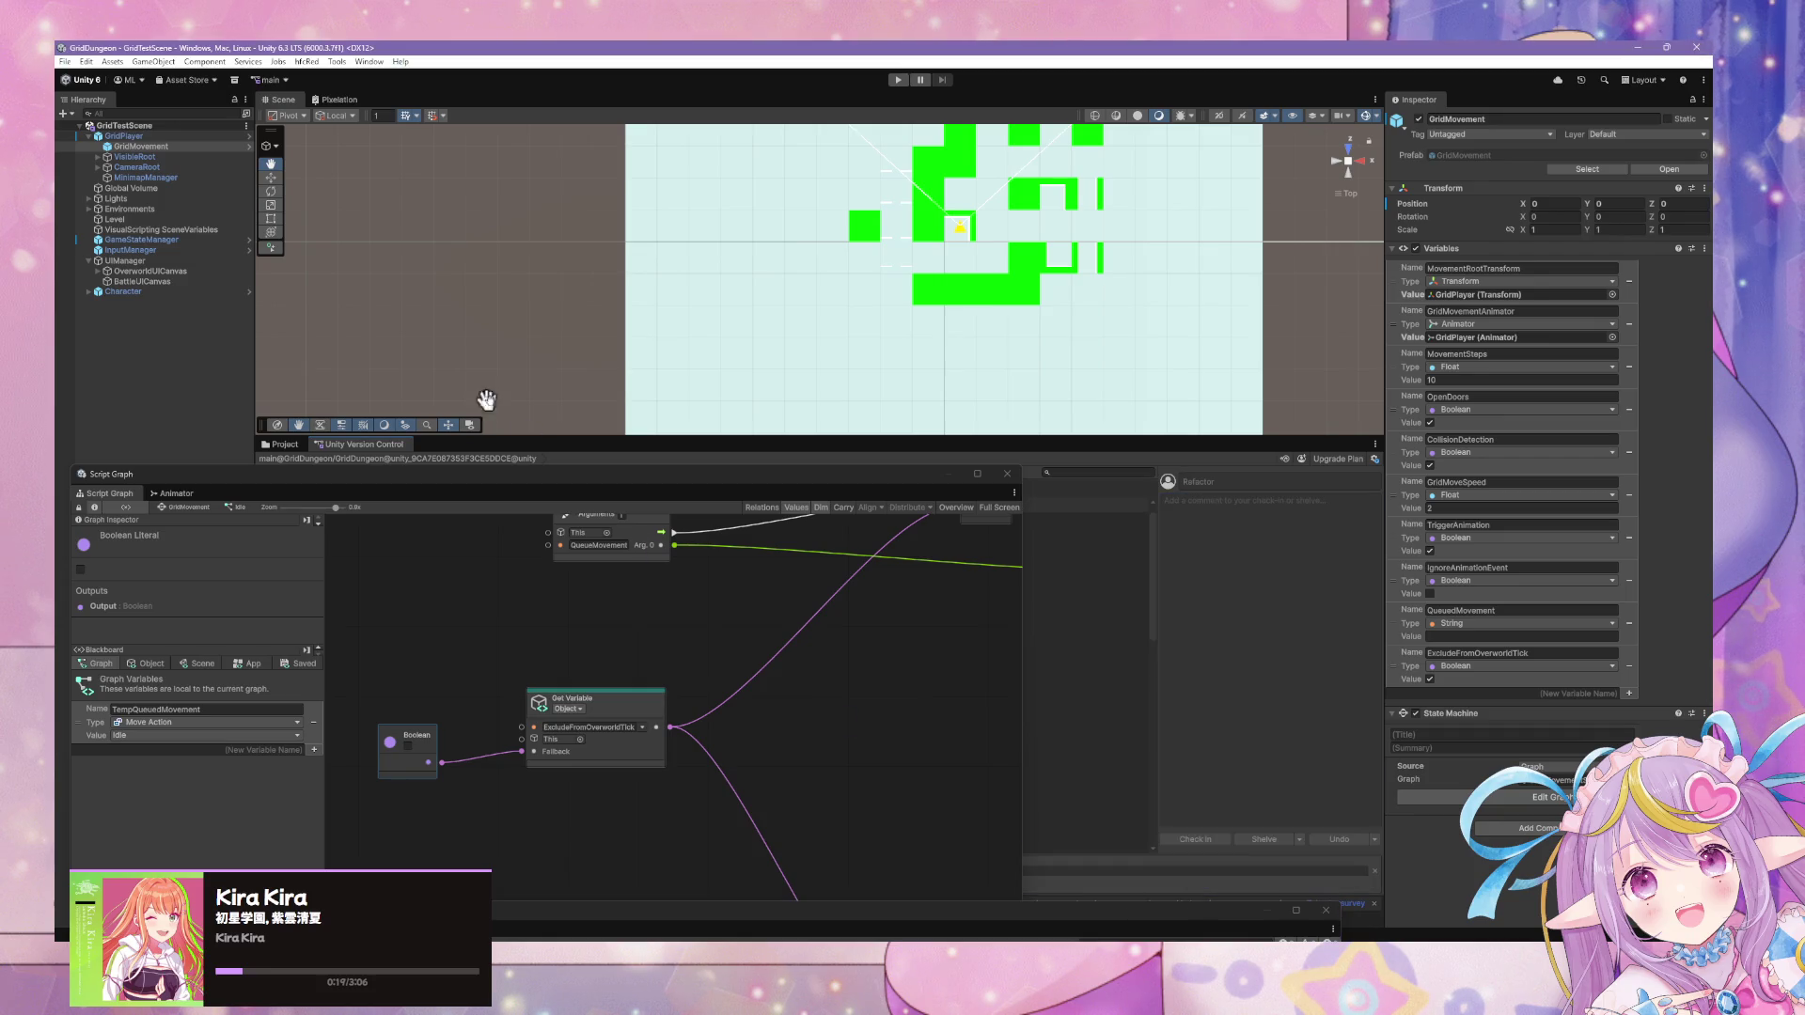
# Enlarge and center the graph window, then select GridPlayer to show its state graph.
pyautogui.moveTo(549, 470); pyautogui.dragTo(875, 400)
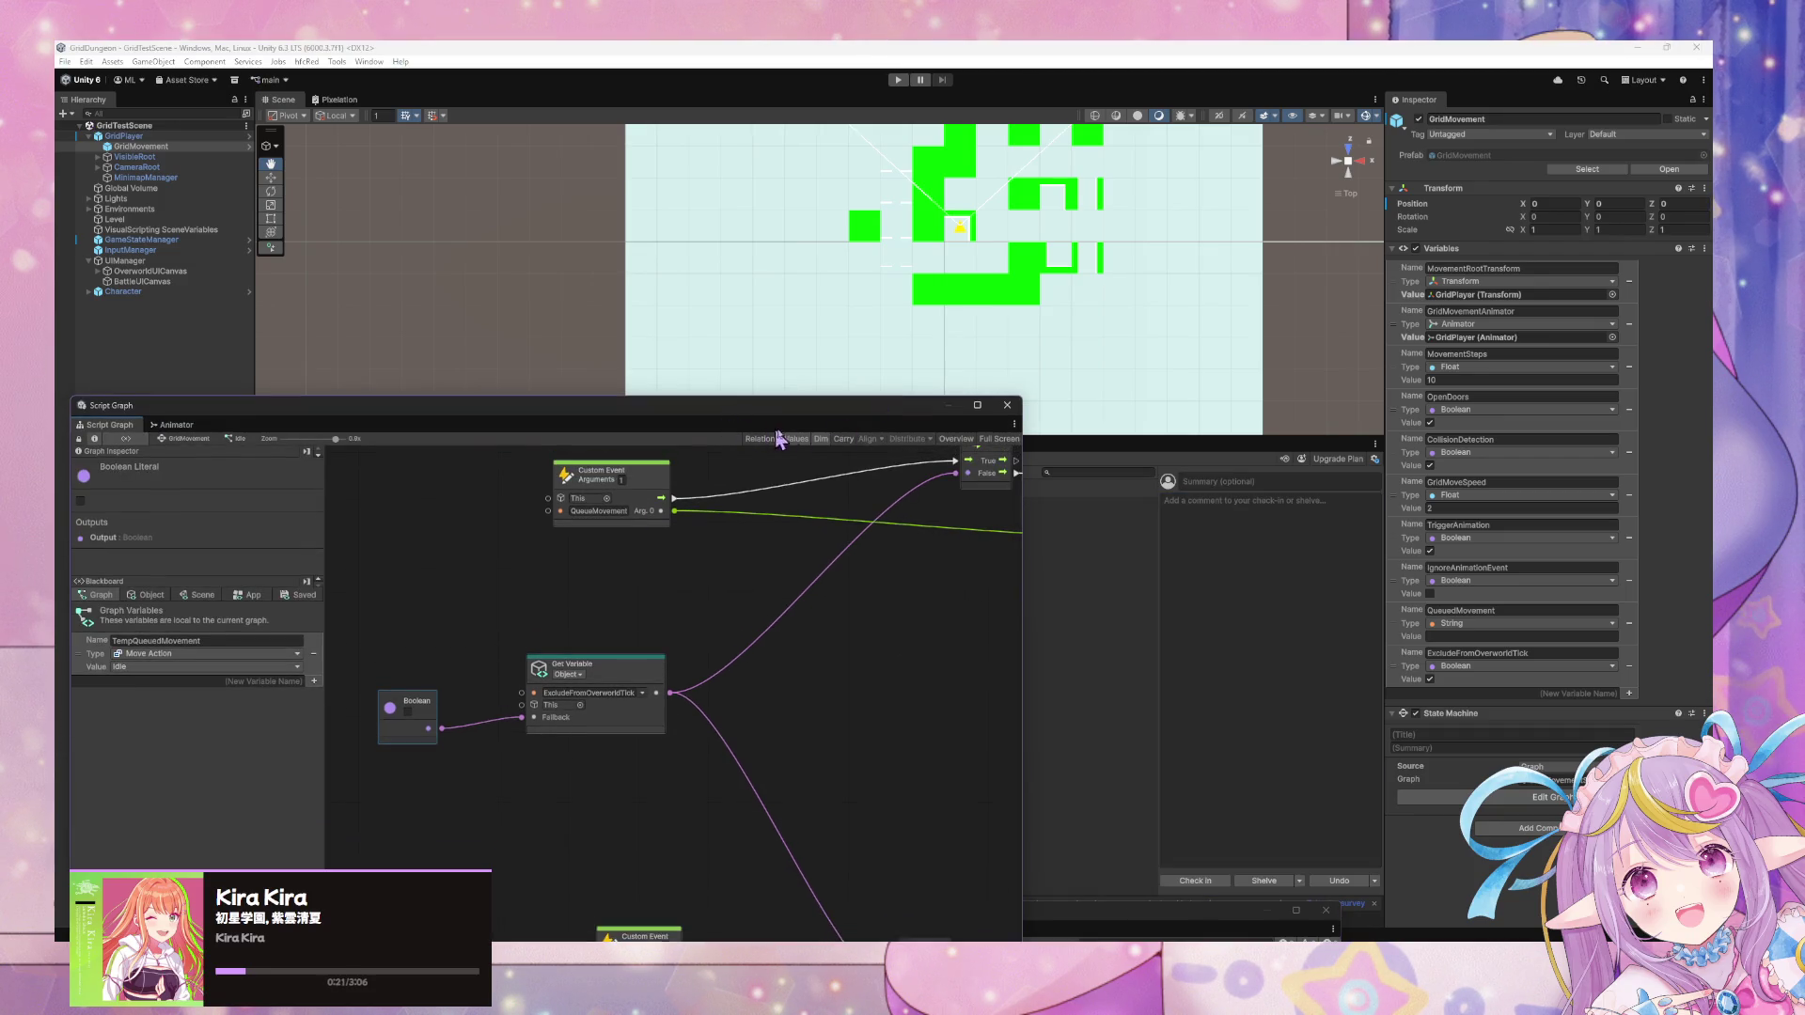
pyautogui.moveTo(726, 417)
pyautogui.mouseDown()
pyautogui.moveTo(1317, 270)
pyautogui.moveTo(1184, 180)
pyautogui.mouseUp()
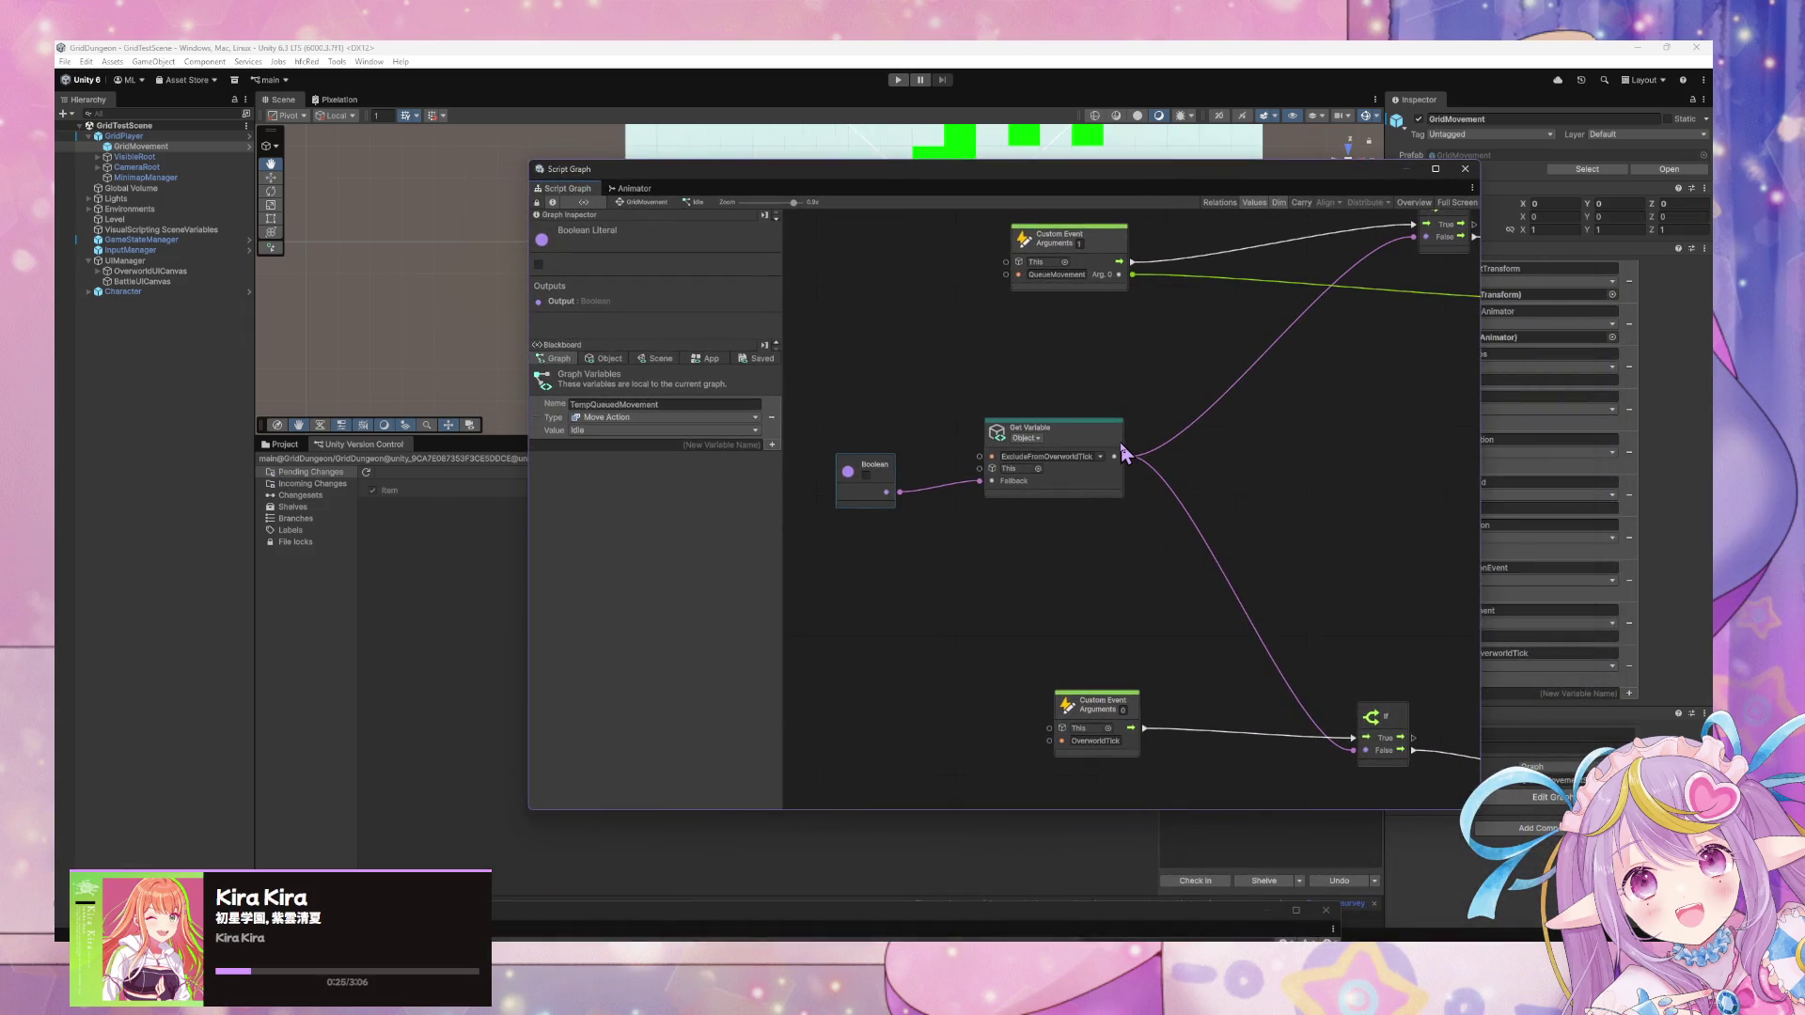
pyautogui.scroll(-6, 1124, 454)
pyautogui.scroll(4, 1087, 483)
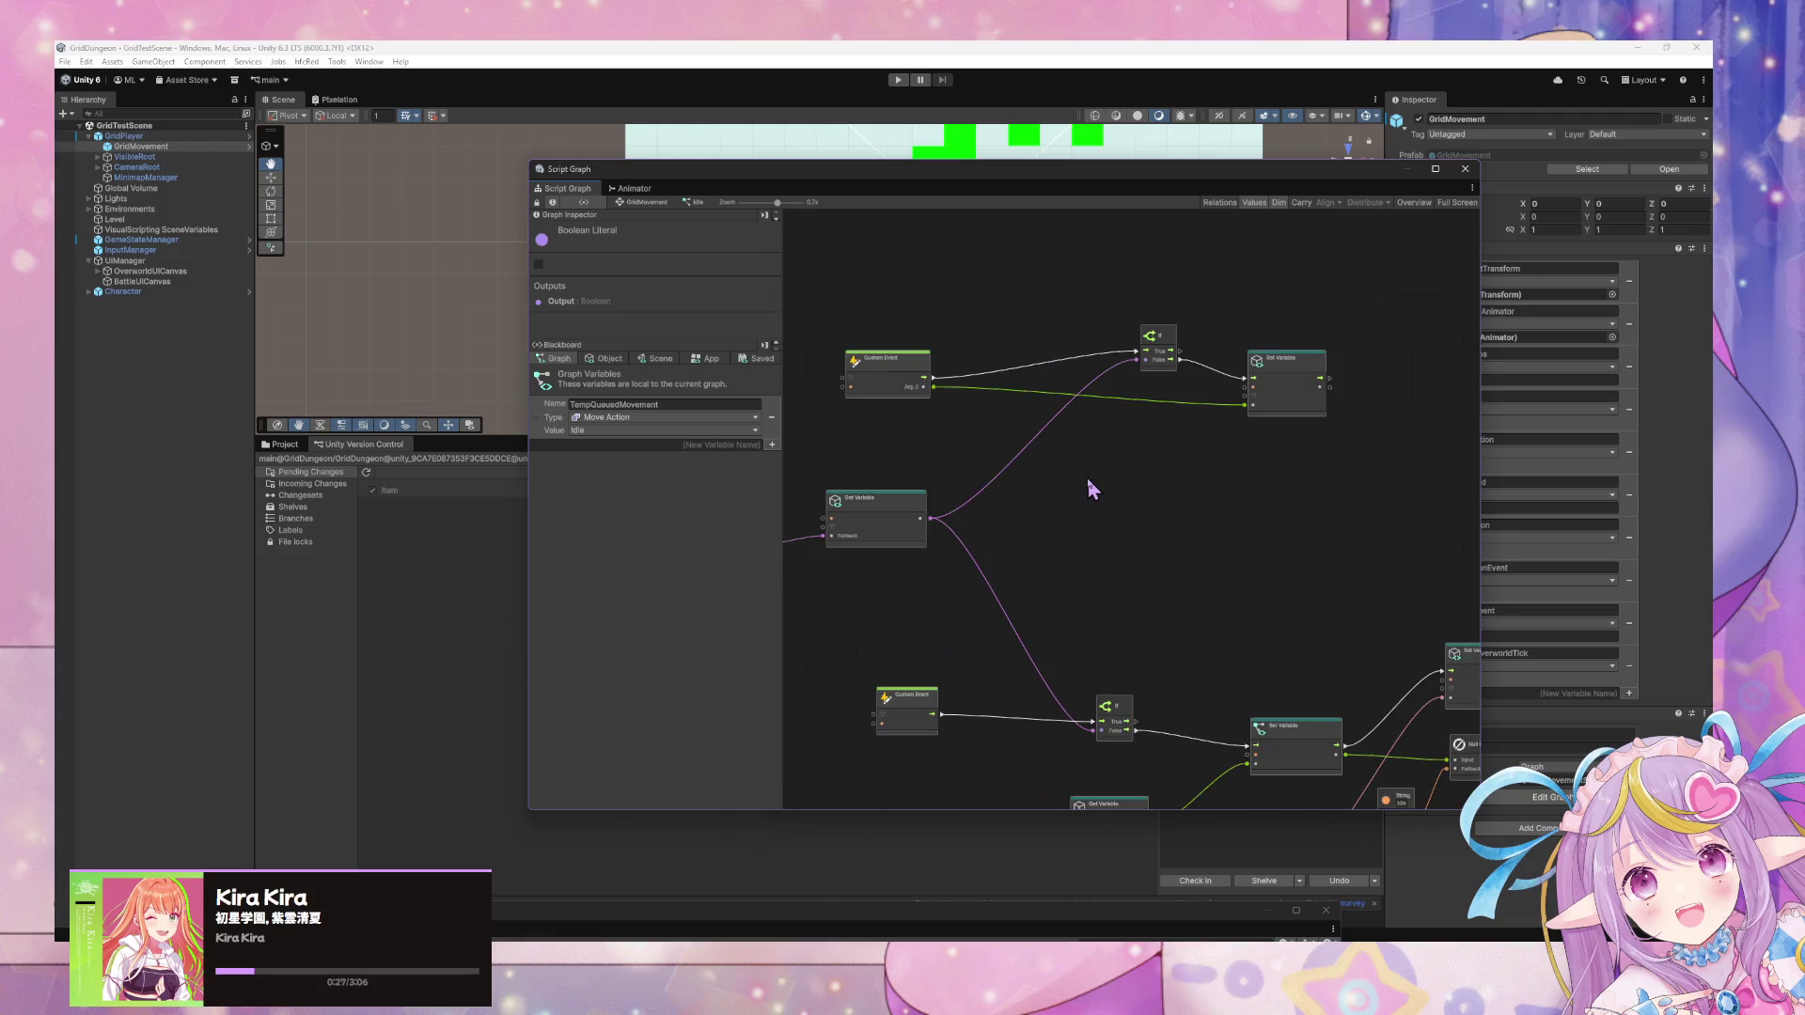
pyautogui.moveTo(1051, 504); pyautogui.dragTo(959, 443)
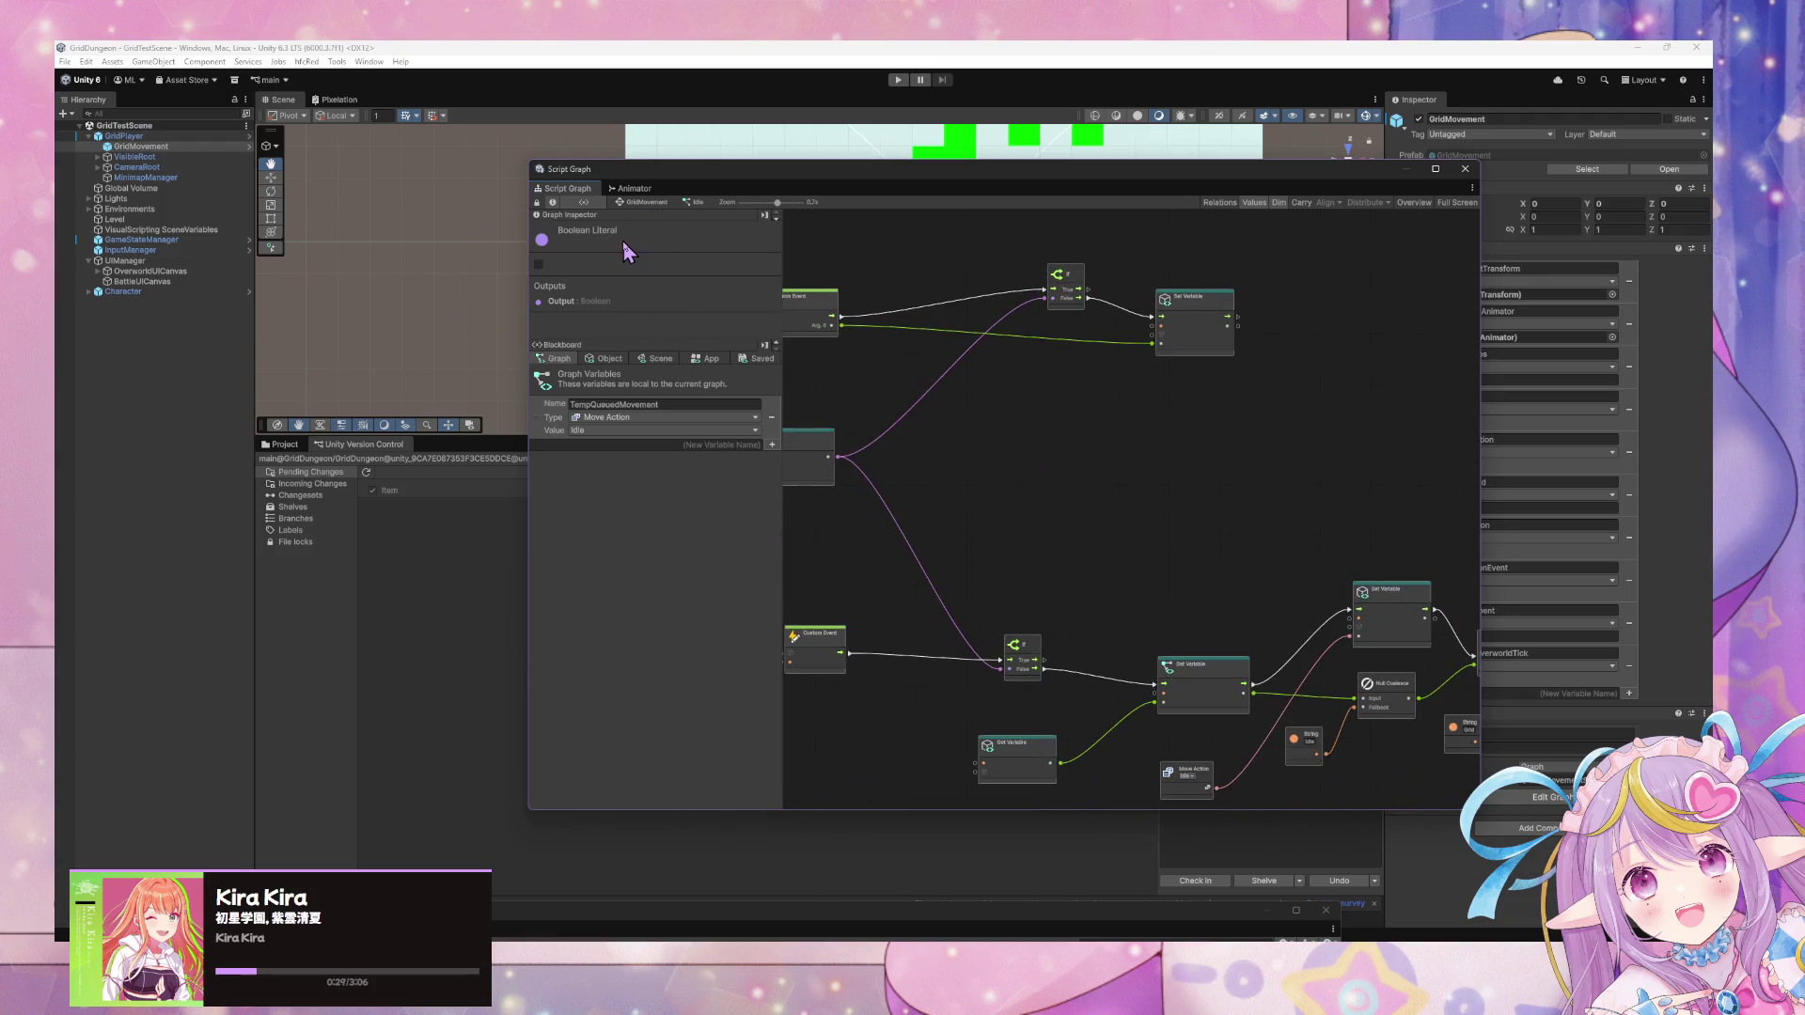
pyautogui.click(155, 136)
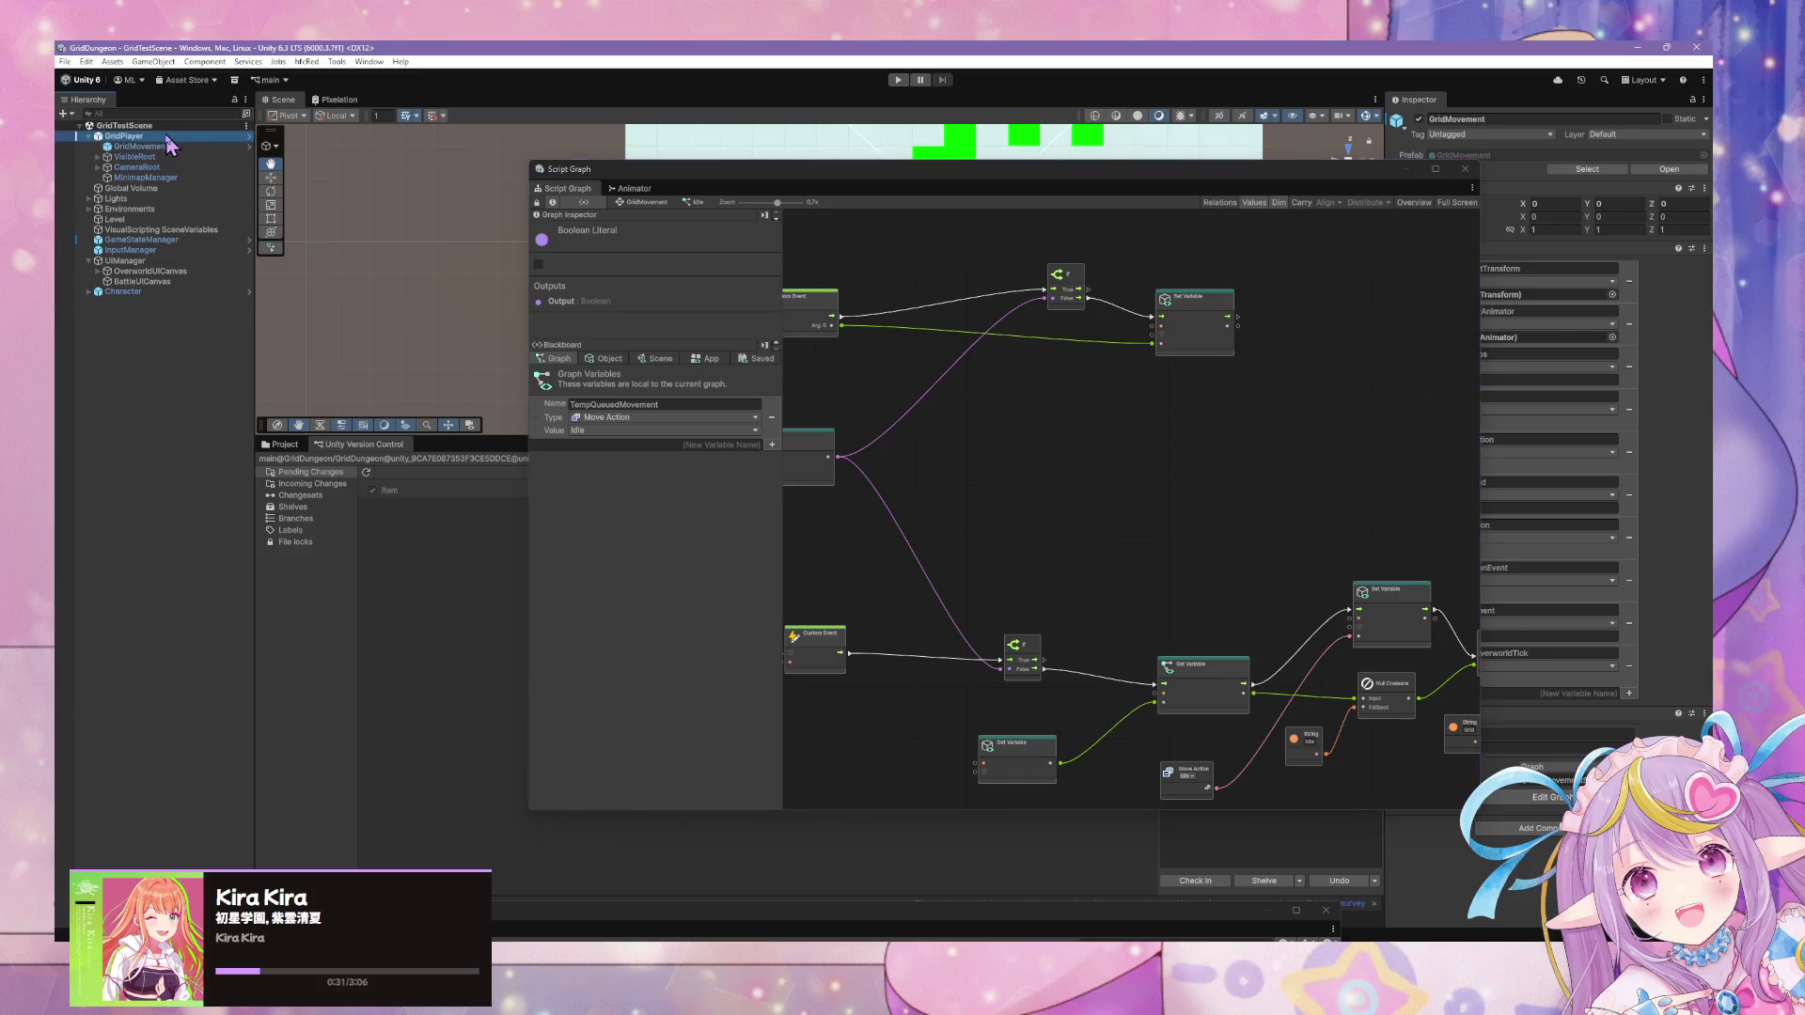
pyautogui.click(152, 147)
pyautogui.click(154, 136)
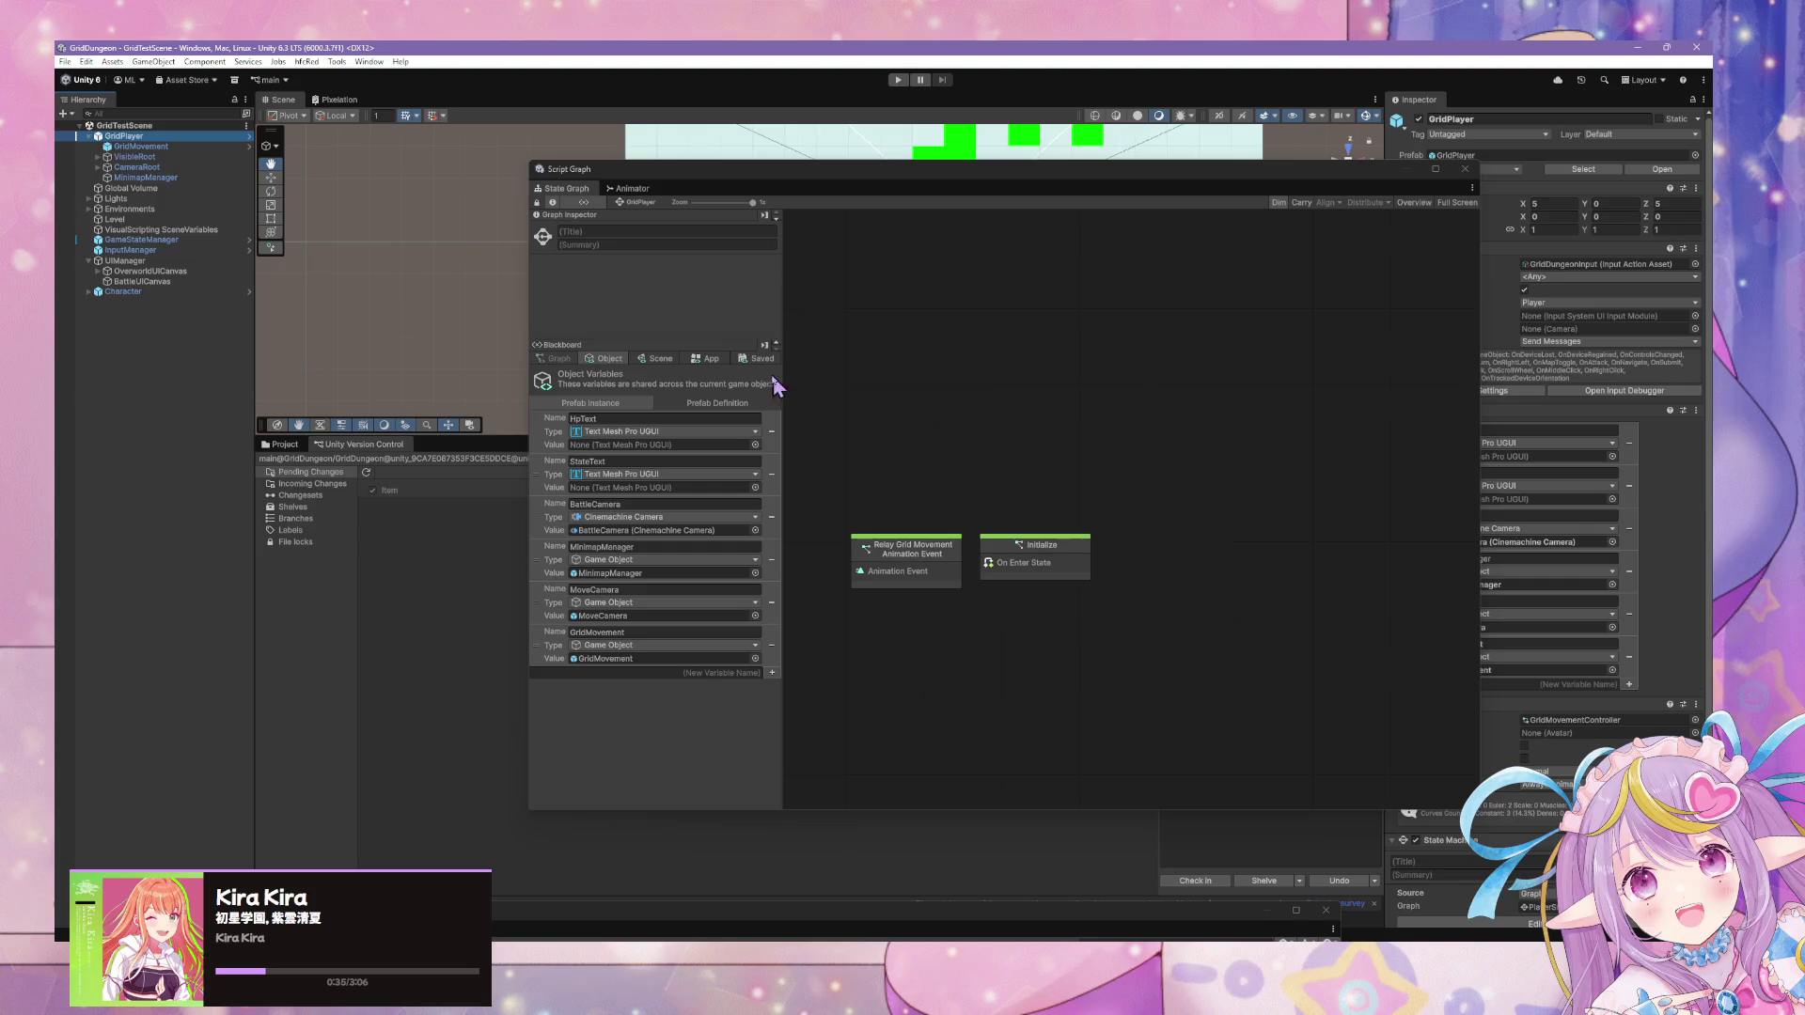
# Inspect GridPlayer's child objects, then open GridPlayer's Initialize state script graph.
pyautogui.click(141, 147)
pyautogui.click(137, 166)
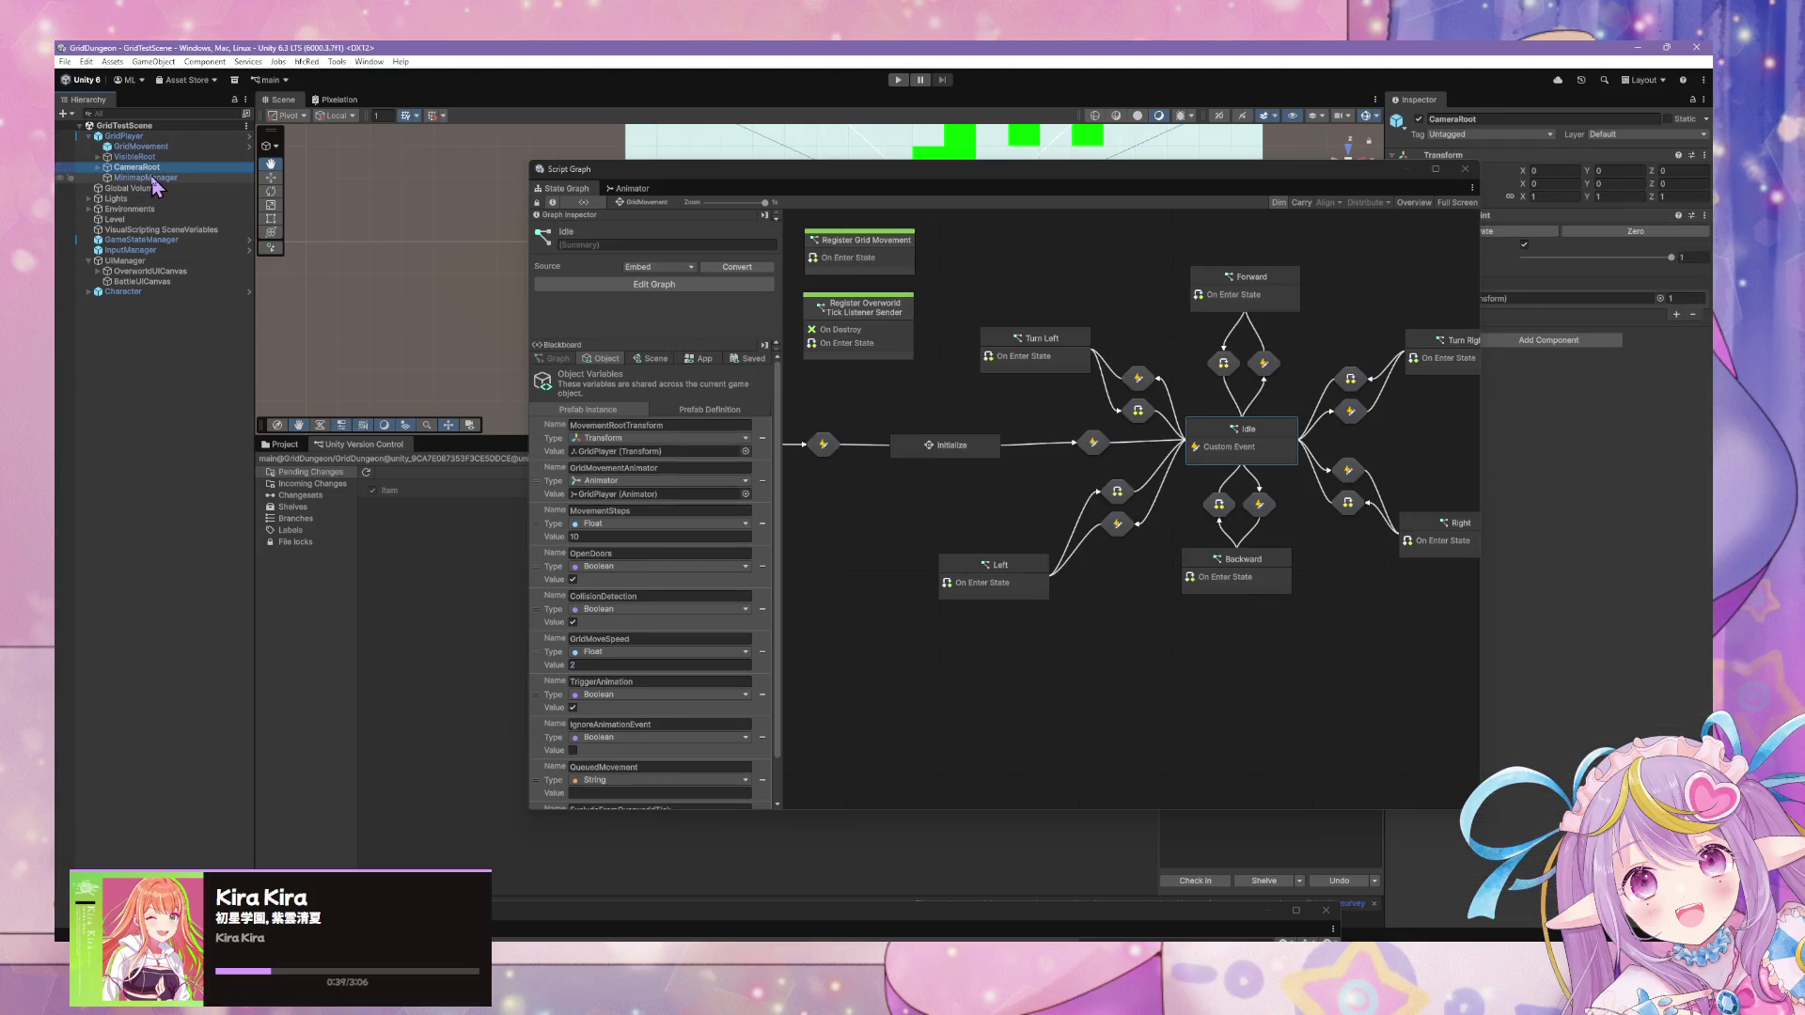
pyautogui.moveTo(906, 489)
pyautogui.mouseDown()
pyautogui.moveTo(995, 561)
pyautogui.moveTo(1079, 566)
pyautogui.mouseUp()
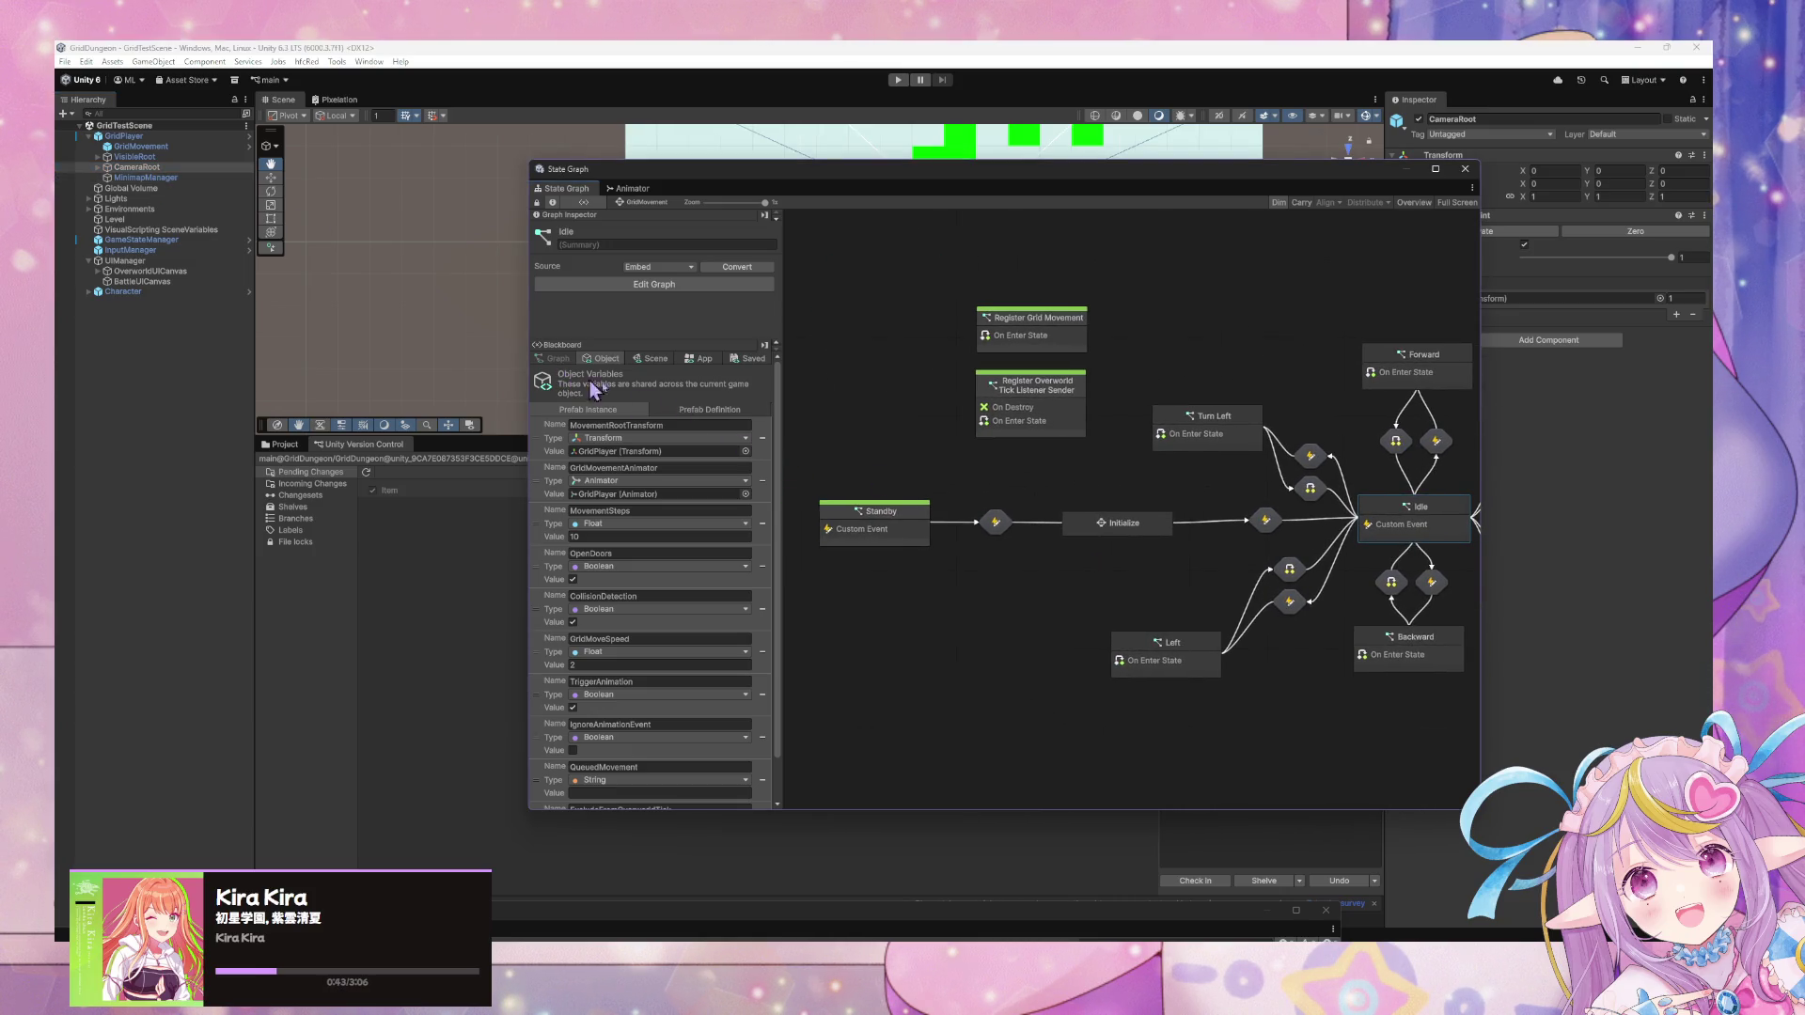
pyautogui.click(141, 156)
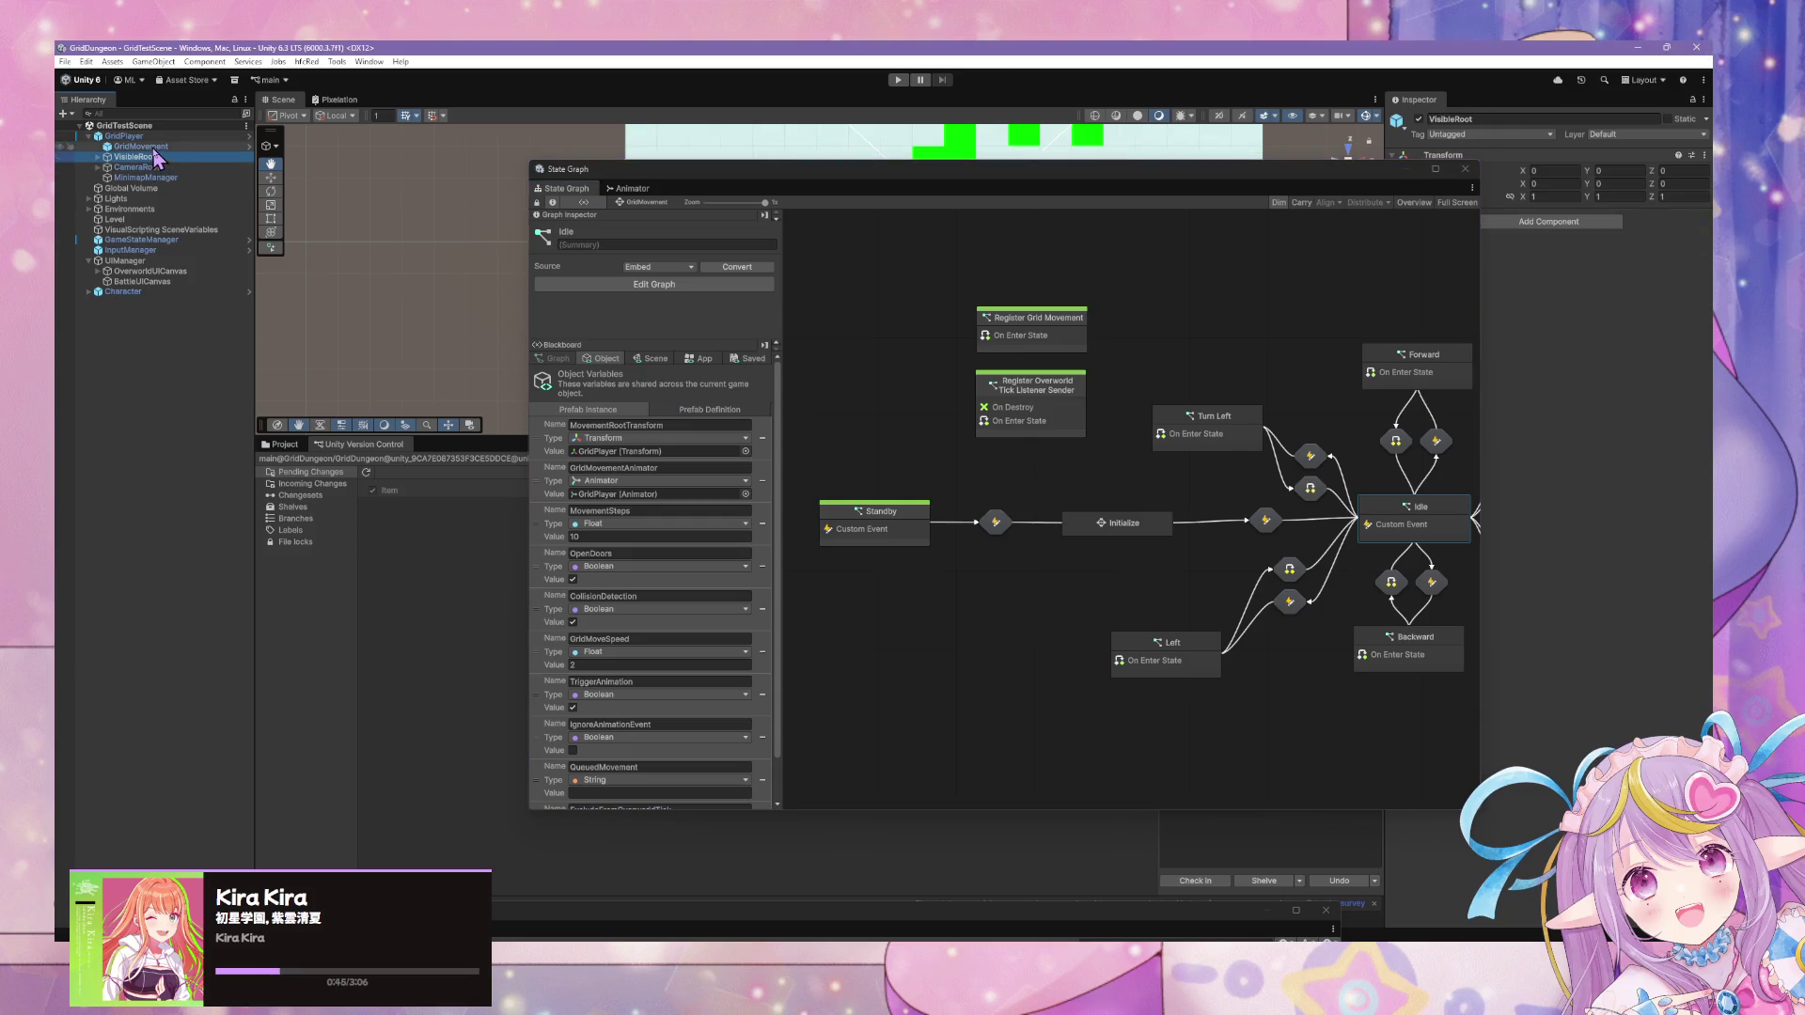
pyautogui.click(141, 147)
pyautogui.scroll(-2, 603, 470)
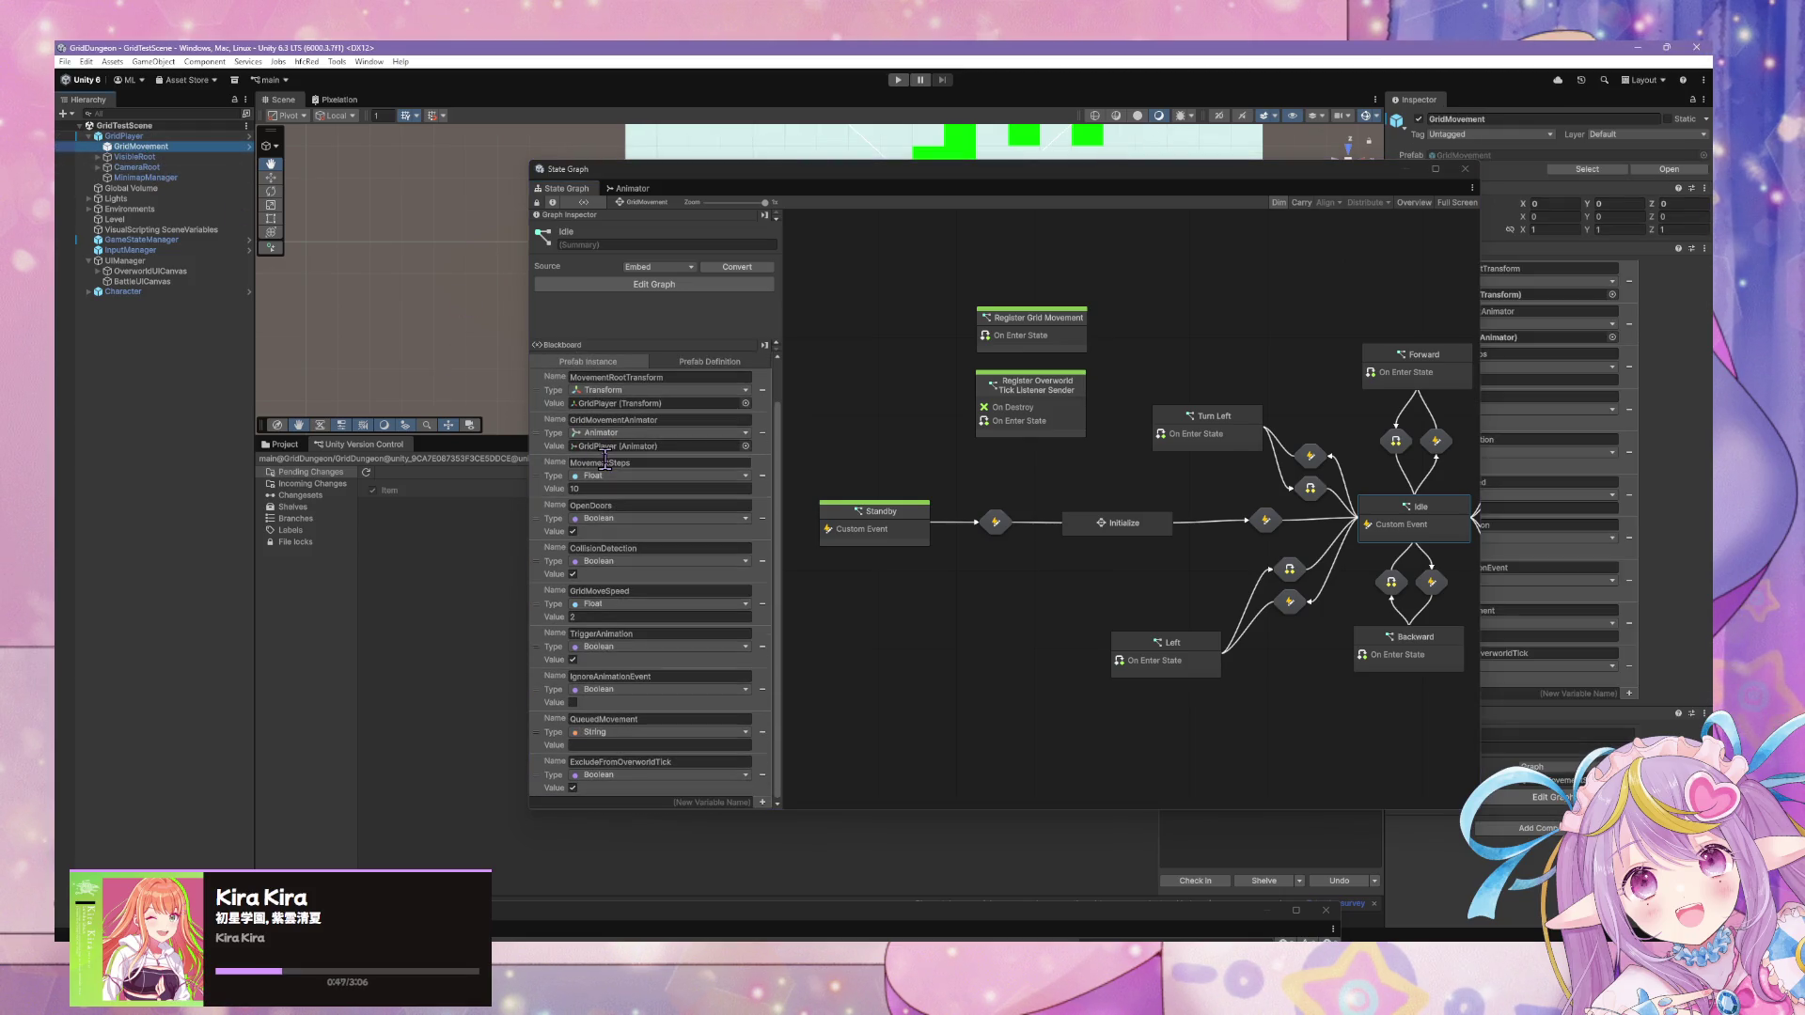
pyautogui.scroll(2, 603, 458)
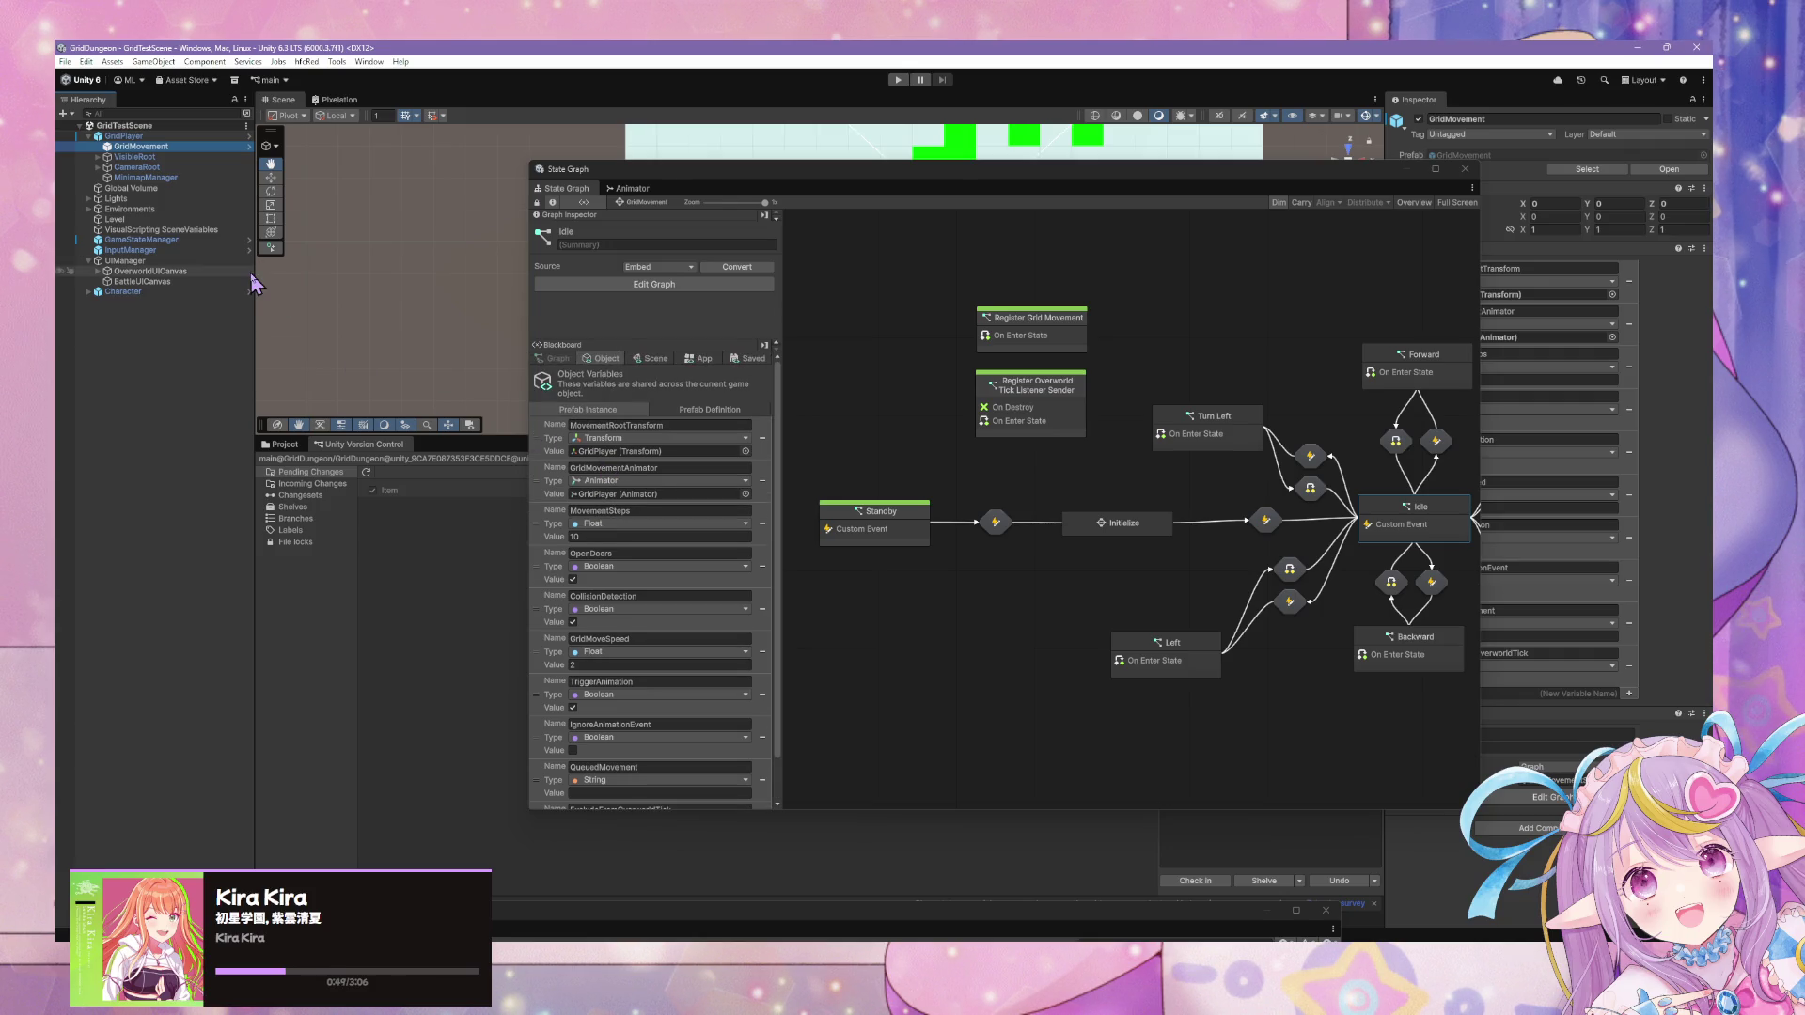
pyautogui.click(153, 137)
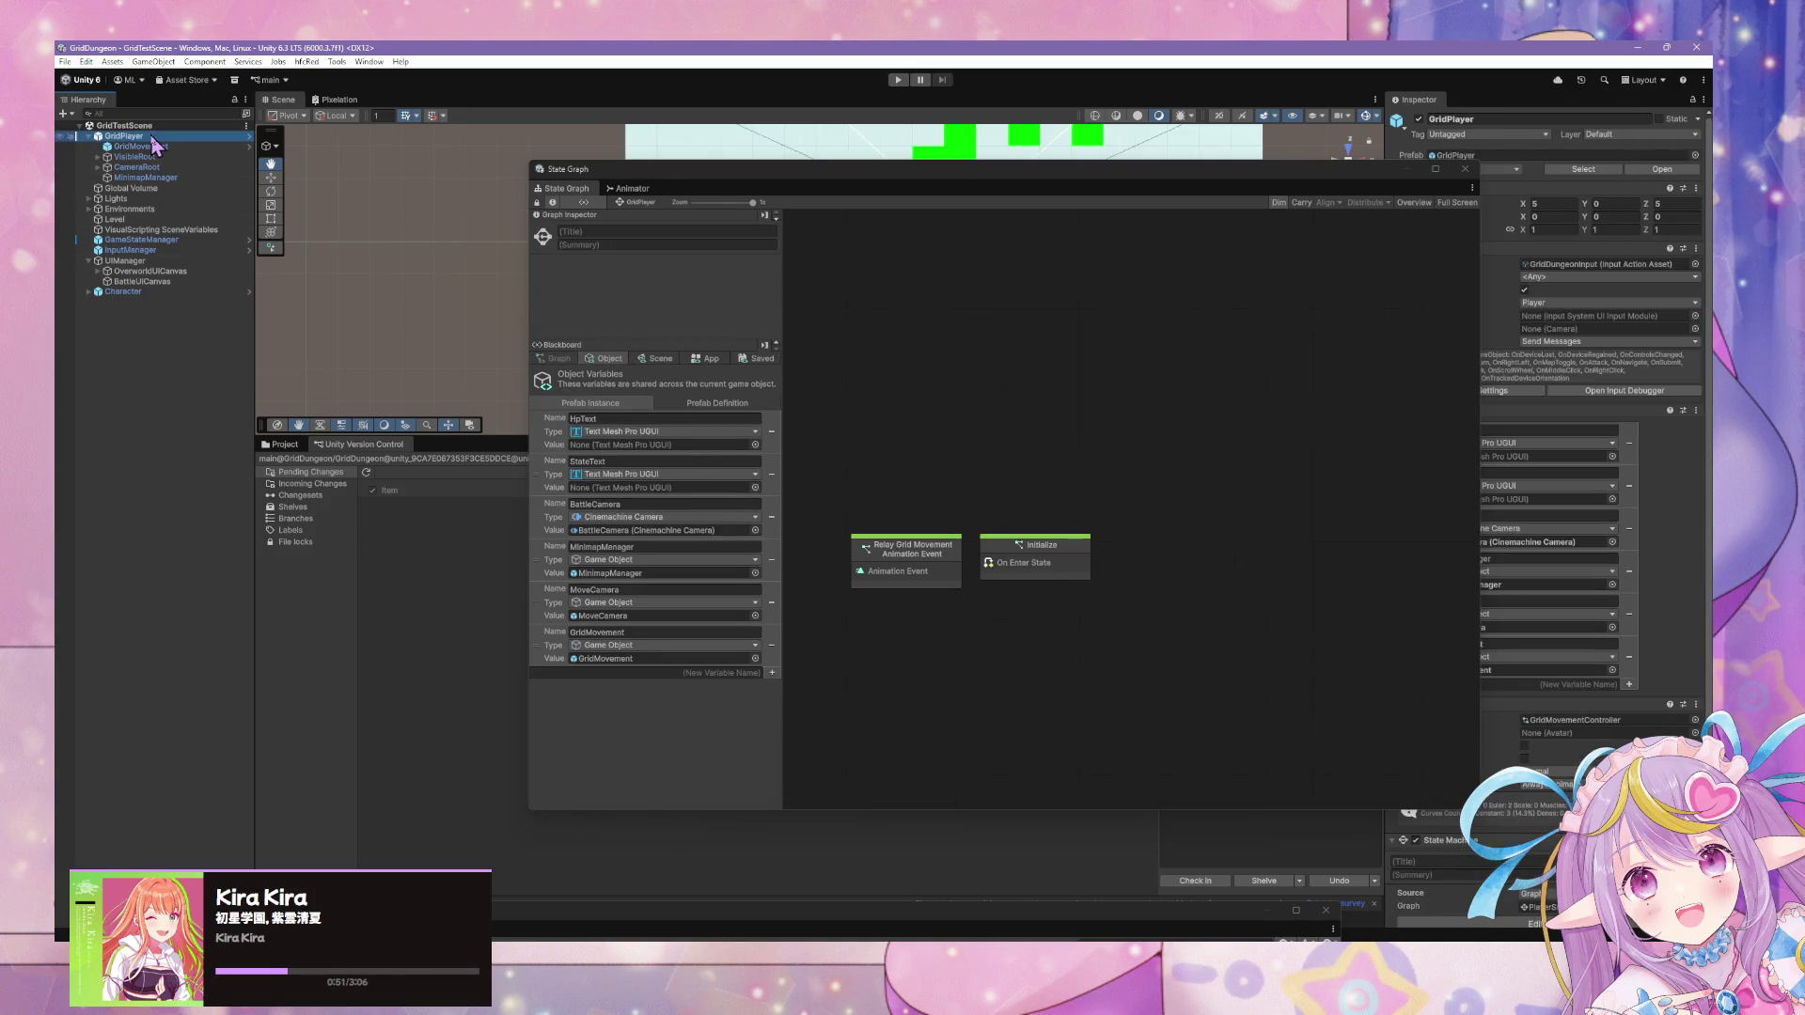
pyautogui.doubleClick(1017, 547)
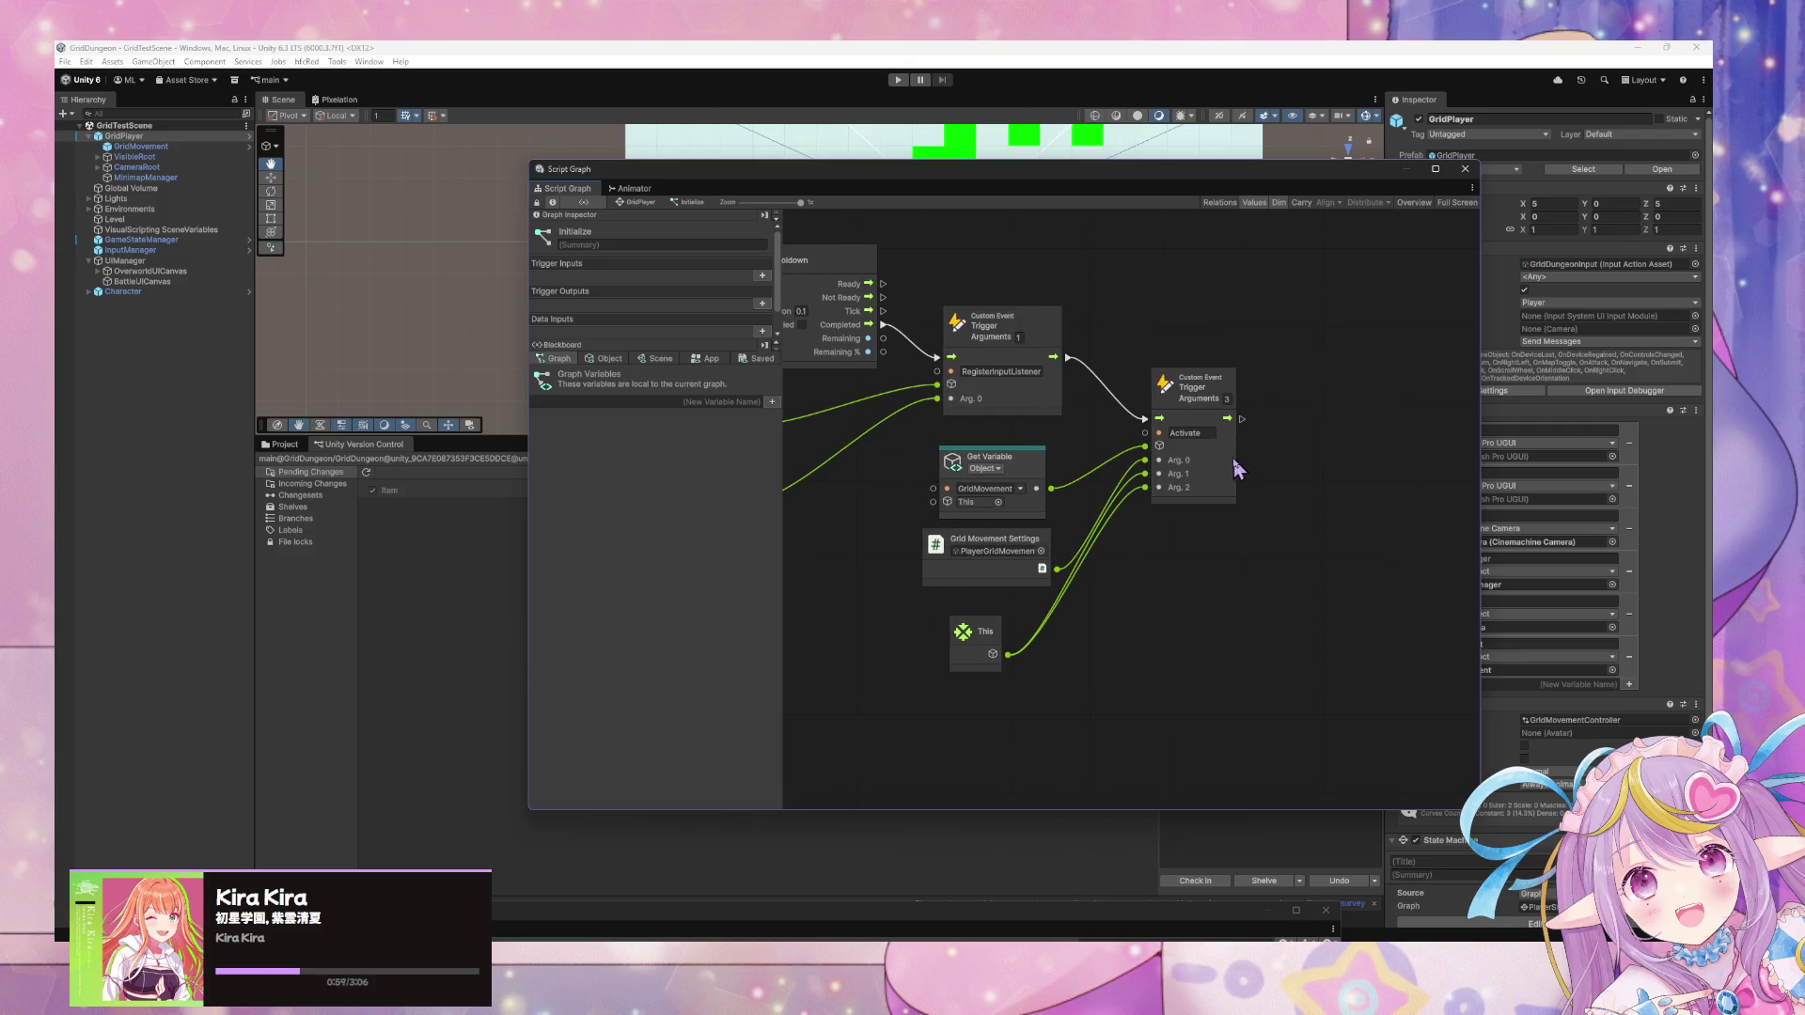
# Spread out the Trigger, This, Grid Movement Settings, Get Variable and RegisterInputListener nodes.
pyautogui.moveTo(1186, 397); pyautogui.dragTo(1269, 434)
pyautogui.click(605, 359)
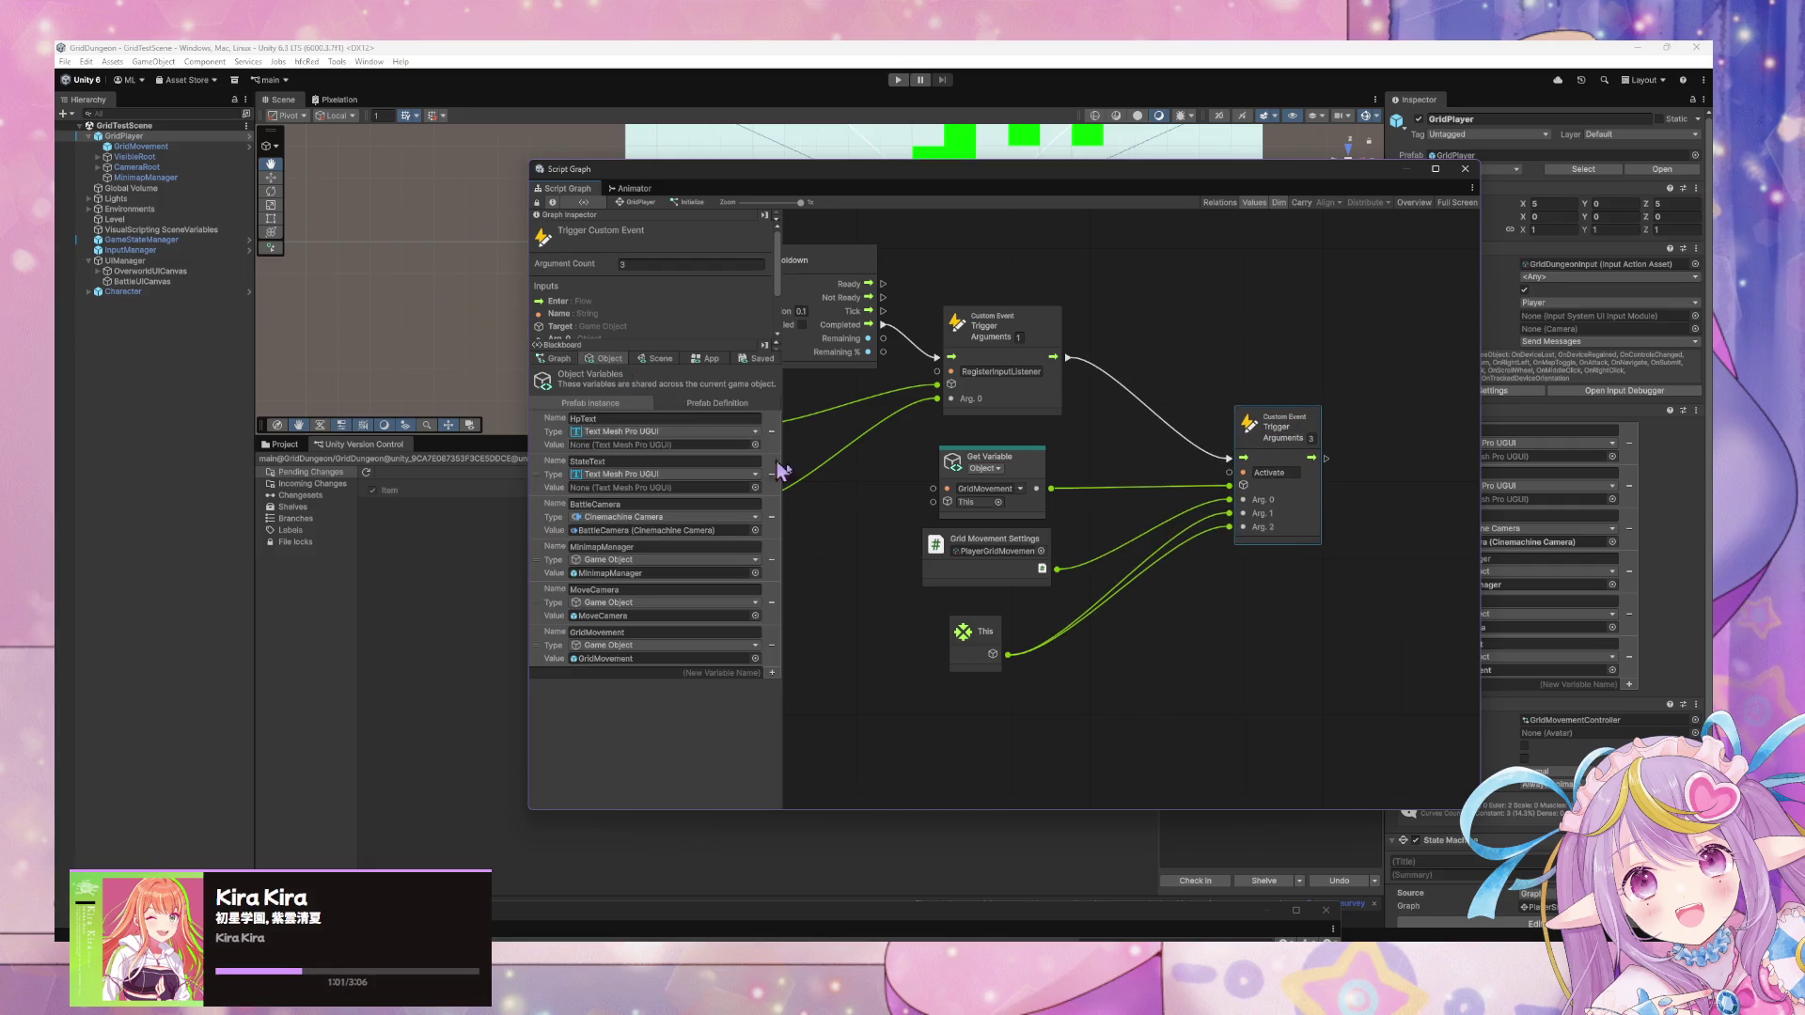
pyautogui.moveTo(968, 669); pyautogui.dragTo(1032, 726)
pyautogui.moveTo(1027, 569); pyautogui.dragTo(1034, 638)
pyautogui.moveTo(1028, 463); pyautogui.dragTo(1044, 540)
pyautogui.moveTo(1046, 352); pyautogui.dragTo(1039, 322)
# Add a GameObject Instantiate (Original, Parent) node after RegisterInputListener, feeding the Activate trigger's target.
pyautogui.rightClick(1121, 406)
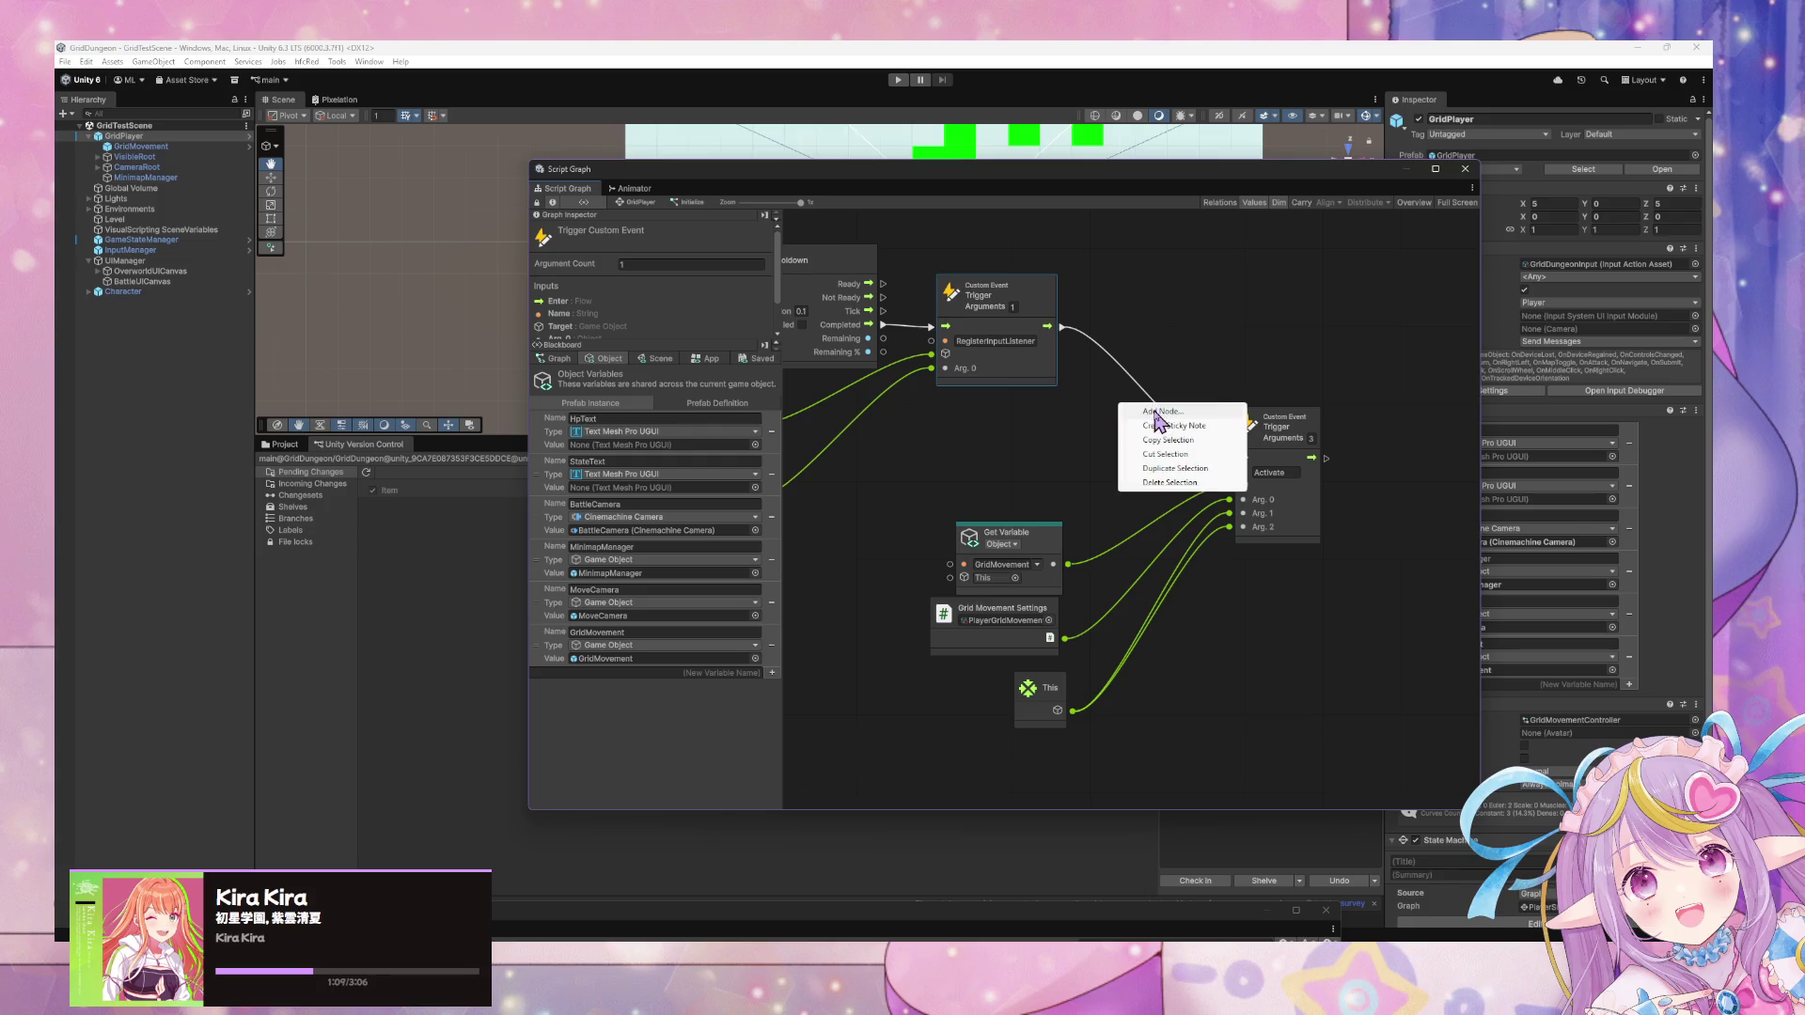
pyautogui.click(1157, 413)
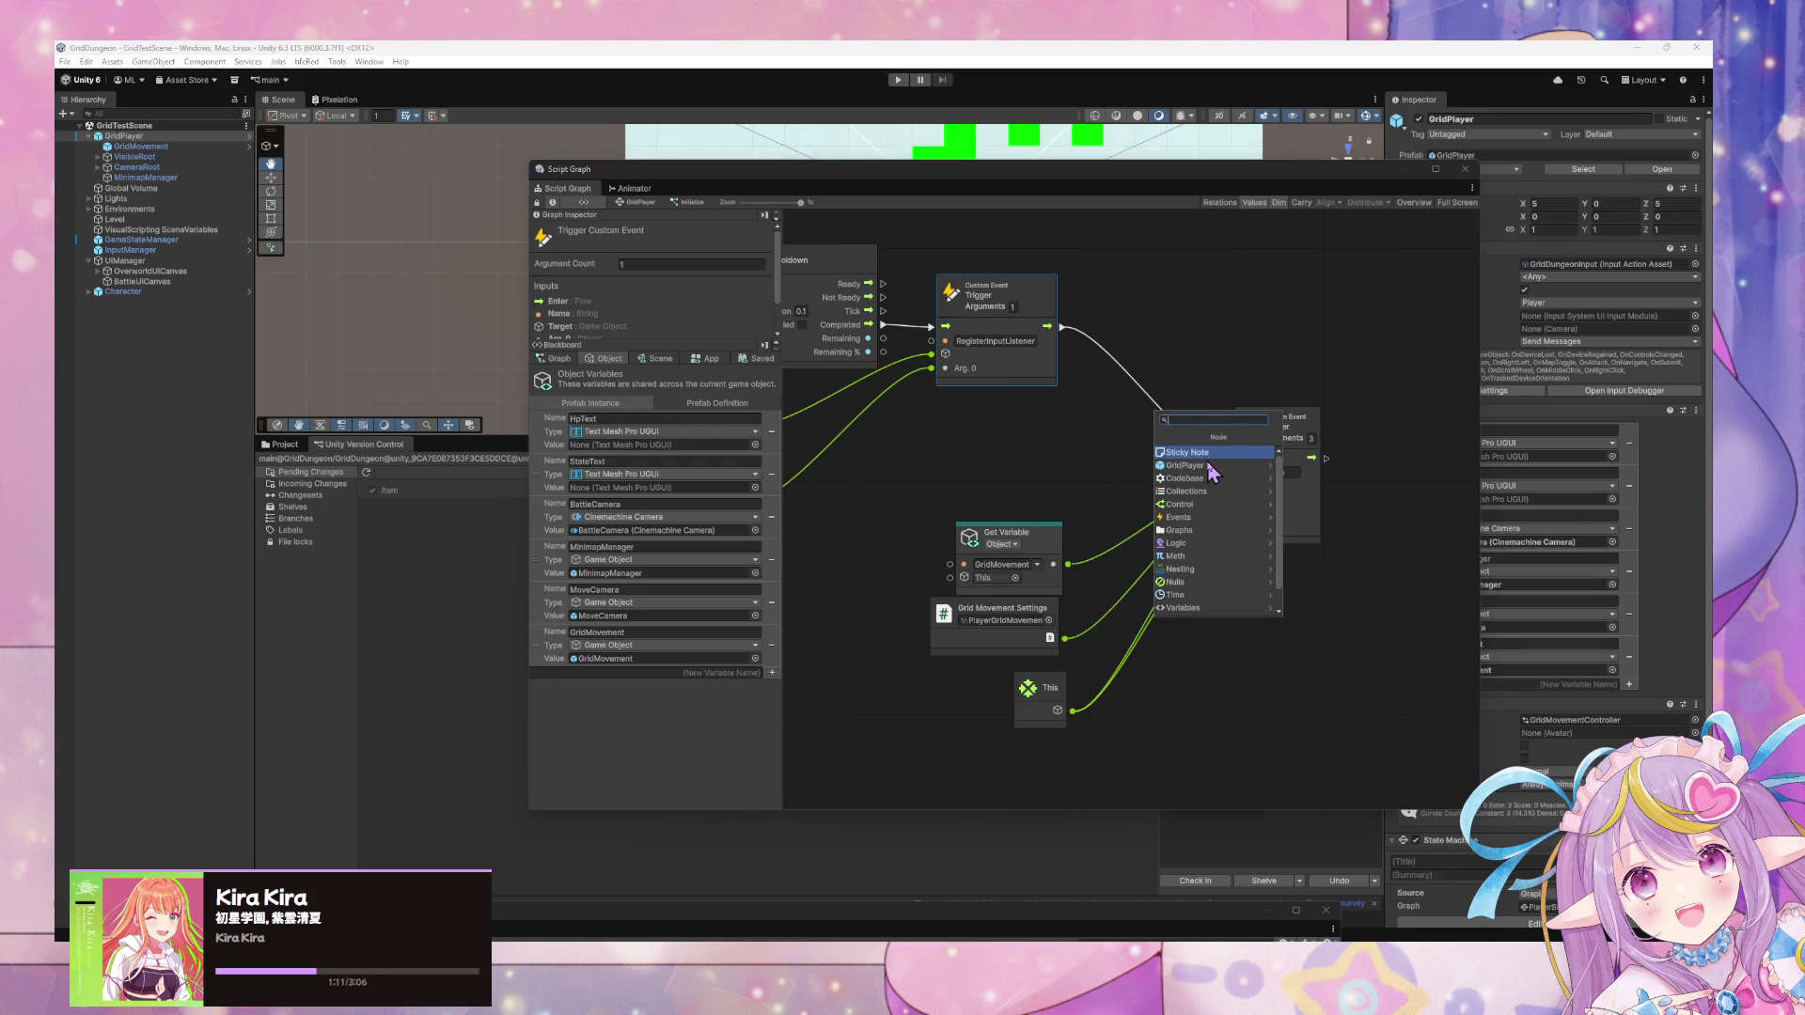
pyautogui.write('Ins')
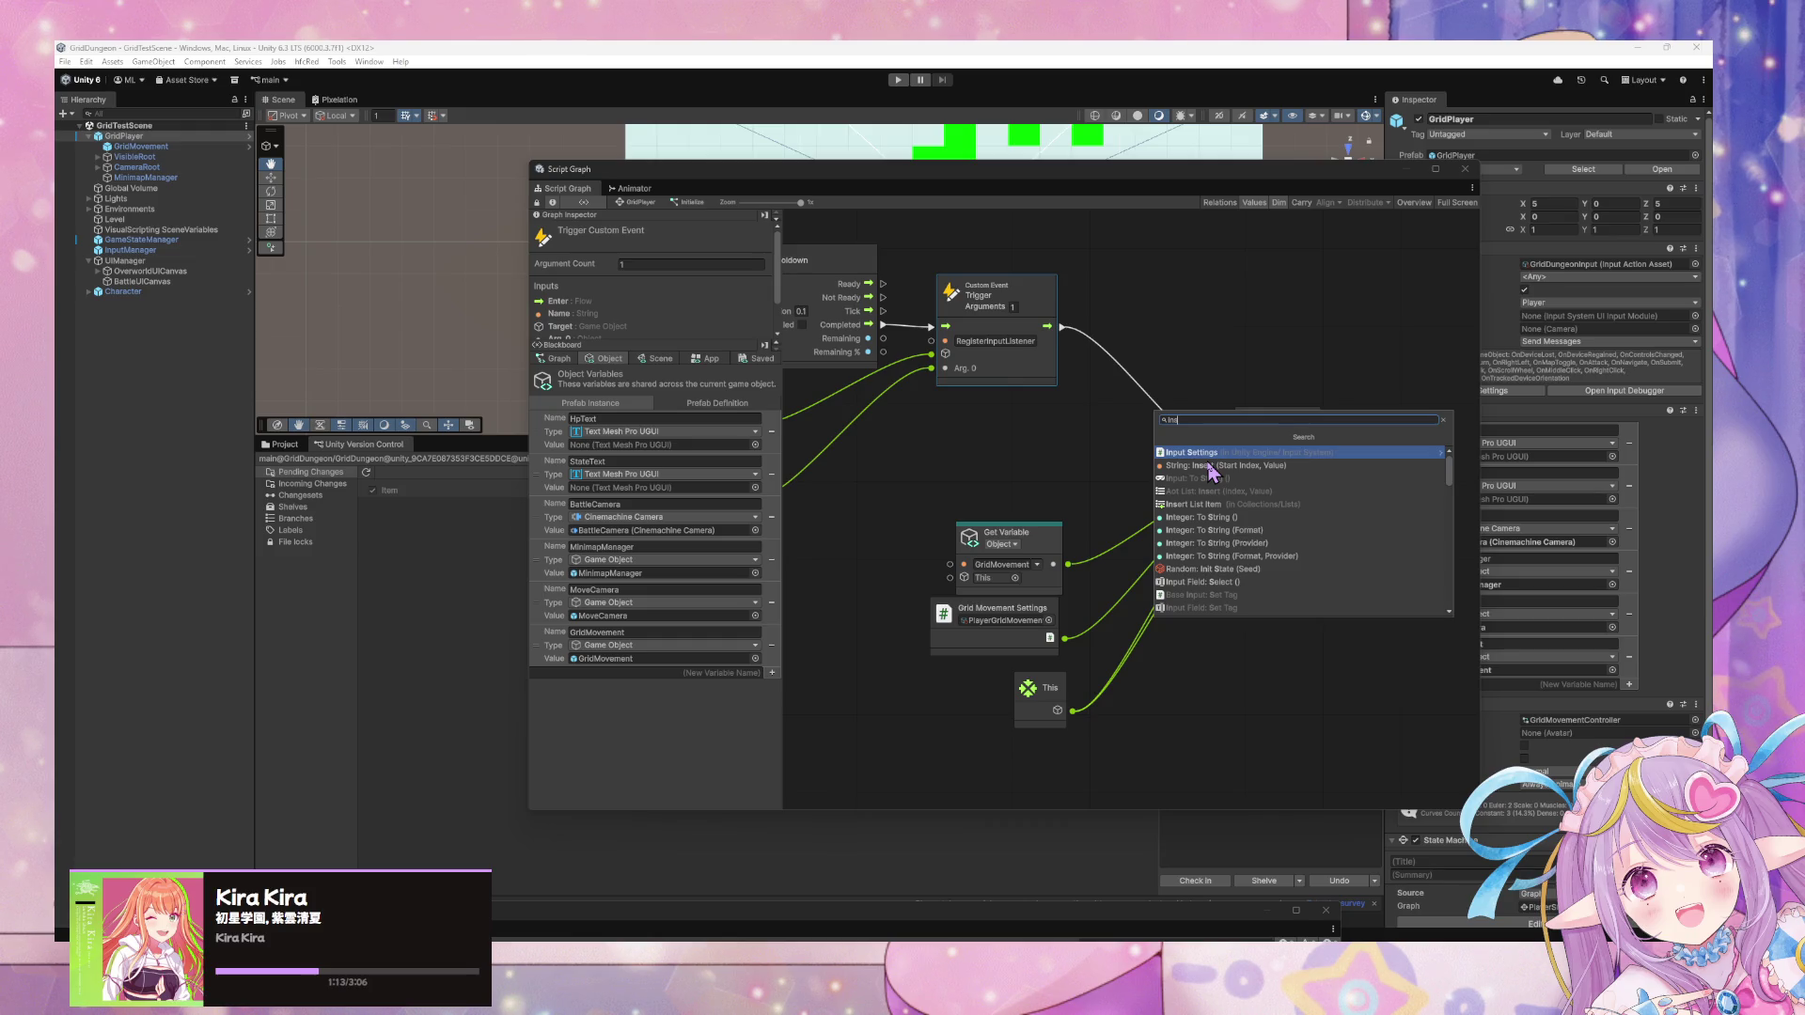
pyautogui.press('BackSpace')
pyautogui.press('BackSpace')
pyautogui.press('BackSpace')
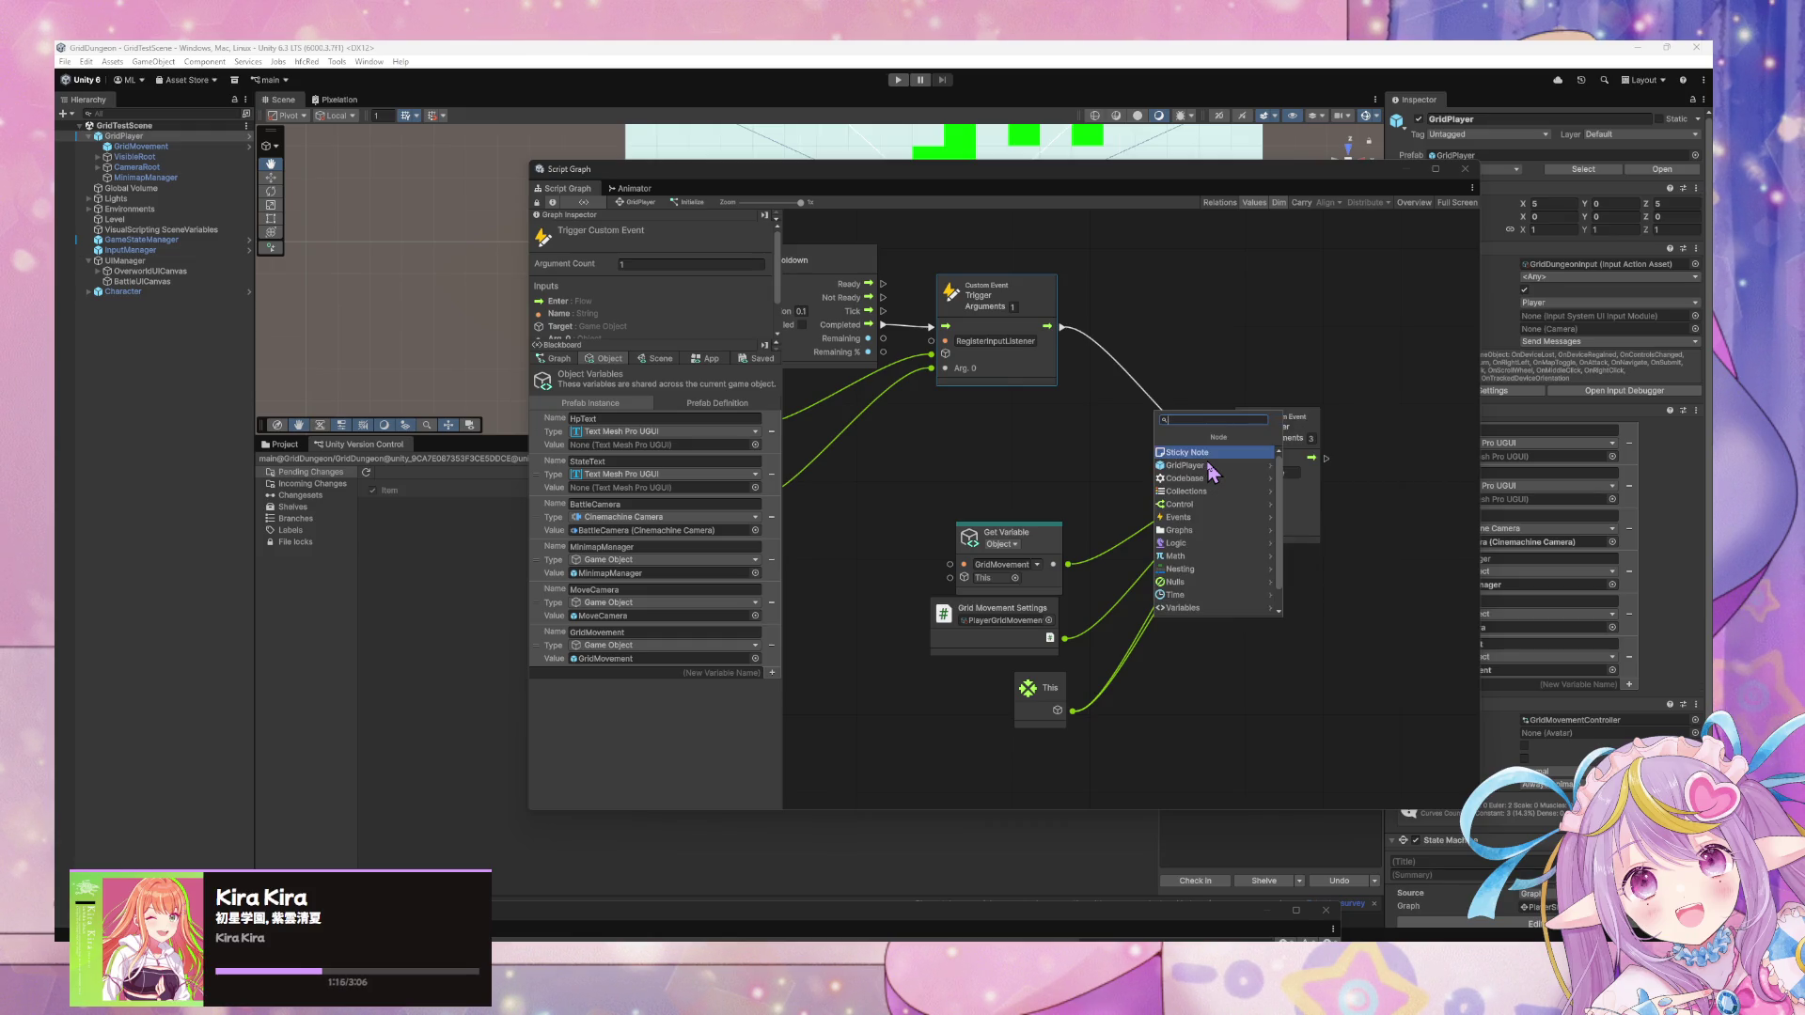
pyautogui.write('gameobject')
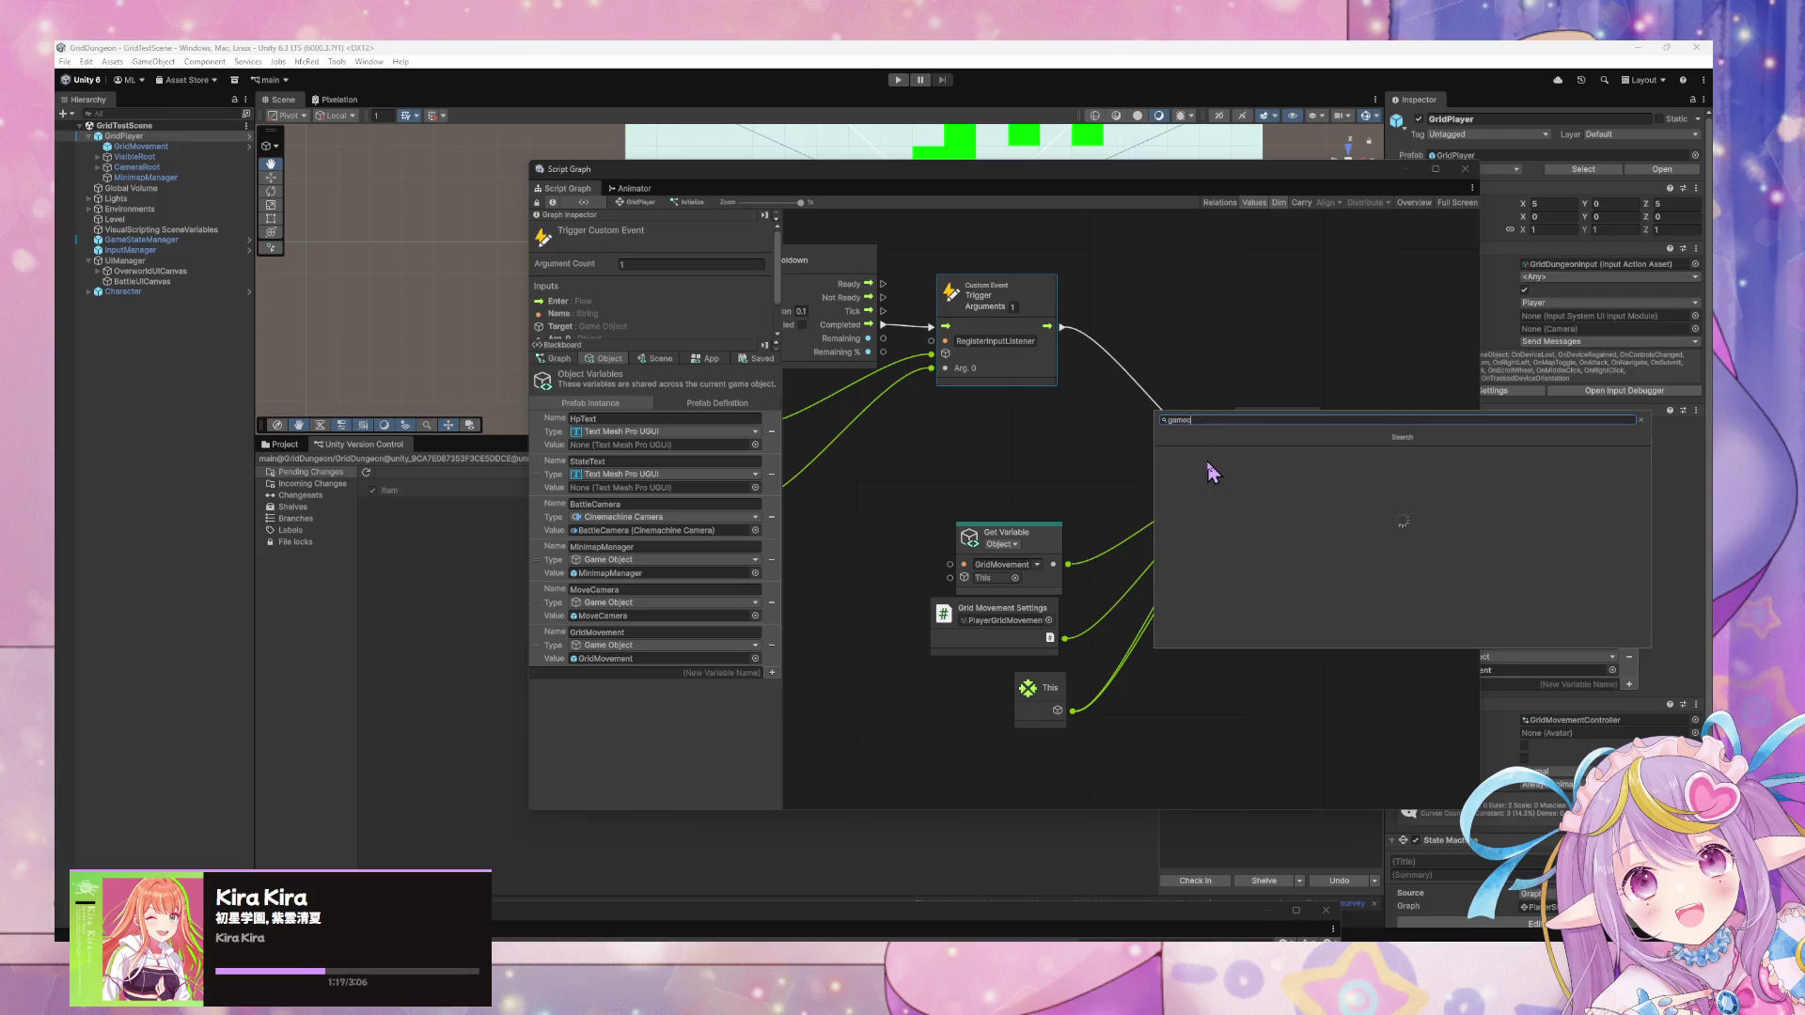
pyautogui.write('instan')
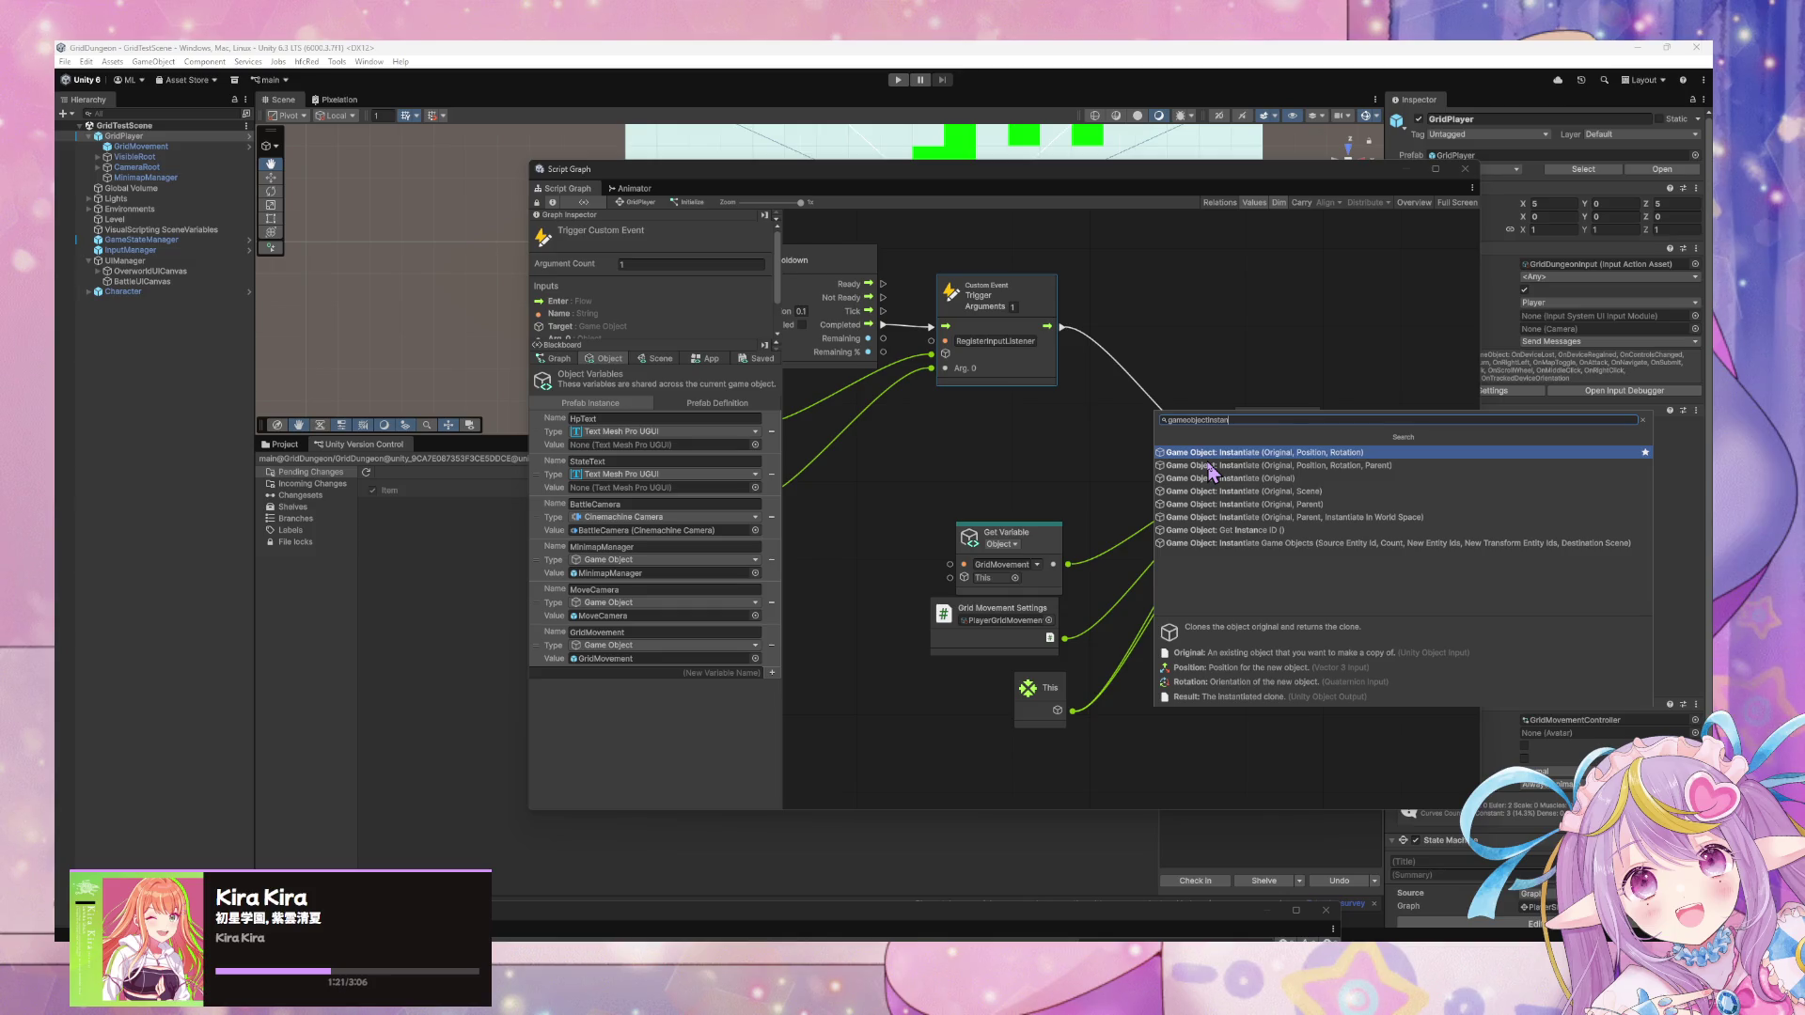
pyautogui.press('Down')
pyautogui.press('Down')
pyautogui.press('Down')
pyautogui.press('Return')
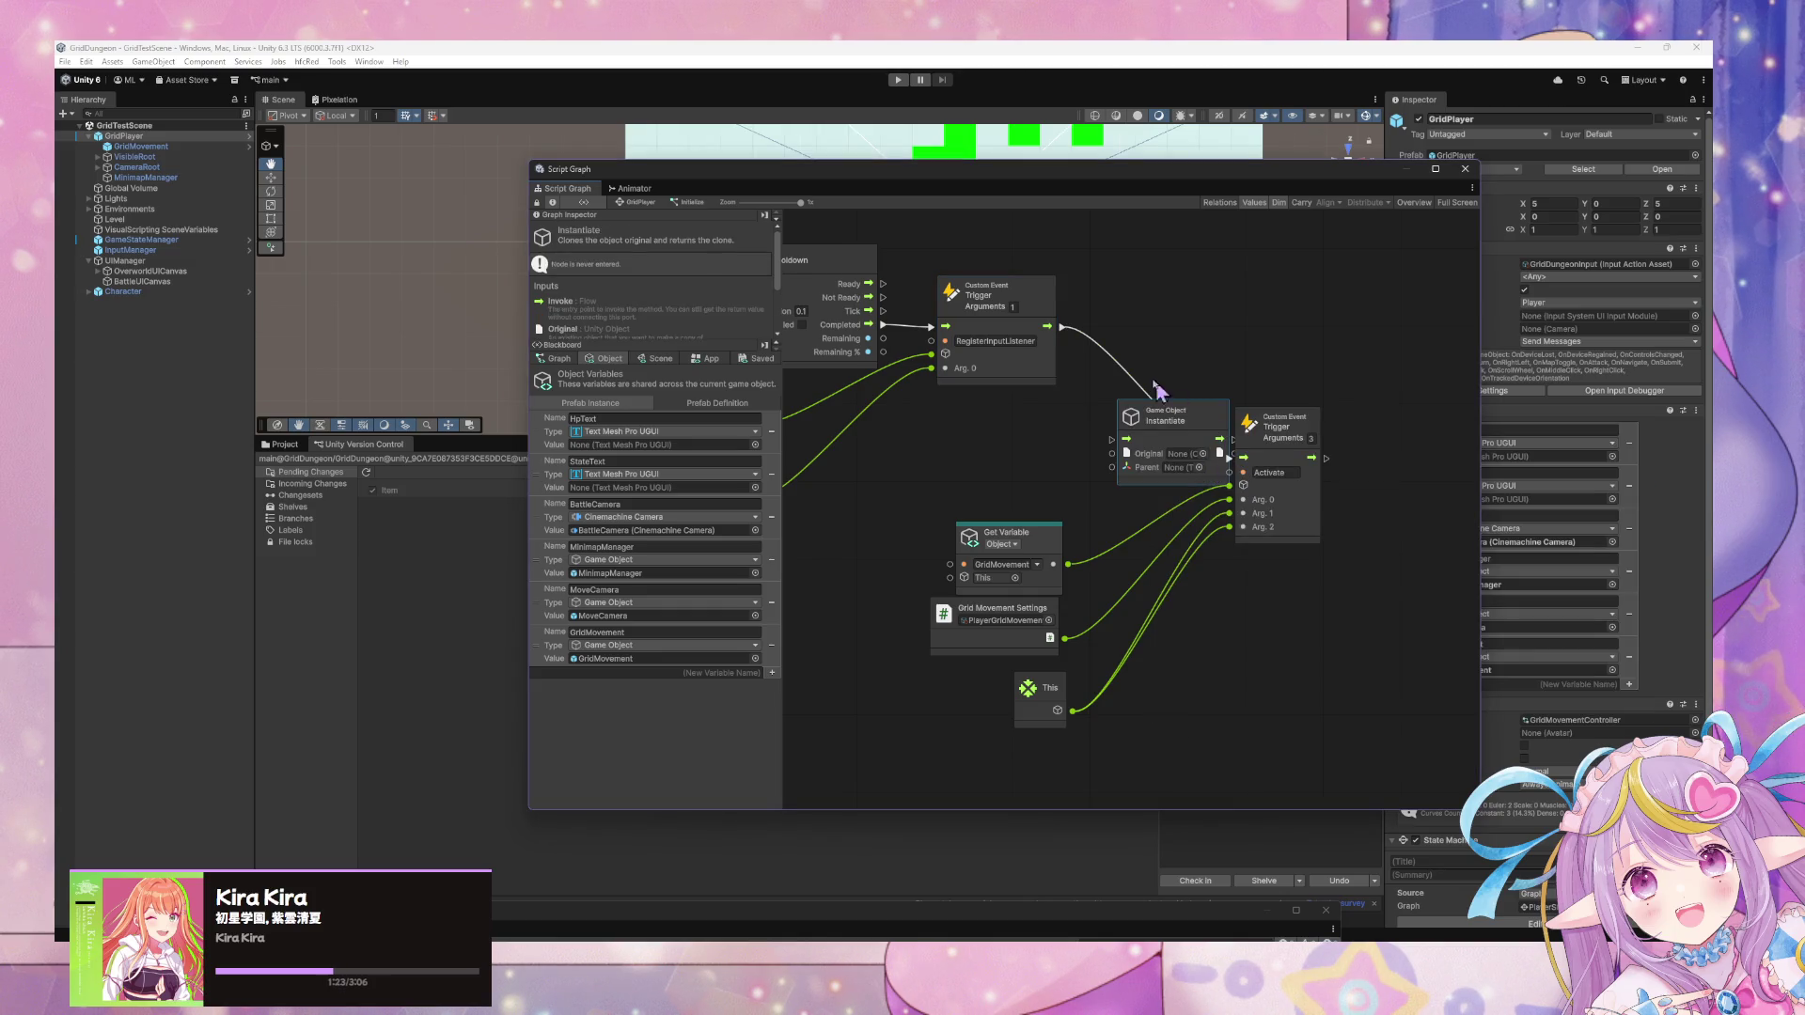
pyautogui.moveTo(1279, 420); pyautogui.dragTo(1387, 441)
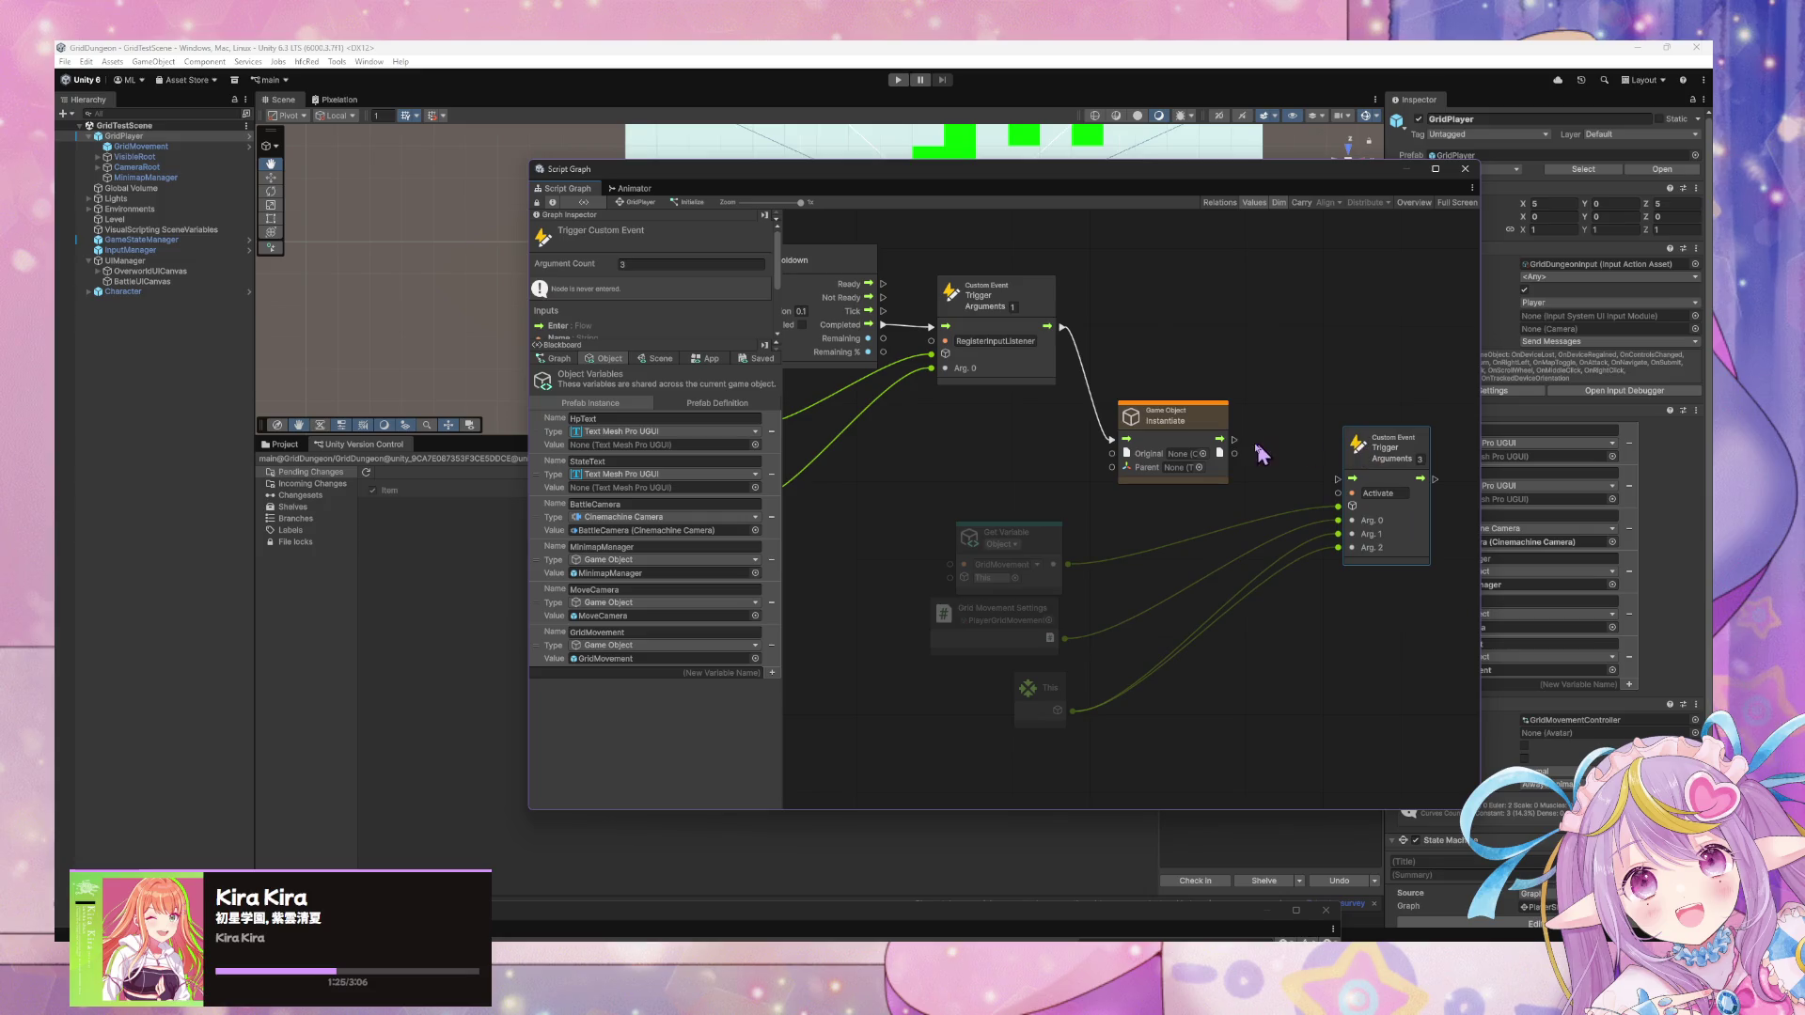
pyautogui.moveTo(1234, 455); pyautogui.dragTo(1339, 508)
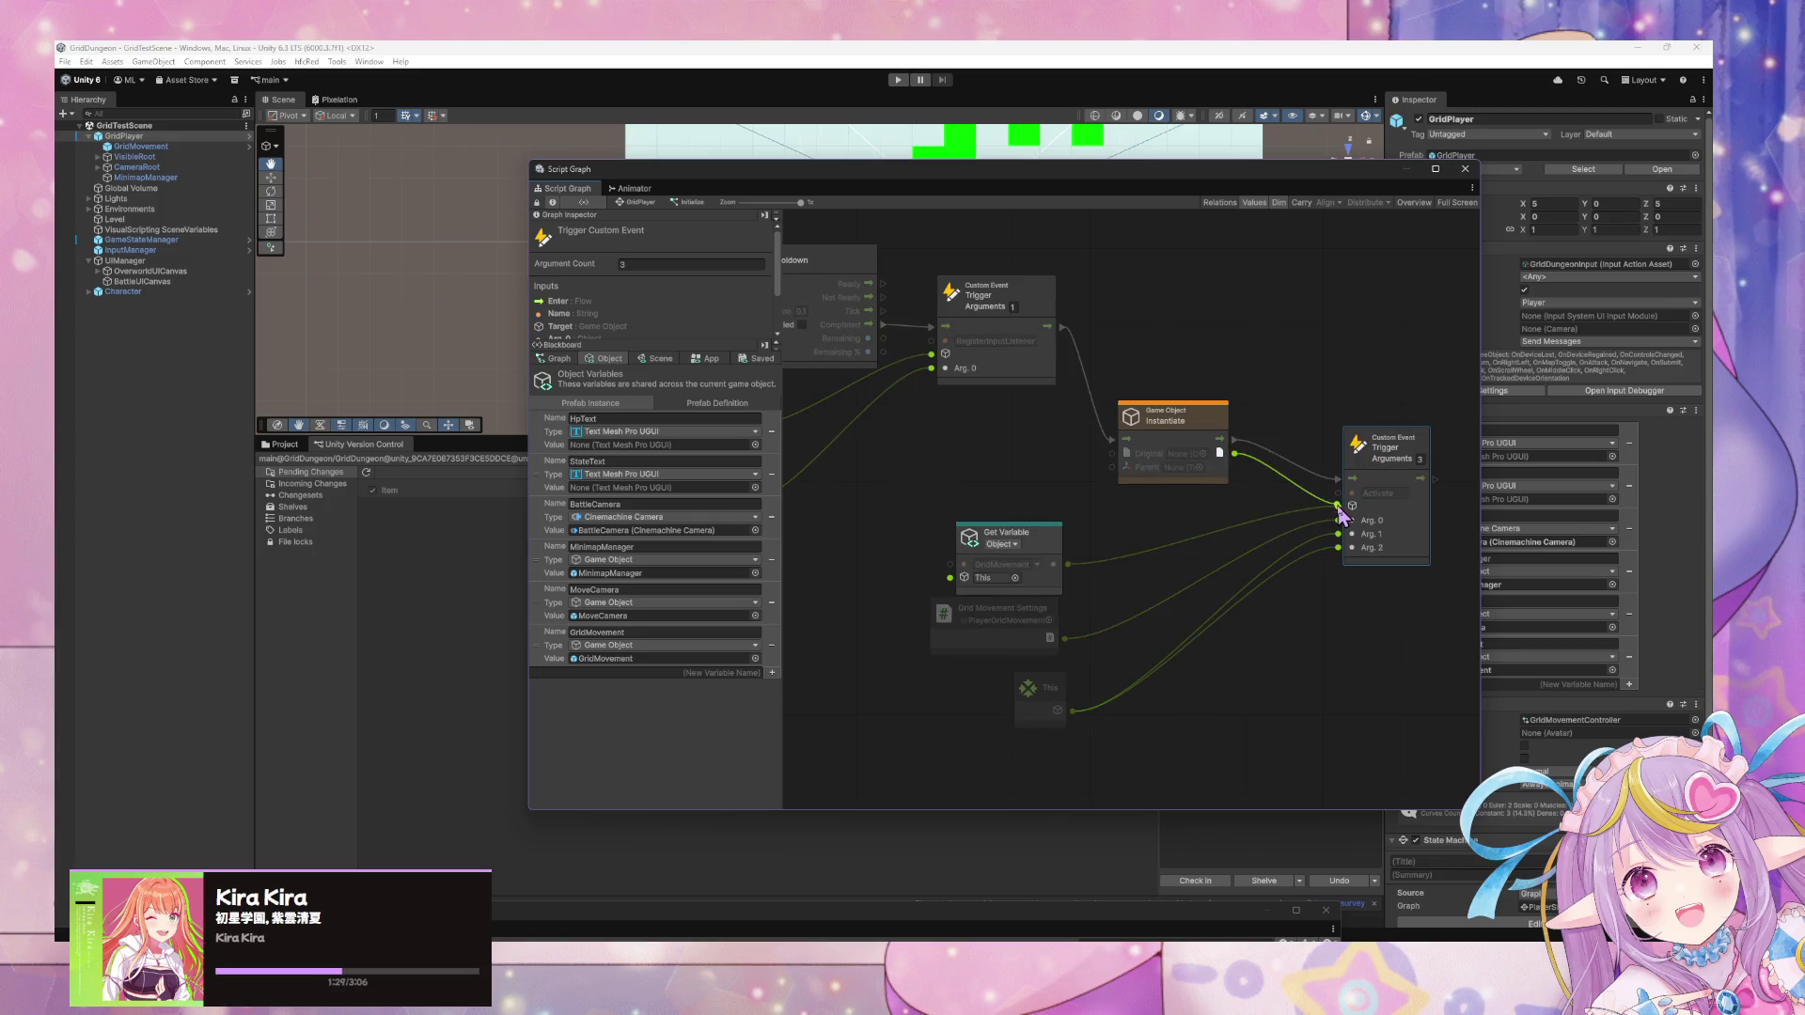
# Set Instantiate's Original to GridMovement, feed This into Parent, and delete Get Variable.
pyautogui.click(1204, 453)
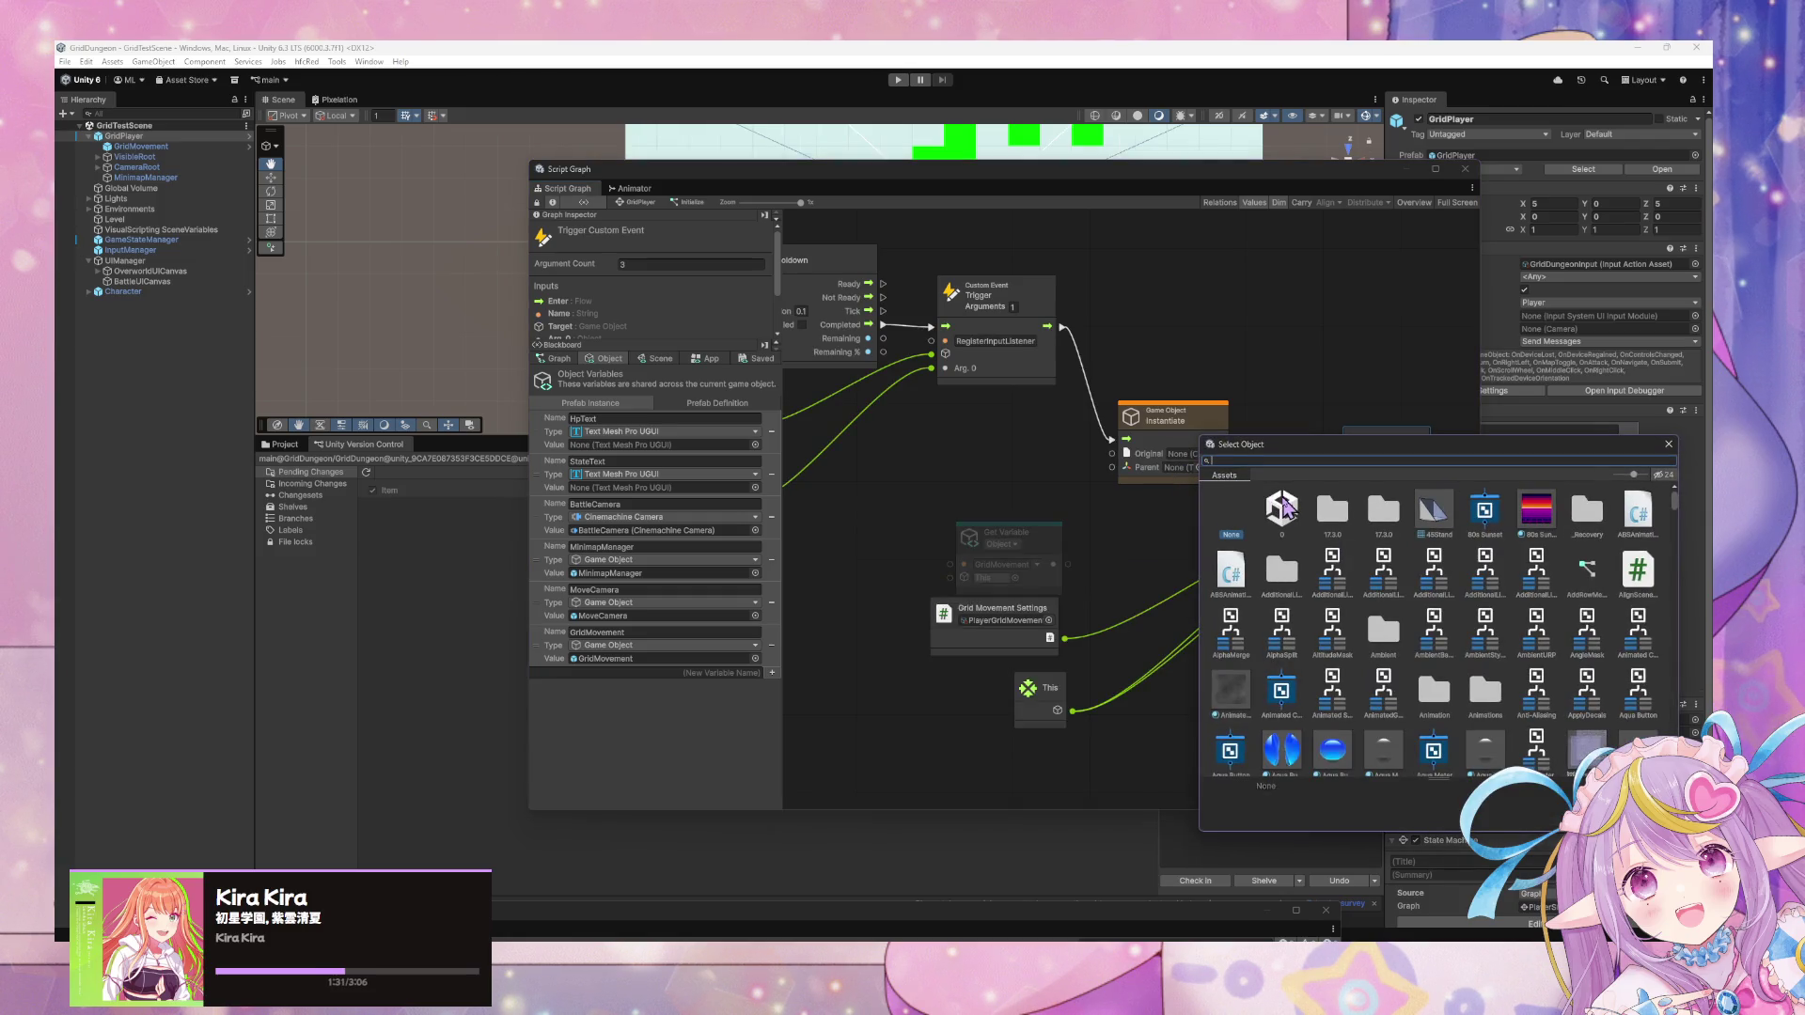
pyautogui.write('gridmovem')
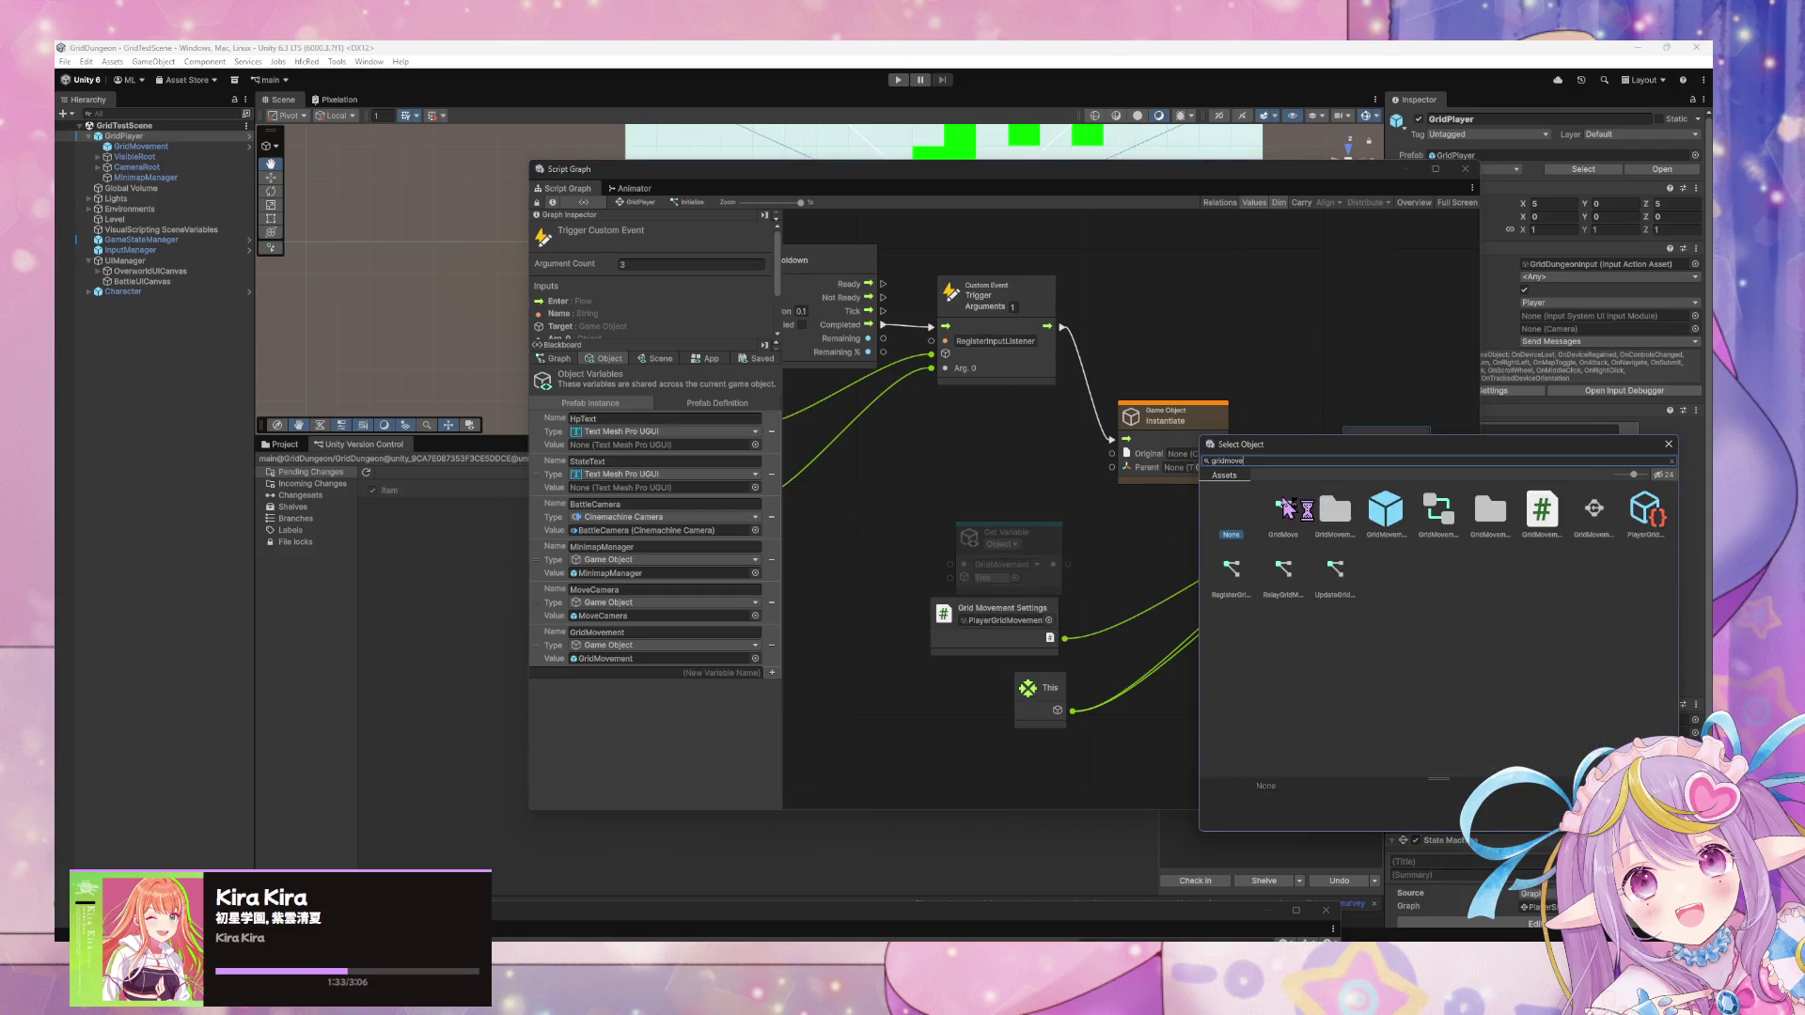
pyautogui.doubleClick(1385, 508)
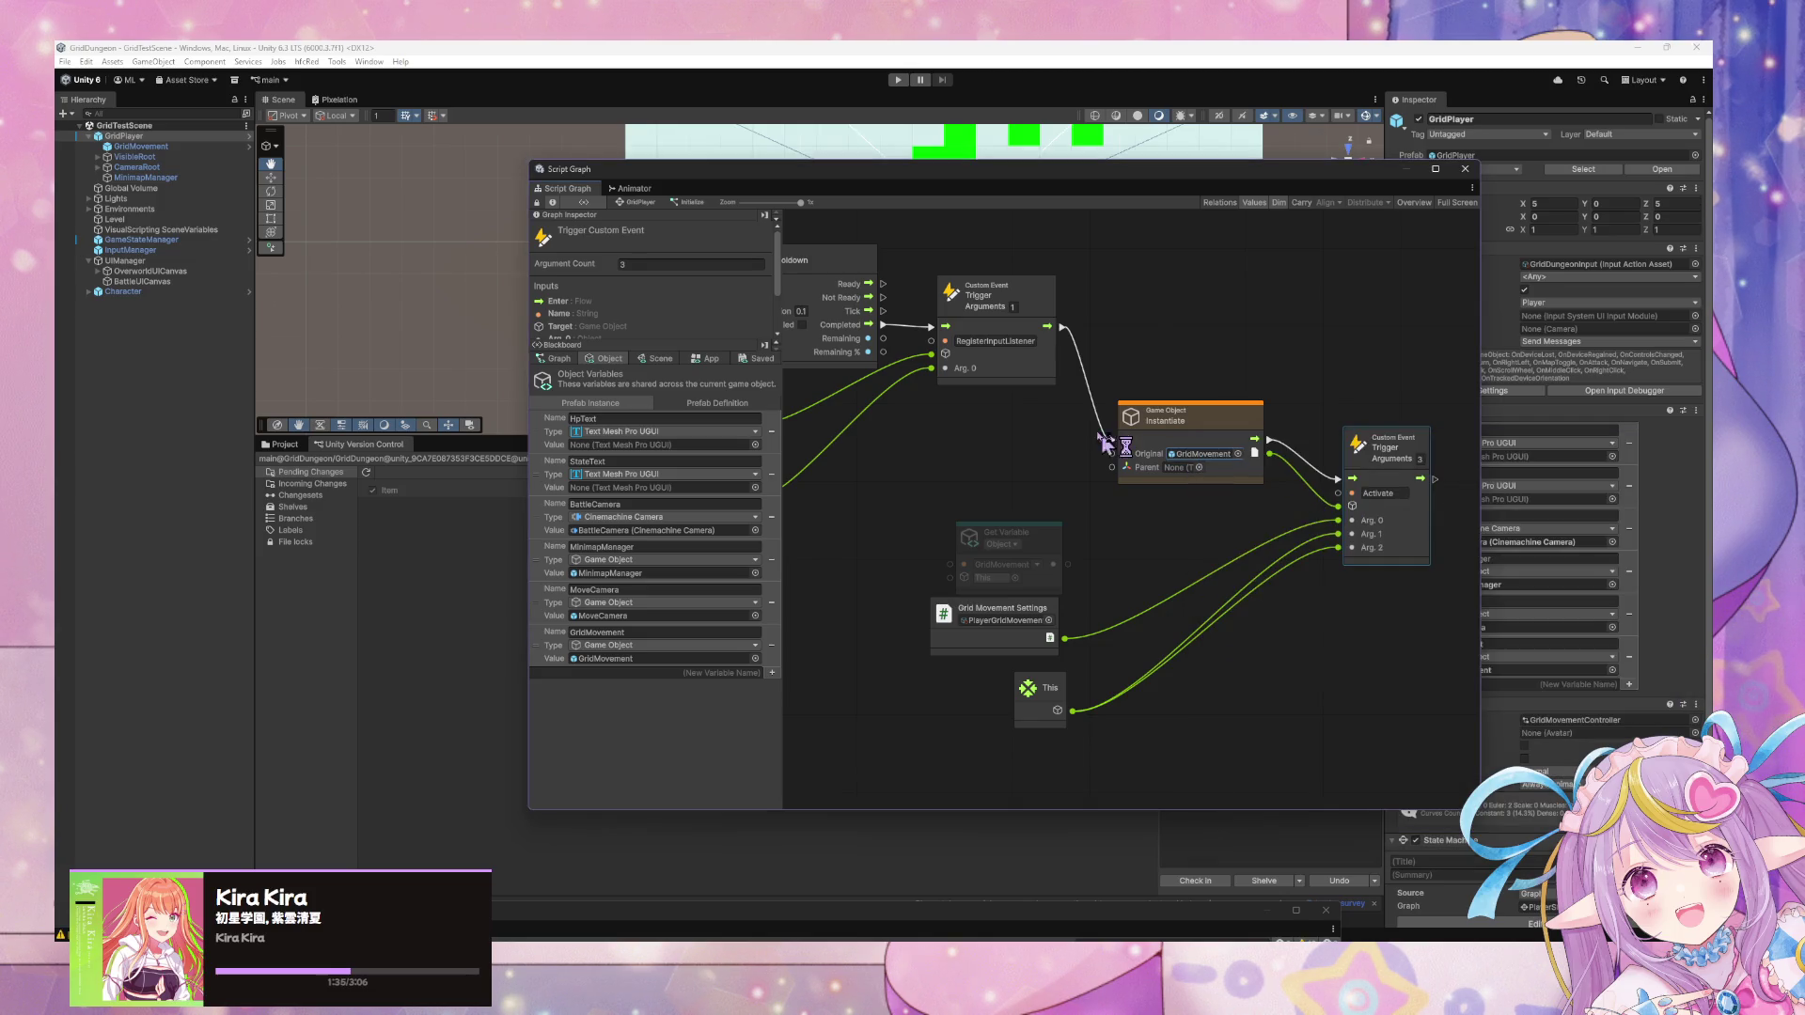
pyautogui.moveTo(1165, 423)
pyautogui.mouseDown()
pyautogui.moveTo(1149, 414)
pyautogui.moveTo(1105, 465)
pyautogui.moveTo(1004, 469)
pyautogui.mouseUp()
pyautogui.write('this')
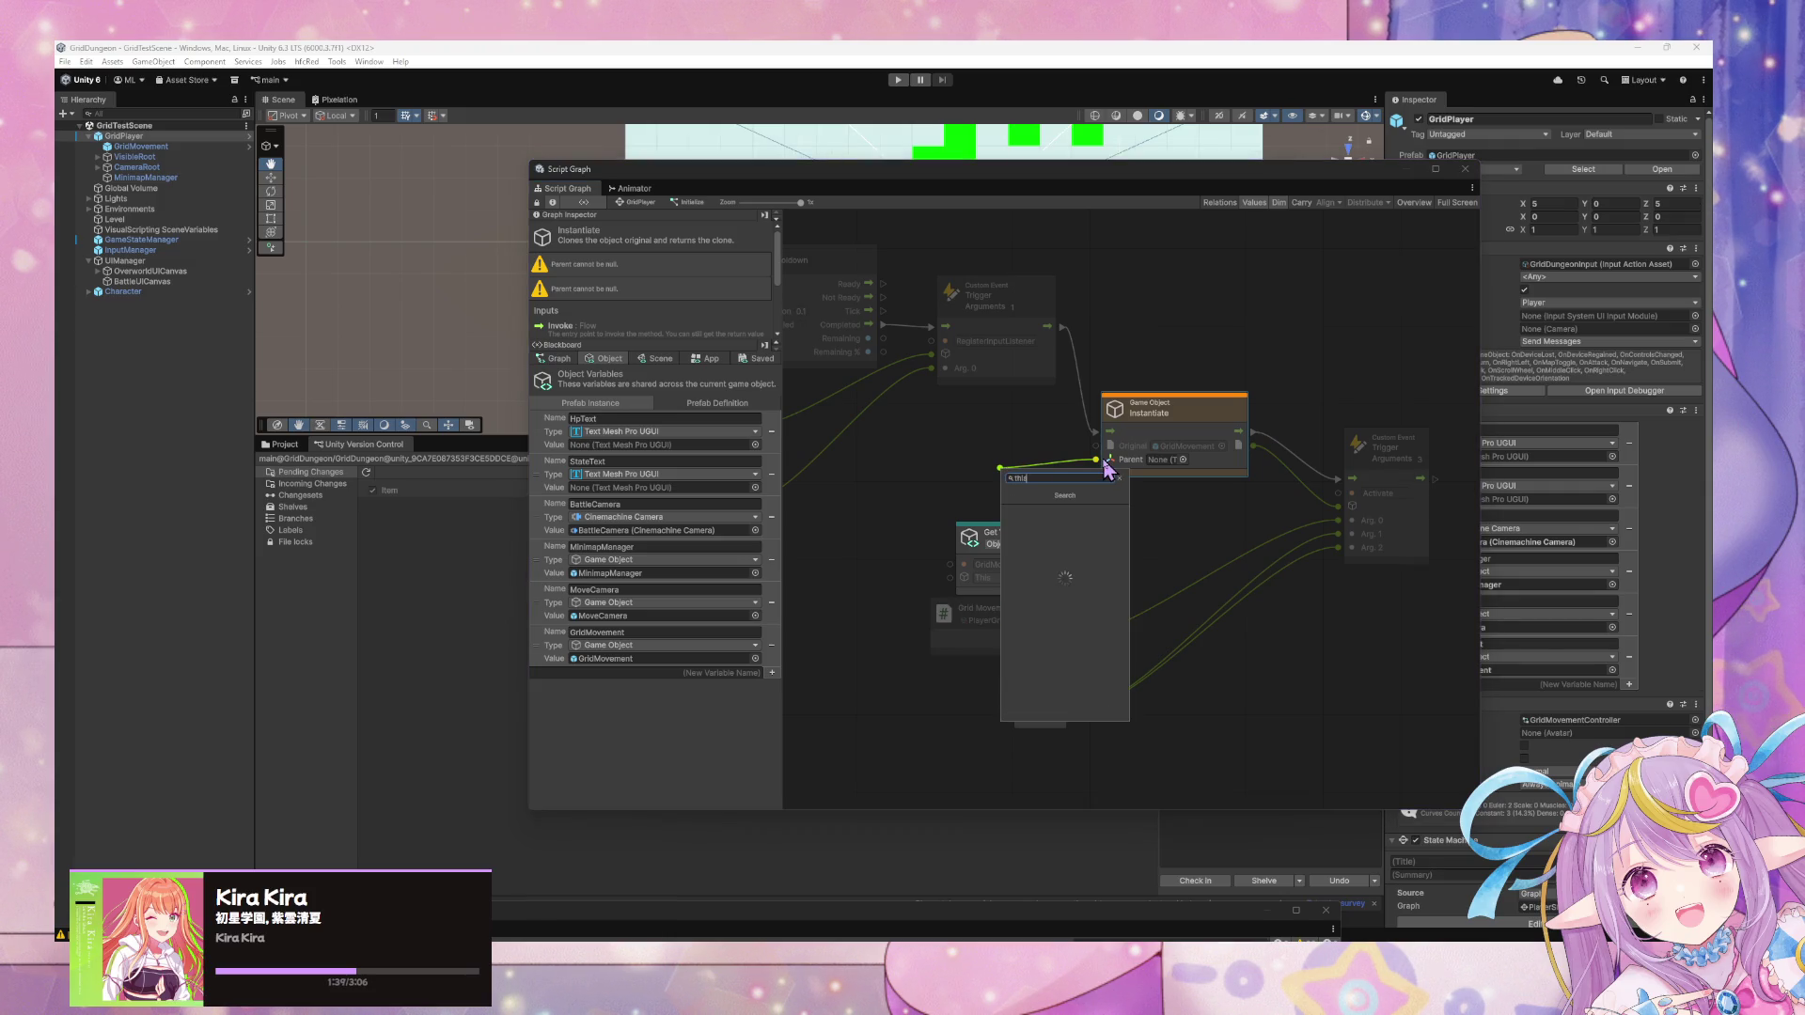
pyautogui.press('Return')
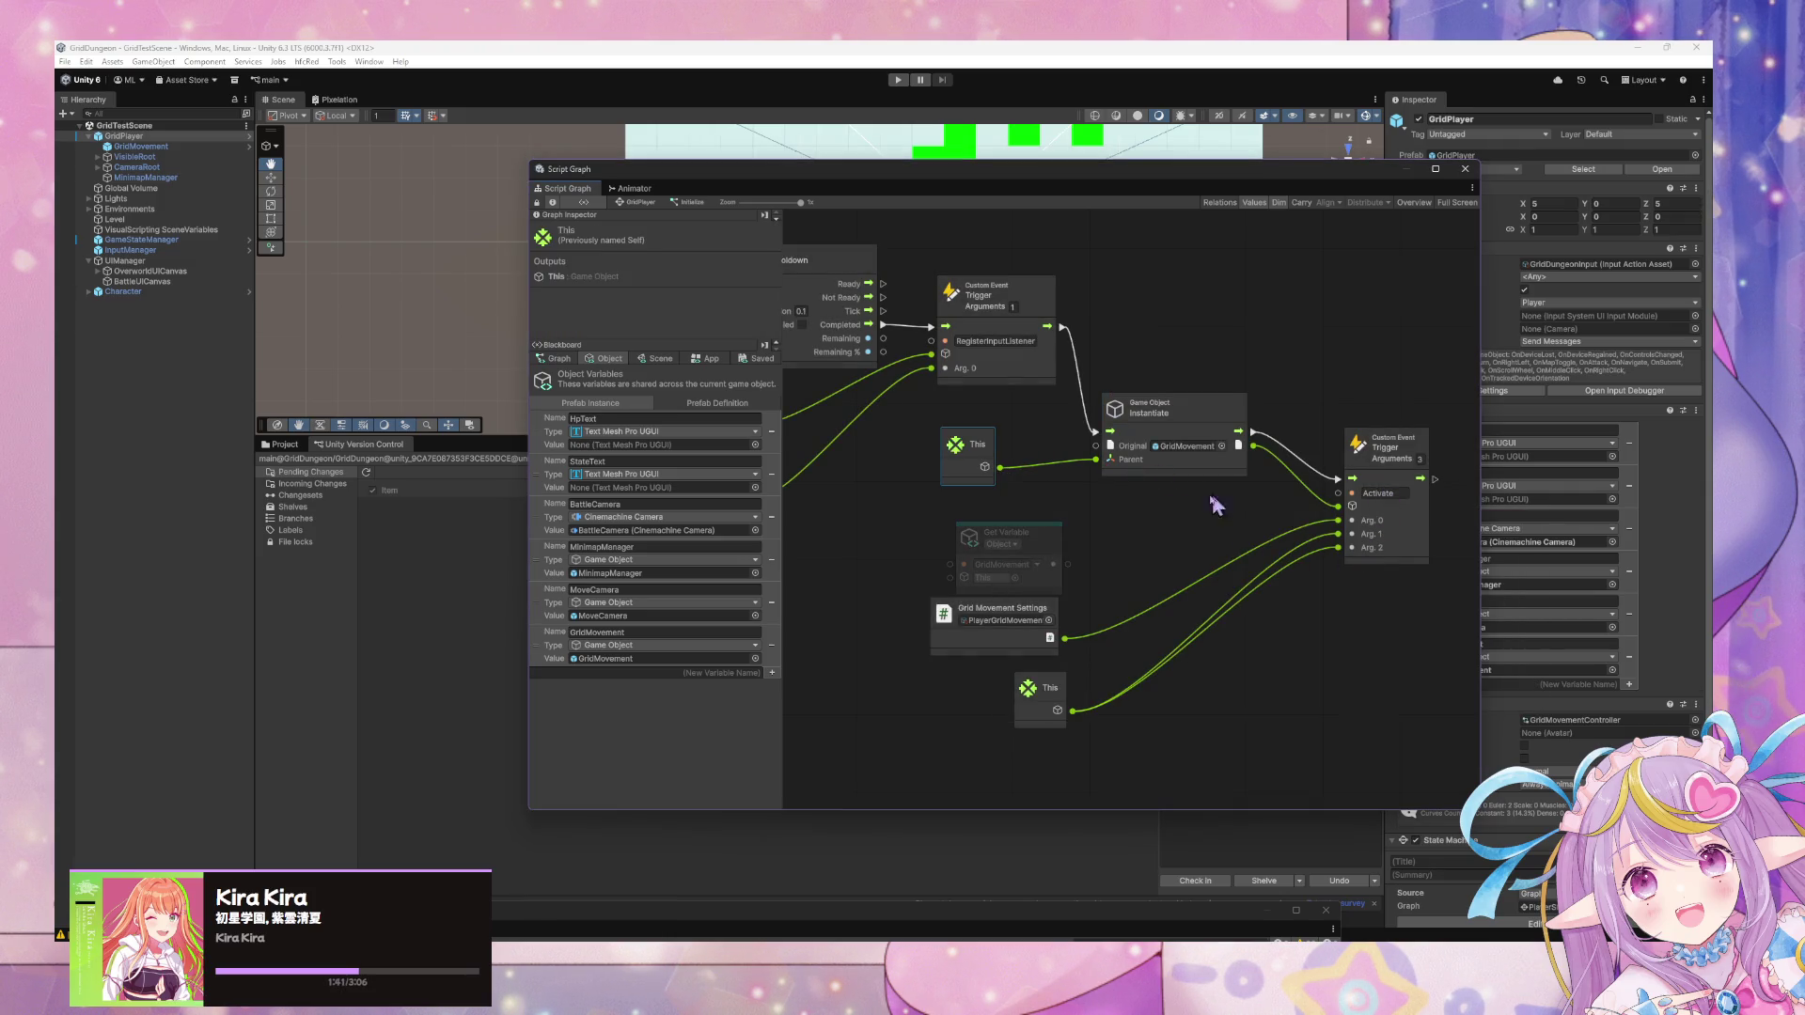
pyautogui.click(1063, 547)
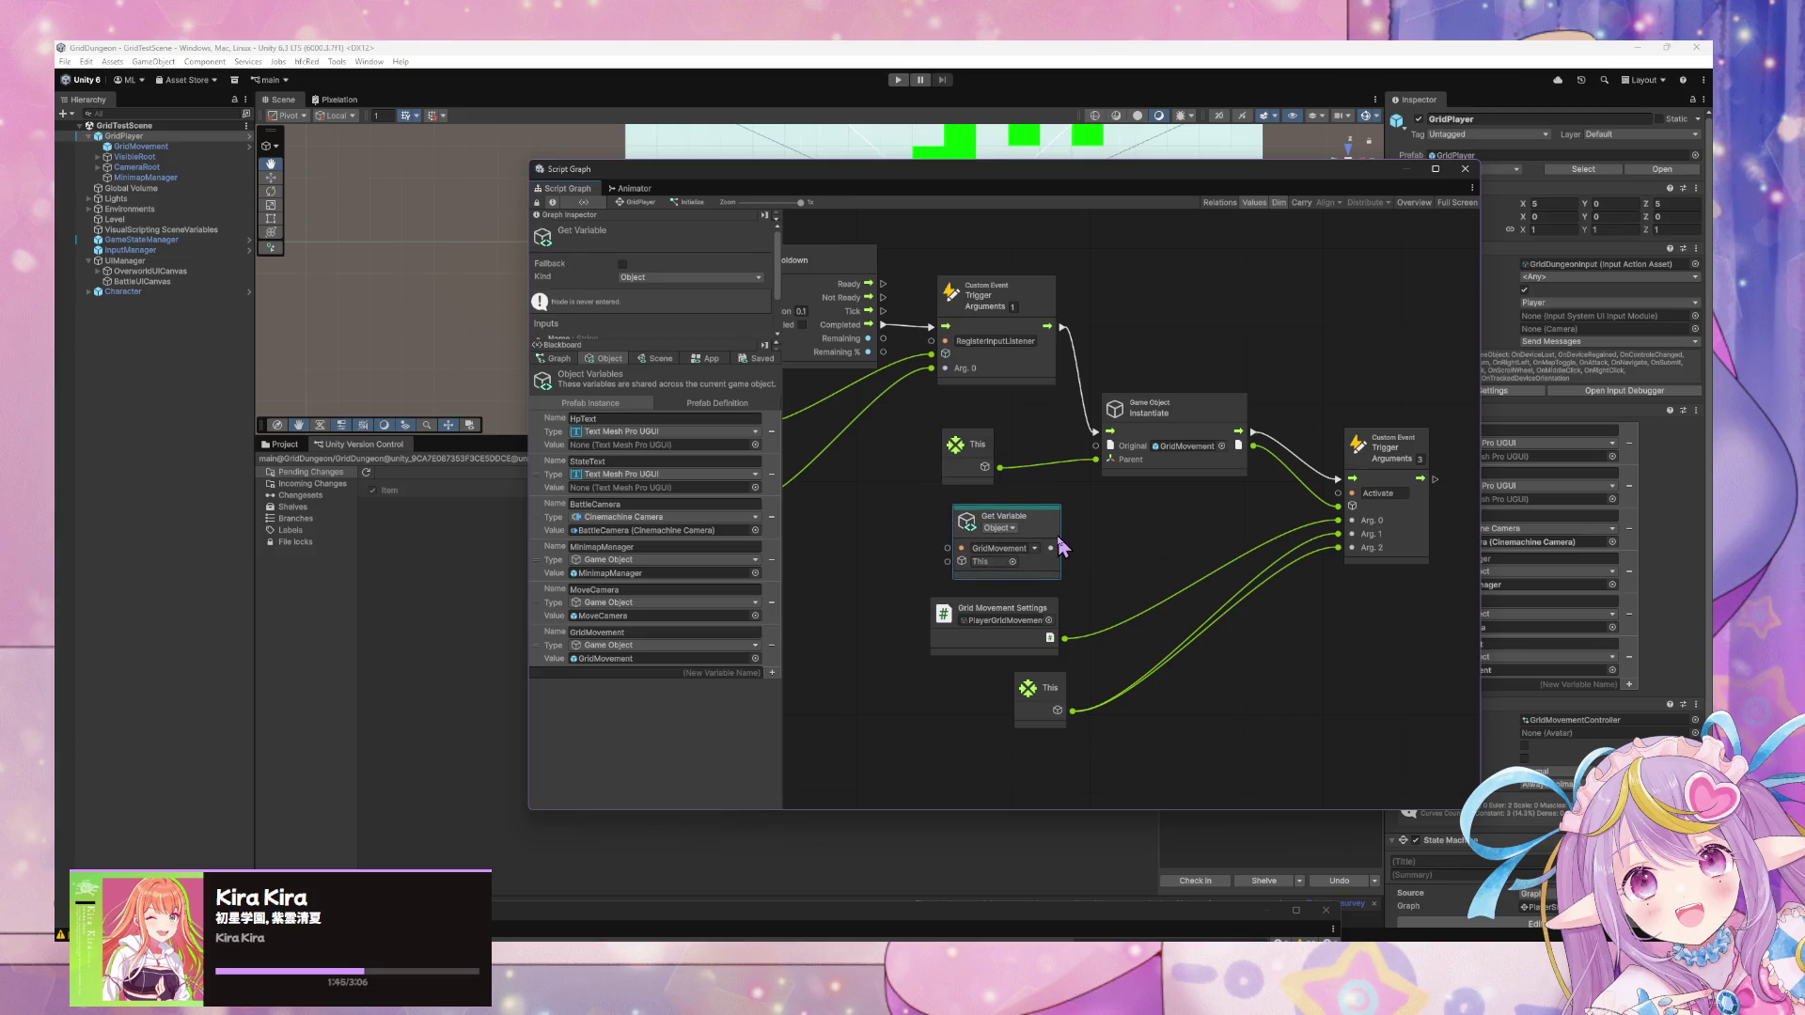
pyautogui.press('Delete')
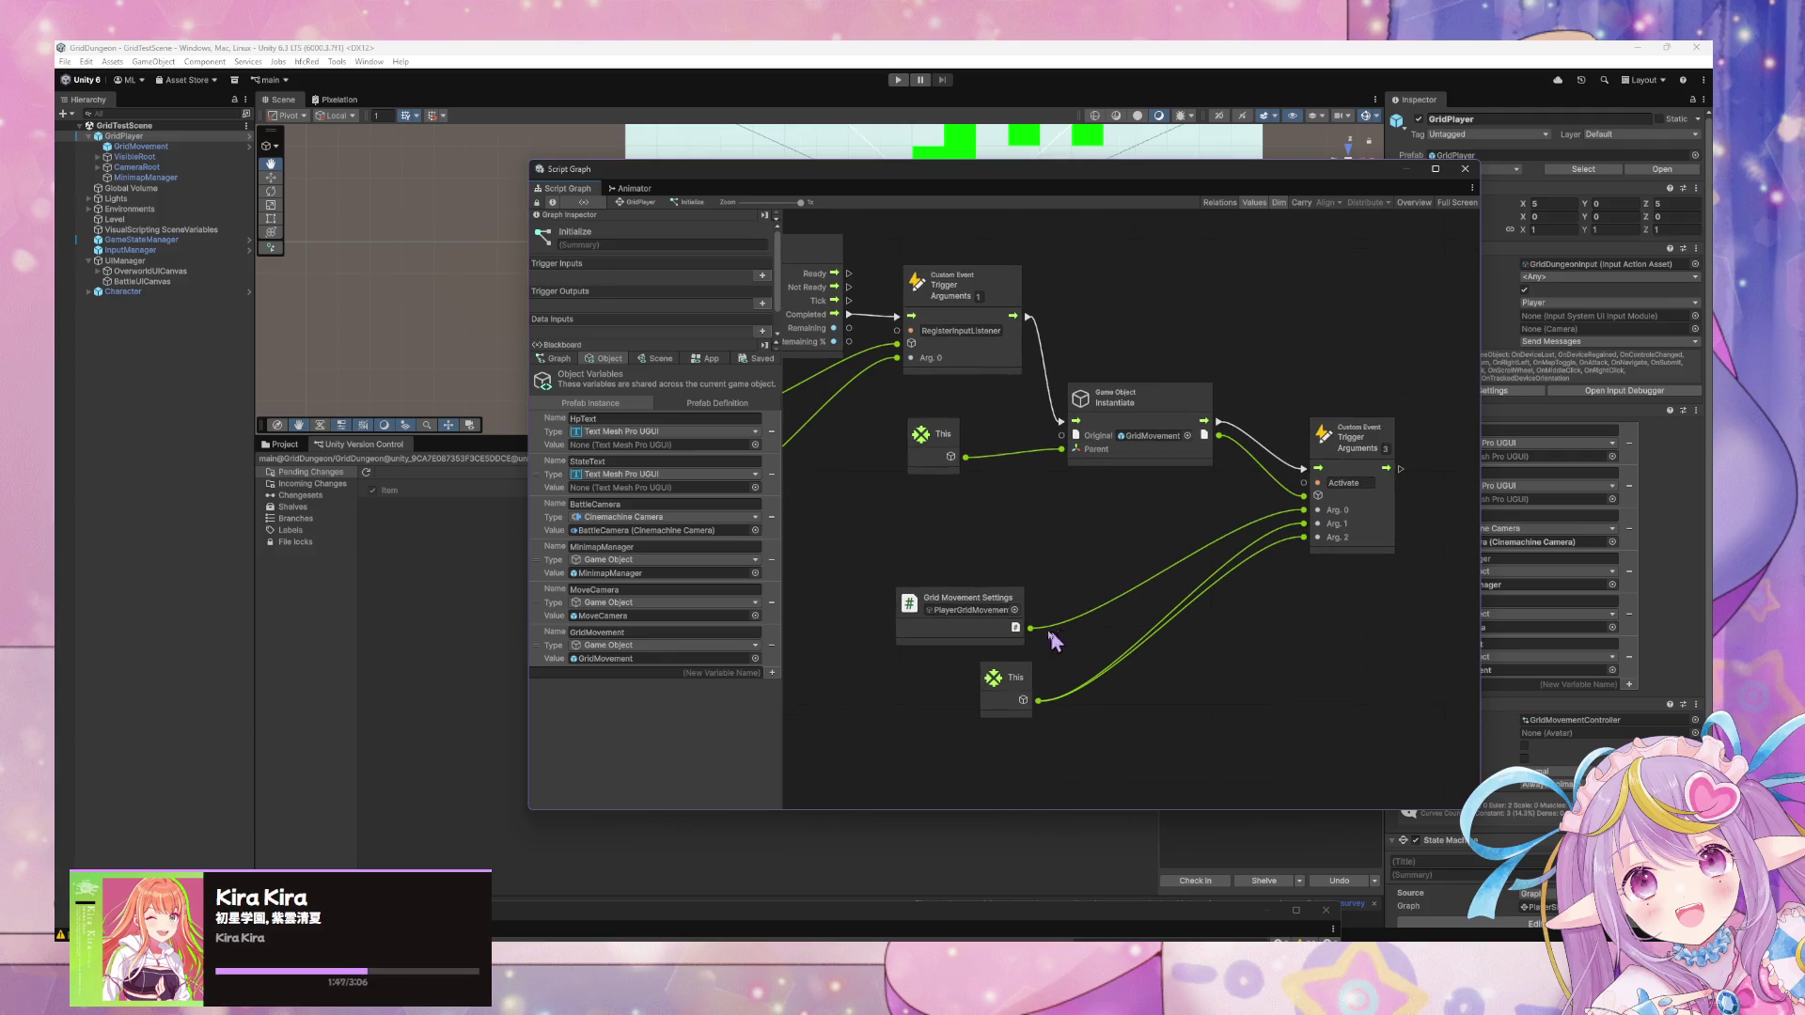
# Move the Grid Movement Settings, Instantiate, This and Activate trigger nodes lower on the canvas.
pyautogui.moveTo(987, 602); pyautogui.dragTo(991, 617)
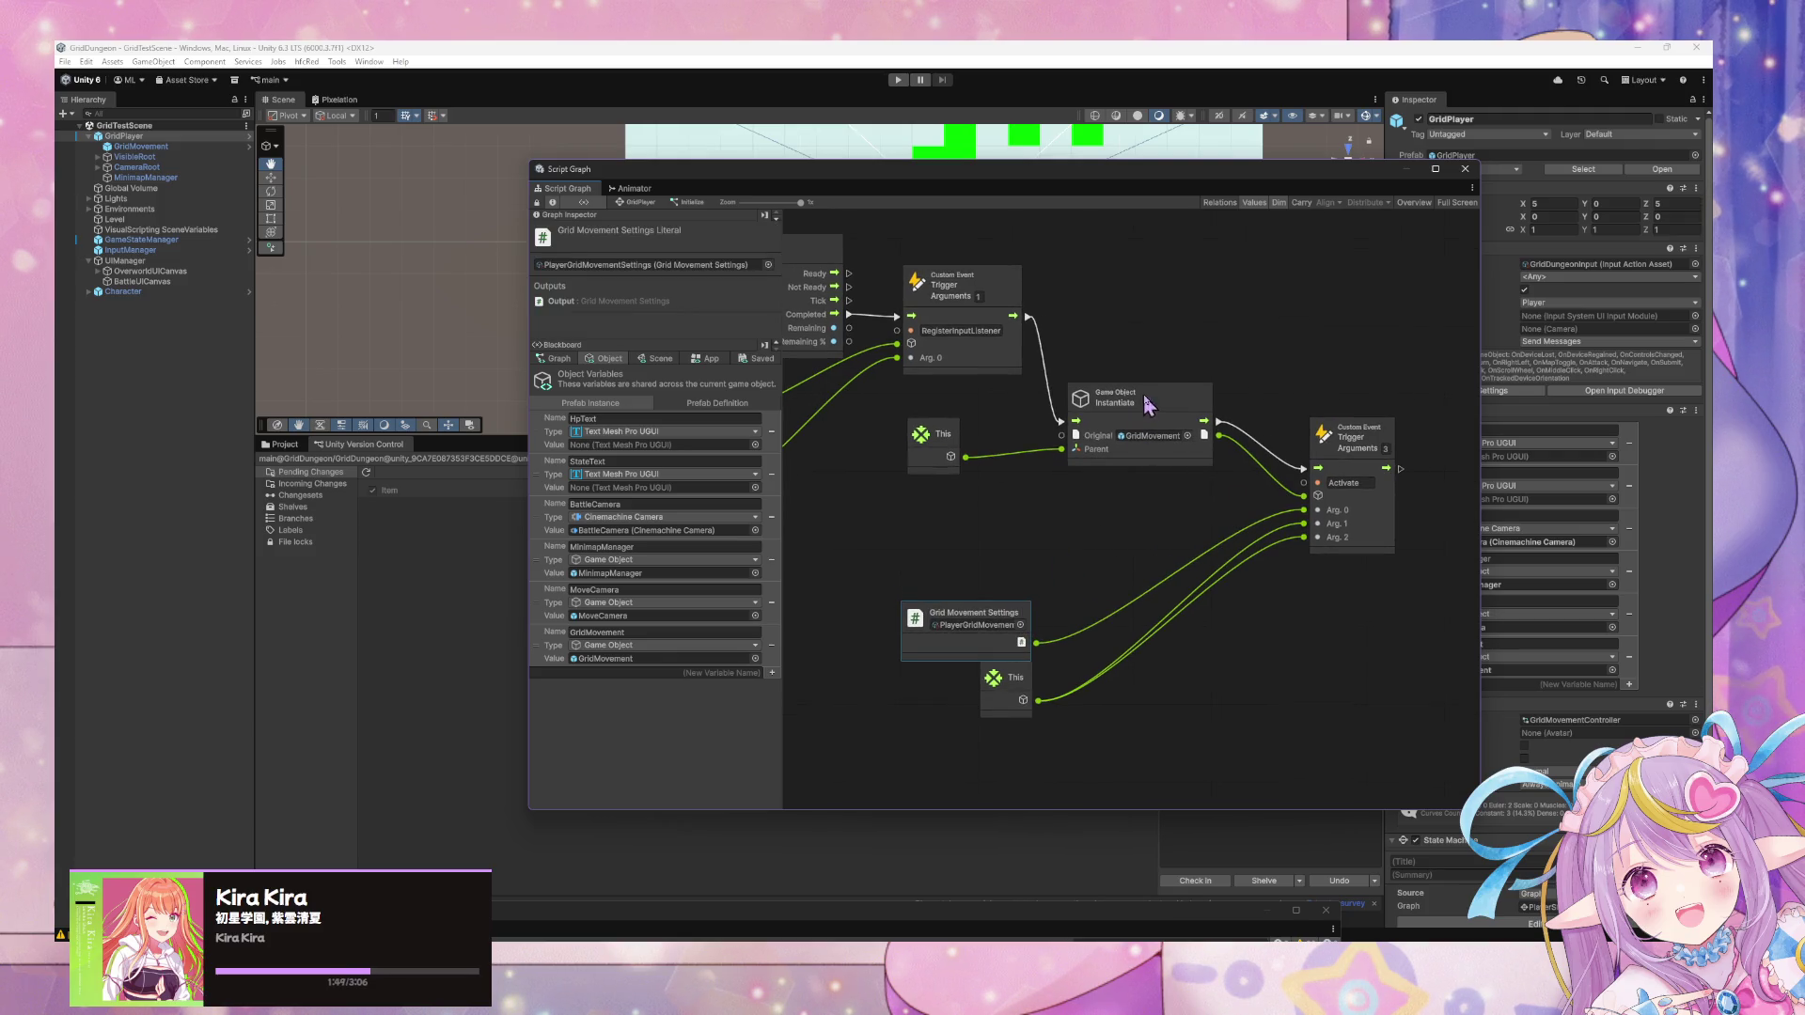
pyautogui.moveTo(1144, 402); pyautogui.dragTo(1142, 478)
pyautogui.moveTo(957, 432); pyautogui.dragTo(969, 495)
pyautogui.moveTo(1382, 435); pyautogui.dragTo(1378, 461)
pyautogui.rightClick(1382, 636)
pyautogui.click(1424, 643)
pyautogui.write('set')
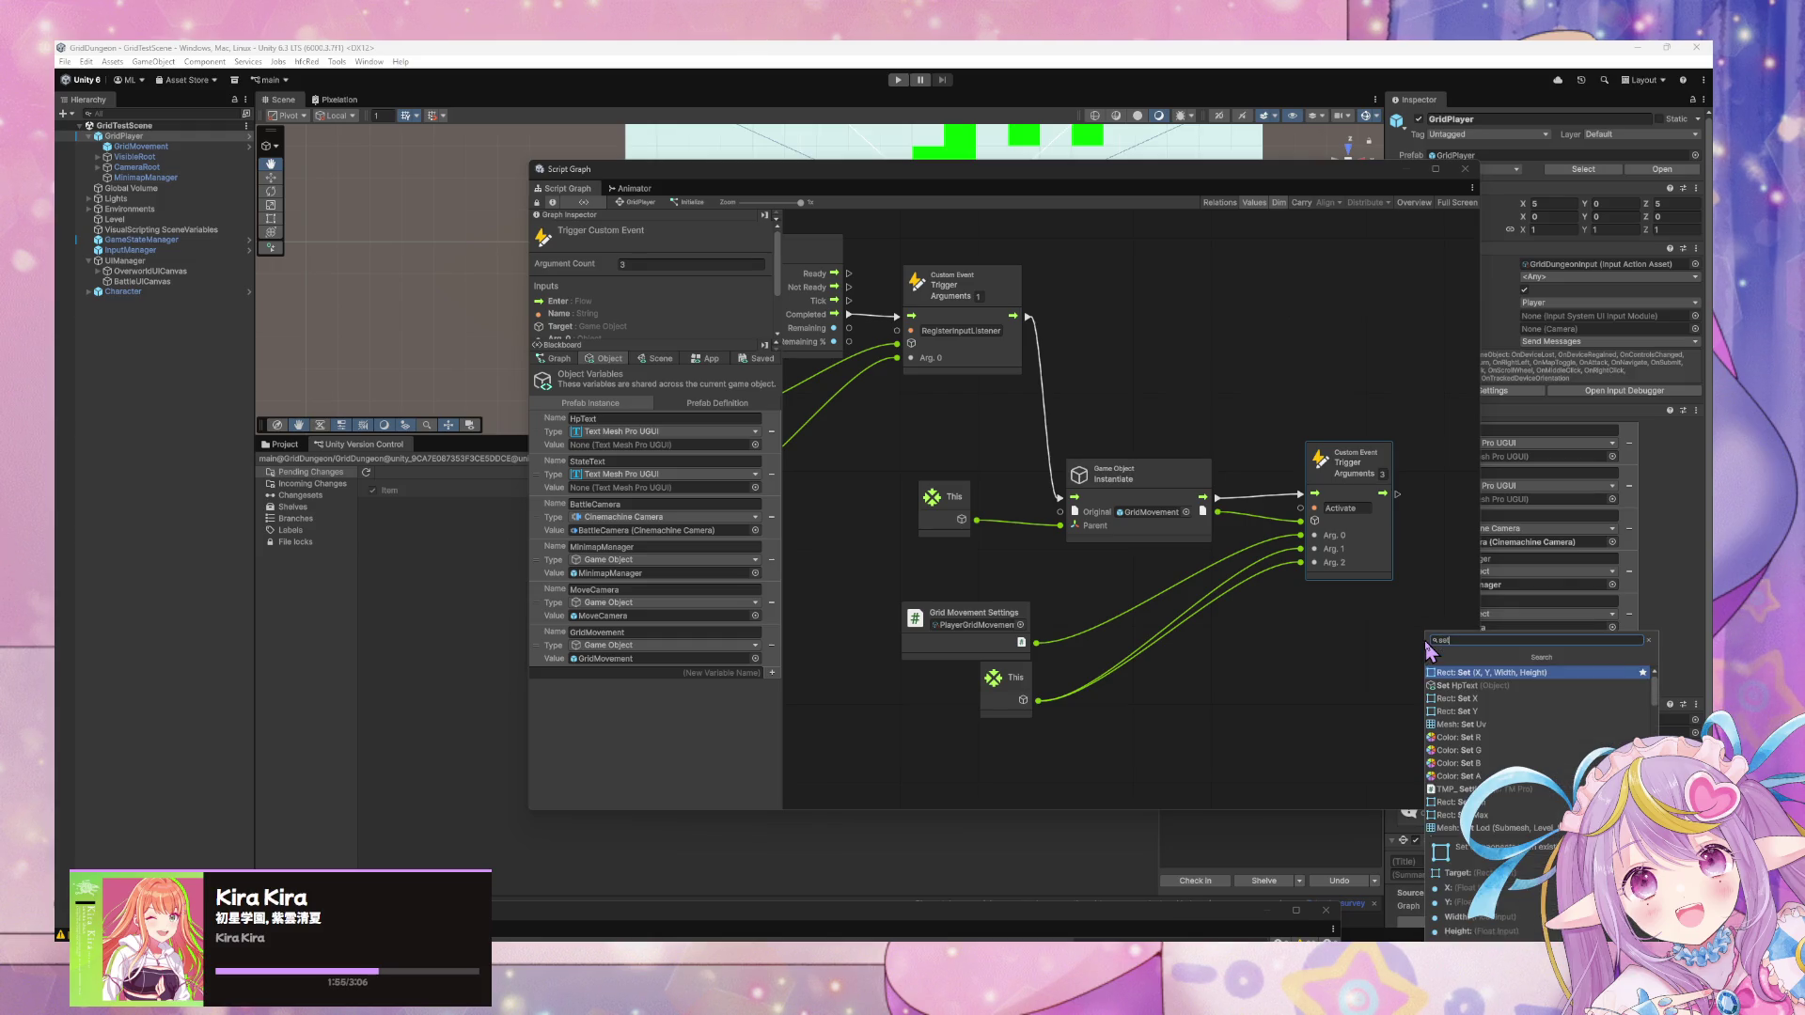
pyautogui.click(1392, 638)
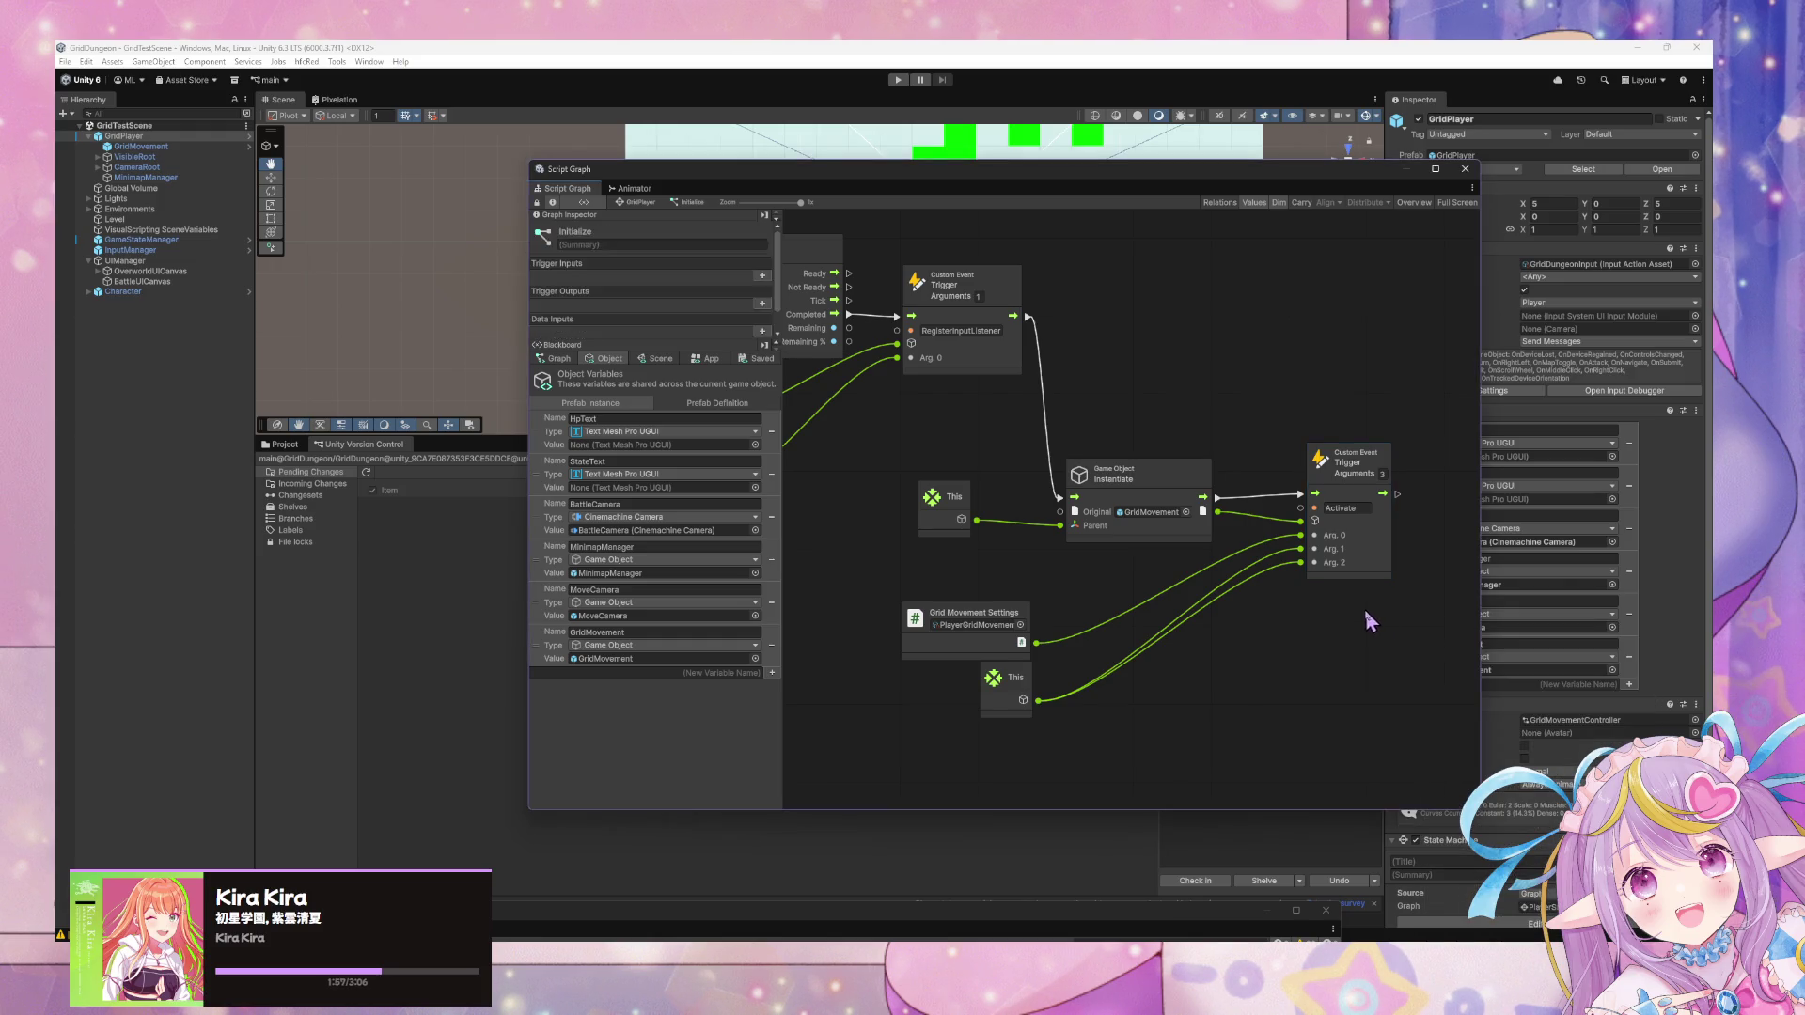
# Pan the graph and nudge Grid Movement Settings back up beside the trigger.
pyautogui.moveTo(1007, 561)
pyautogui.mouseDown()
pyautogui.moveTo(1184, 592)
pyautogui.moveTo(936, 515)
pyautogui.mouseUp()
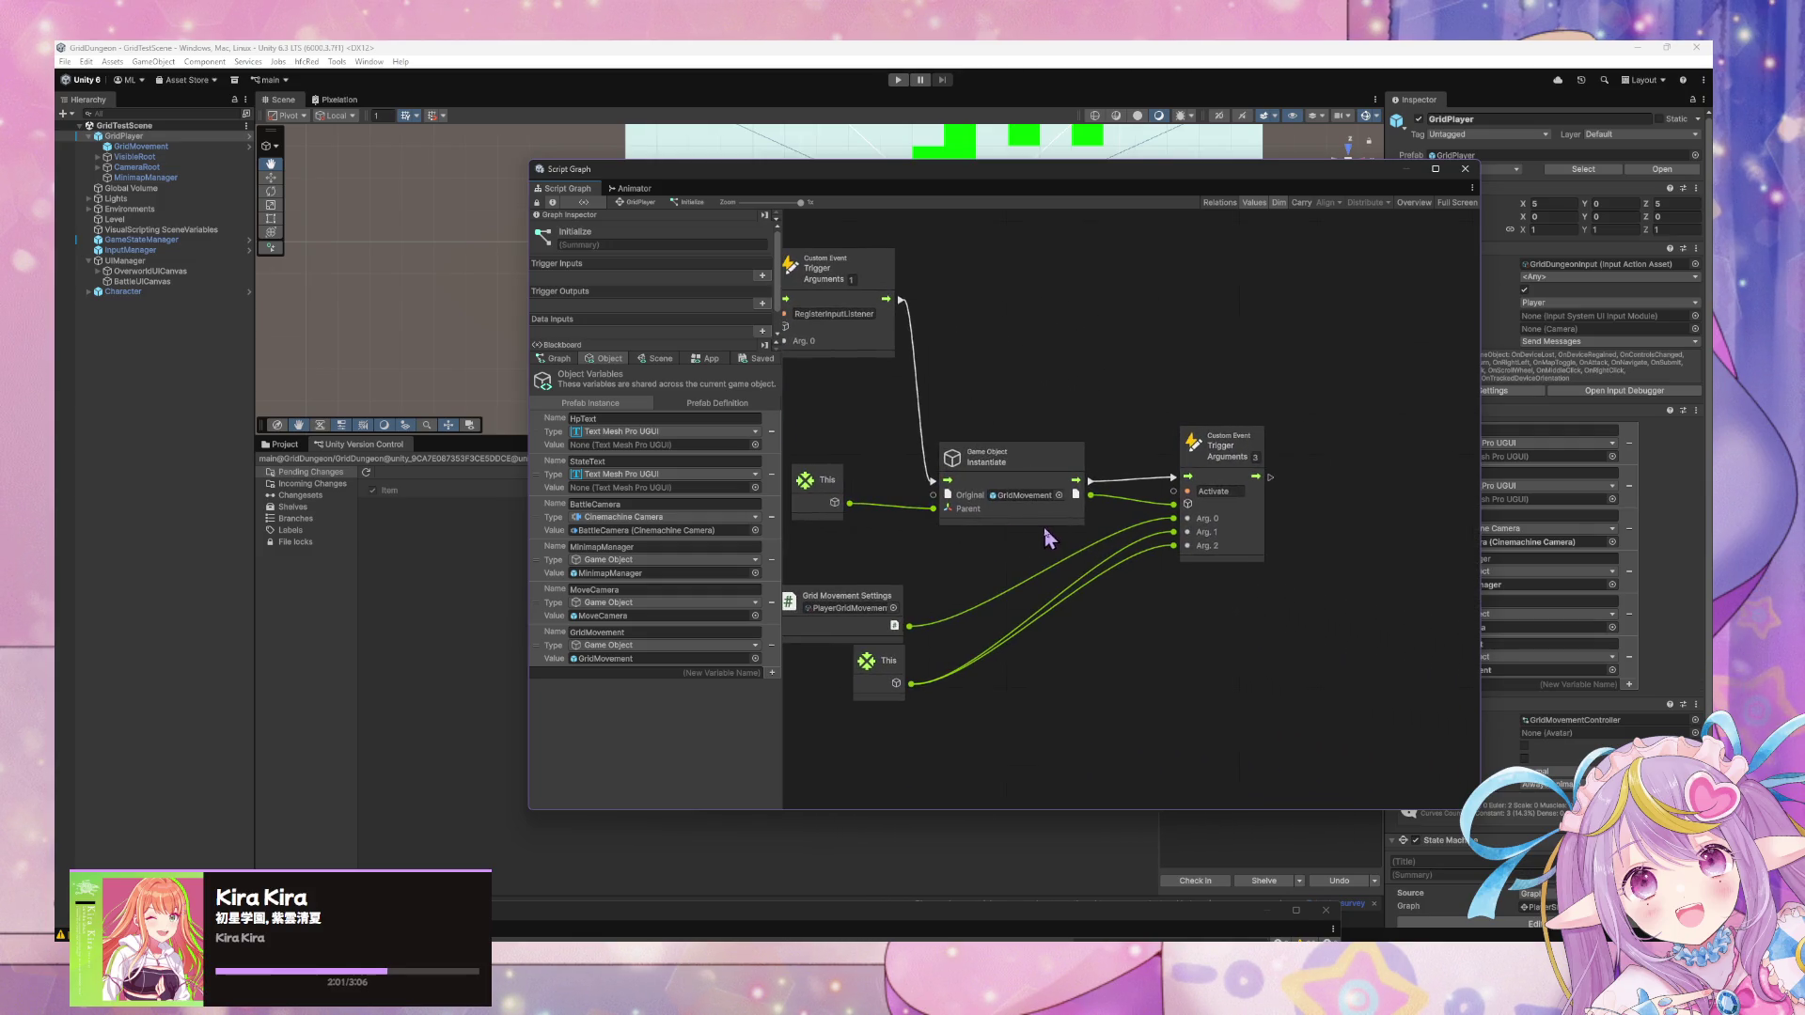
pyautogui.rightClick(1192, 624)
pyautogui.press('Escape')
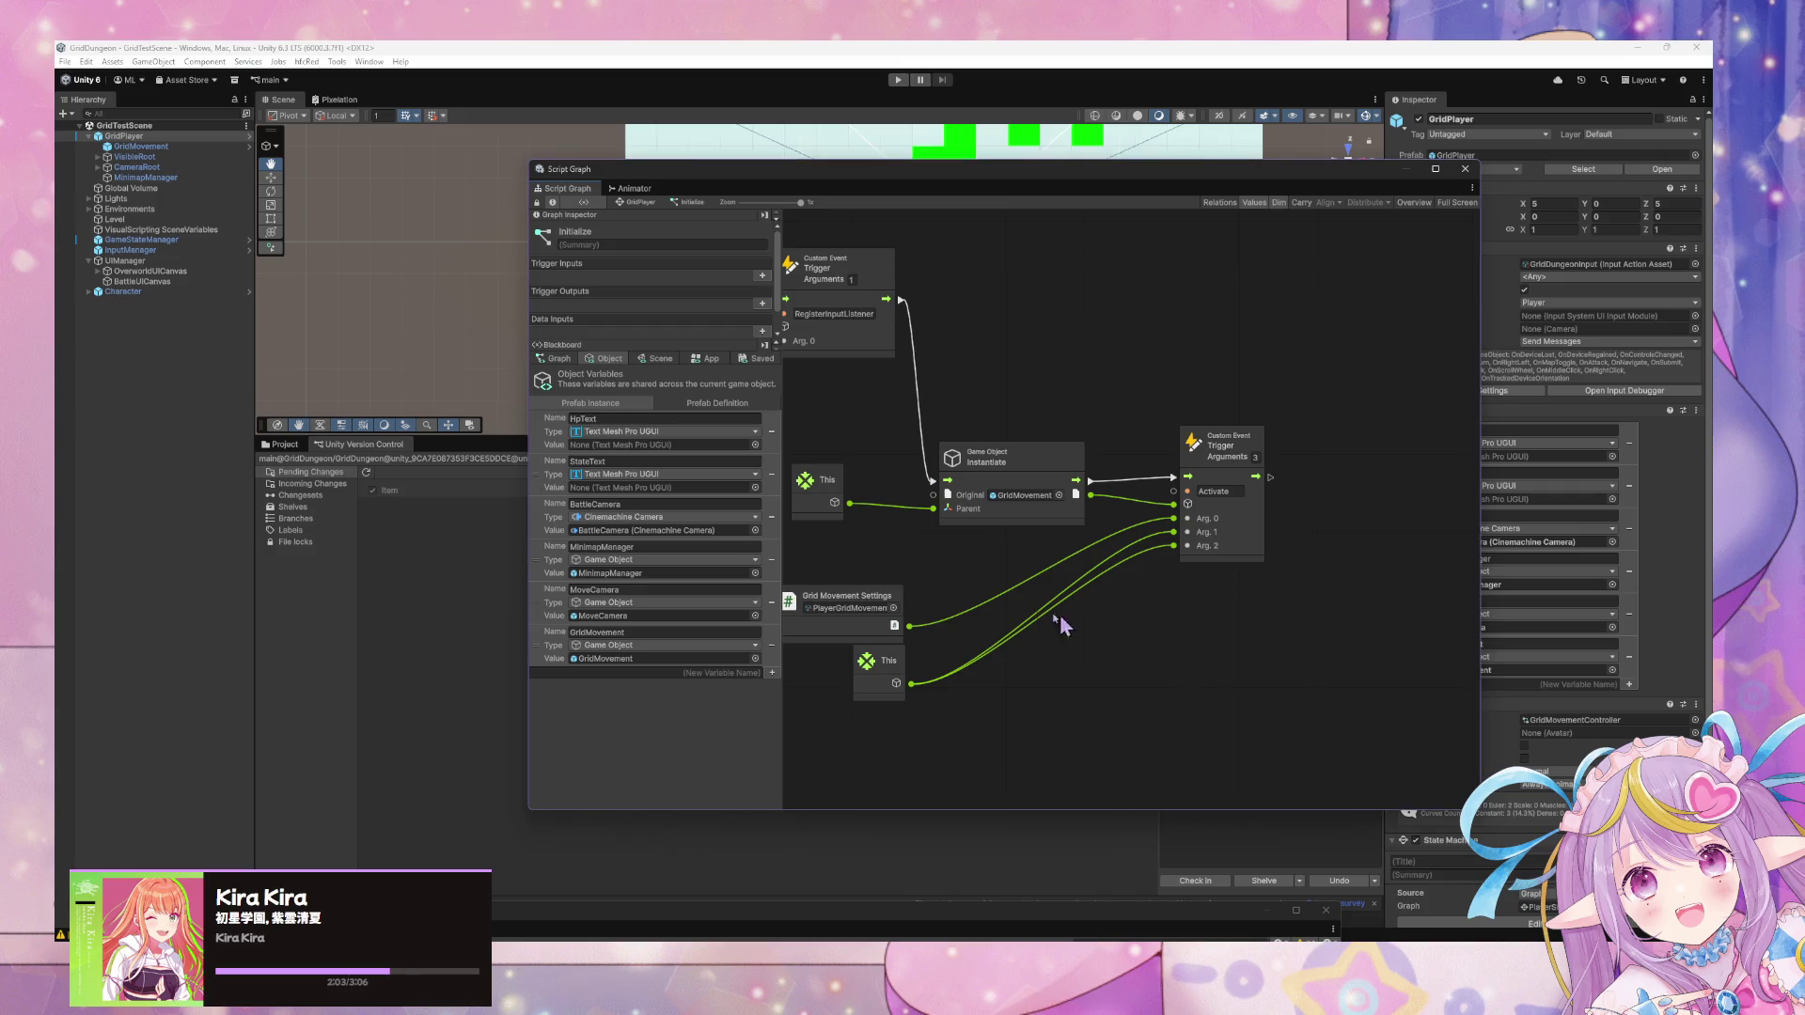
pyautogui.moveTo(1053, 616); pyautogui.dragTo(1106, 621)
pyautogui.moveTo(983, 626); pyautogui.dragTo(989, 607)
pyautogui.rightClick(1303, 598)
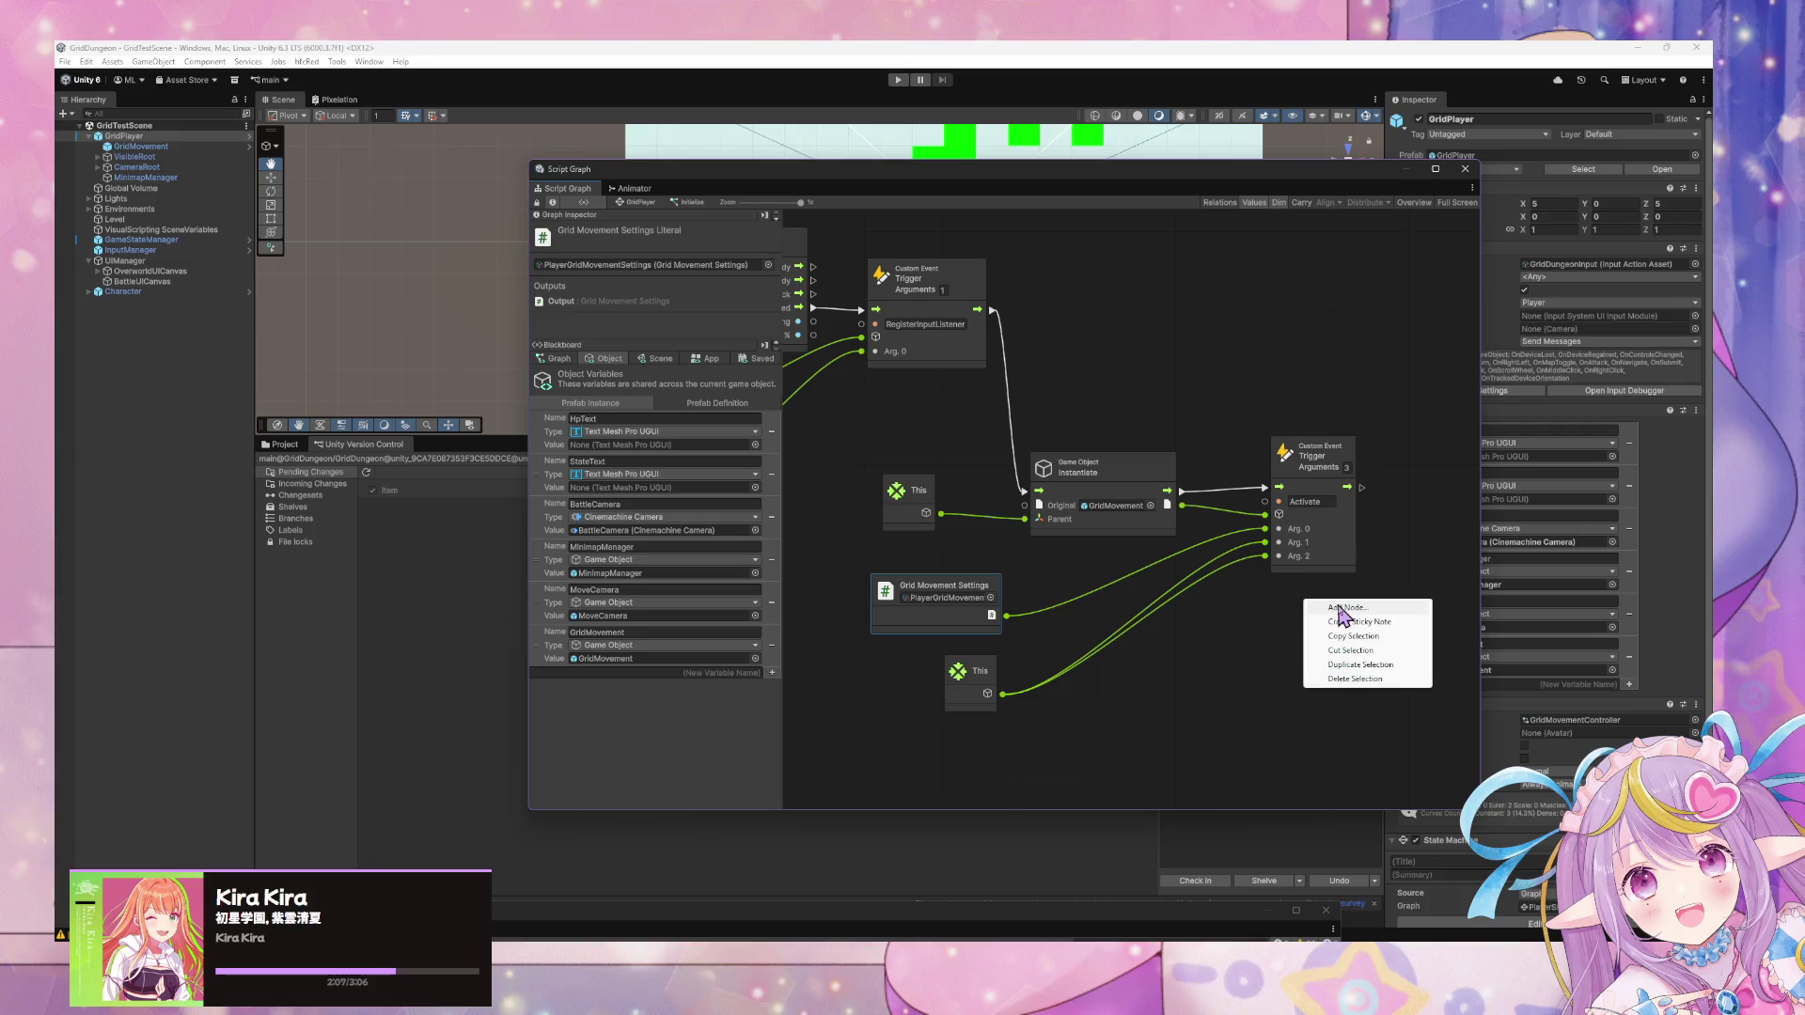
pyautogui.click(1344, 617)
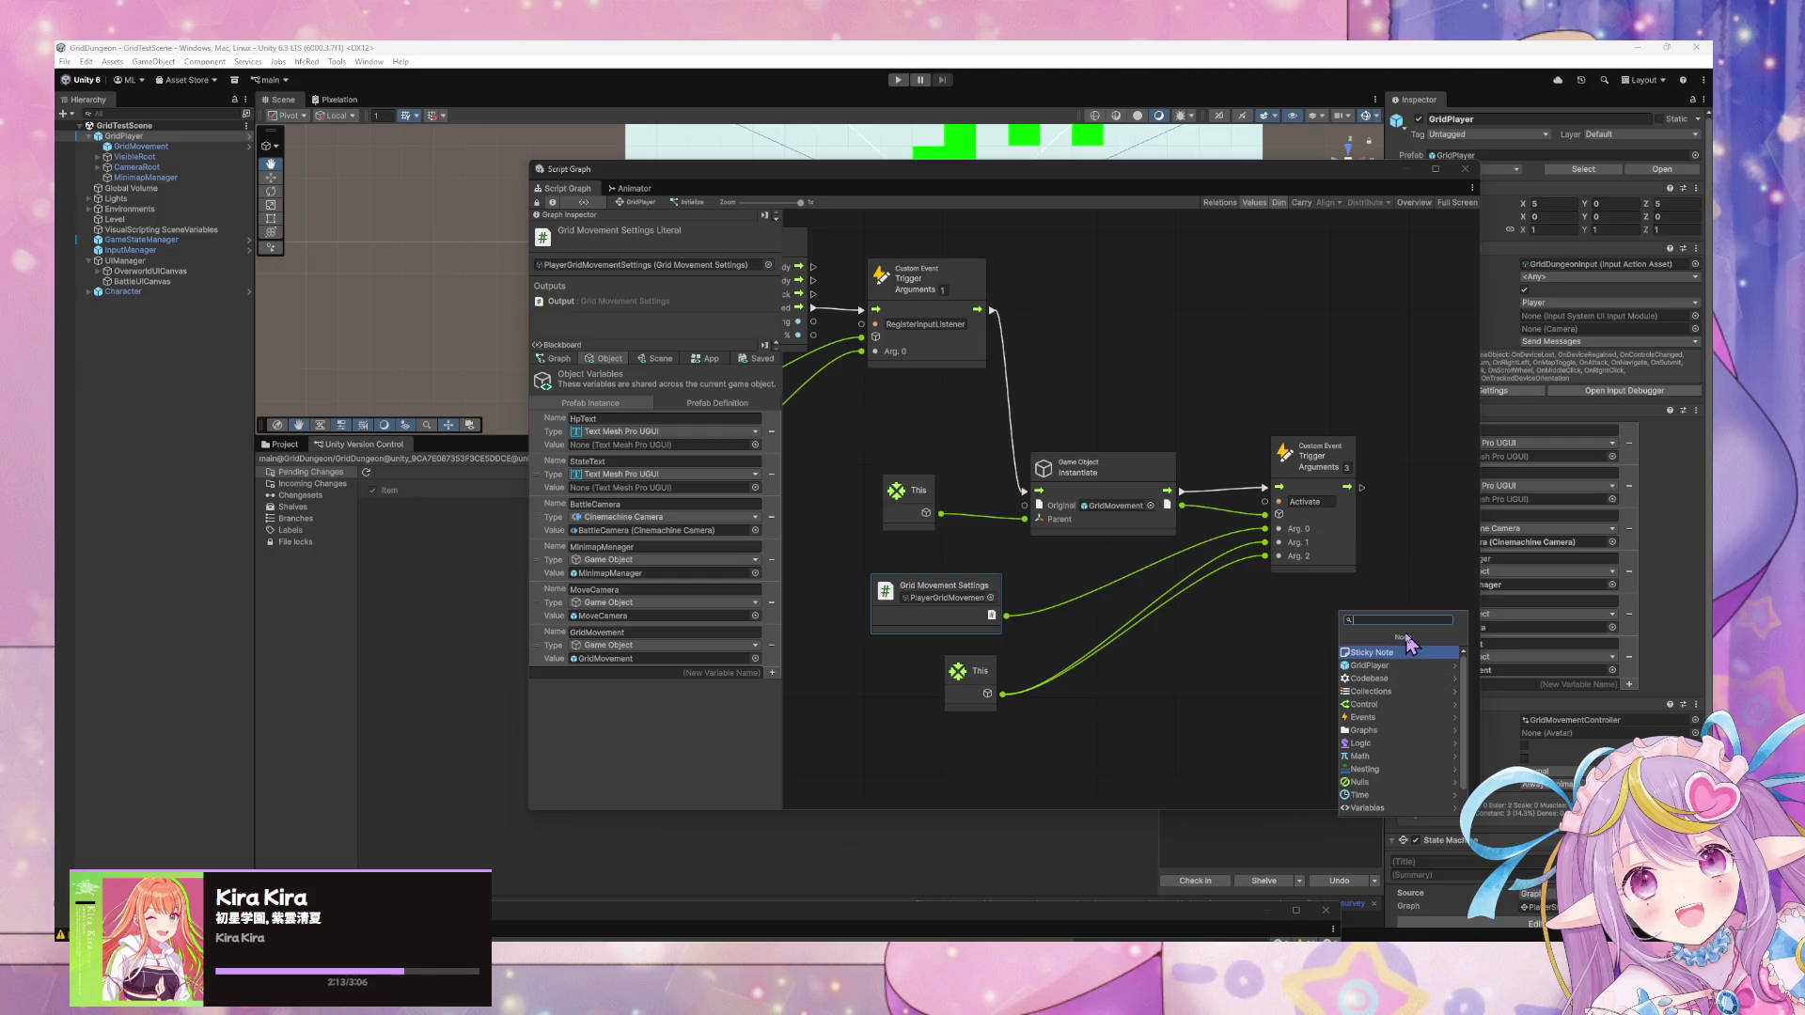
pyautogui.click(1104, 692)
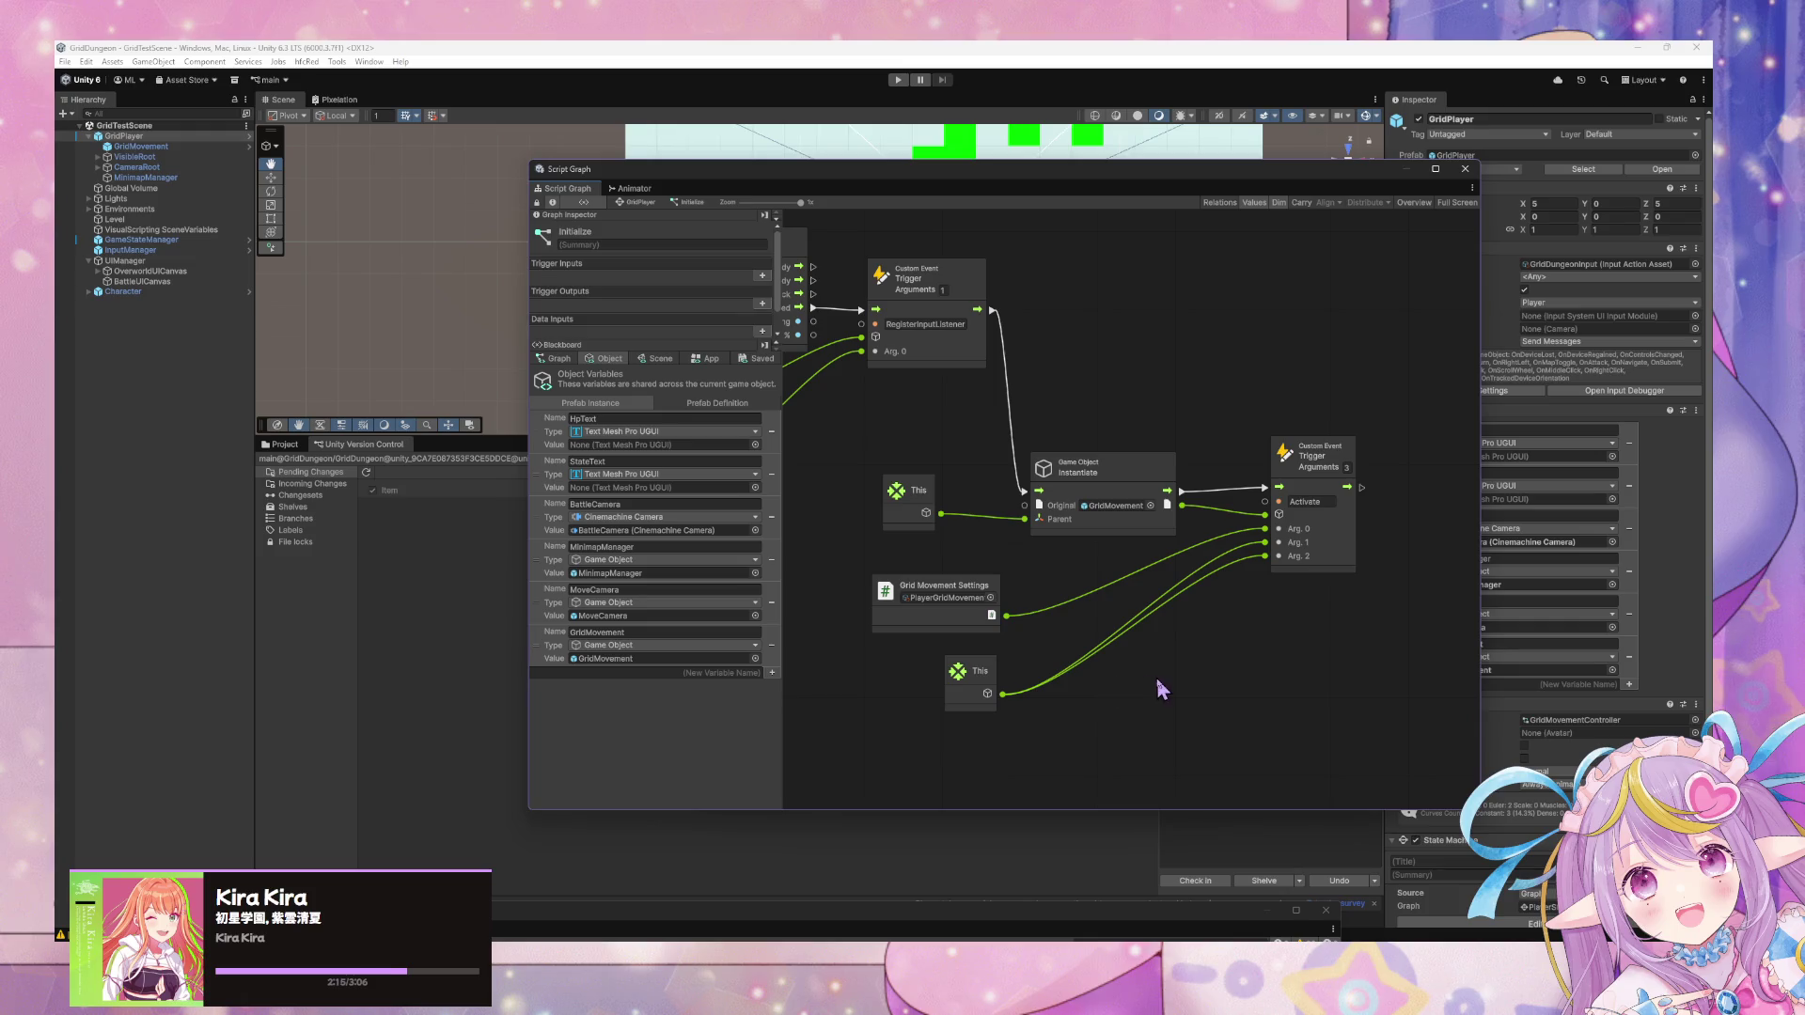
# Add a GridMovement Set Variable after the Activate trigger, fed by Instantiate's clone, then select GridMovement.
pyautogui.rightClick(1157, 678)
pyautogui.write('set gridmovement')
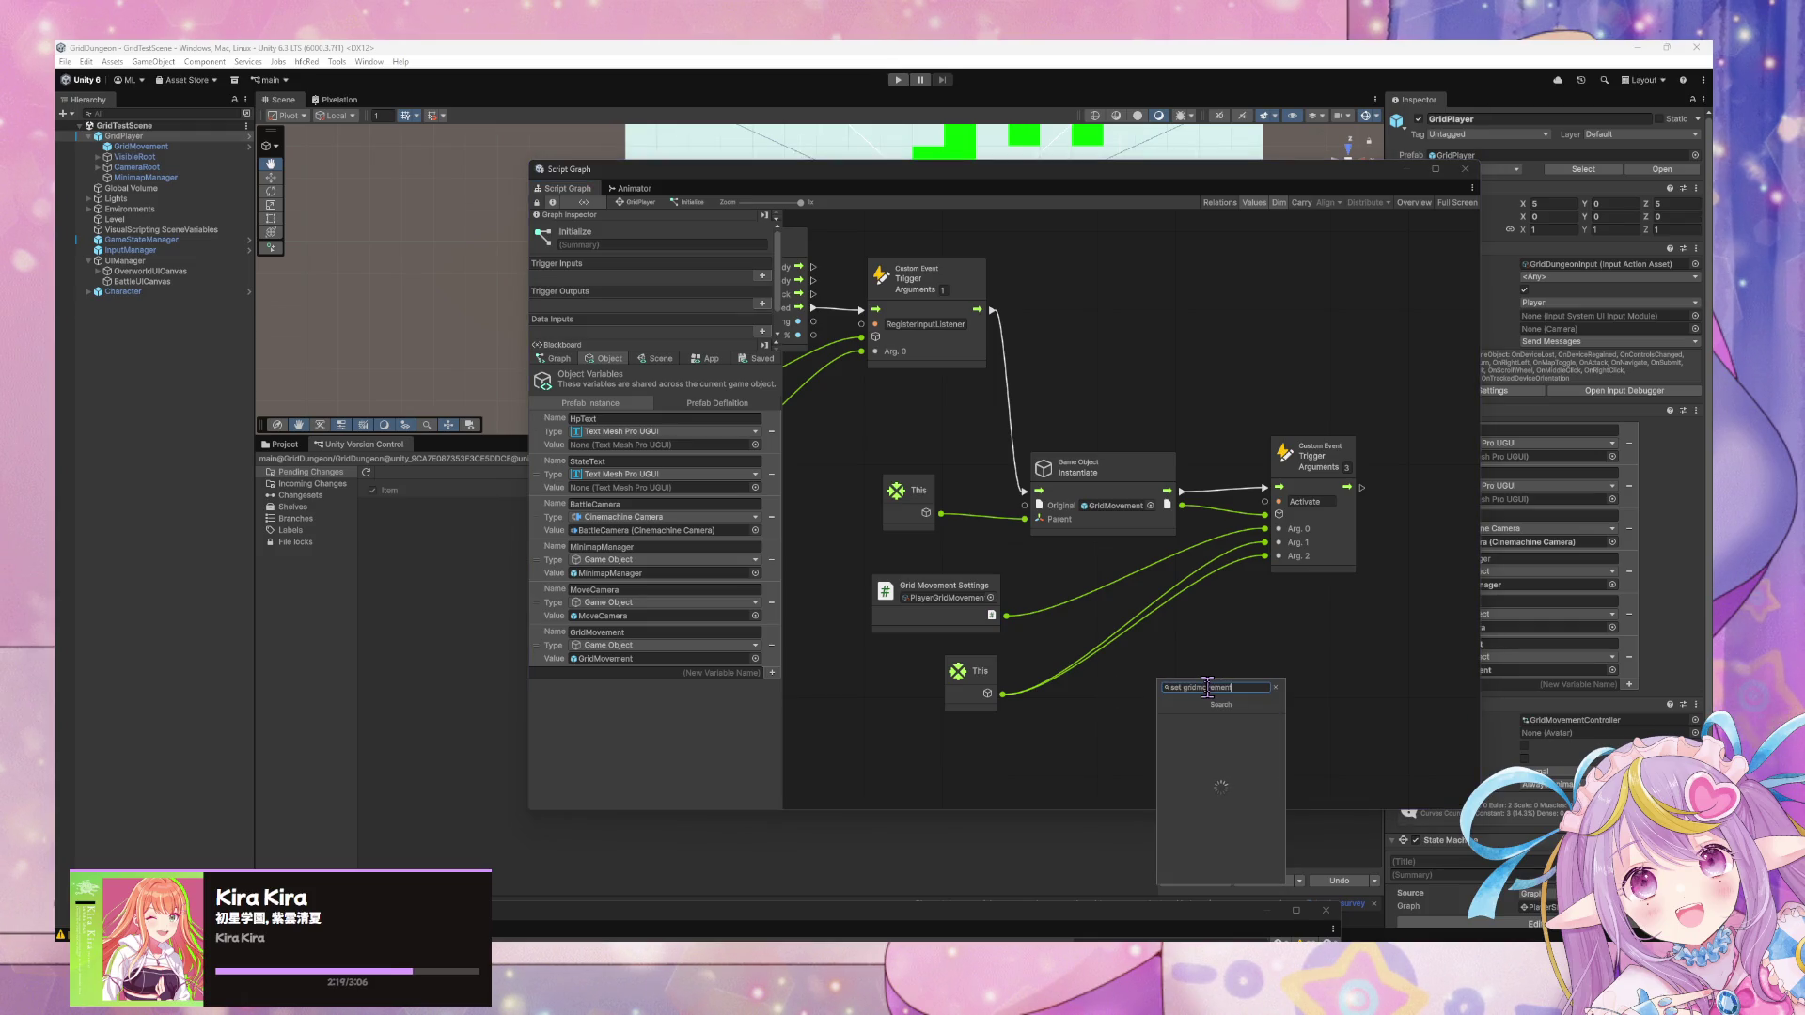
pyautogui.press('Return')
pyautogui.moveTo(1230, 701); pyautogui.dragTo(1406, 628)
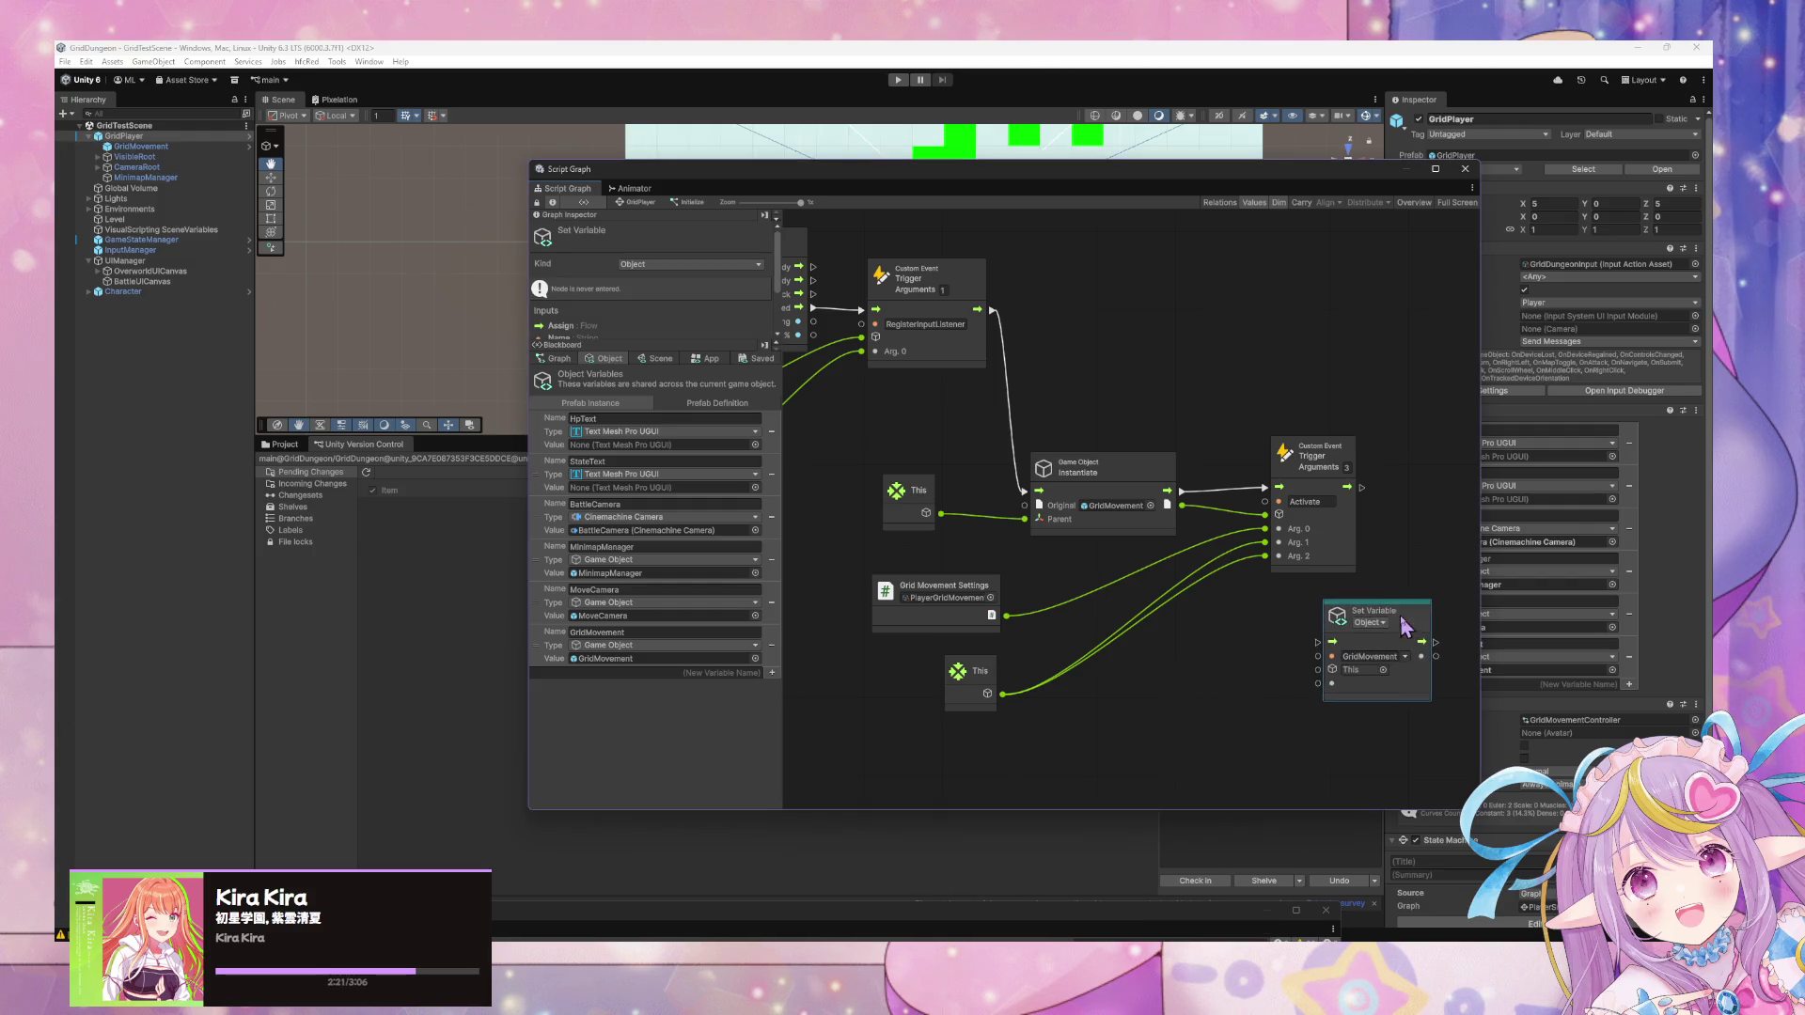
pyautogui.moveTo(1363, 488); pyautogui.dragTo(1318, 642)
pyautogui.moveTo(1183, 505); pyautogui.dragTo(1324, 696)
pyautogui.moveTo(1382, 621)
pyautogui.mouseDown()
pyautogui.moveTo(1449, 613)
pyautogui.moveTo(1202, 594)
pyautogui.moveTo(1180, 461)
pyautogui.moveTo(1241, 498)
pyautogui.moveTo(980, 612)
pyautogui.moveTo(1057, 481)
pyautogui.moveTo(1058, 591)
pyautogui.moveTo(1246, 486)
pyautogui.moveTo(1222, 414)
pyautogui.moveTo(1239, 451)
pyautogui.mouseUp()
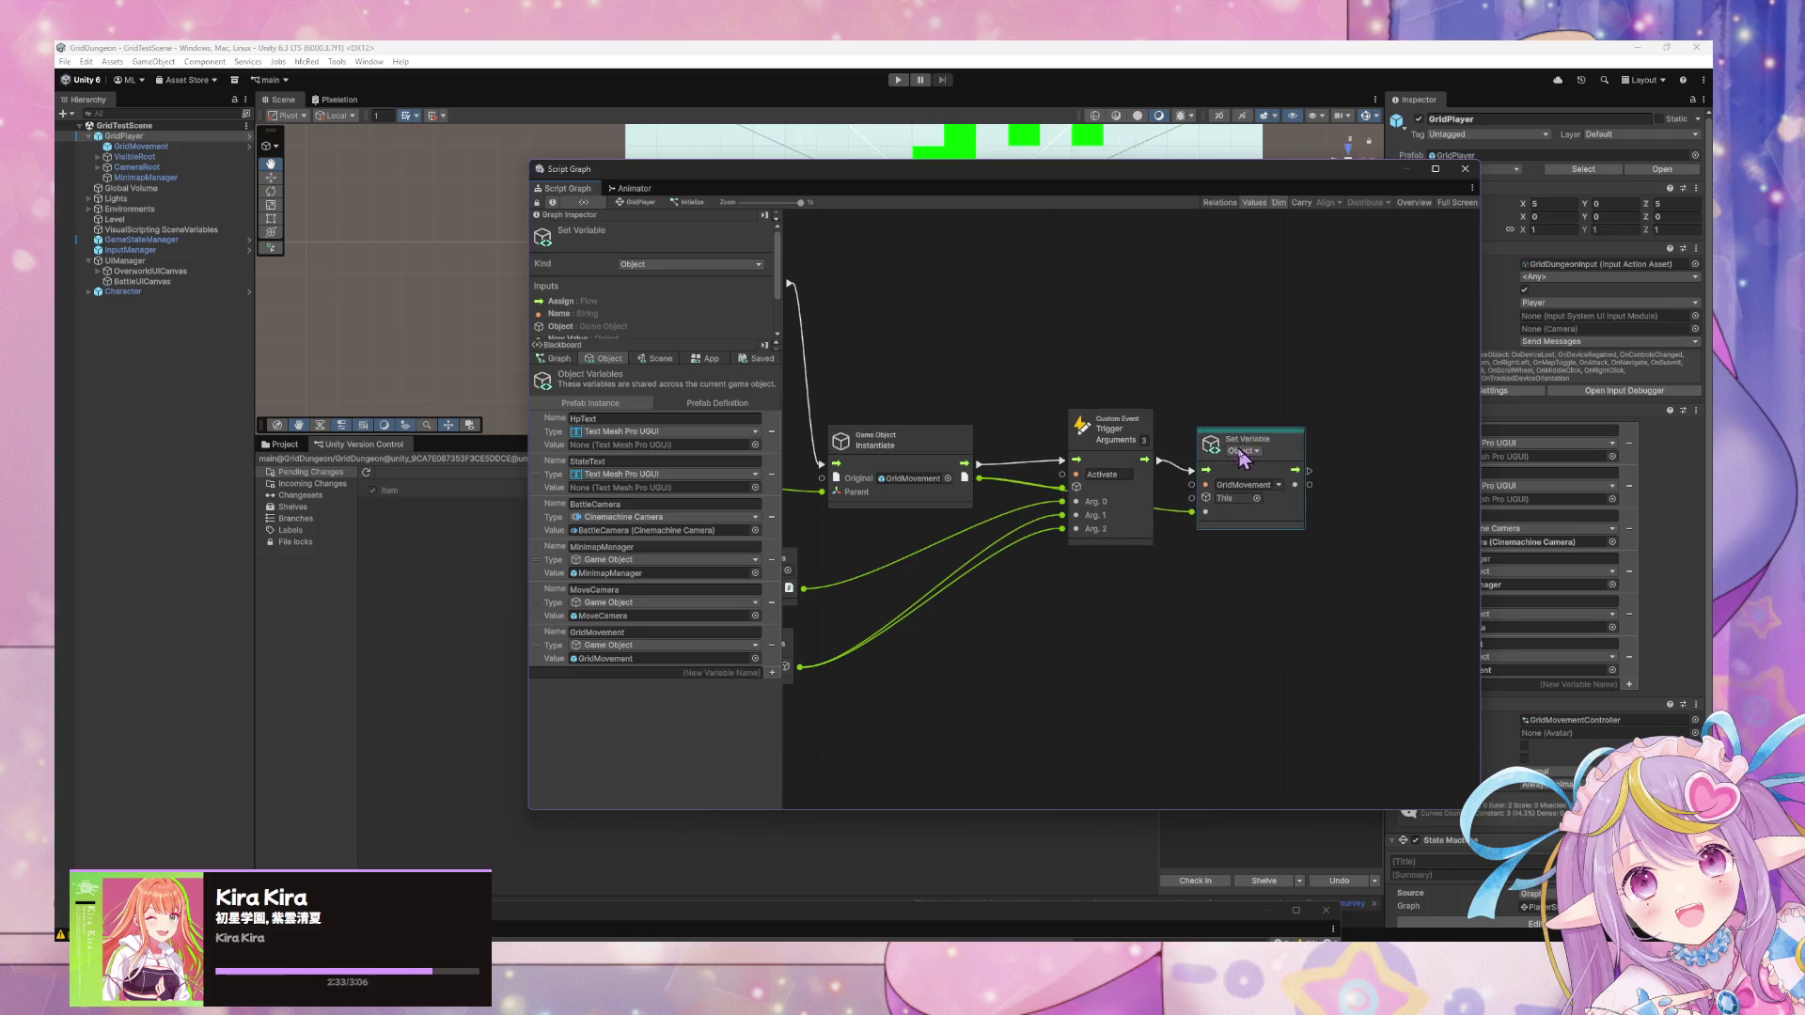
pyautogui.moveTo(1082, 592); pyautogui.dragTo(1243, 639)
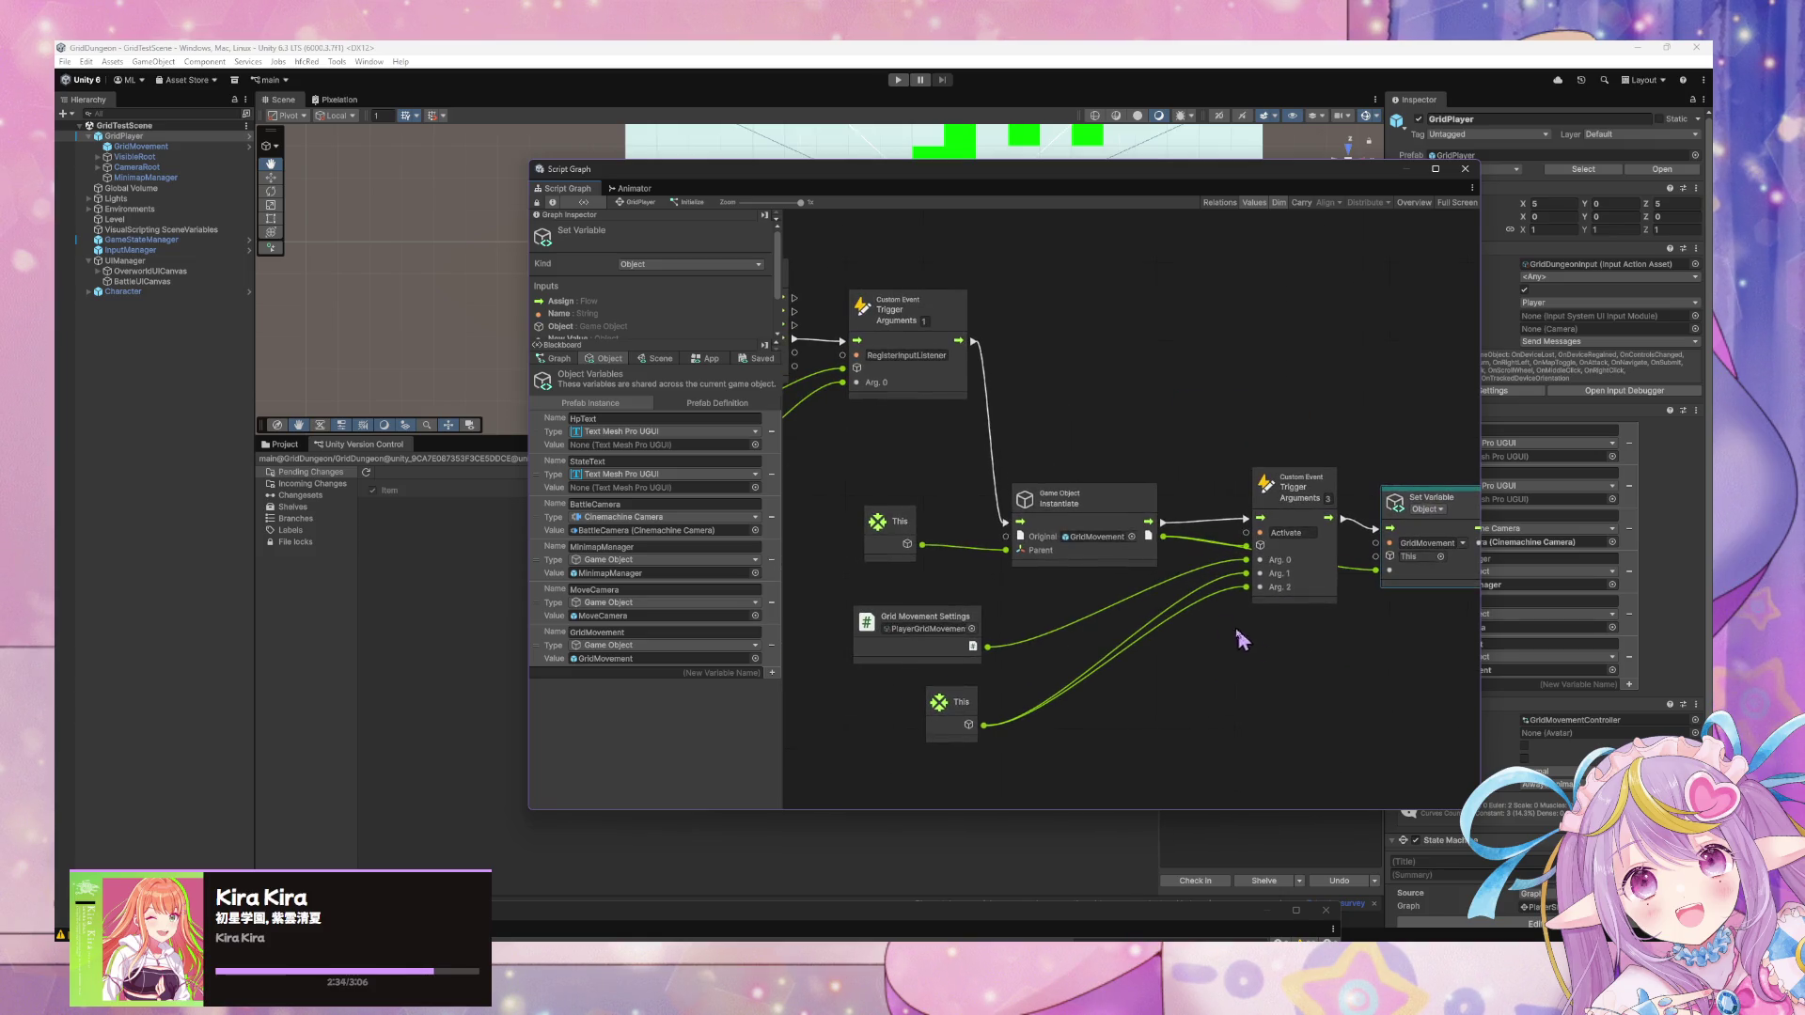
pyautogui.click(146, 148)
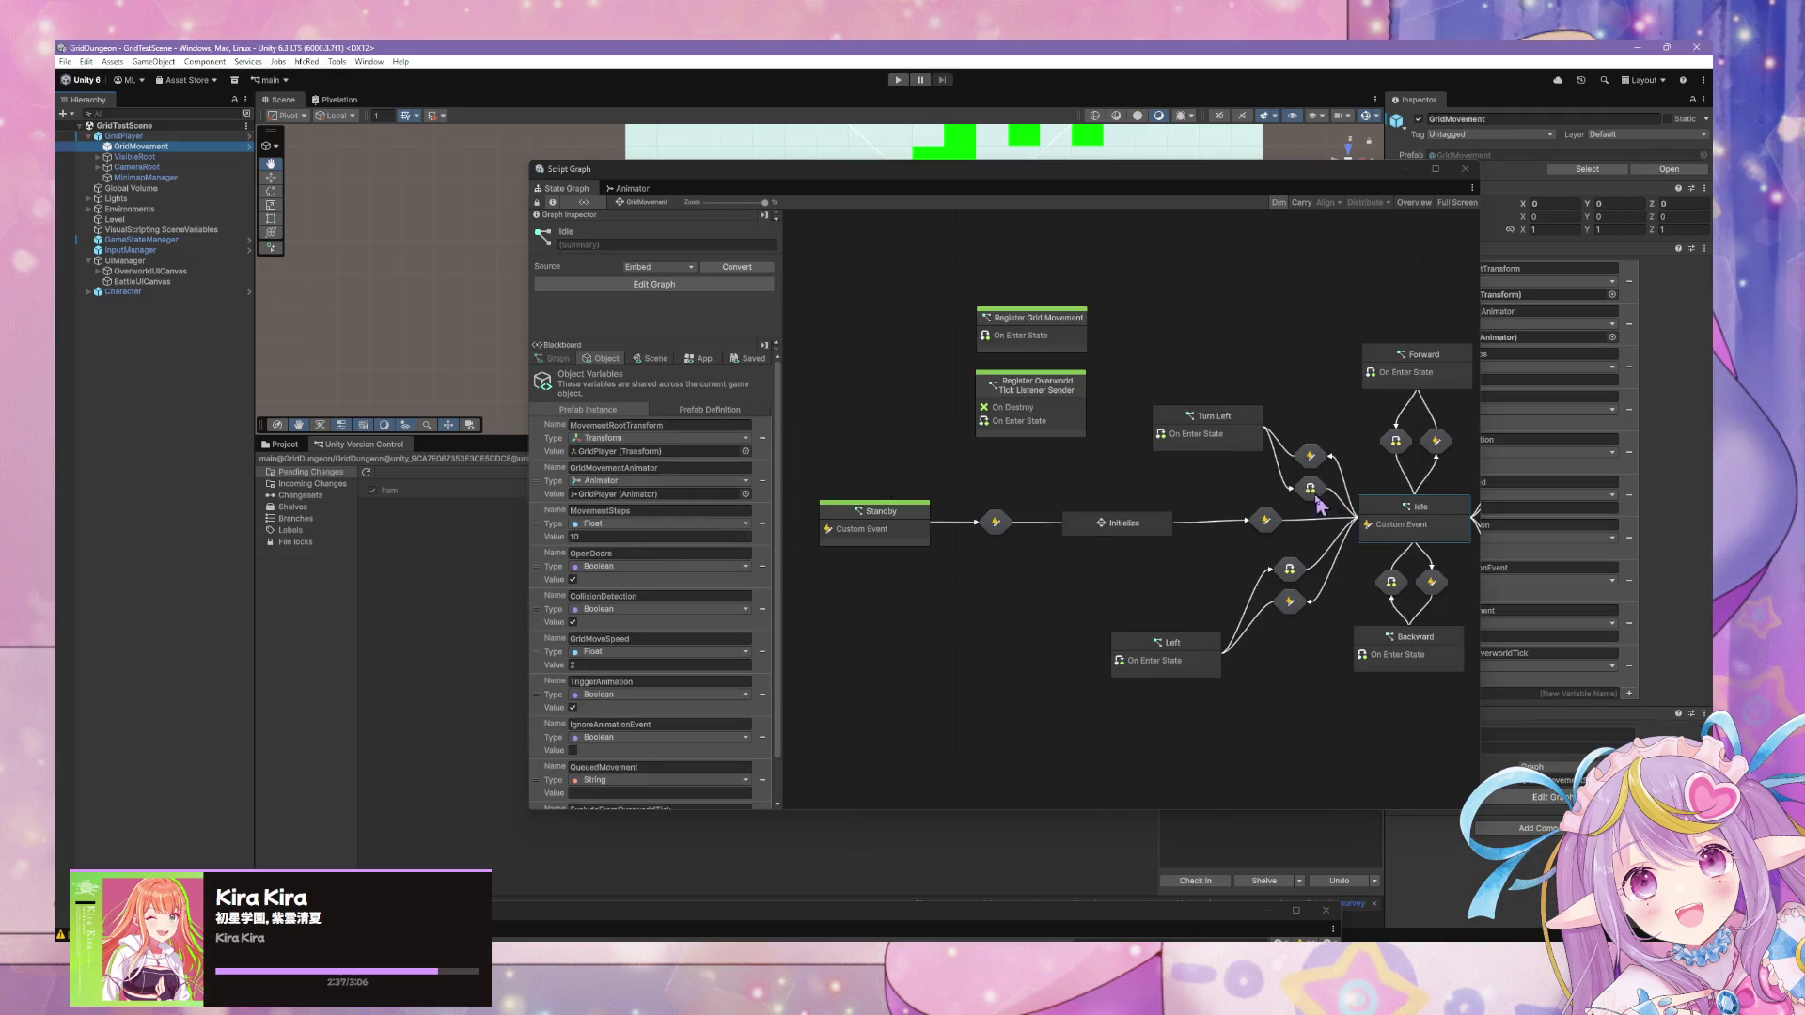
# Compare the state graphs and variables of GridPlayer and its GridMovement child.
pyautogui.click(158, 138)
pyautogui.click(931, 559)
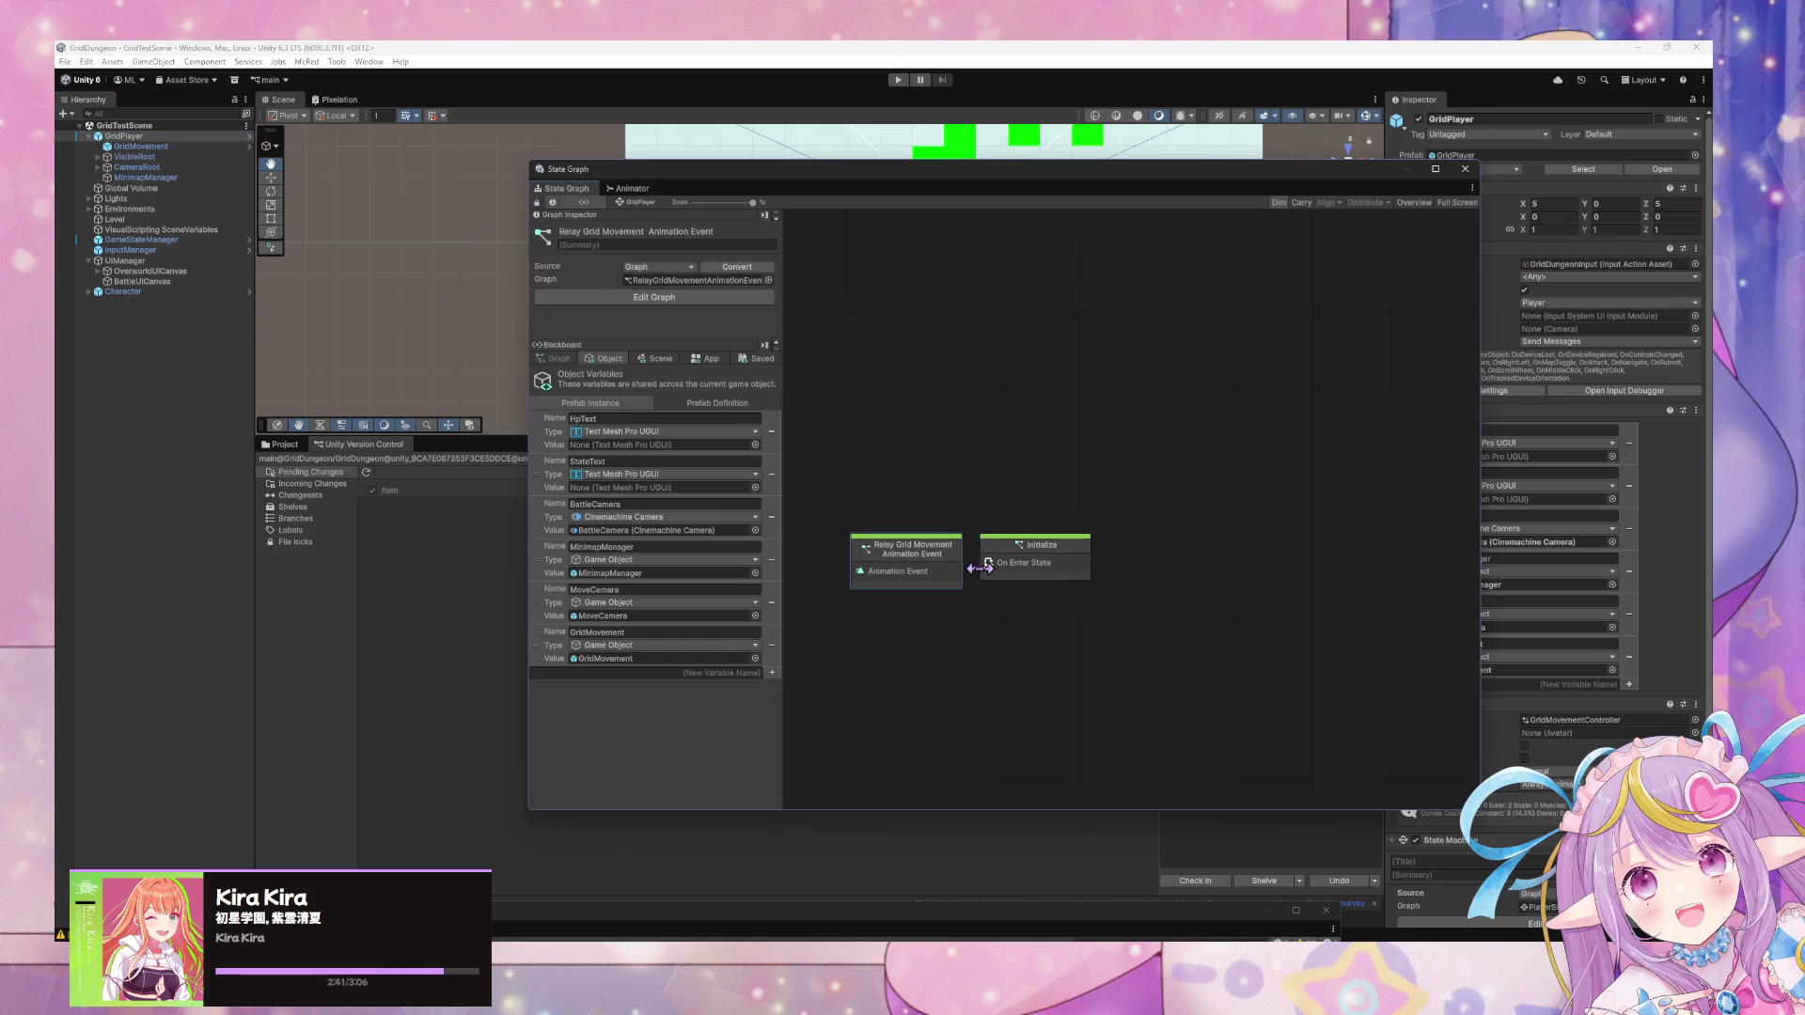
pyautogui.click(150, 146)
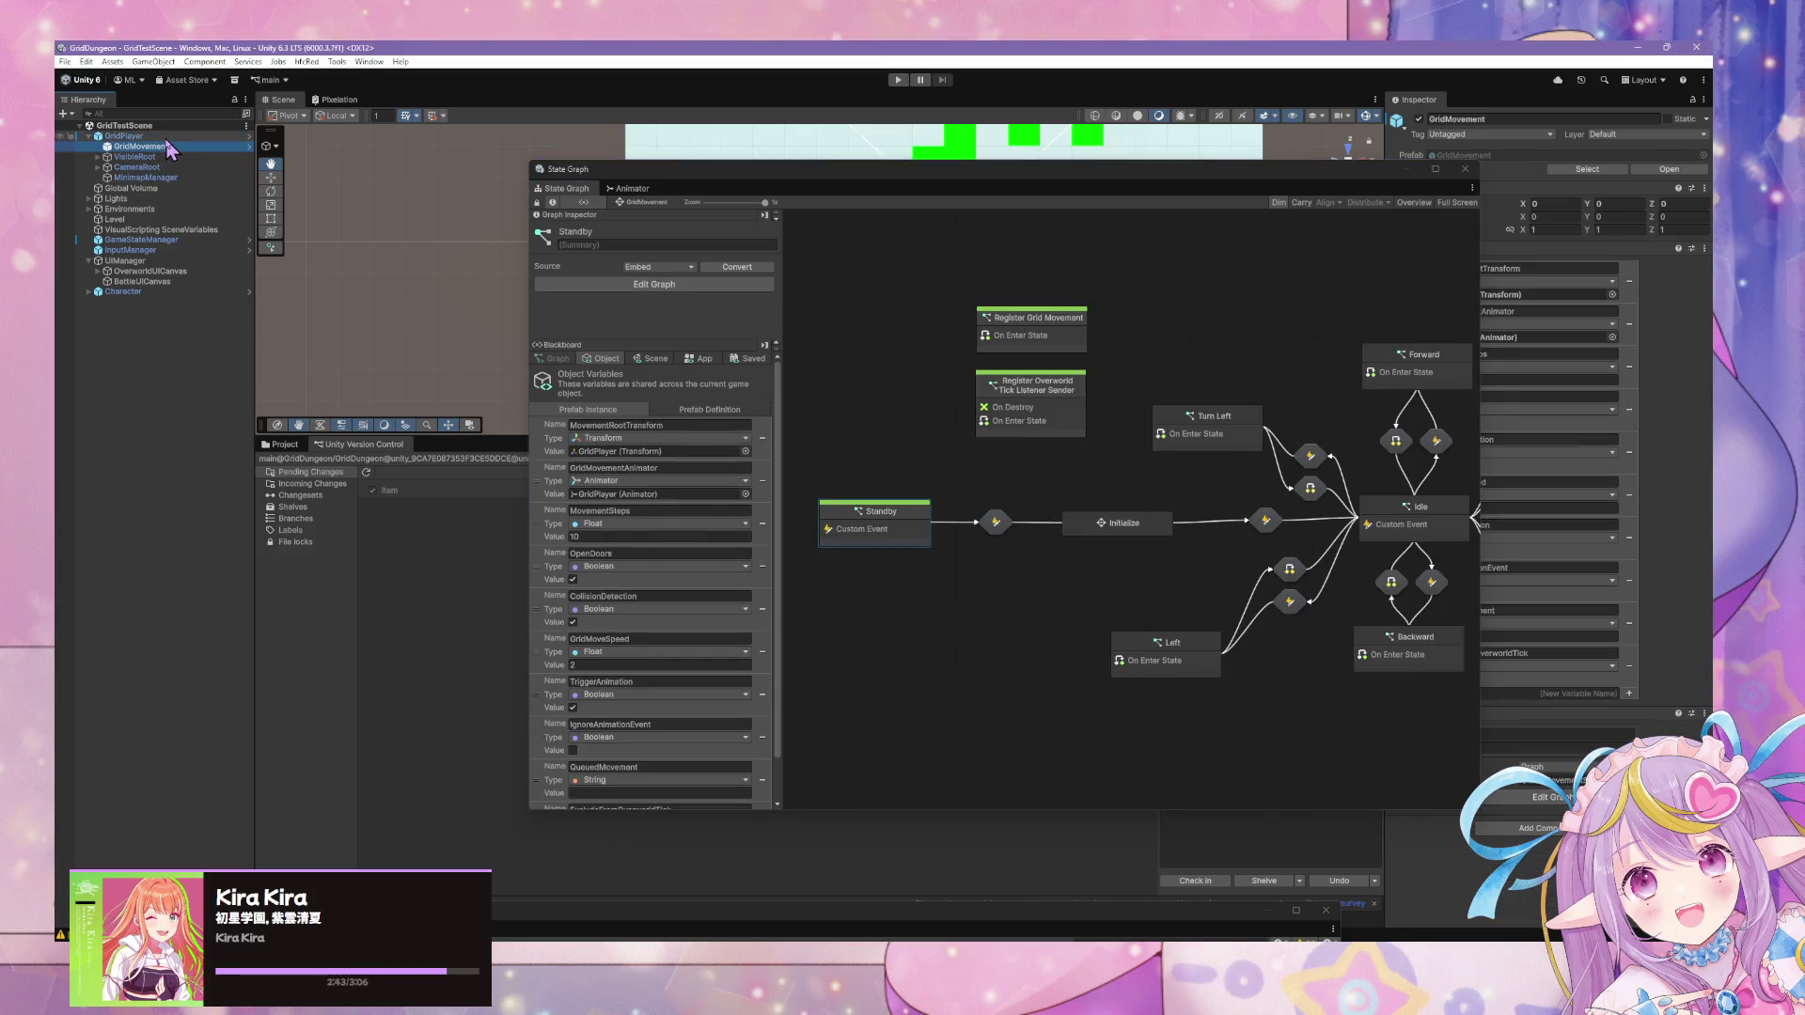
pyautogui.press('Up')
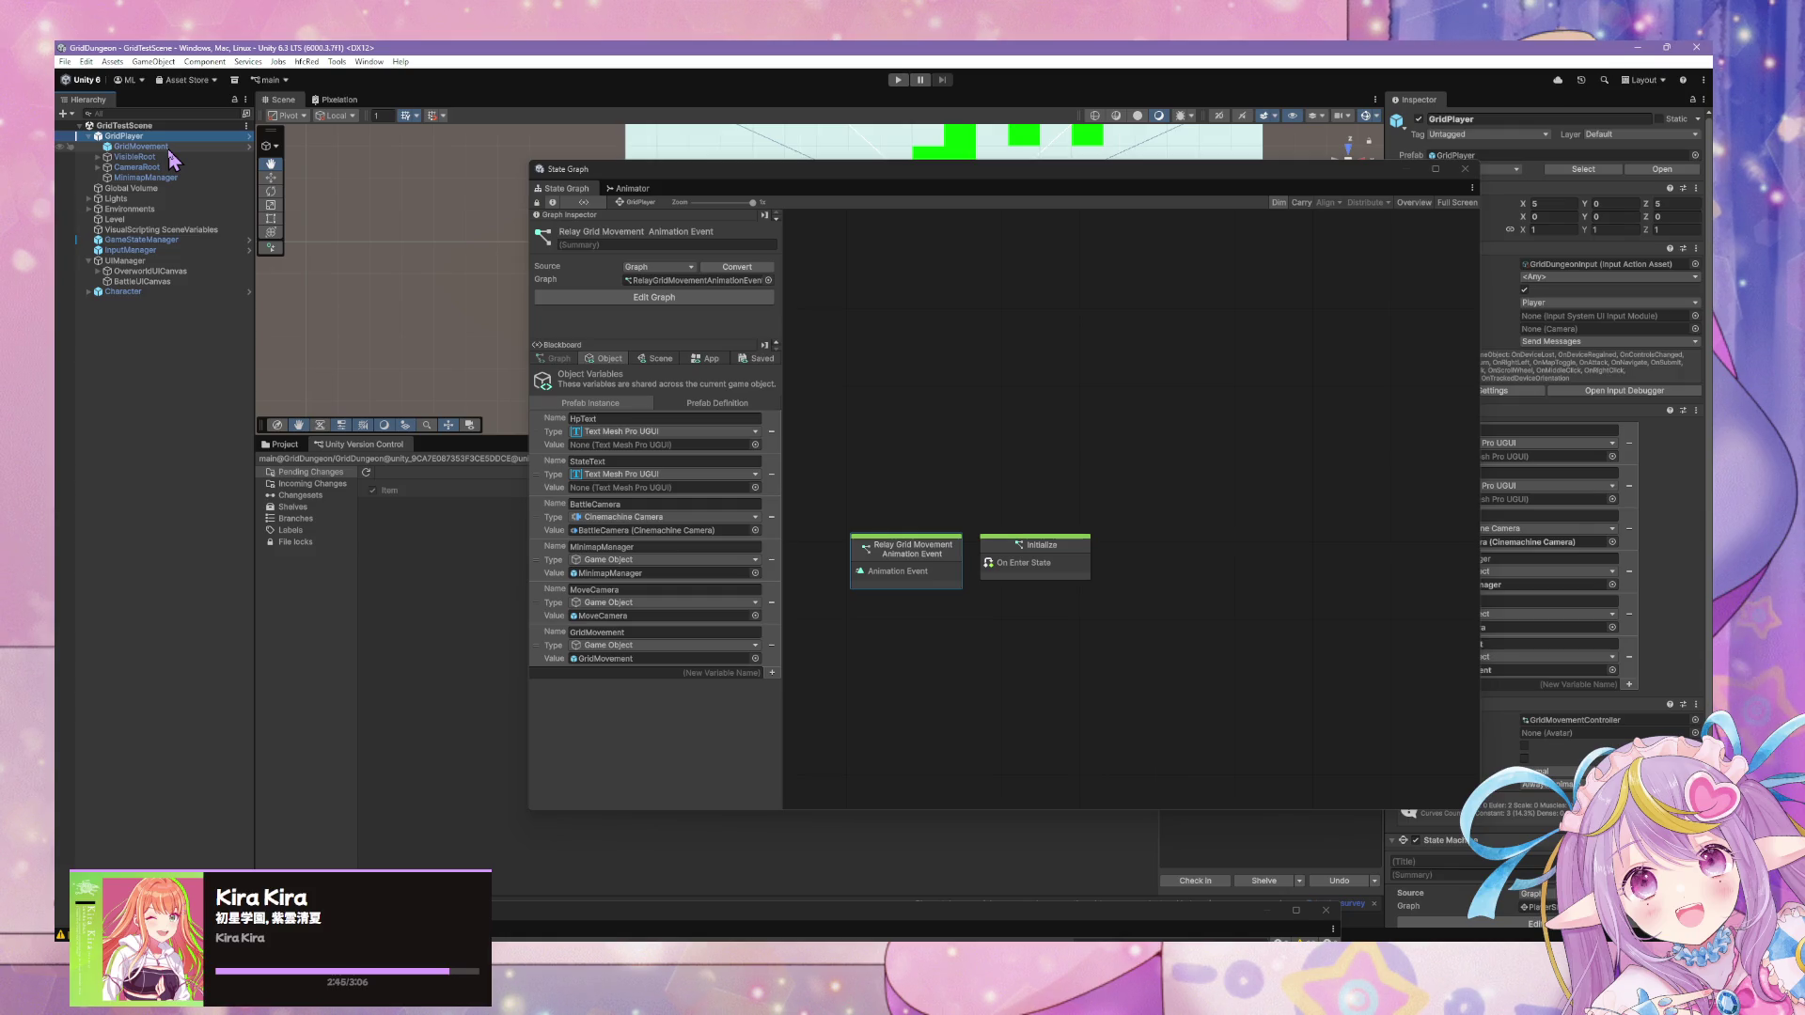
pyautogui.click(169, 148)
pyautogui.click(183, 138)
# Delete the GridMovement object and reselect GridPlayer, whose GridMovement variable now reads Missing.
pyautogui.doubleClick(1032, 560)
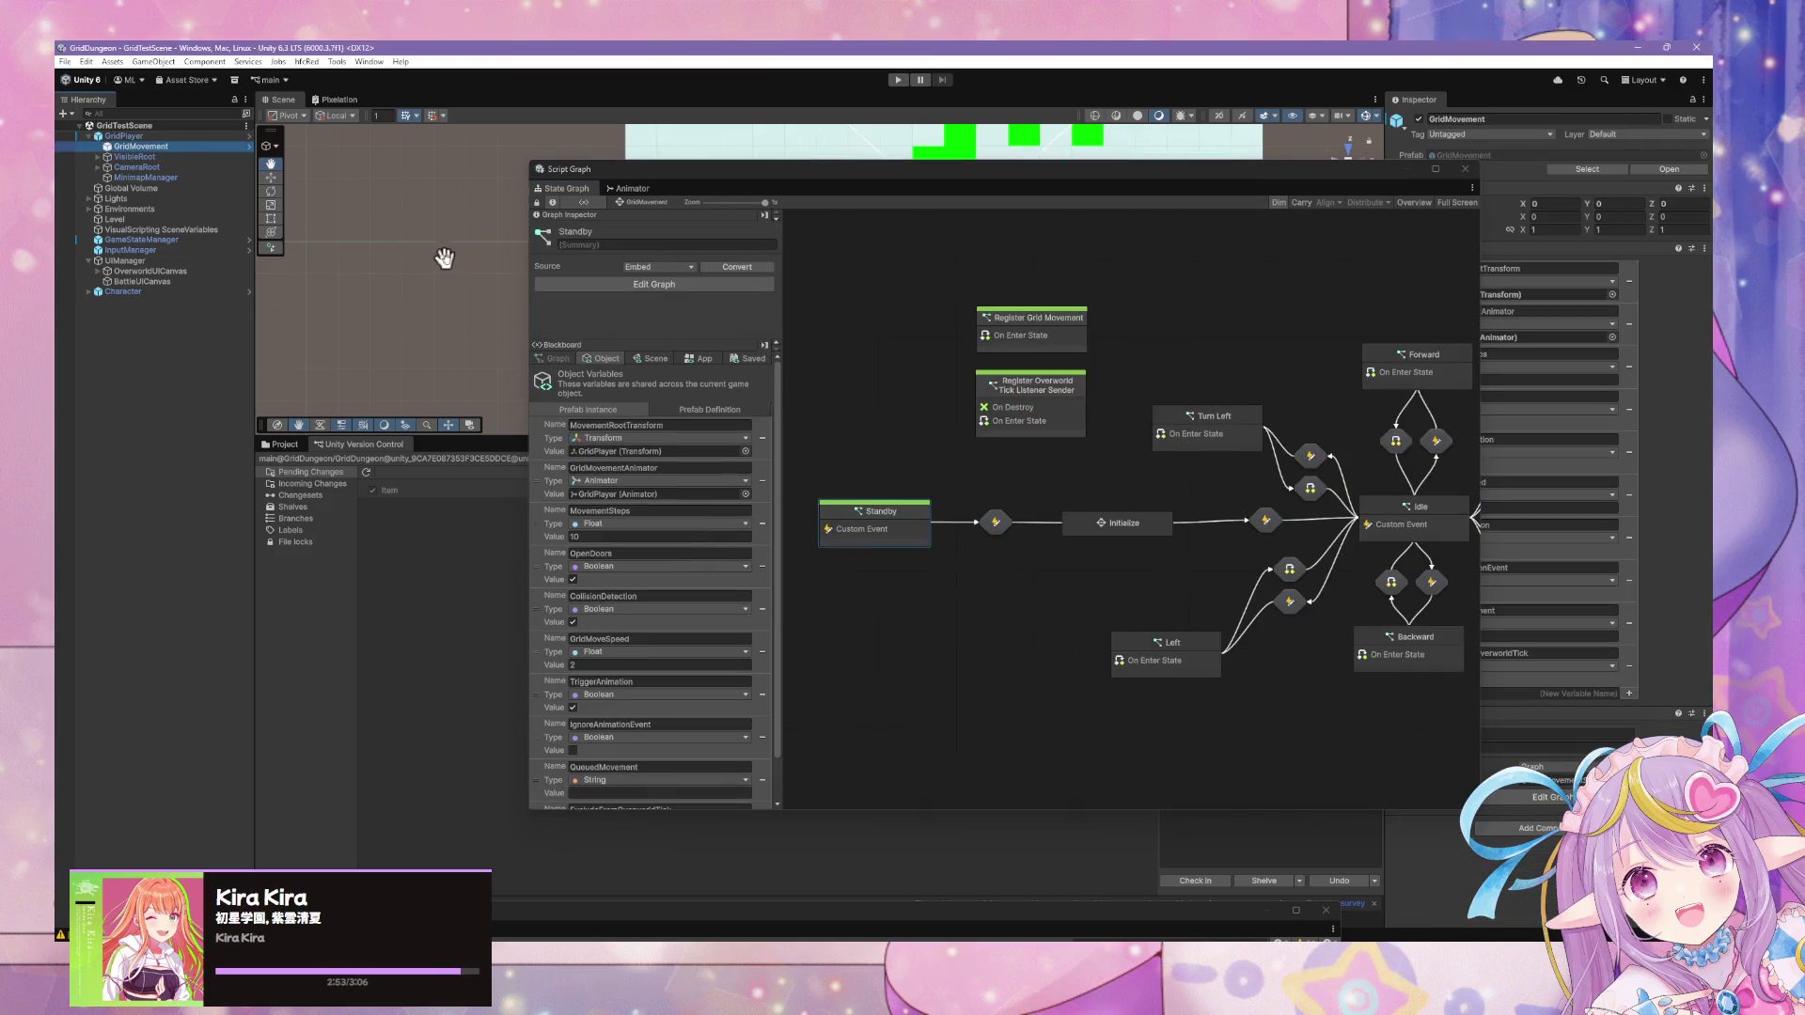
pyautogui.press('Delete')
pyautogui.click(141, 137)
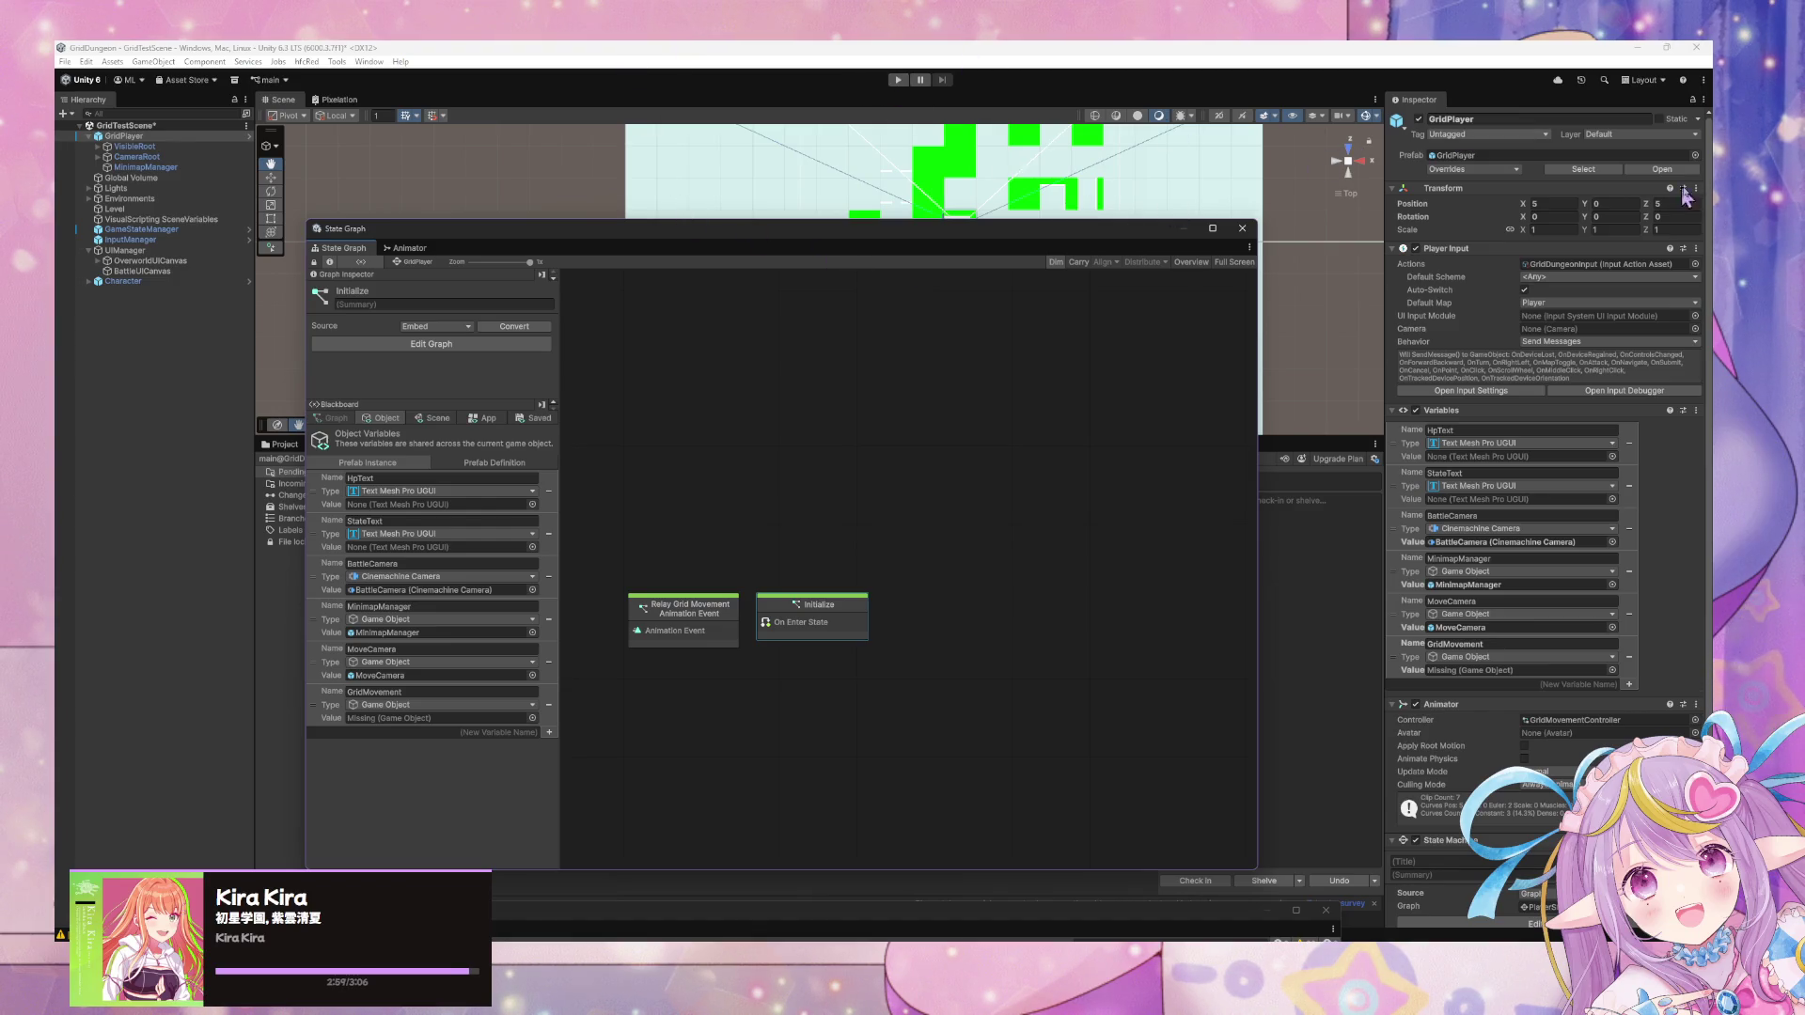
# Apply all overrides to the GridPlayer prefab and enter play mode.
pyautogui.click(1455, 171)
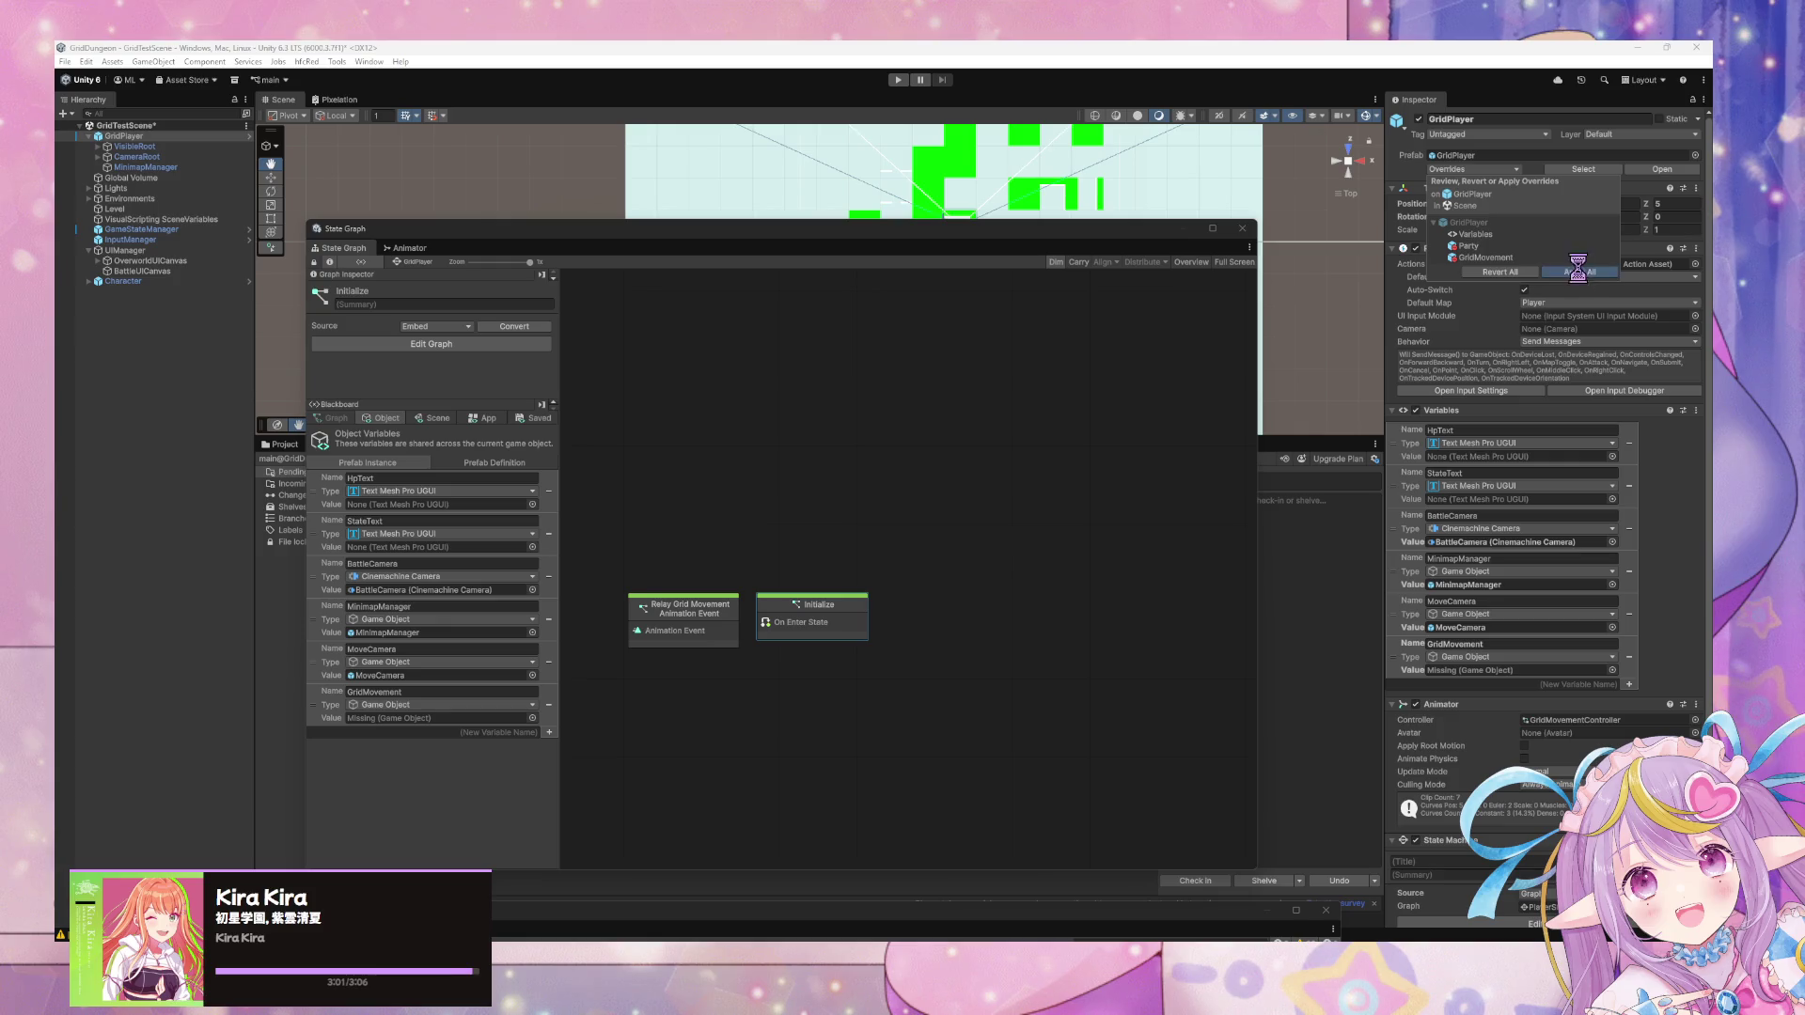
pyautogui.click(1581, 272)
pyautogui.click(898, 80)
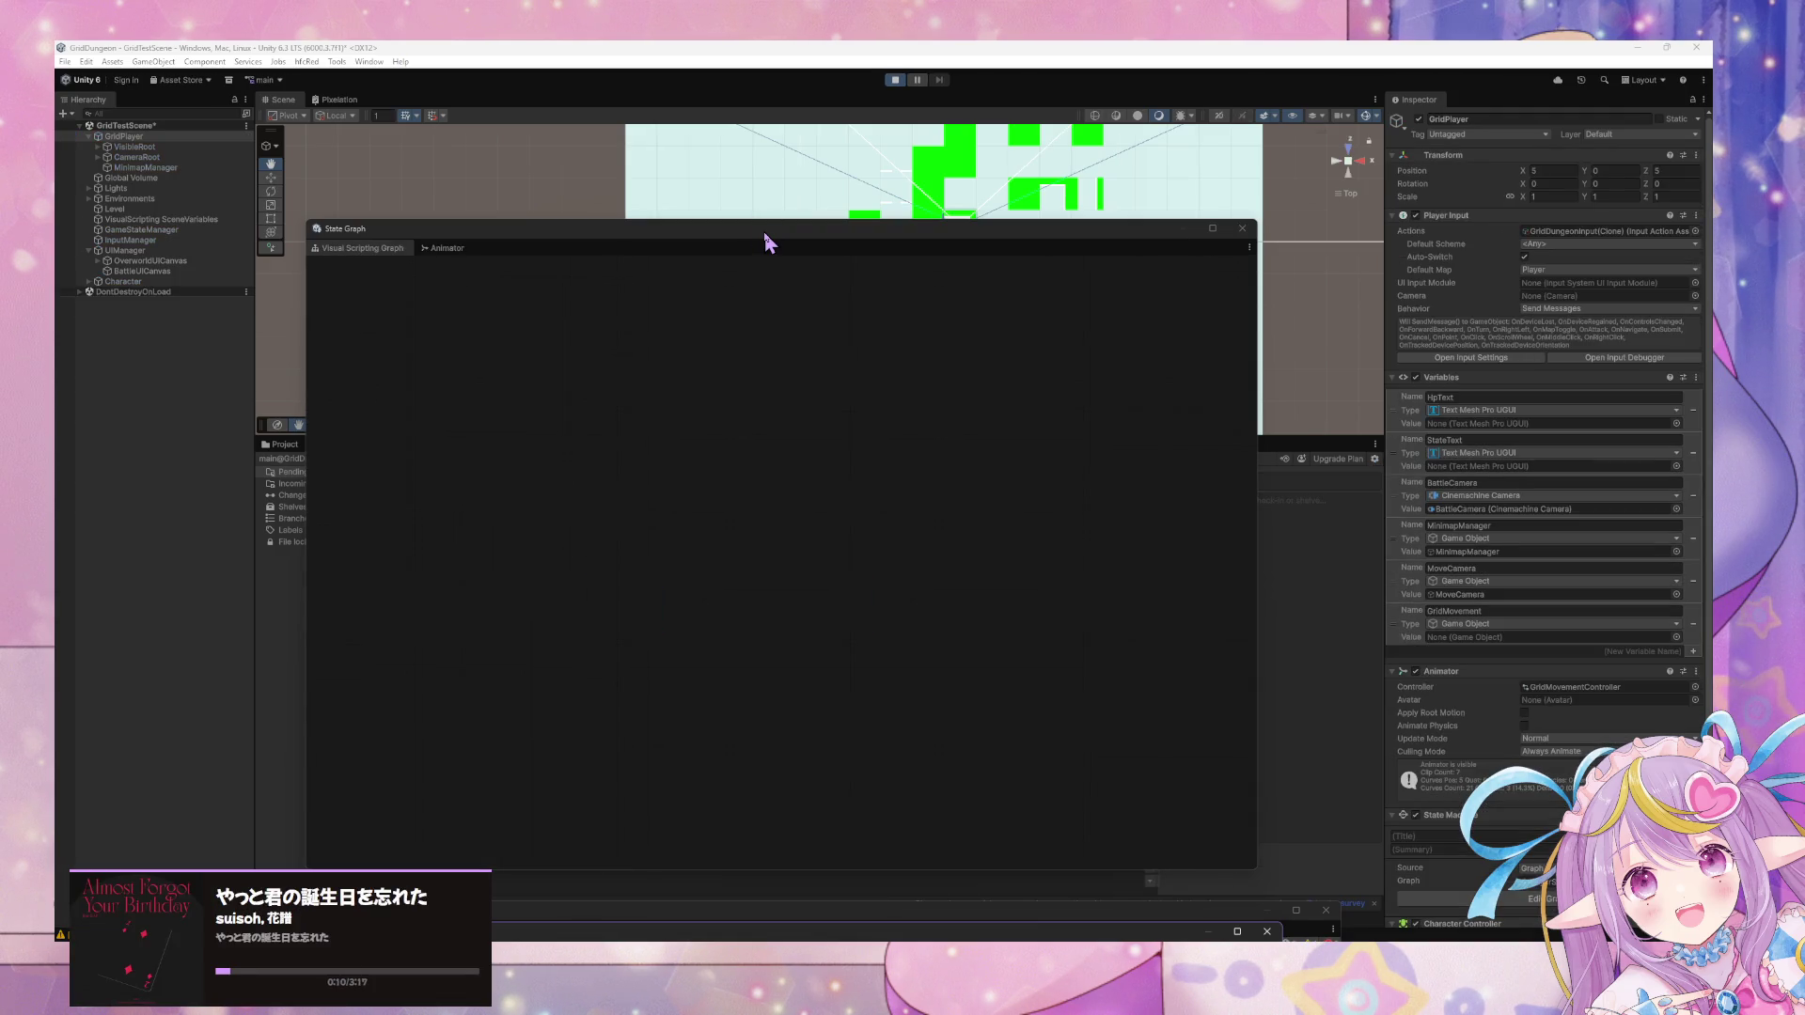
# In the Initialize graph, disconnect Cooldown's Completed output from the errored Trigger Custom Event node.
pyautogui.moveTo(765, 235); pyautogui.dragTo(794, 238)
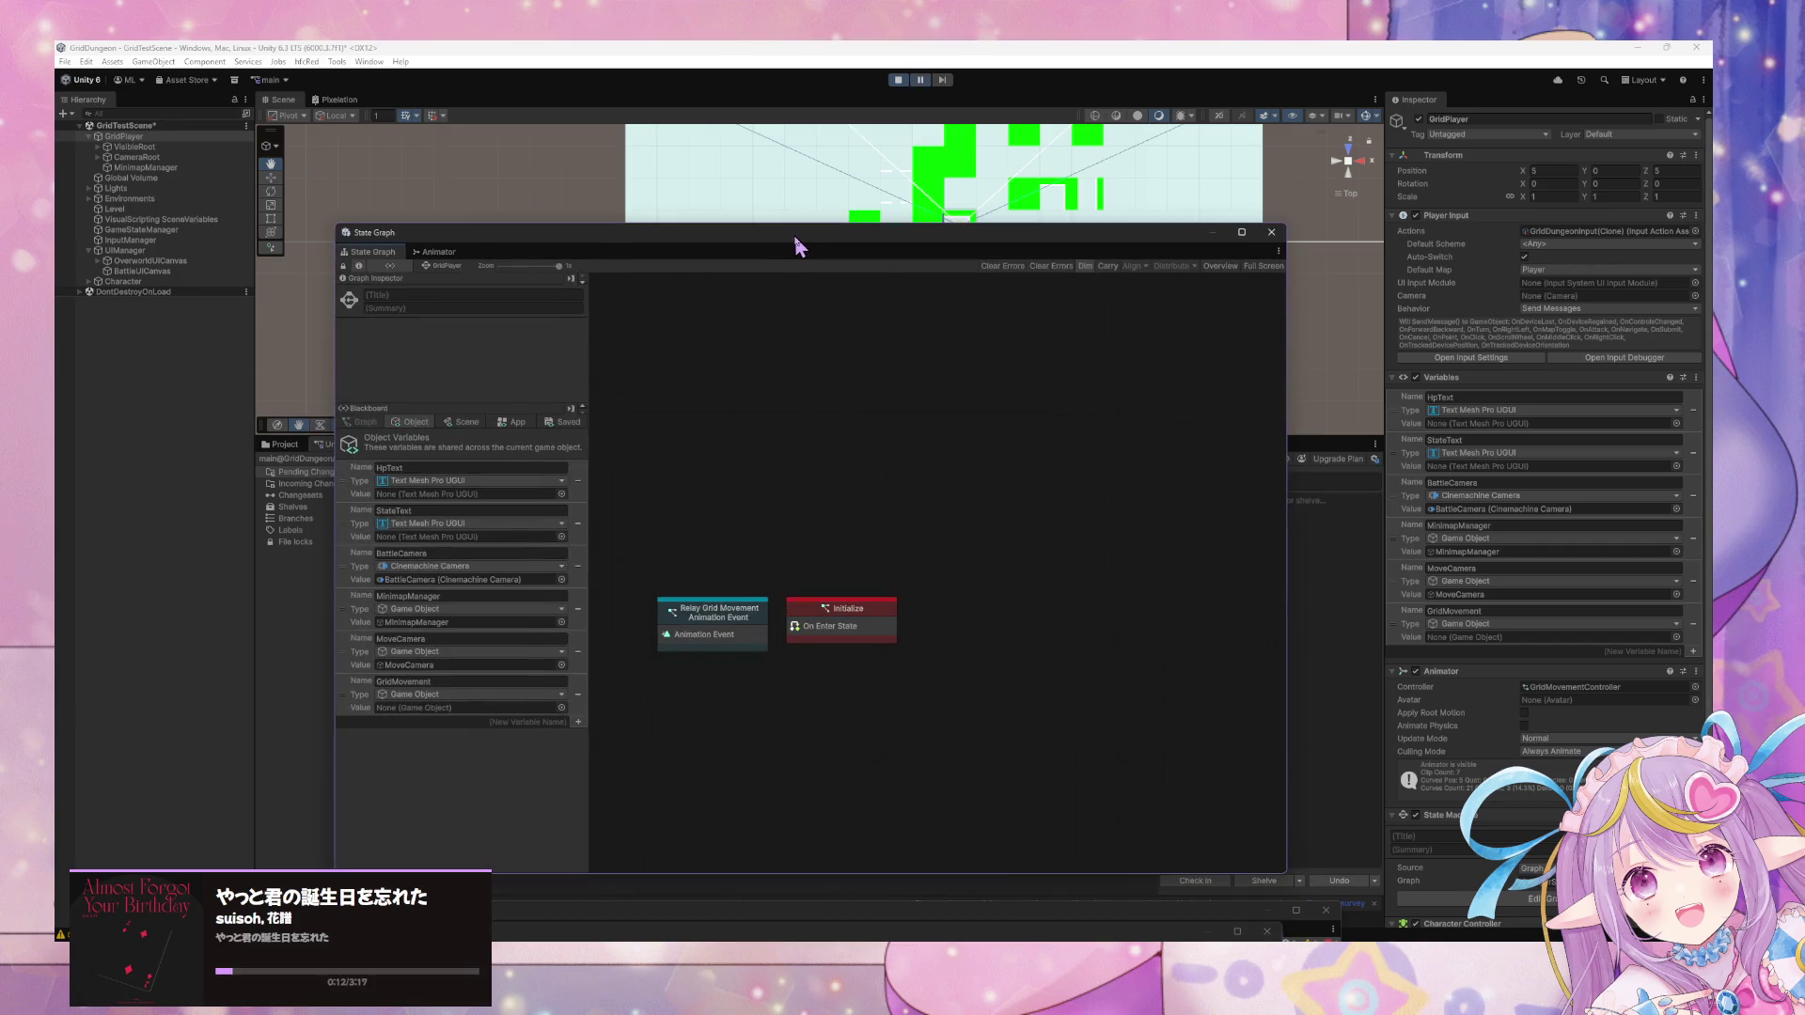
pyautogui.doubleClick(870, 614)
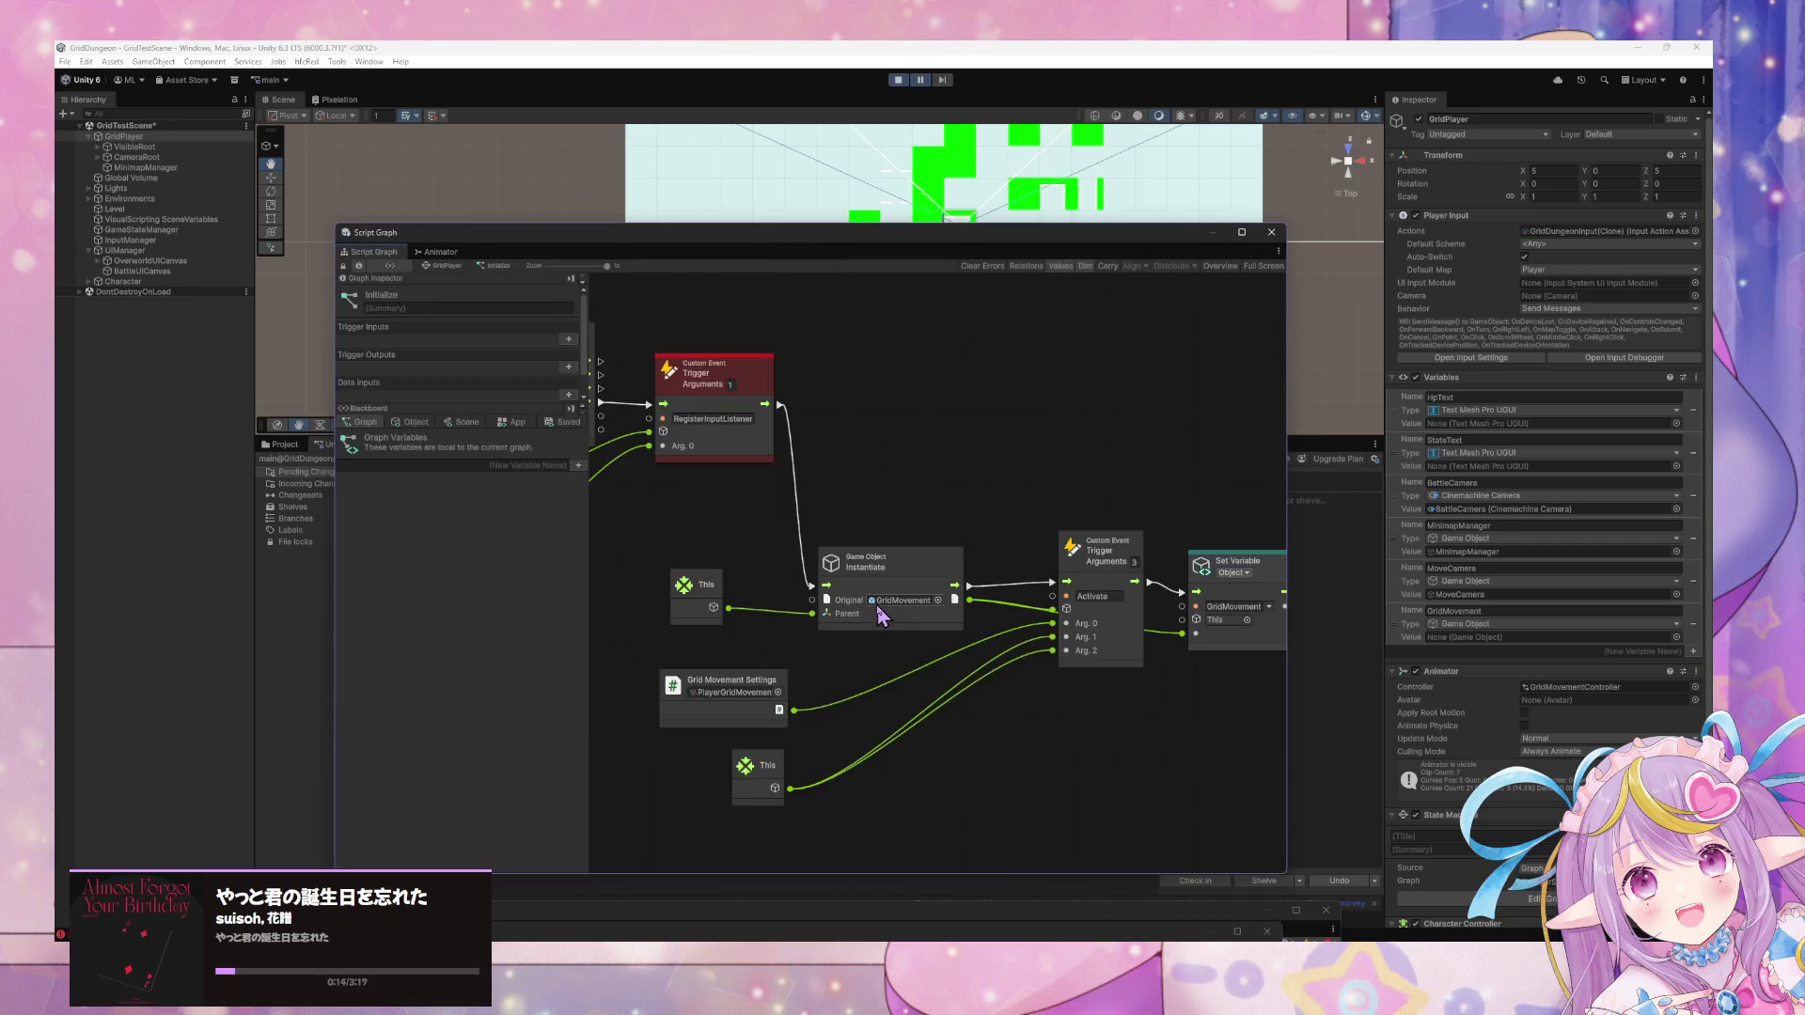
pyautogui.click(851, 453)
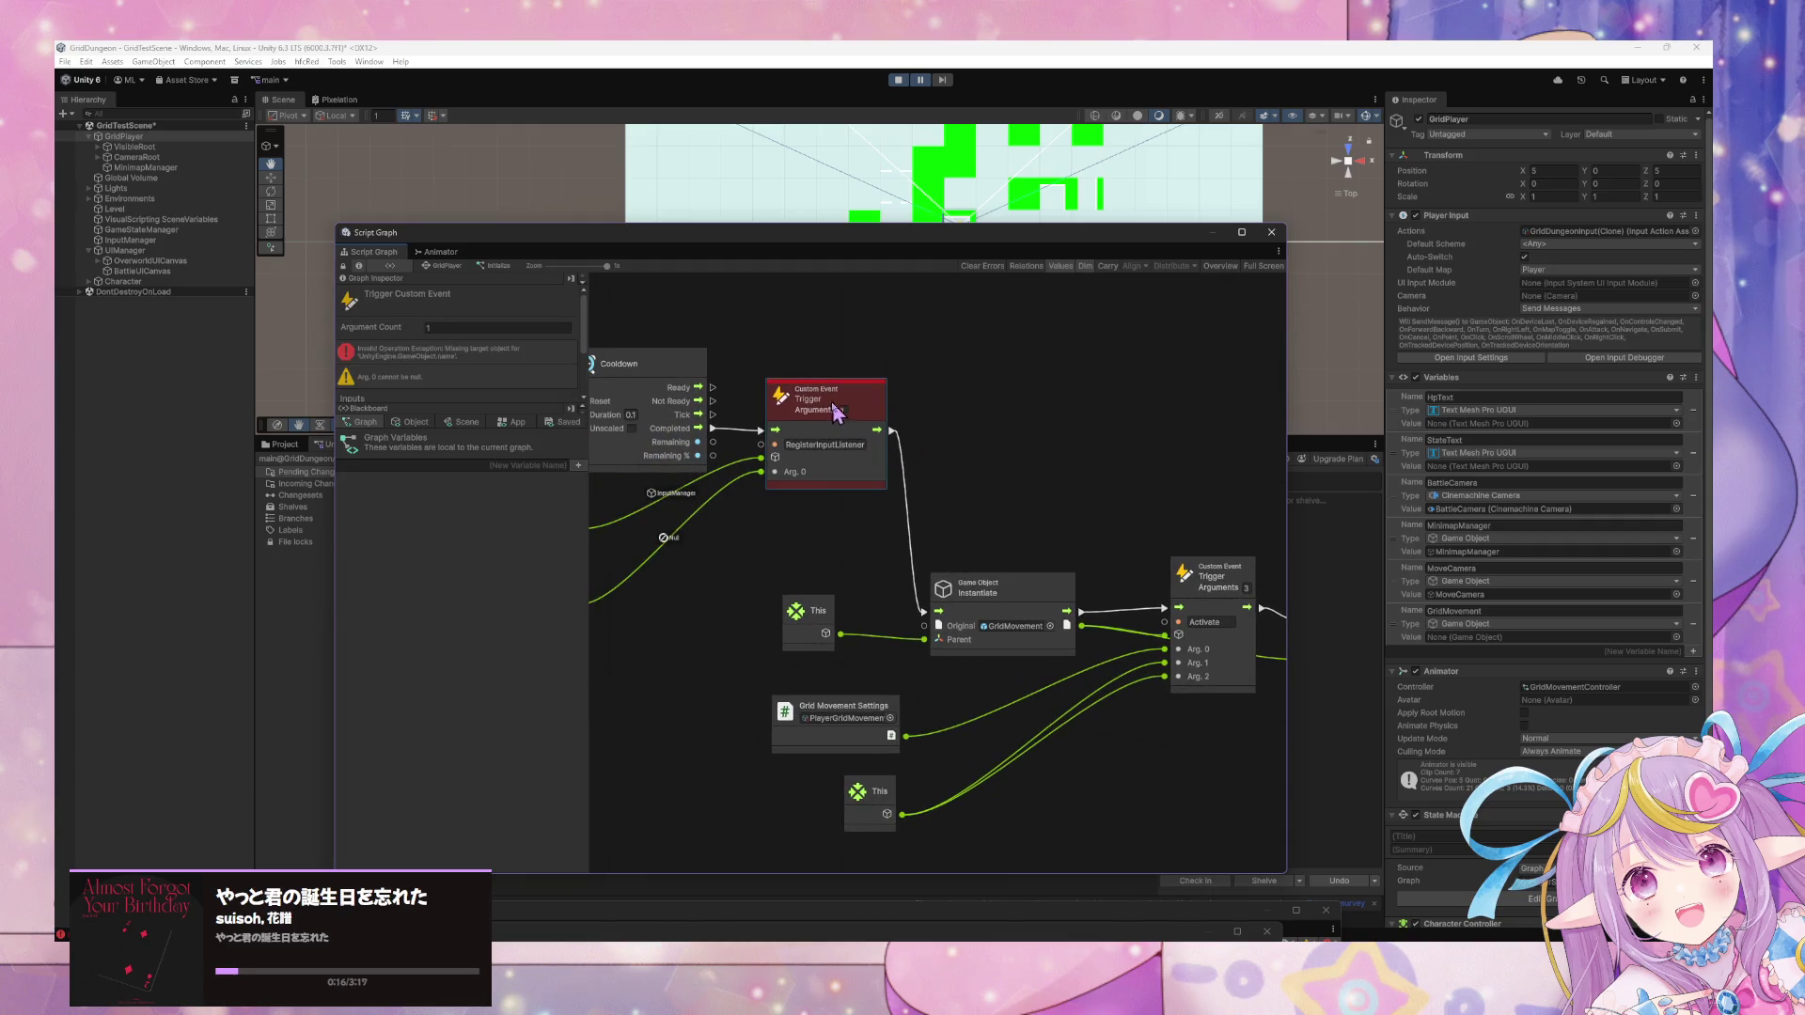
pyautogui.moveTo(826, 451); pyautogui.dragTo(878, 442)
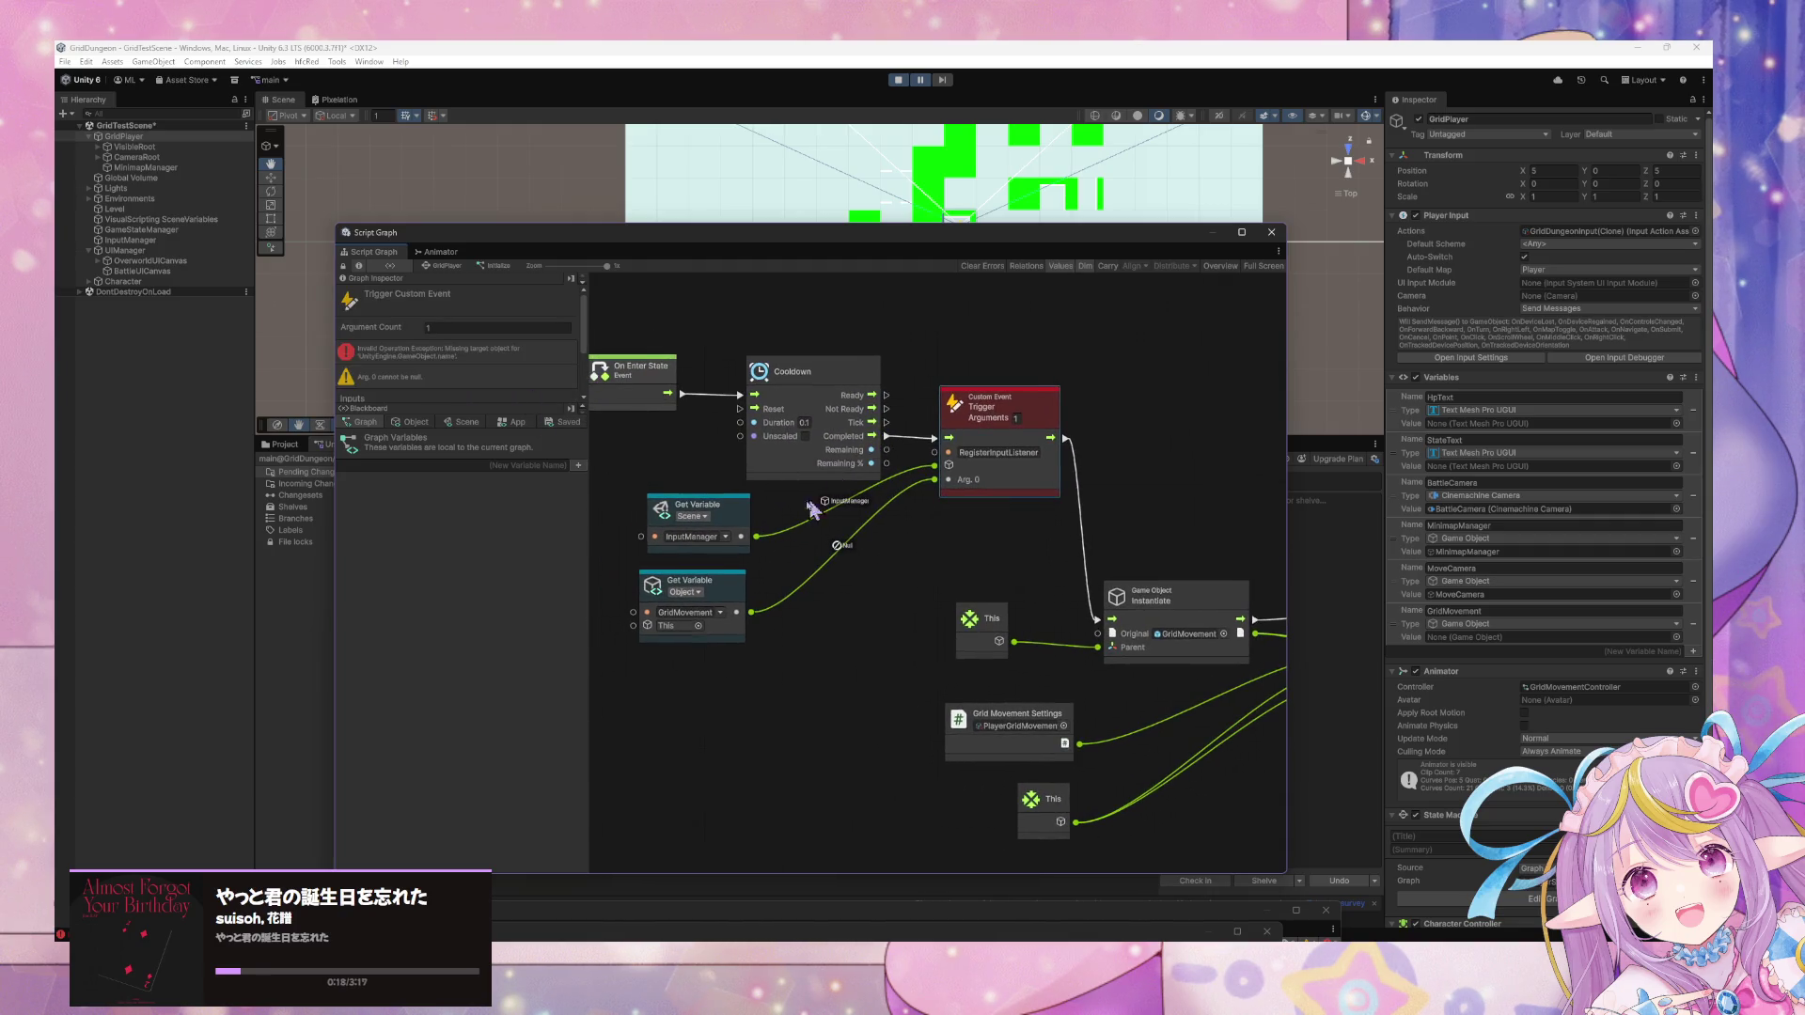
pyautogui.moveTo(1039, 455)
pyautogui.mouseDown()
pyautogui.moveTo(974, 488)
pyautogui.moveTo(936, 473)
pyautogui.moveTo(932, 445)
pyautogui.mouseUp()
pyautogui.rightClick(836, 470)
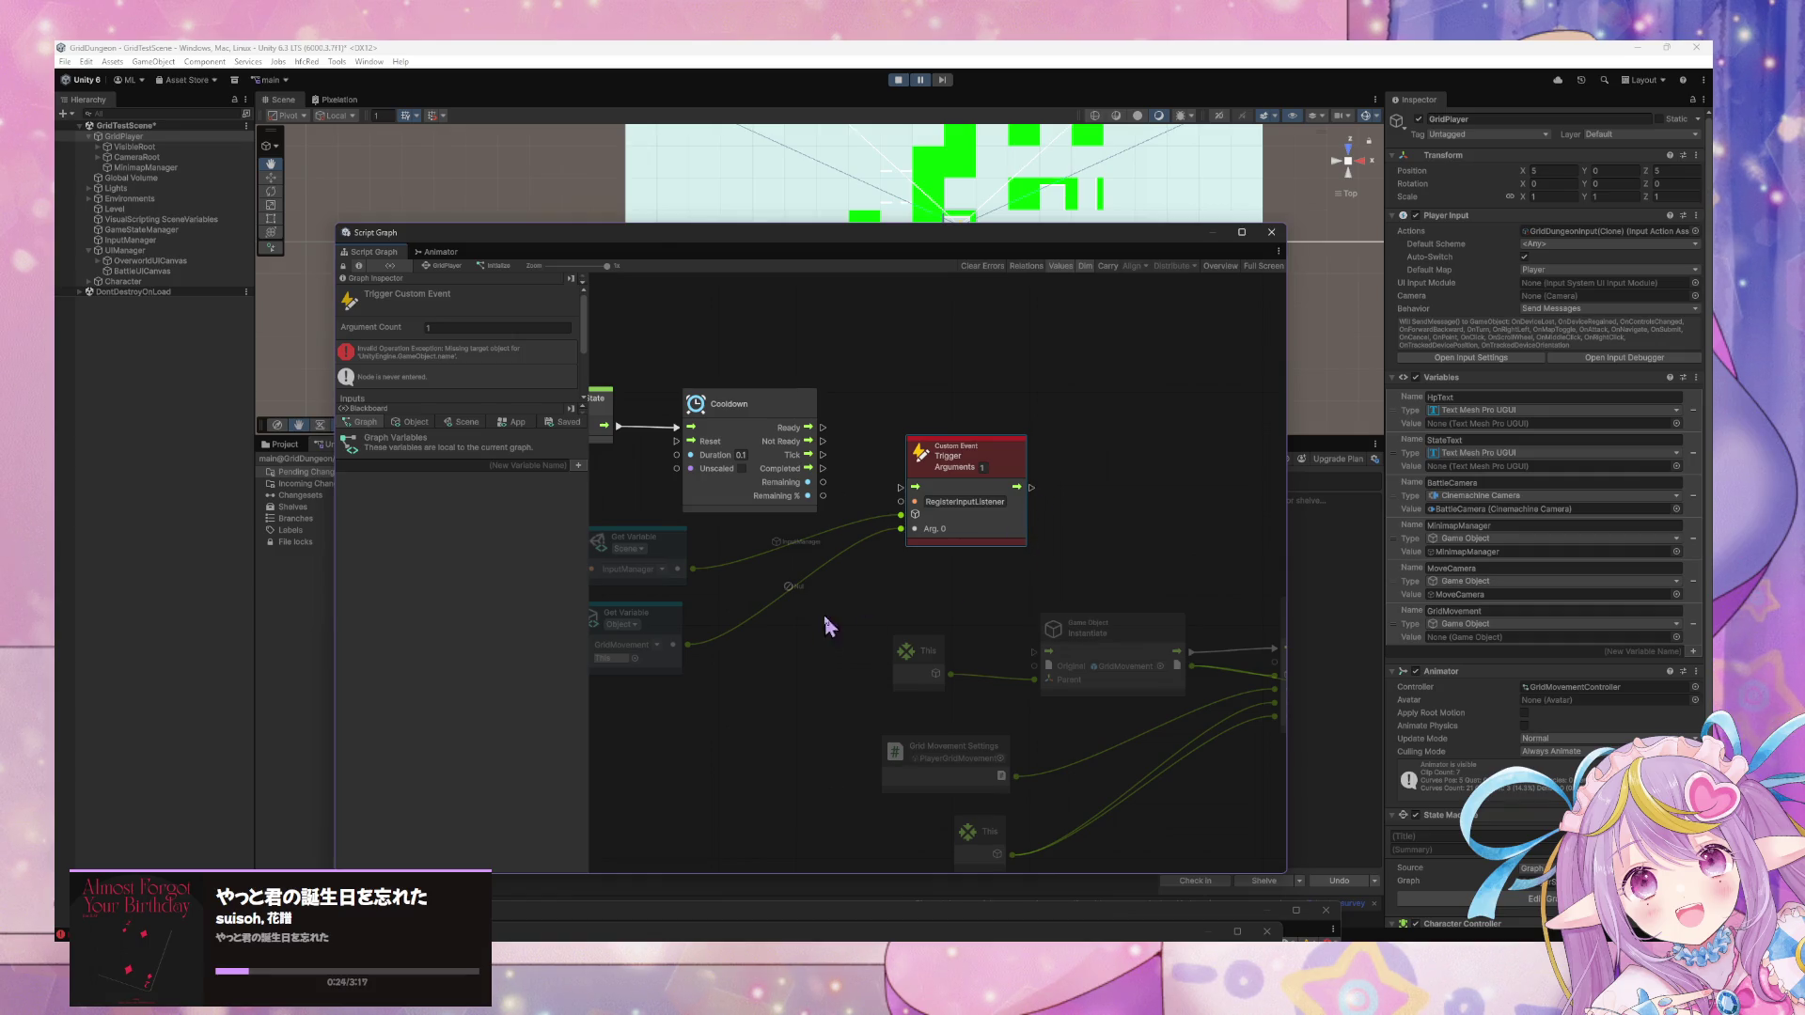
# Rearrange the graph, placing the Trigger node beside the two Get Variable nodes.
pyautogui.moveTo(781, 689)
pyautogui.mouseDown()
pyautogui.moveTo(589, 525)
pyautogui.moveTo(790, 568)
pyautogui.moveTo(1328, 517)
pyautogui.moveTo(1265, 515)
pyautogui.mouseUp()
pyautogui.moveTo(670, 448)
pyautogui.mouseDown()
pyautogui.moveTo(1354, 497)
pyautogui.moveTo(1202, 489)
pyautogui.mouseUp()
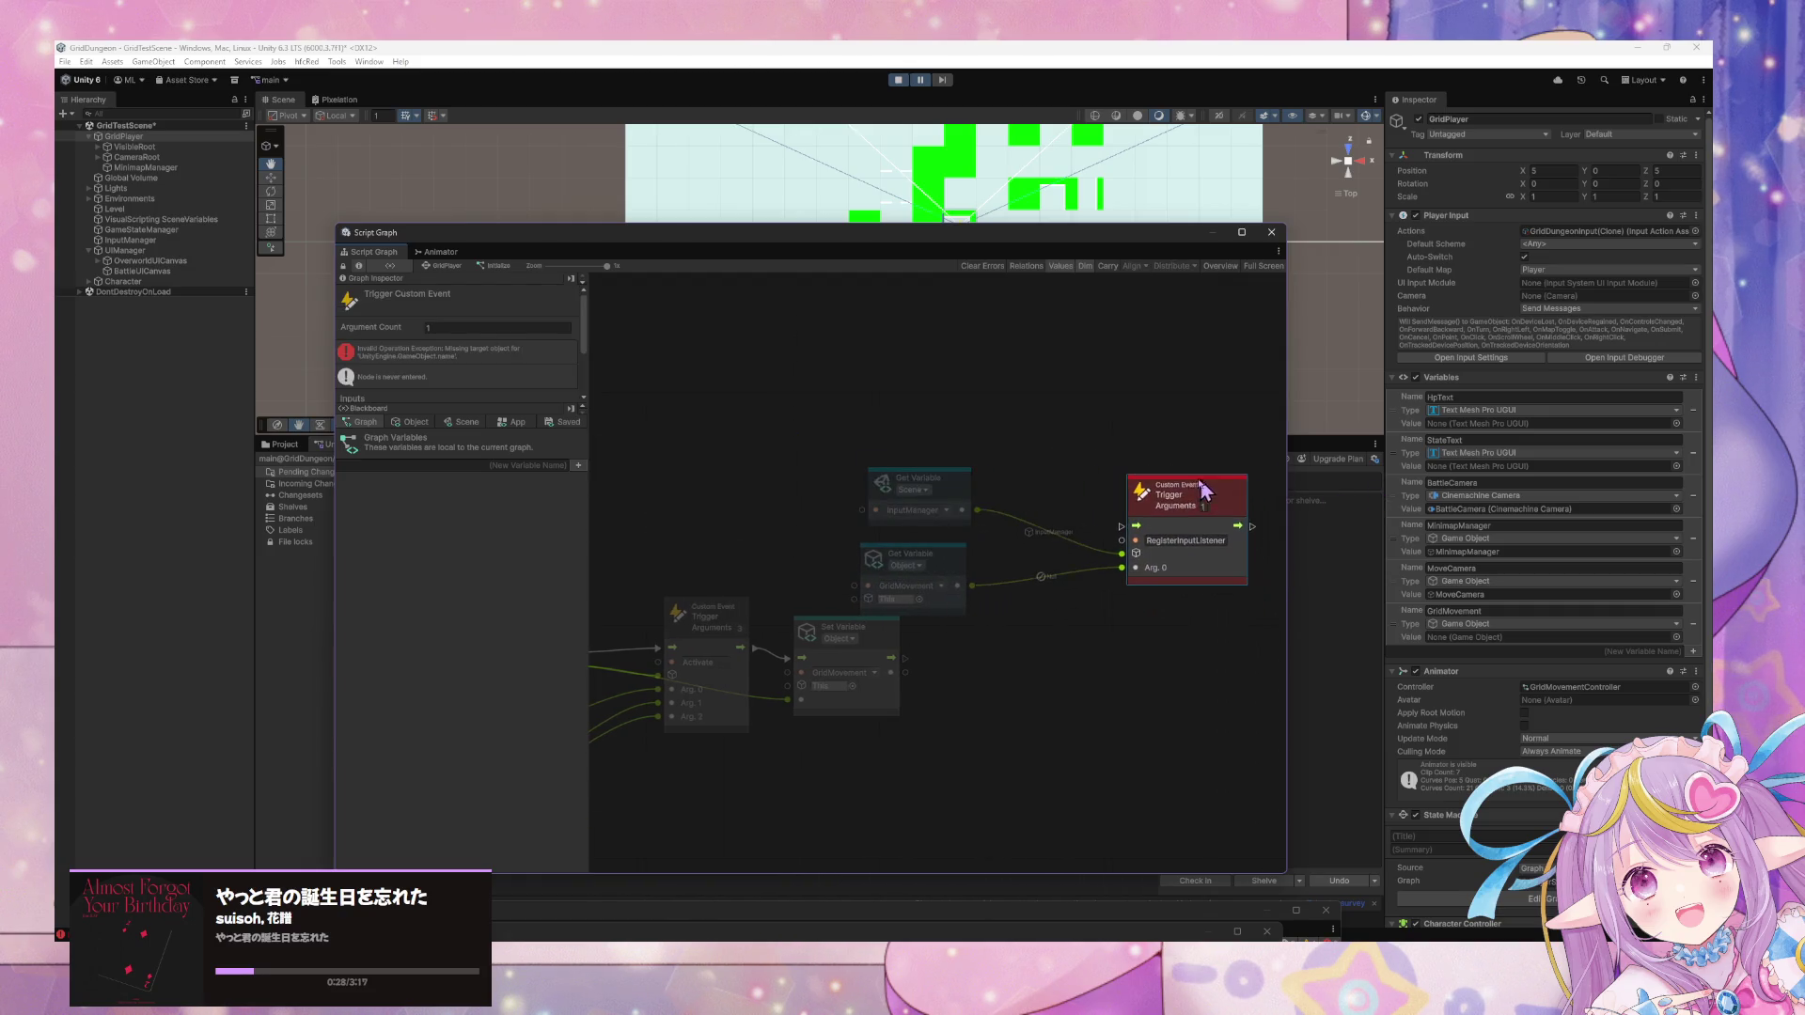
pyautogui.moveTo(990, 635); pyautogui.dragTo(849, 466)
pyautogui.moveTo(954, 504); pyautogui.dragTo(963, 759)
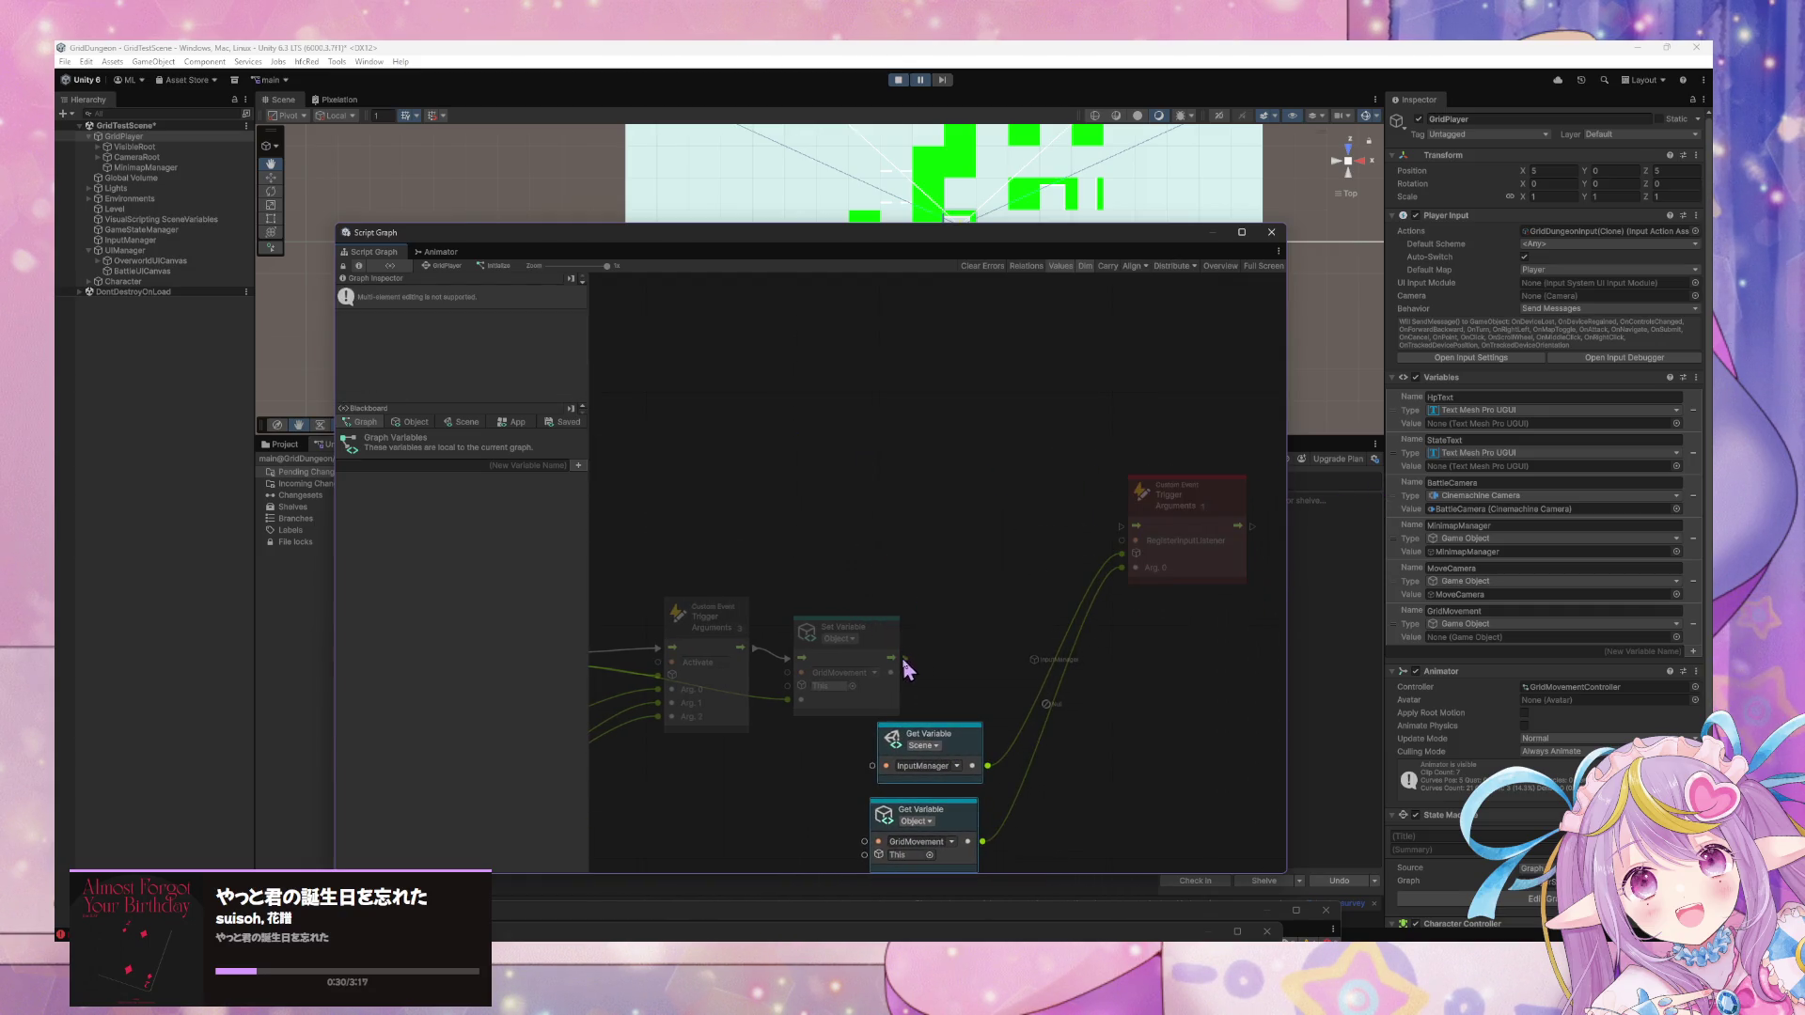
pyautogui.moveTo(1200, 497)
pyautogui.mouseDown()
pyautogui.moveTo(1166, 602)
pyautogui.moveTo(1105, 646)
pyautogui.mouseUp()
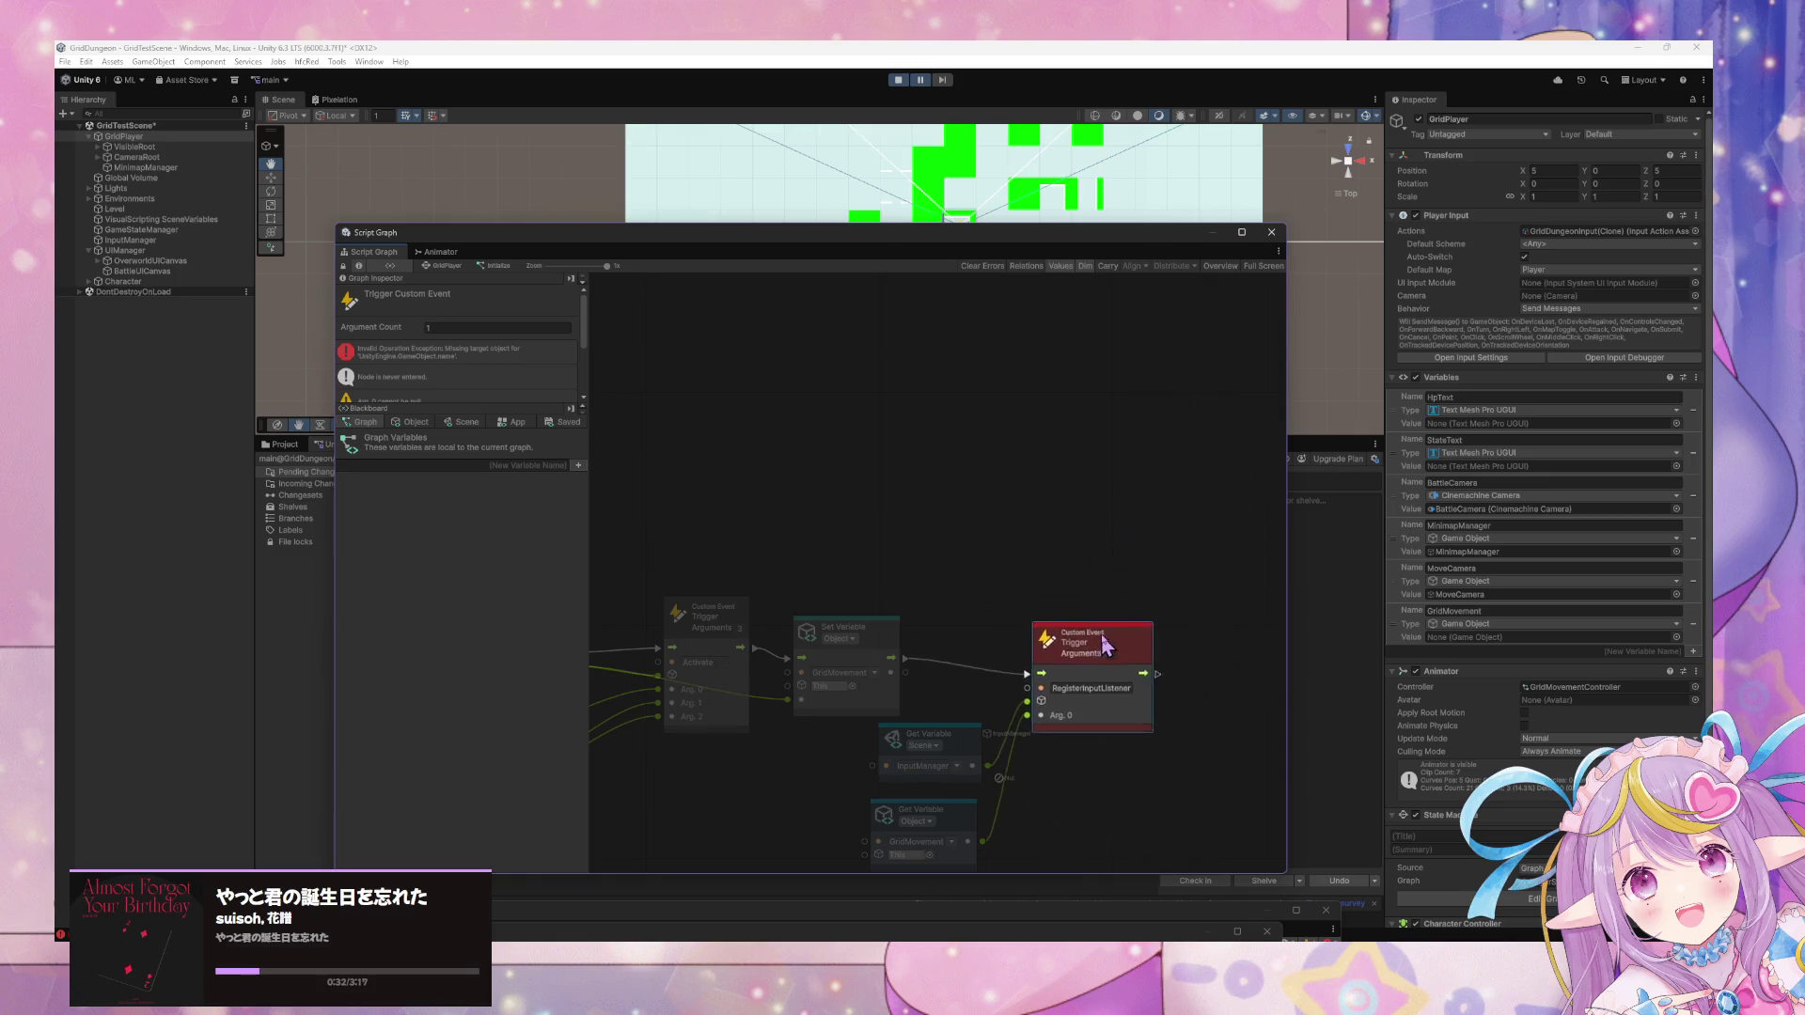
pyautogui.hscroll(-5, 1229, 495)
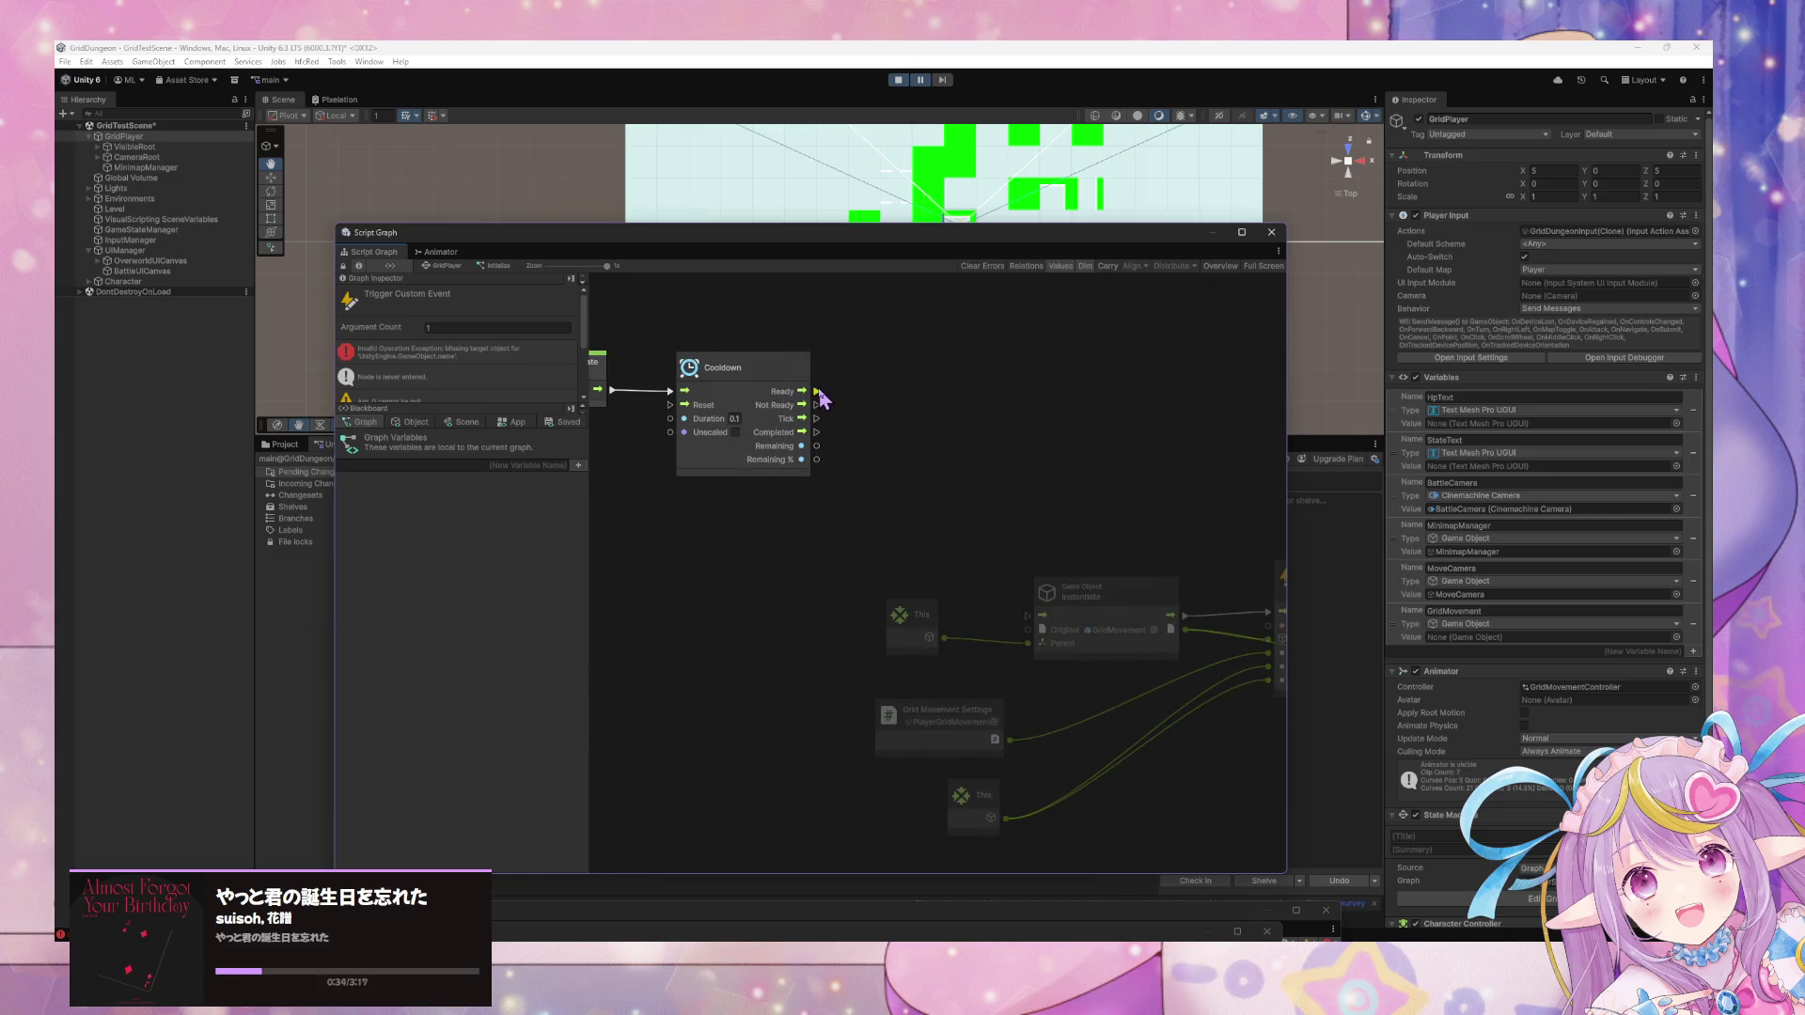
# Stop play mode, wire Cooldown's Completed output to Instantiate, and restart play mode.
pyautogui.moveTo(817, 393); pyautogui.dragTo(1032, 614)
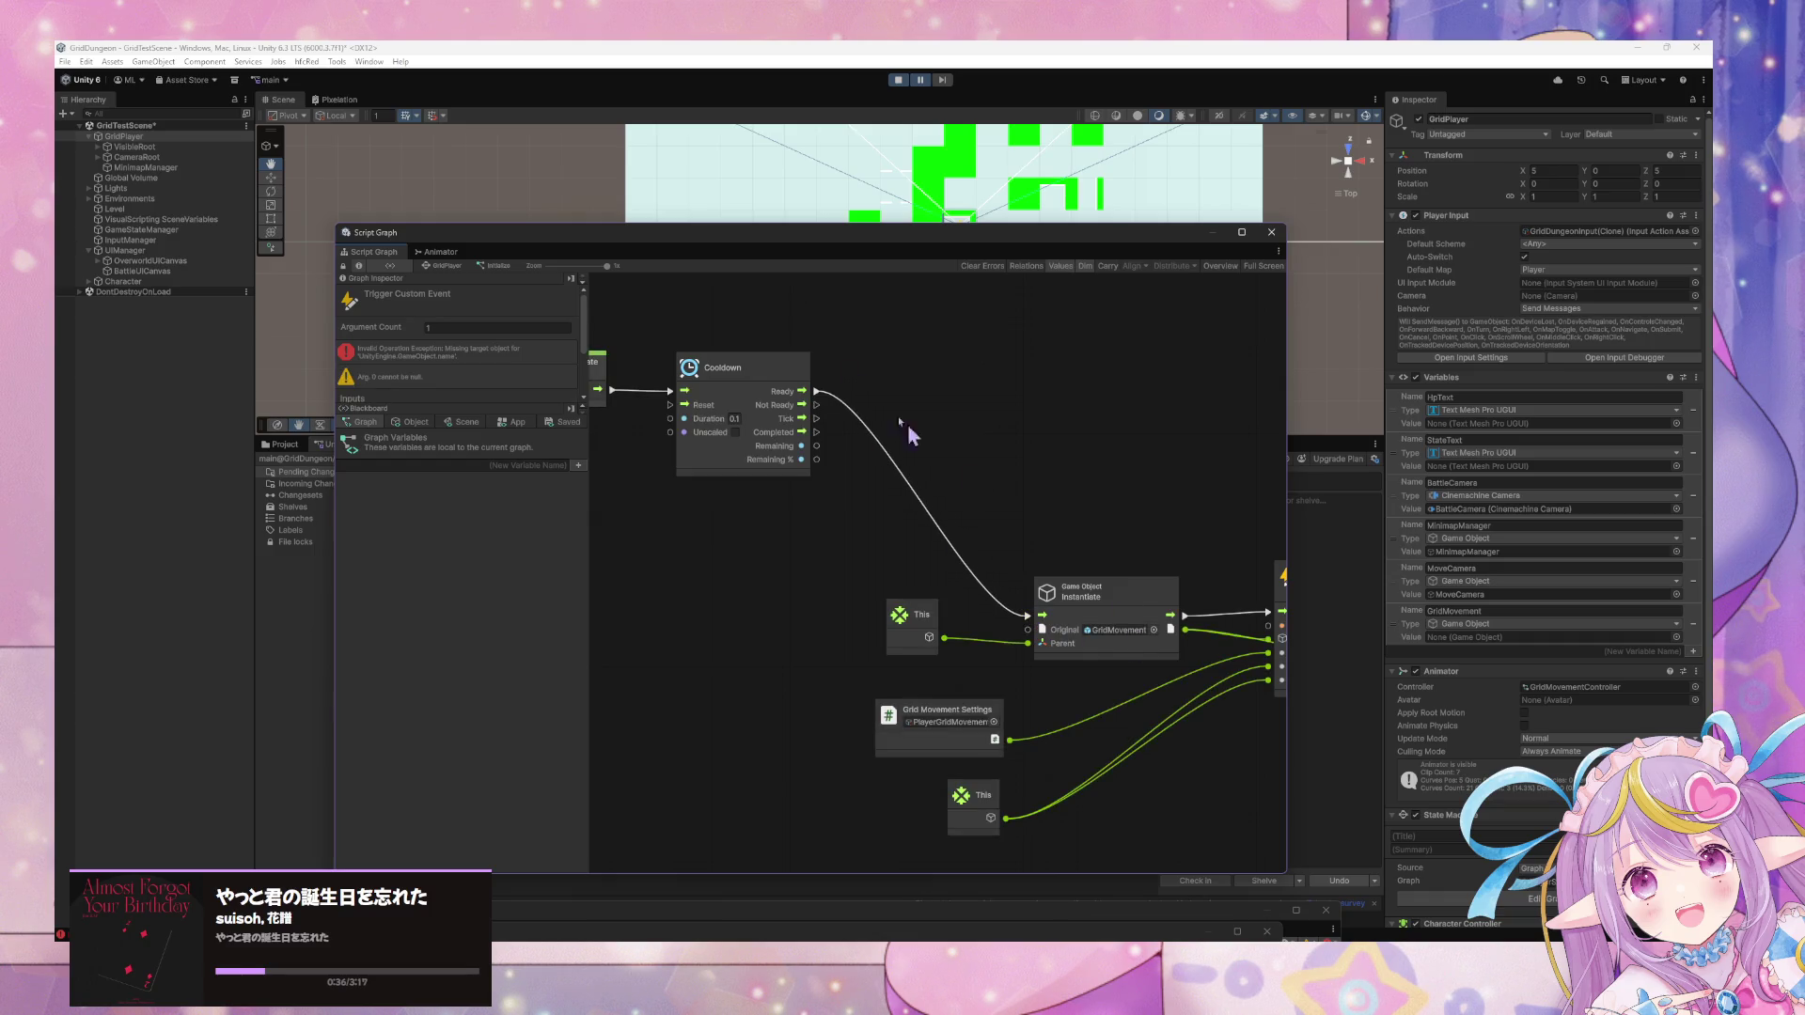
pyautogui.click(898, 80)
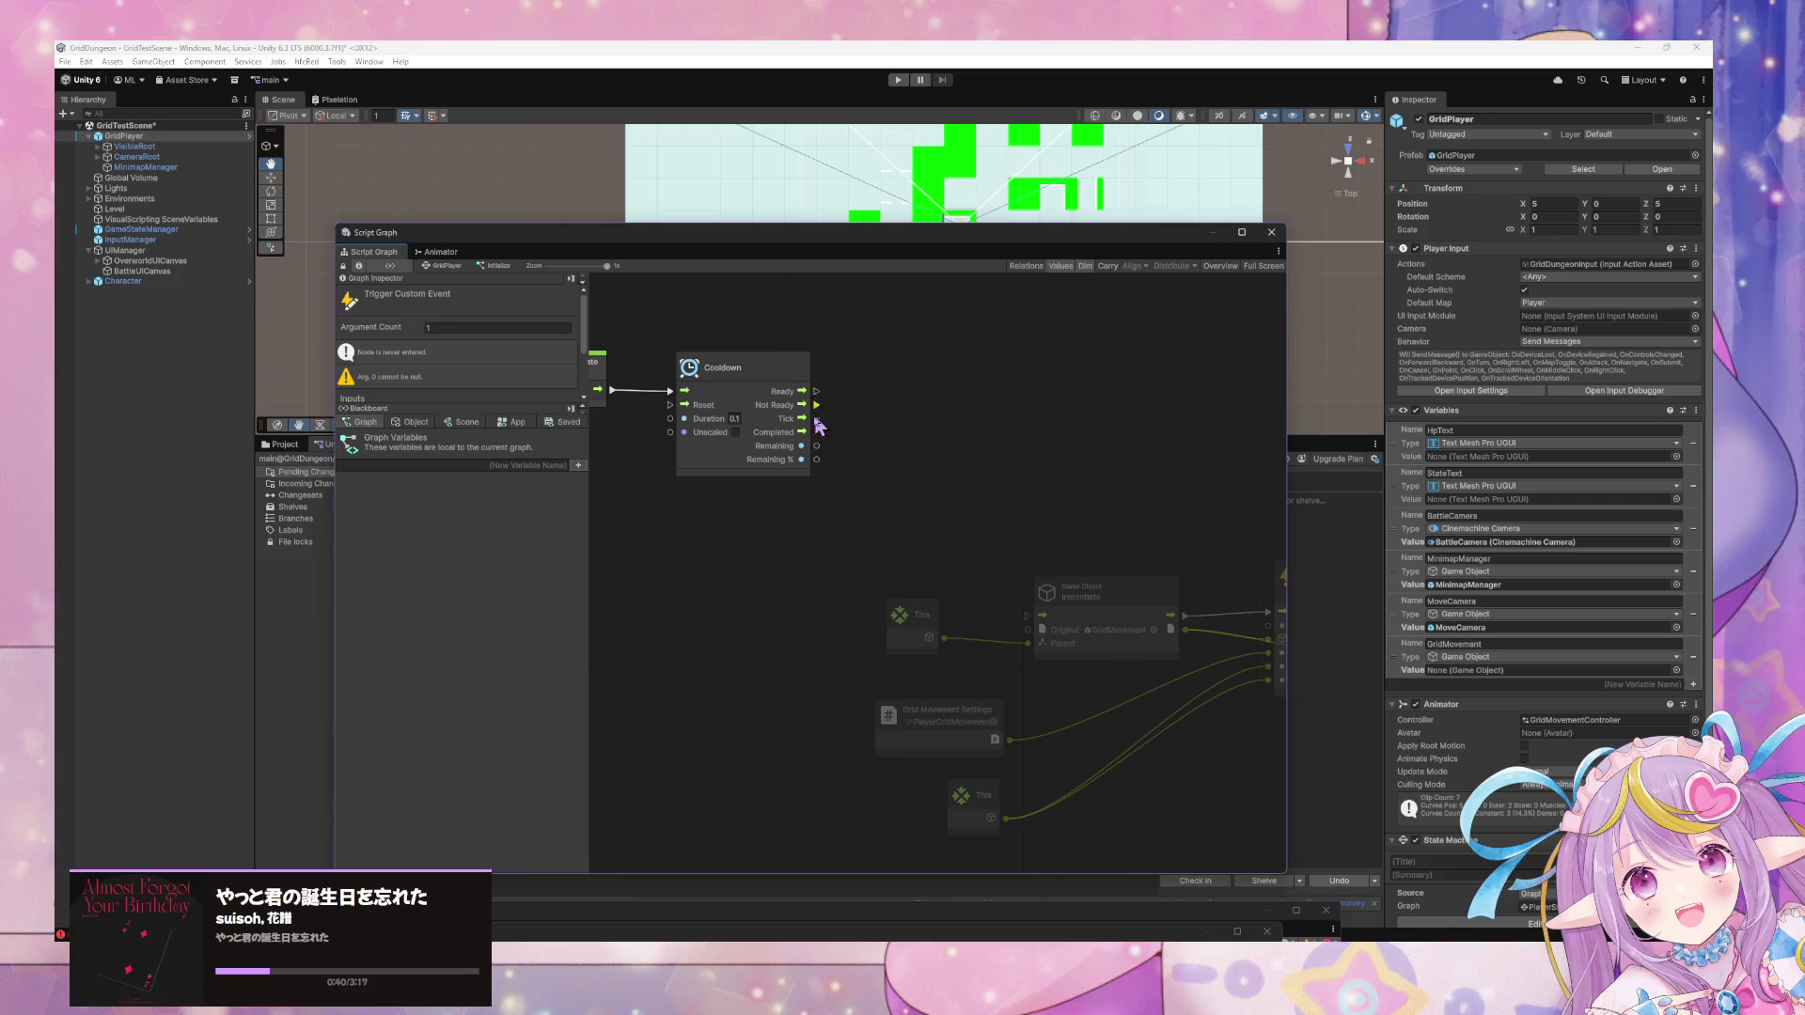
pyautogui.moveTo(816, 432); pyautogui.dragTo(846, 458)
pyautogui.click(1041, 615)
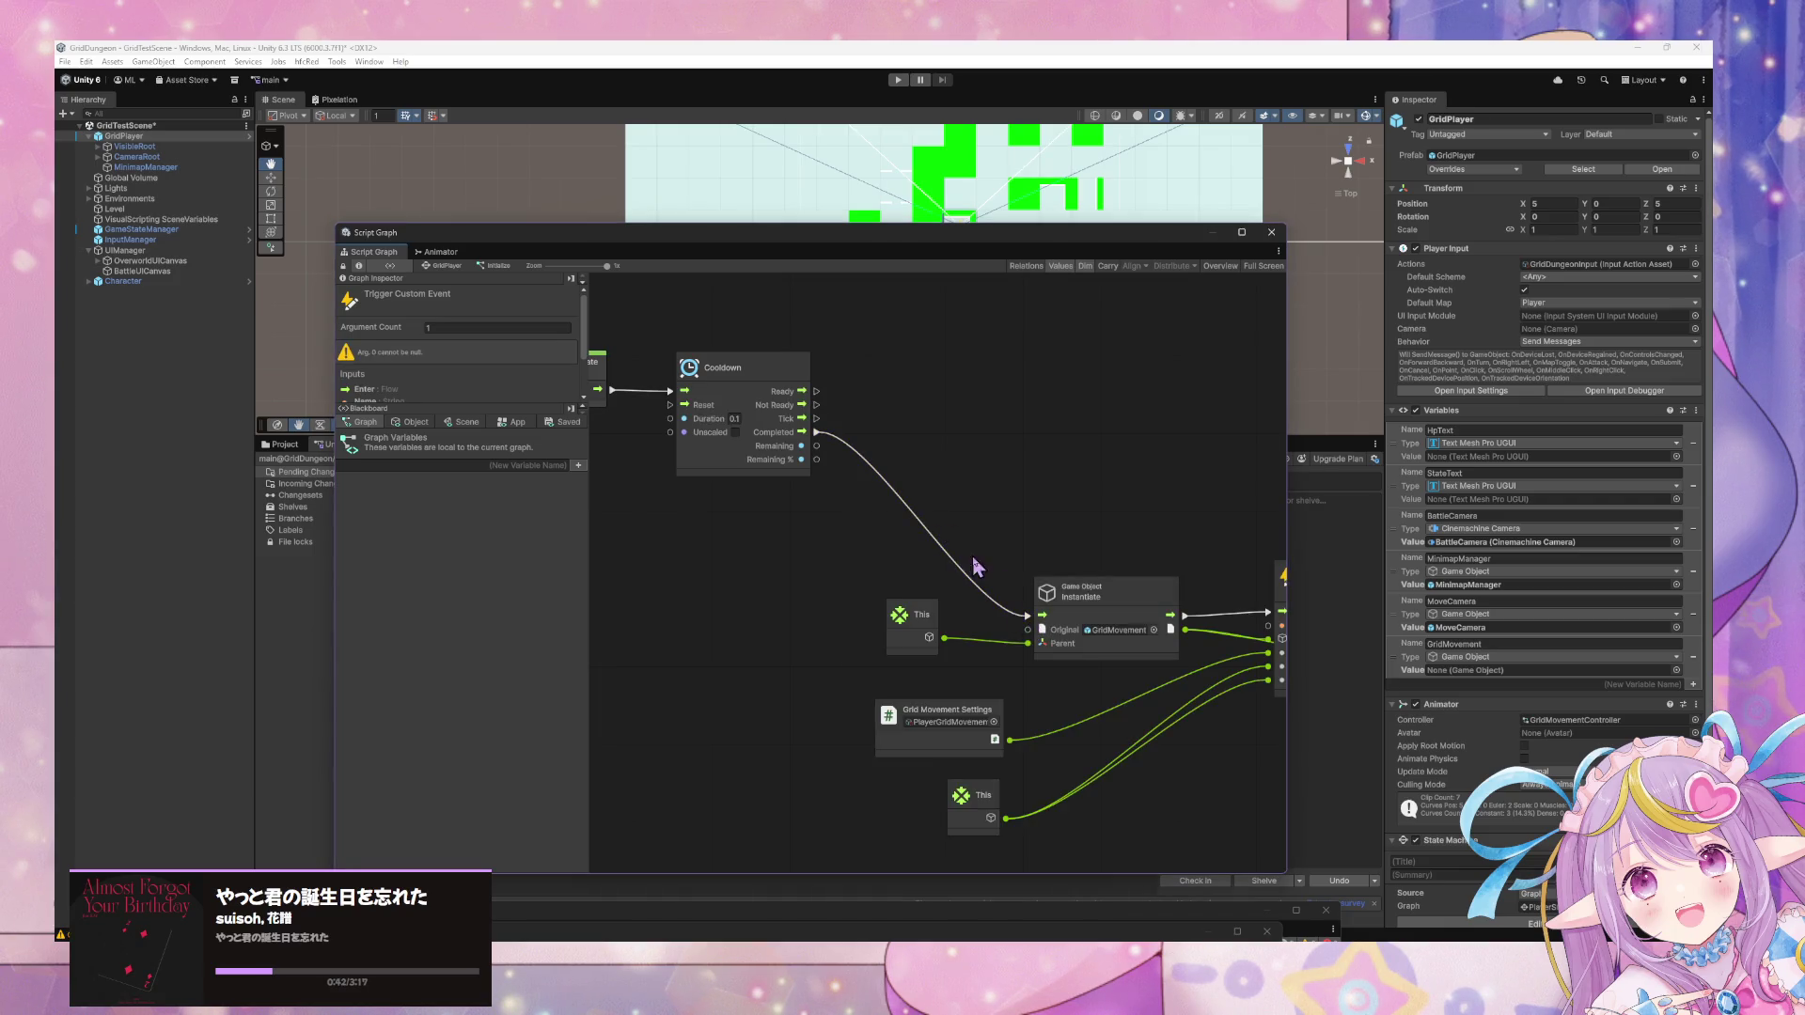
pyautogui.click(905, 83)
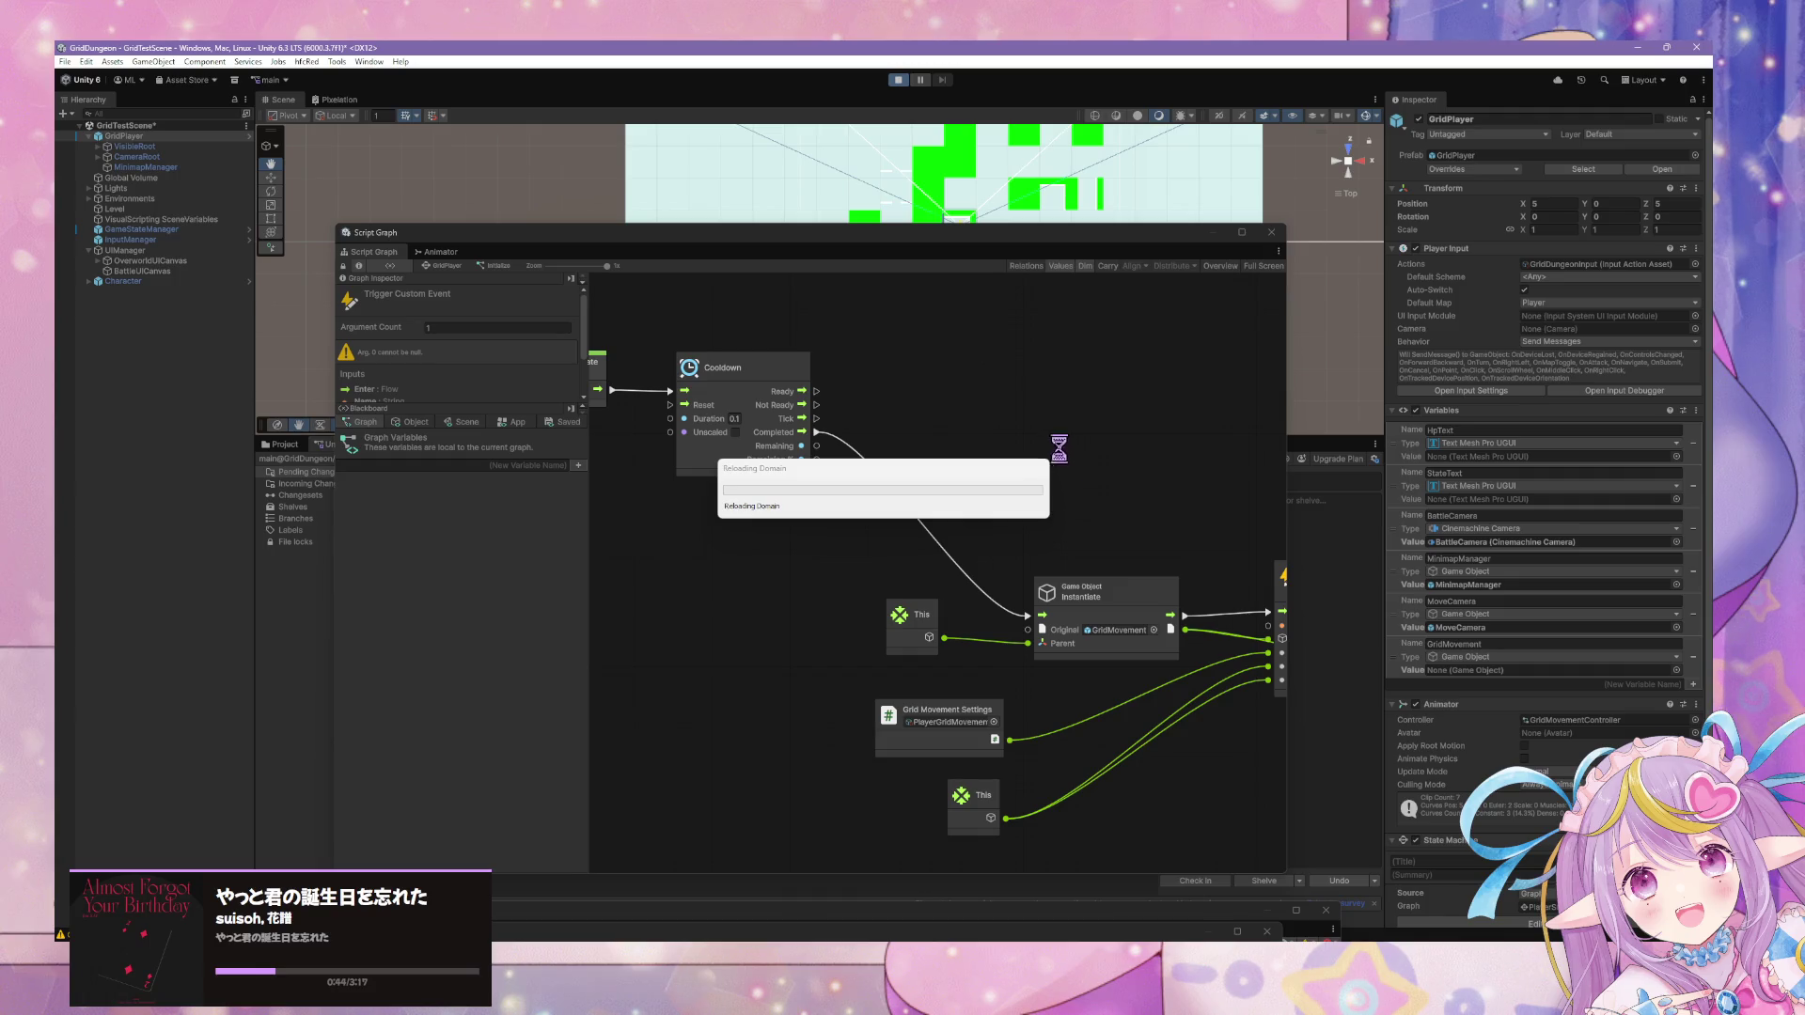
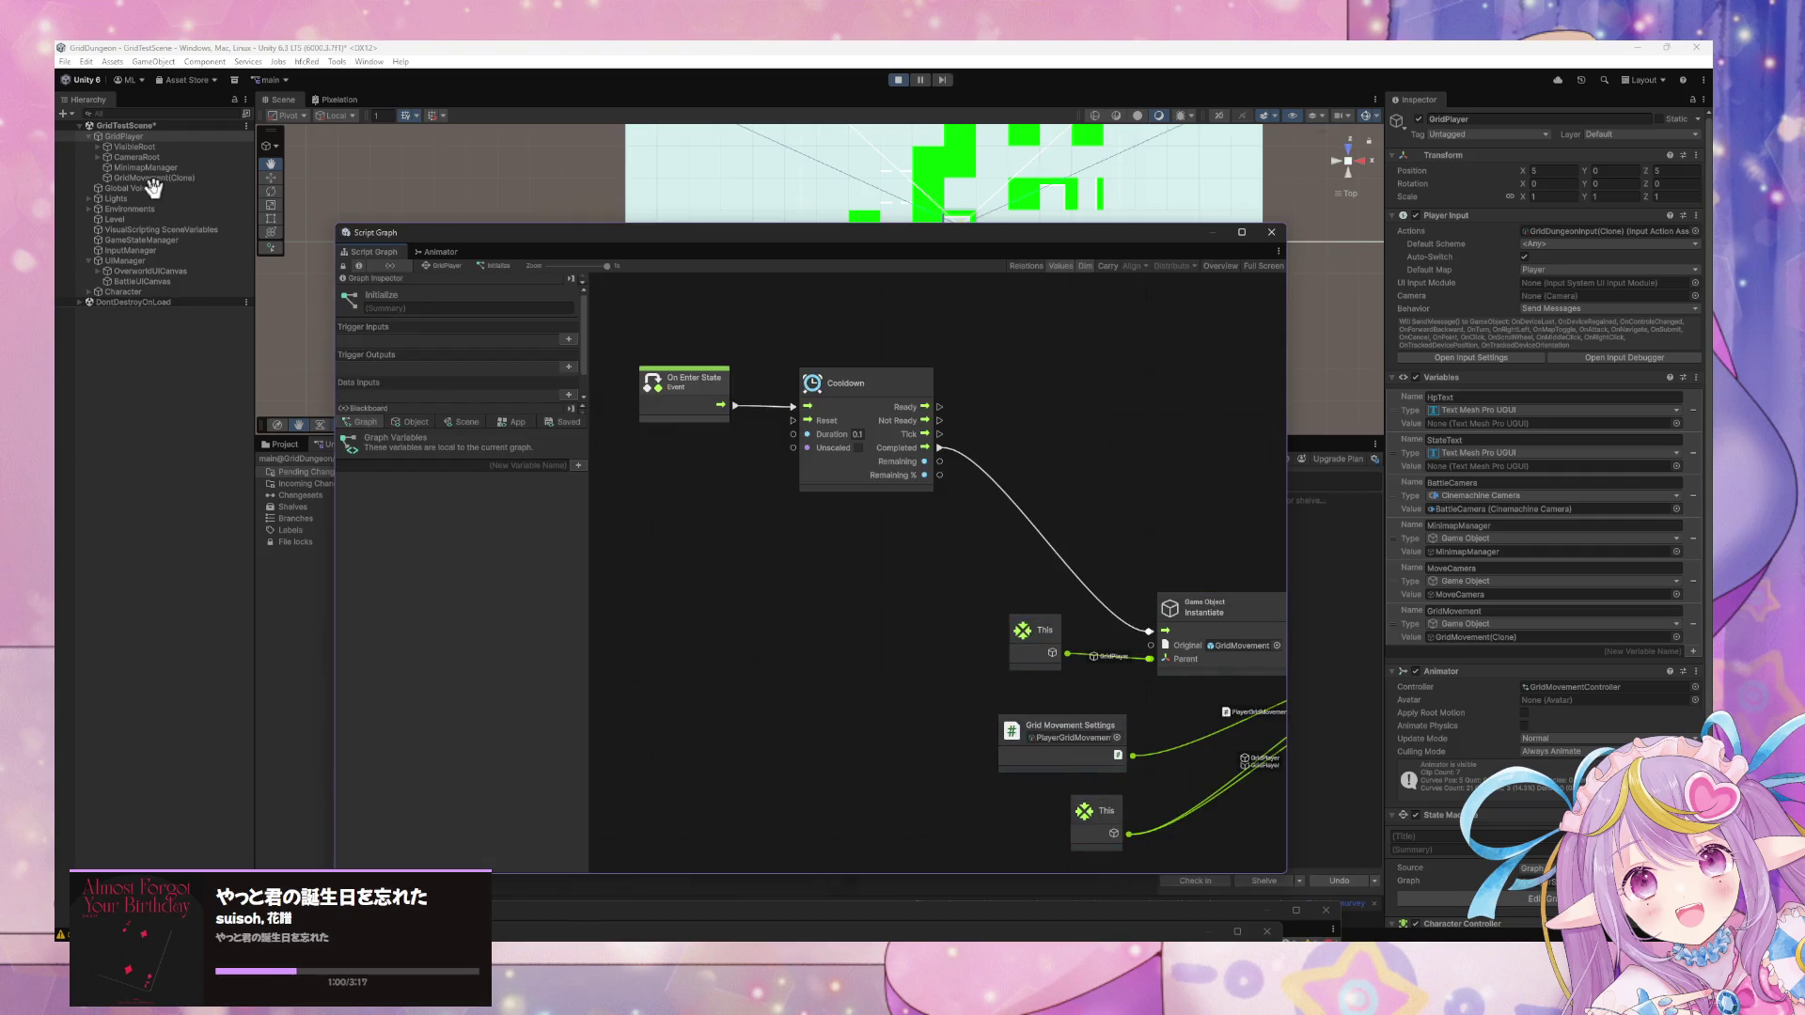
# Move the Script Graph window aside to view the scene, then put it back.
pyautogui.hscroll(1, 1016, 604)
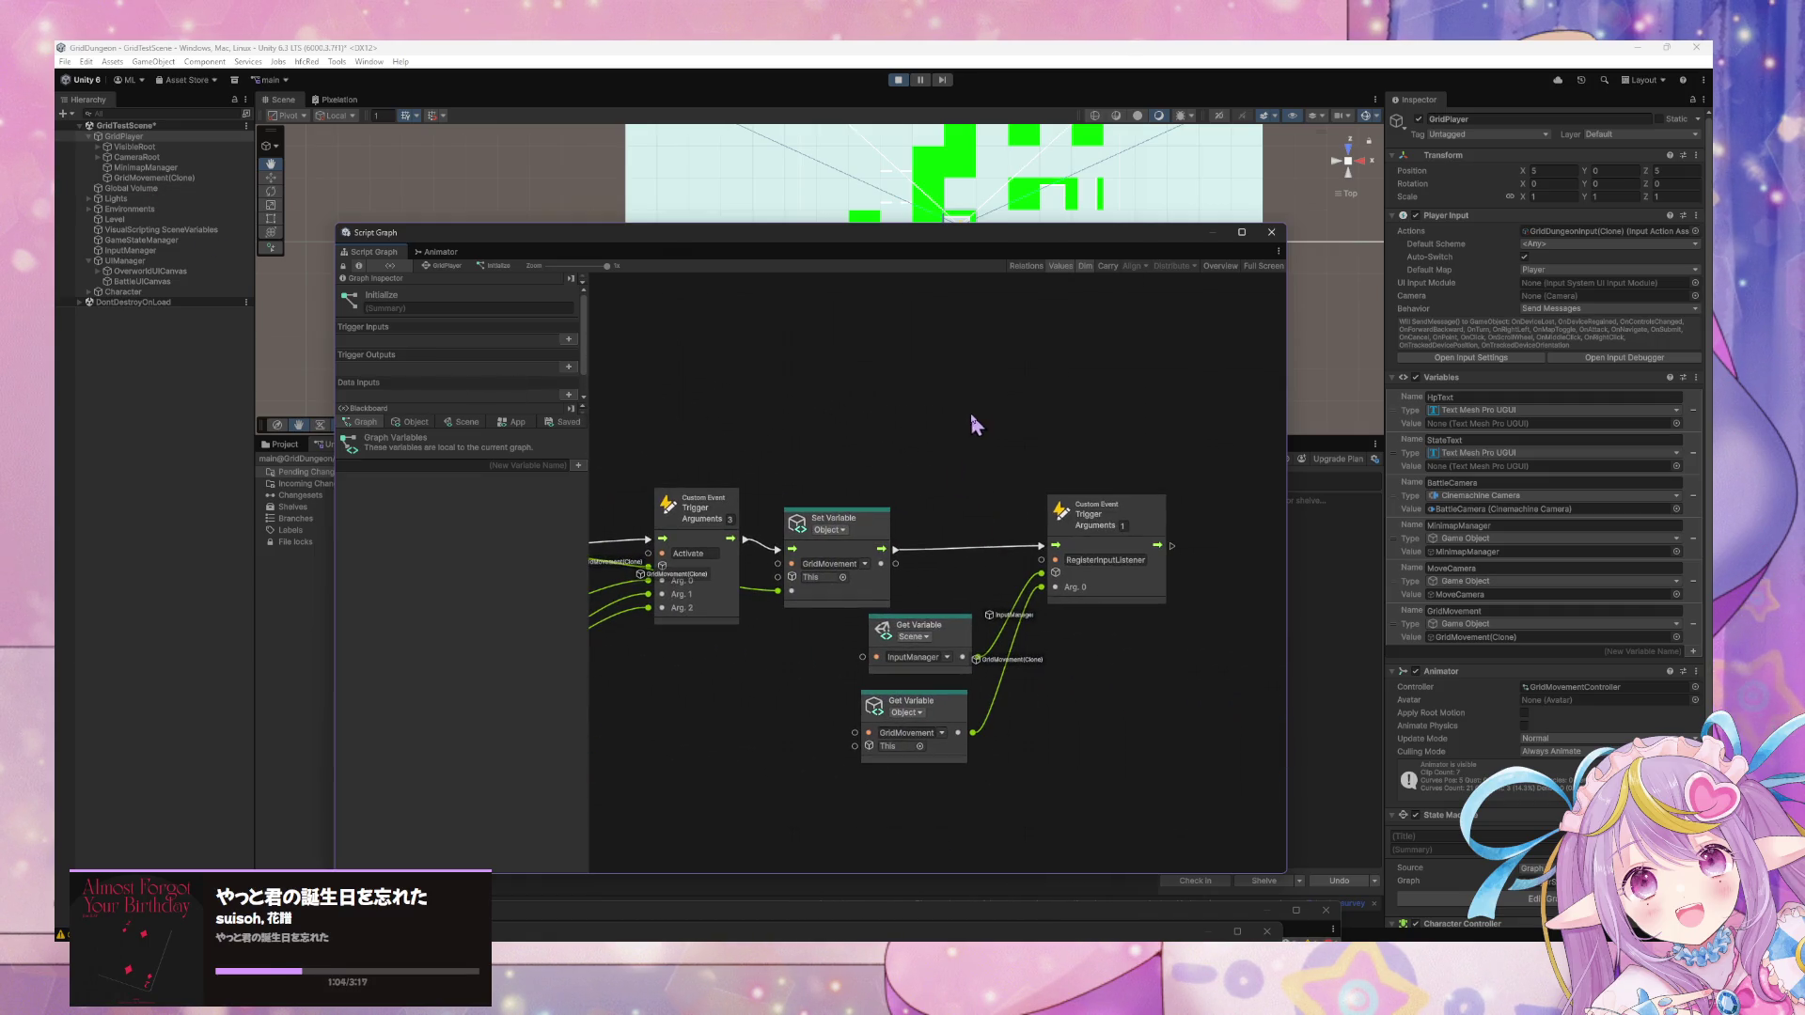
pyautogui.moveTo(872, 235)
pyautogui.mouseDown()
pyautogui.moveTo(674, 589)
pyautogui.moveTo(892, 685)
pyautogui.moveTo(855, 393)
pyautogui.moveTo(799, 409)
pyautogui.mouseUp()
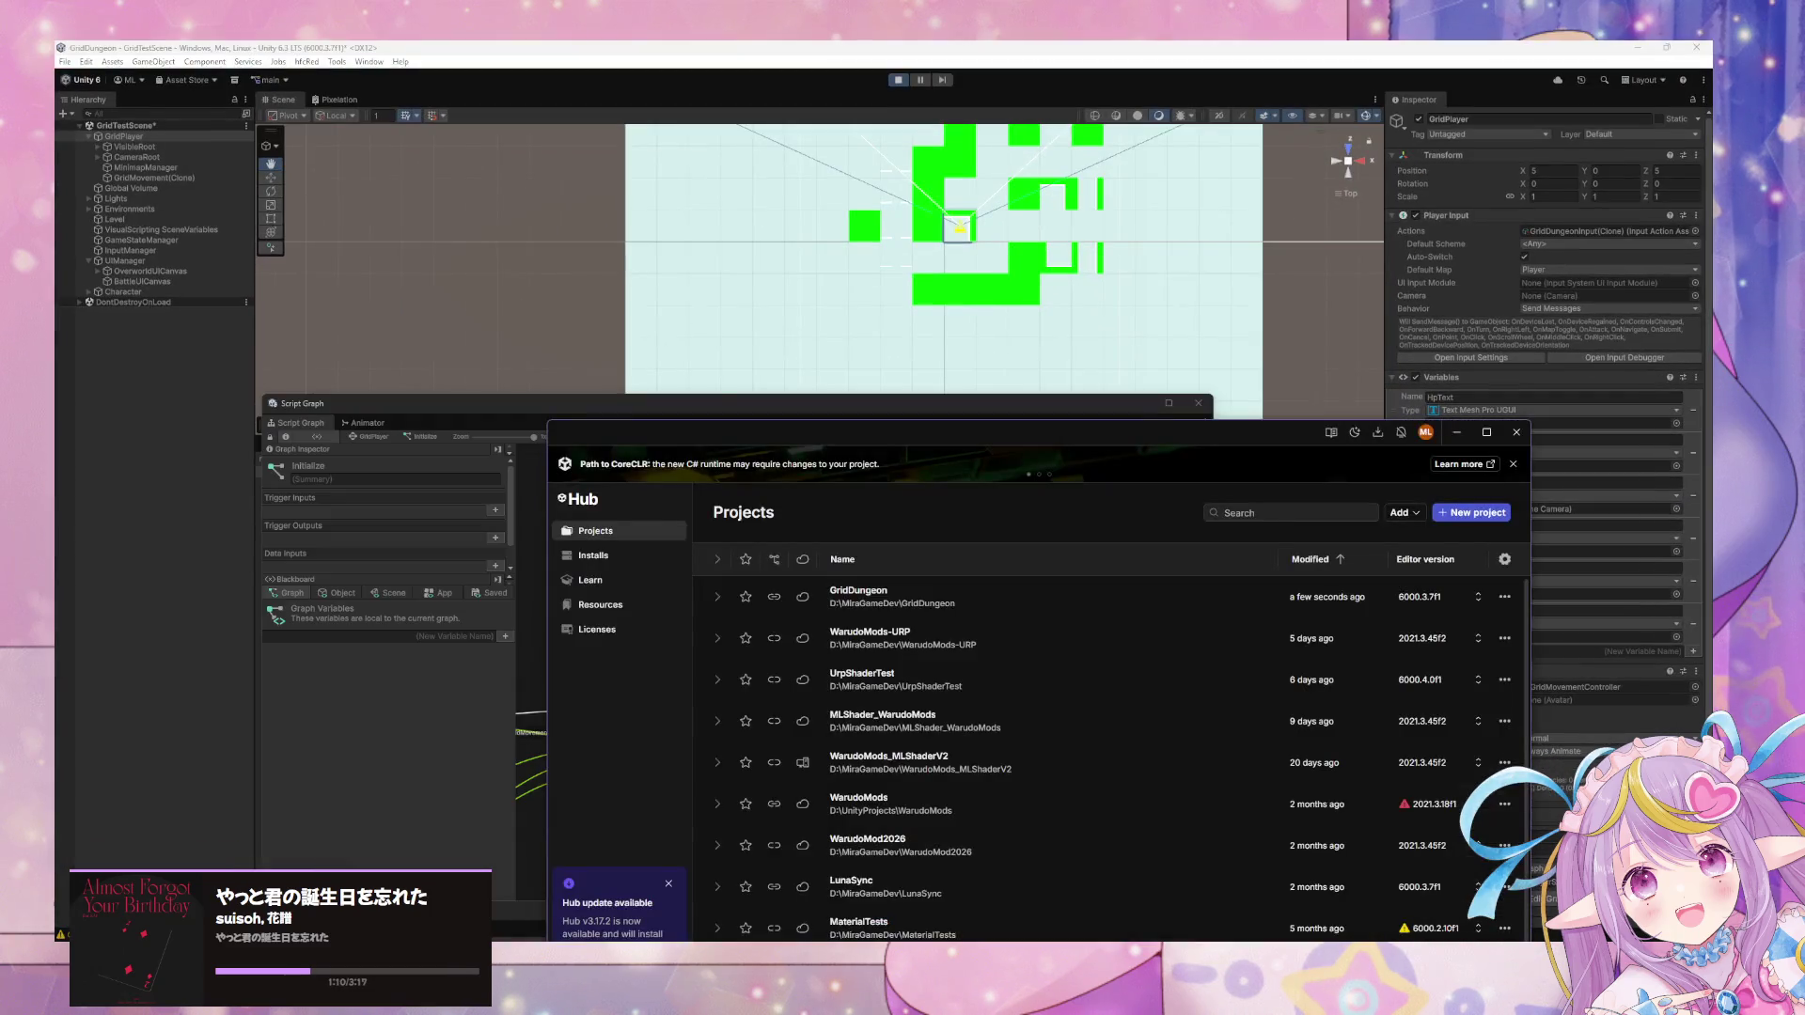
pyautogui.moveTo(1051, 399)
pyautogui.mouseDown()
pyautogui.moveTo(1164, 685)
pyautogui.moveTo(1272, 259)
pyautogui.moveTo(1254, 238)
pyautogui.mouseUp()
# Read the Console's NullReferenceException and input warning, then bring the Script Graph back to front.
pyautogui.moveTo(524, 933); pyautogui.dragTo(470, 393)
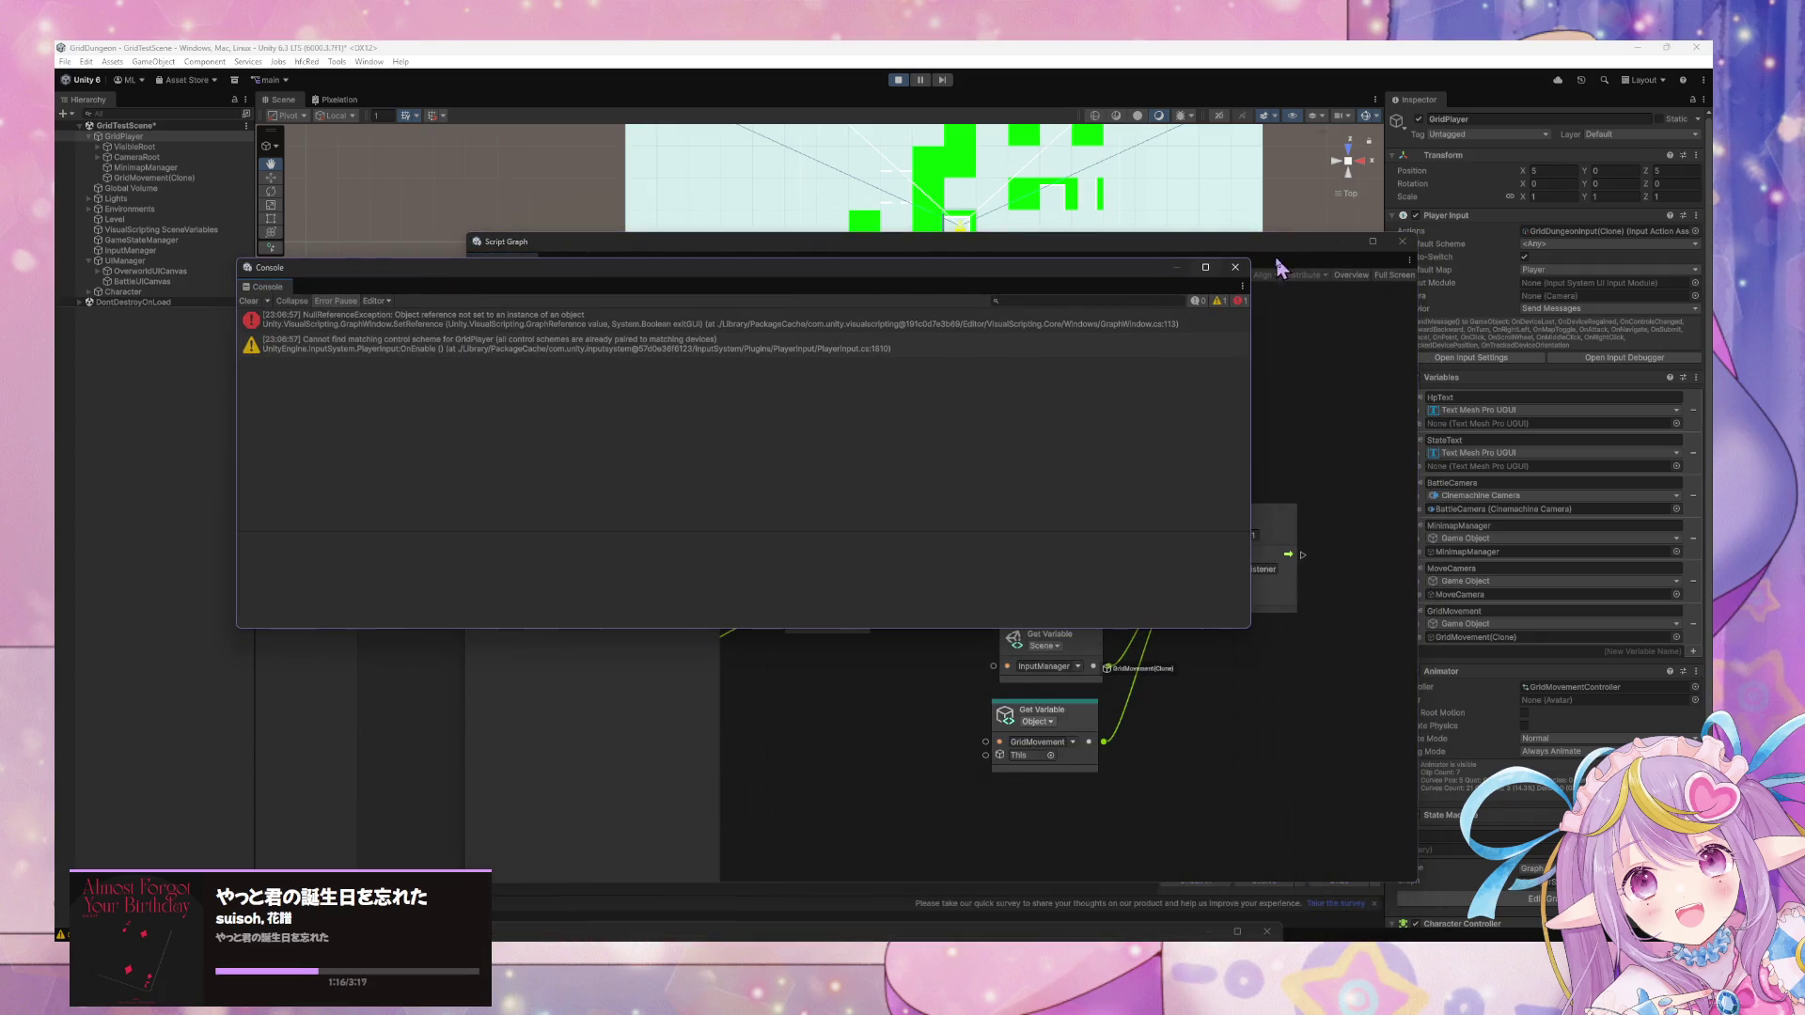
pyautogui.click(1270, 268)
pyautogui.click(369, 62)
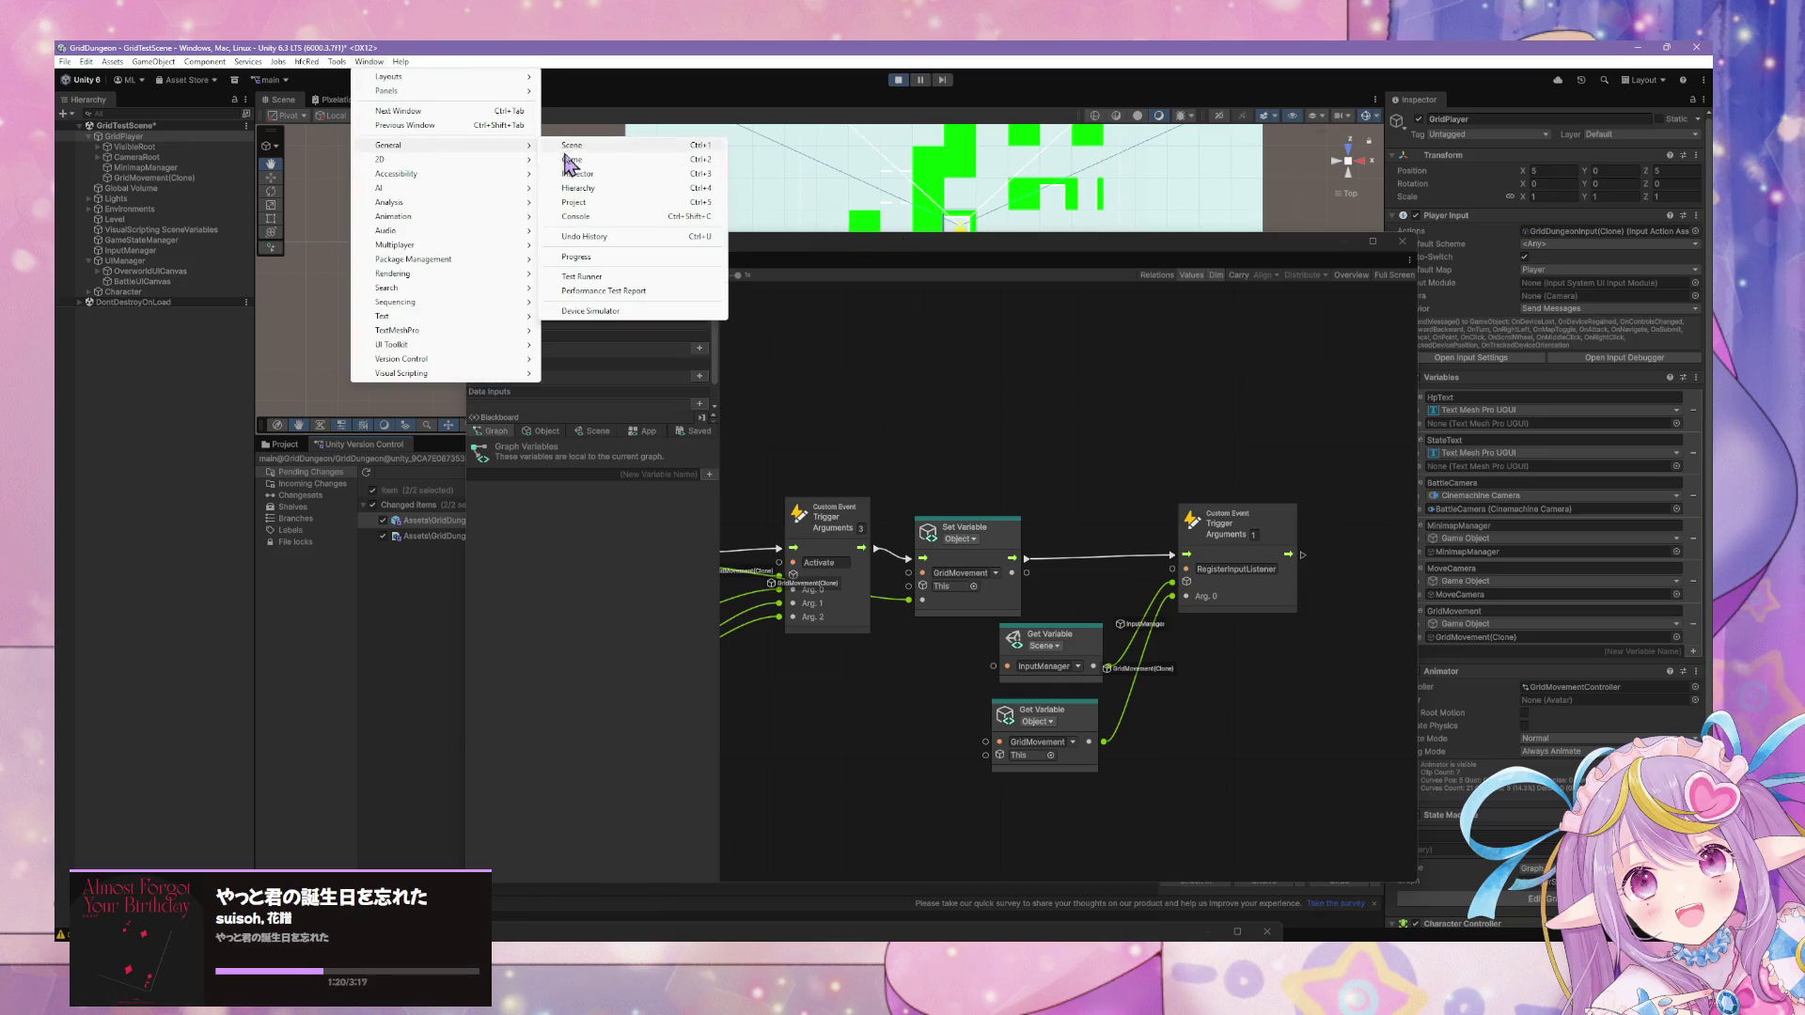
pyautogui.click(738, 346)
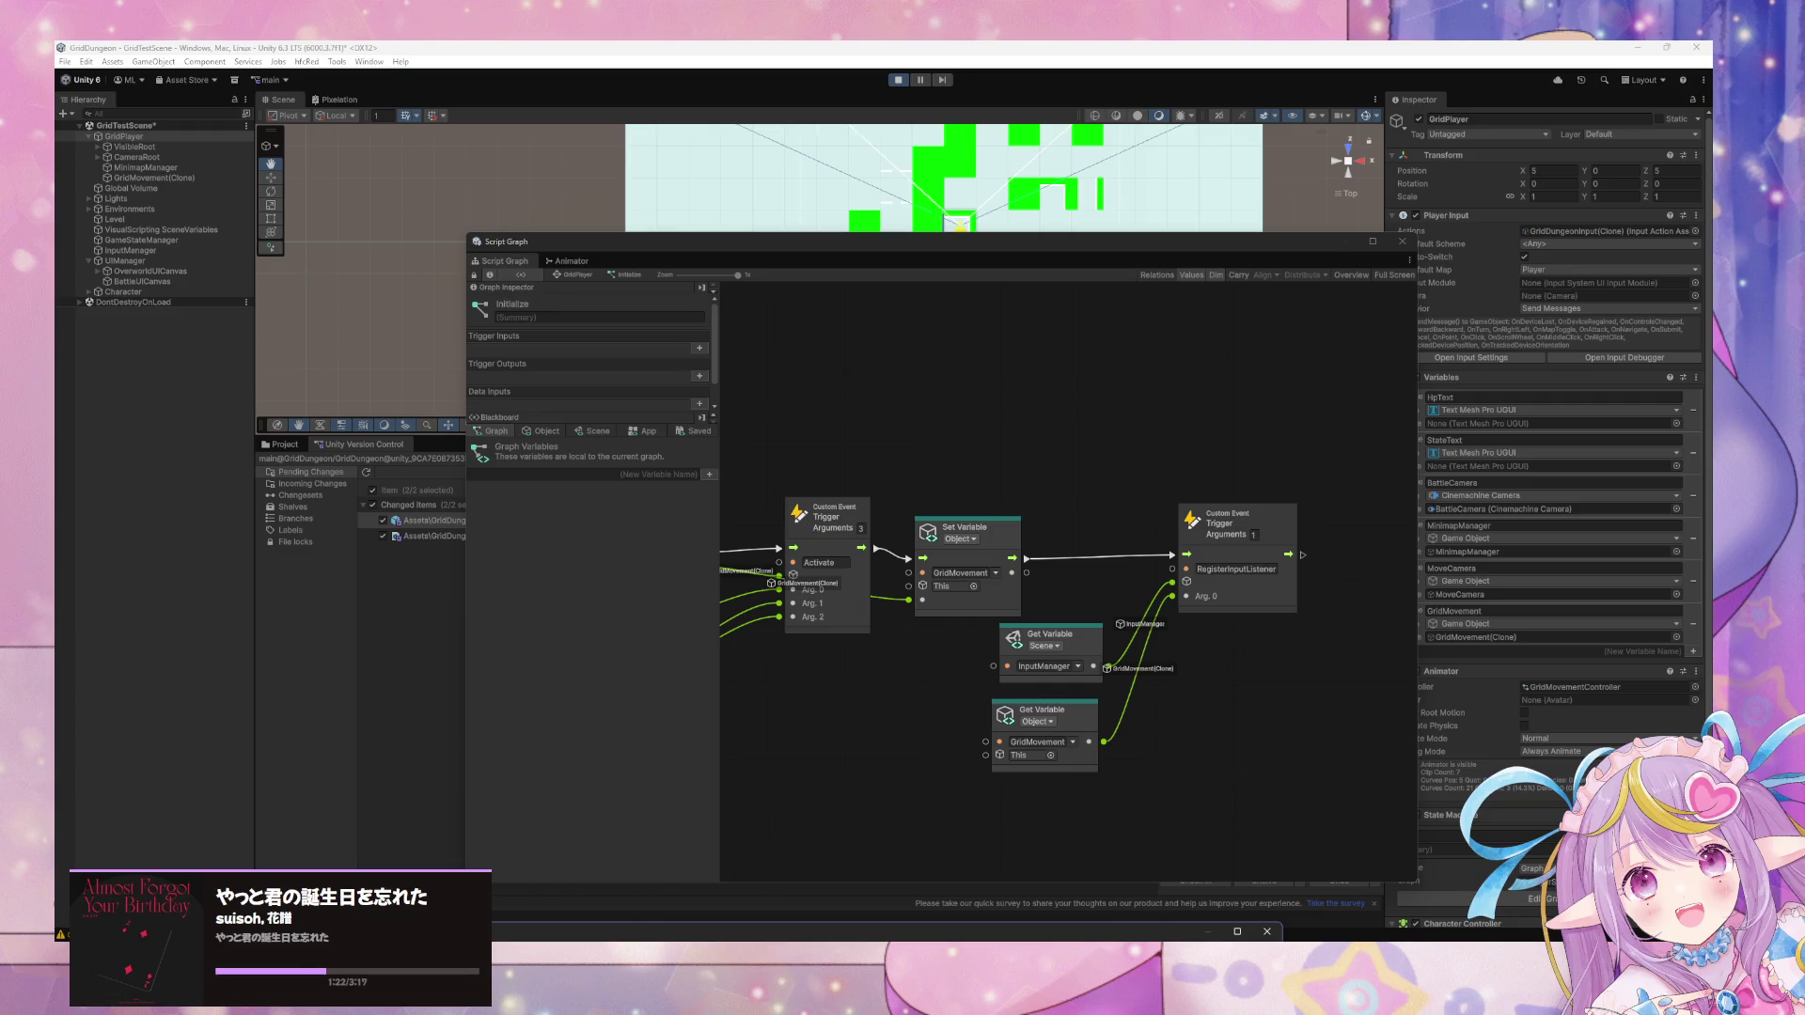
# Start Play mode and walk the player forward, turning right down the first corridor.
pyautogui.hotkey('ctrl', '2')
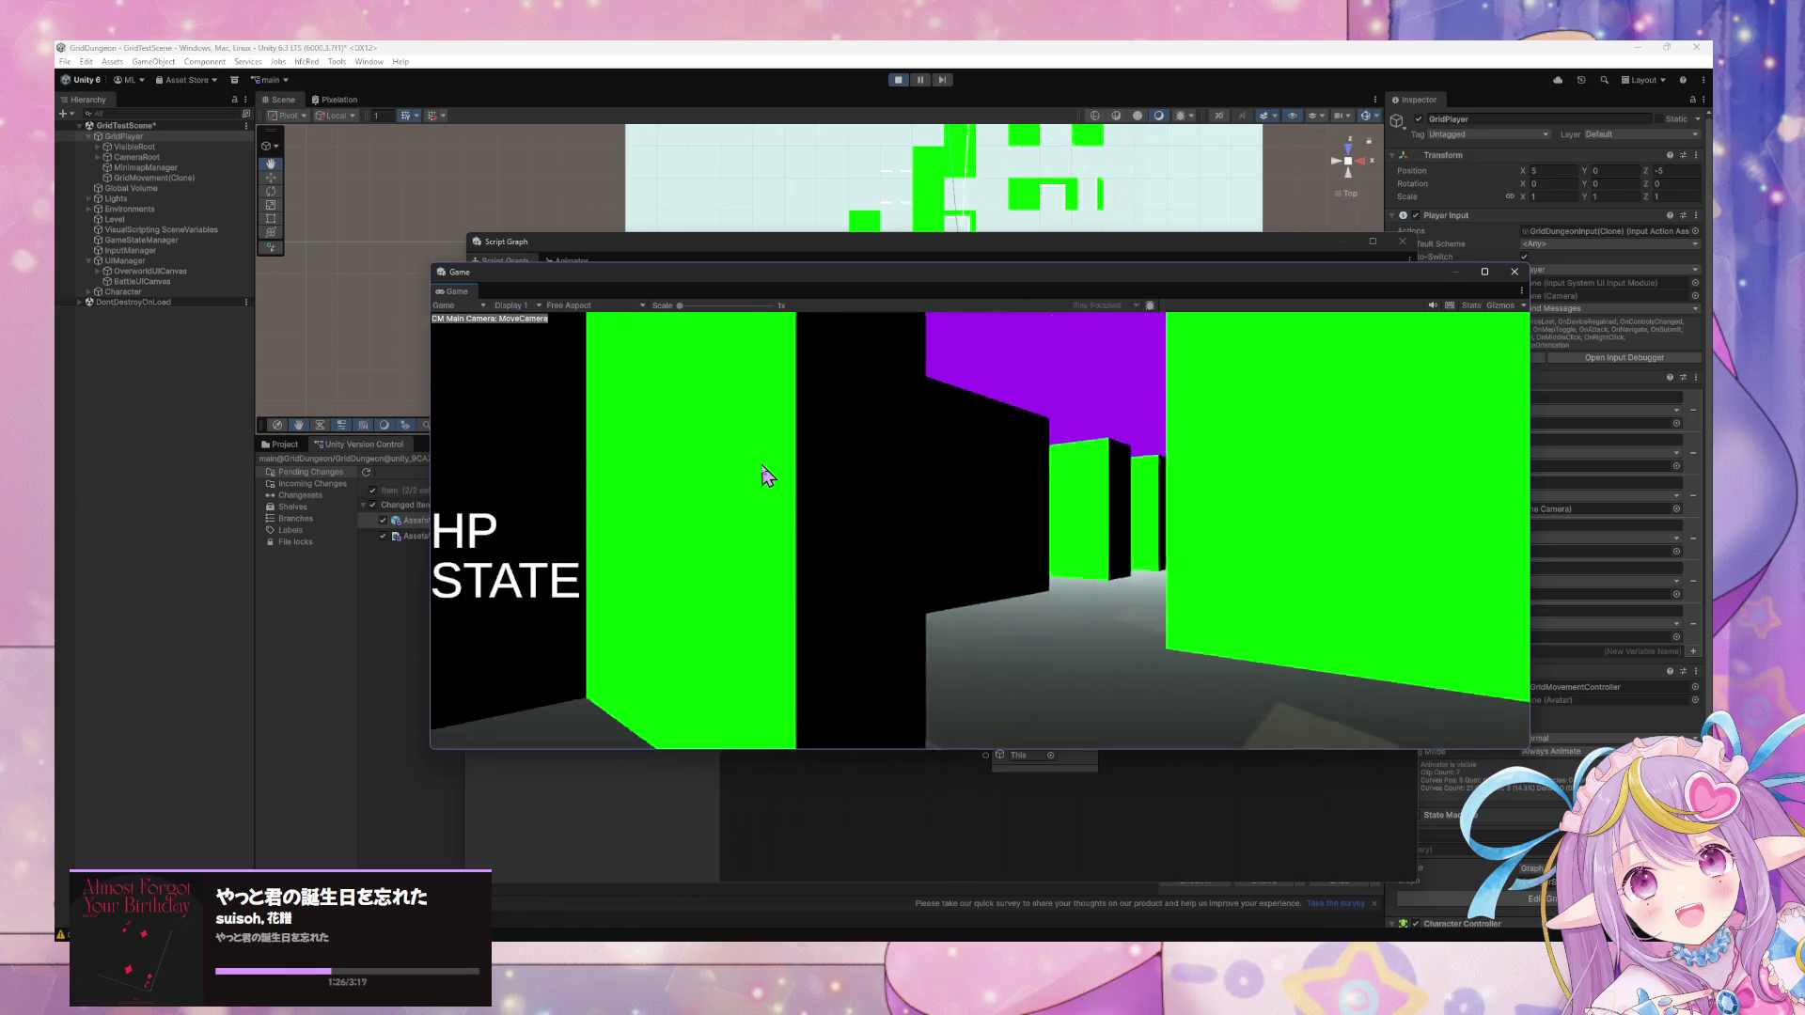
pyautogui.press('d')
pyautogui.press('w')
pyautogui.press('a')
pyautogui.press('w')
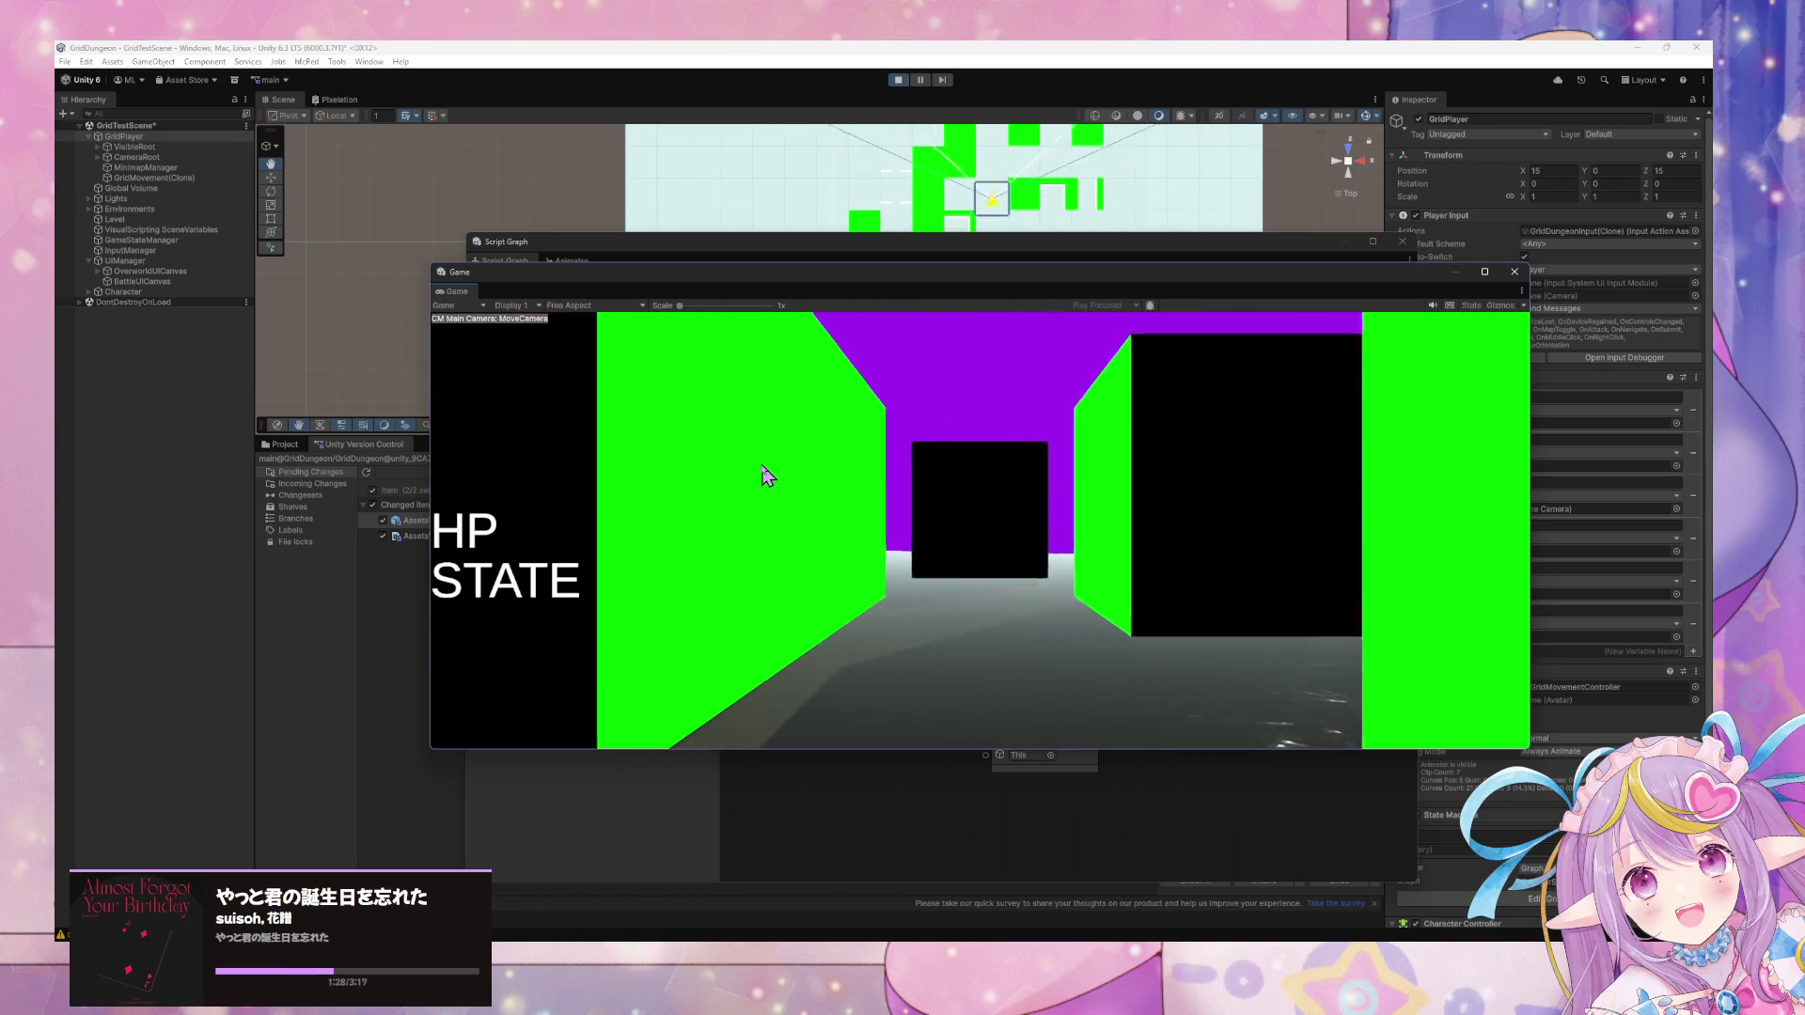
pyautogui.press('w')
pyautogui.press('w')
pyautogui.press('w')
pyautogui.press('d')
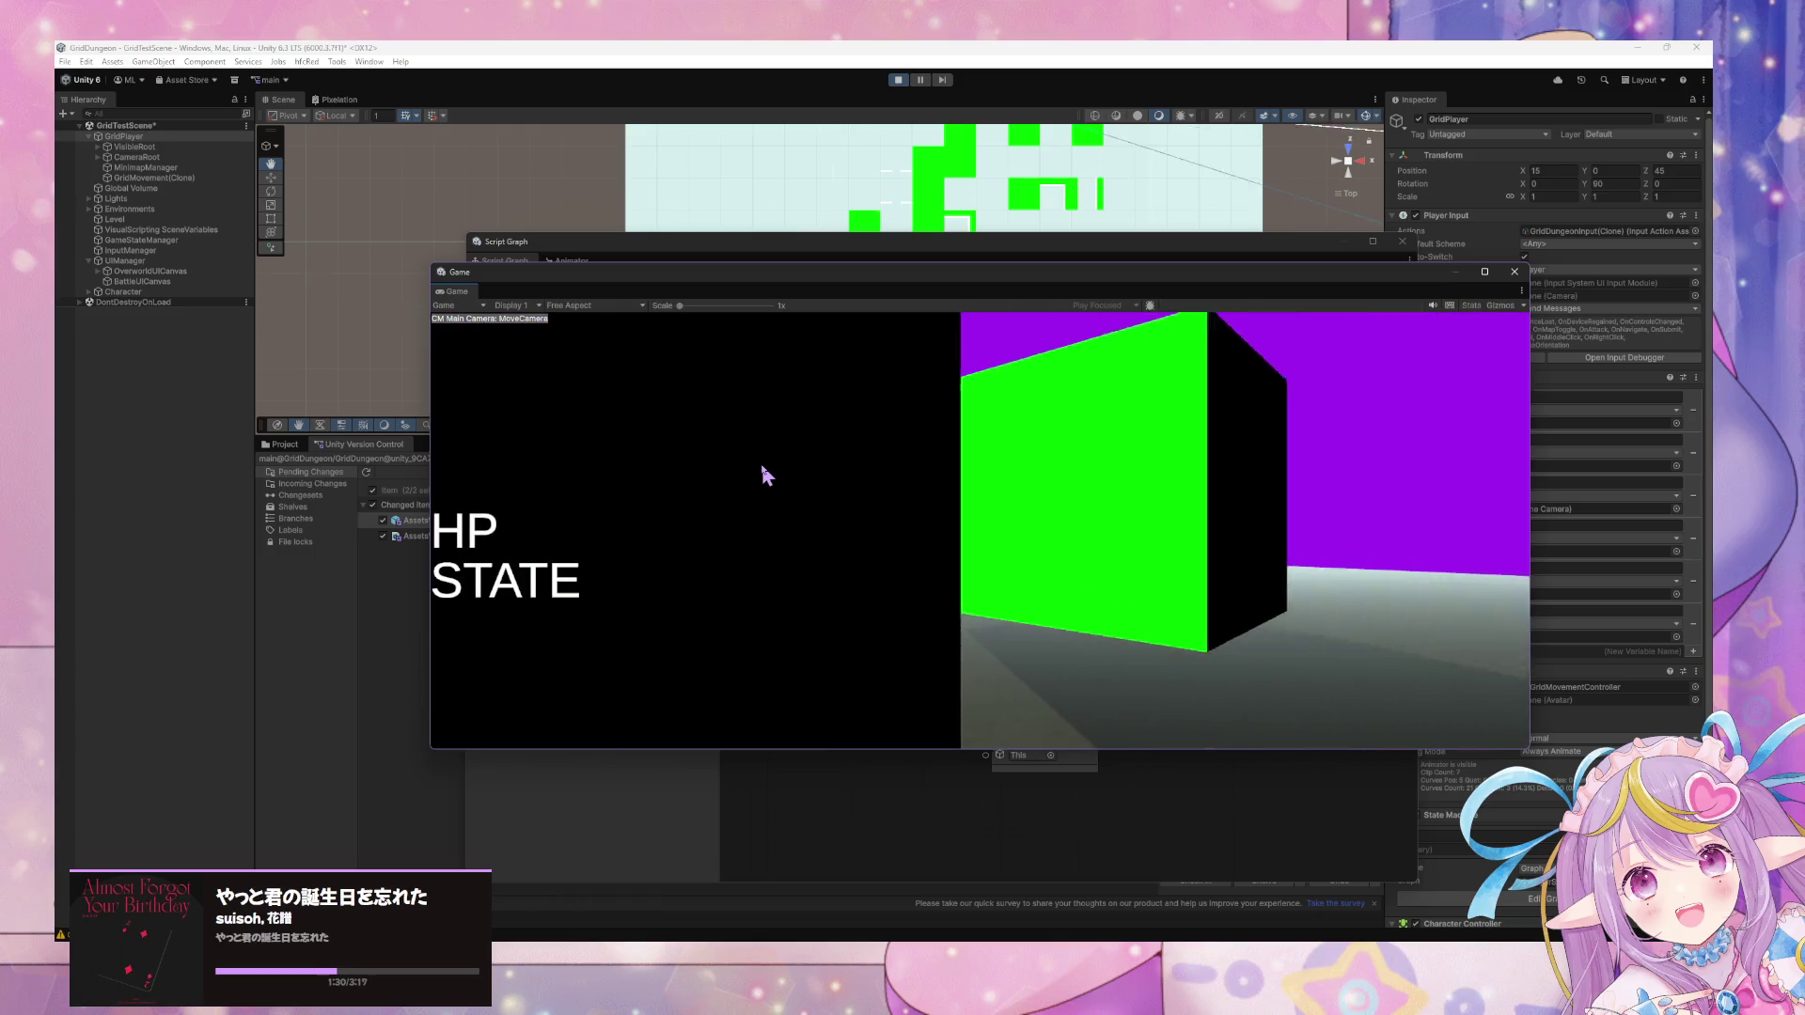
# Keep walking and turning to about X 5, Z 55, rotation Y 180, then show the graph's Object variables.
pyautogui.press('w')
pyautogui.press('a')
pyautogui.press('w')
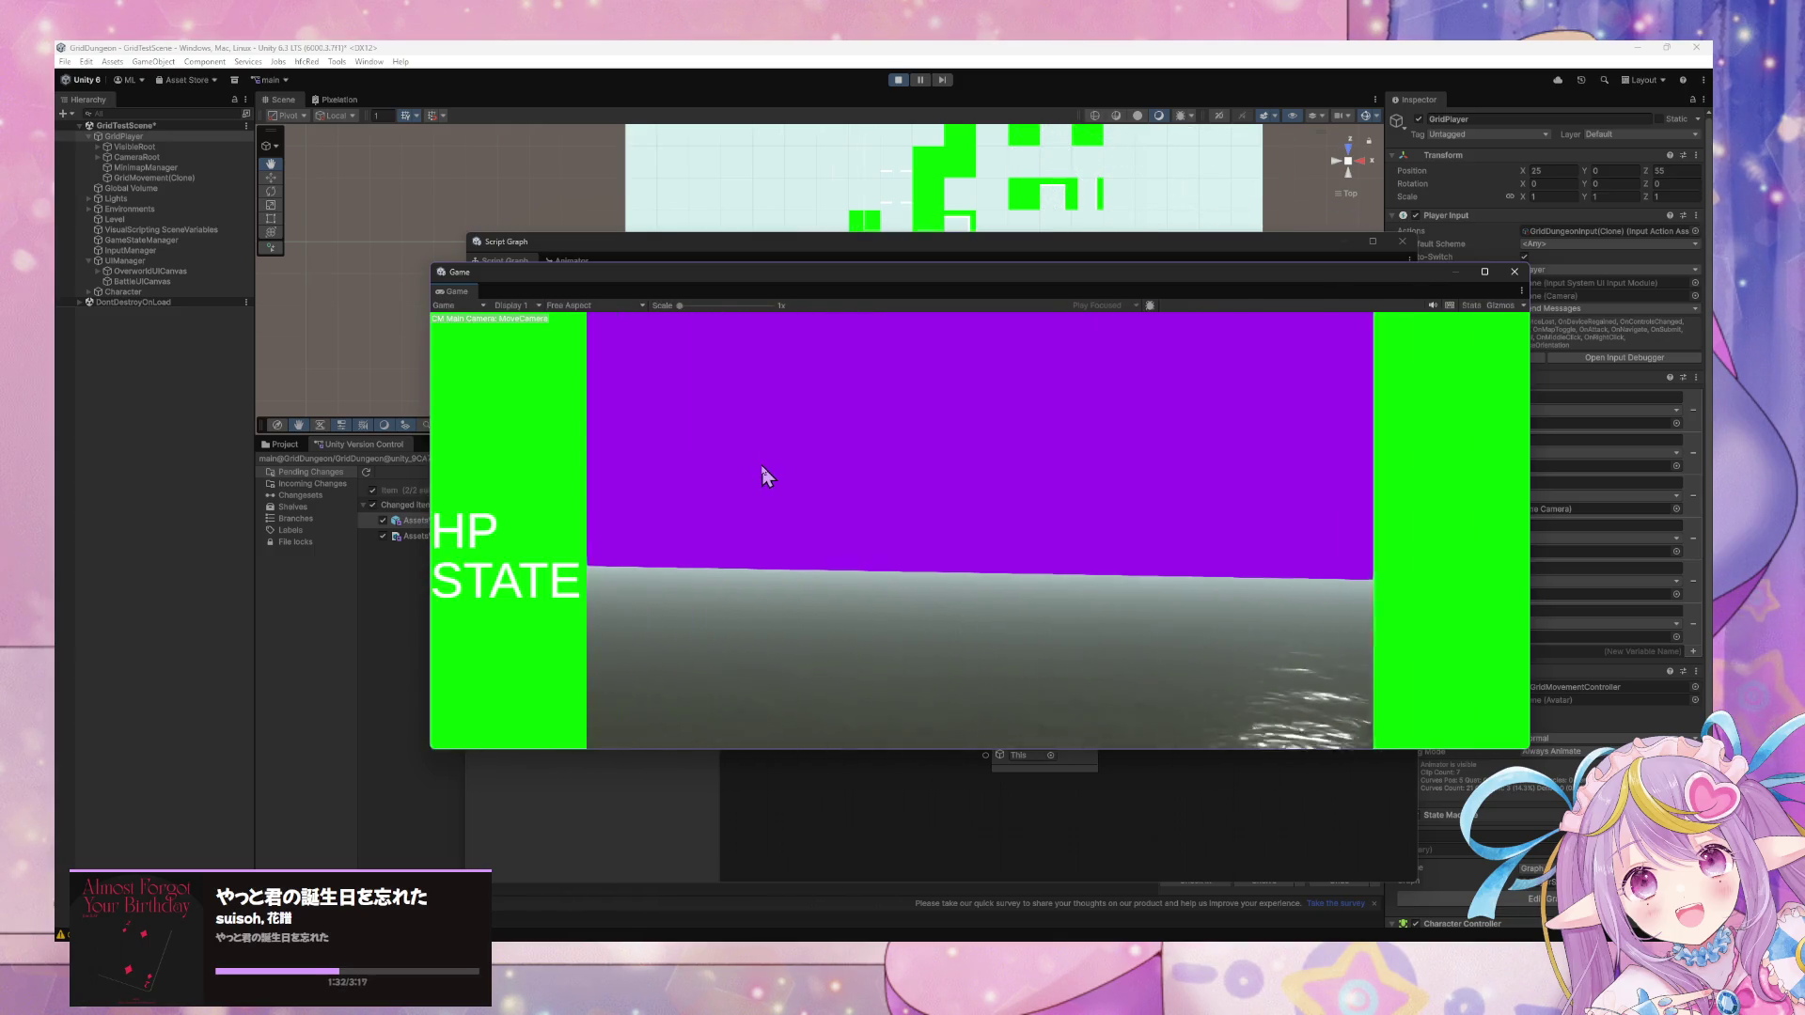
pyautogui.press('w')
pyautogui.press('a')
pyautogui.press('w')
pyautogui.press('w')
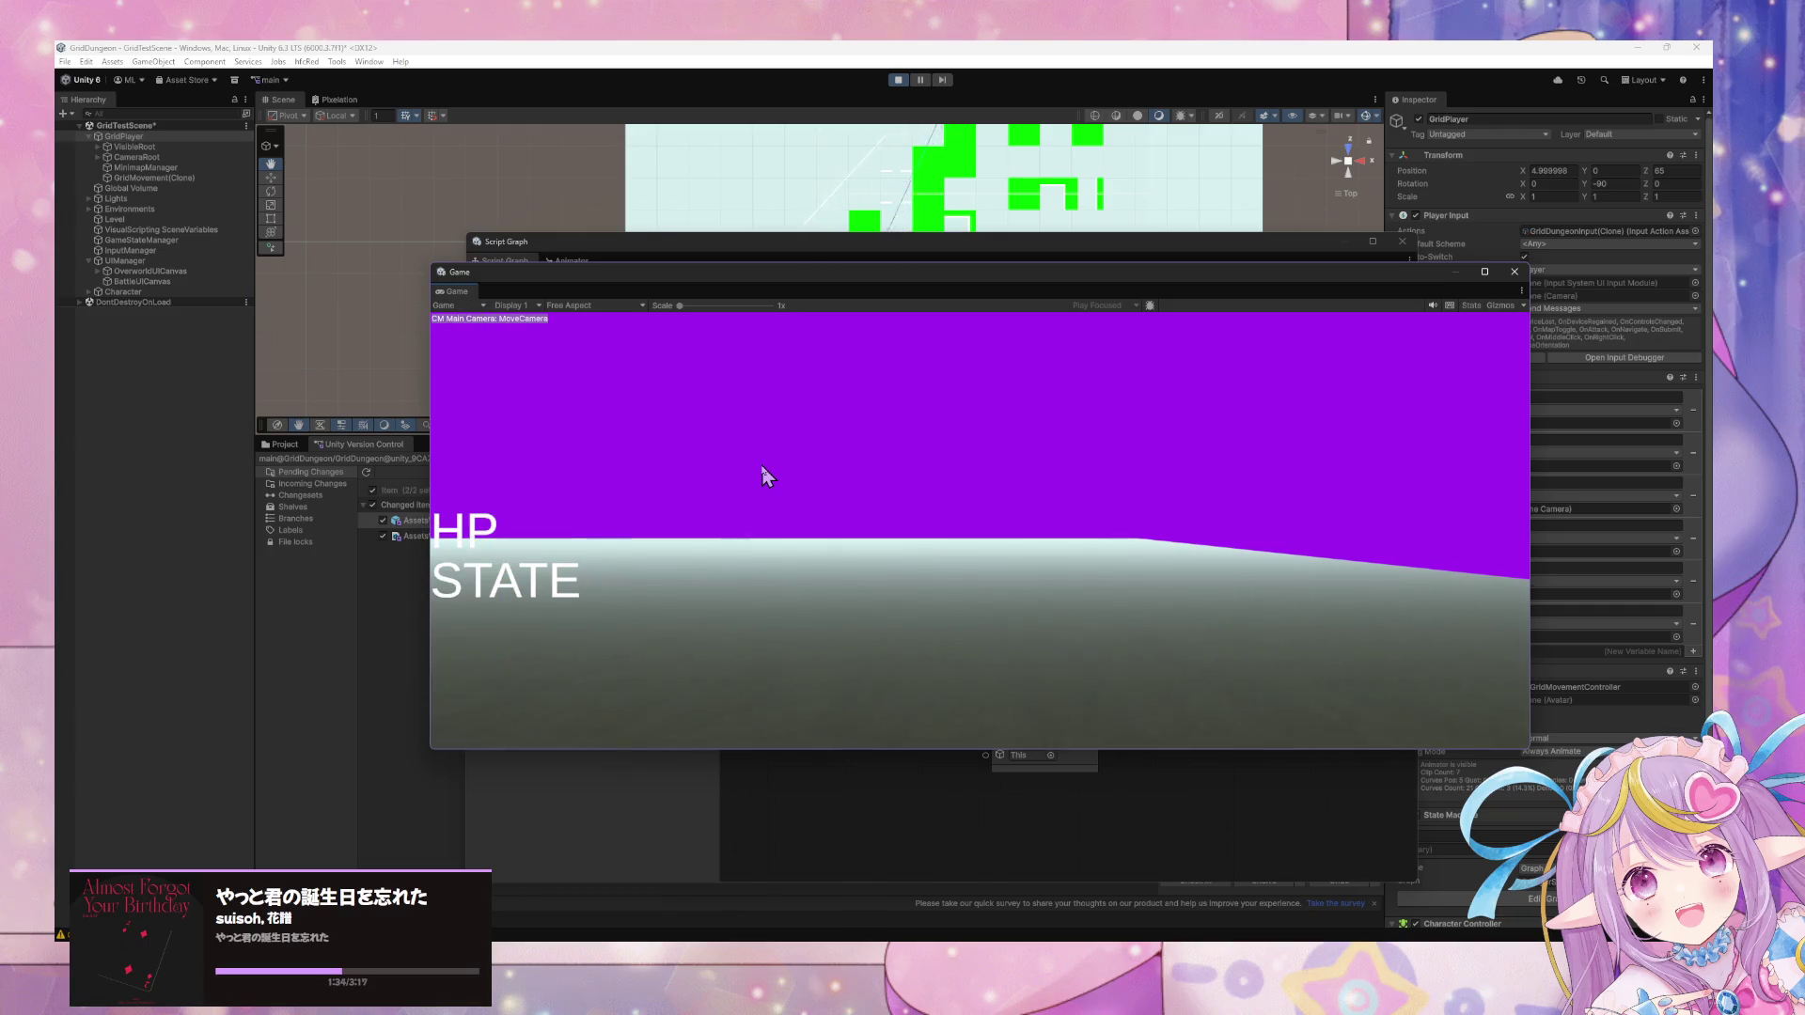
pyautogui.press('a')
pyautogui.press('w')
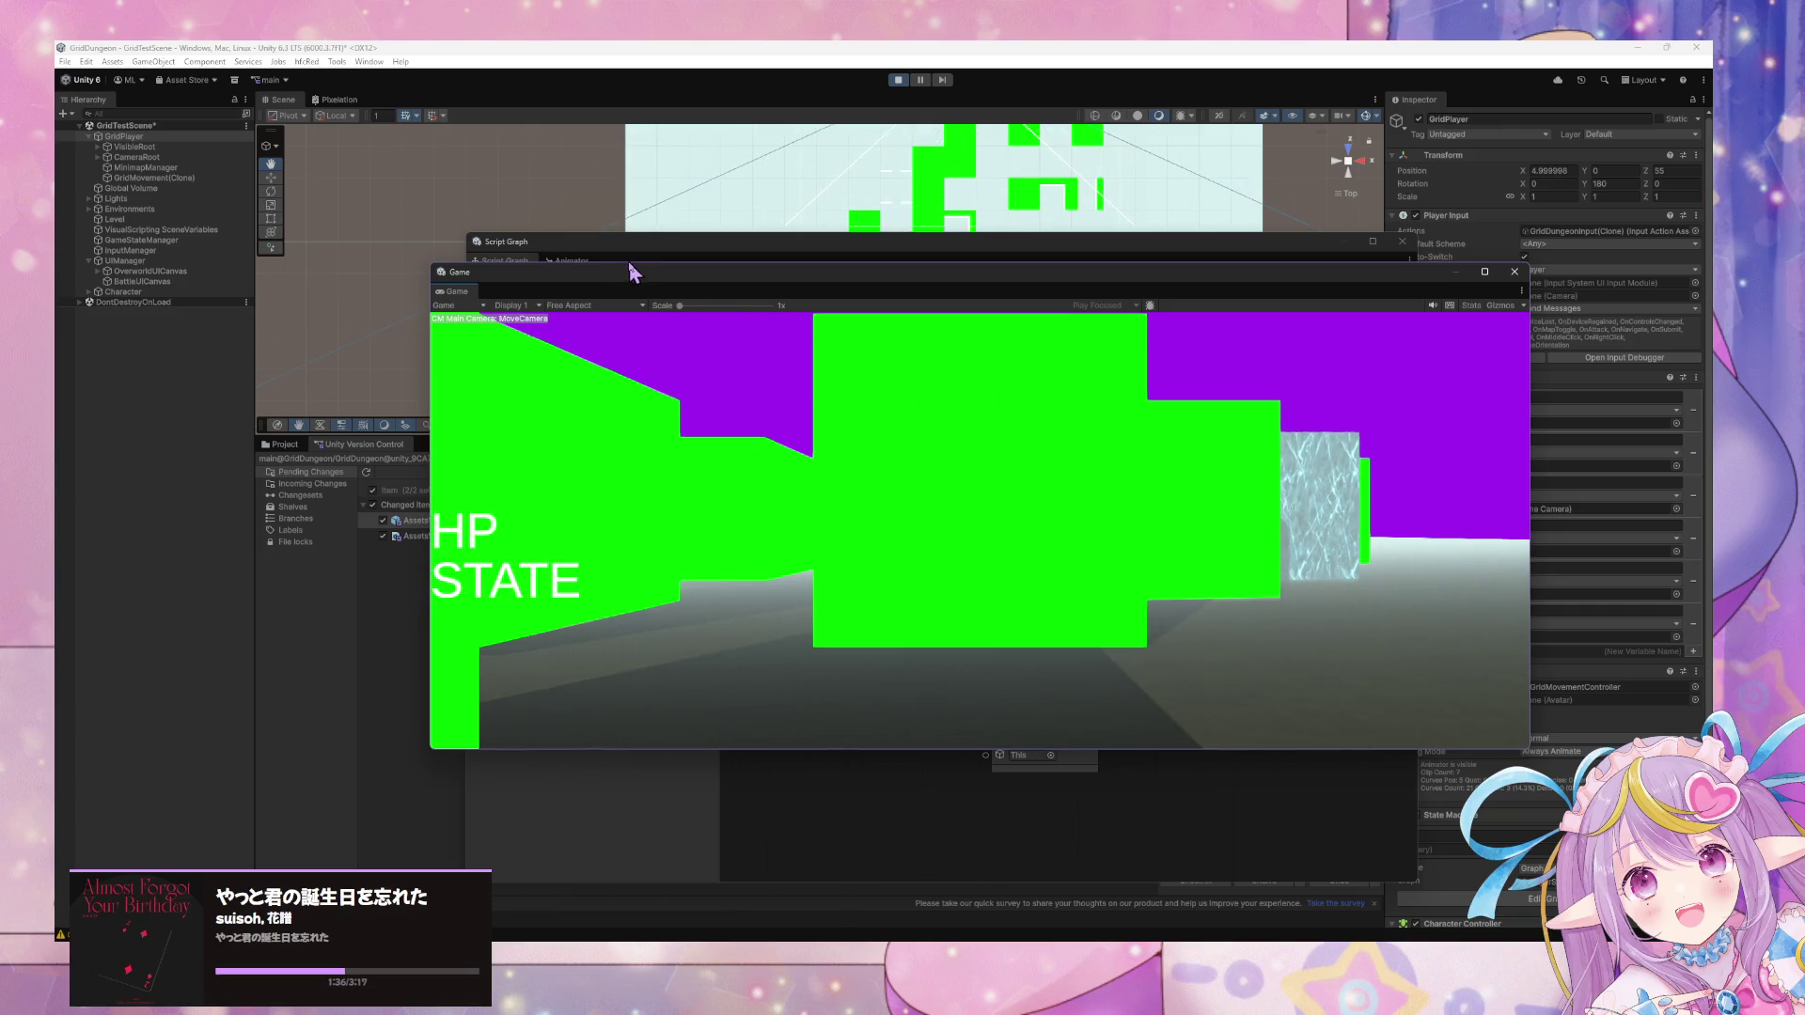
pyautogui.click(630, 264)
pyautogui.click(552, 431)
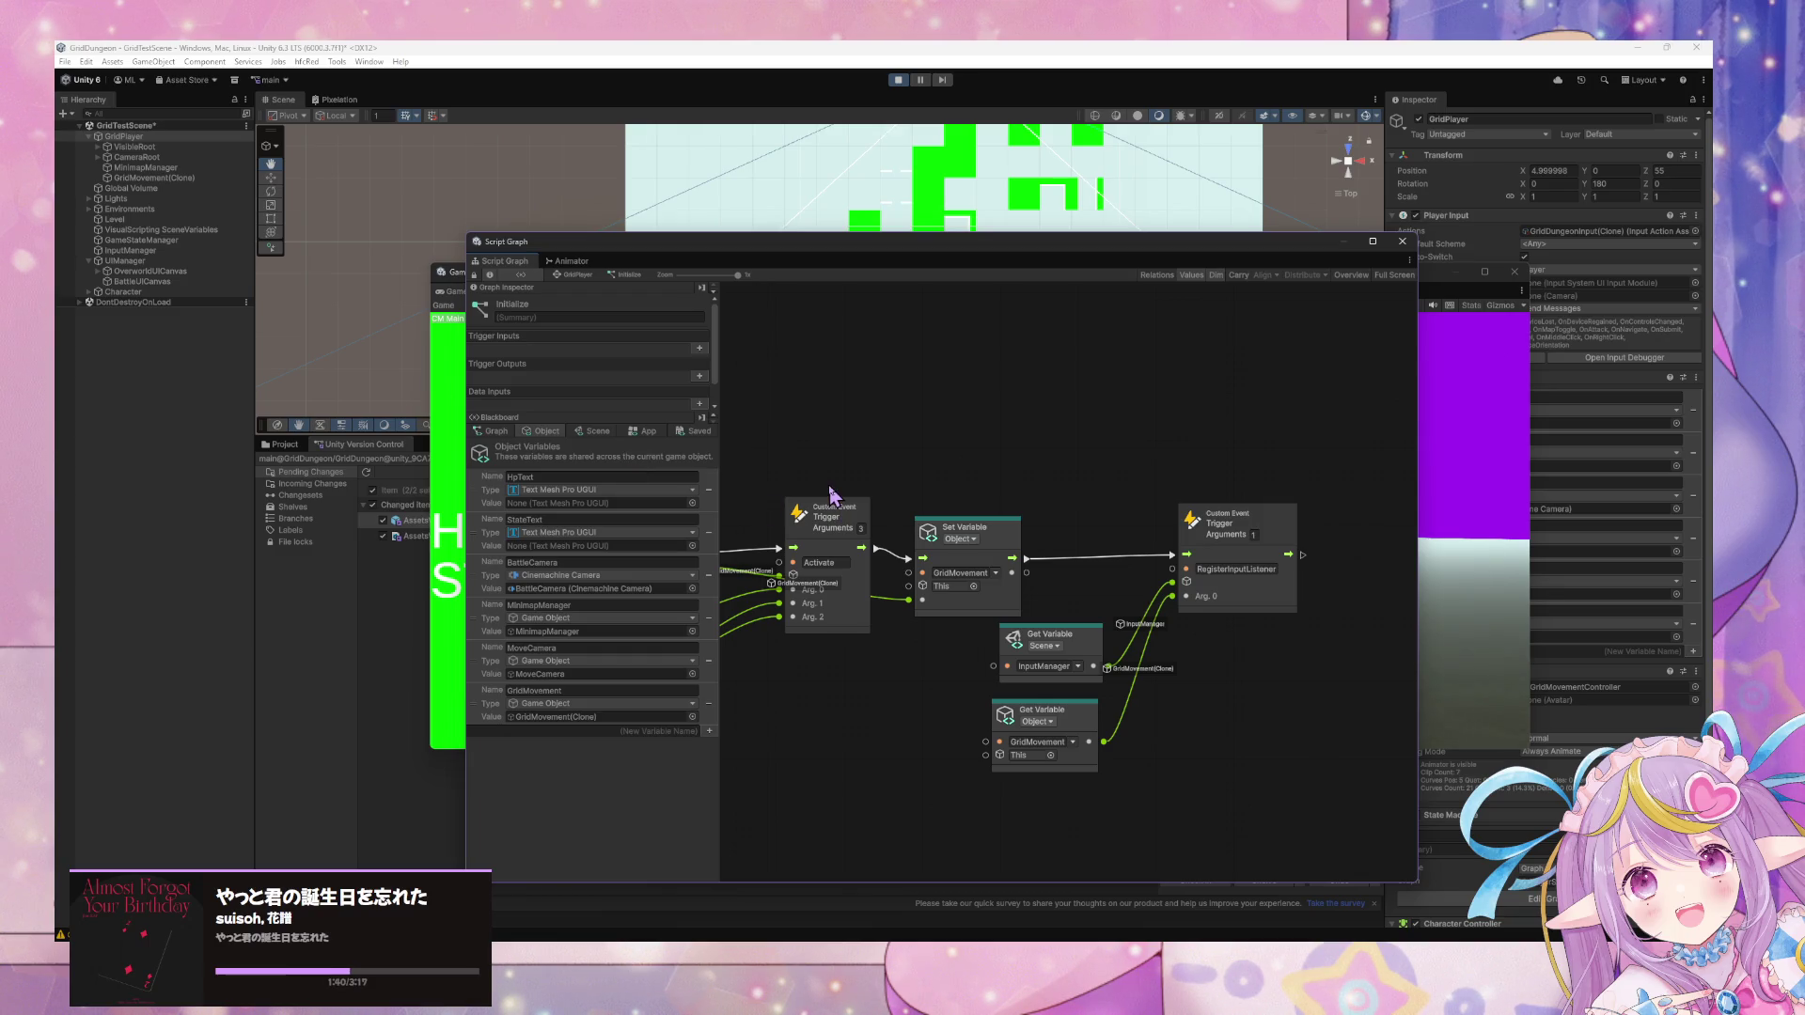
# Place the Grid Movement Settings and This nodes neatly beside the Instantiate node.
pyautogui.moveTo(892, 534)
pyautogui.mouseDown()
pyautogui.moveTo(1047, 534)
pyautogui.moveTo(1168, 470)
pyautogui.mouseUp()
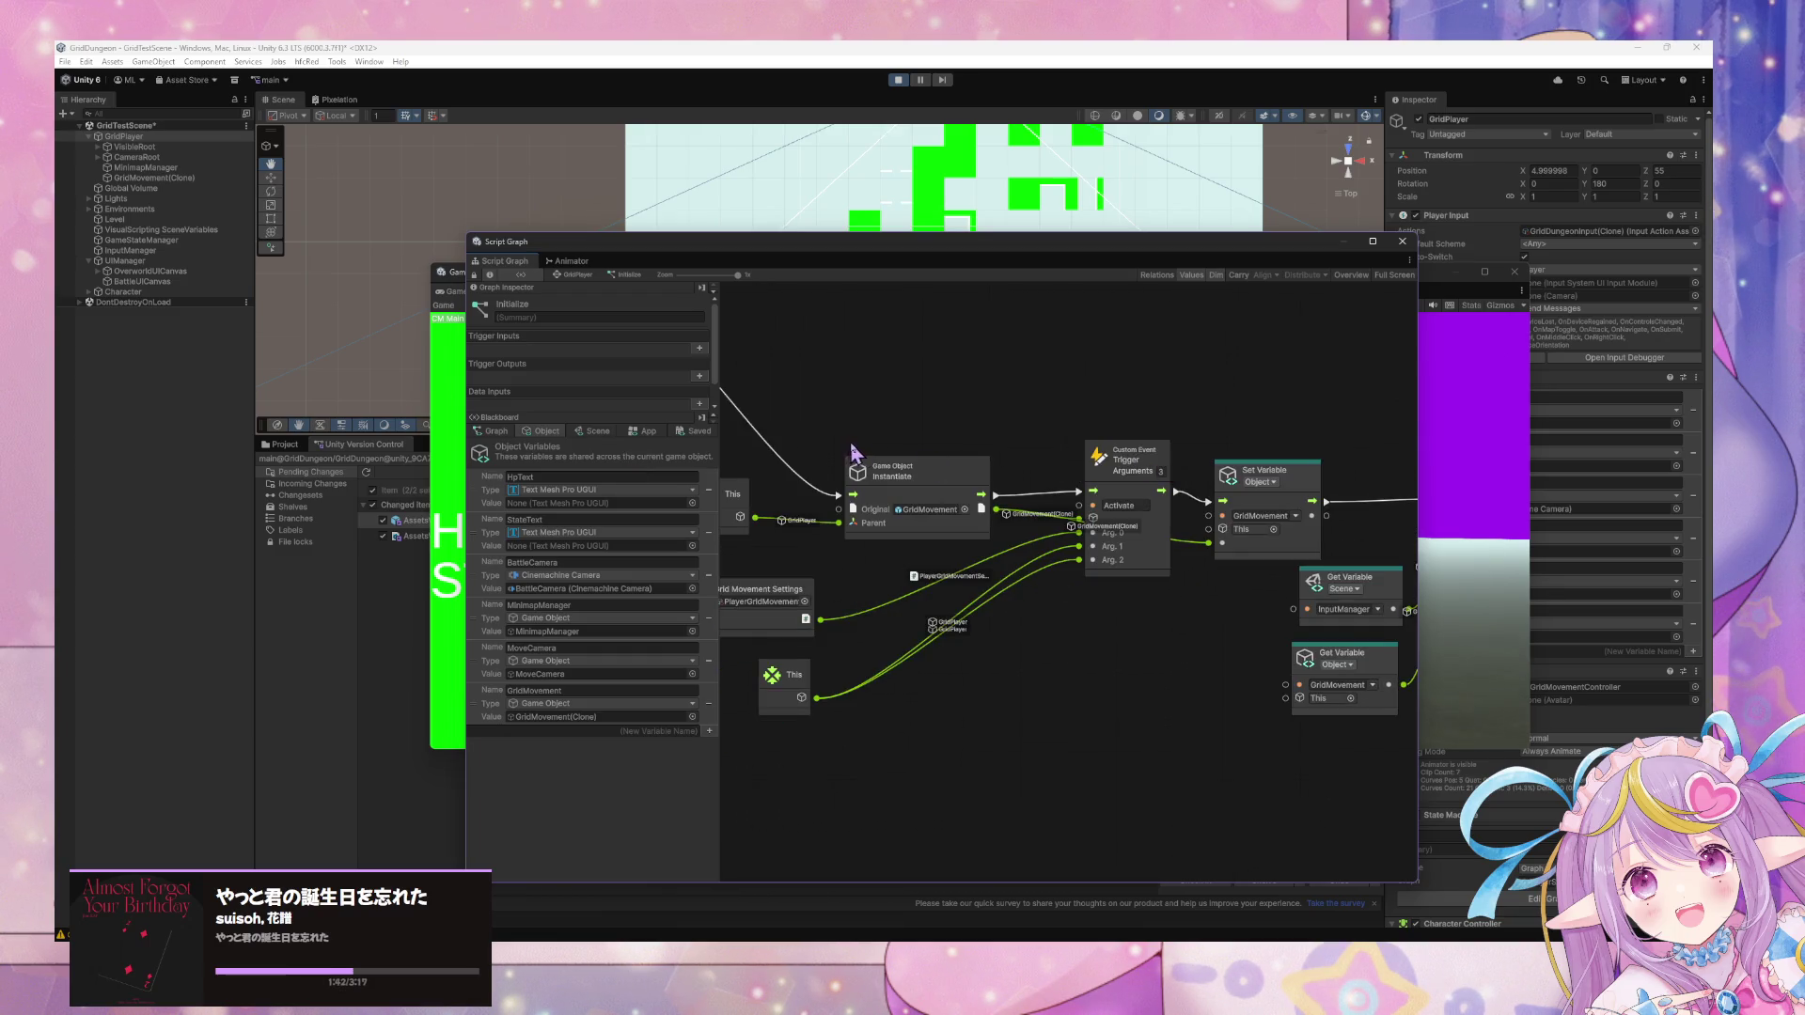
pyautogui.moveTo(807, 602); pyautogui.dragTo(891, 587)
pyautogui.moveTo(798, 689); pyautogui.dragTo(888, 658)
pyautogui.click(1023, 679)
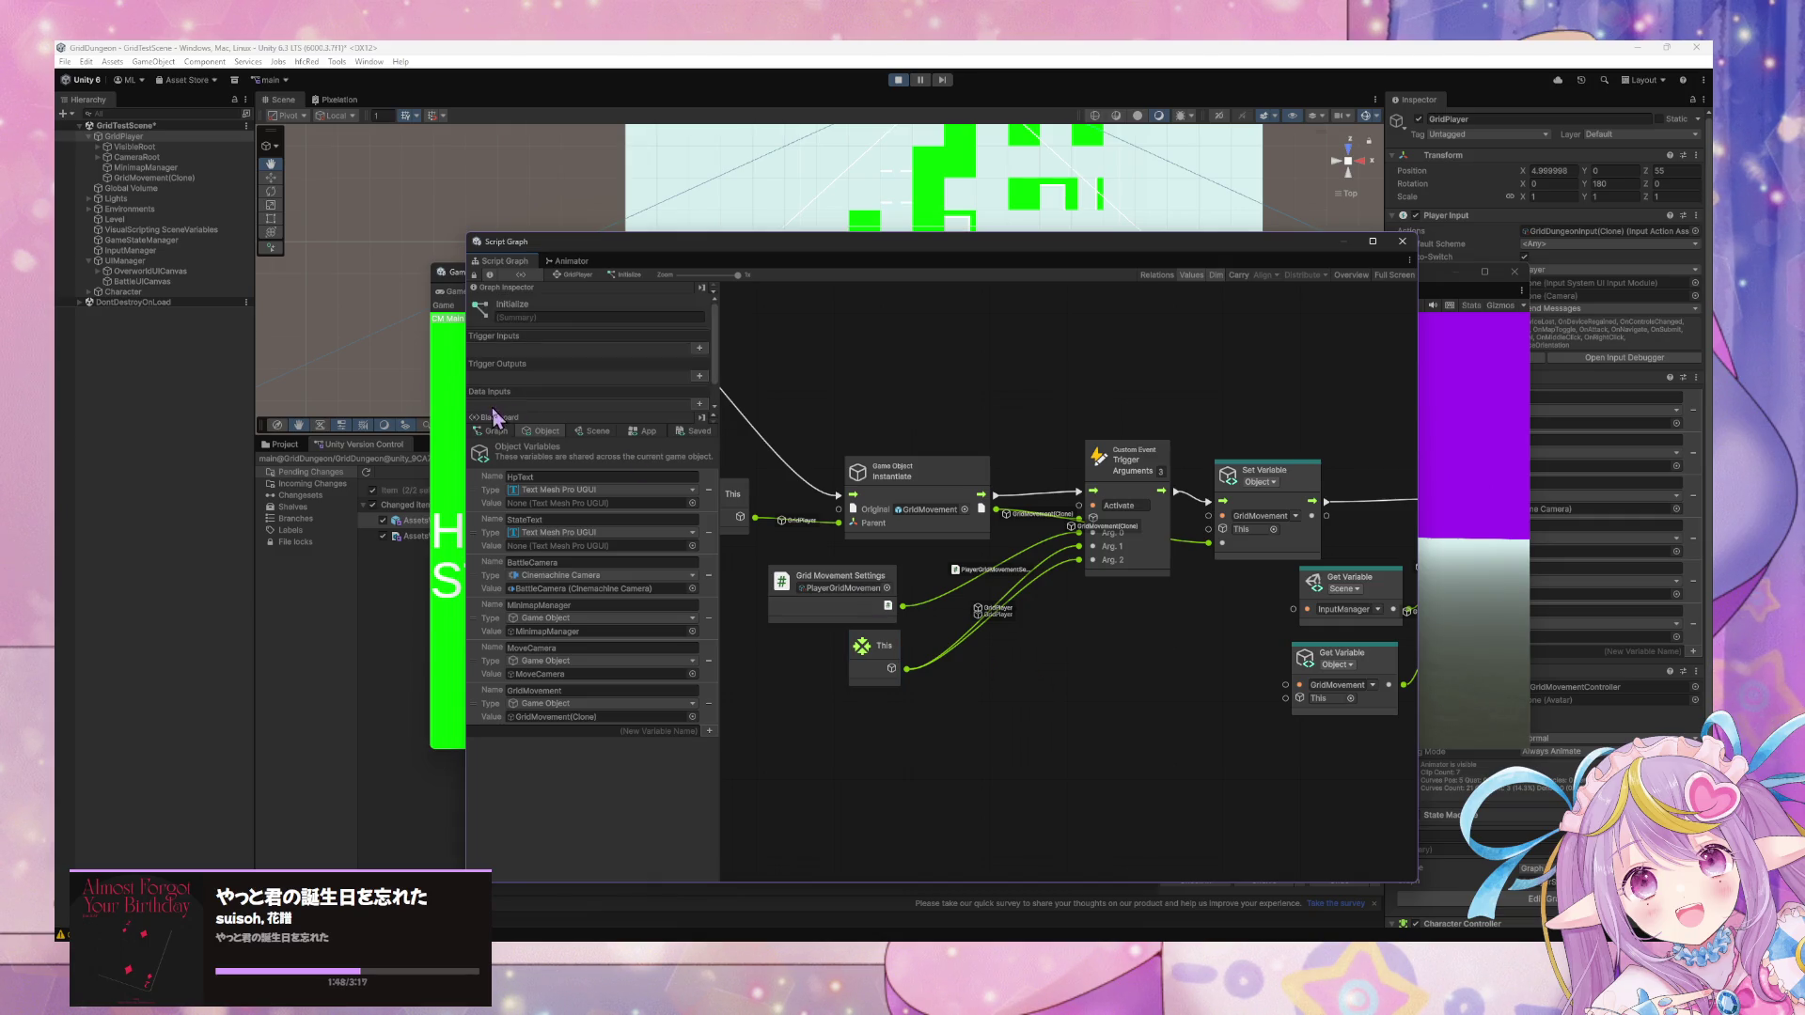
# Select the Set Variable node, then switch to the MinimapManager object's state graph.
pyautogui.hscroll(1, 1273, 448)
pyautogui.hscroll(5, 1273, 448)
pyautogui.click(1039, 493)
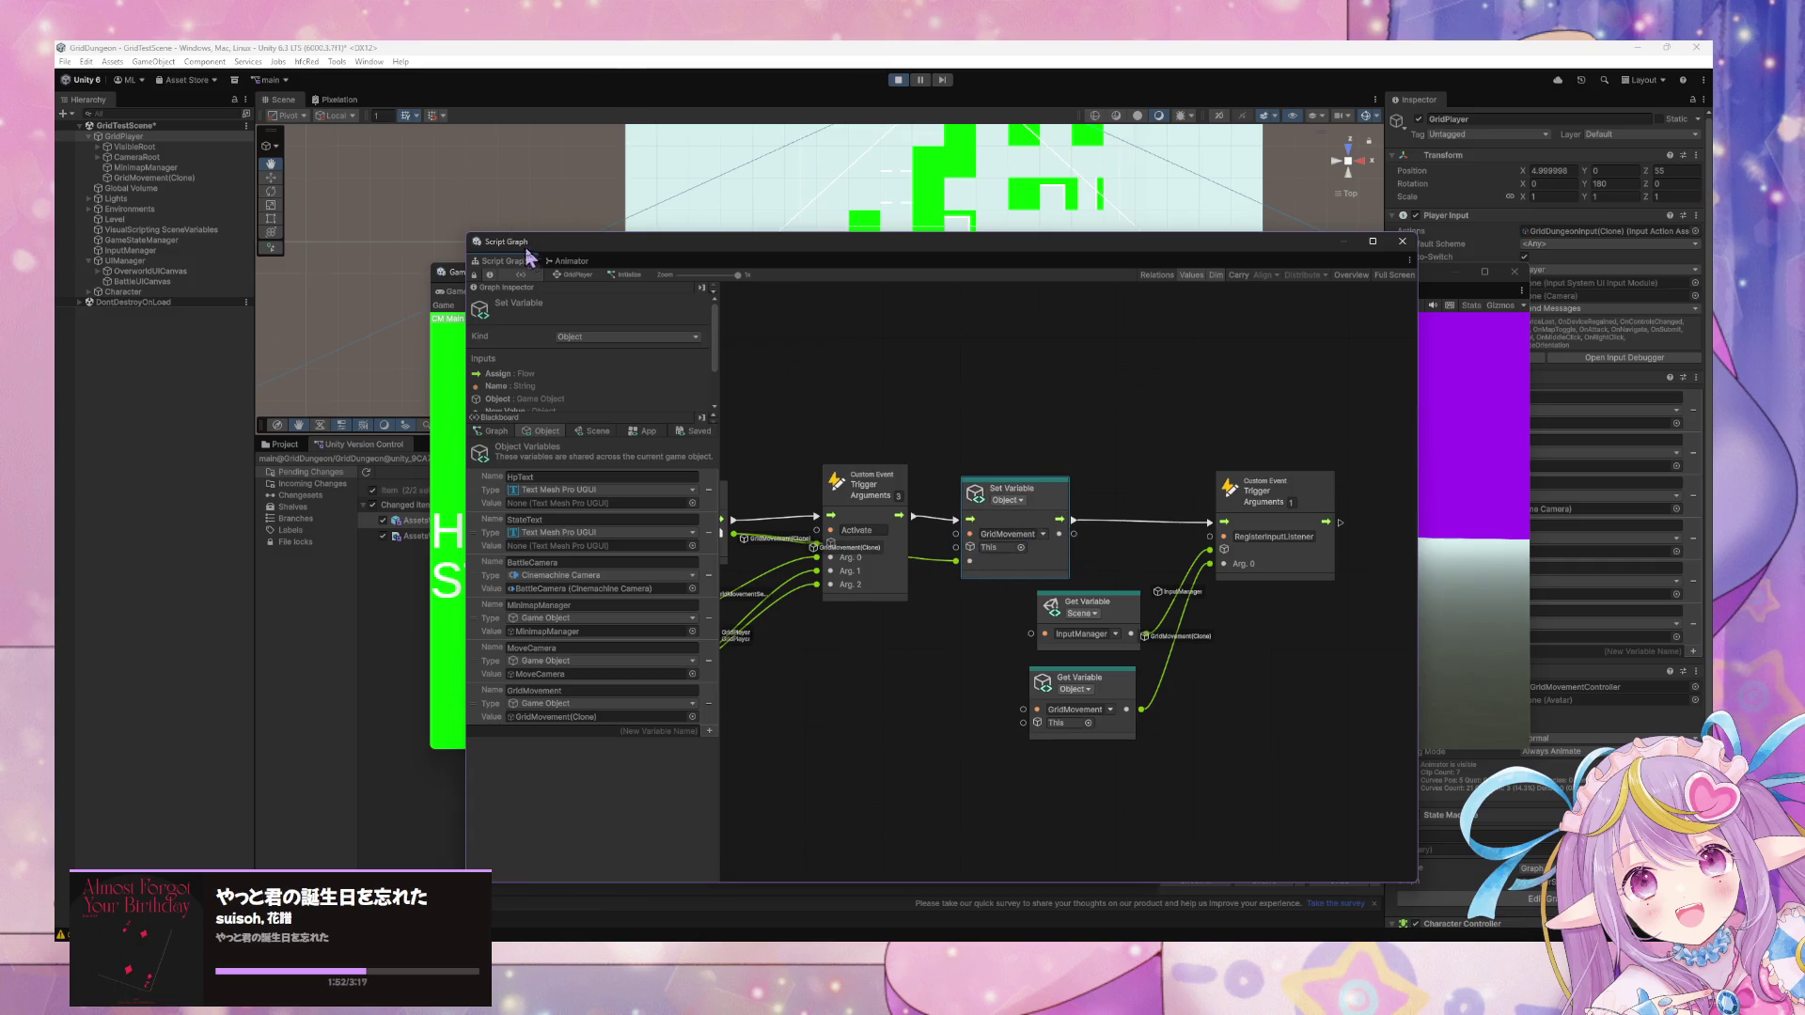
pyautogui.click(182, 179)
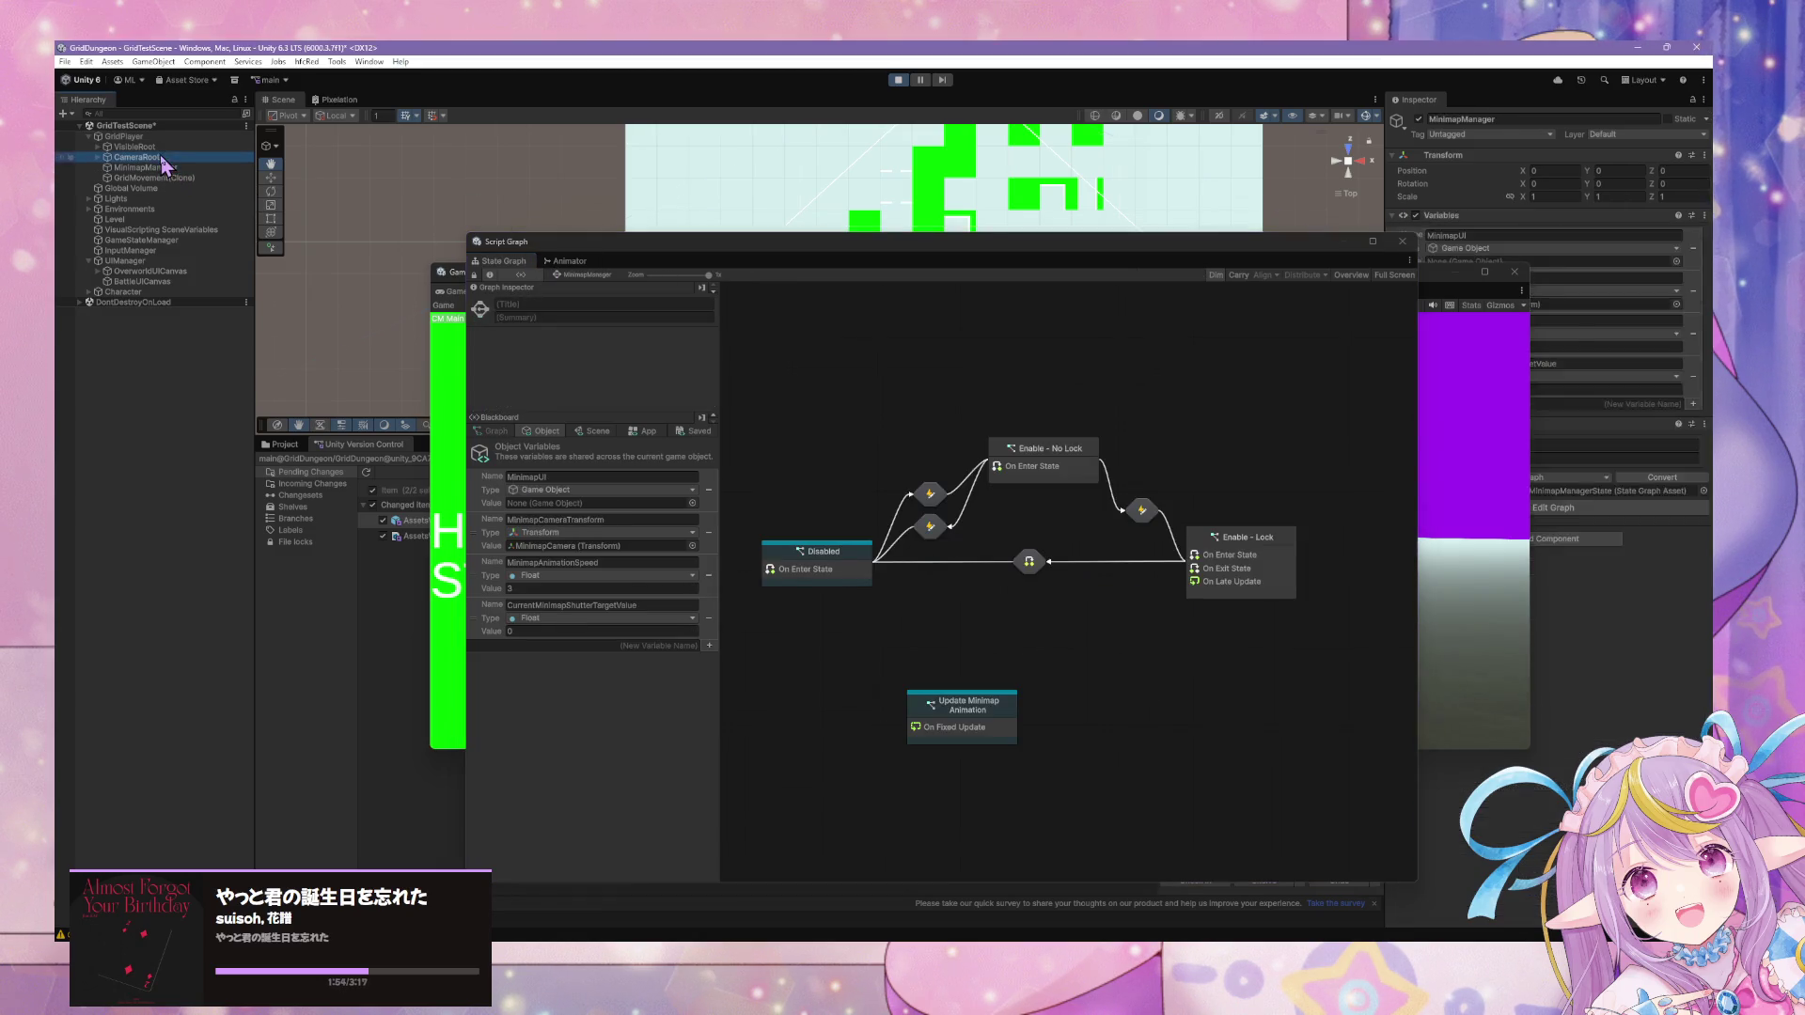
pyautogui.click(174, 177)
pyautogui.hscroll(5, 1309, 509)
pyautogui.doubleClick(1067, 440)
pyautogui.scroll(3, 870, 512)
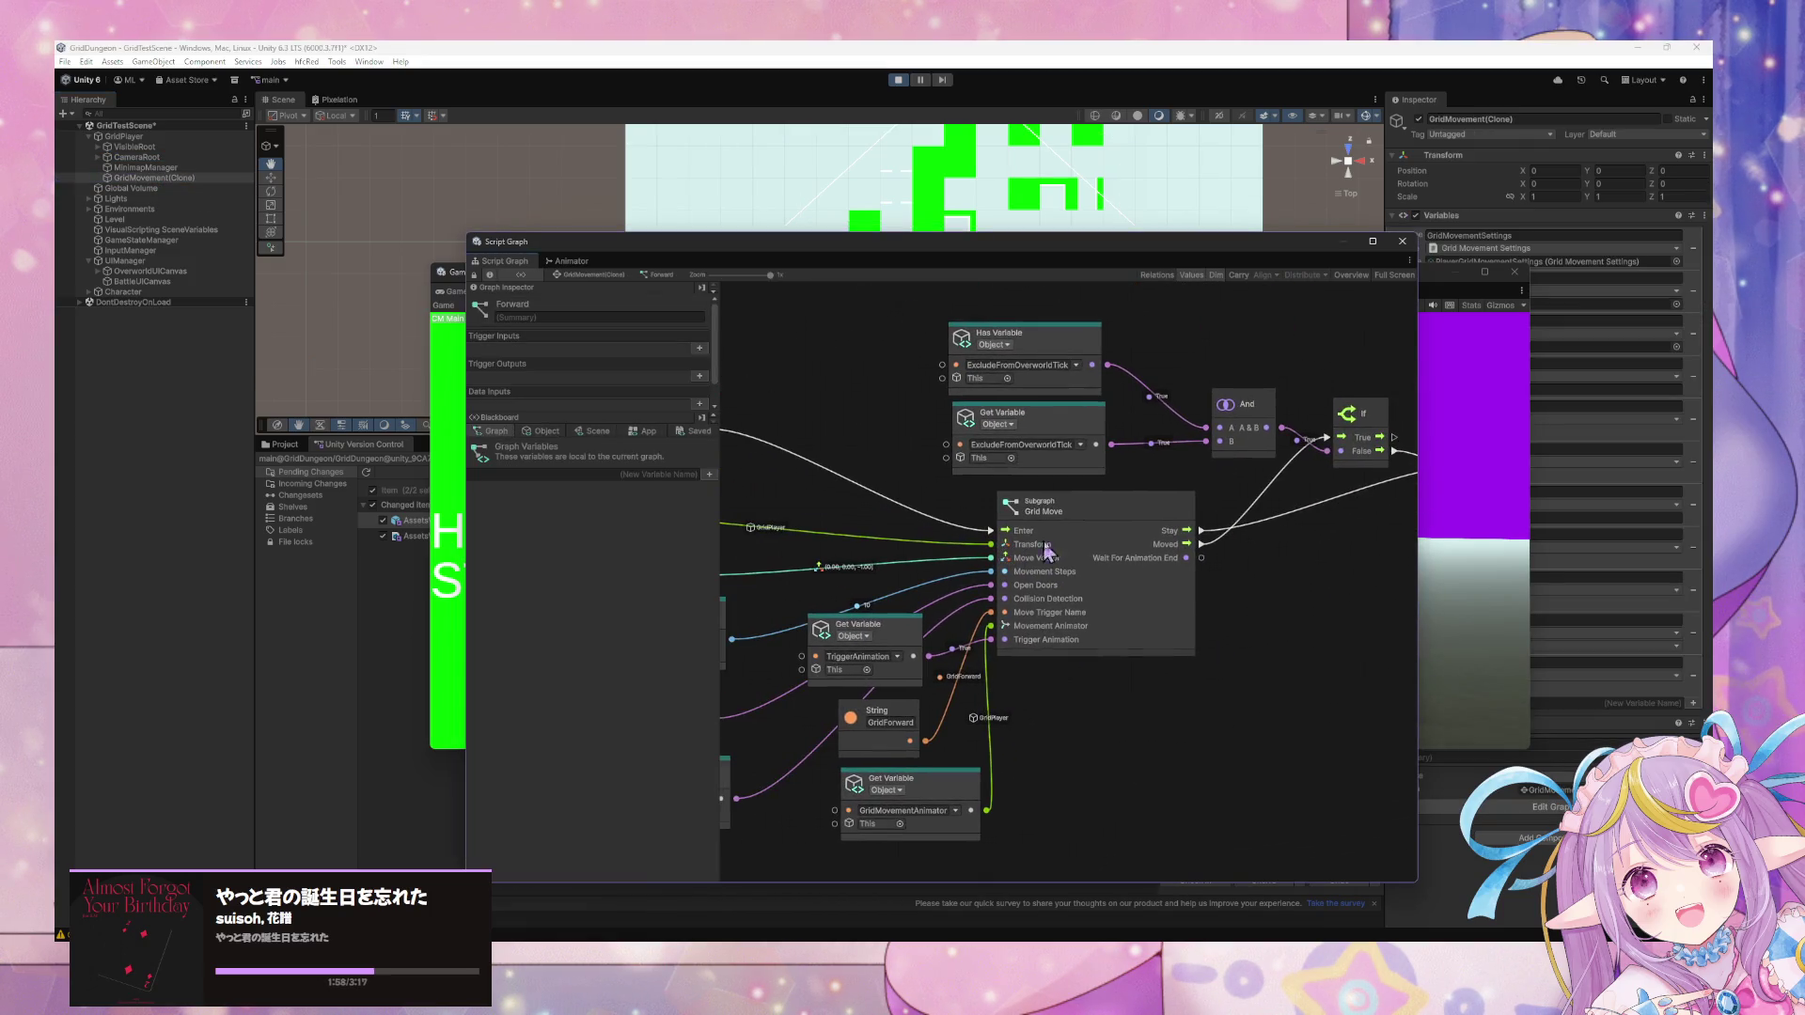
pyautogui.scroll(-3, 1104, 643)
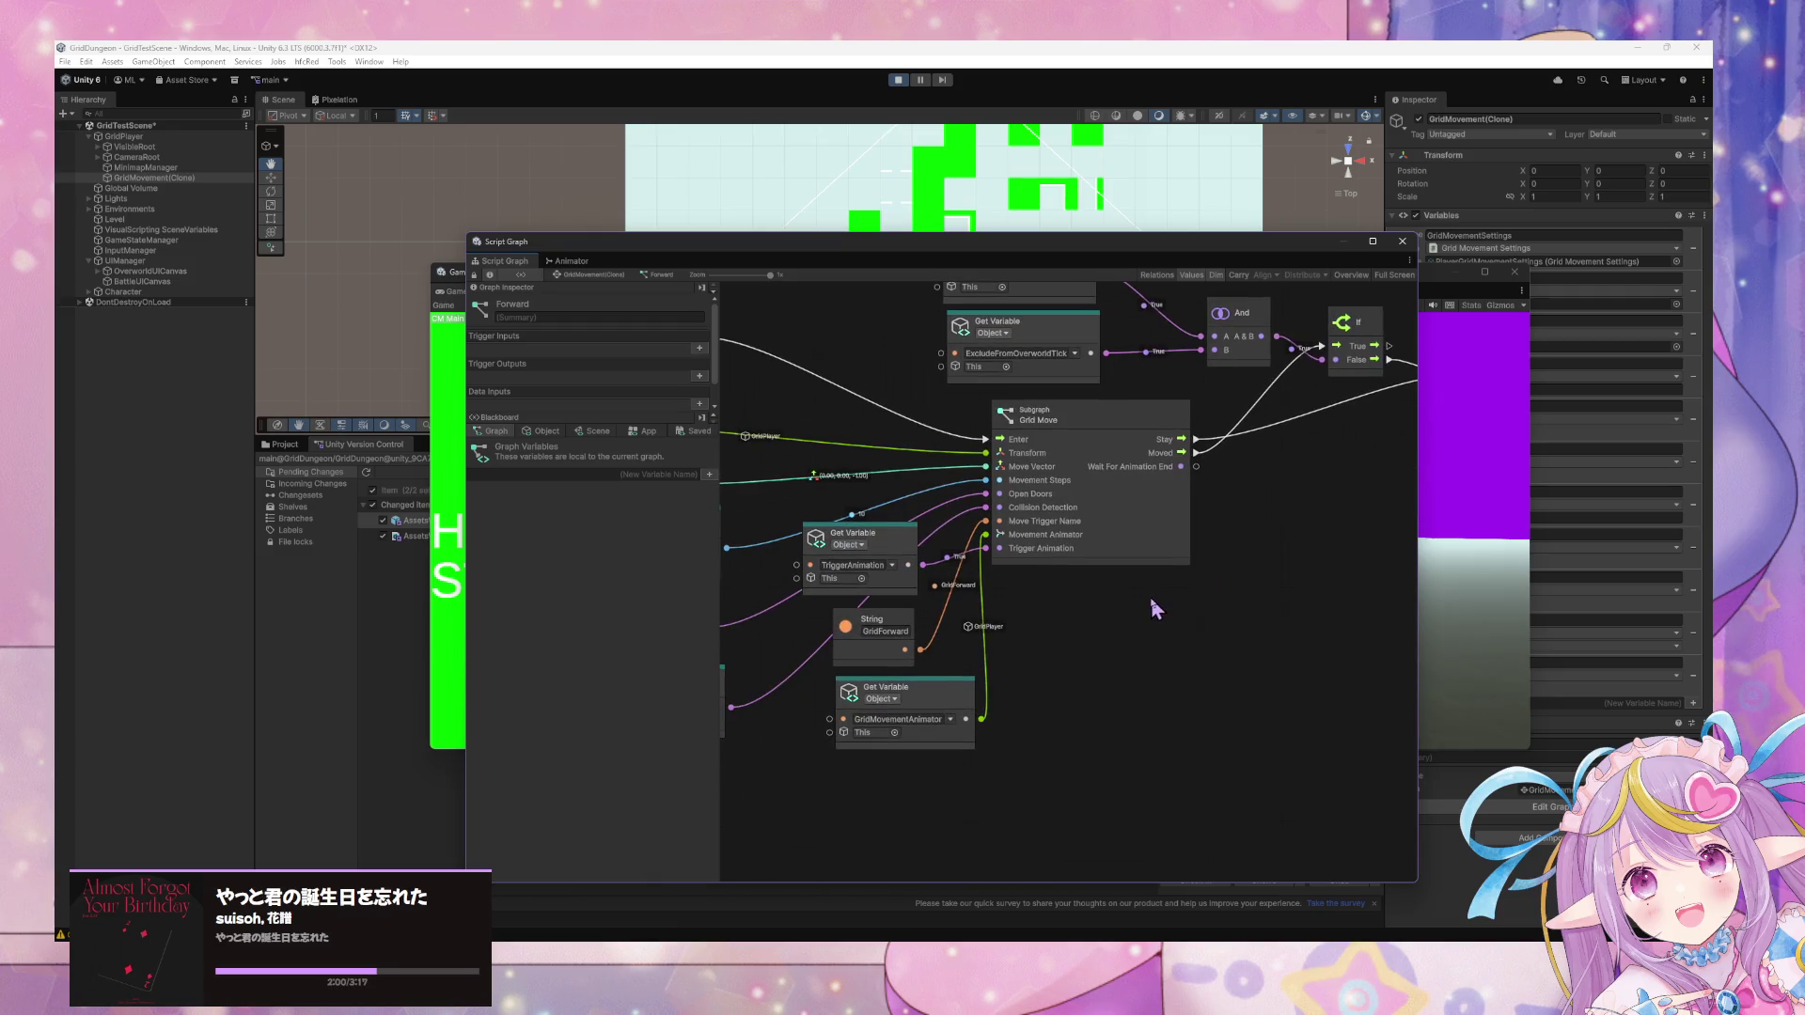
pyautogui.doubleClick(1117, 524)
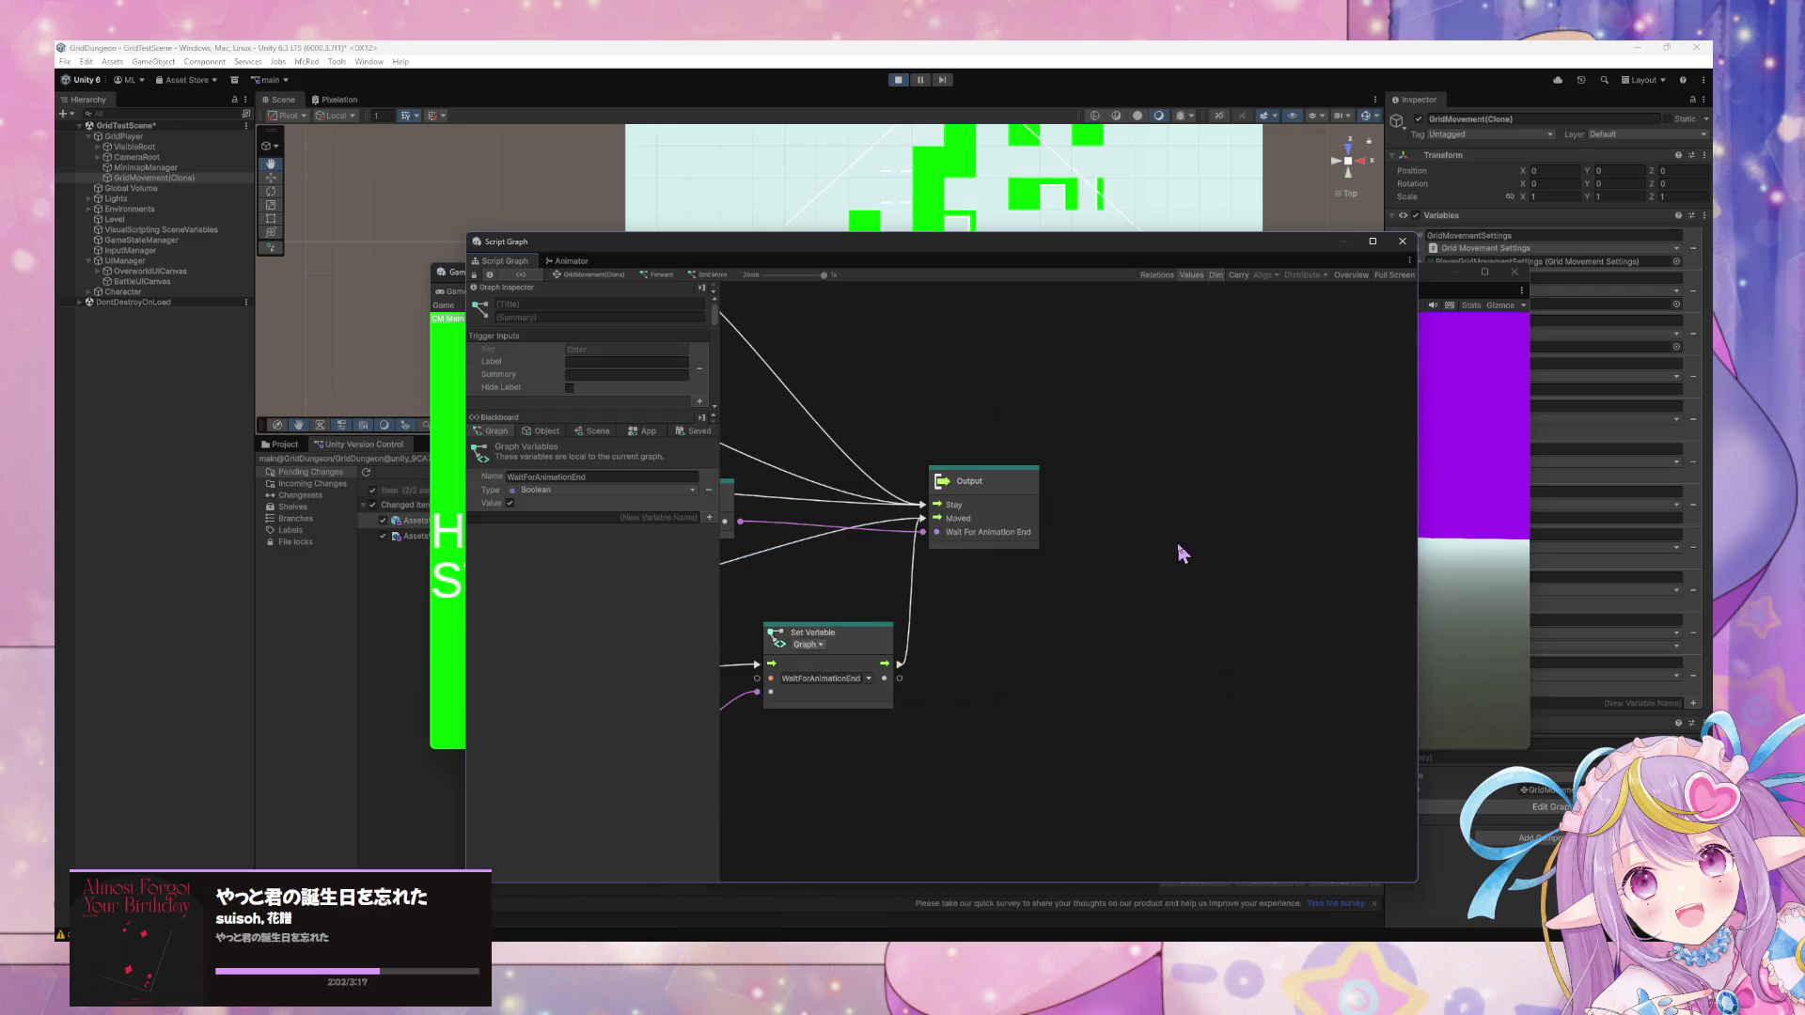
pyautogui.hscroll(-5, 1110, 561)
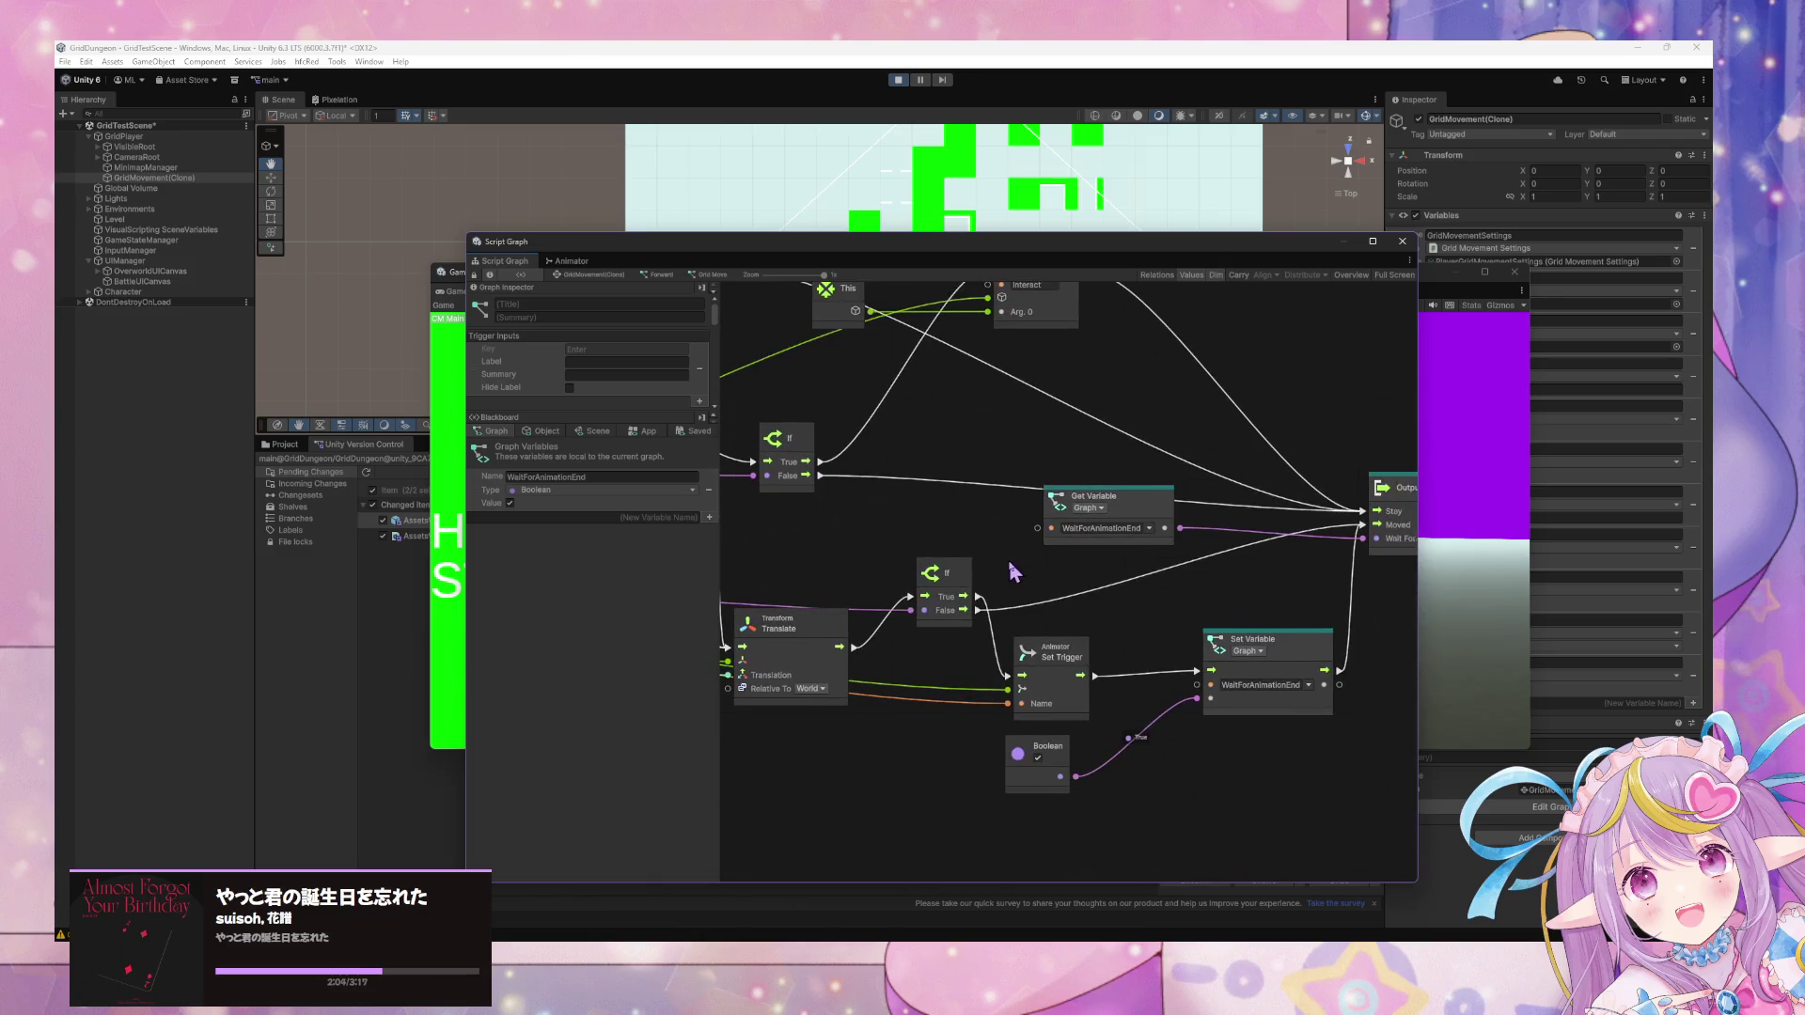
pyautogui.rightClick(1054, 600)
pyautogui.write('play')
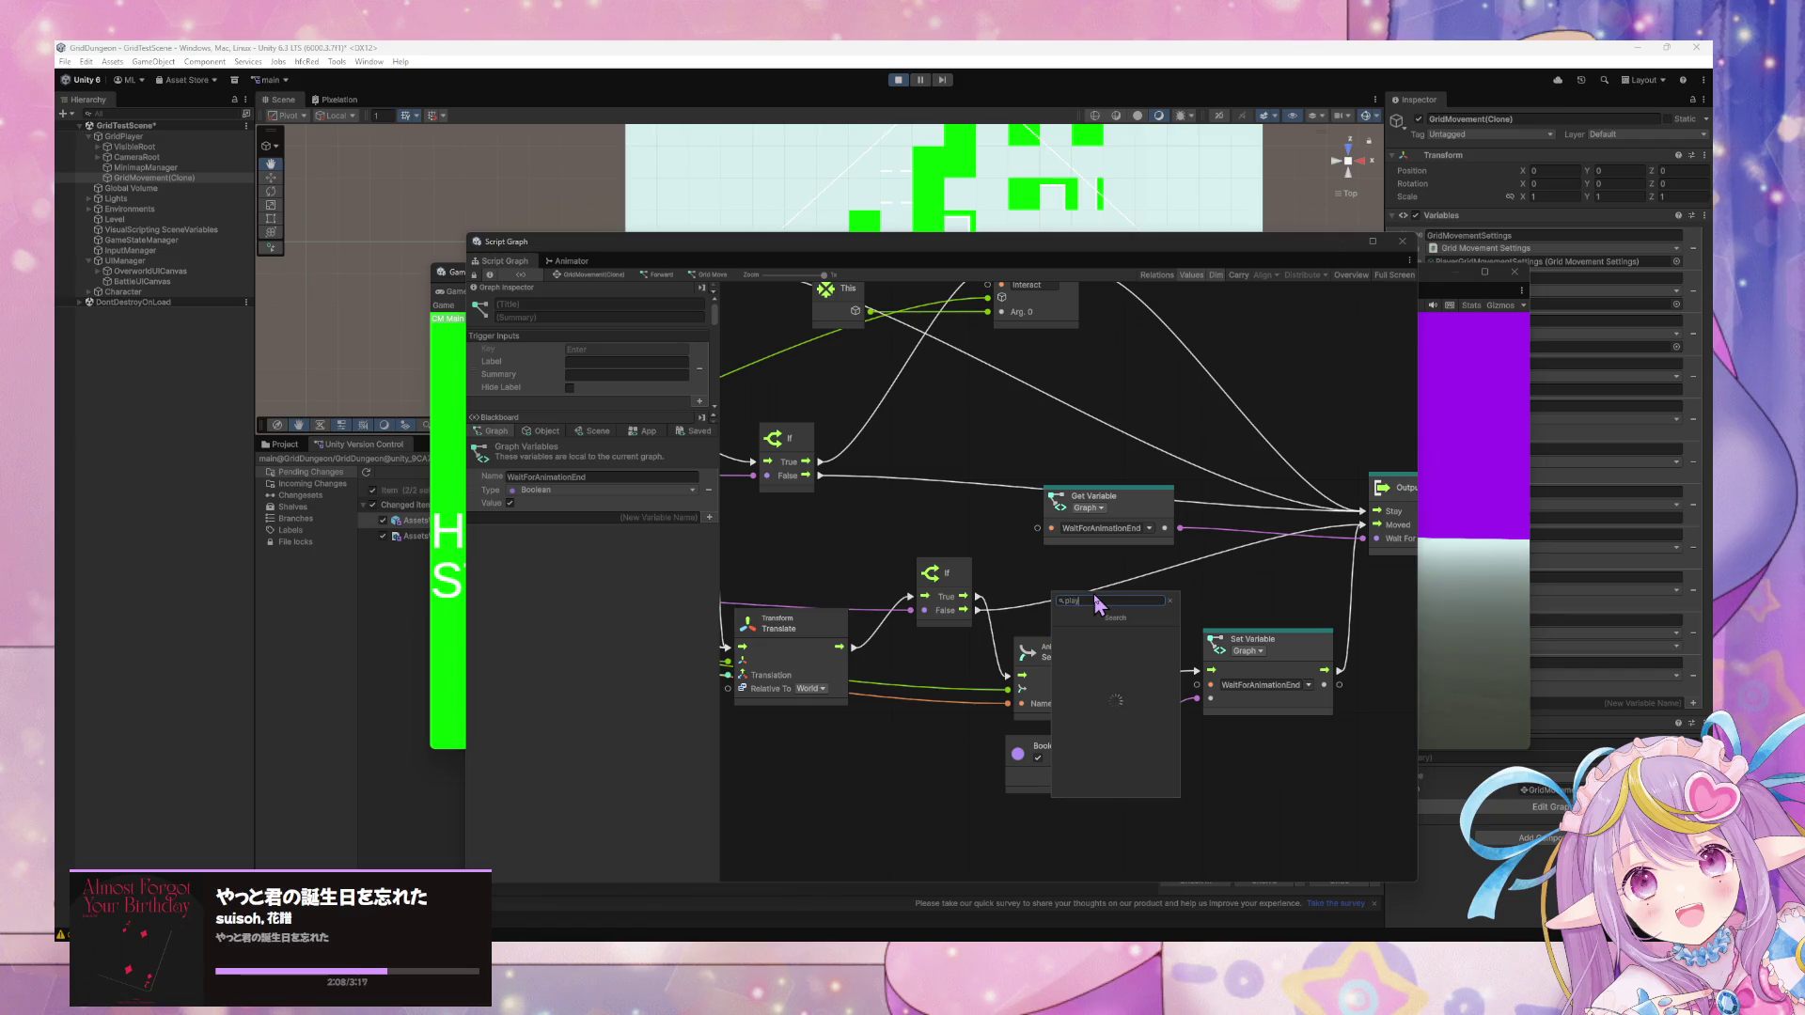
pyautogui.write('erin')
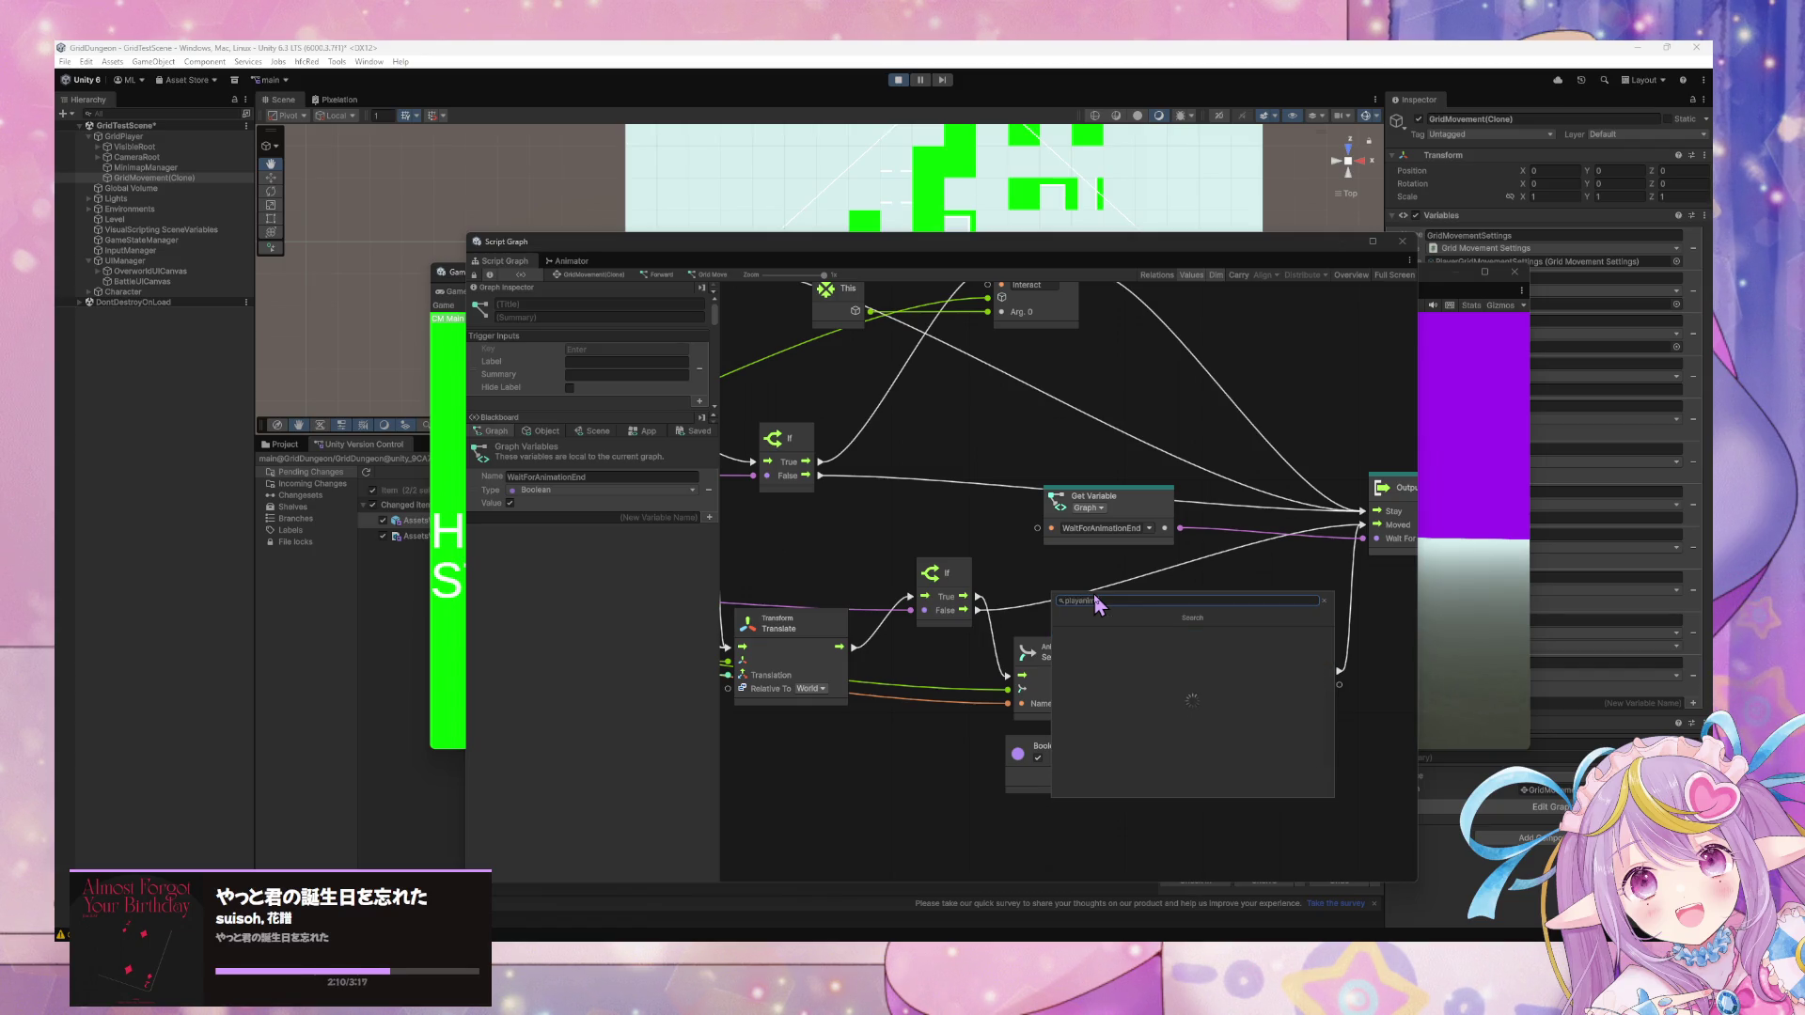
pyautogui.write('put')
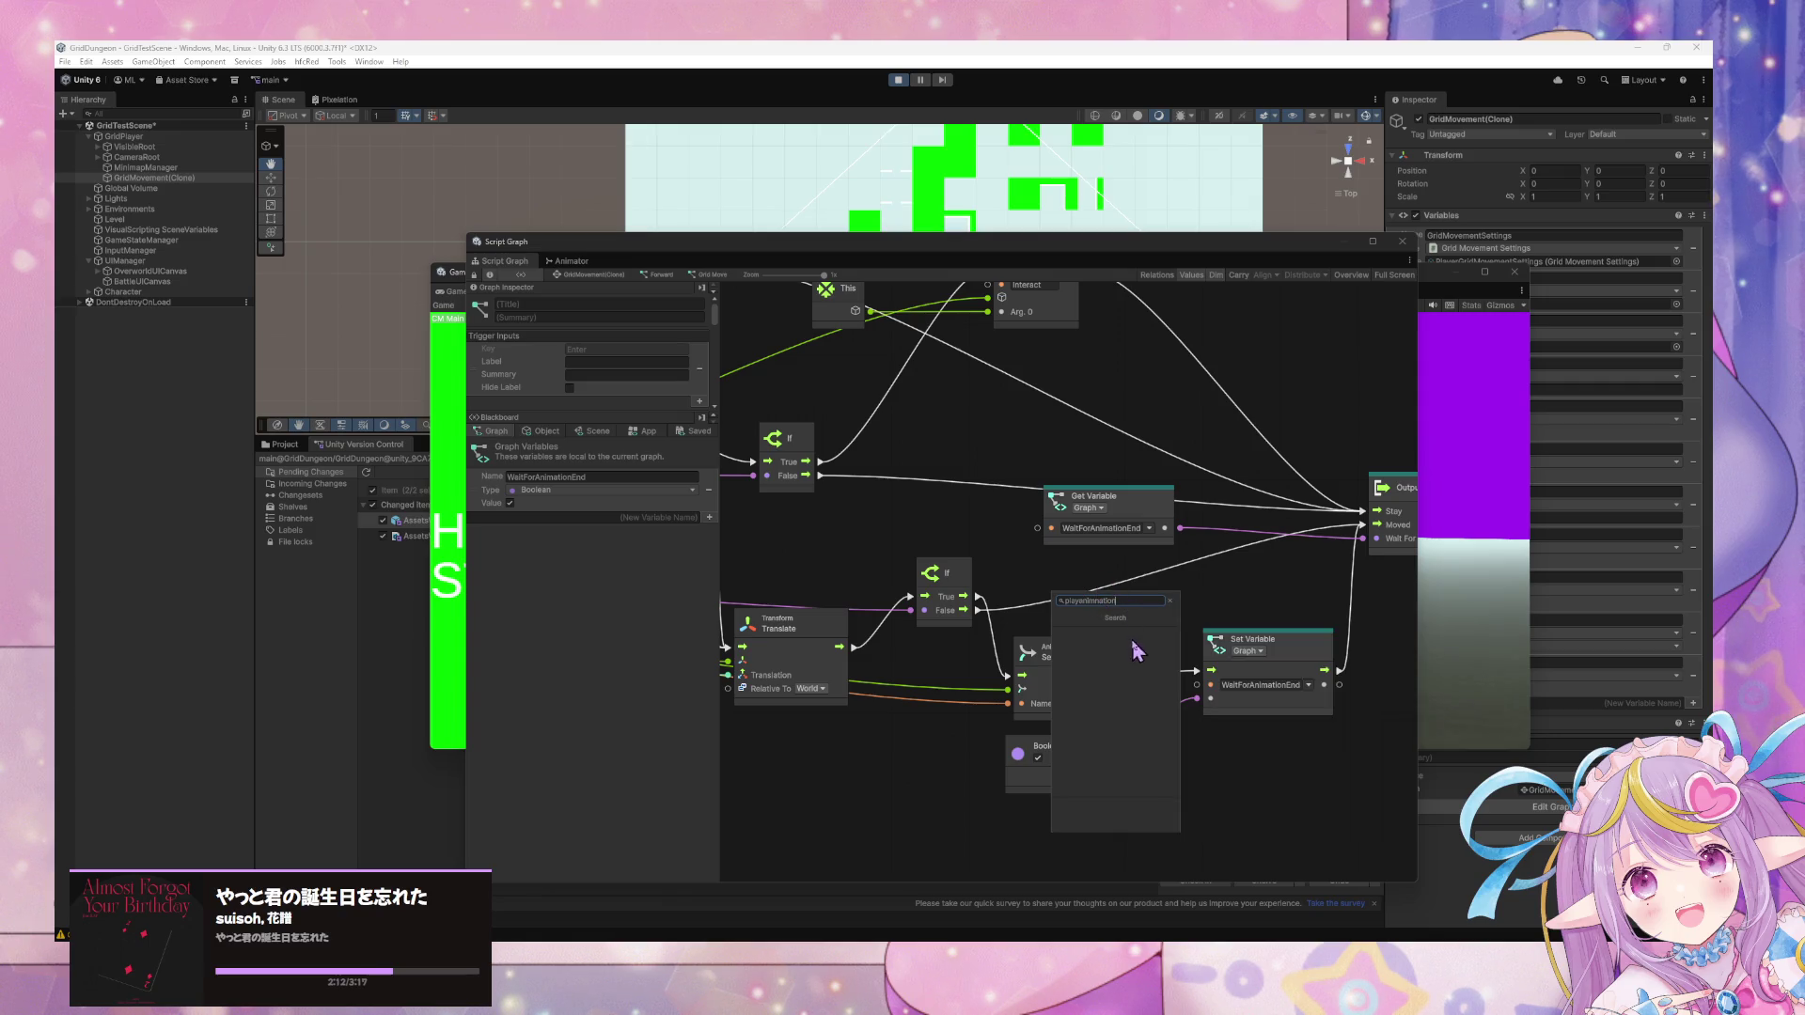
pyautogui.press('Escape')
pyautogui.moveTo(924, 726)
pyautogui.mouseDown()
pyautogui.moveTo(1258, 537)
pyautogui.moveTo(1209, 614)
pyautogui.mouseUp()
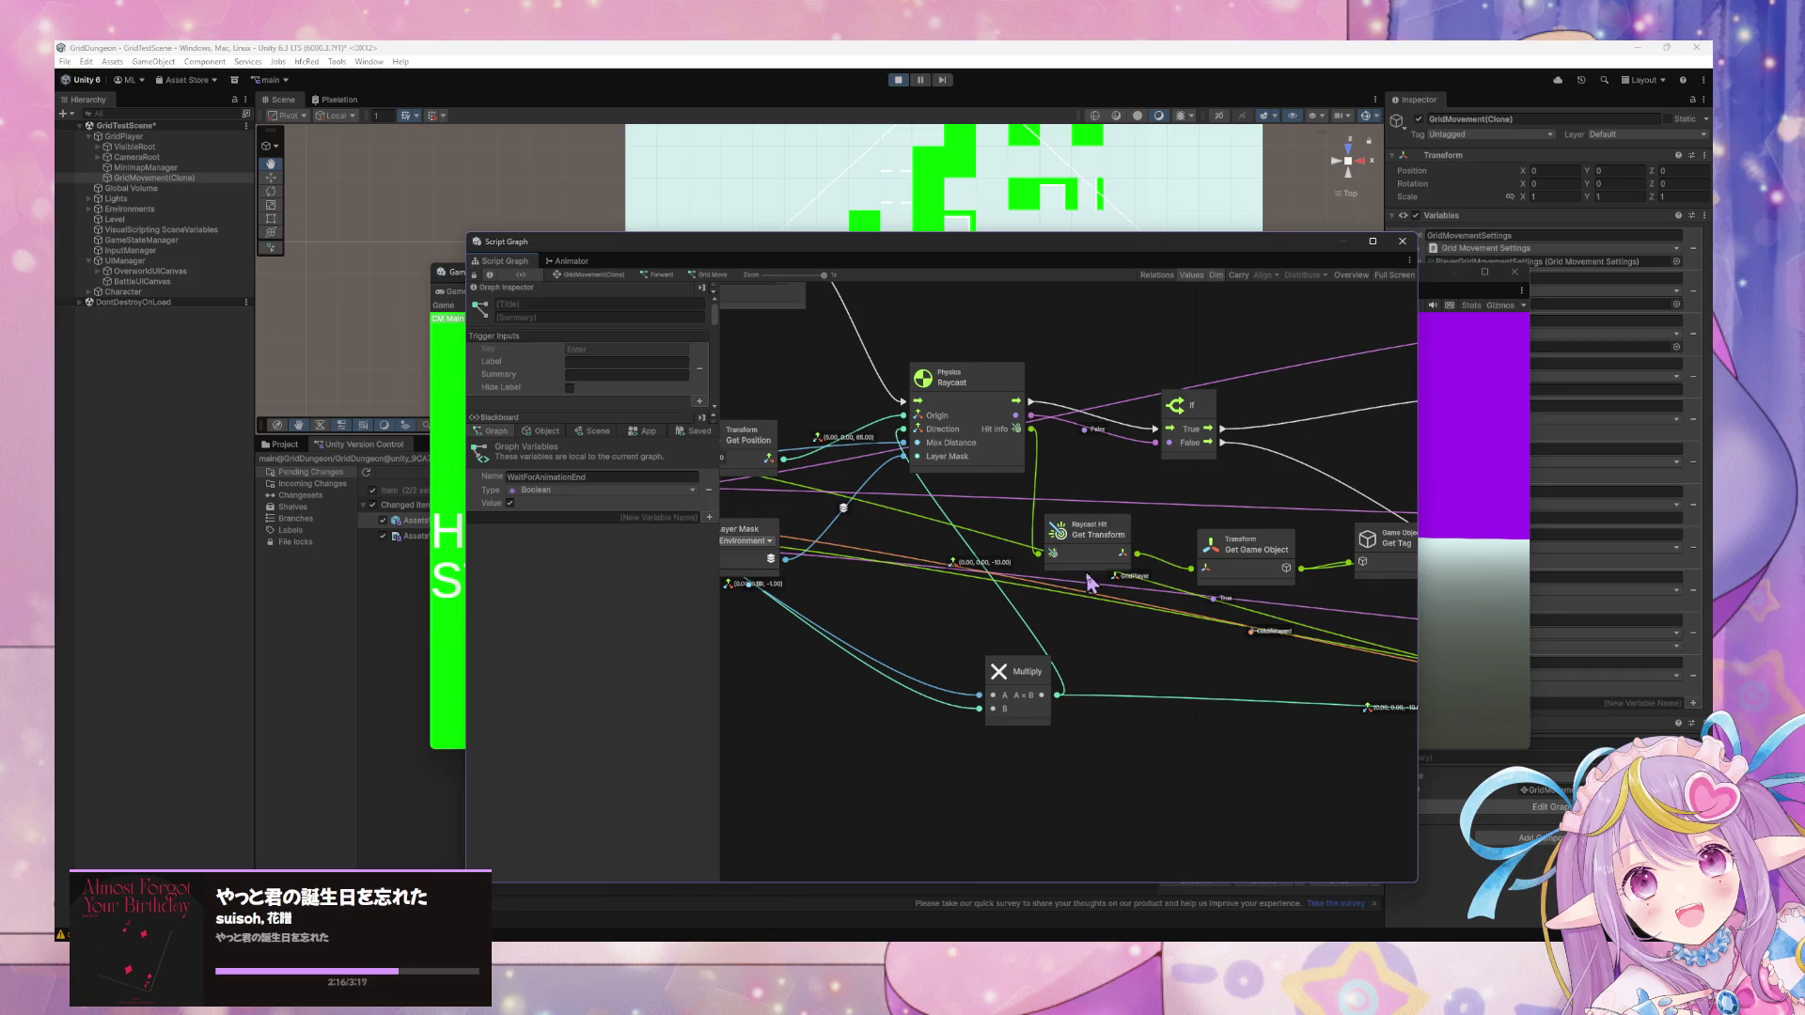
pyautogui.hscroll(-10, 1091, 582)
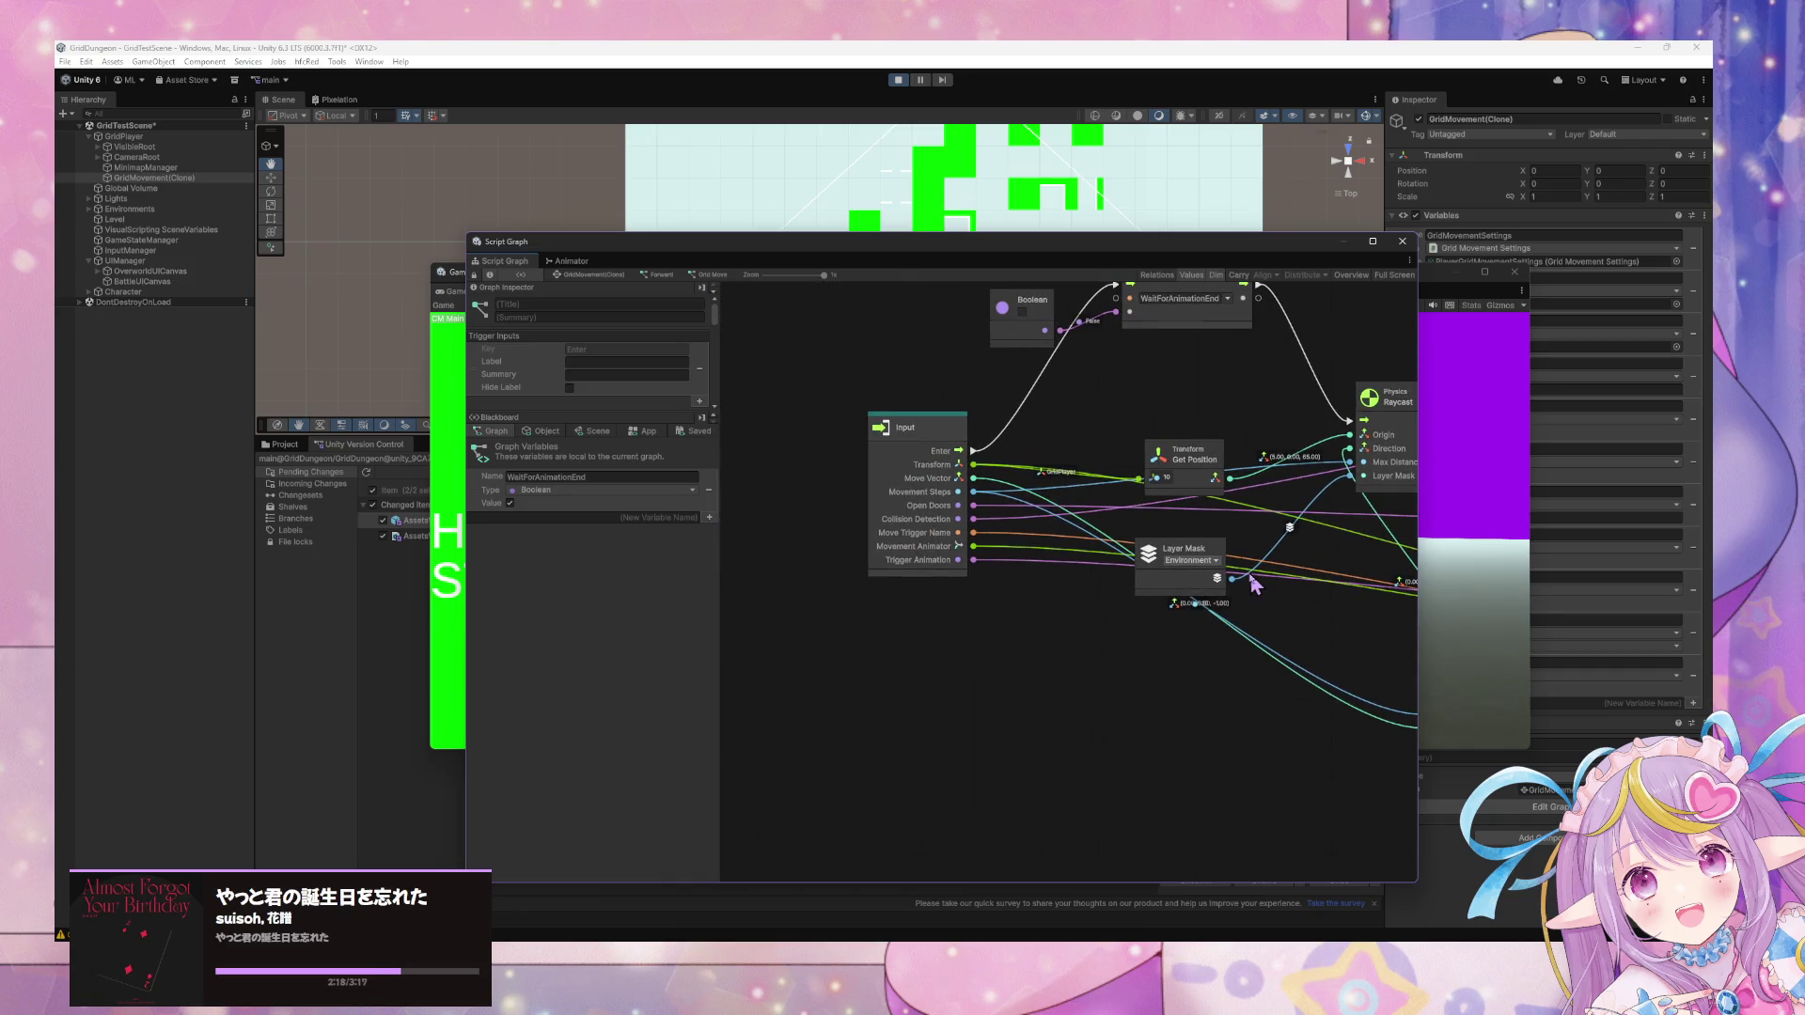
pyautogui.hscroll(10, 1222, 565)
pyautogui.rightClick(1246, 547)
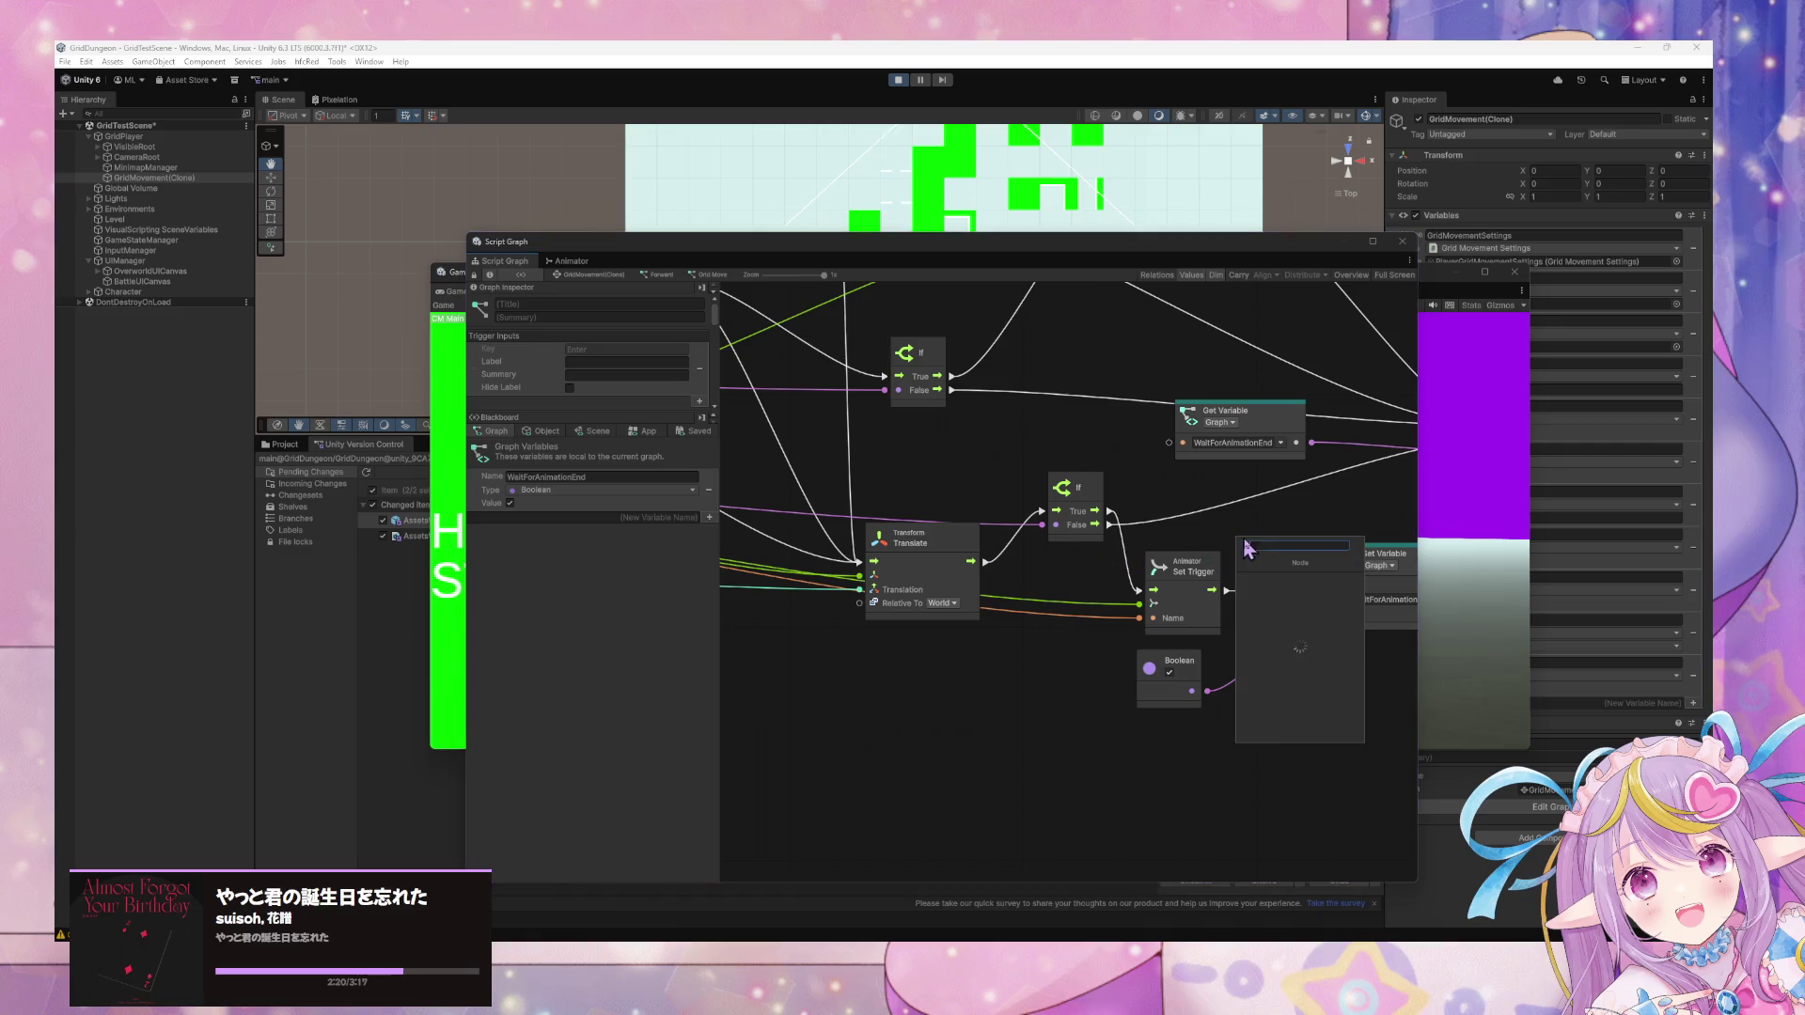
pyautogui.write('animator play')
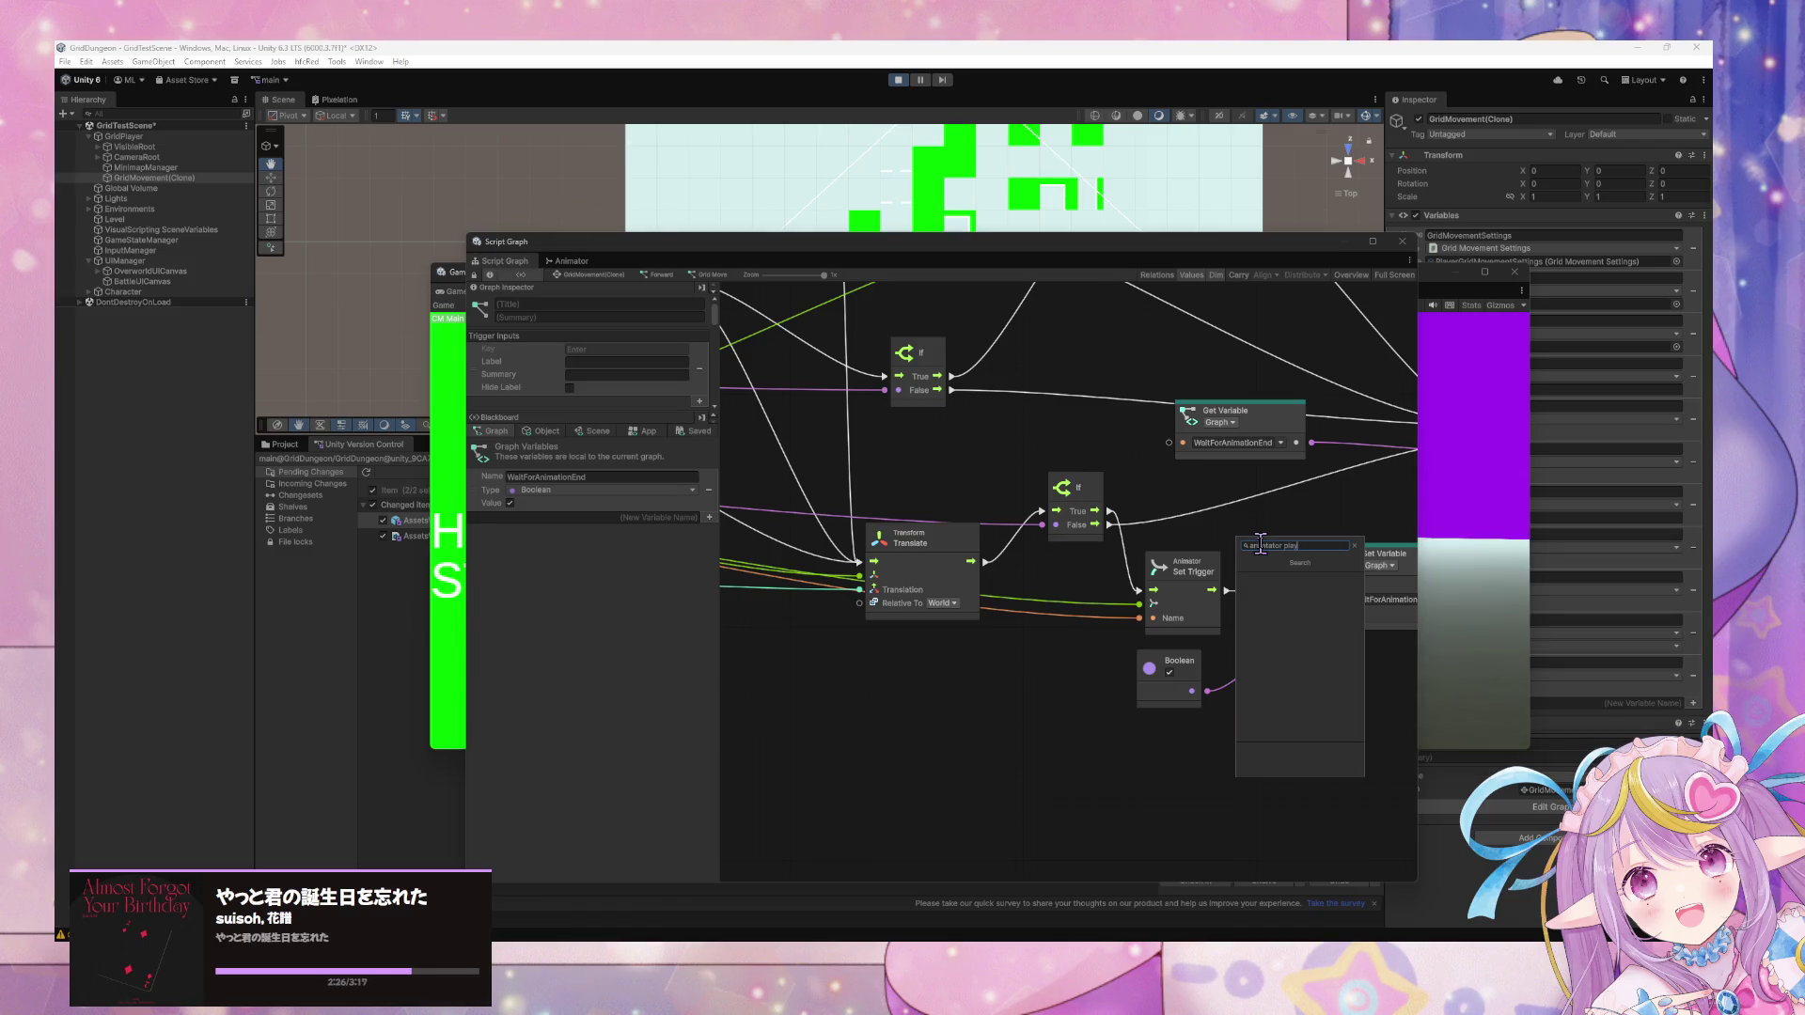
pyautogui.press('Down')
pyautogui.press('Down')
pyautogui.press('Down')
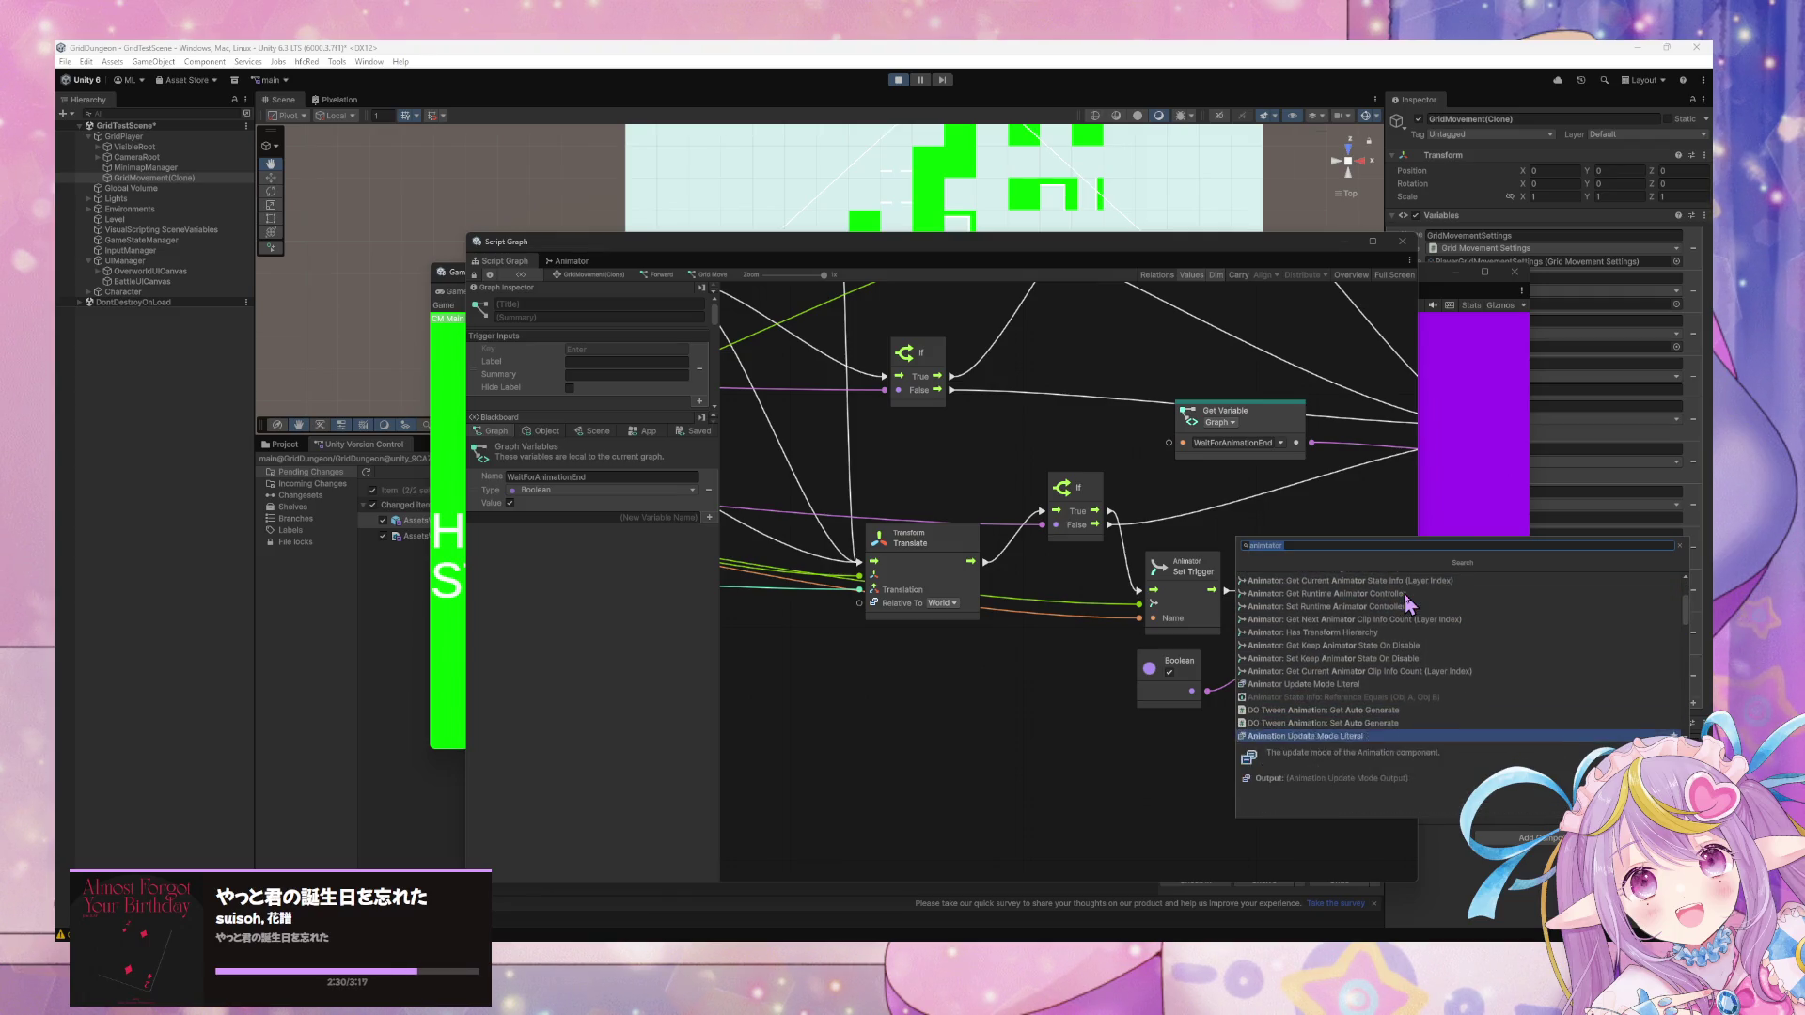
pyautogui.press('Down')
pyautogui.press('Down')
pyautogui.press('Down')
pyautogui.press('Down')
pyautogui.press('Down')
pyautogui.press('Down')
pyautogui.scroll(10, 1408, 602)
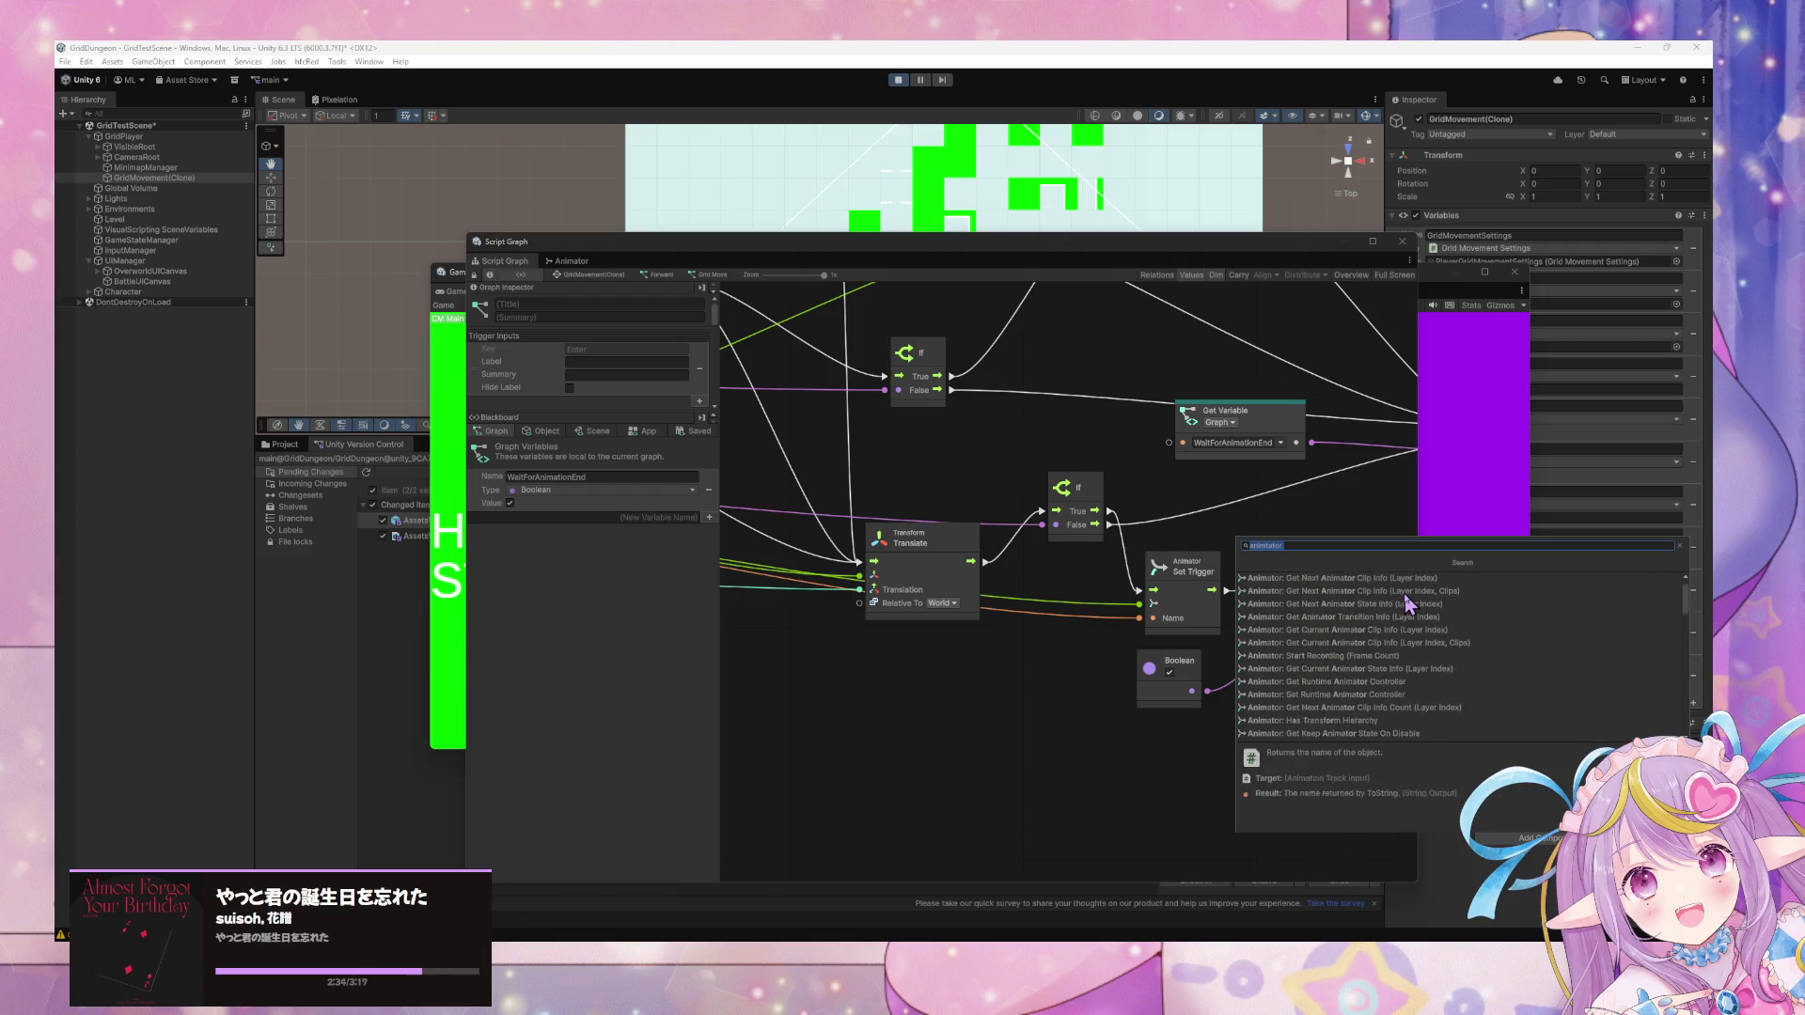
pyautogui.press('Up')
pyautogui.press('Down')
pyautogui.press('Down')
pyautogui.press('Down')
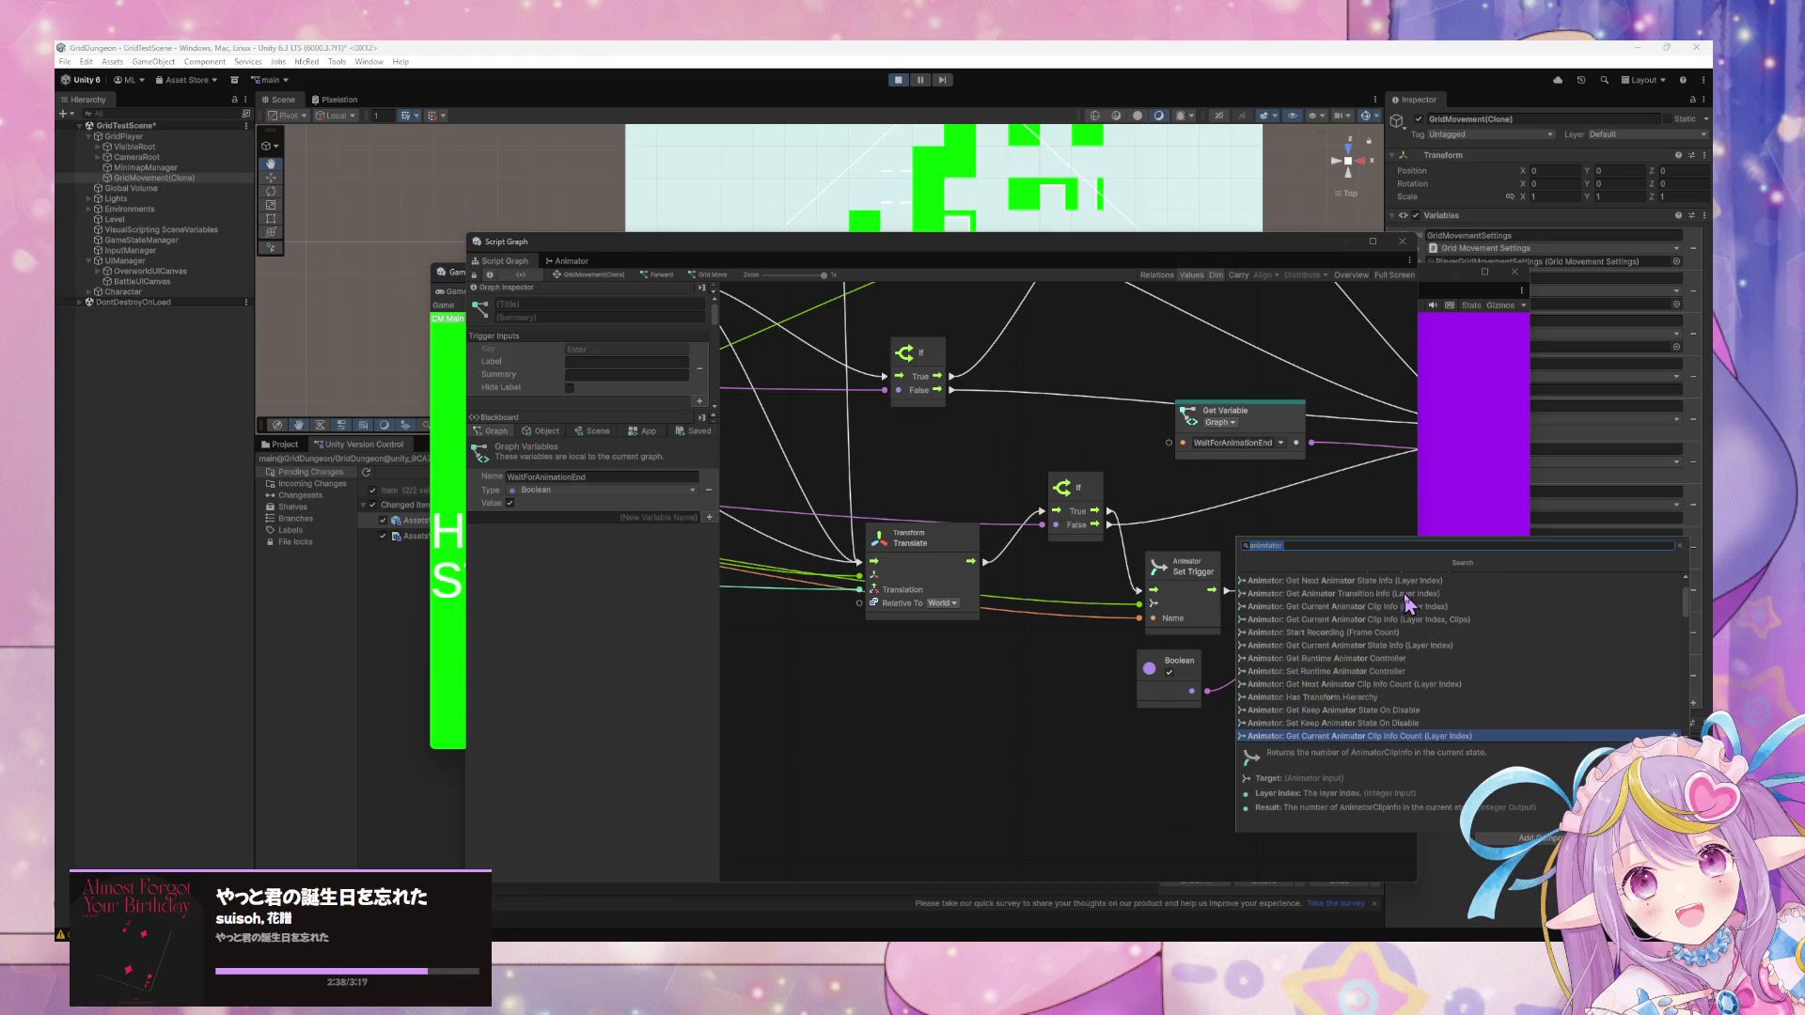
pyautogui.press('Up')
pyautogui.press('Down')
pyautogui.scroll(-3, 1408, 603)
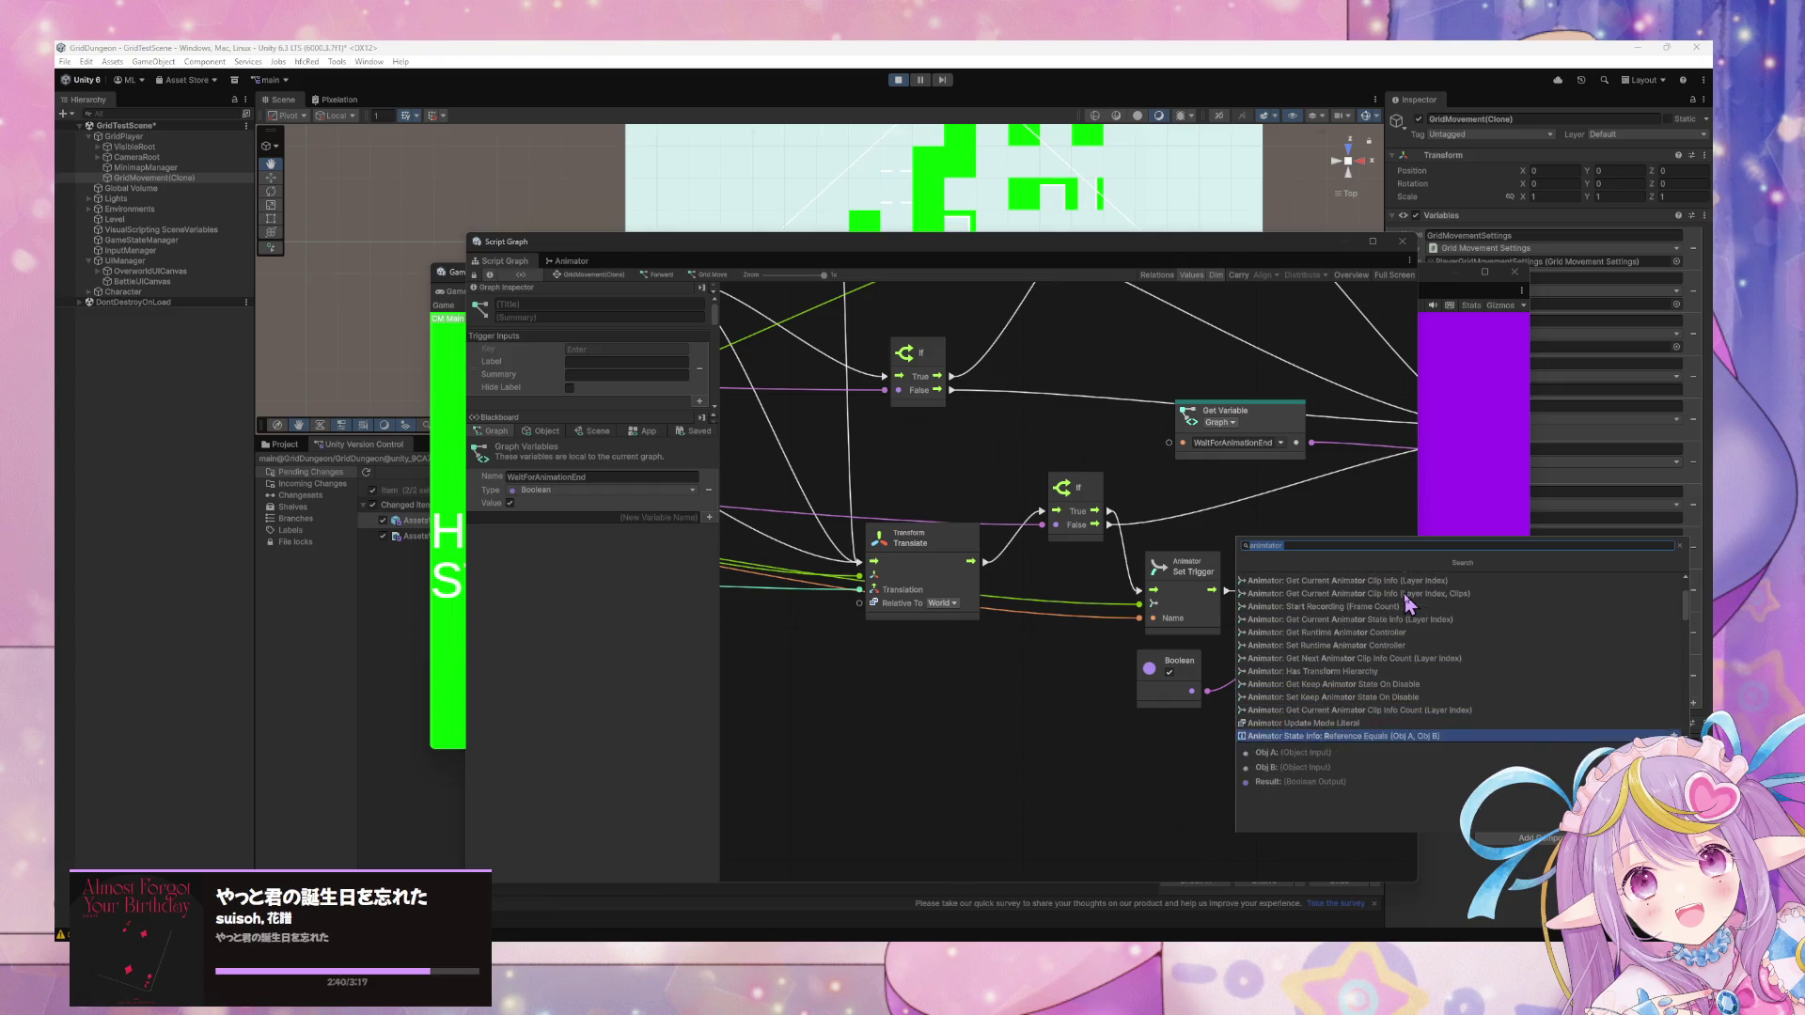
pyautogui.press('Escape')
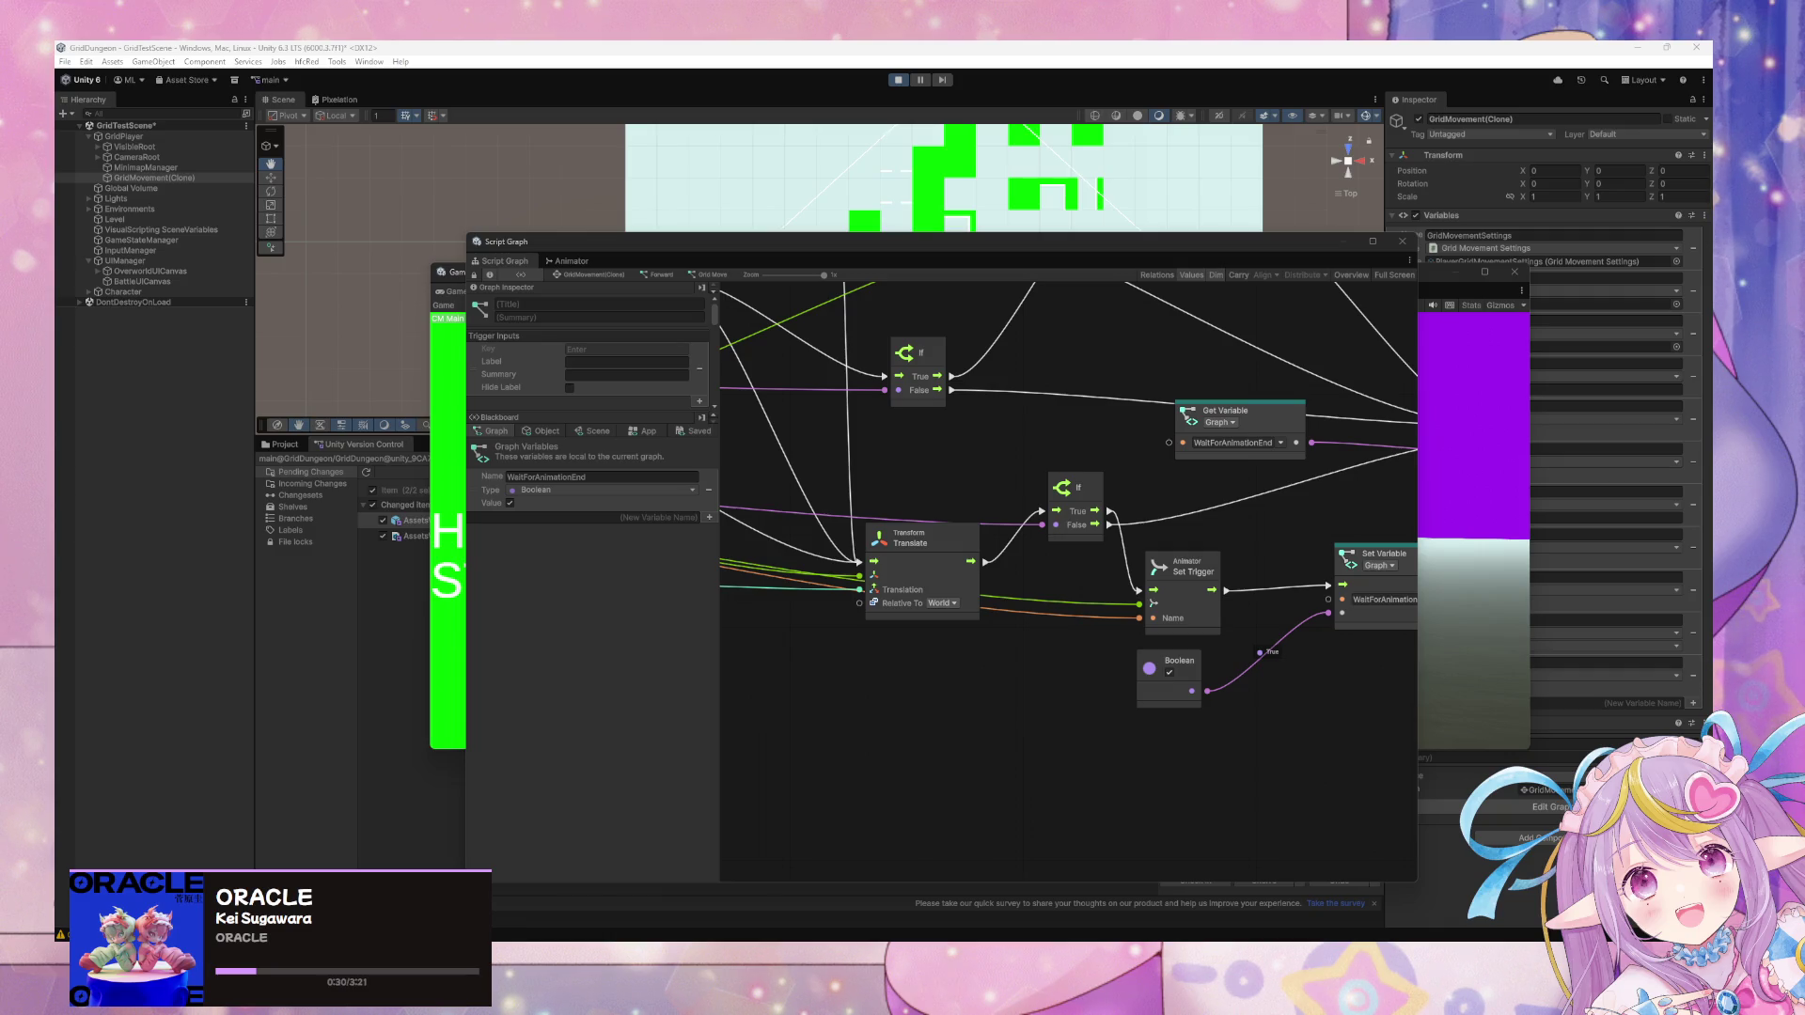
pyautogui.rightClick(980, 658)
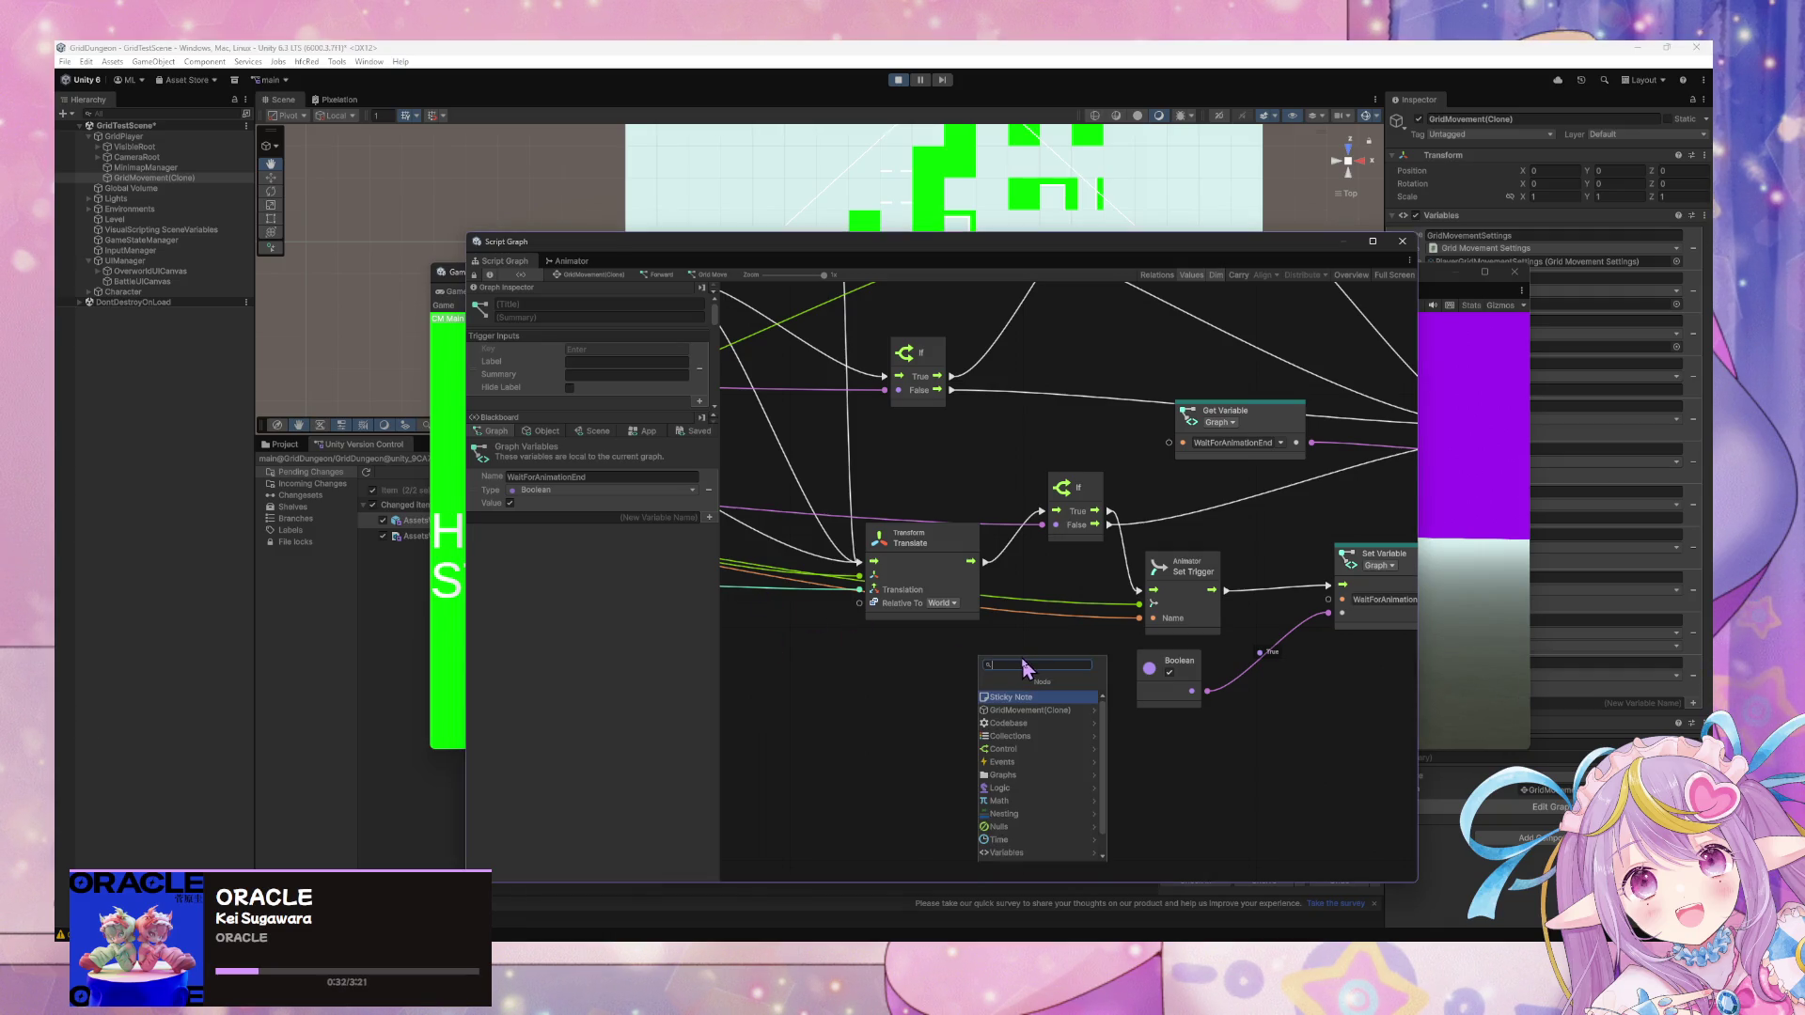
pyautogui.write('animator play')
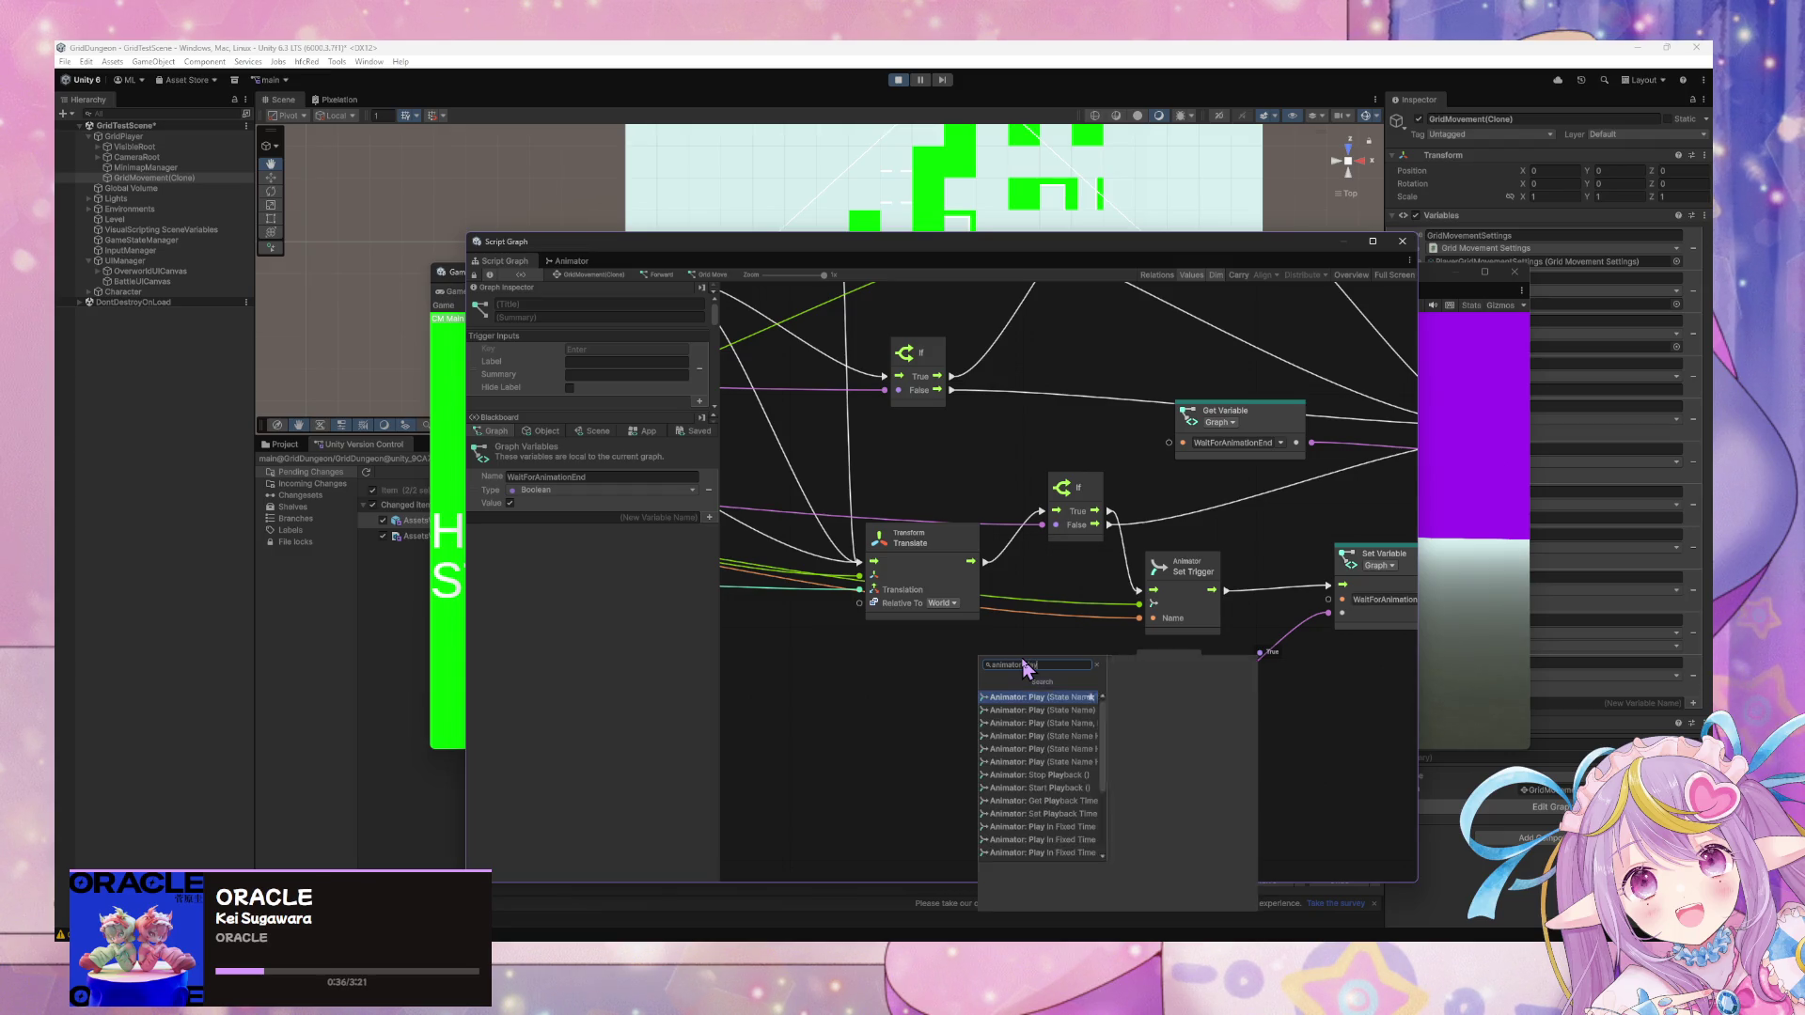
pyautogui.press('Down')
pyautogui.press('Down')
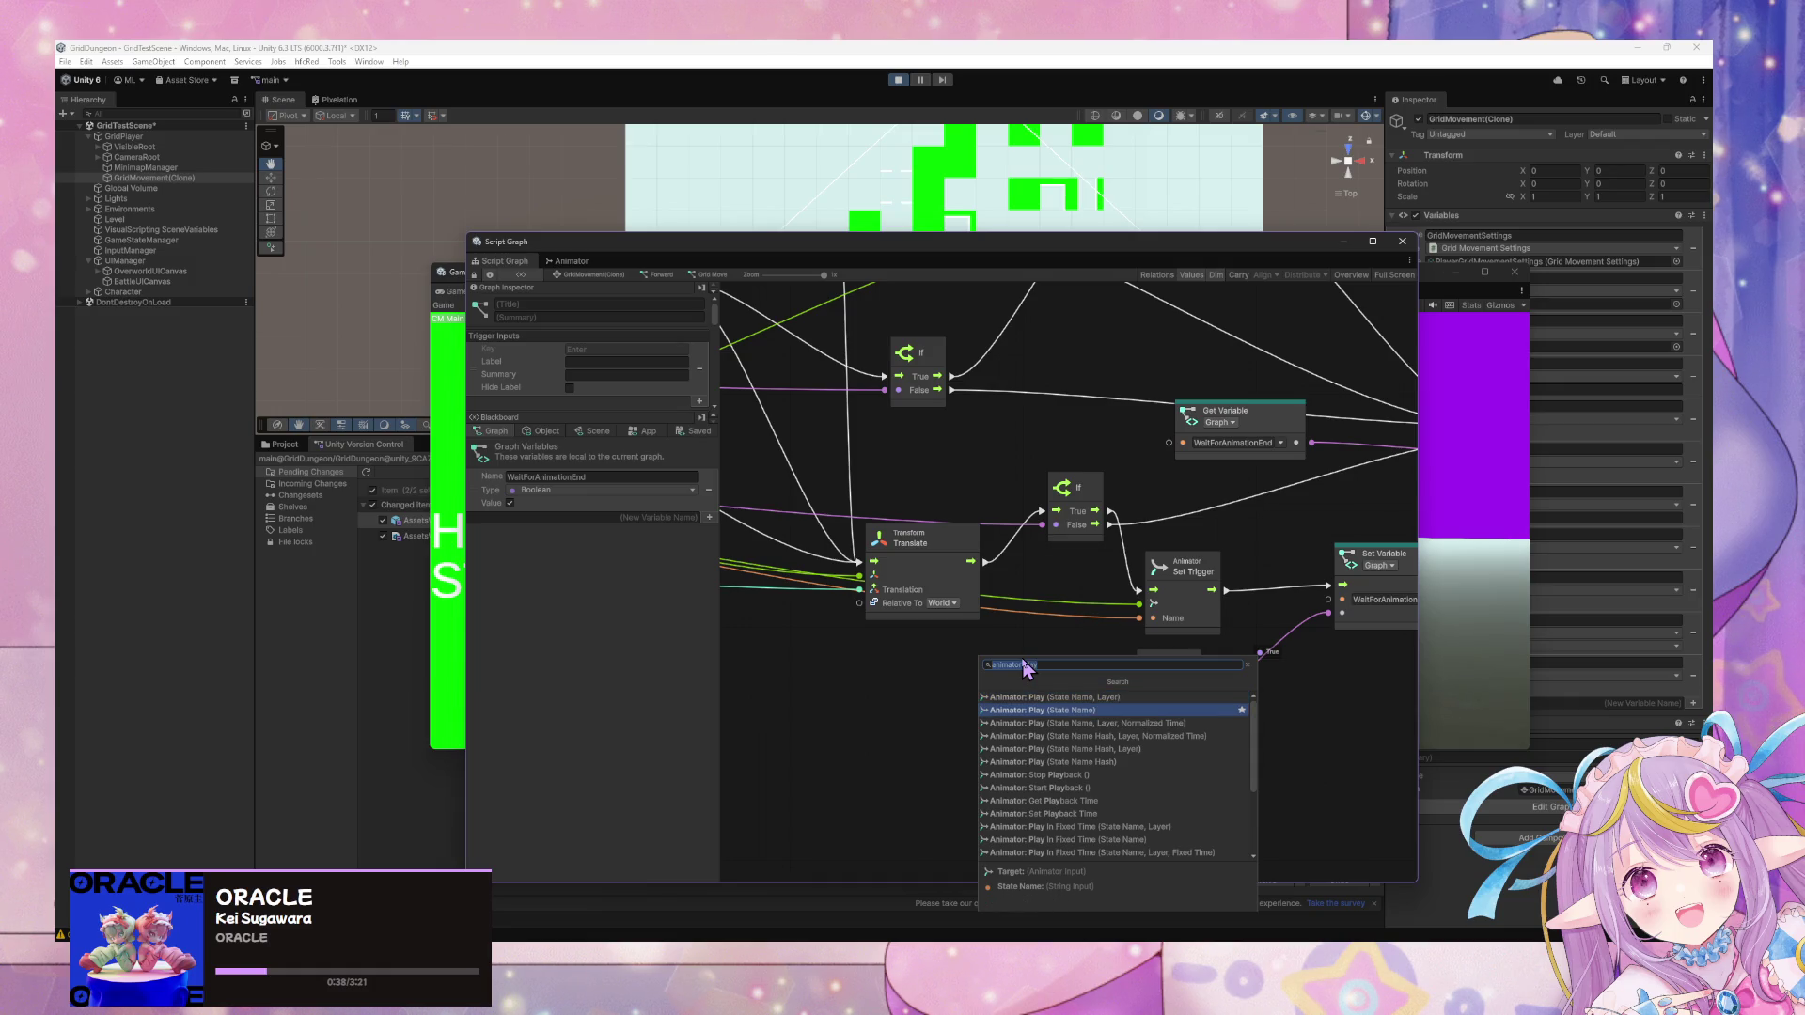
pyautogui.press('Down')
pyautogui.press('Down')
pyautogui.press('Down')
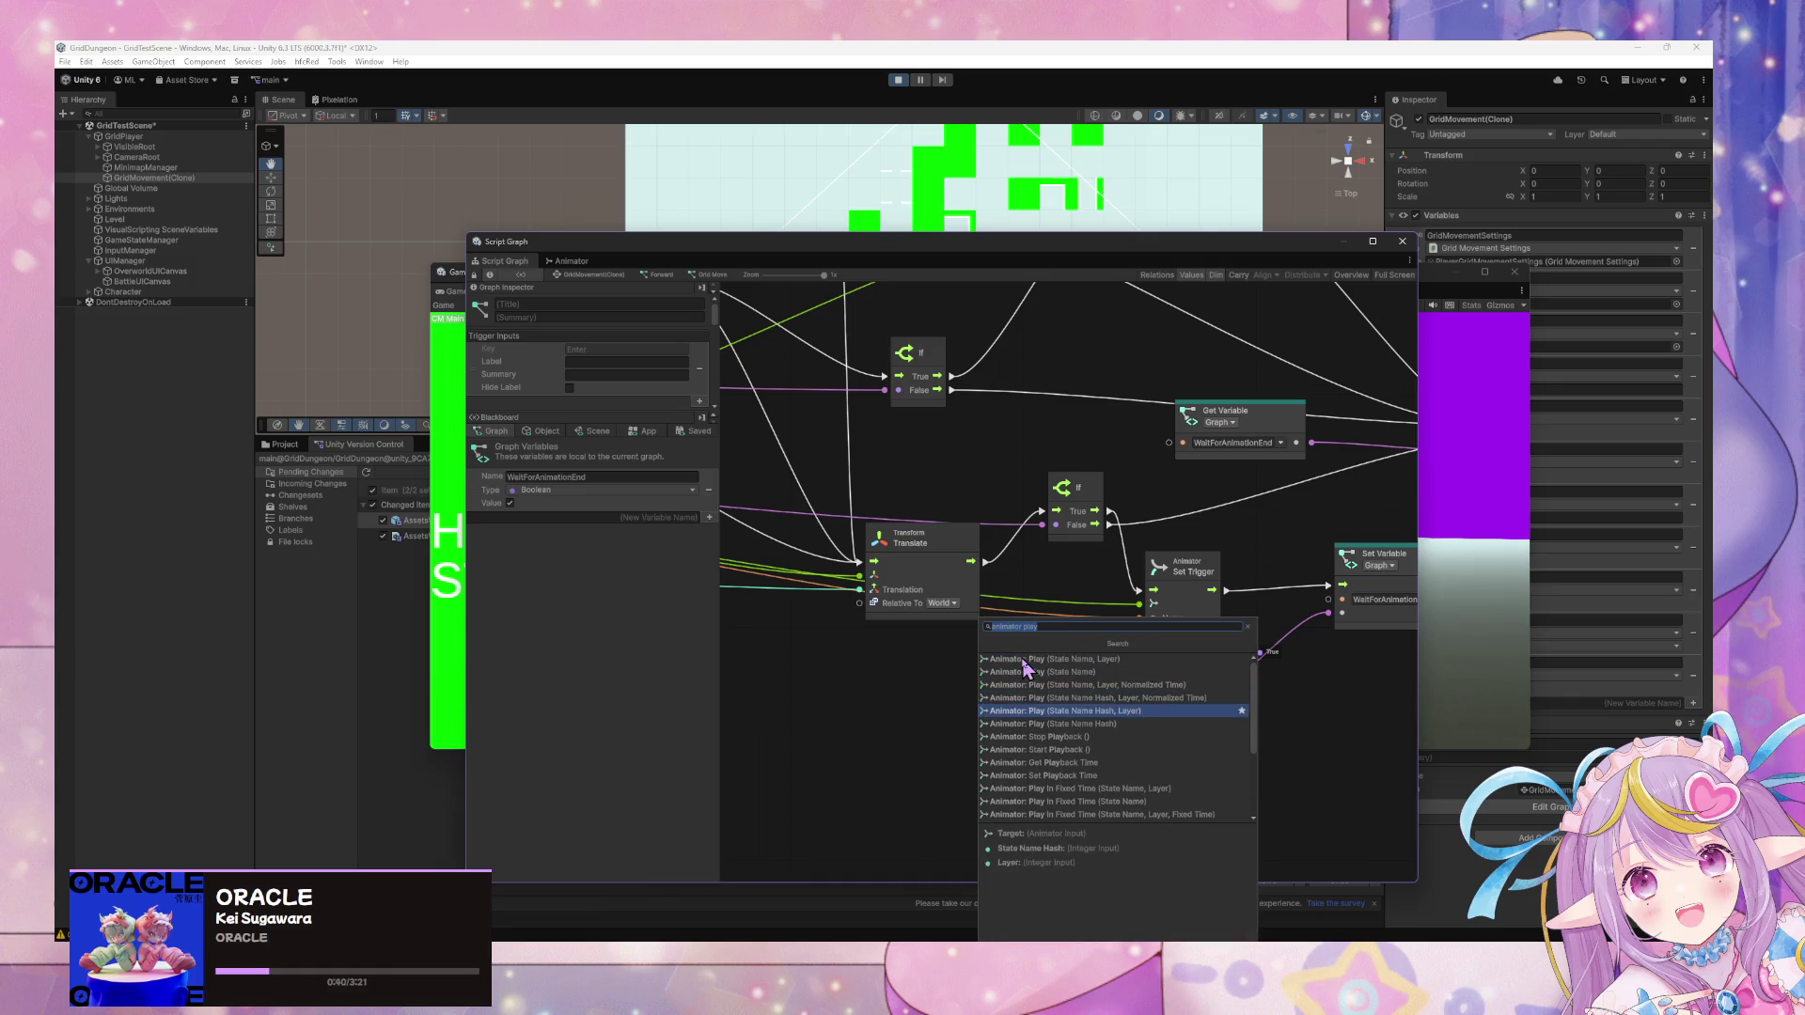
pyautogui.press('Down')
pyautogui.press('Down')
pyautogui.press('Down')
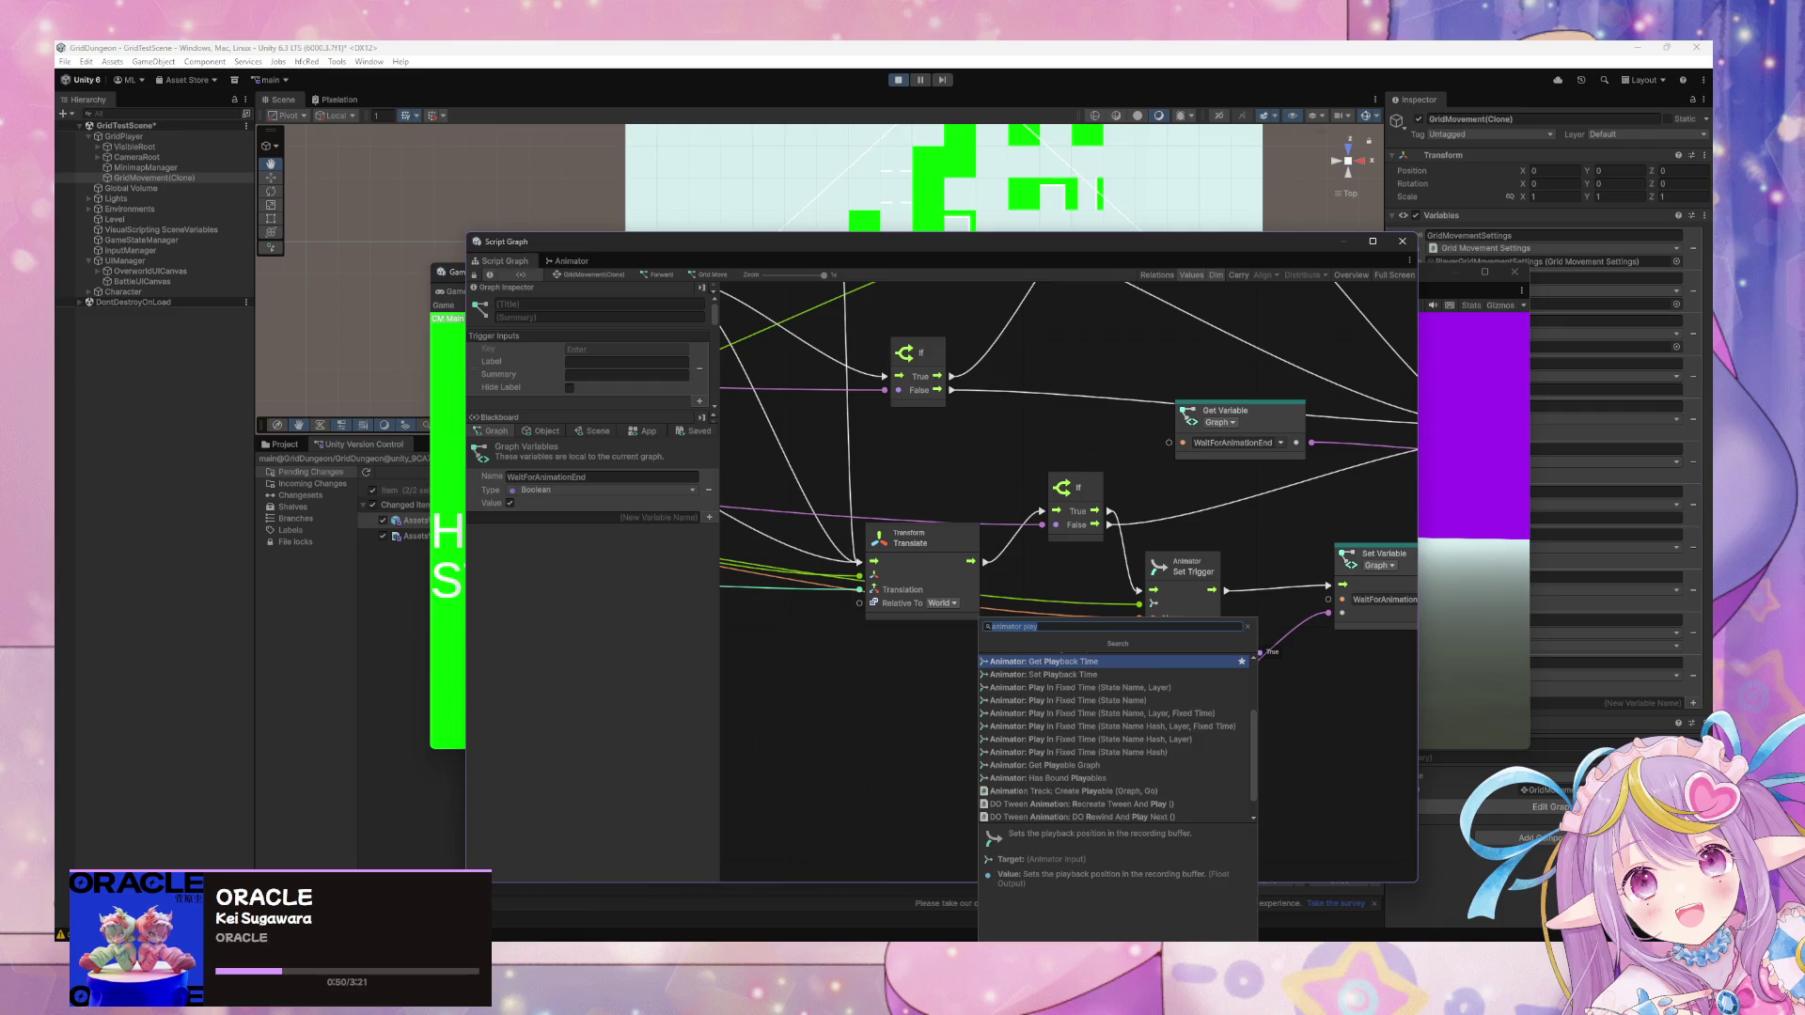
pyautogui.press('Escape')
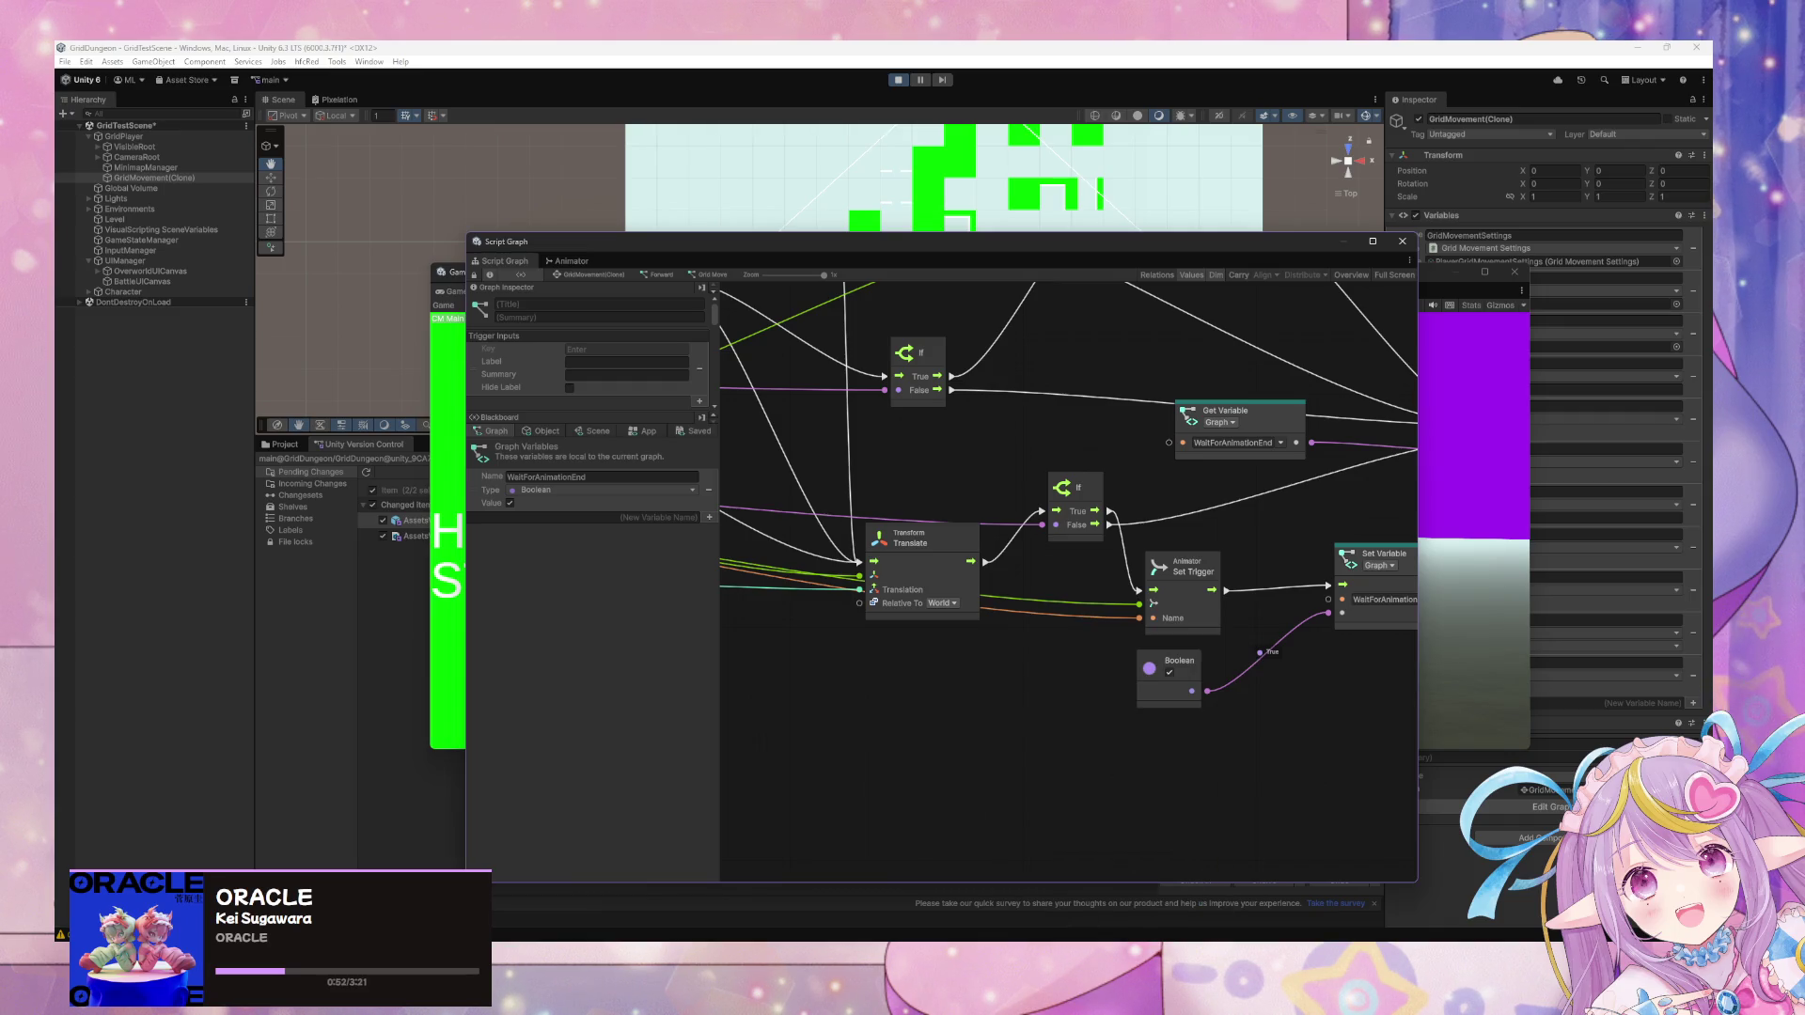